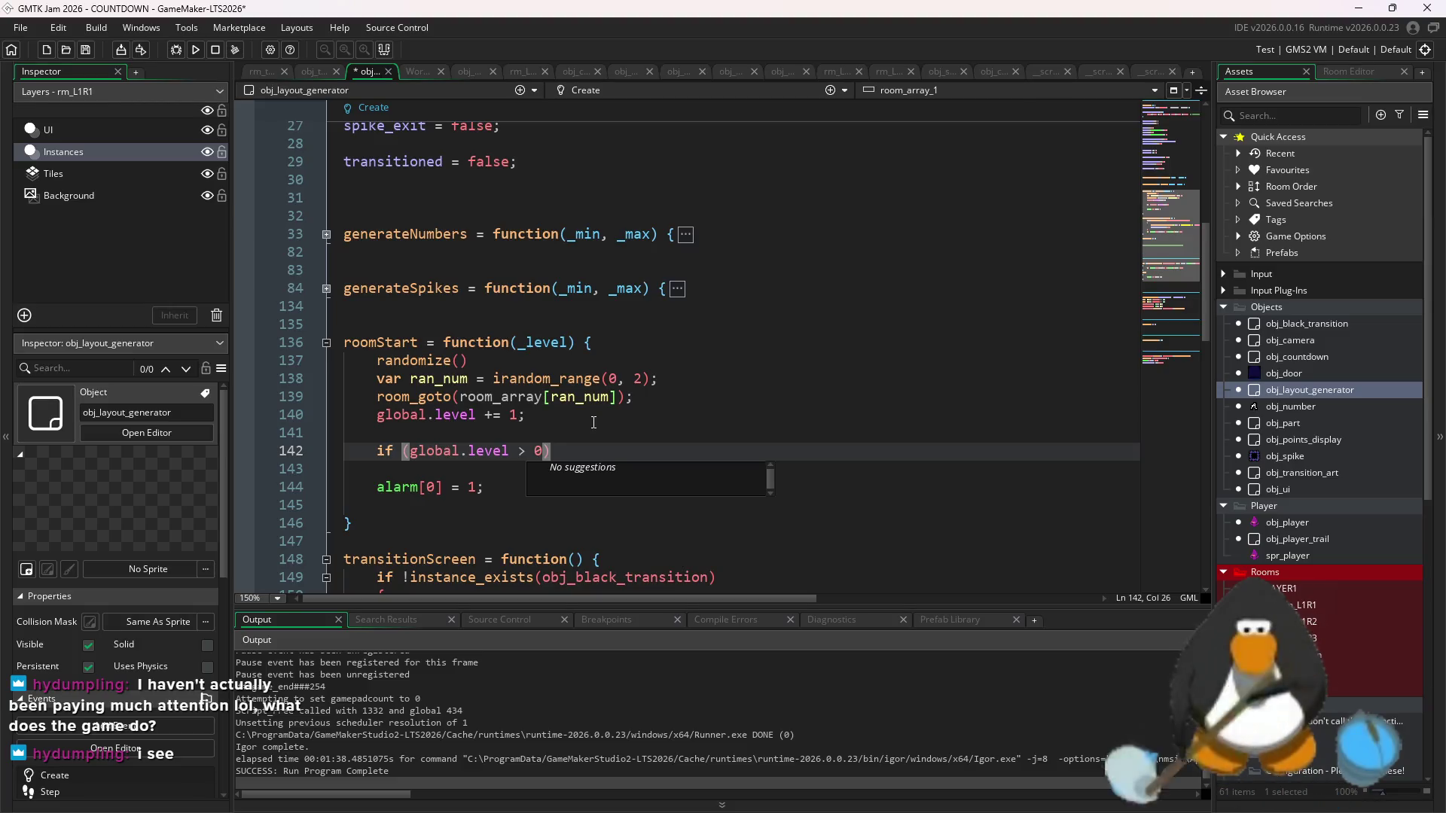
# - Rewrite line 142's condition as if (global.level < 8) and open a code block under it
pyautogui.write(' && ()')
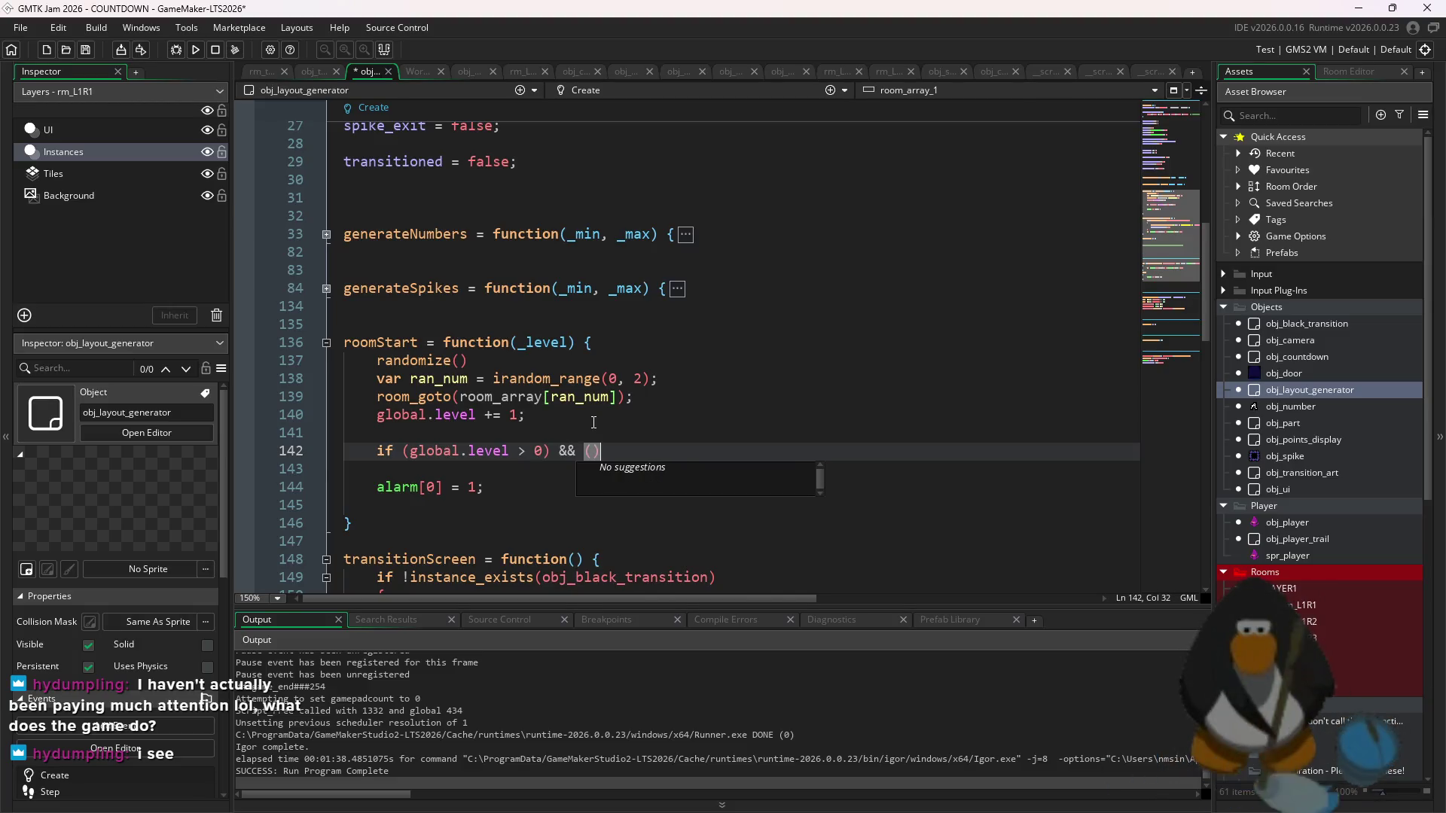
pyautogui.press('BackSpace')
pyautogui.press('BackSpace')
pyautogui.press('BackSpace')
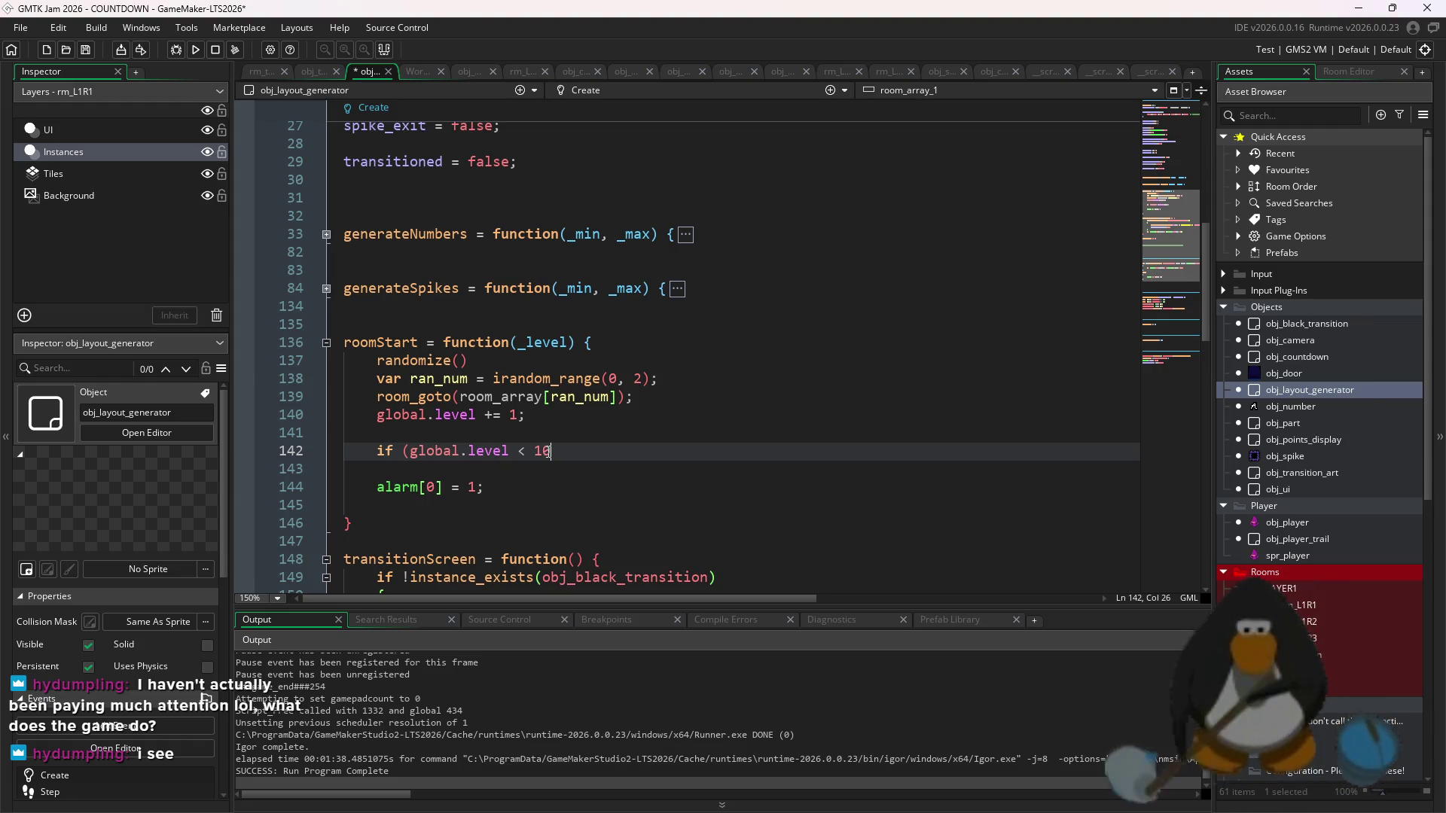
pyautogui.write(')')
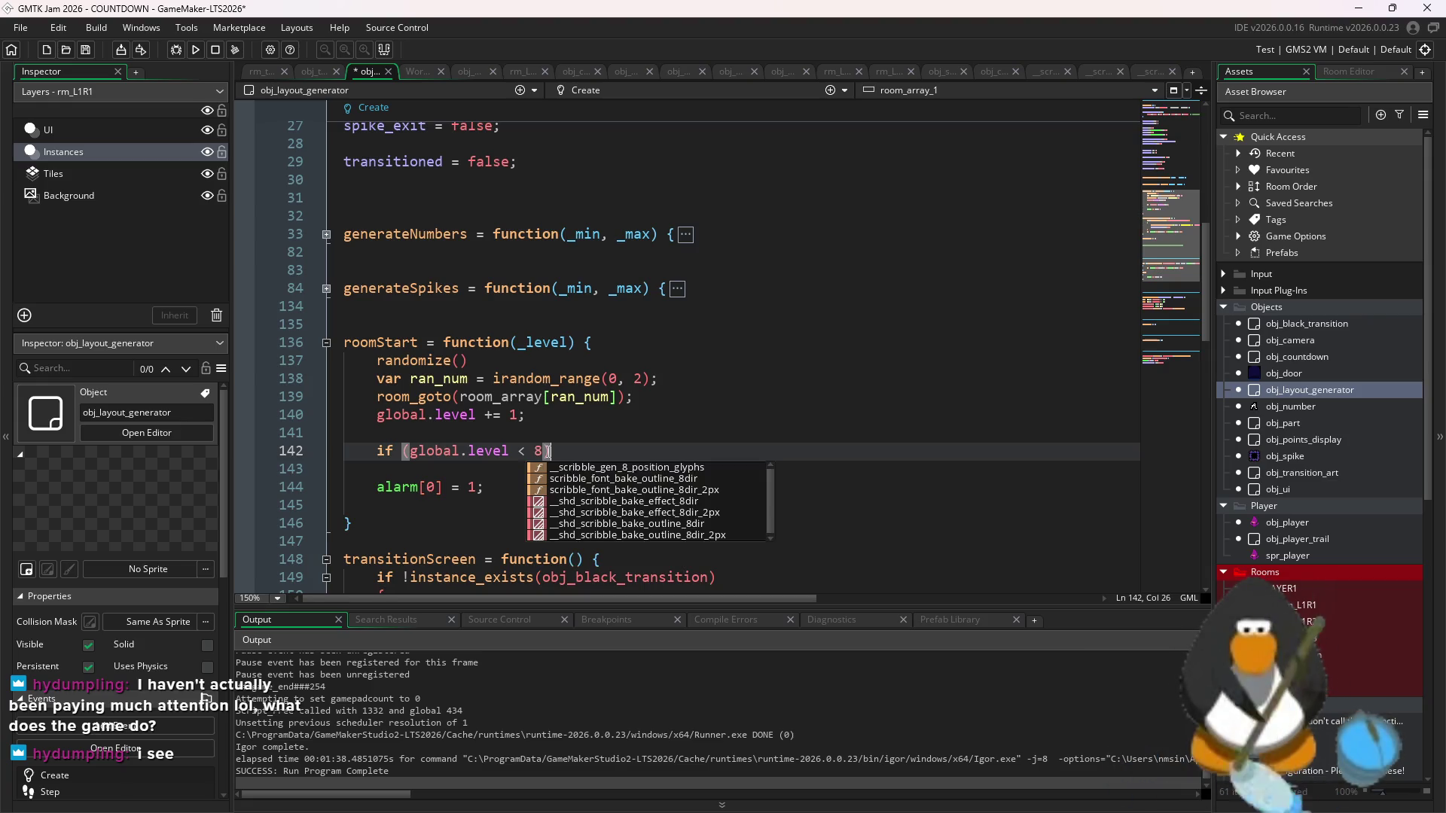
pyautogui.press('Return')
pyautogui.write('{')
pyautogui.press('Return')
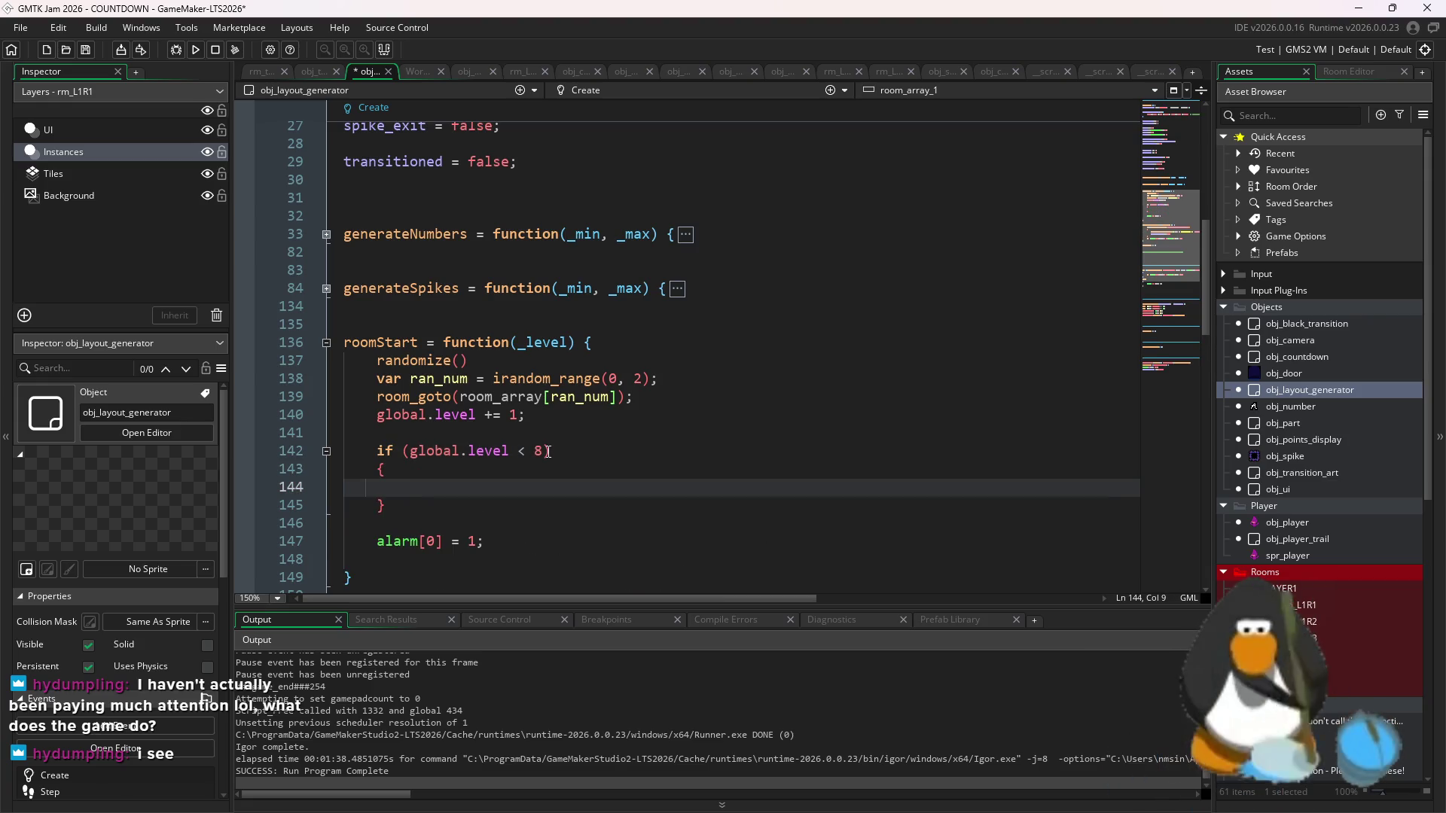
# - Inside the block, assign obj_countdown.time = difficulty_array[0][0], then run the game
pyautogui.write('global.co')
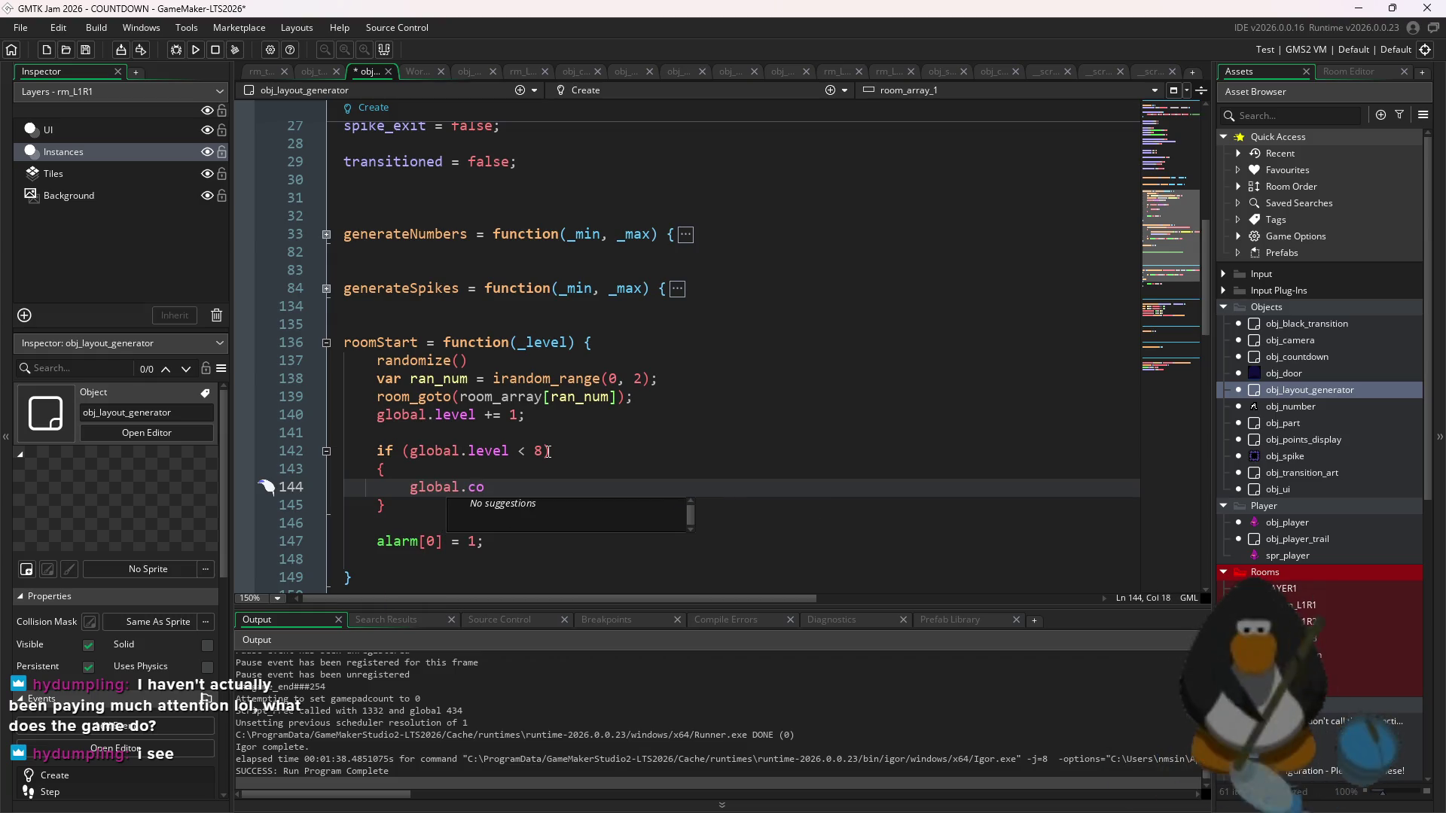
pyautogui.press('BackSpace')
pyautogui.press('BackSpace')
pyautogui.press('BackSpace')
pyautogui.hotkey('ctrl', 'BackSpace')
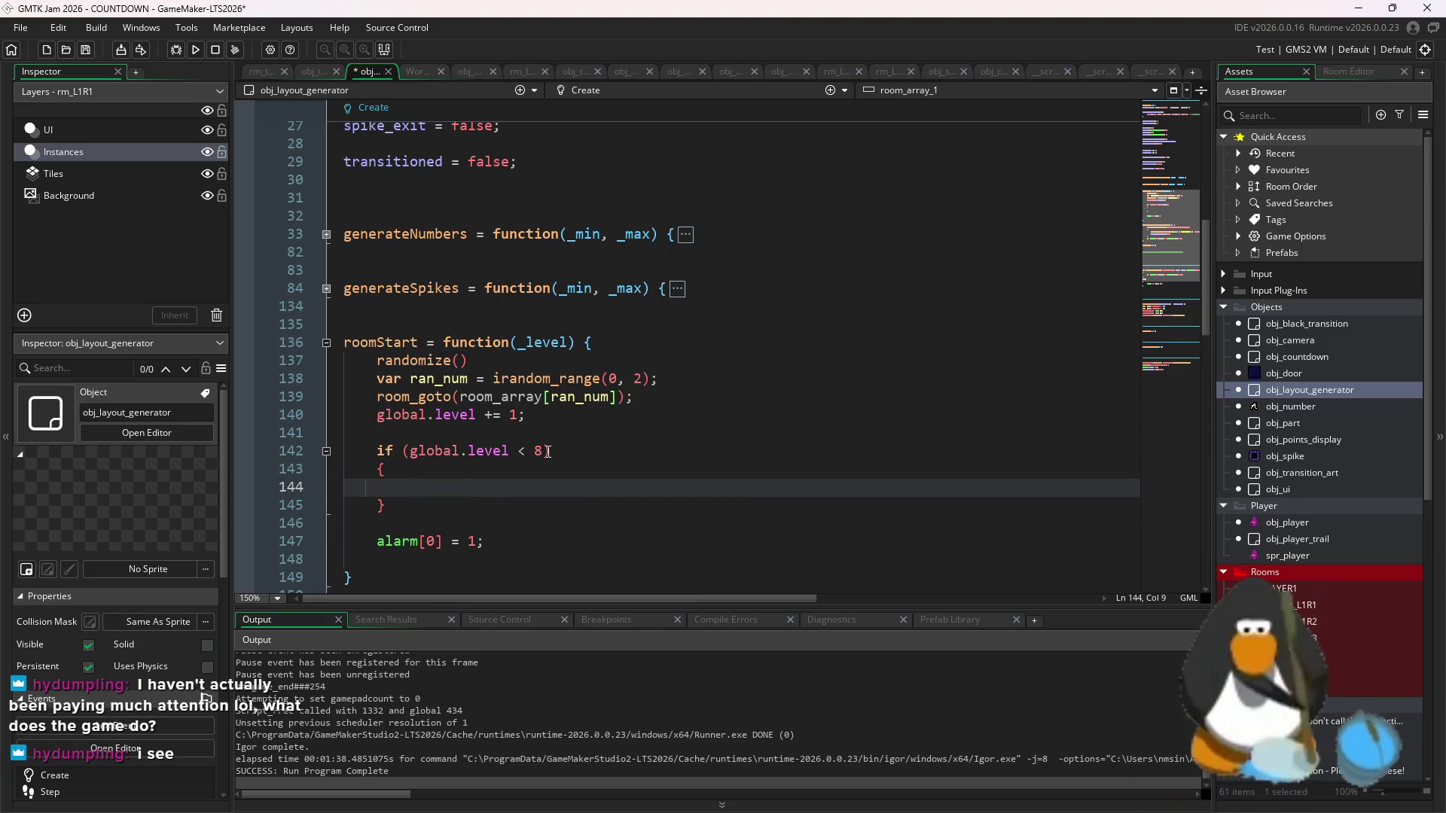
pyautogui.write('diffic')
pyautogui.press('Return')
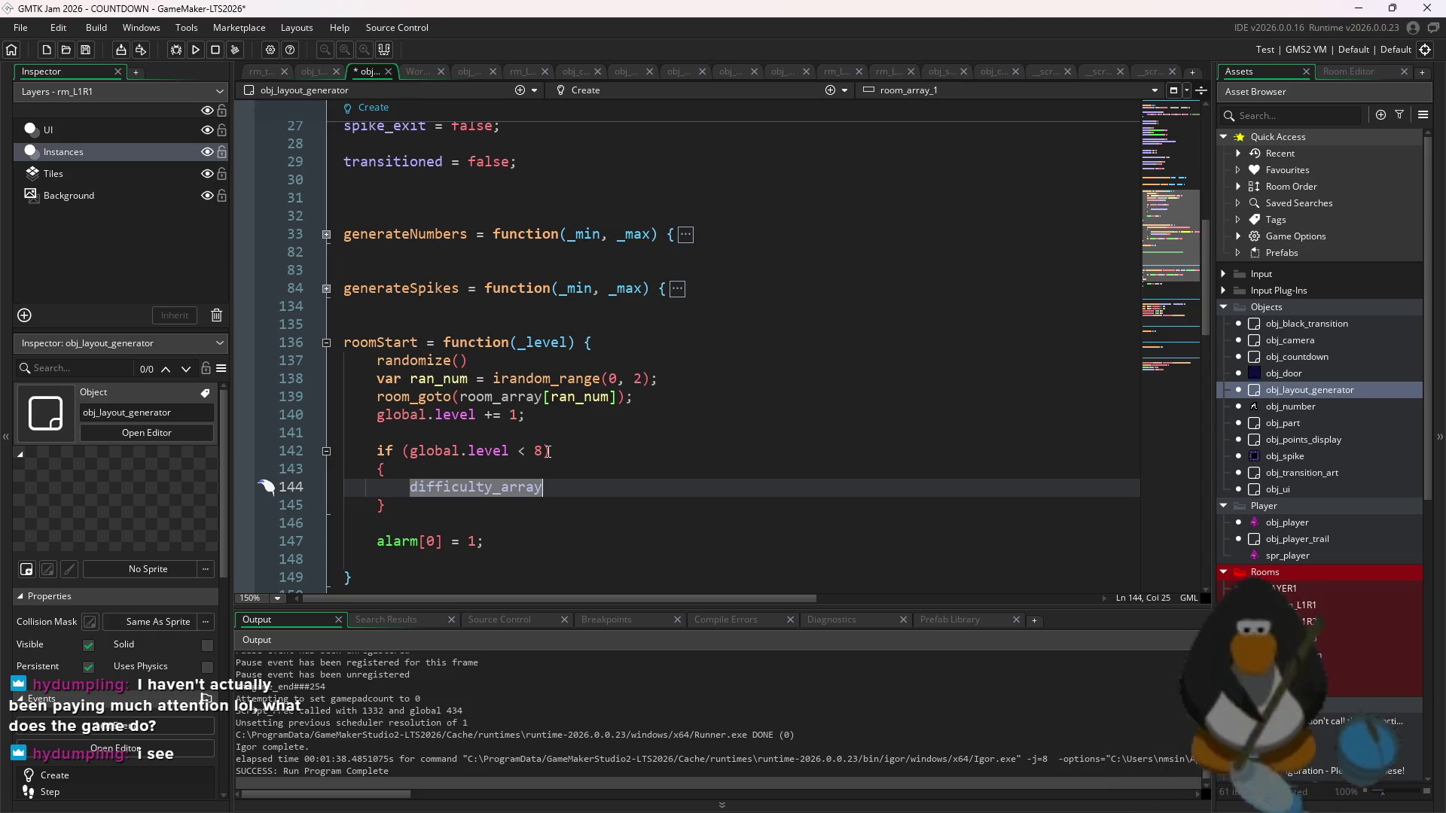
pyautogui.press('BackSpace')
pyautogui.write('obj_timer')
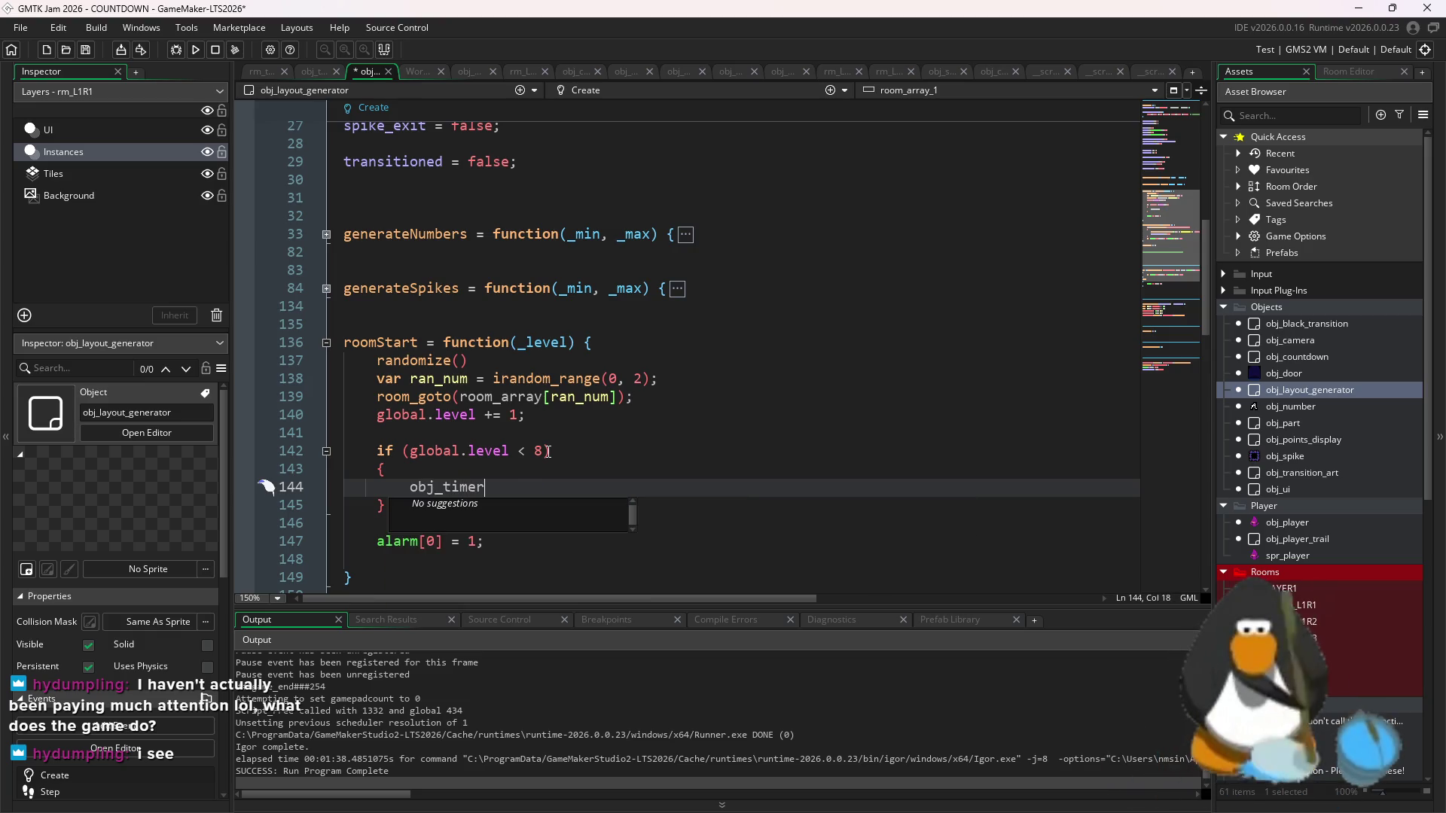
pyautogui.press('BackSpace')
pyautogui.press('BackSpace')
pyautogui.press('BackSpace')
pyautogui.press('BackSpace')
pyautogui.press('BackSpace')
pyautogui.write('co')
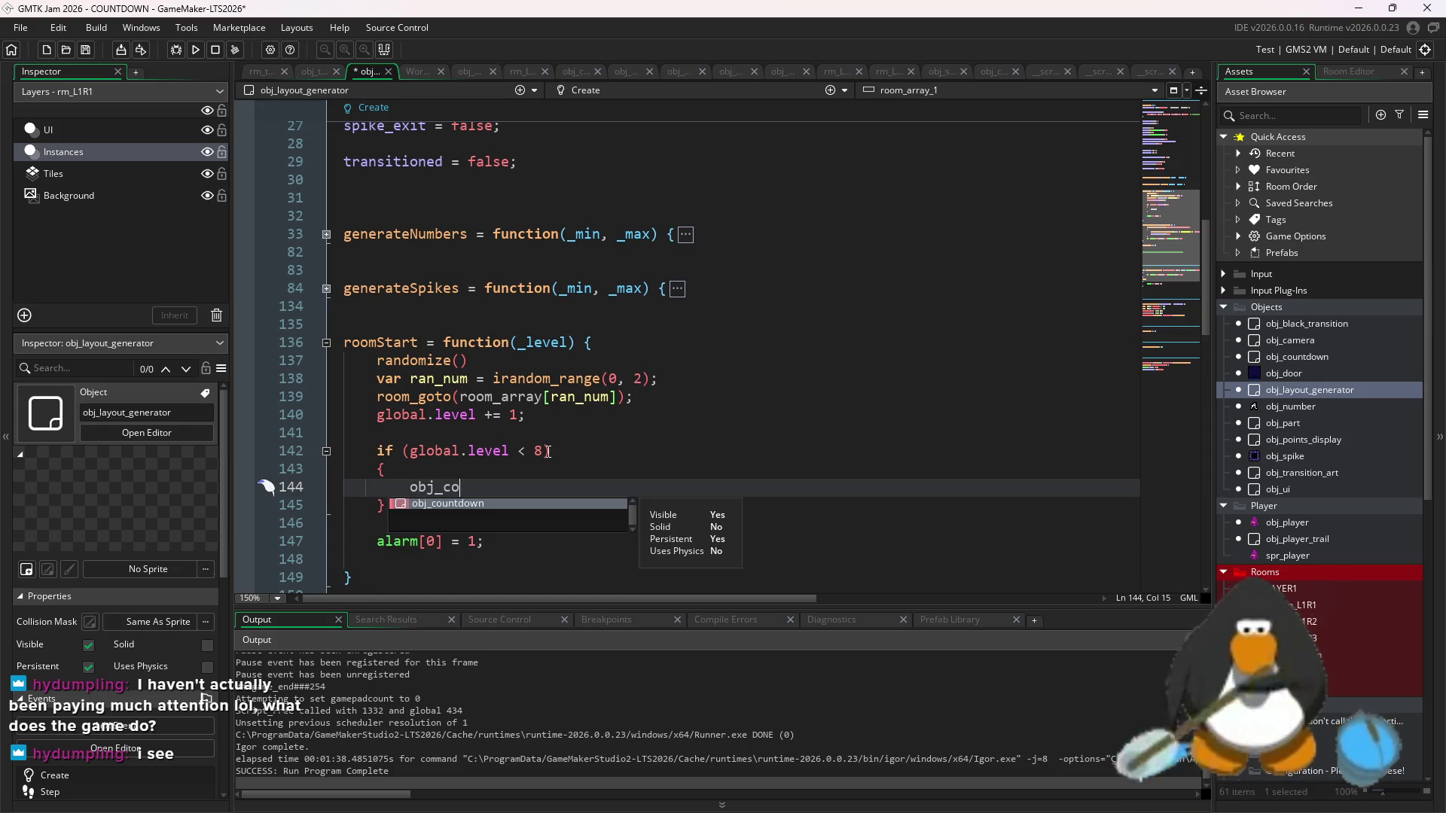
pyautogui.press('Return')
pyautogui.write('.time =')
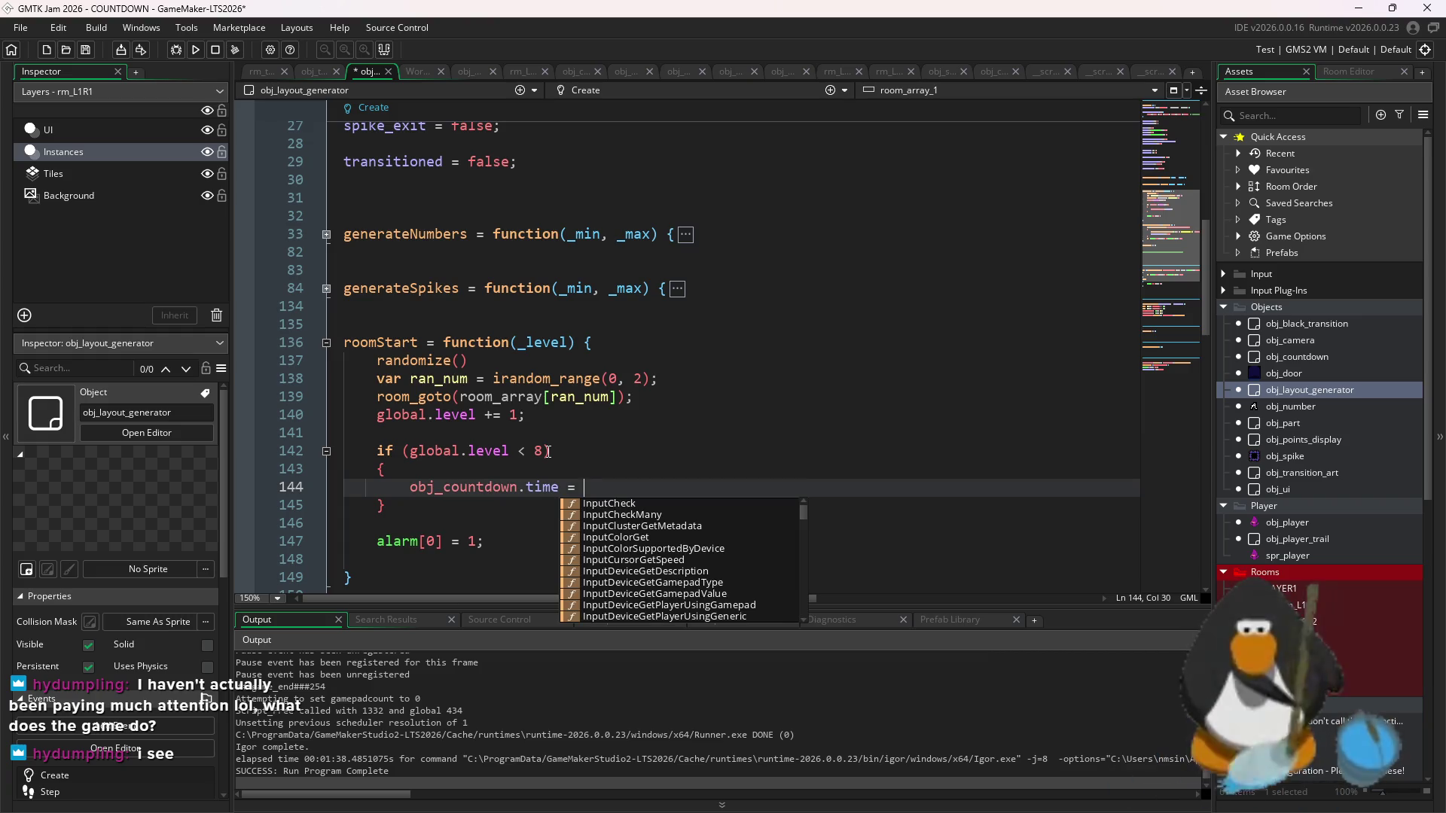
pyautogui.write(' diff')
pyautogui.press('Return')
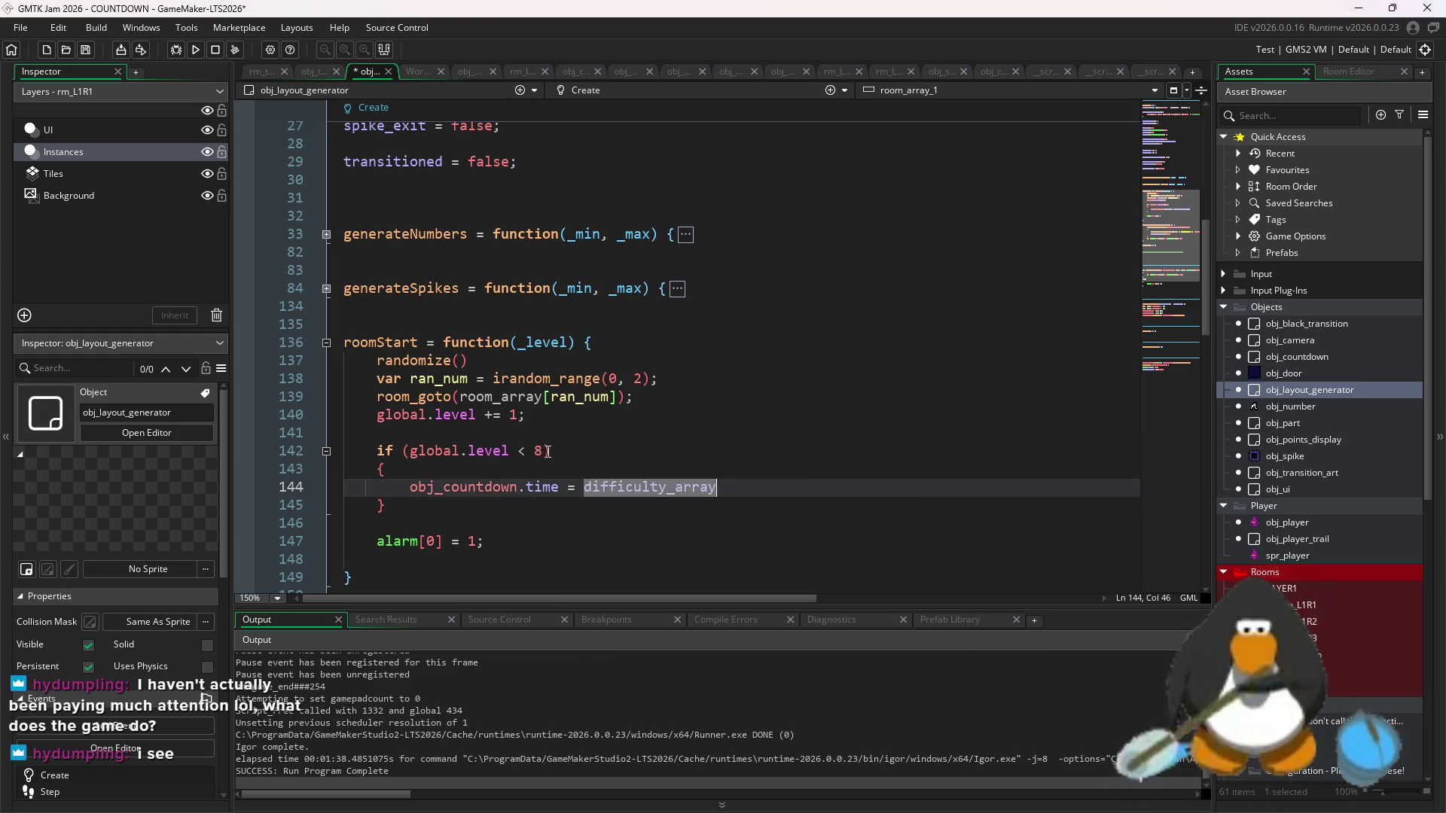
pyautogui.write('[0][0];')
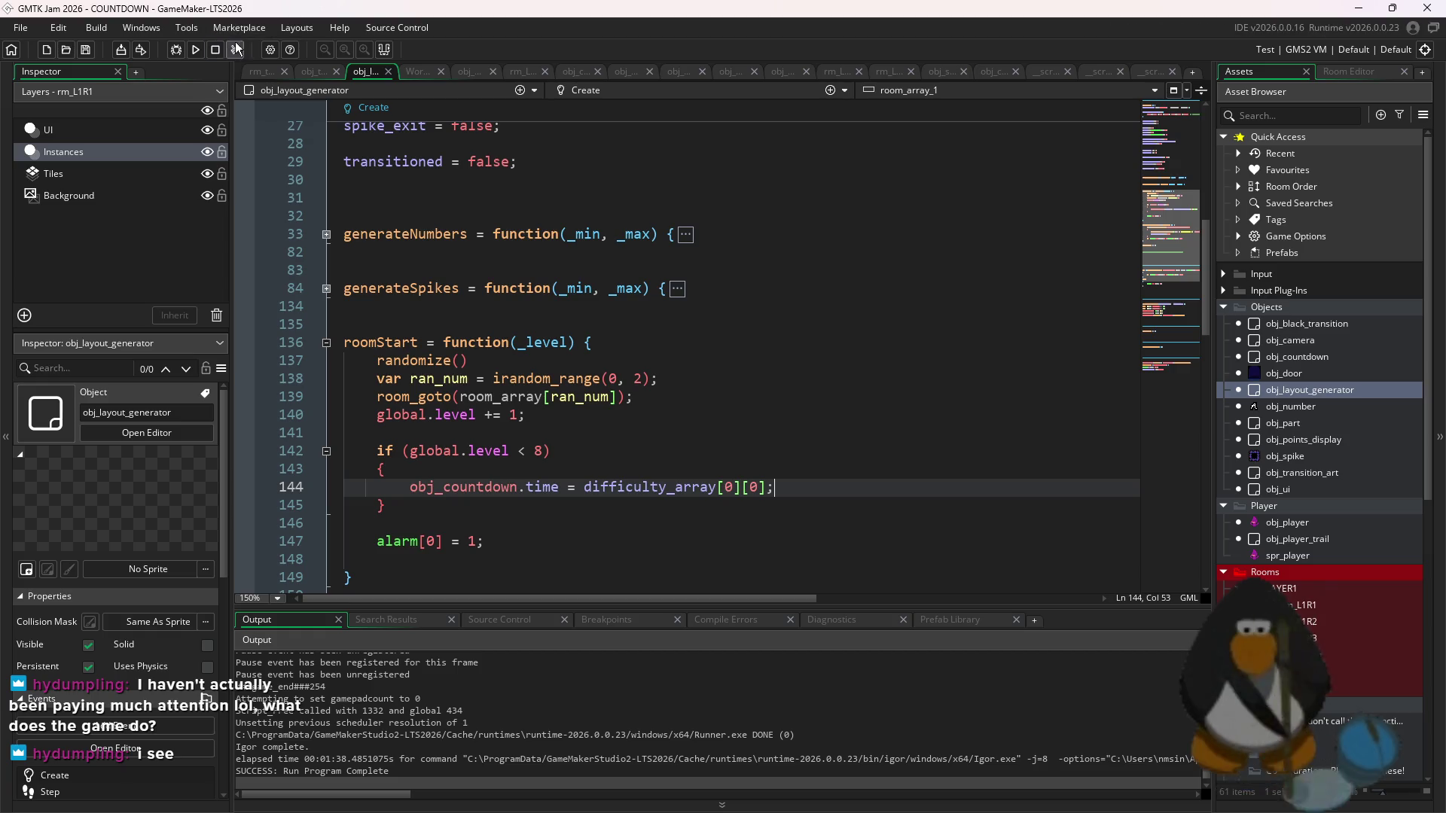
pyautogui.click(197, 49)
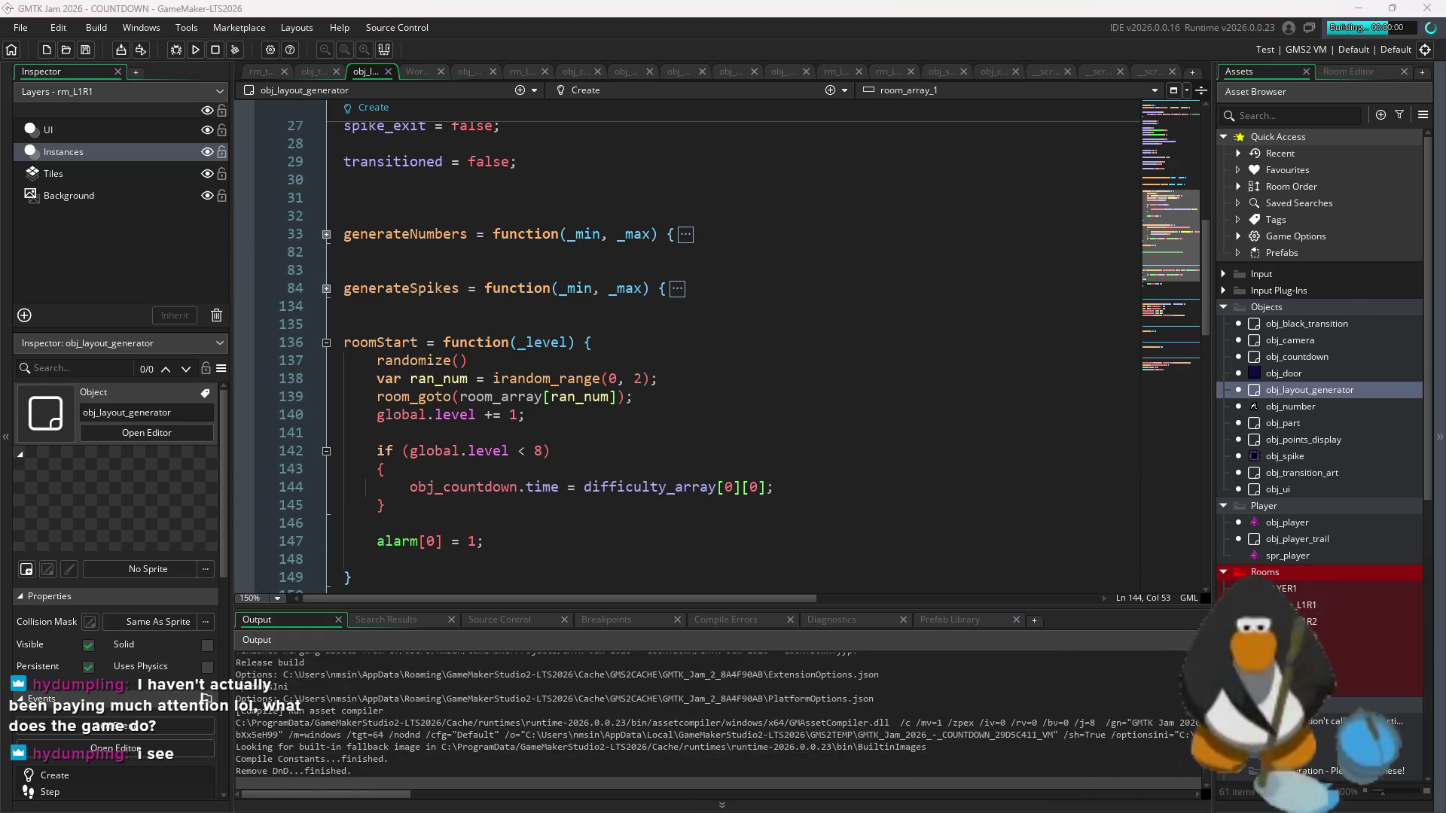
# - Abort the test run's code error about room_array being unset
pyautogui.click(1049, 348)
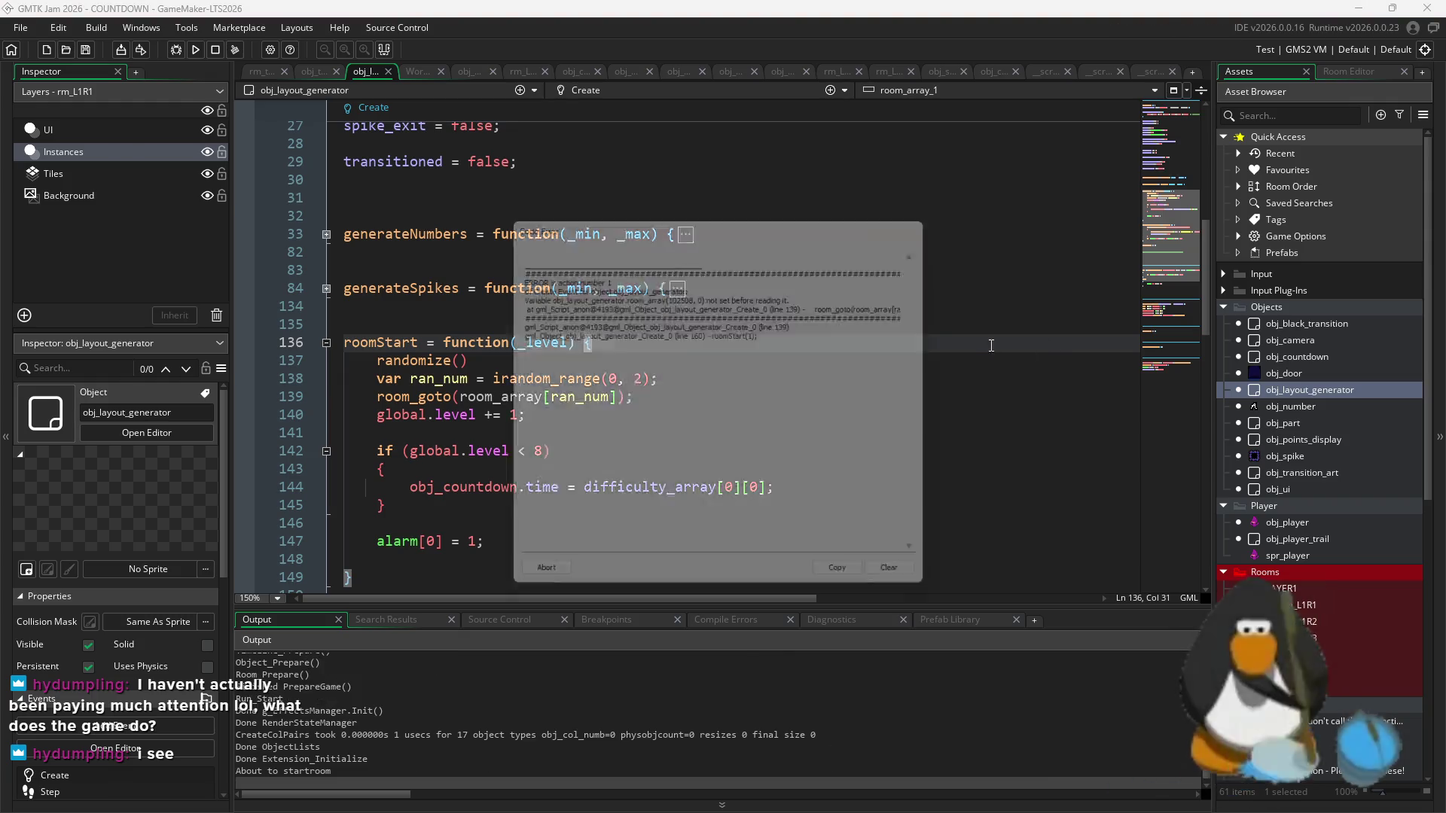
pyautogui.click(548, 592)
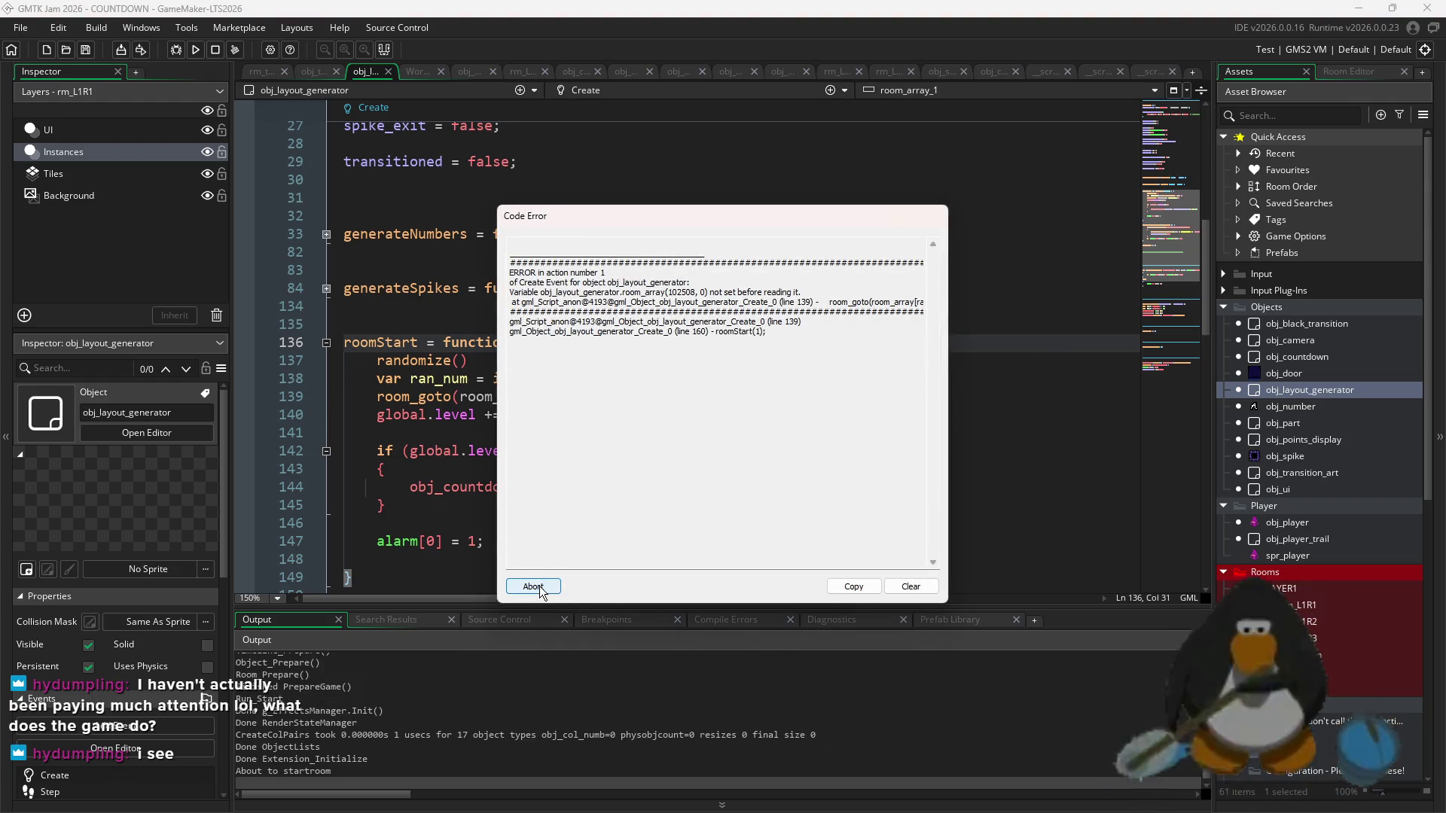
pyautogui.click(570, 518)
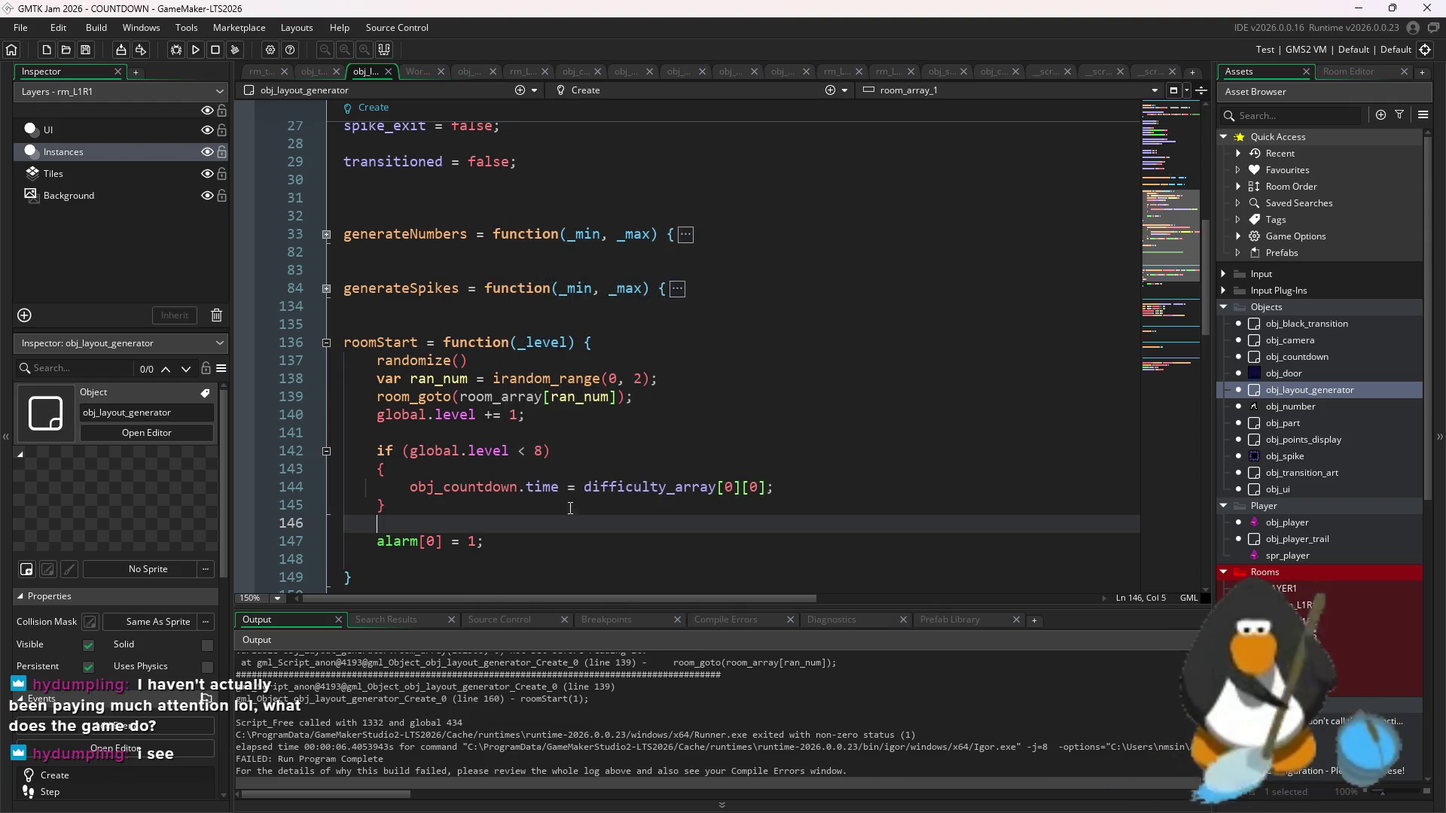
# - Rename room_array to room_array_1 on line 139 and rebuild the game with F5
pyautogui.click(515, 398)
pyautogui.doubleClick(515, 397)
pyautogui.click(517, 398)
pyautogui.scroll(20, 517, 396)
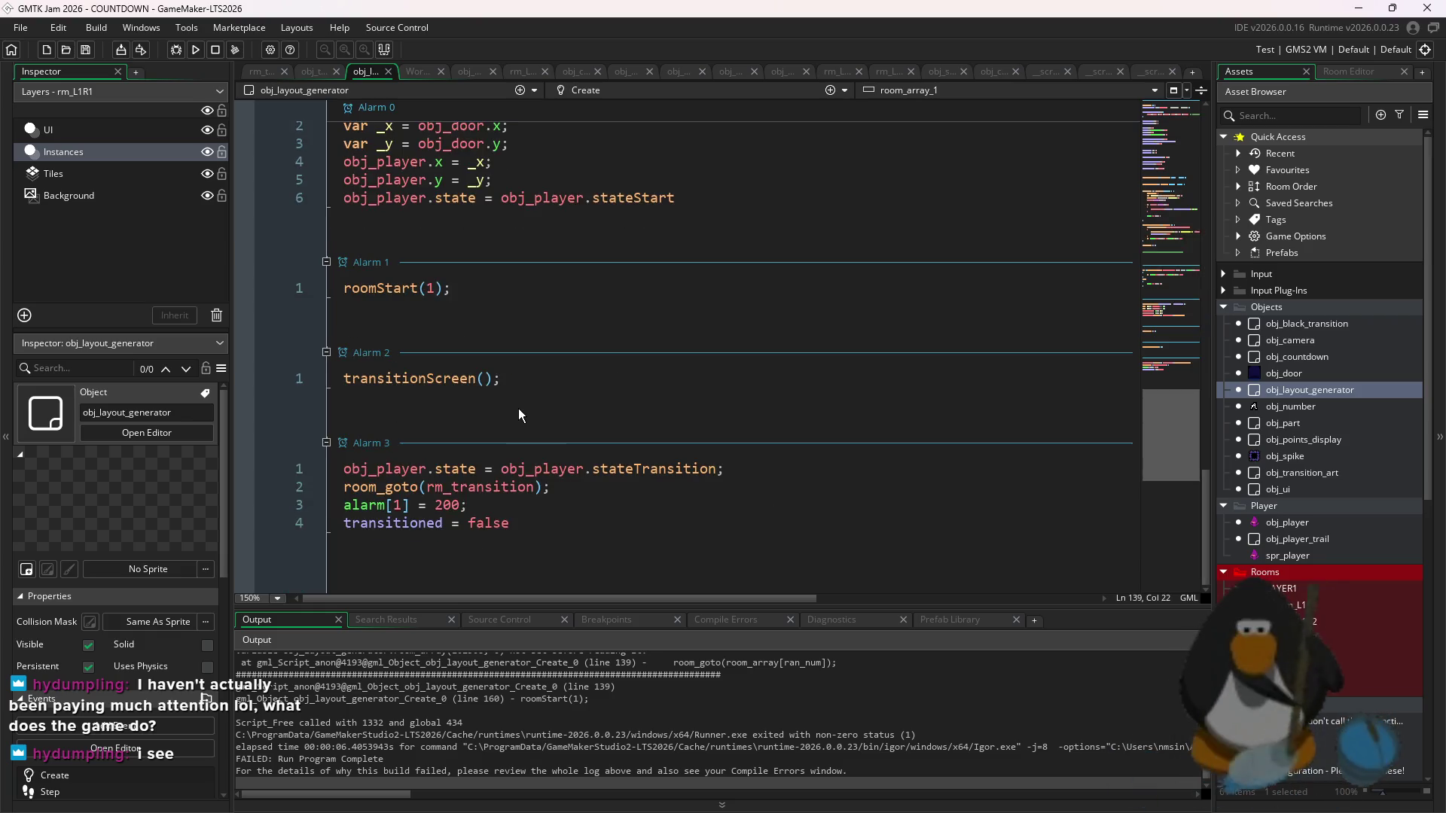
pyautogui.scroll(-20, 444, 261)
pyautogui.scroll(10, 452, 271)
pyautogui.scroll(3, 460, 278)
pyautogui.scroll(-4, 478, 288)
pyautogui.scroll(6, 477, 287)
pyautogui.click(537, 307)
pyautogui.write('_1')
pyautogui.press('F5')
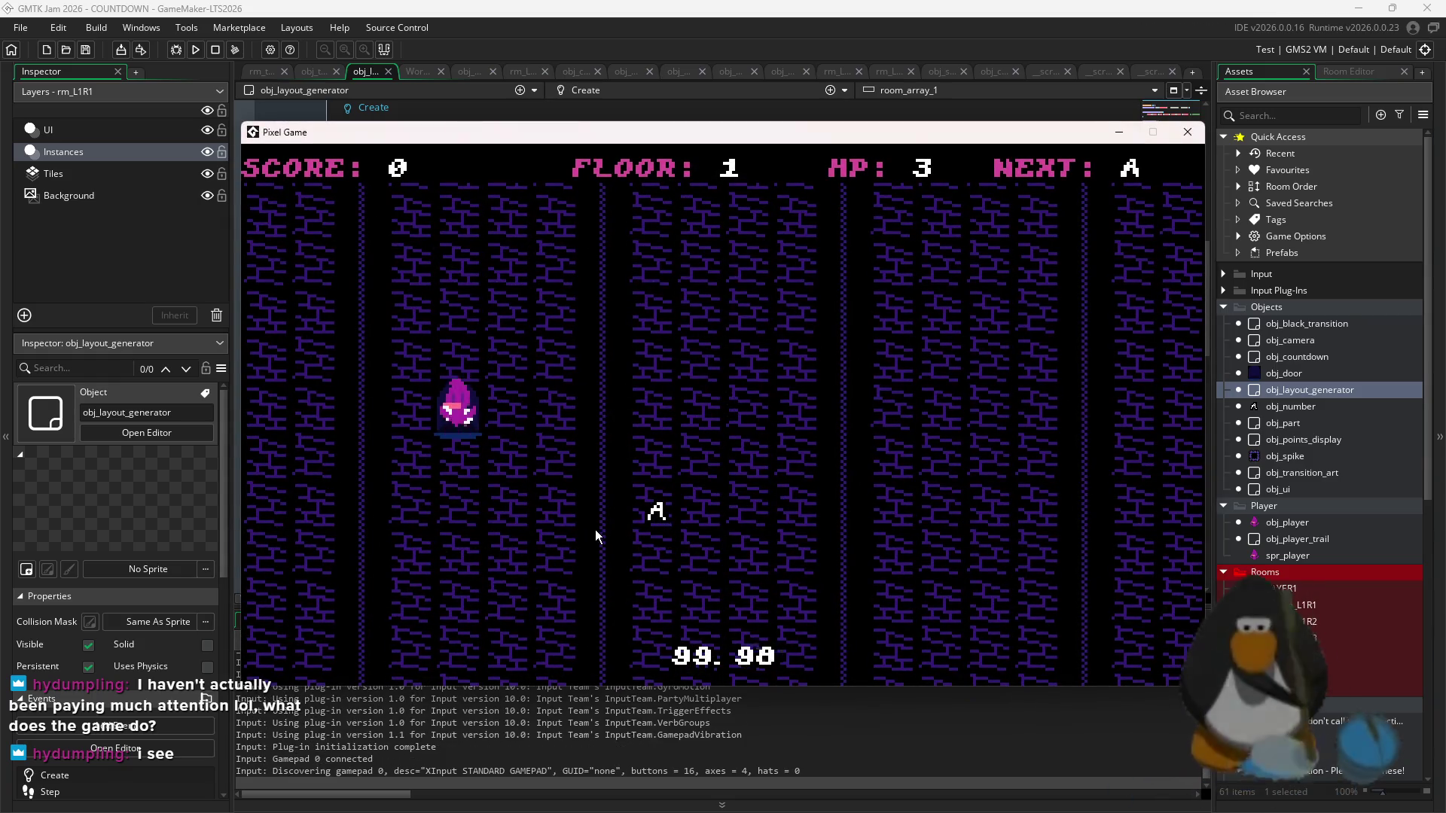
# - Steer the player onto each A and through the exit on floors 1 and 2, then return to the IDE
pyautogui.press('Up')
pyautogui.press('Right')
pyautogui.press('Up')
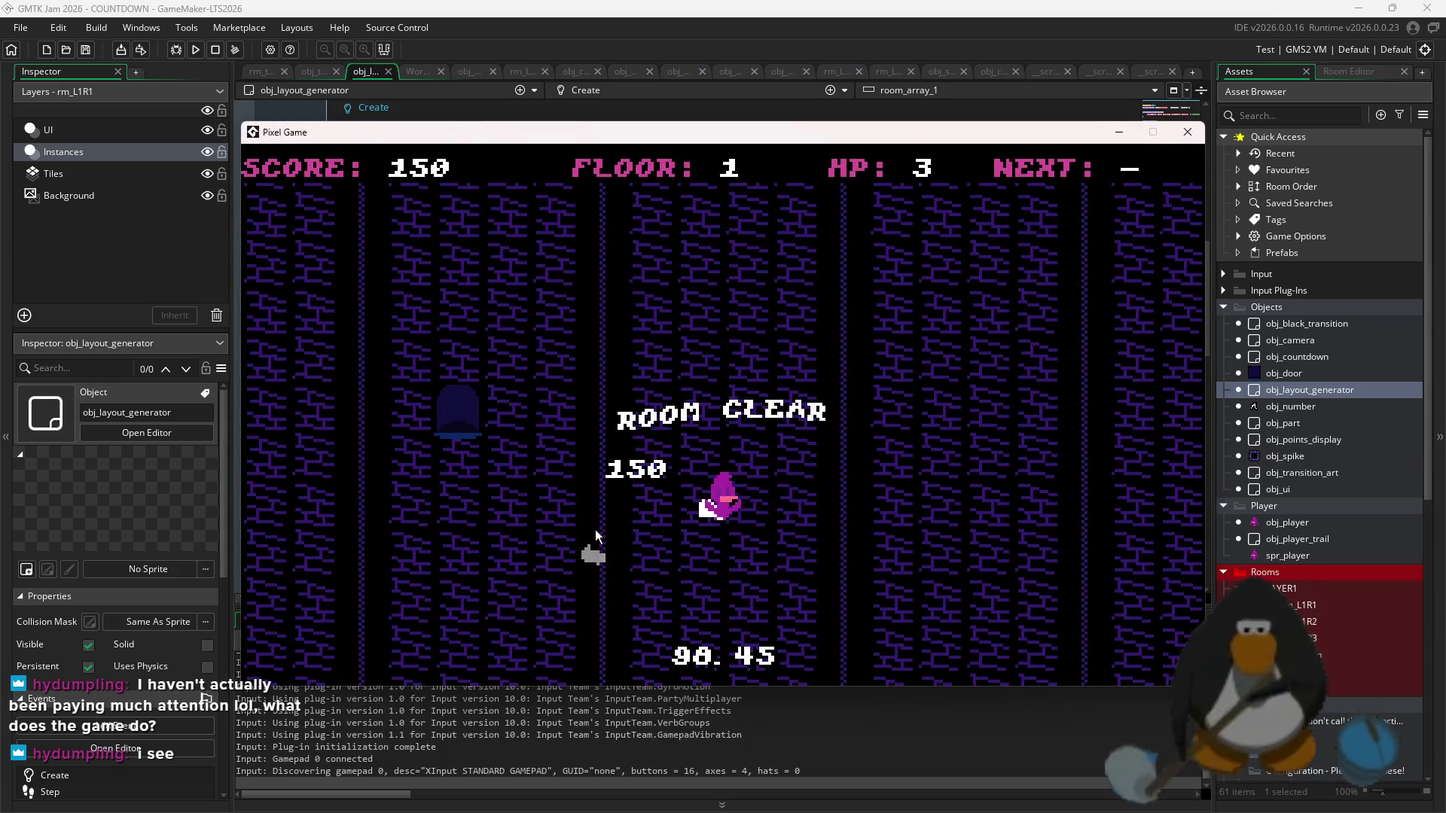
pyautogui.press('Left')
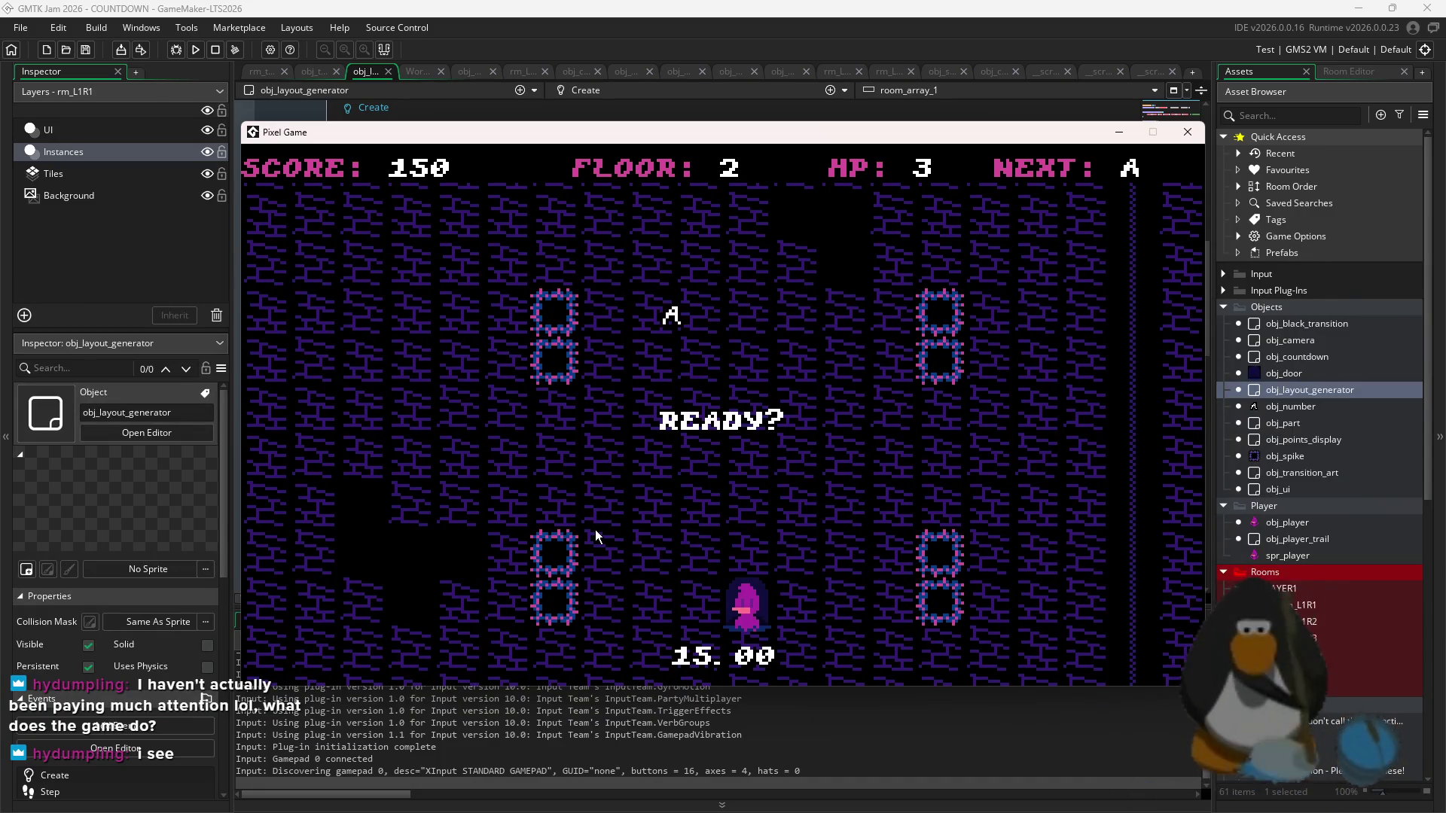
pyautogui.press('Up')
pyautogui.press('Left')
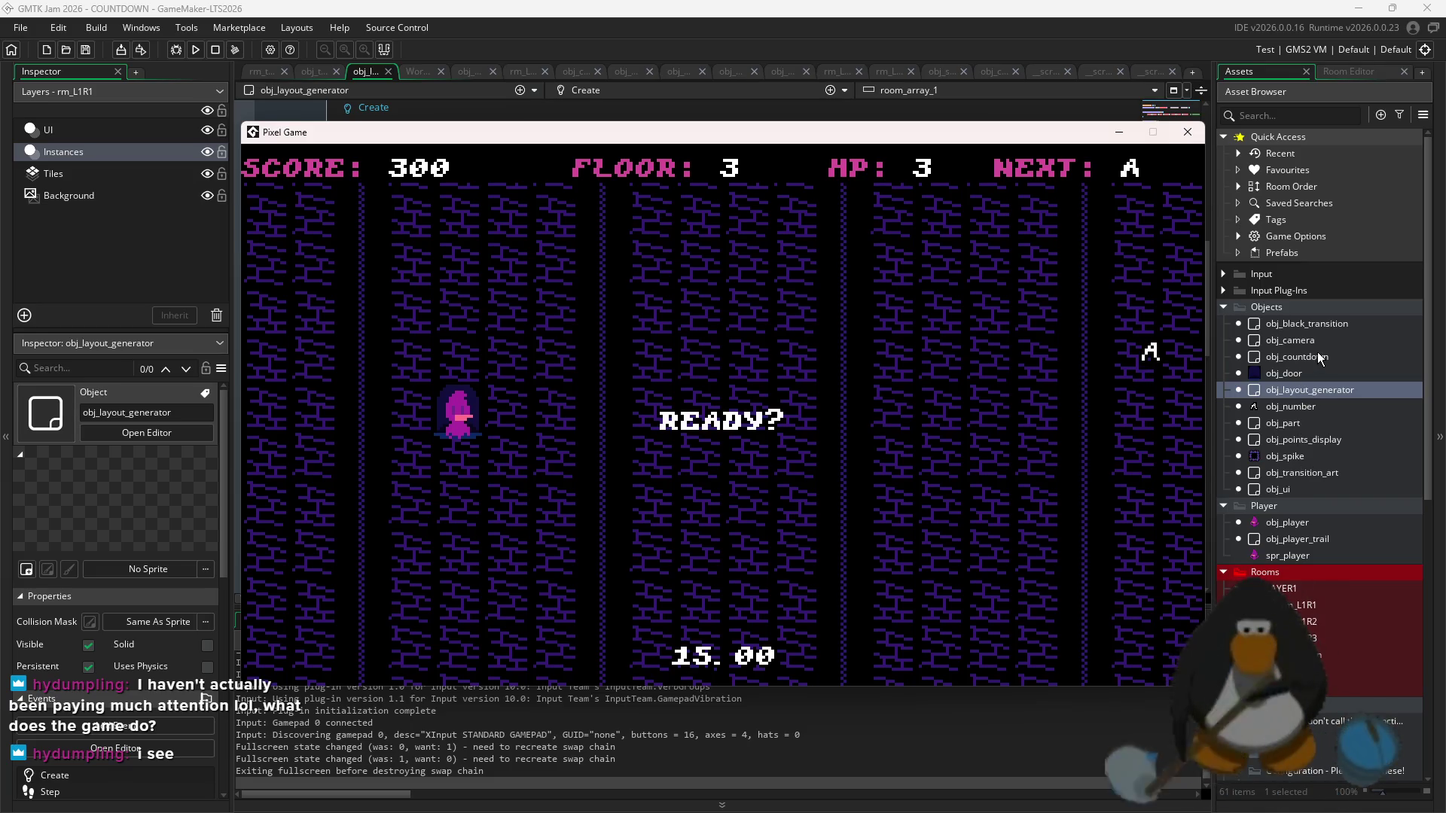
pyautogui.click(1308, 473)
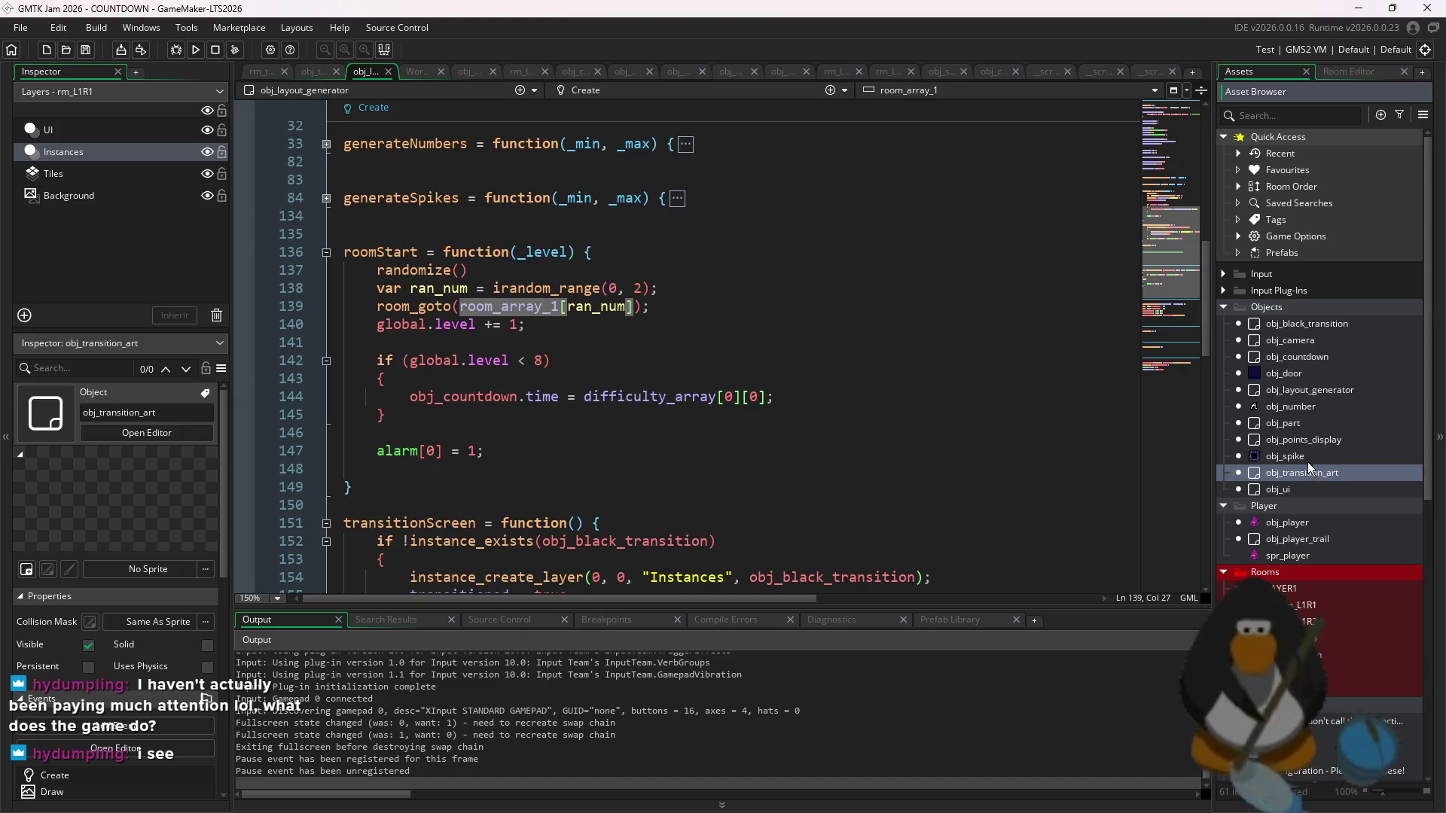
# - In obj_countdown's Create event, replace the 6000 start time with obj_layout_generator.difficulty_array[0][0]
pyautogui.doubleClick(1303, 357)
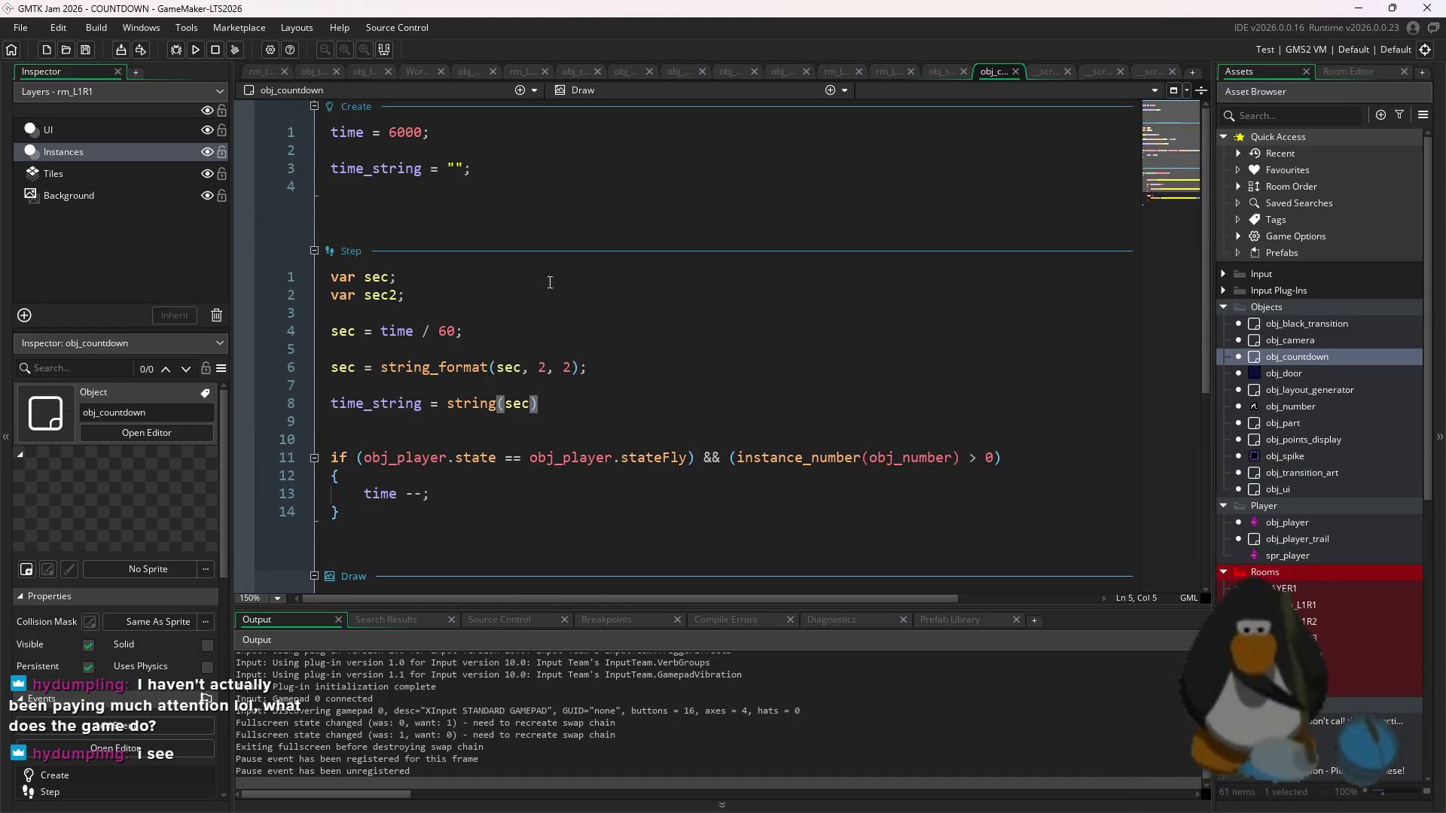
pyautogui.doubleClick(405, 133)
pyautogui.write('0')
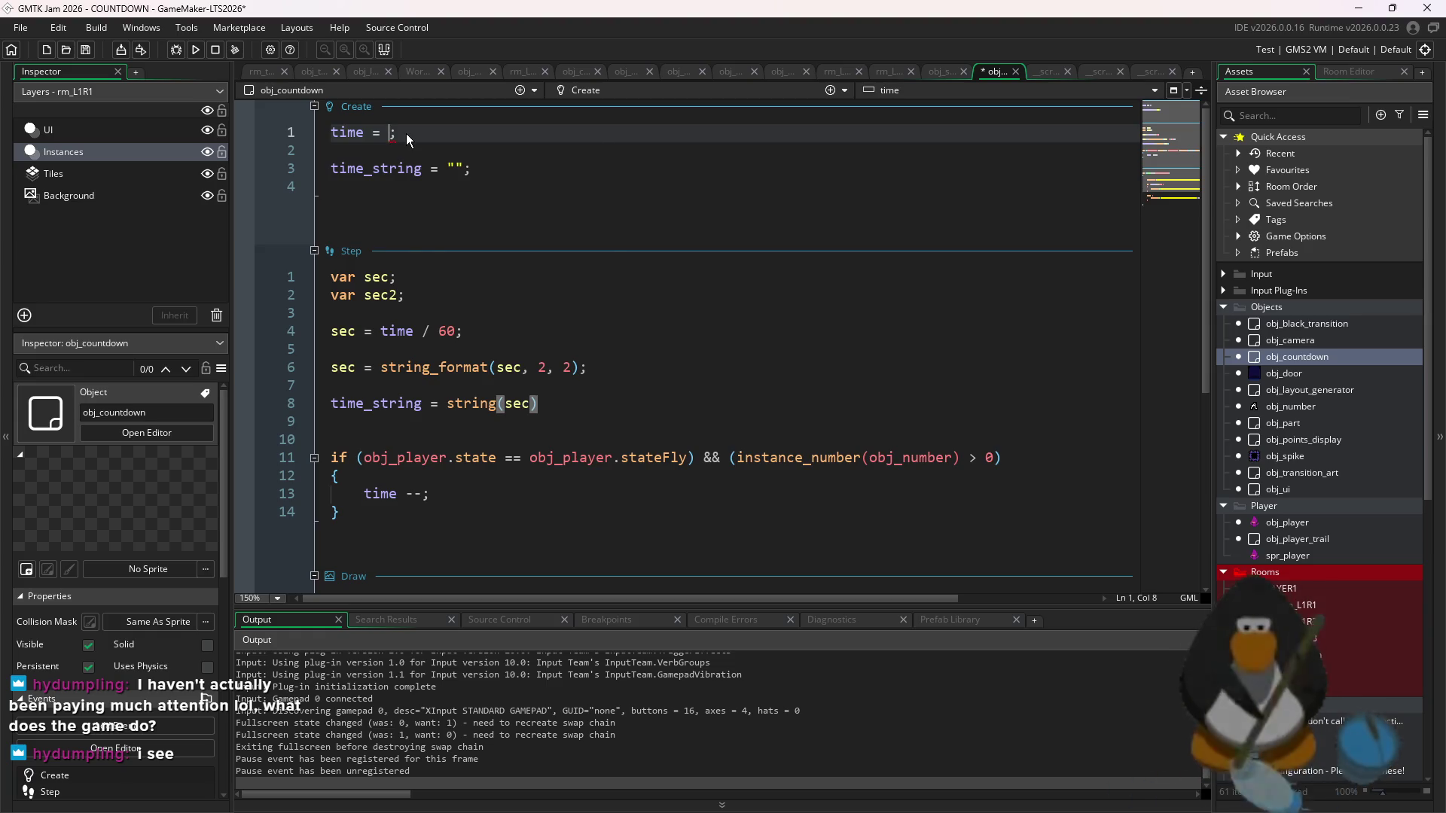
pyautogui.write('o')
pyautogui.press('BackSpace')
pyautogui.write('obj_')
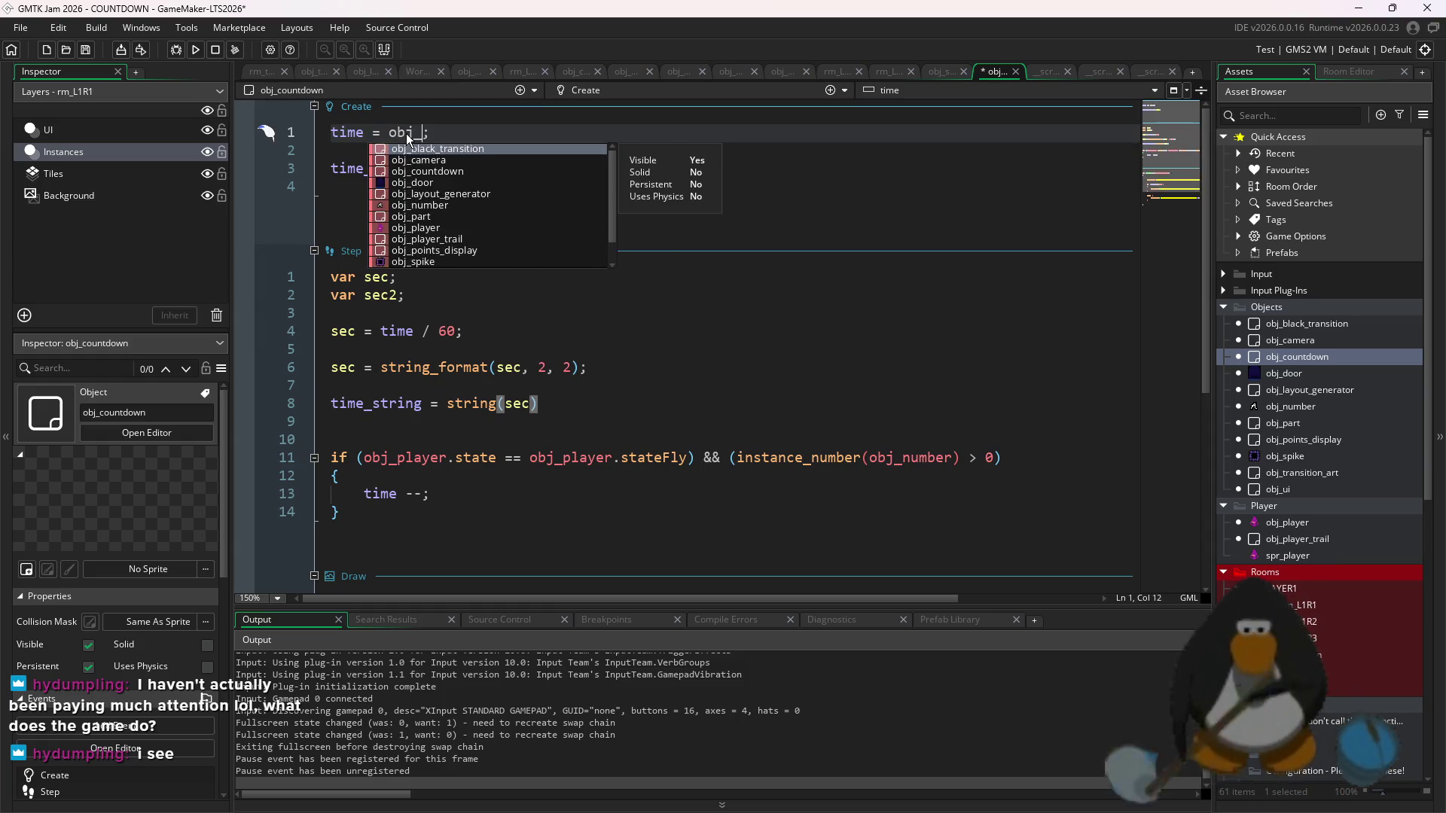
pyautogui.write('l')
pyautogui.press('Return')
pyautogui.write('./')
pyautogui.press('BackSpace')
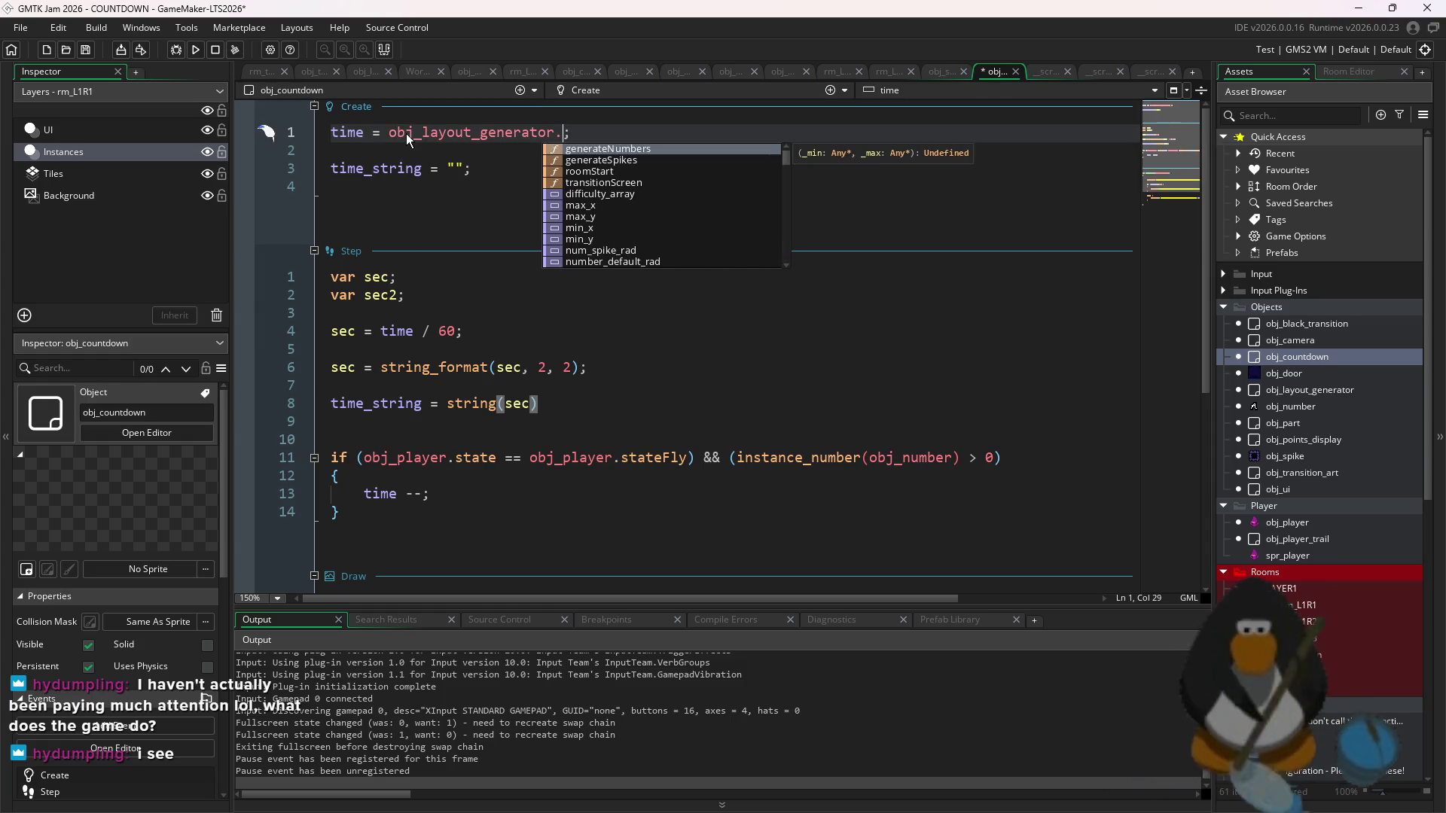
pyautogui.press('Down')
pyautogui.press('Down')
pyautogui.press('Down')
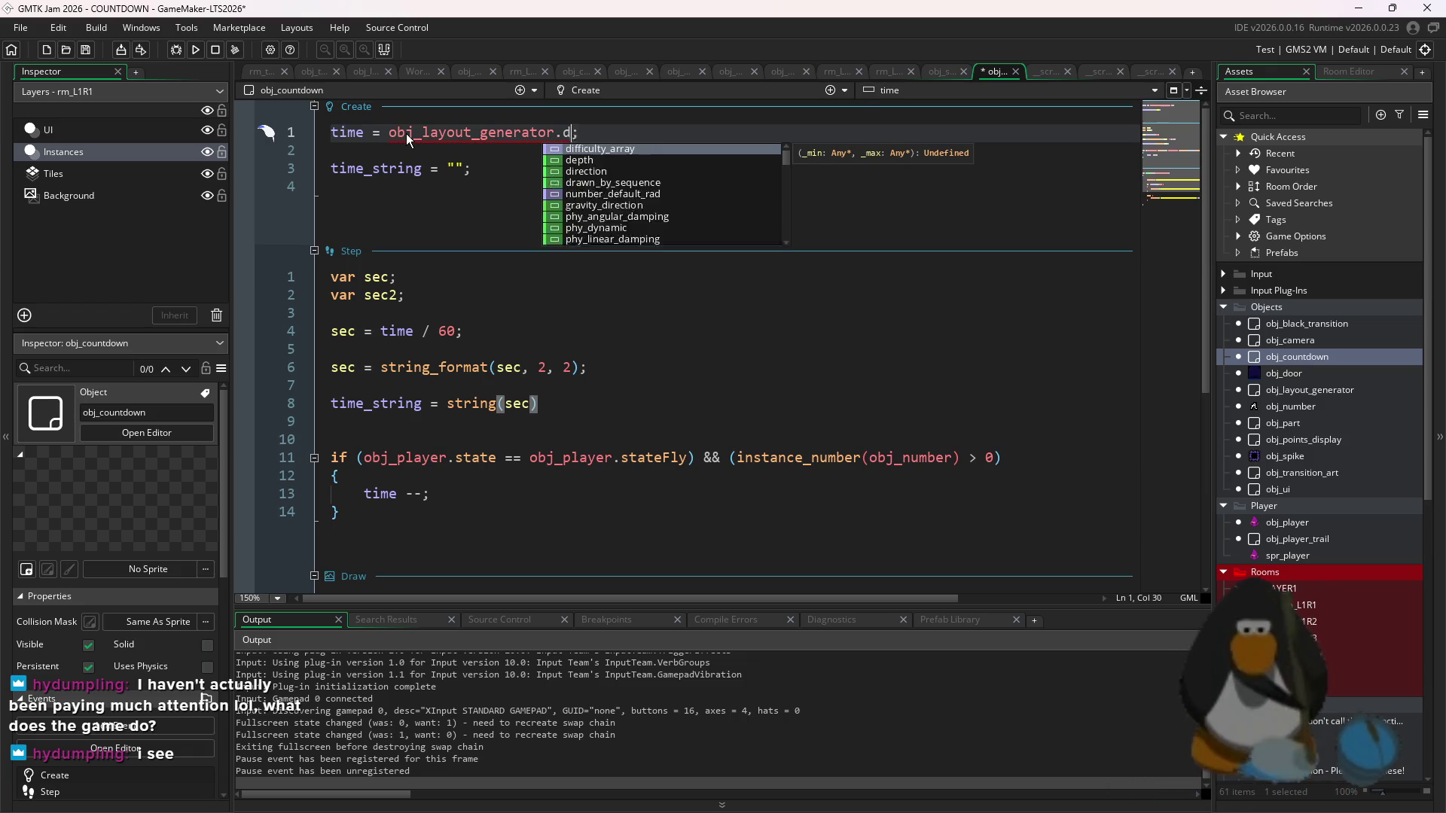
pyautogui.press('Return')
pyautogui.write('[0')
# - Relaunch the game, confirming the restart, and start moving the player up and left
pyautogui.click(198, 49)
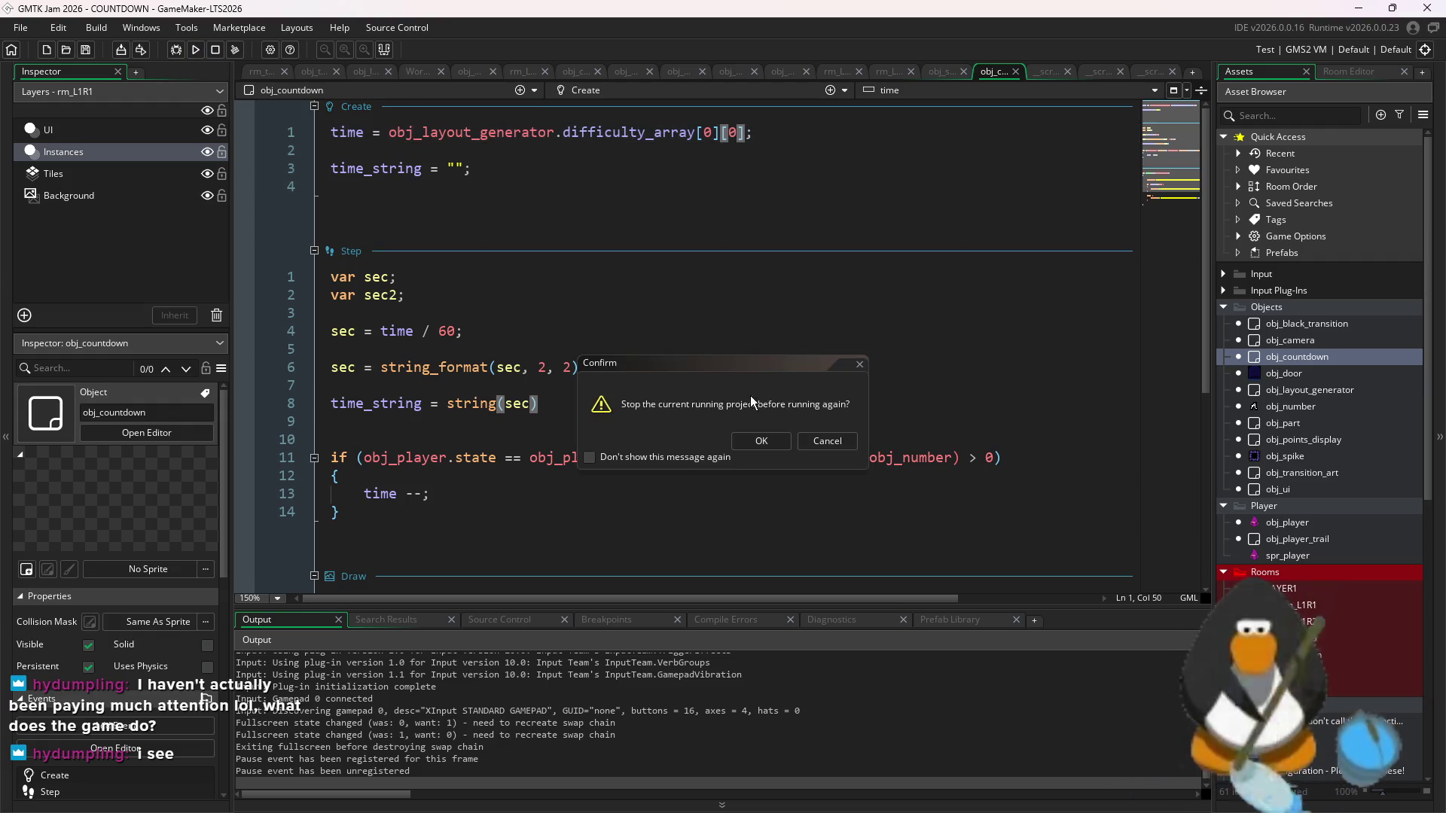
pyautogui.click(771, 440)
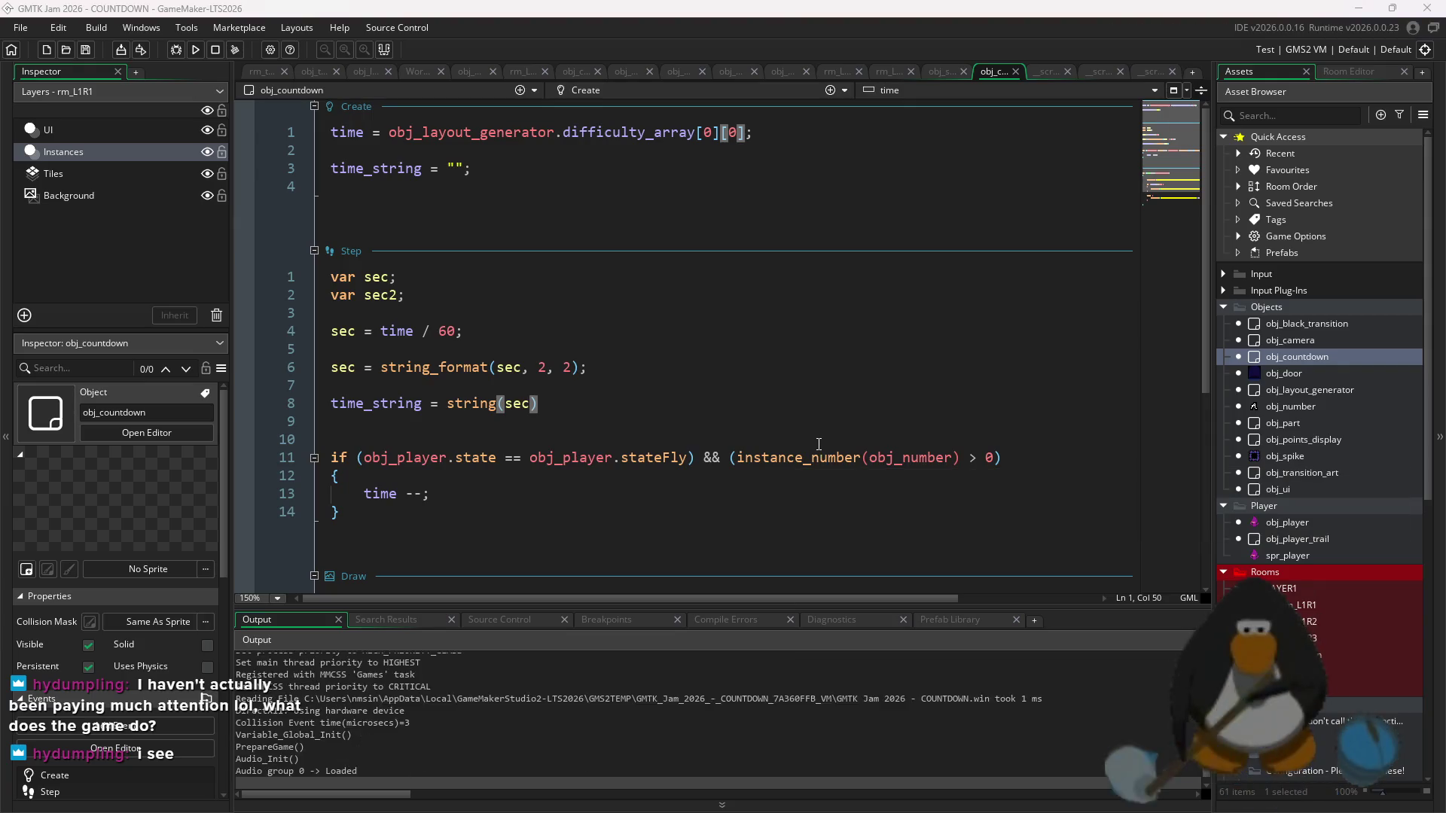
pyautogui.press('Up')
pyautogui.press('Left')
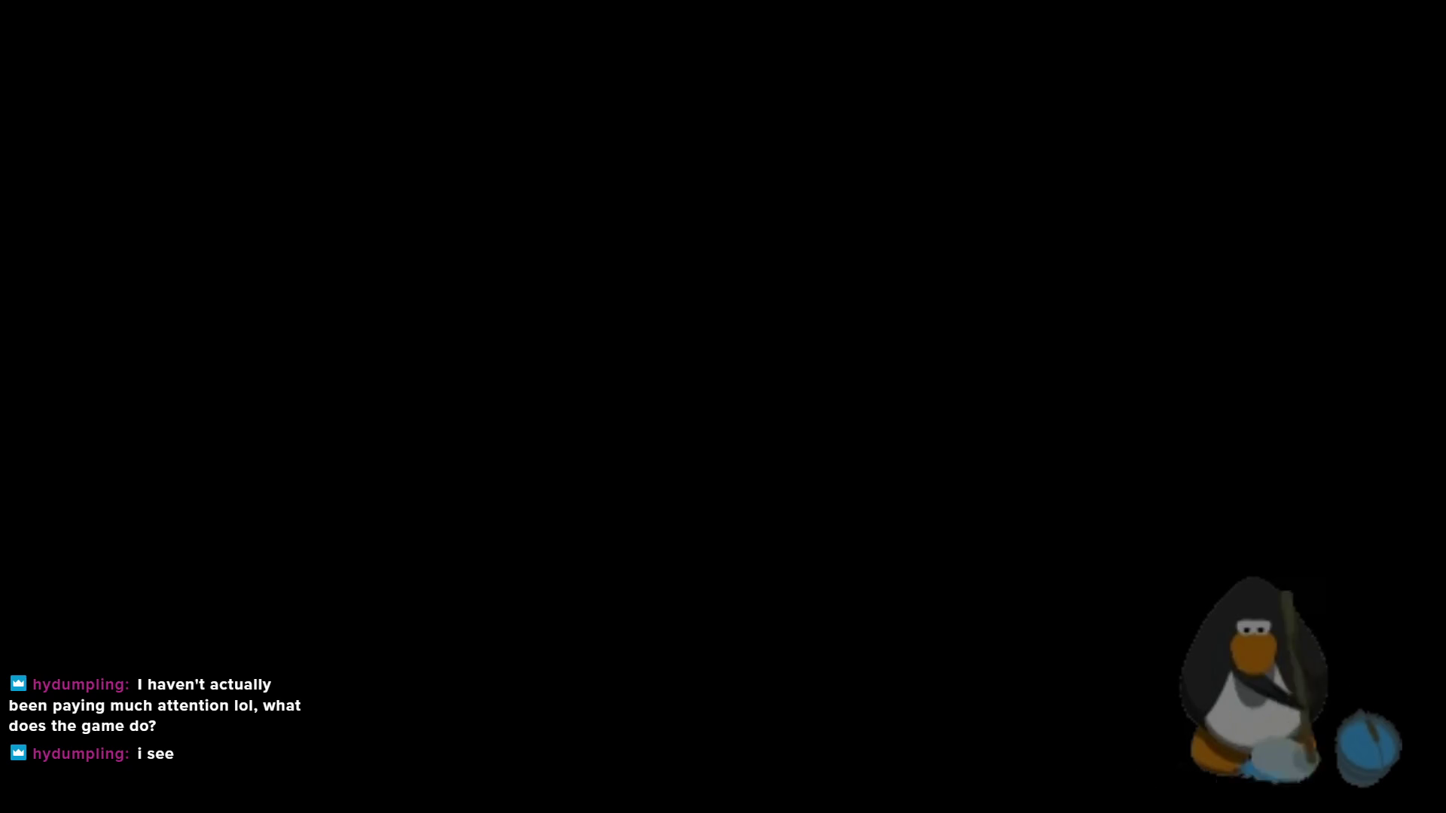
# - Play through floors 1 to 3, collecting each A letter and leaving by the top exit
pyautogui.press('Up')
pyautogui.press('Left')
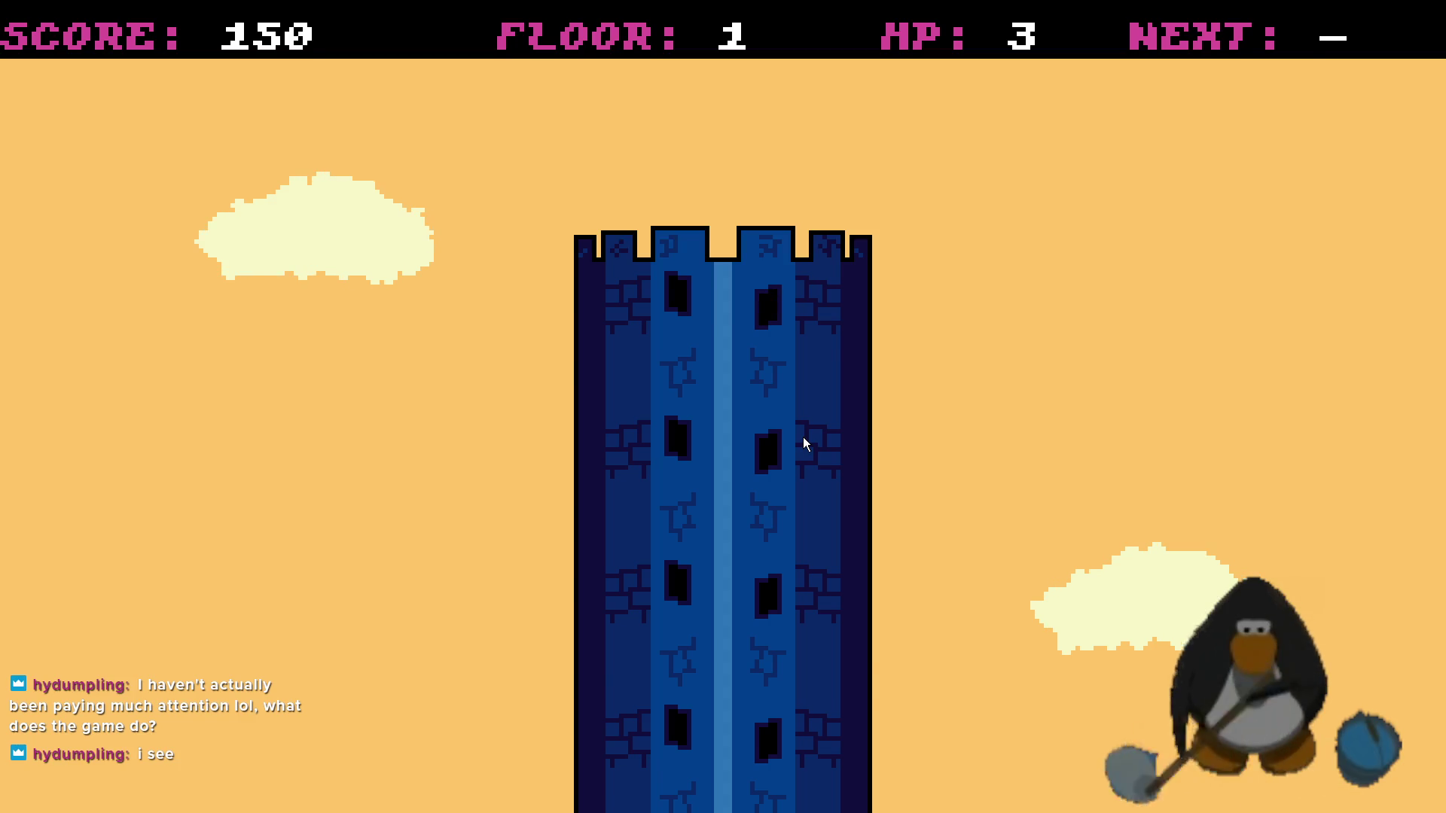
pyautogui.press('a')
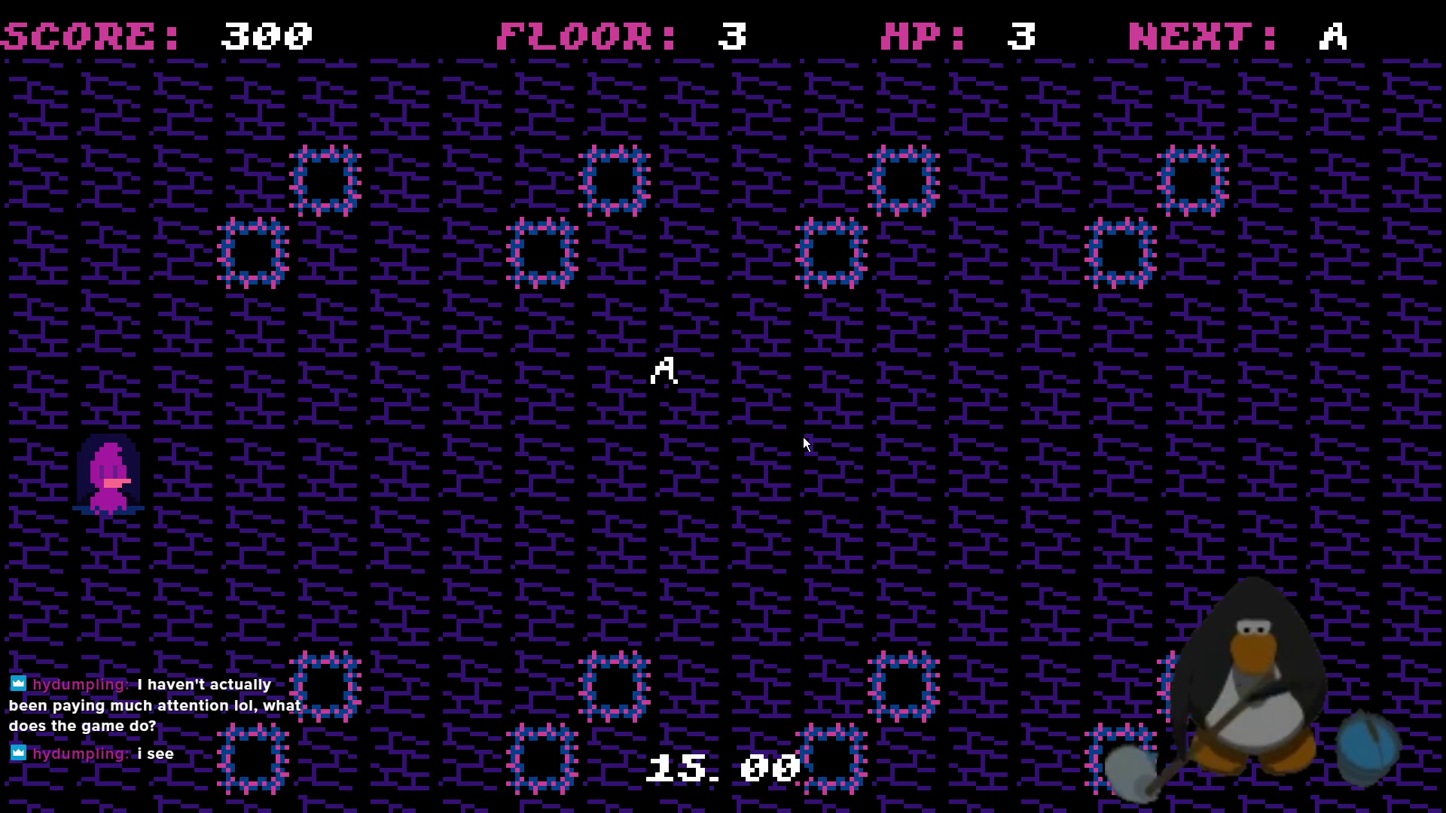
pyautogui.press('Up')
pyautogui.press('Right')
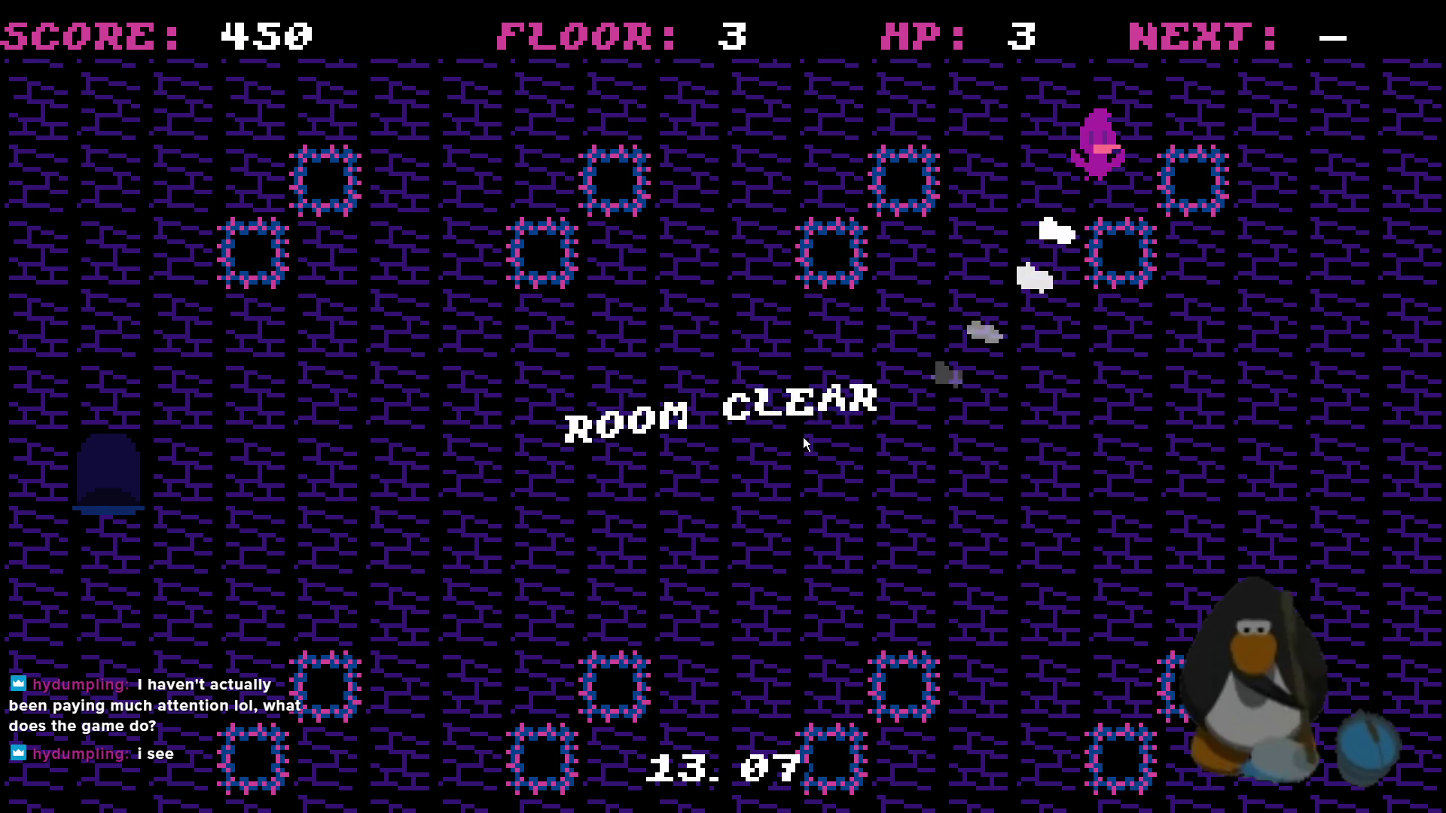
pyautogui.press('Down')
pyautogui.press('Left')
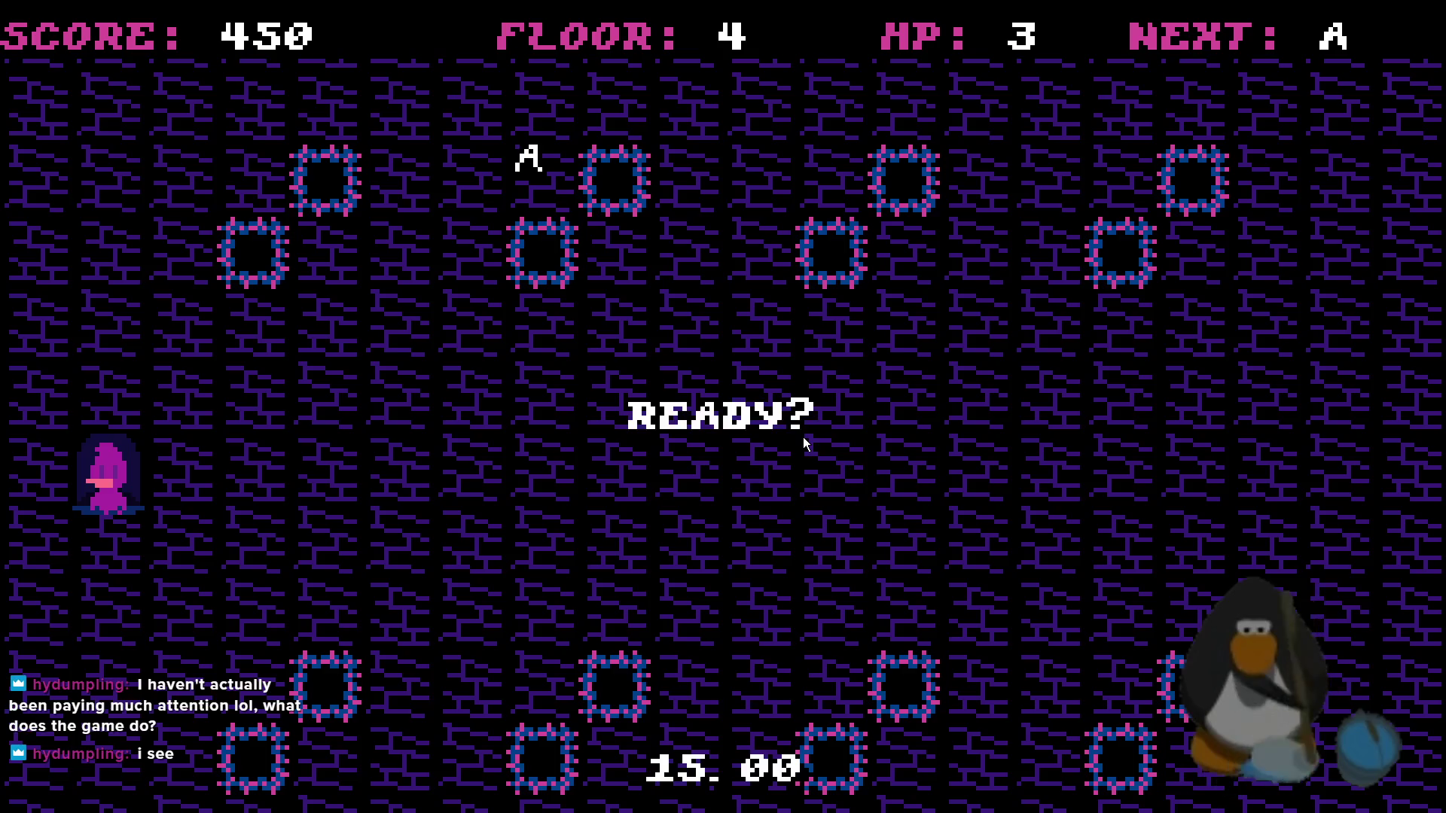
# - Collect the A on floor 4, exit upward, and head for the A on floor 5
pyautogui.press('Up')
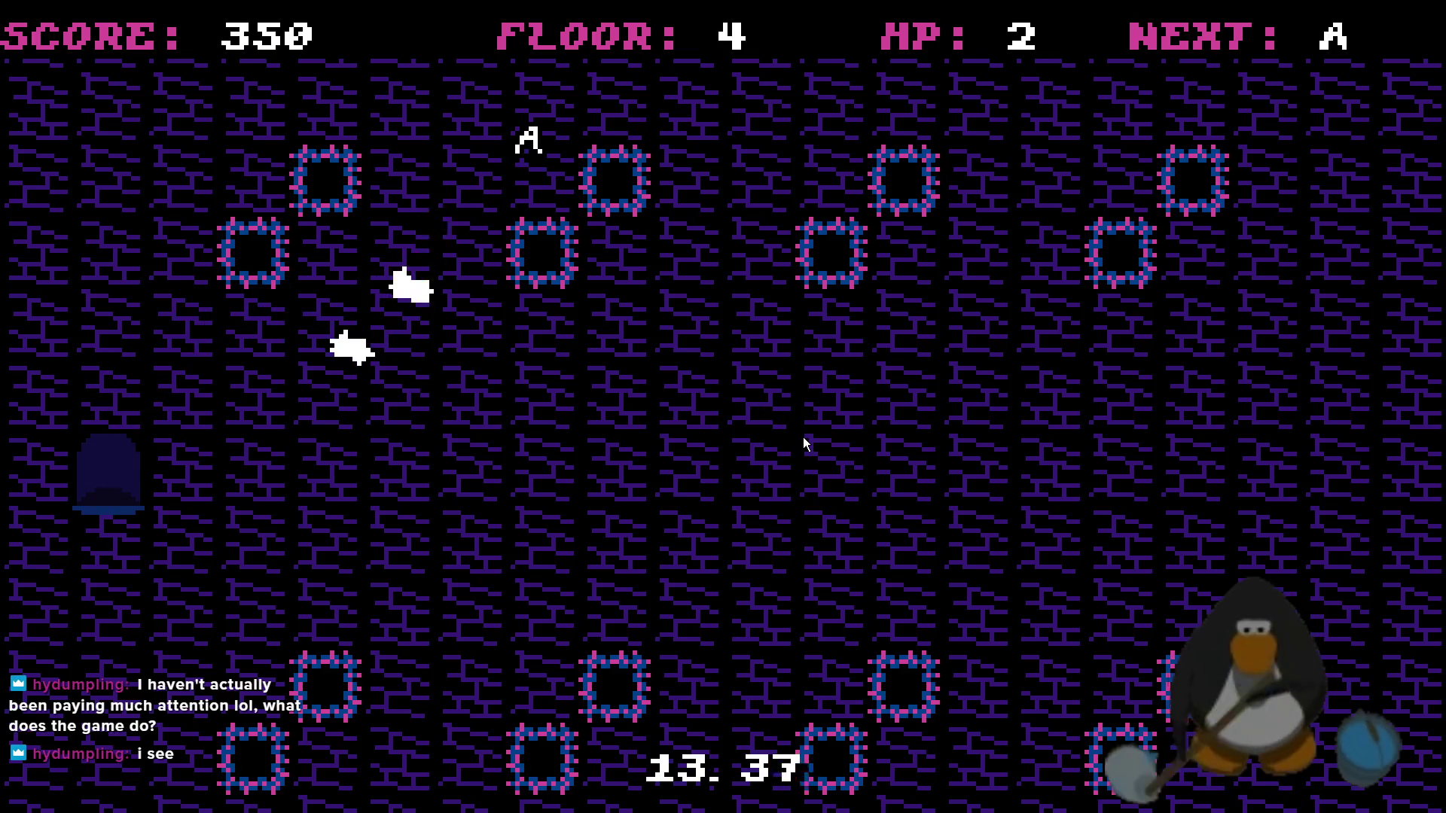
pyautogui.press('Down')
pyautogui.press('Right')
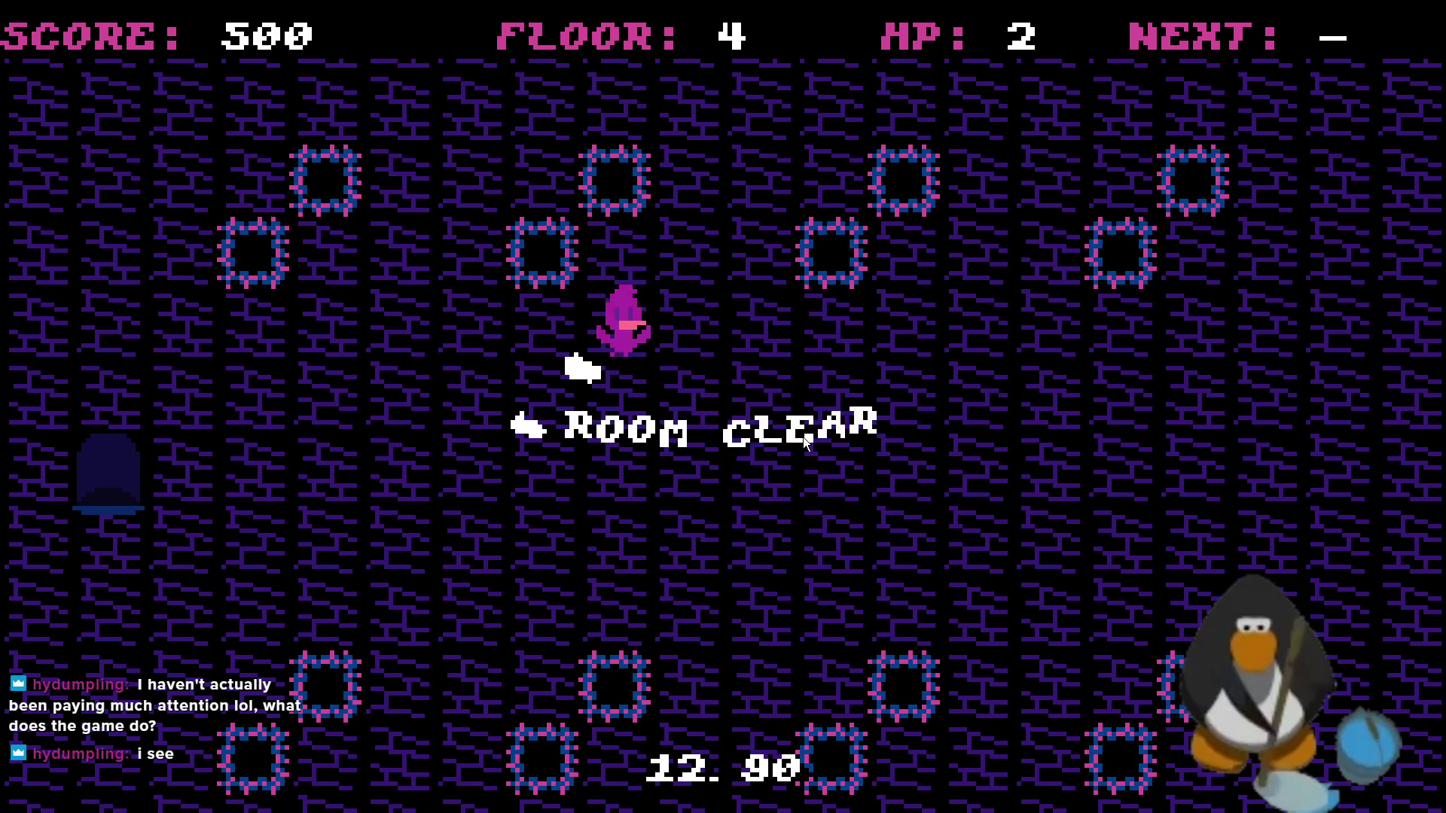
pyautogui.press('Up')
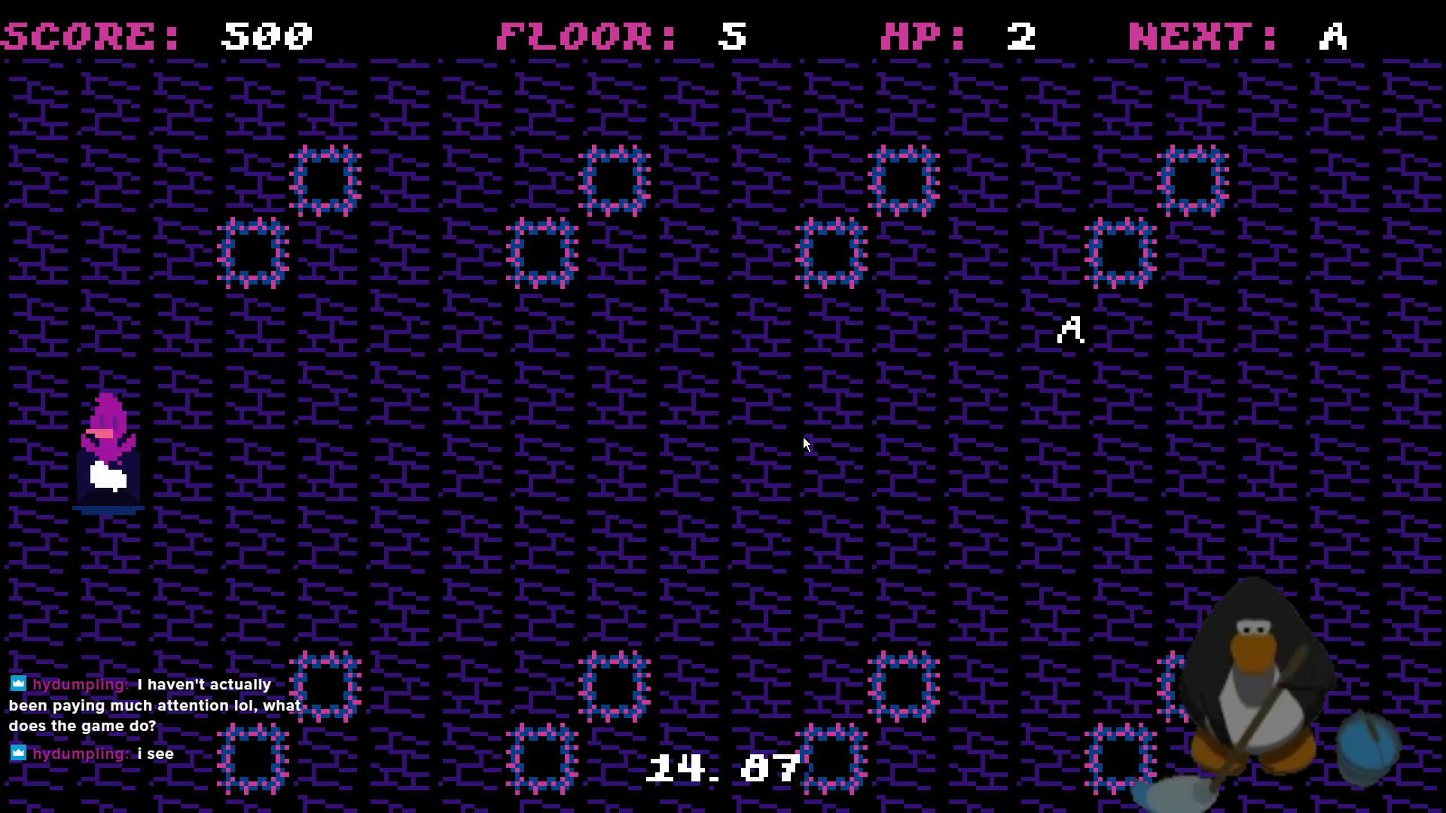
pyautogui.press('Up')
pyautogui.press('Left')
pyautogui.press('Left')
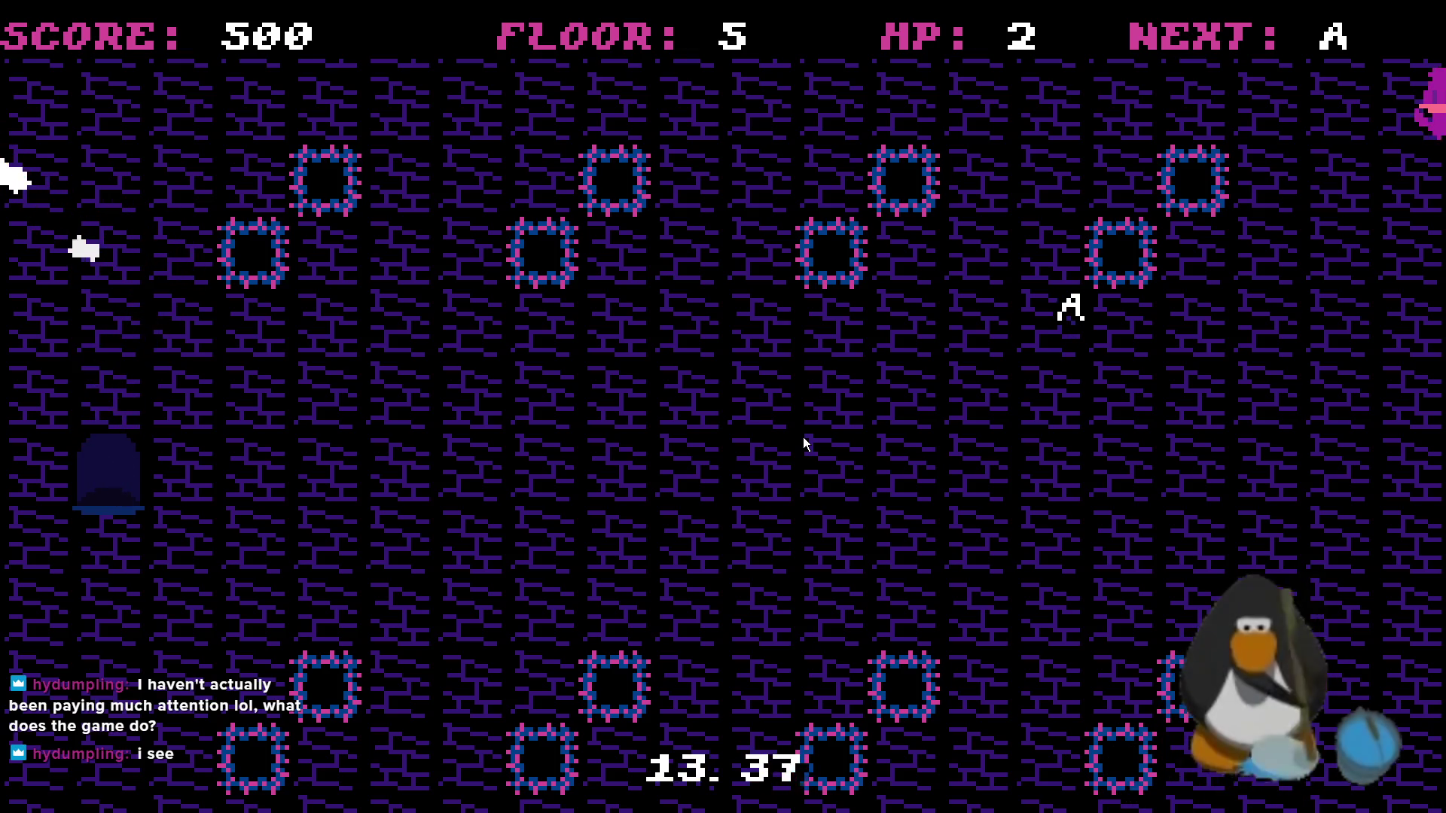
pyautogui.press('Down')
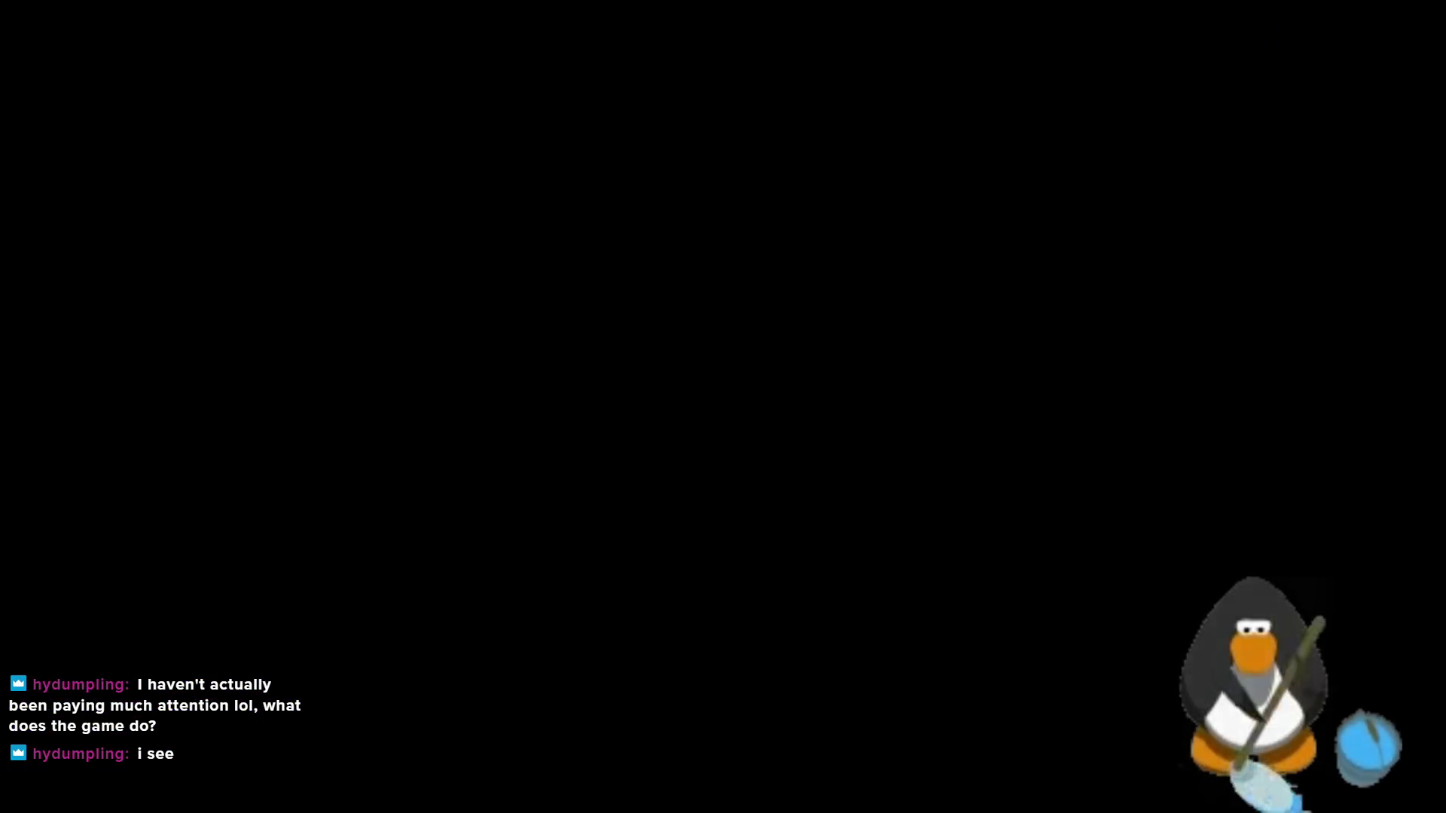
# - Quit the game, open obj_layout_generator's code at number_max, and run a quick save-and-test build
pyautogui.press('Escape')
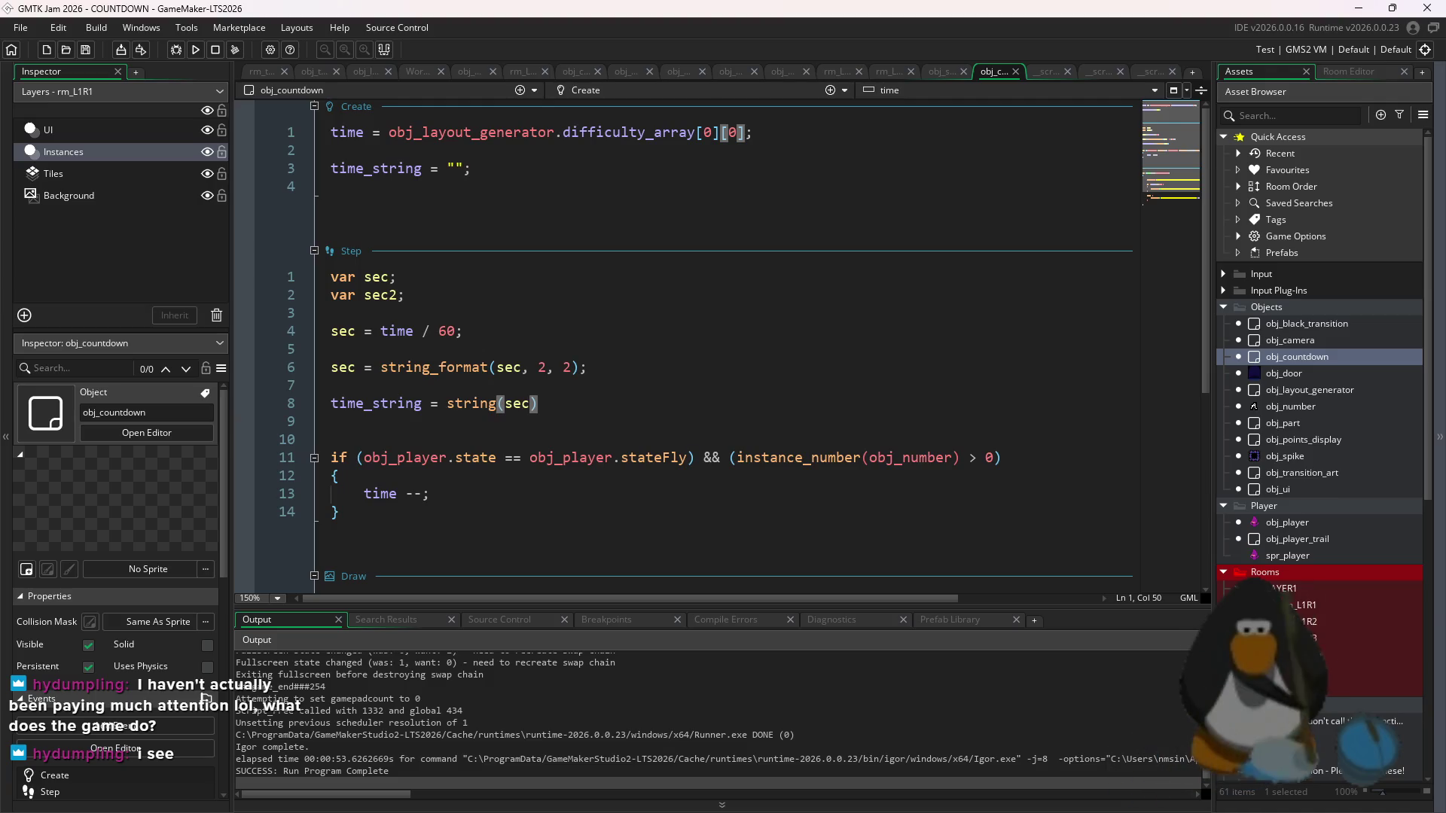
pyautogui.doubleClick(1309, 390)
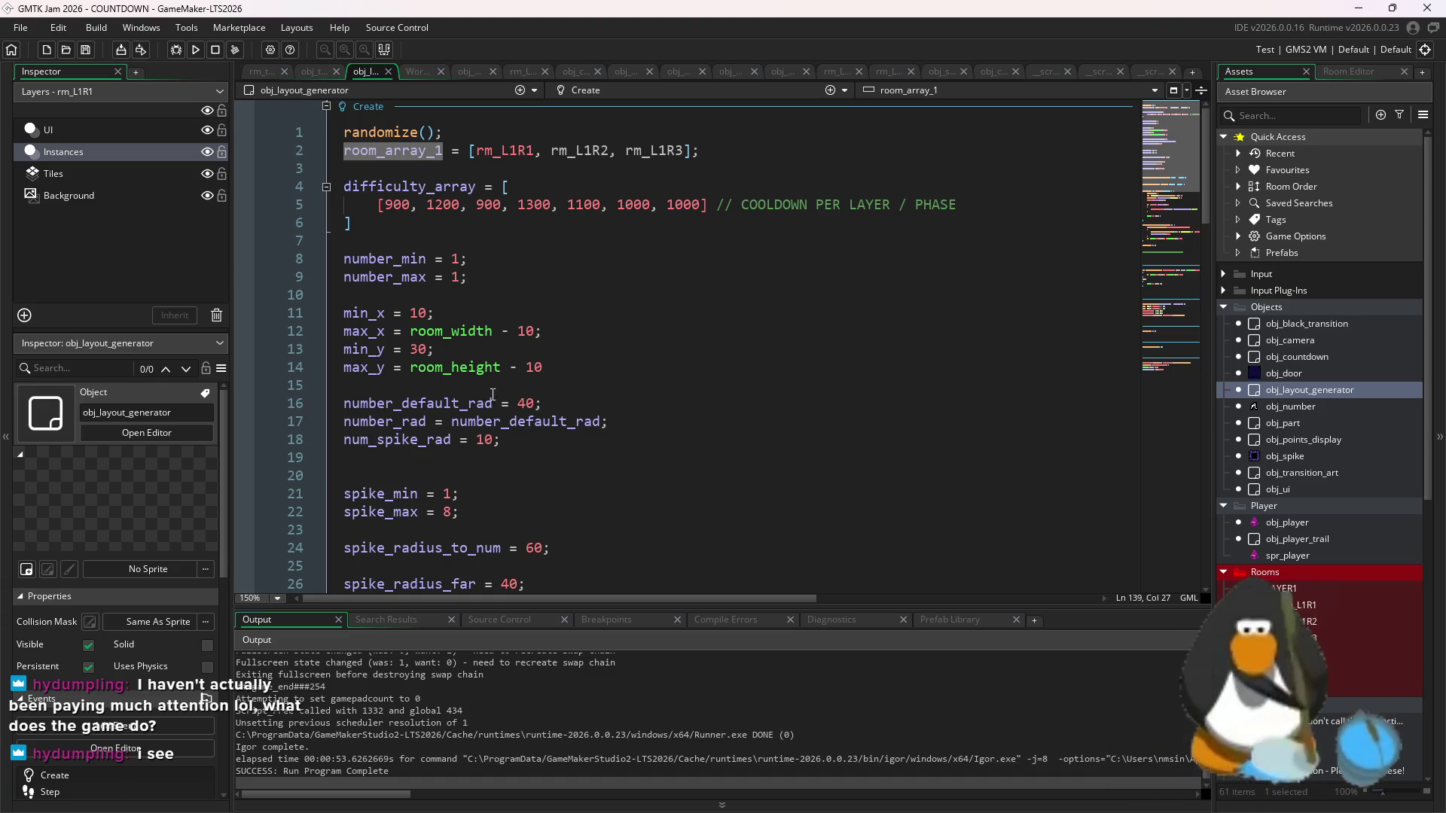
pyautogui.click(468, 277)
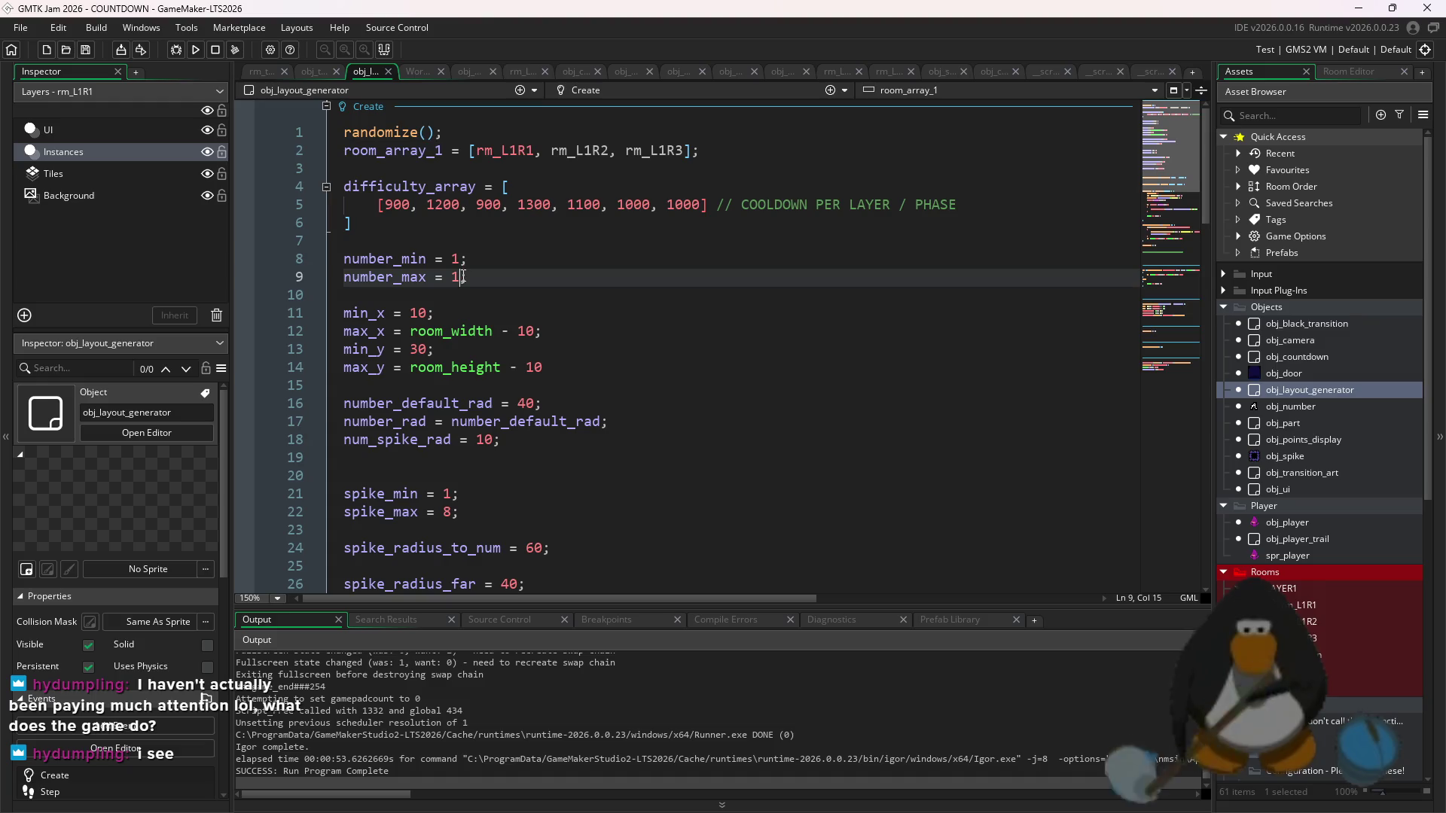
pyautogui.write('3')
pyautogui.press('F5')
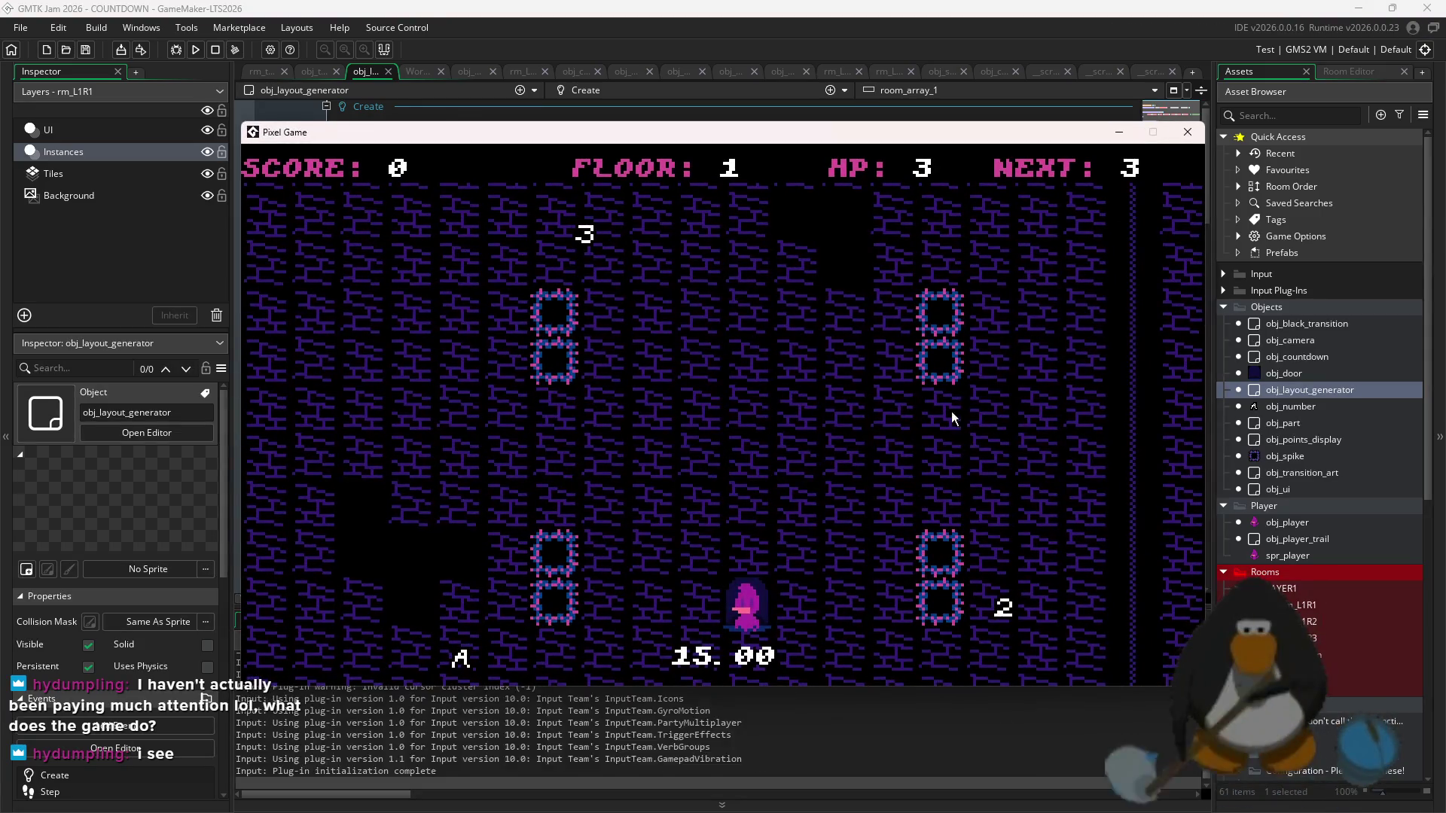
pyautogui.click(1184, 136)
# - Scroll to roomStart and place the caret after the if block's opening brace
pyautogui.scroll(-15, 530, 465)
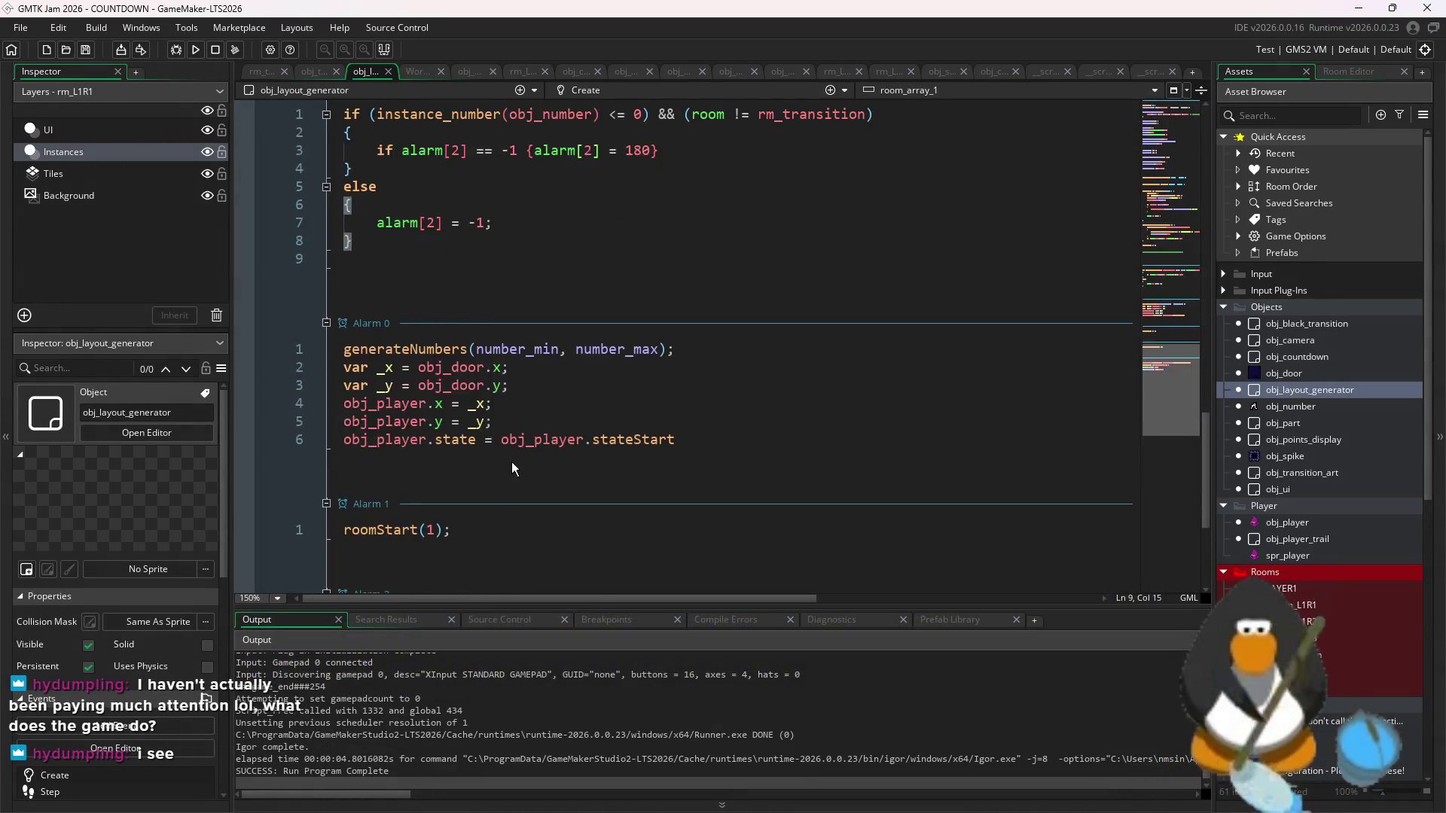
pyautogui.scroll(15, 527, 465)
pyautogui.scroll(-3, 531, 462)
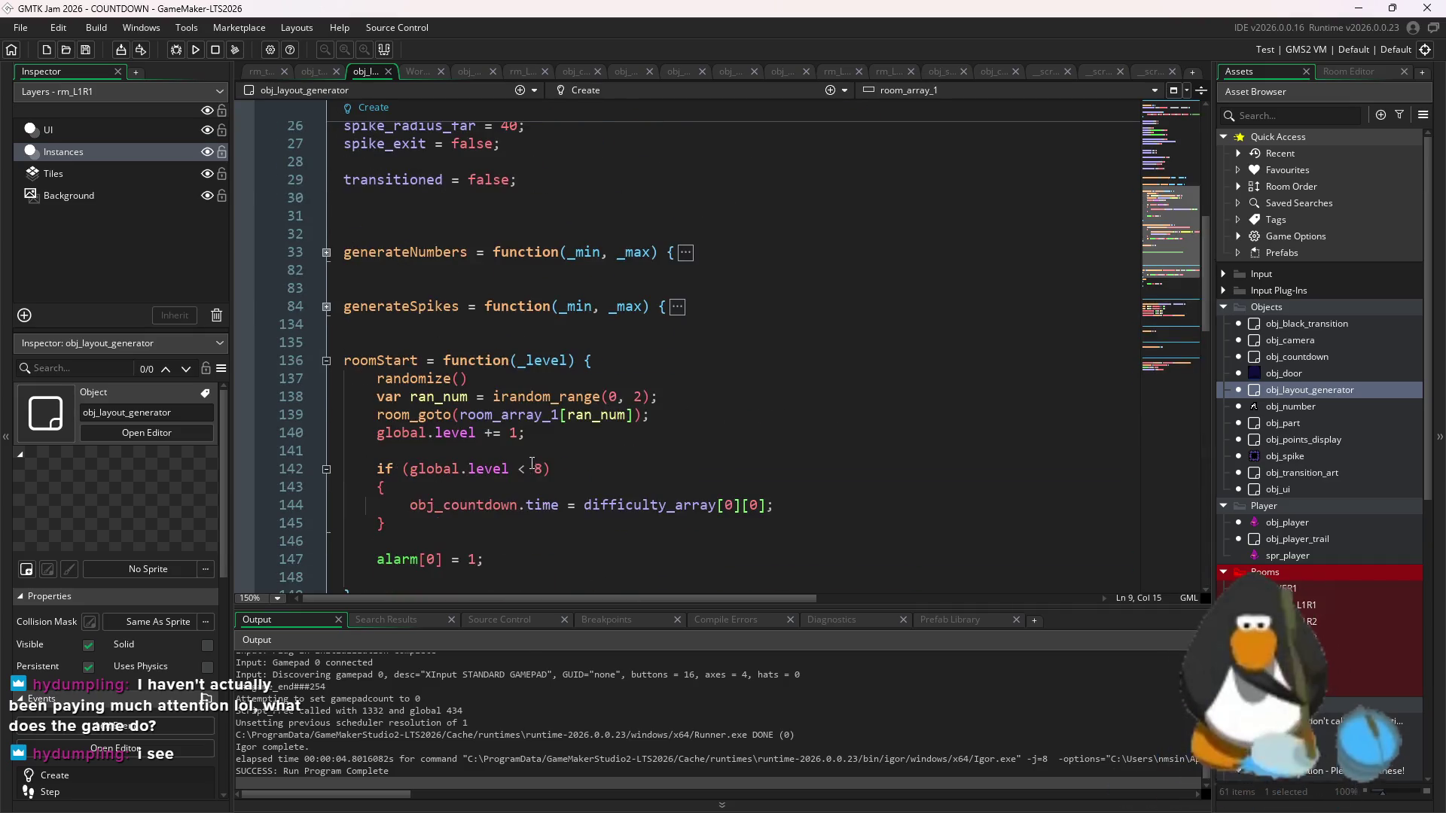
pyautogui.scroll(-2, 491, 488)
pyautogui.click(664, 382)
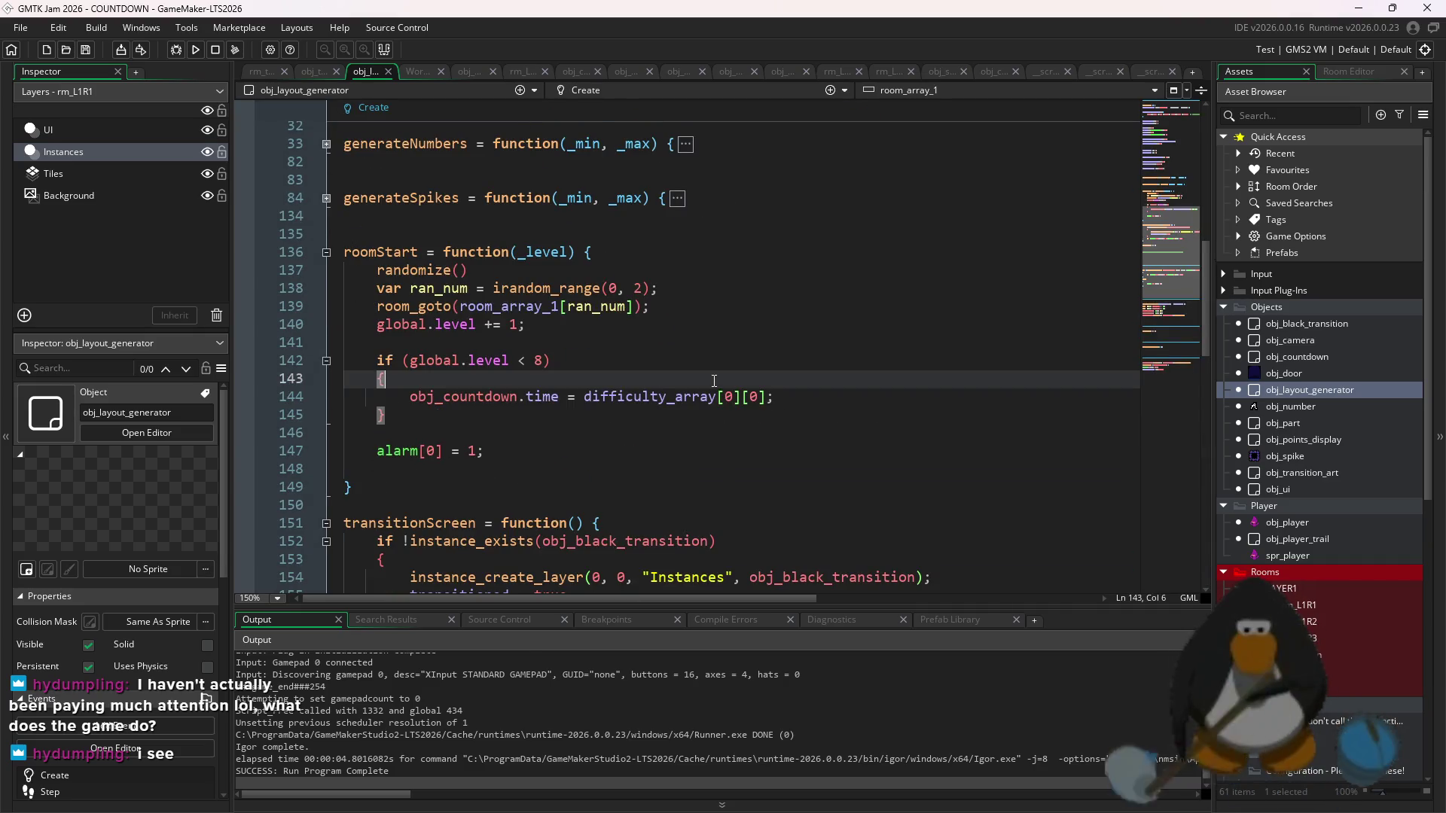
# - Add numbermax = 3; inside the first level block and save
pyautogui.press('Return')
pyautogui.write('numbermax = 3;')
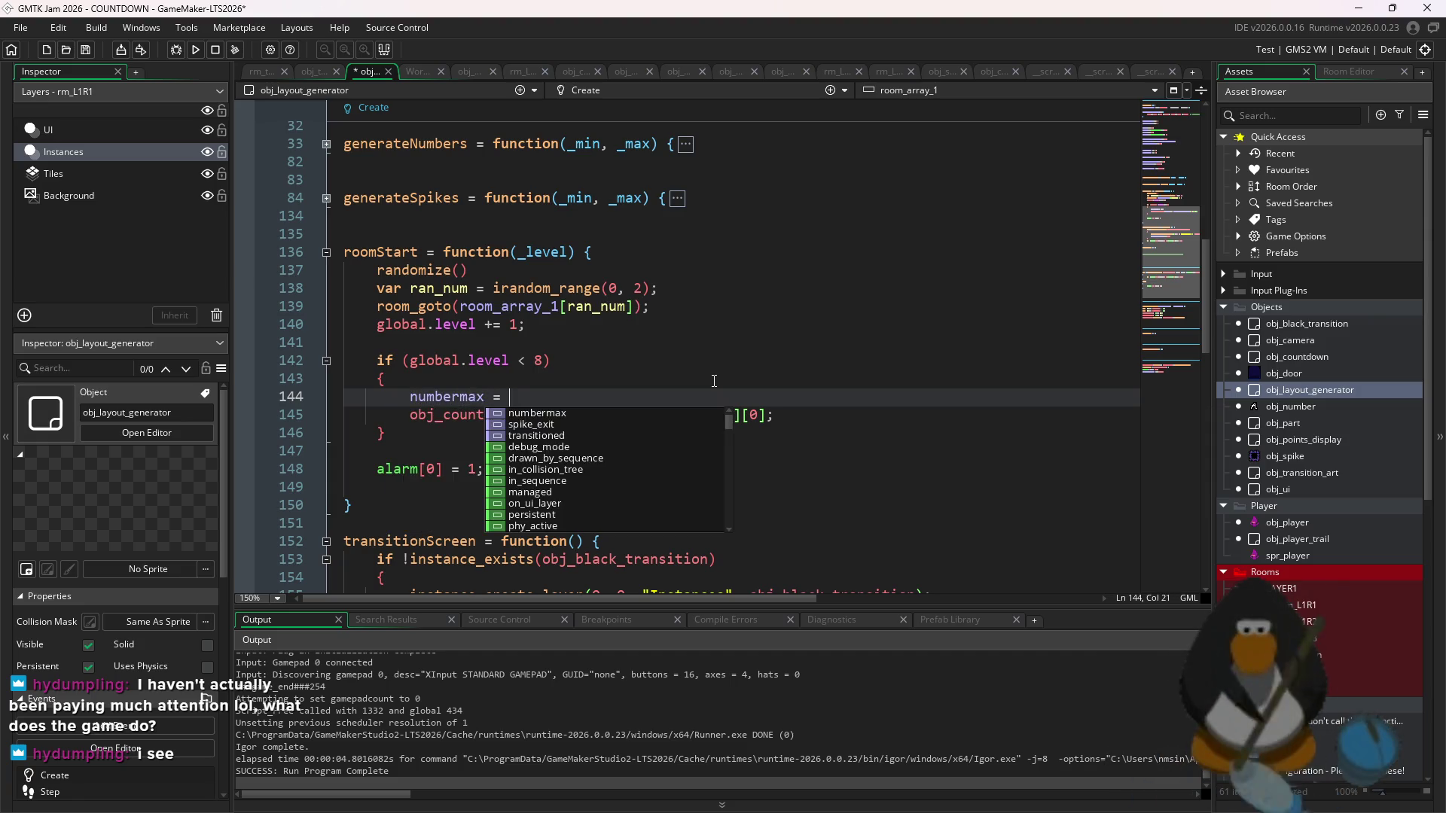
pyautogui.hotkey('ctrl', 's')
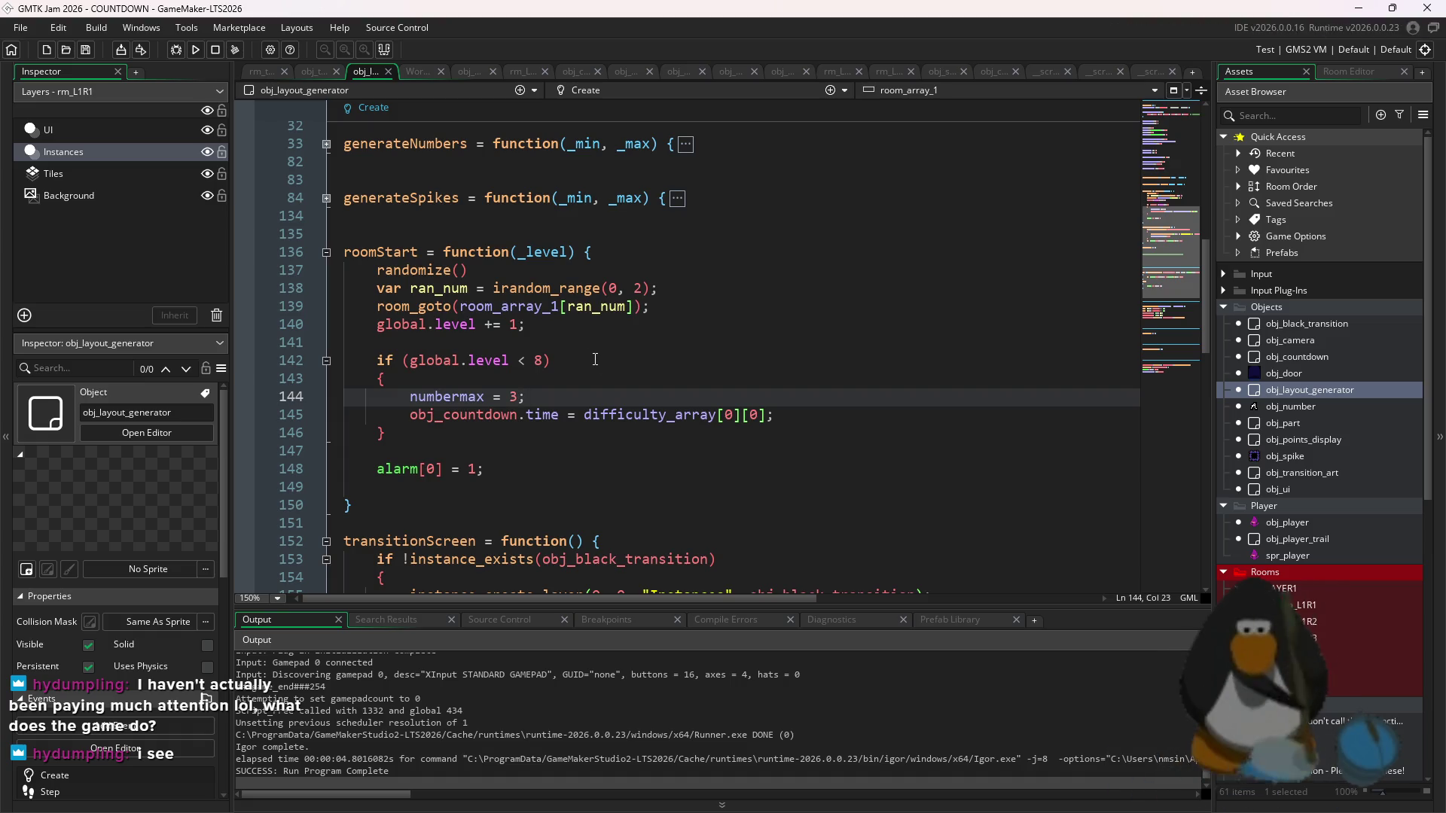
# - Add an else if (global.level ...) branch below with a block setting numbermax to 5
pyautogui.click(564, 431)
pyautogui.press('Return')
pyautogui.write('e')
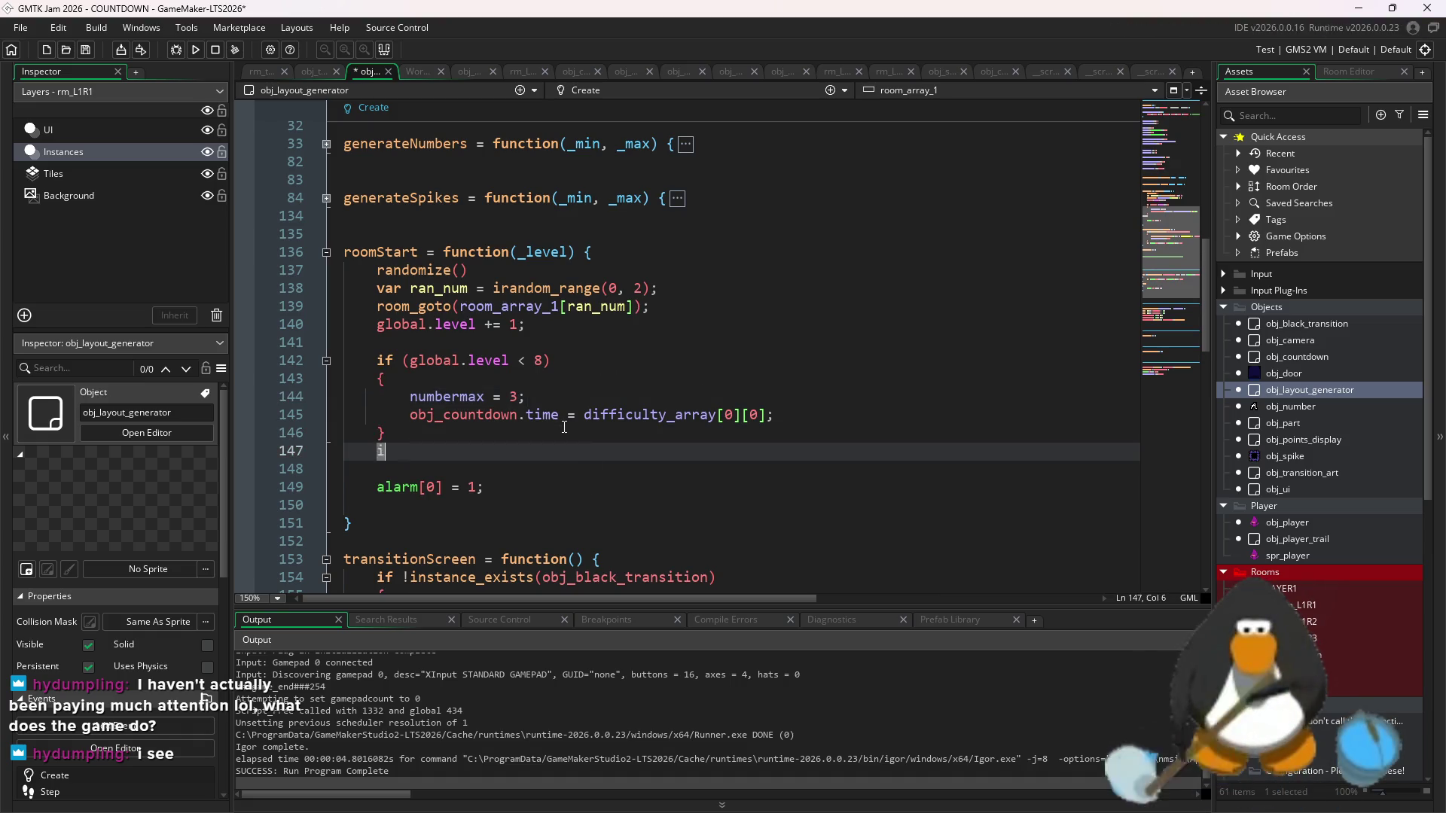
pyautogui.write('(global.')
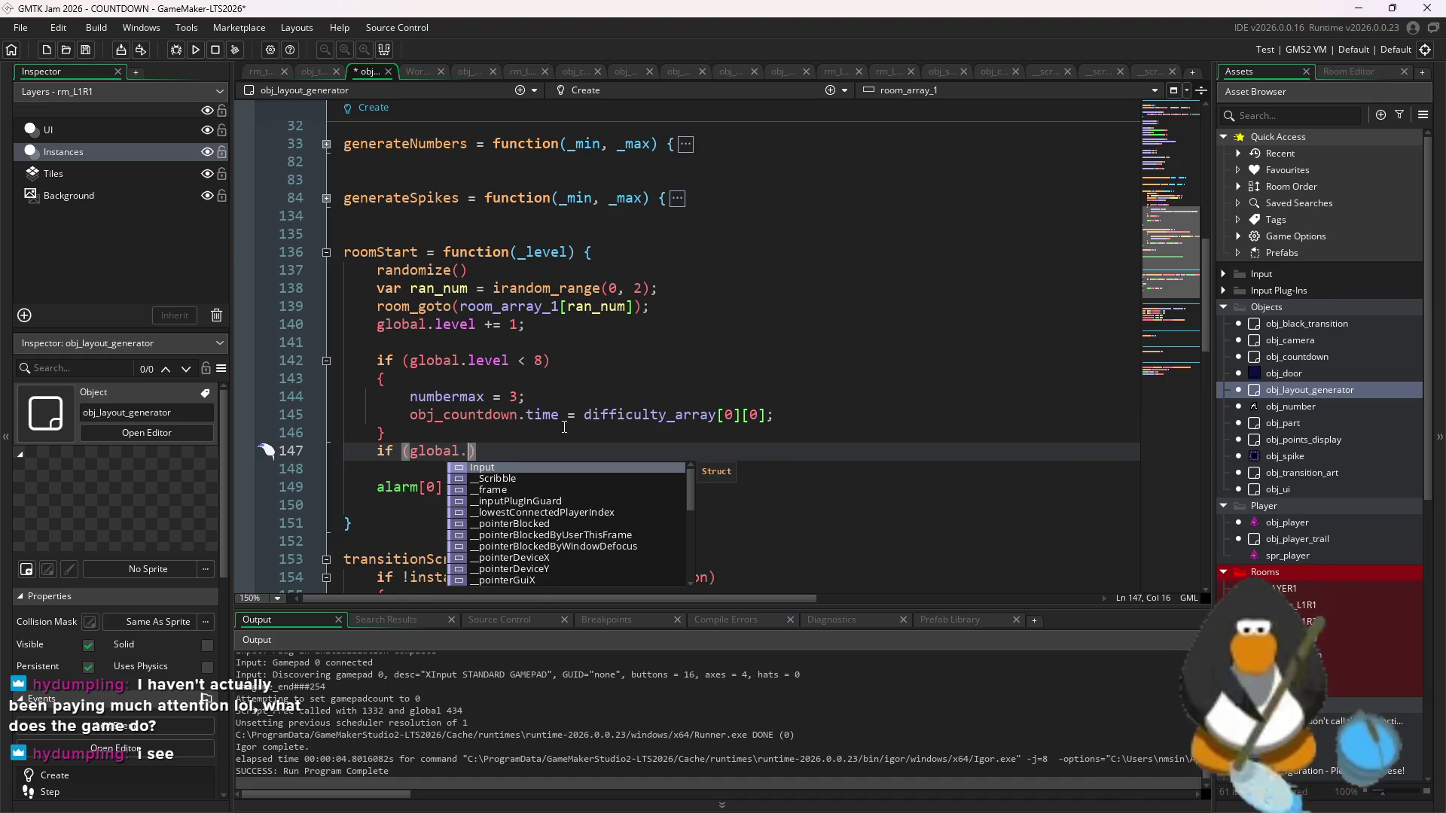
pyautogui.press('BackSpace')
pyautogui.press('BackSpace')
pyautogui.press('BackSpace')
pyautogui.write('els')
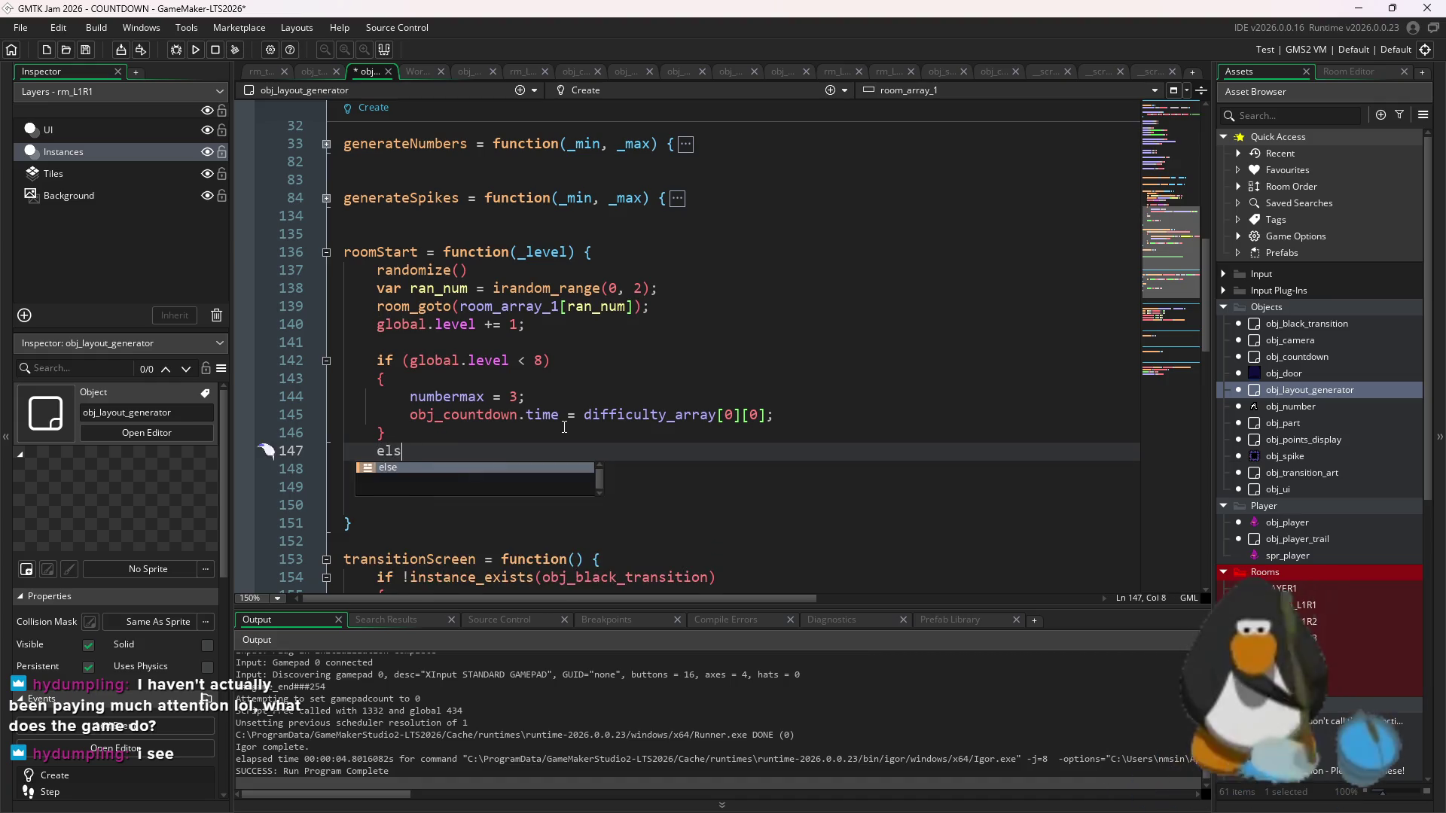
pyautogui.write('e if (global.level ?')
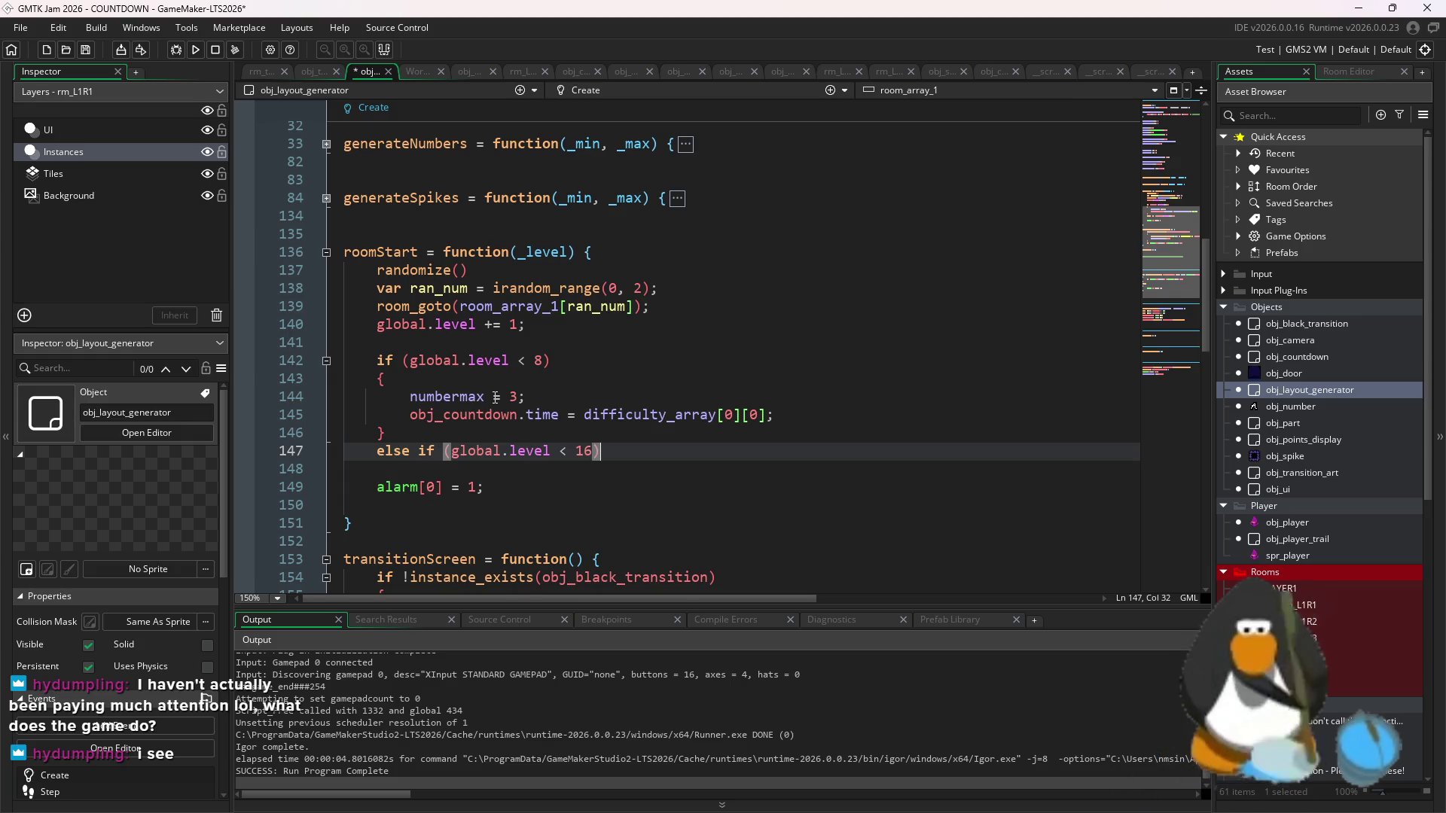
pyautogui.press('Return')
pyautogui.write('{')
pyautogui.press('Return')
pyautogui.write('nu')
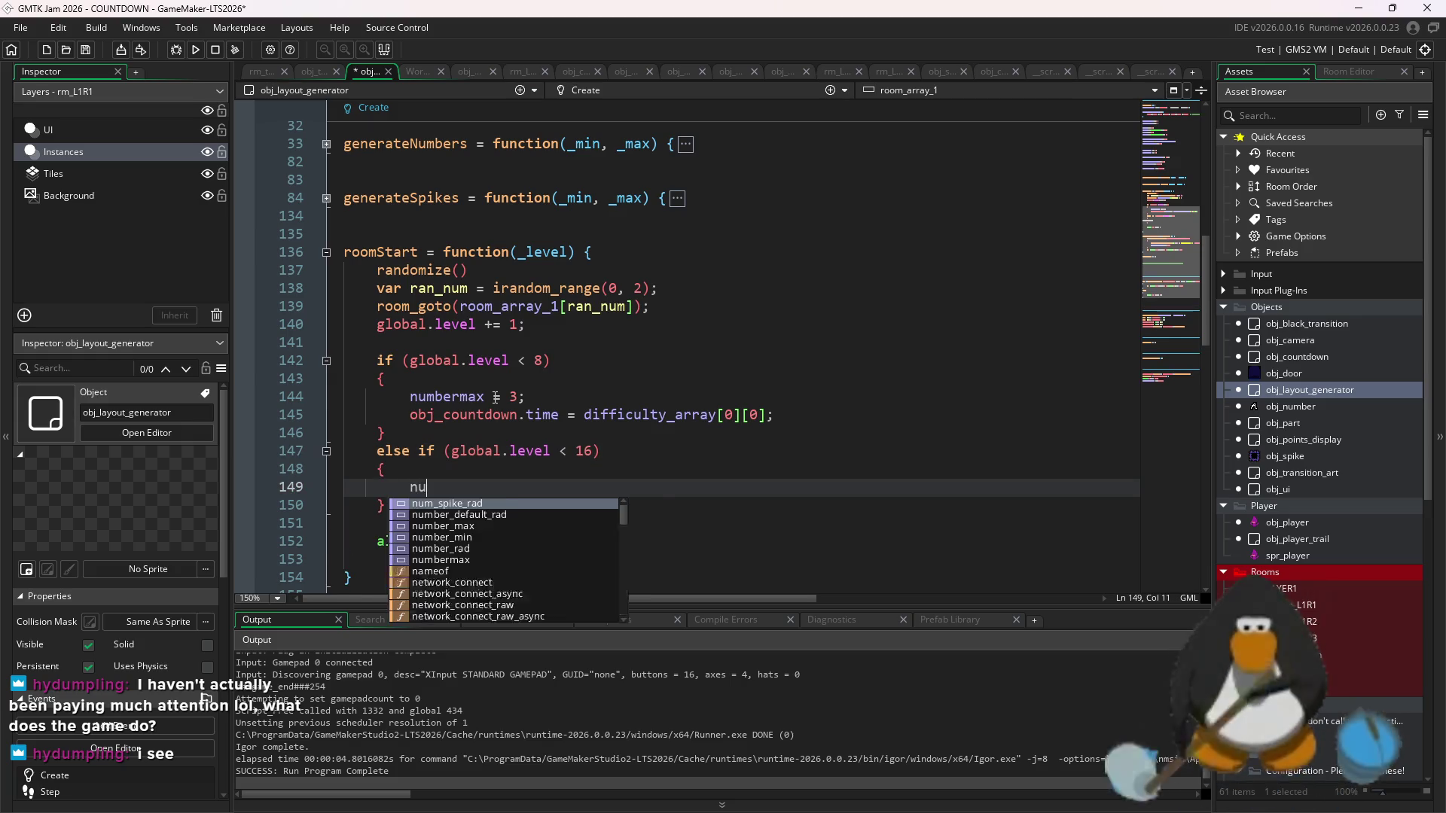
pyautogui.write('mbermax = 5')
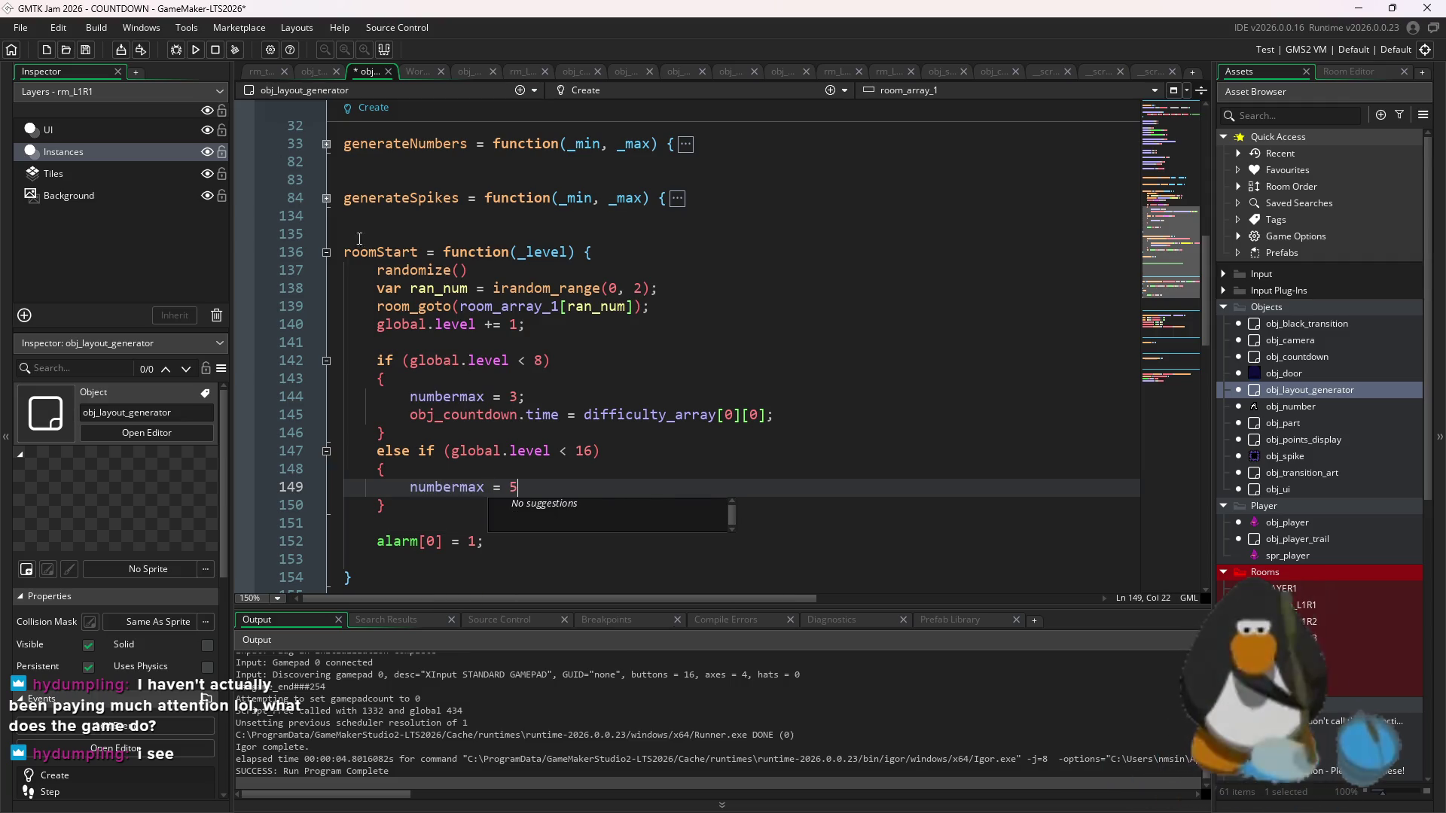
# - Add obj_countdown.time = difficulty_array[0][1] to the second branch and save
pyautogui.press('Return')
pyautogui.write('obj_con')
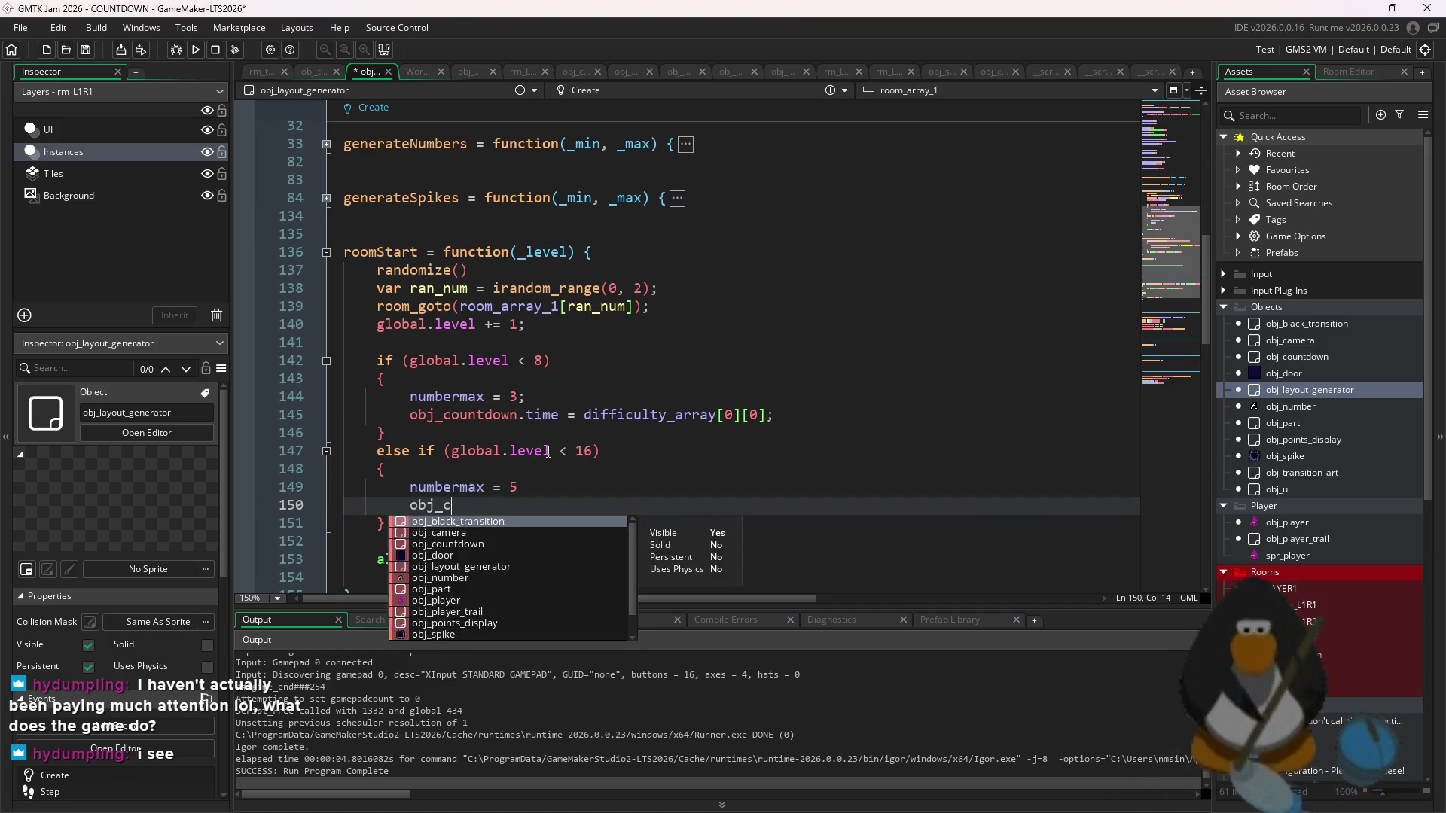
pyautogui.press('BackSpace')
pyautogui.press('BackSpace')
pyautogui.write('u')
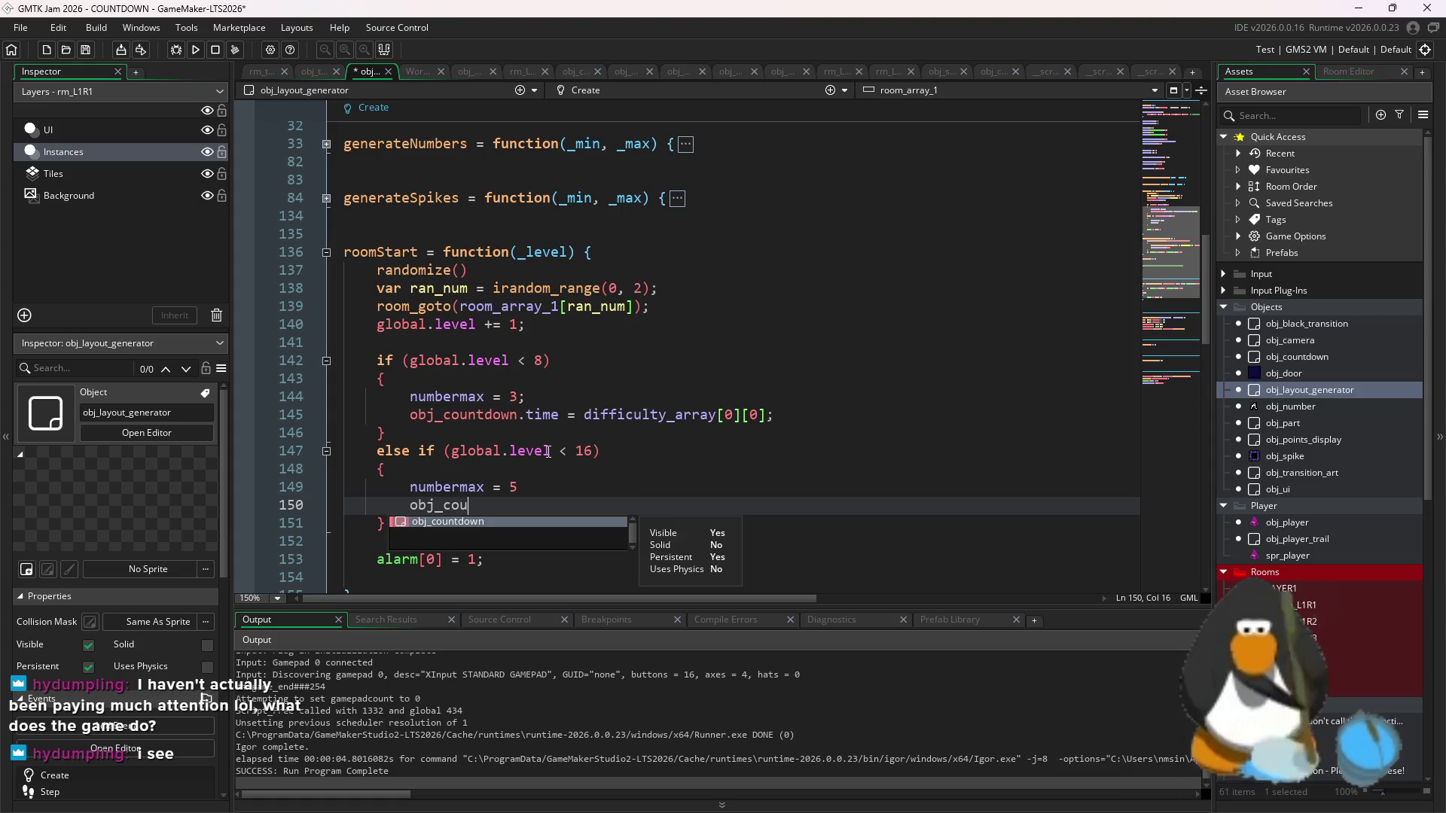
pyautogui.write('ntdown.time = ')
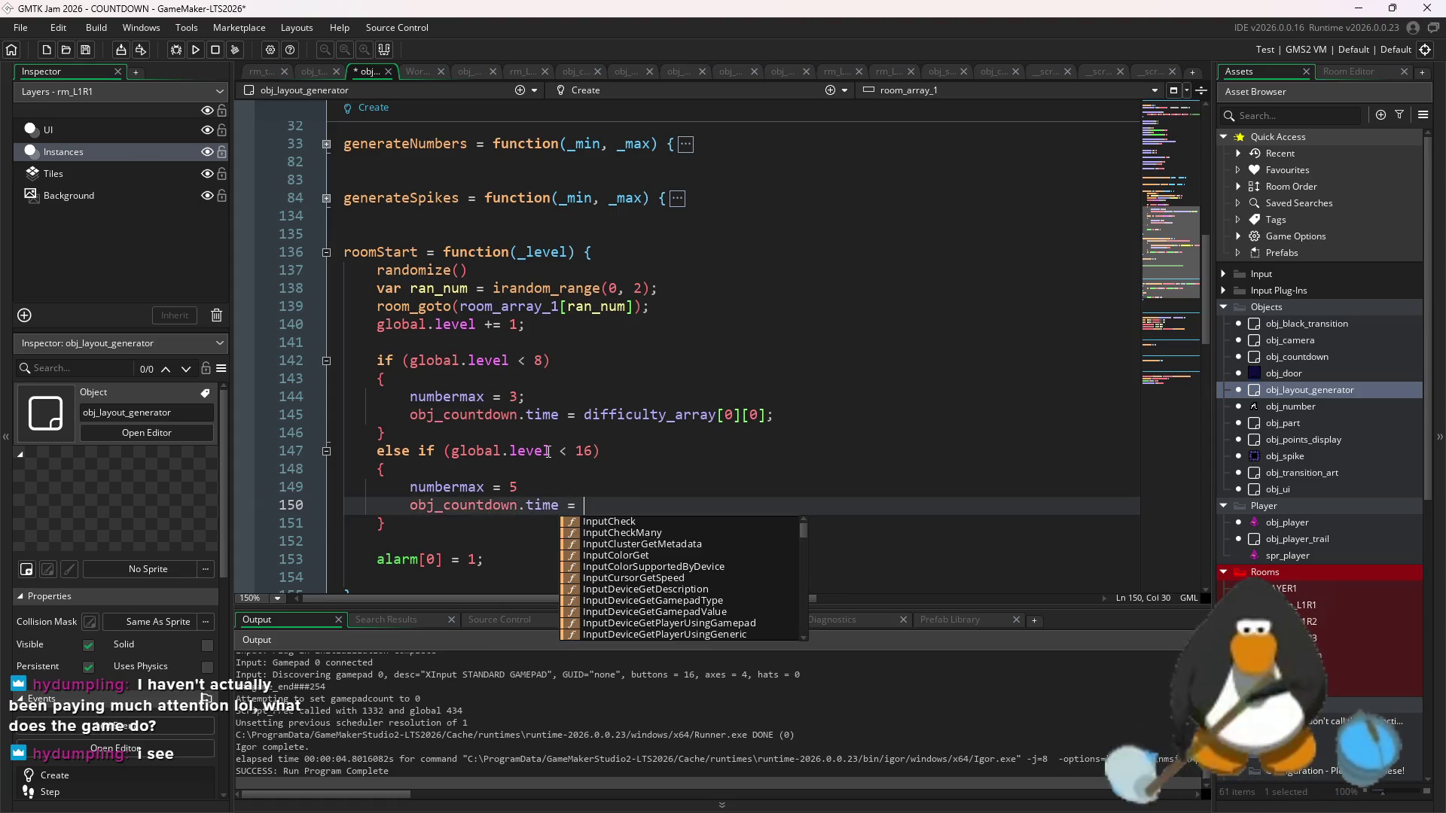
pyautogui.write('di')
pyautogui.press('Return')
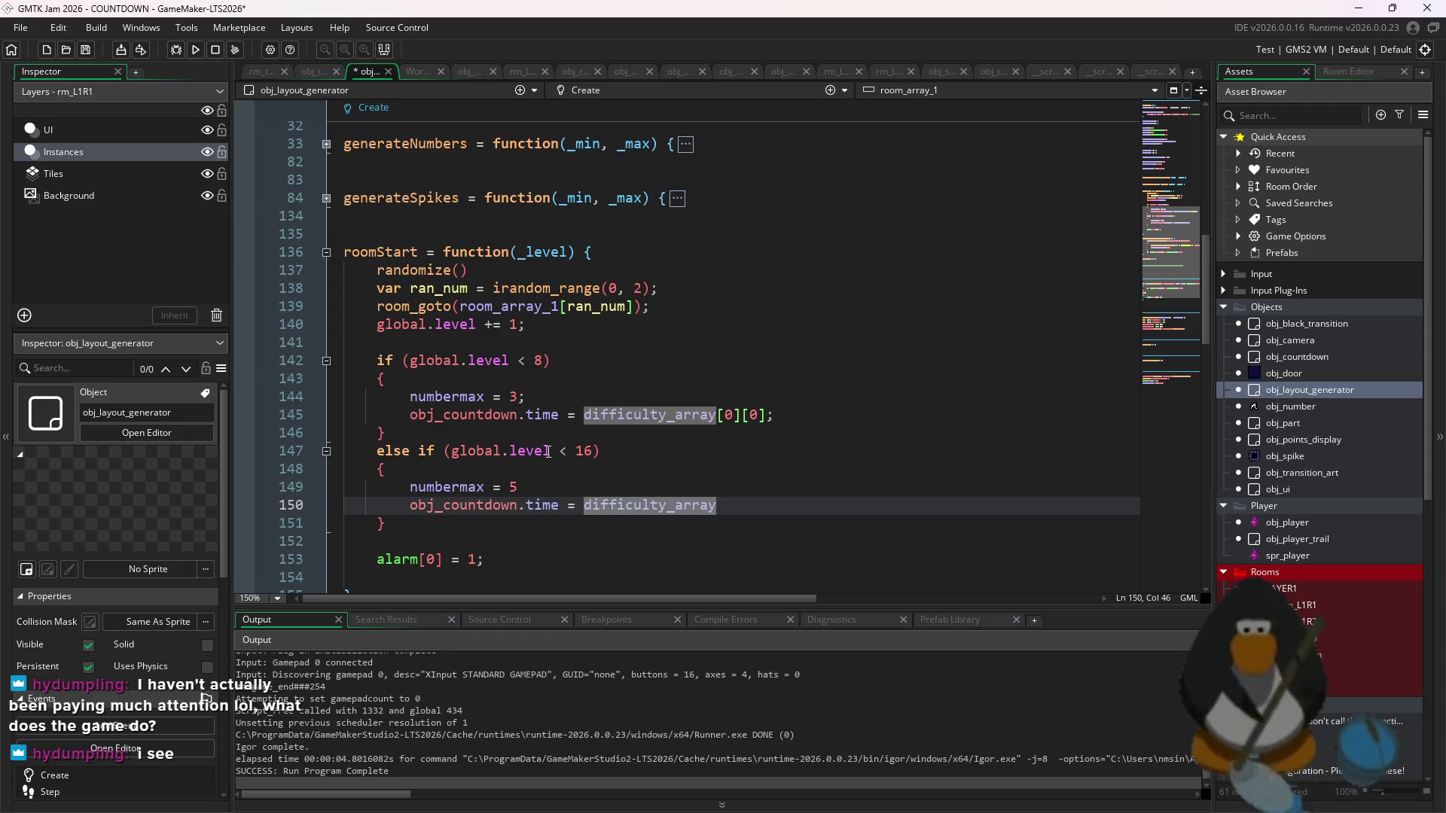
pyautogui.write('[1]')
pyautogui.press('BackSpace')
pyautogui.press('BackSpace')
pyautogui.write('0][1]')
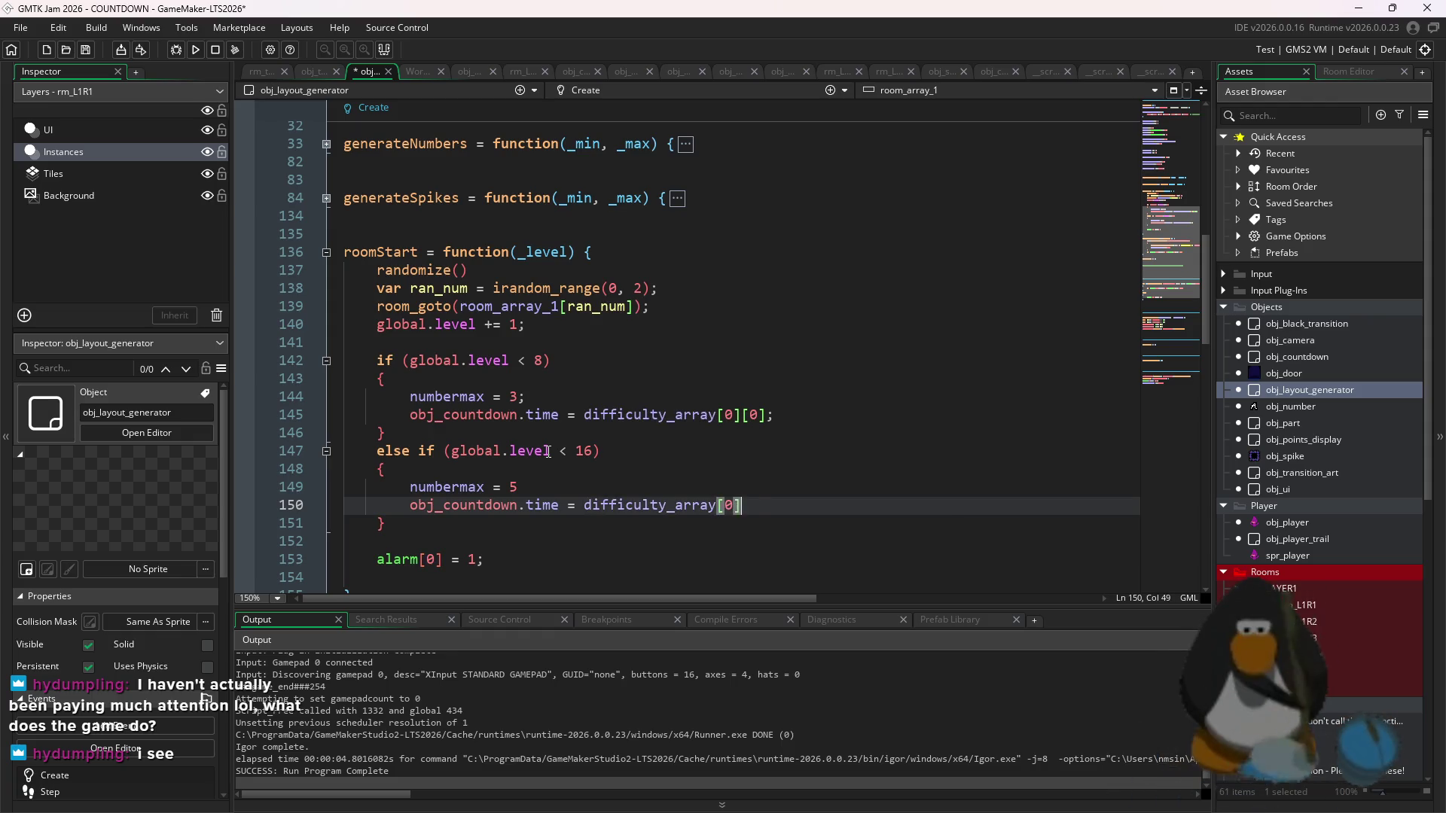
pyautogui.hotkey('ctrl', 's')
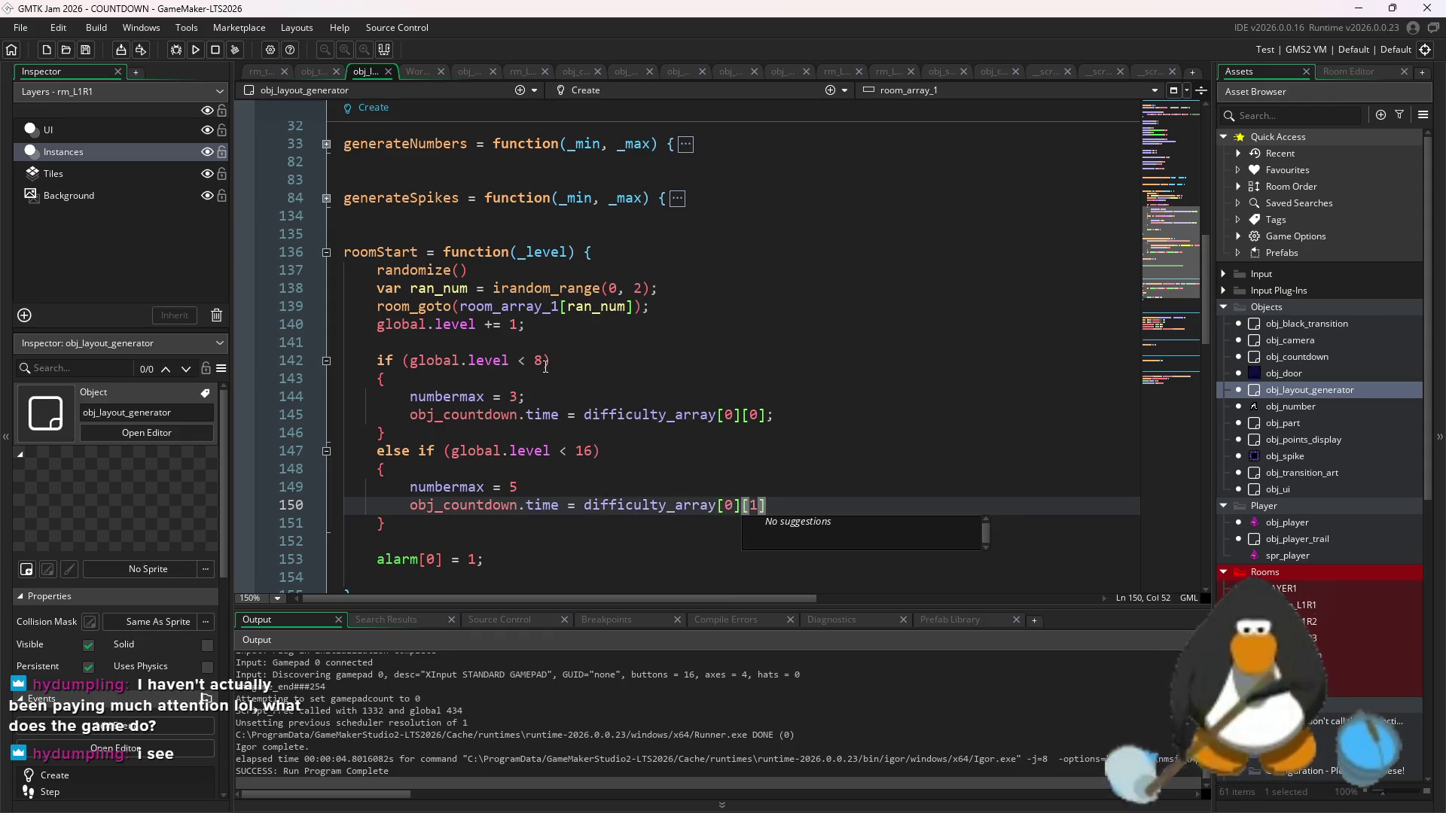
# - Change the level limits from < 8 and < 16 to < 3 and < 4, save, and run the game
pyautogui.click(546, 361)
pyautogui.press('BackSpace')
pyautogui.write('2')
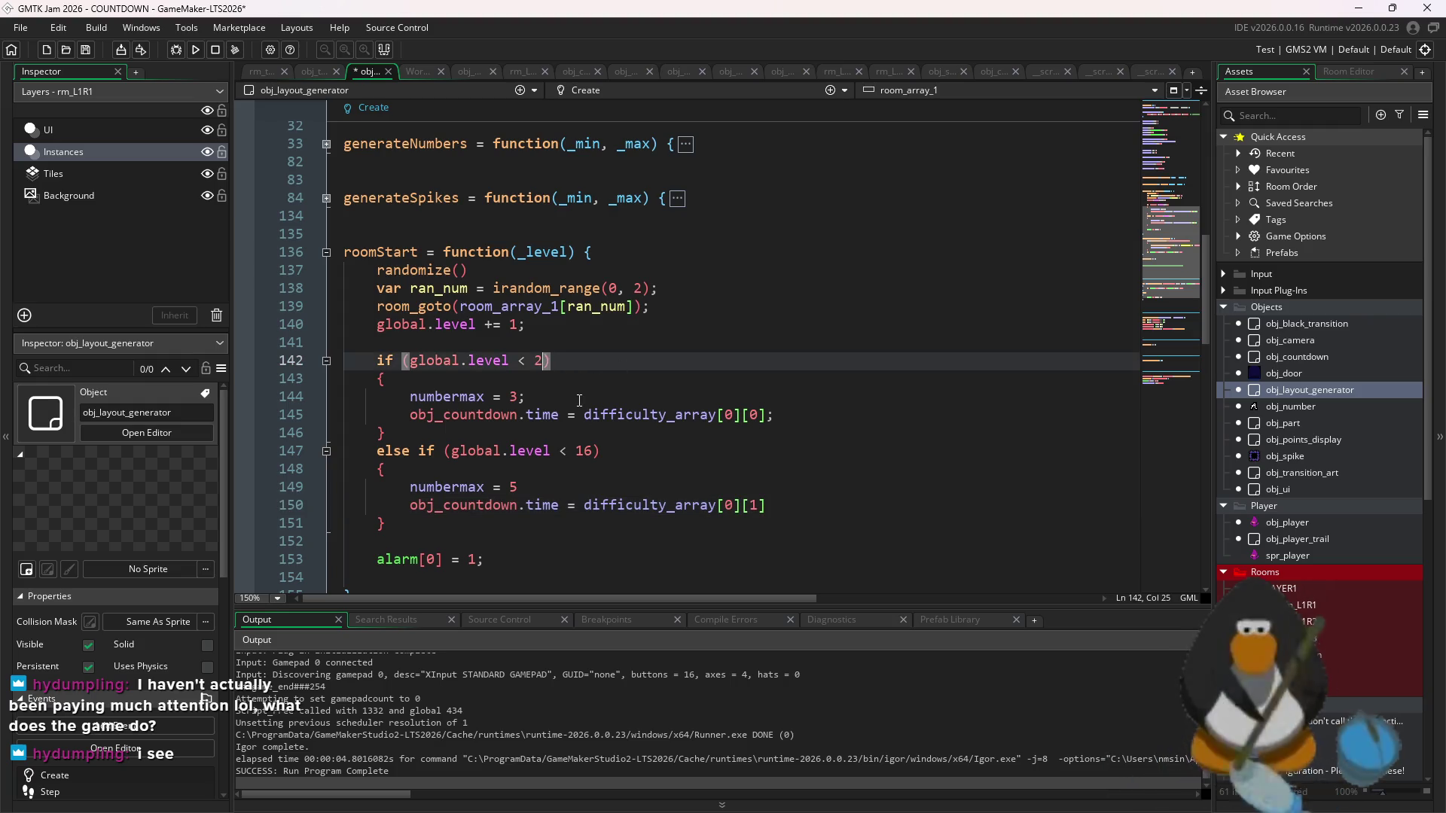
pyautogui.click(593, 450)
pyautogui.press('BackSpace')
pyautogui.press('BackSpace')
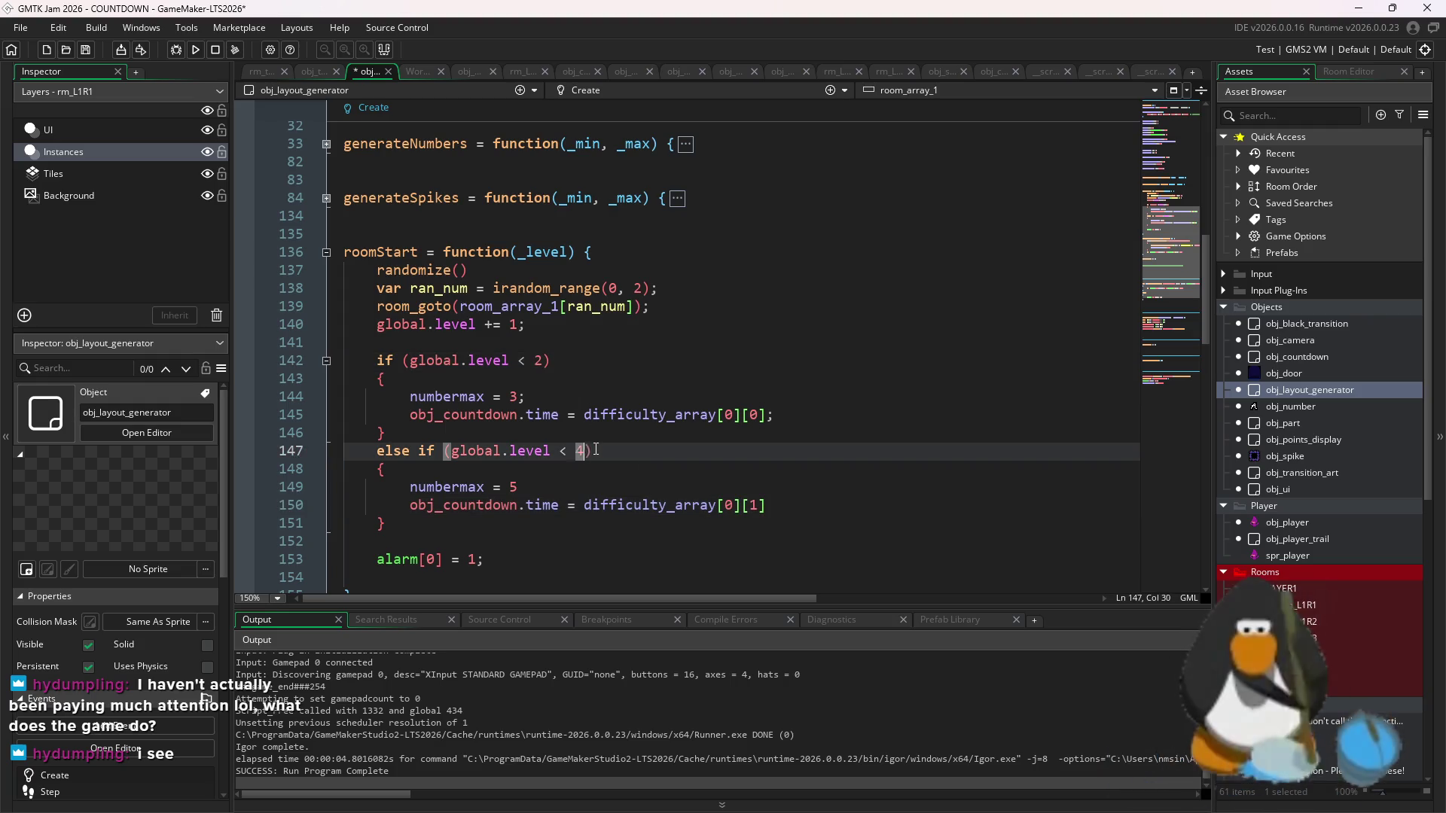
pyautogui.write('4')
pyautogui.click(544, 363)
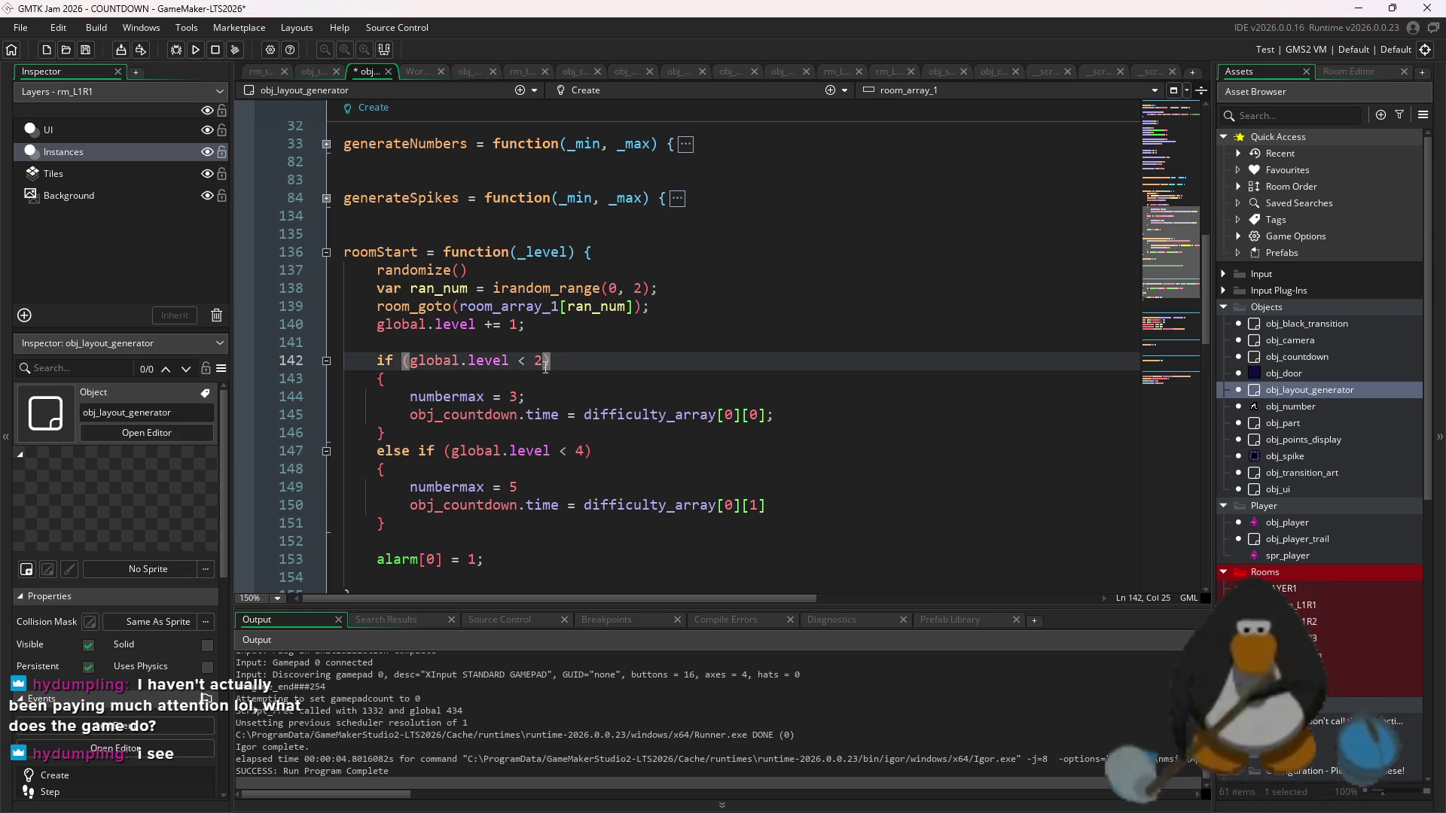
pyautogui.press('BackSpace')
pyautogui.write('3')
pyautogui.hotkey('ctrl', 's')
pyautogui.click(196, 50)
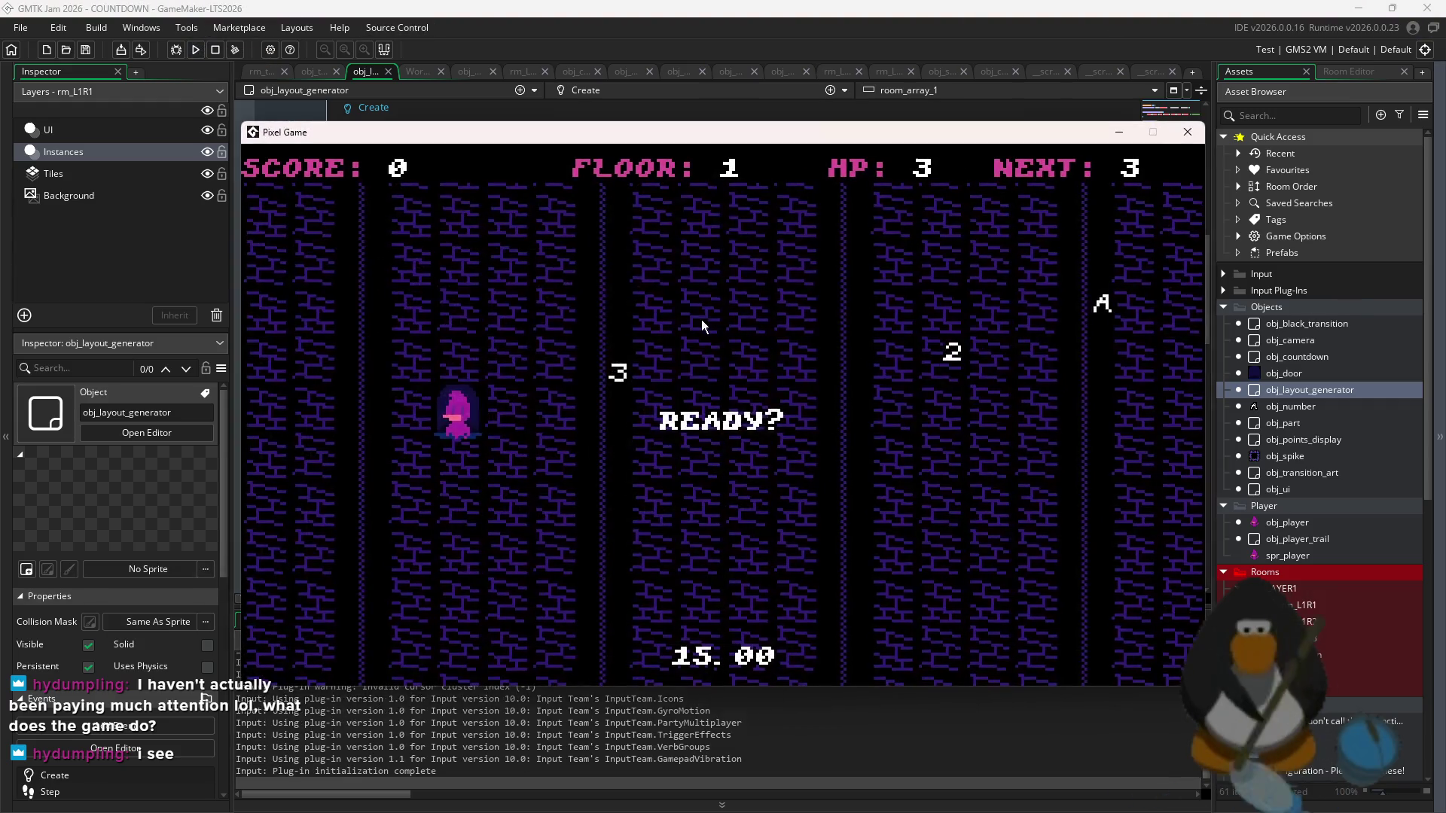
# - Clear floor 1 by collecting the 3, the 2 and the A
pyautogui.press('Left')
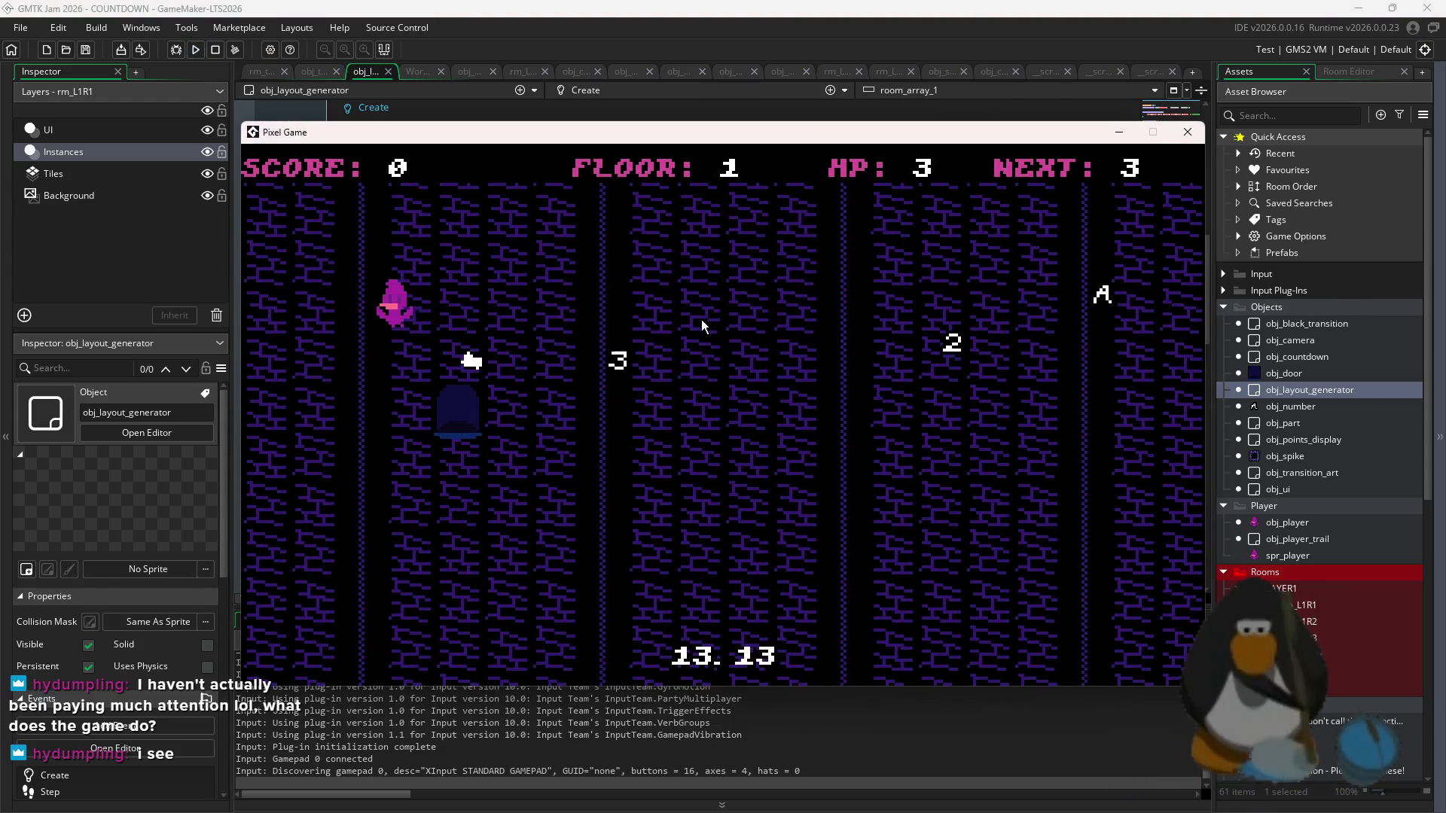
pyautogui.press('Left')
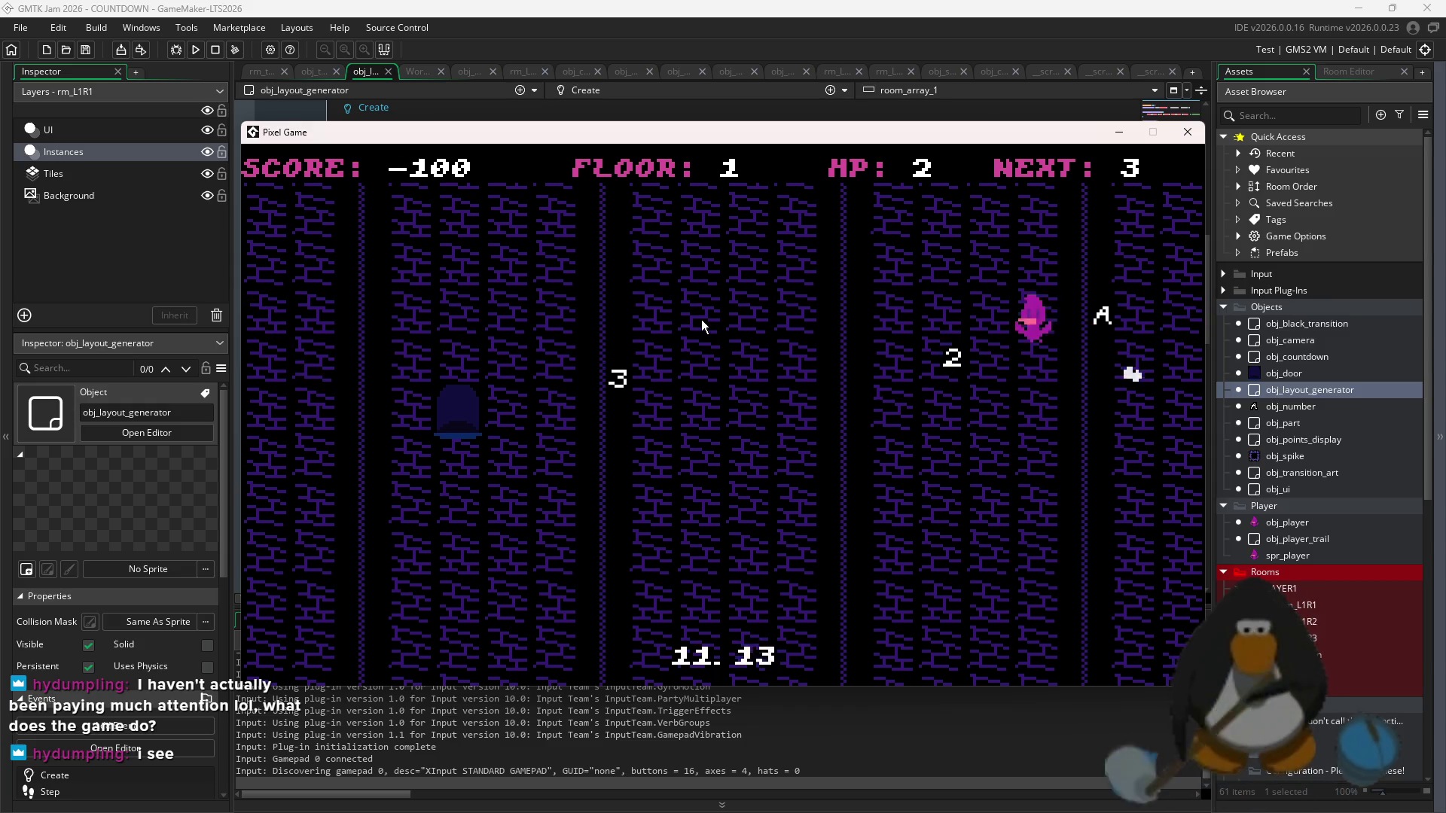
pyautogui.press('Left')
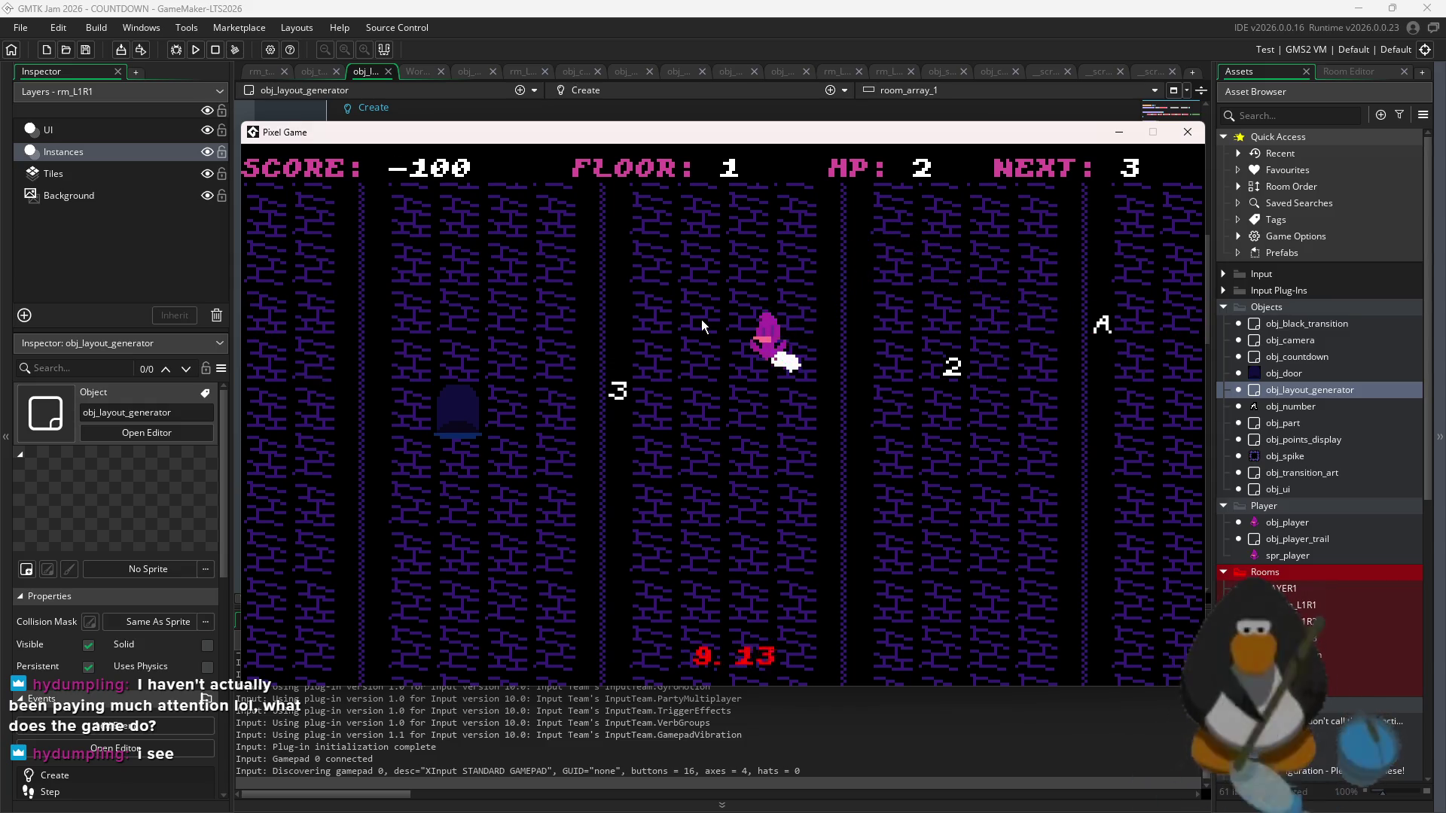
pyautogui.press('Right')
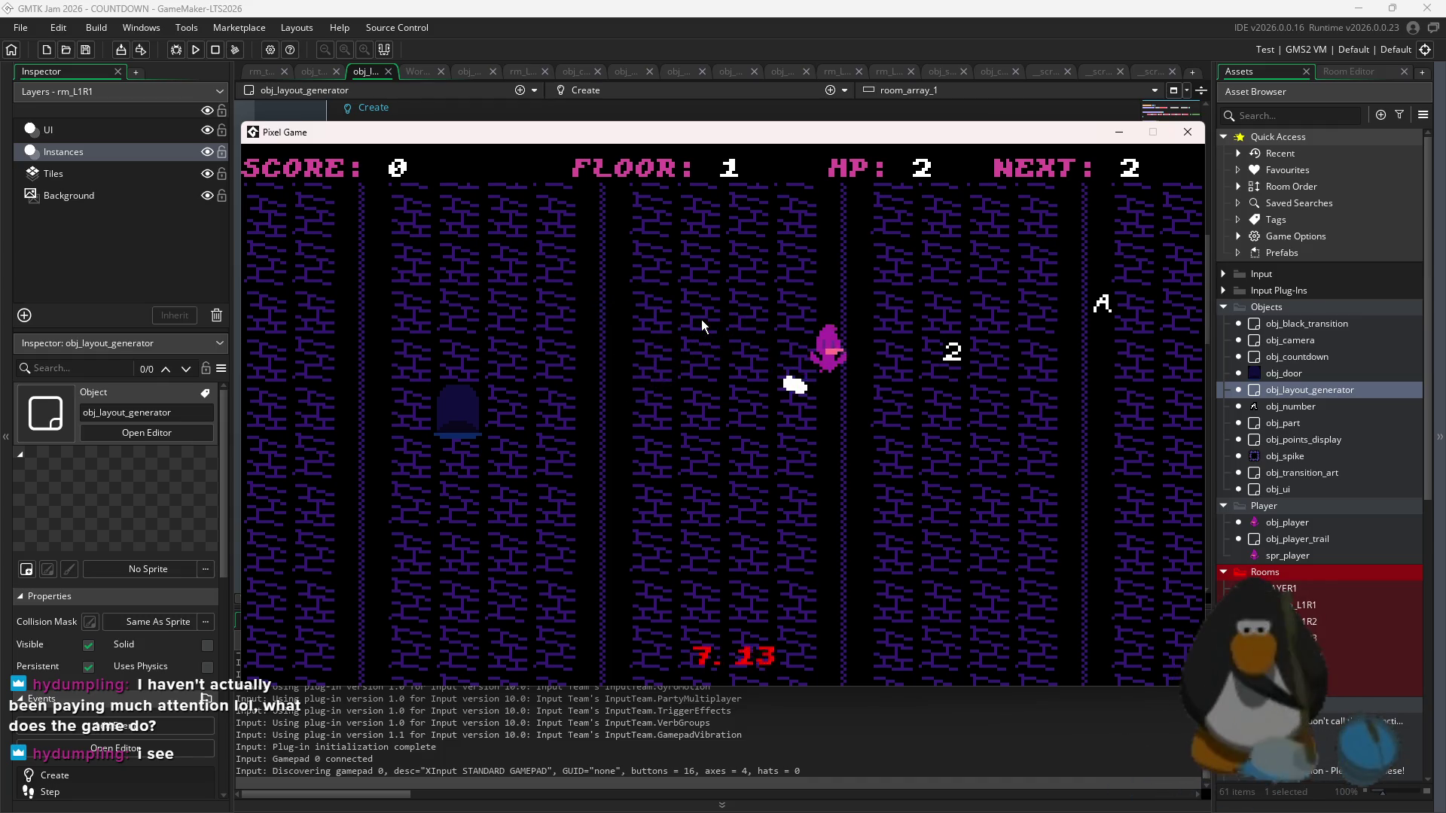
pyautogui.press('Right')
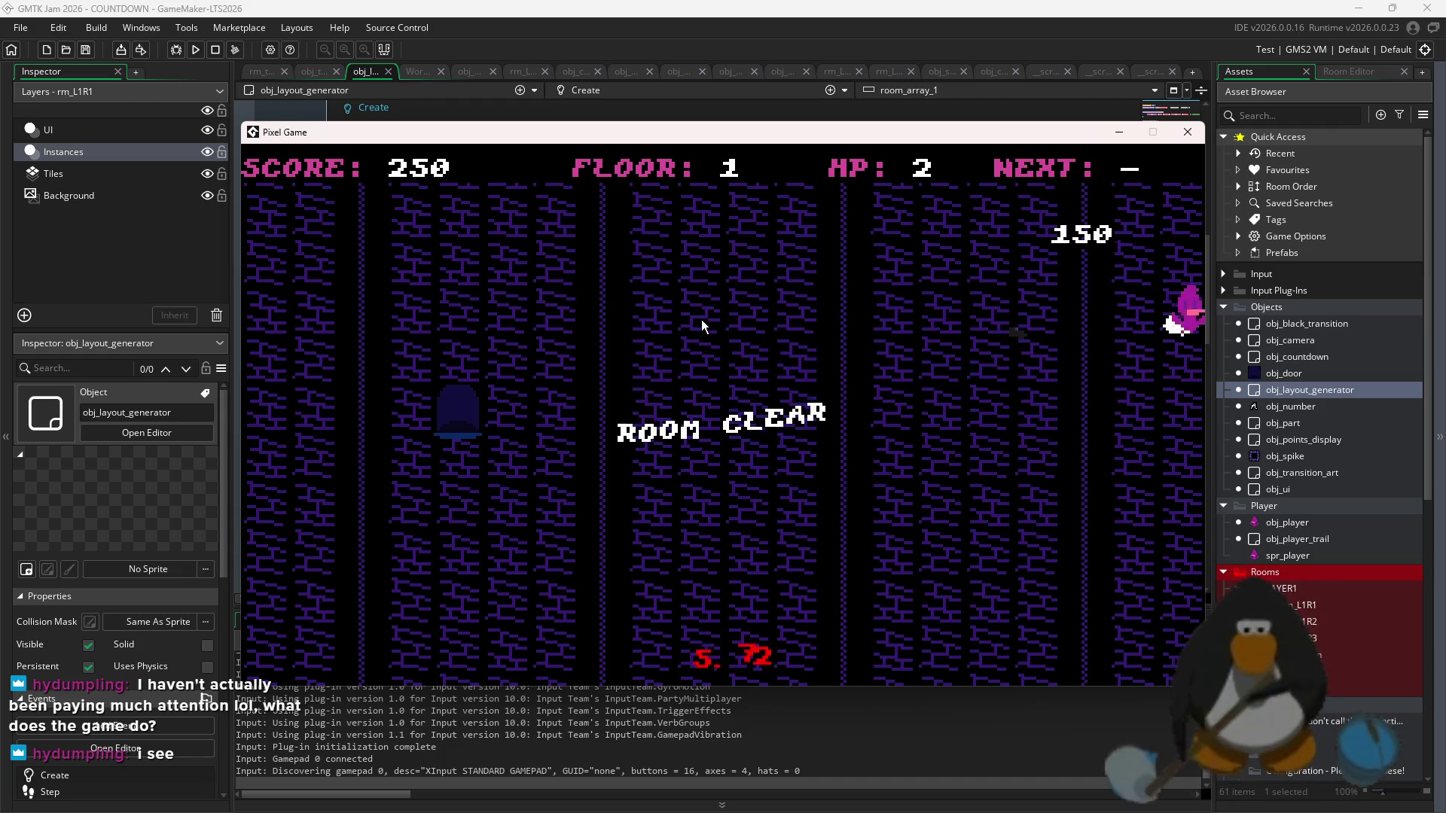
pyautogui.press('Right')
pyautogui.press('Left')
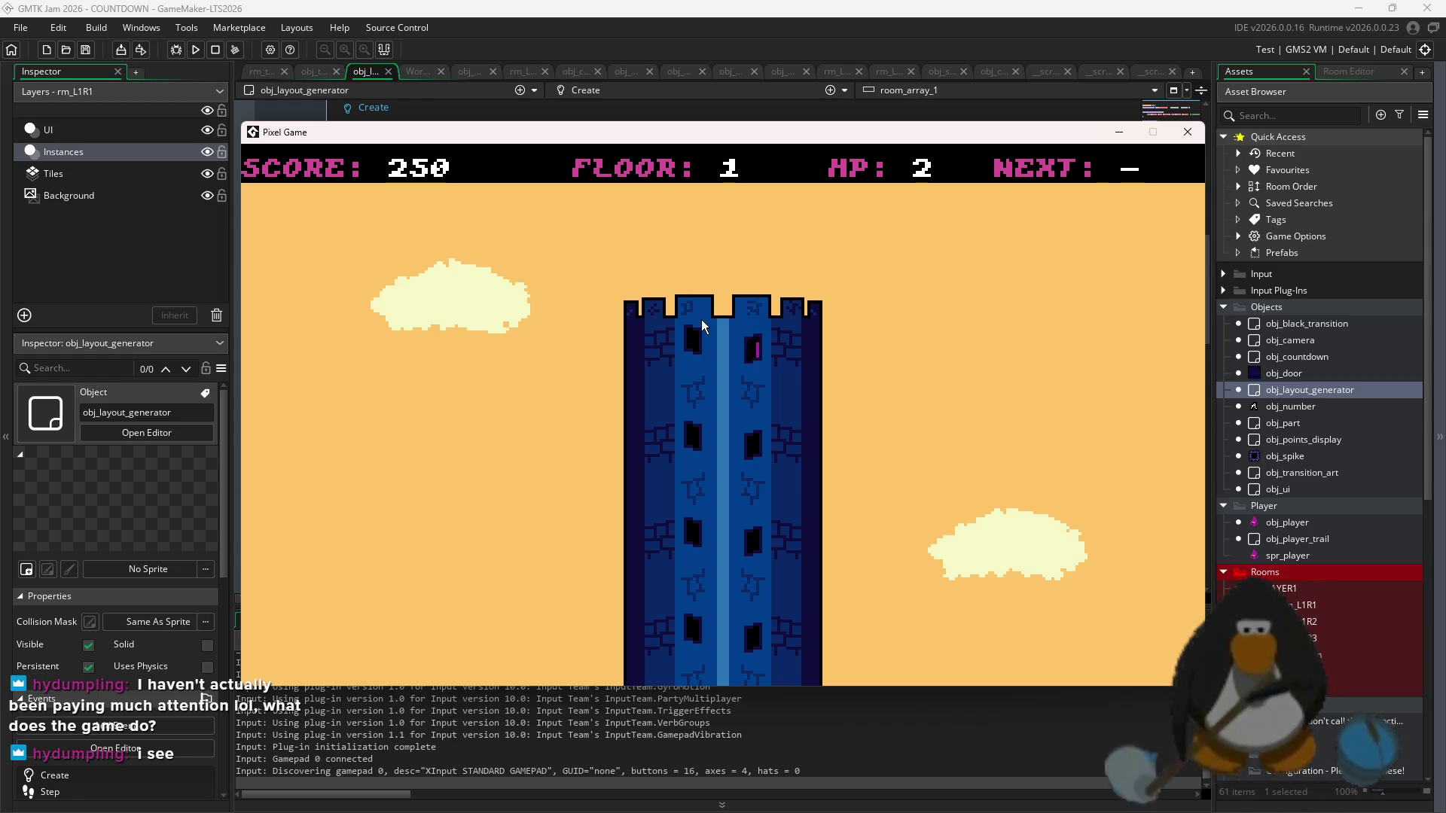
# - Clear floor 2 by collecting the 3, 2 and A, then close the game window
pyautogui.press('Right')
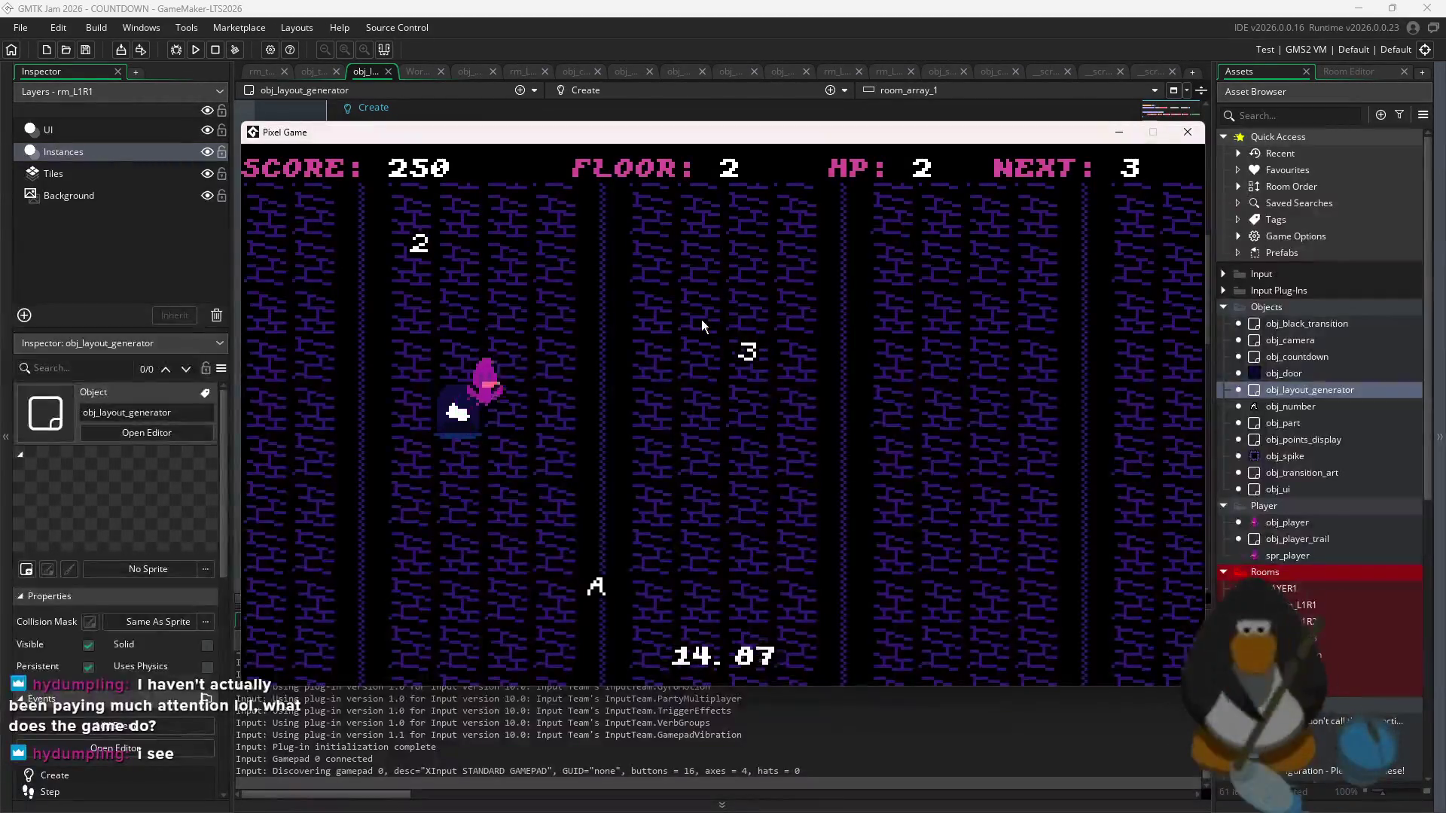
pyautogui.press('Right')
pyautogui.press('Left')
pyautogui.press('Left')
pyautogui.press('Right')
pyautogui.press('Up')
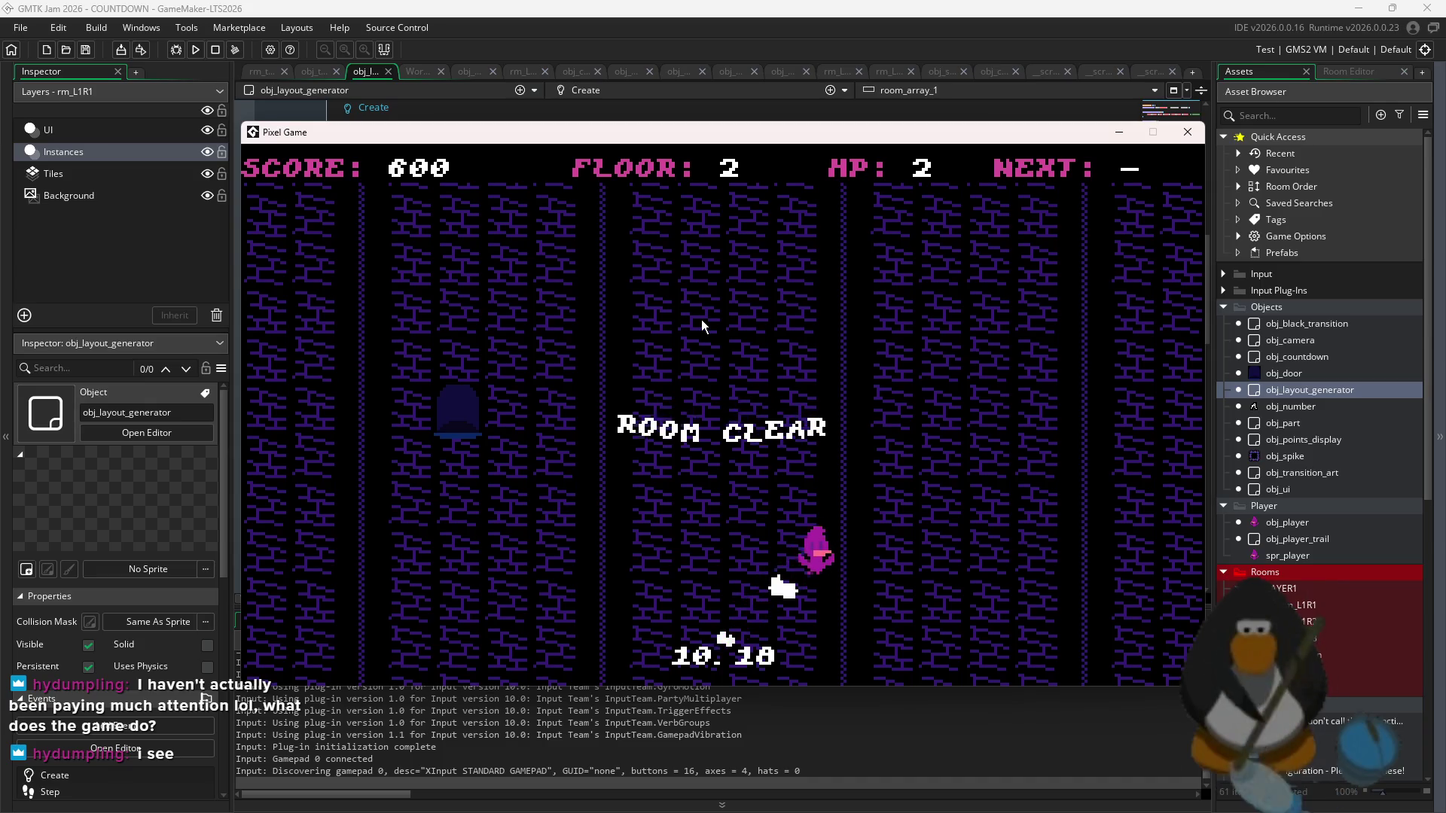
pyautogui.press('Left')
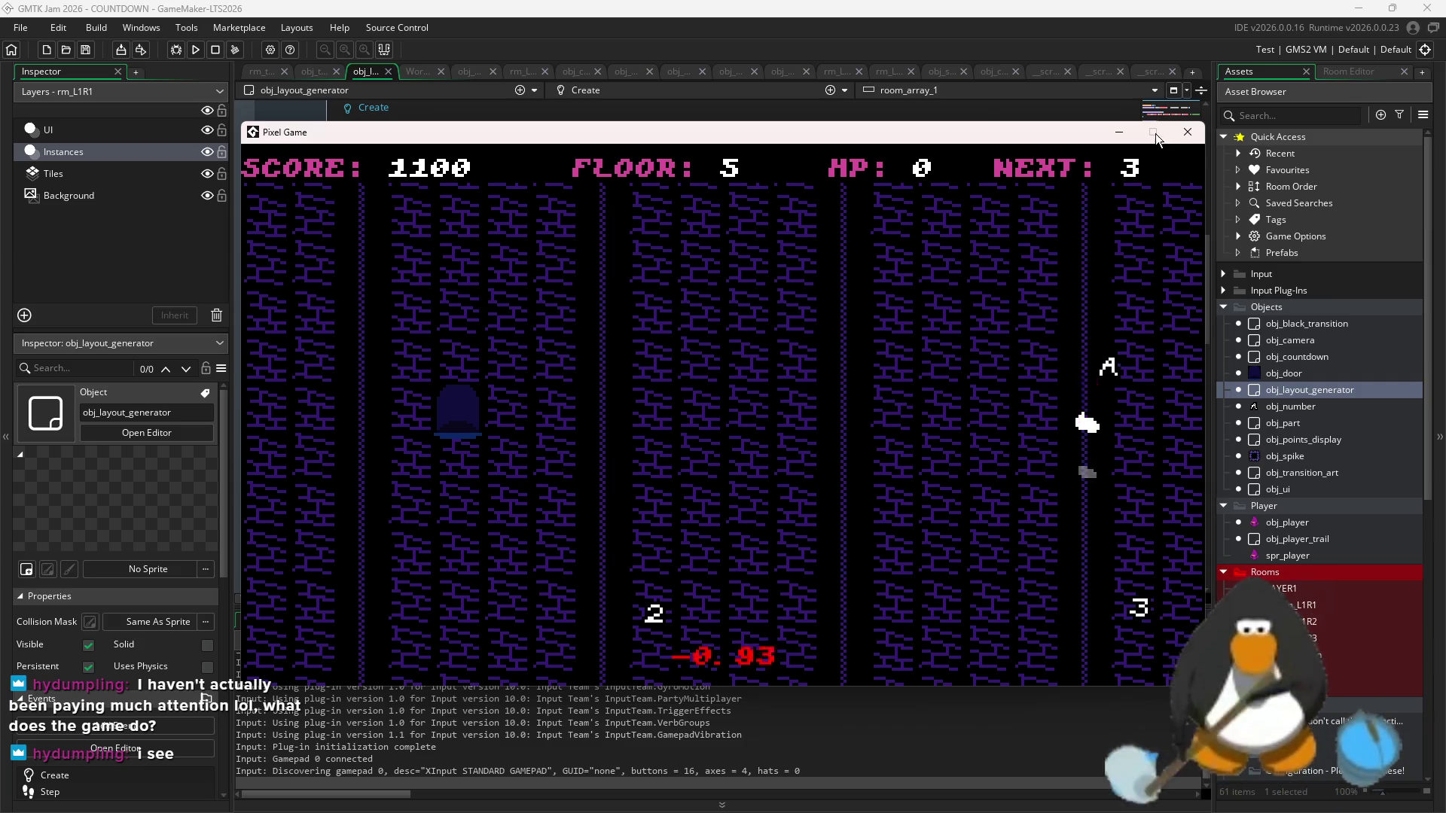
pyautogui.click(1194, 132)
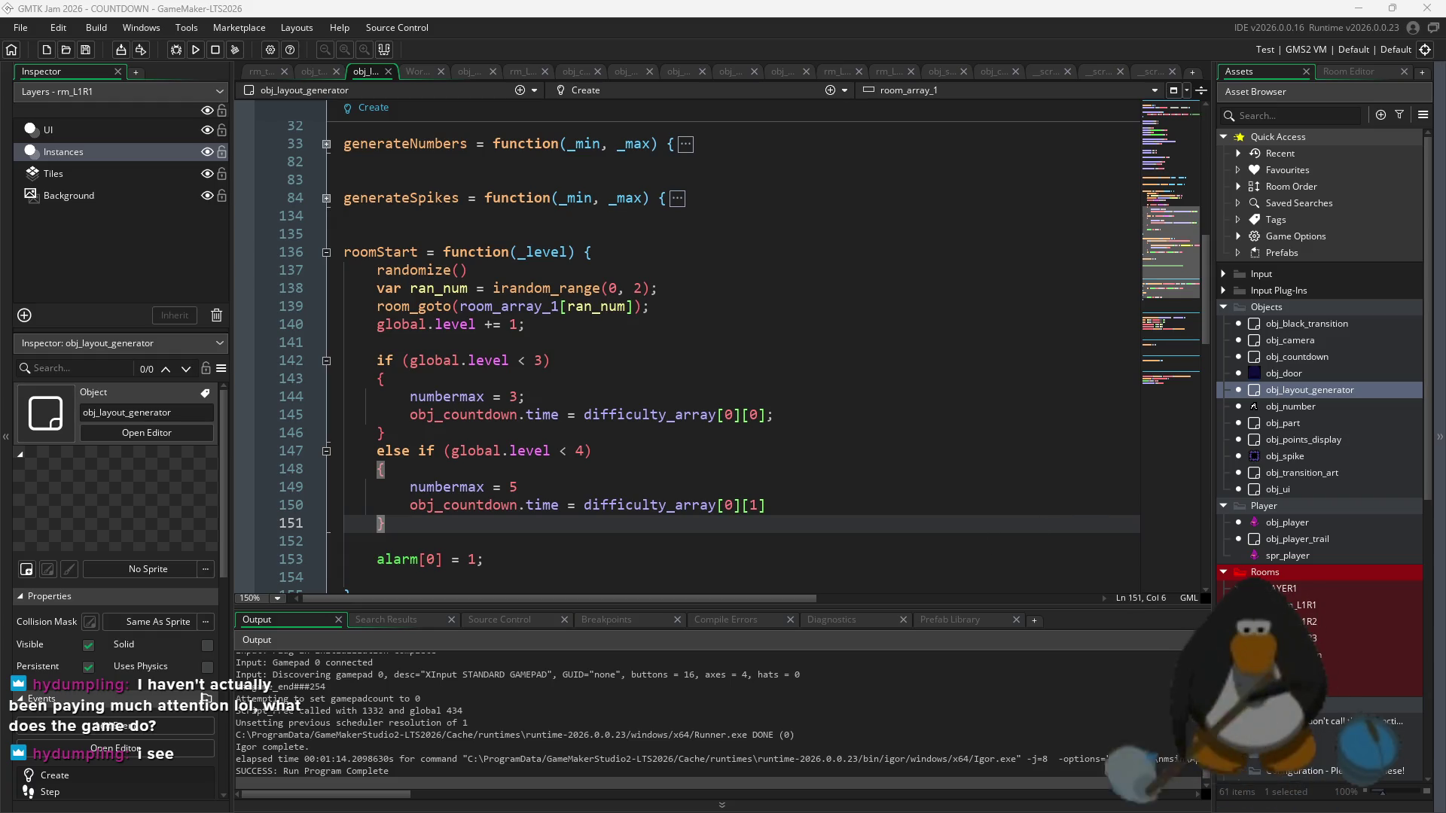
pyautogui.click(918, 417)
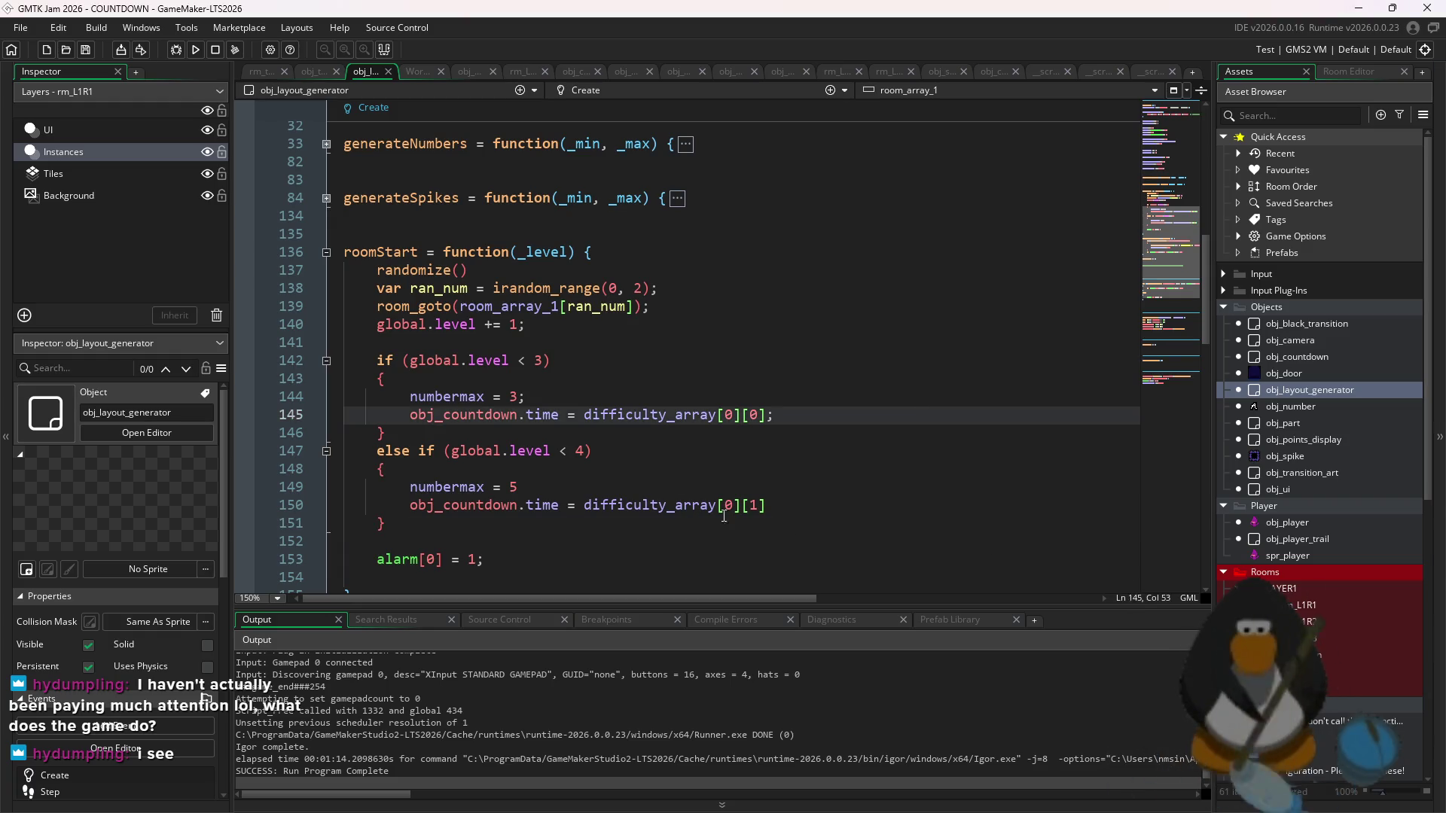
pyautogui.press('Up')
pyautogui.press('Up')
pyautogui.press('Up')
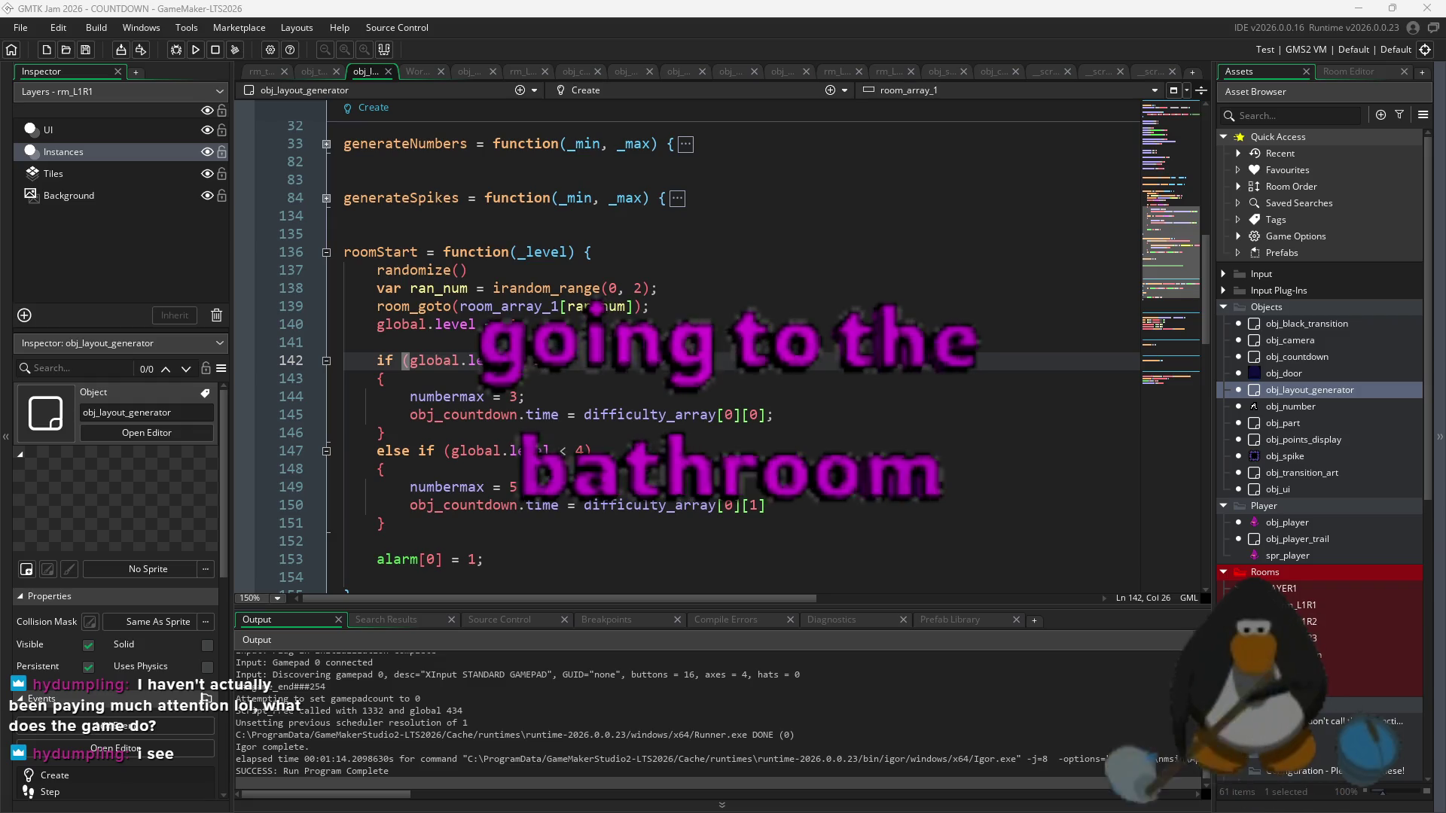
# - Write roomStart with room_goto(room_array_1[irandom_range(0,2)]), a level increment, and per-level numbermax and countdown time
pyautogui.click(721, 804)
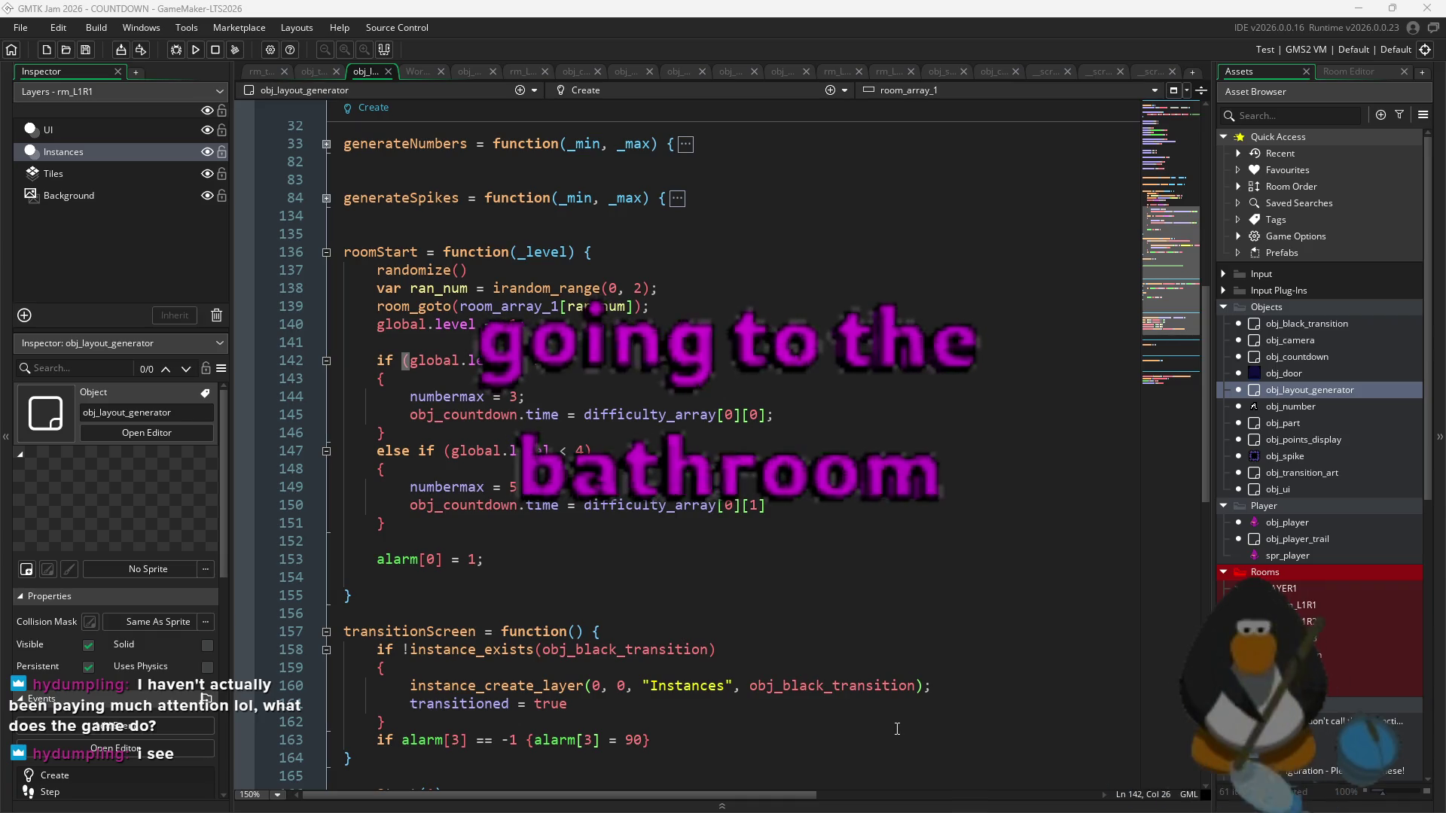
pyautogui.press('capslock')
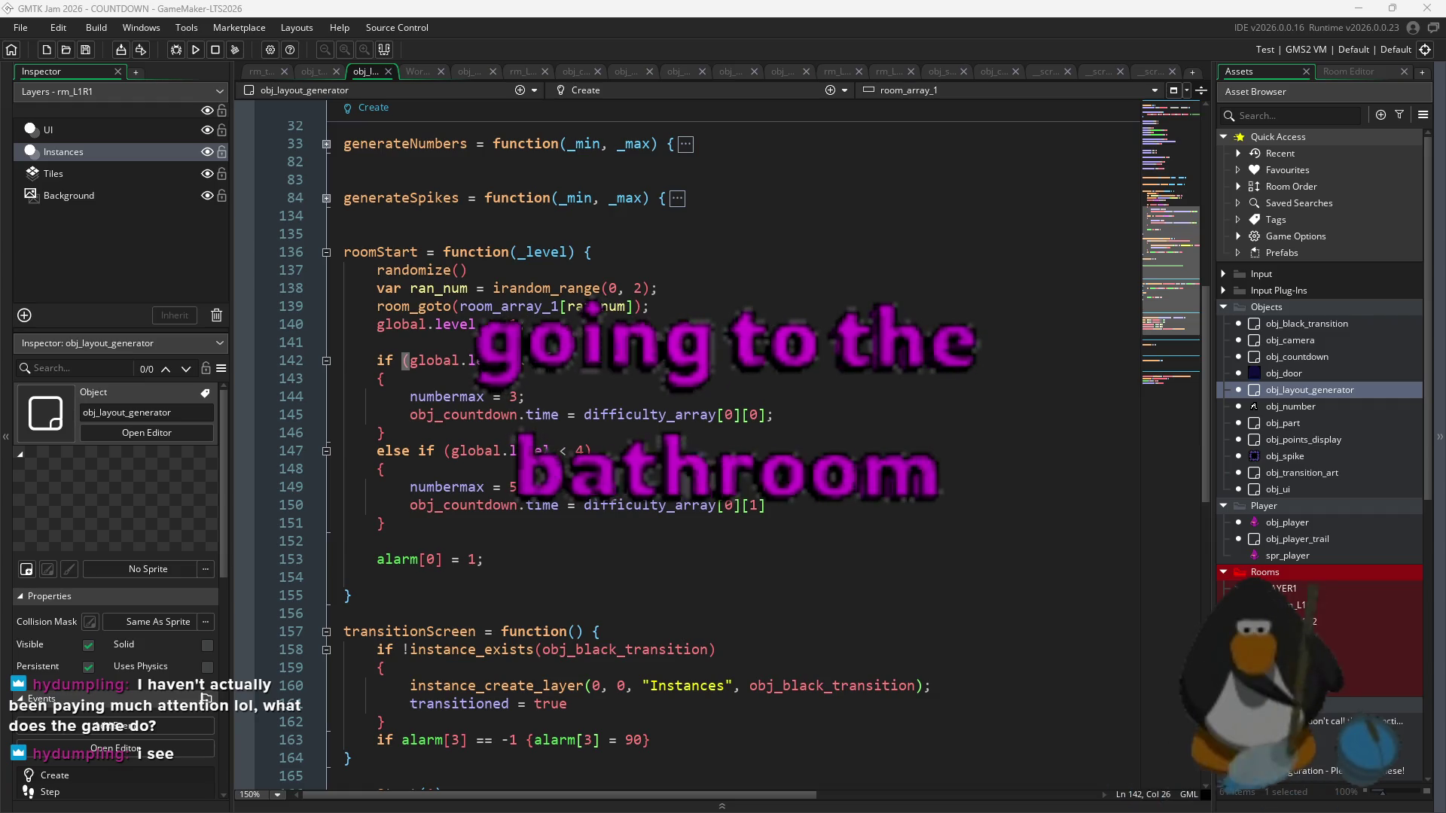
pyautogui.press('capslock')
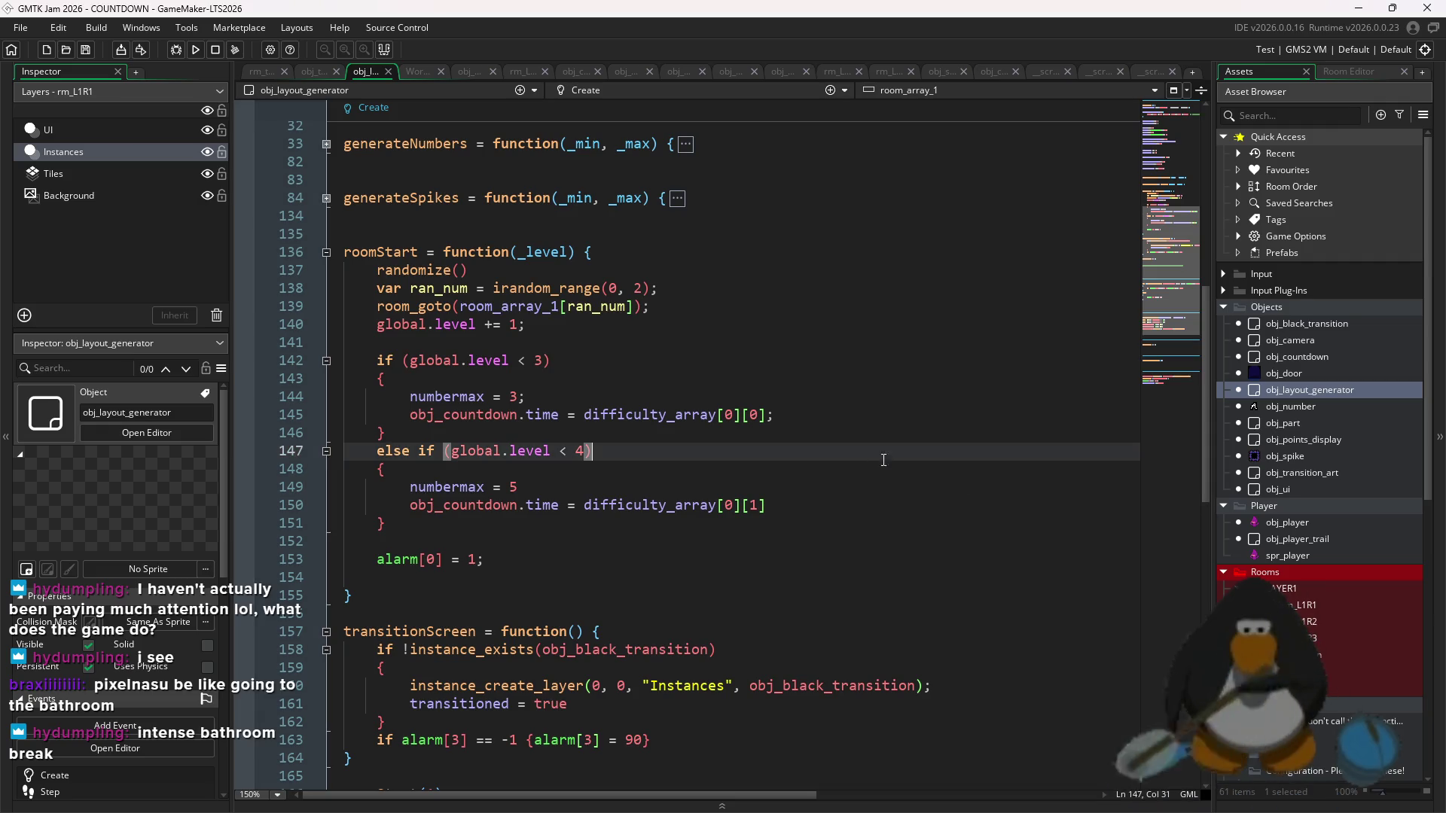
# - Start a new else if ( line after the second level block
pyautogui.click(624, 435)
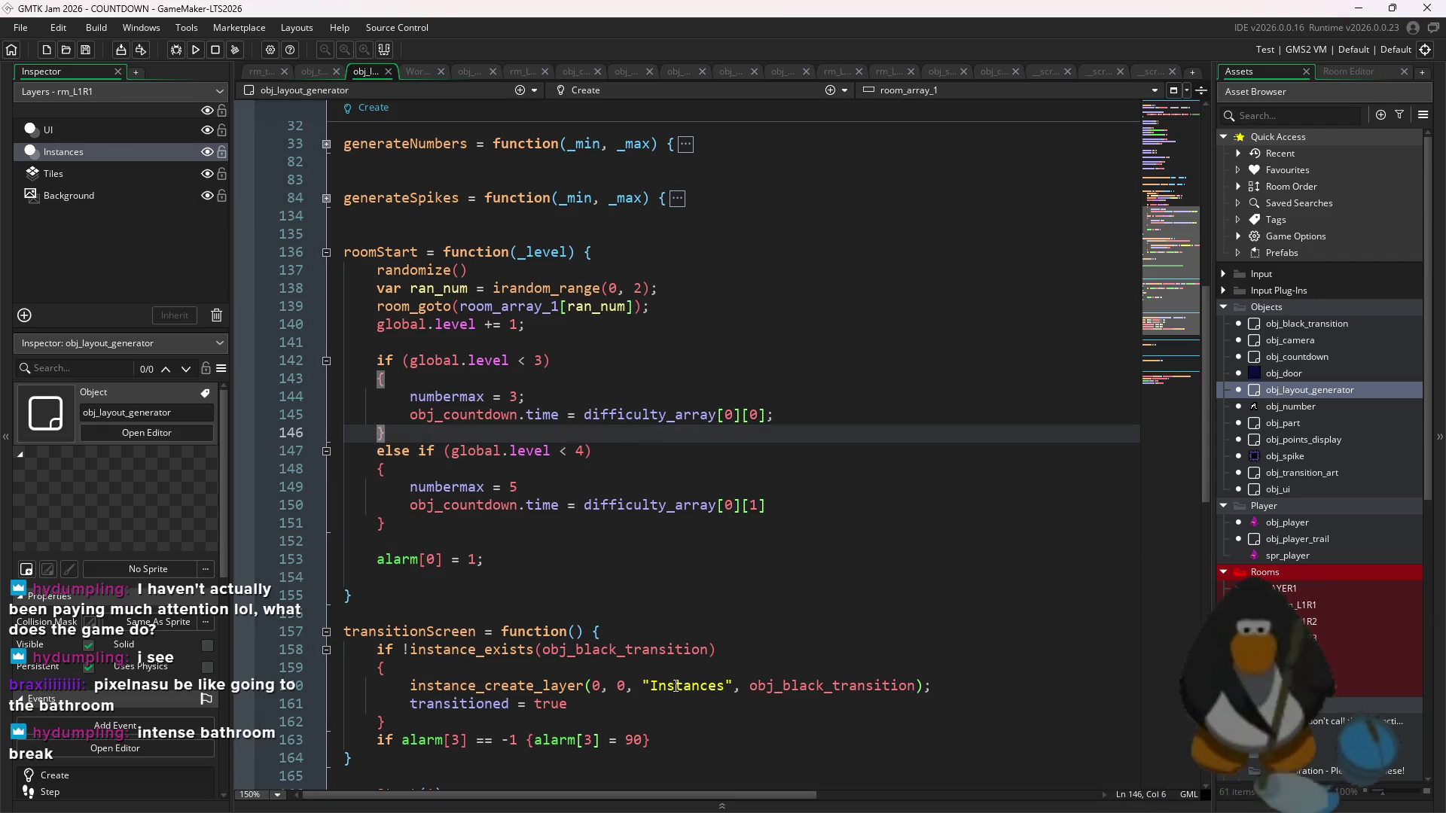
pyautogui.click(525, 361)
pyautogui.press('Down')
pyautogui.press('Down')
pyautogui.press('Down')
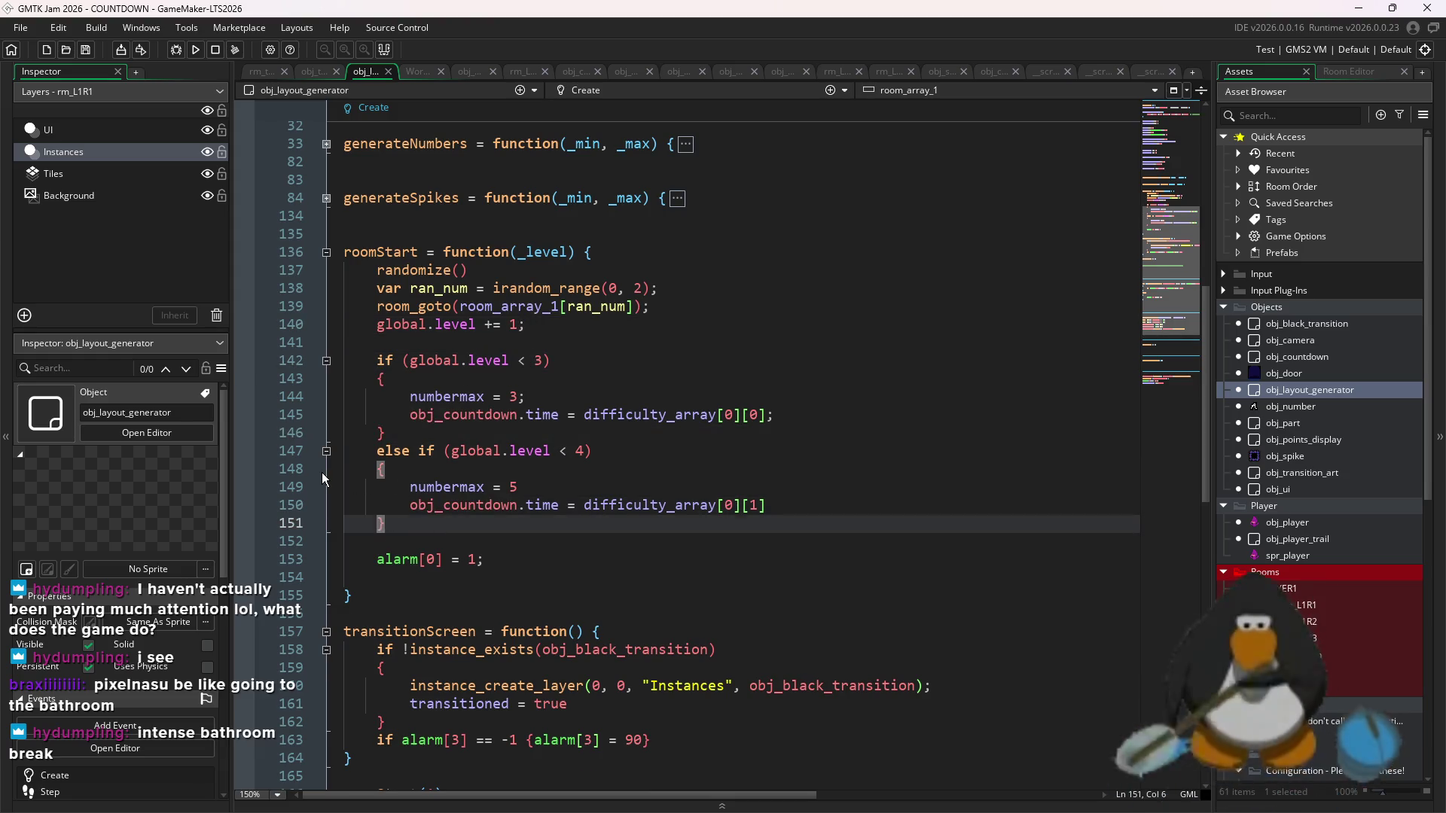
pyautogui.press('Return')
pyautogui.write('else if (')
# - Undo the unfinished else-if and open room rm_L1R1 in the room editor
pyautogui.hotkey('ctrl', 'z')
pyautogui.hotkey('ctrl', 'z')
pyautogui.hotkey('ctrl', 'z')
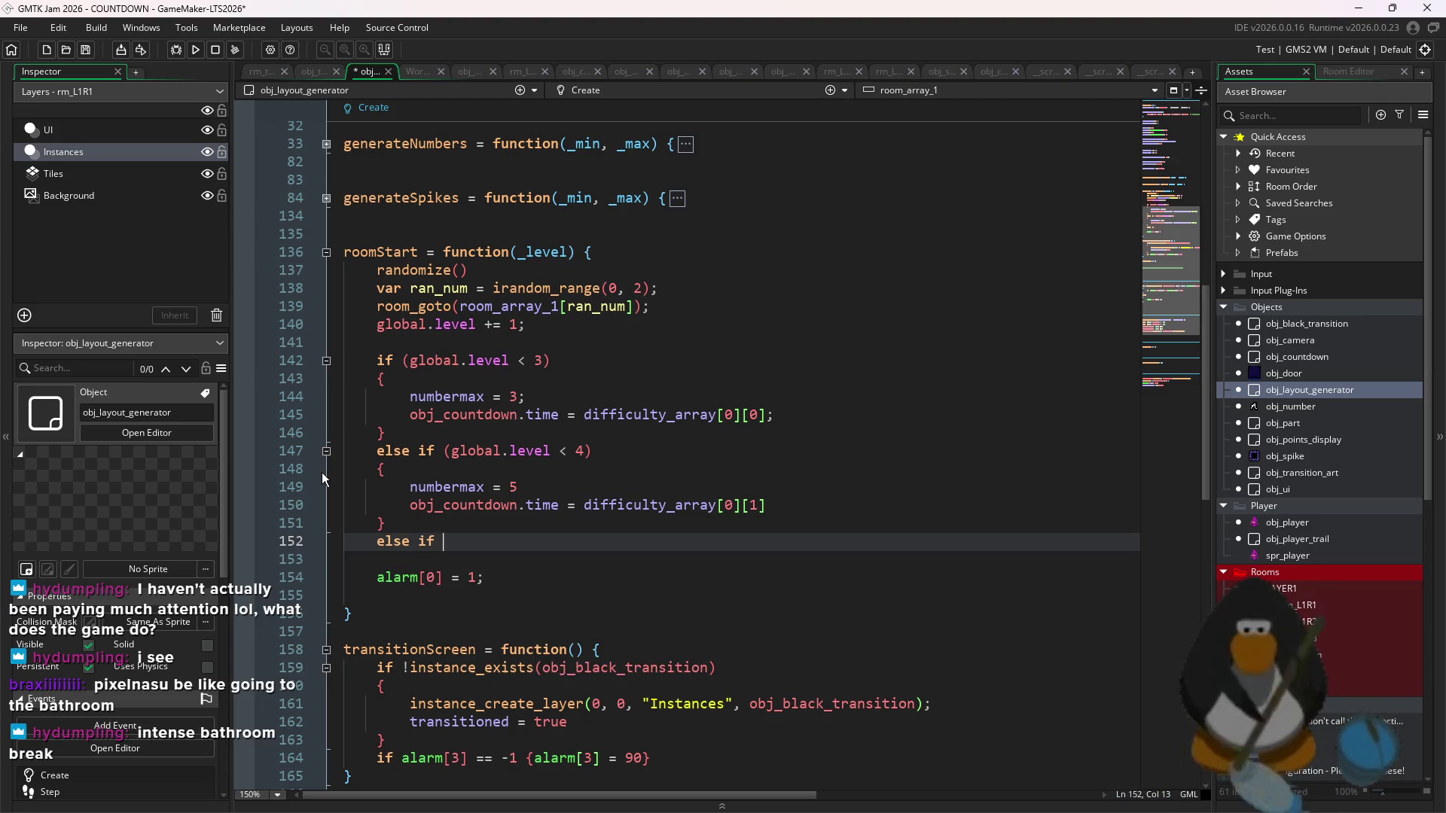
pyautogui.doubleClick(1311, 606)
pyautogui.click(1251, 72)
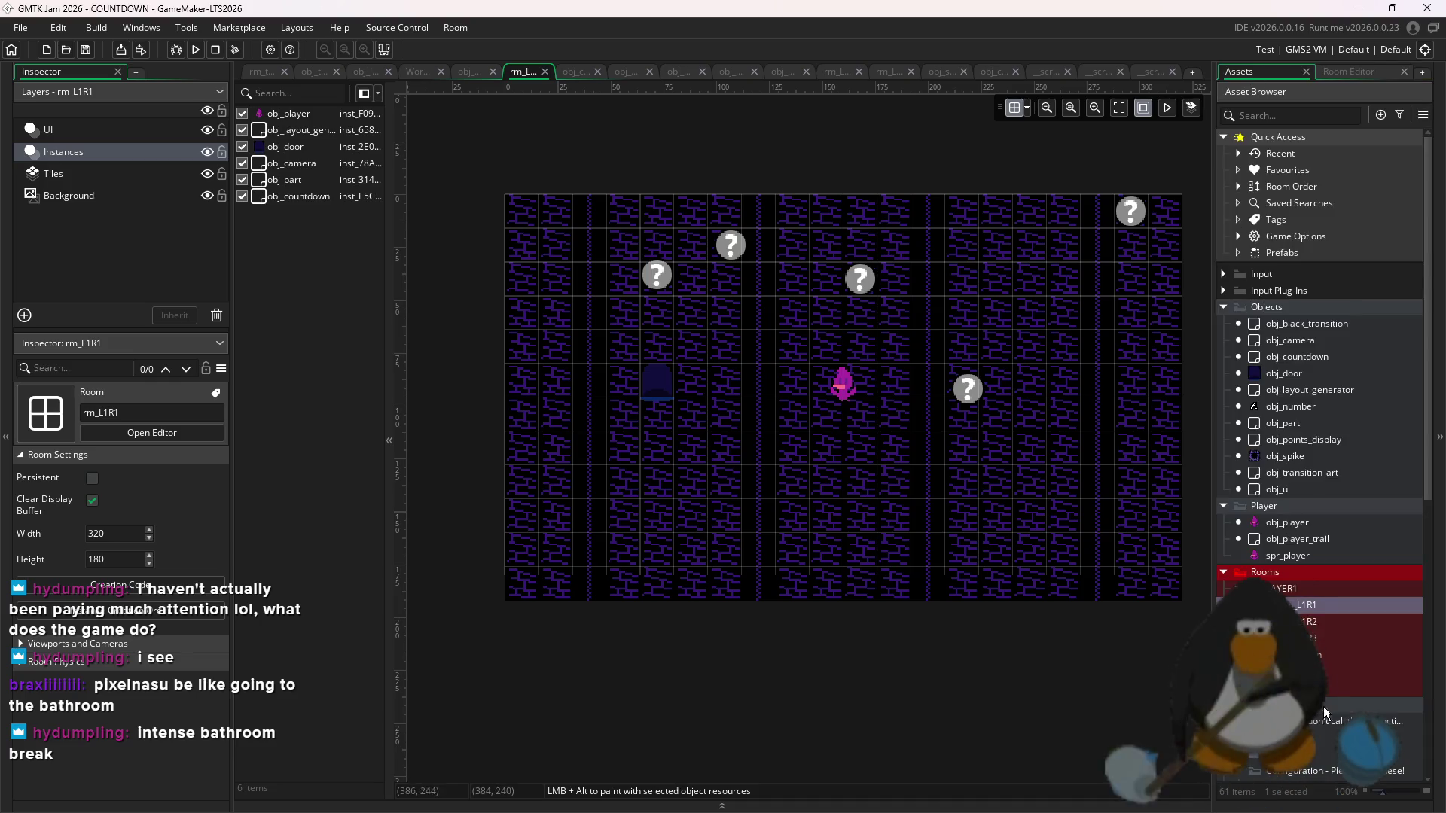
# - Duplicate room rm_L1R3 and open rm_L1R4 in the room editor
pyautogui.rightClick(1313, 637)
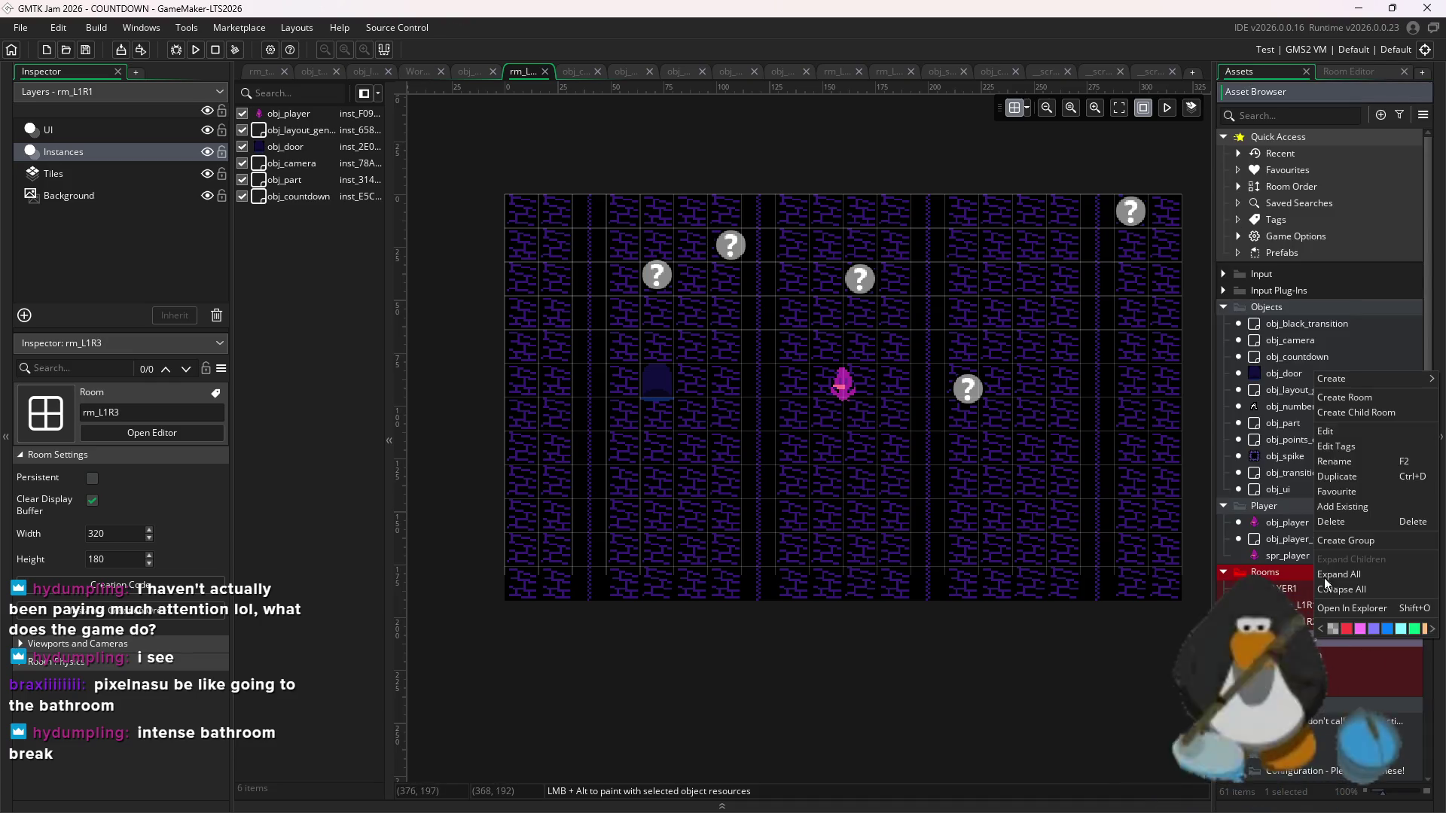
pyautogui.click(1353, 478)
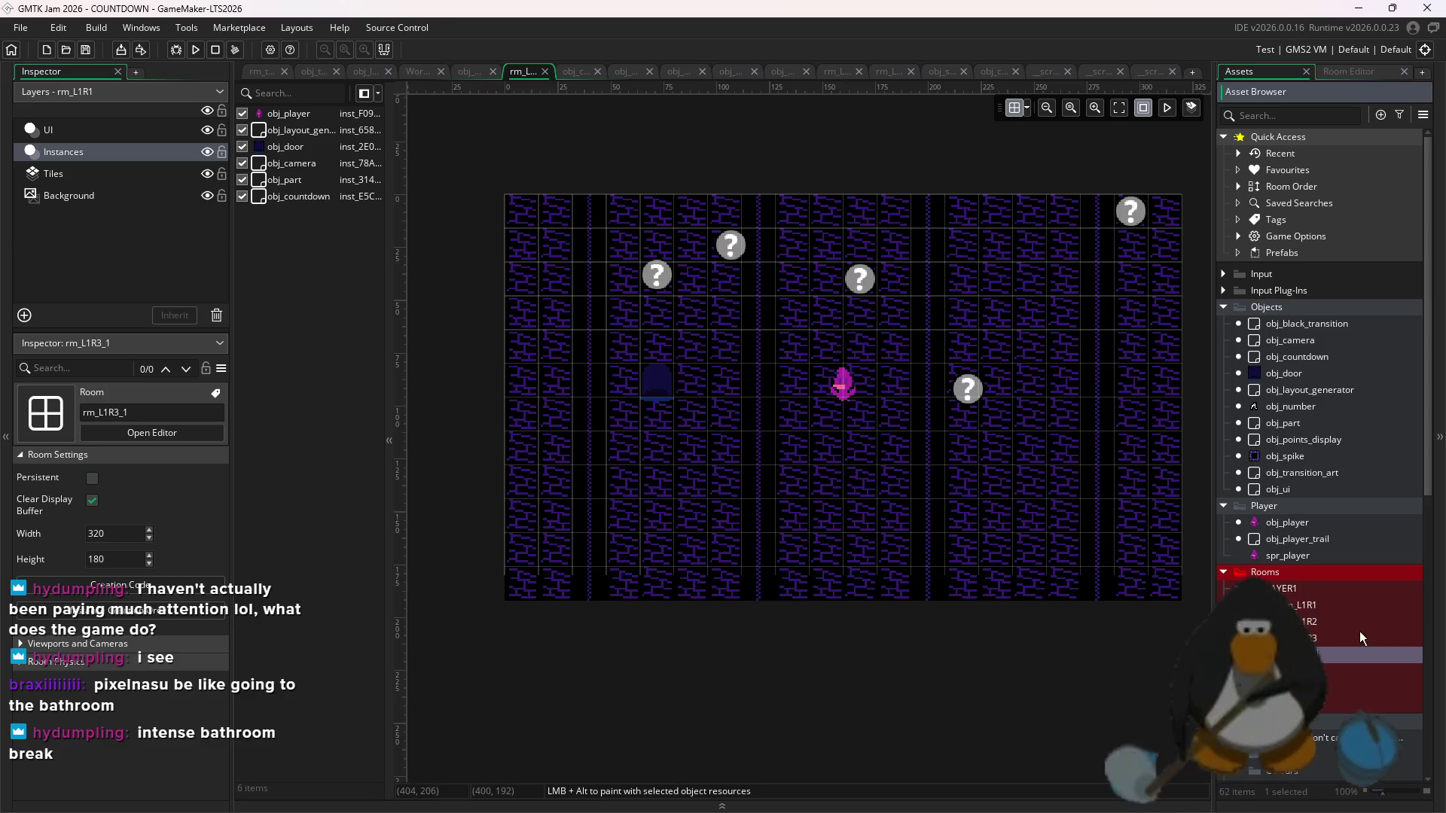
pyautogui.doubleClick(1356, 656)
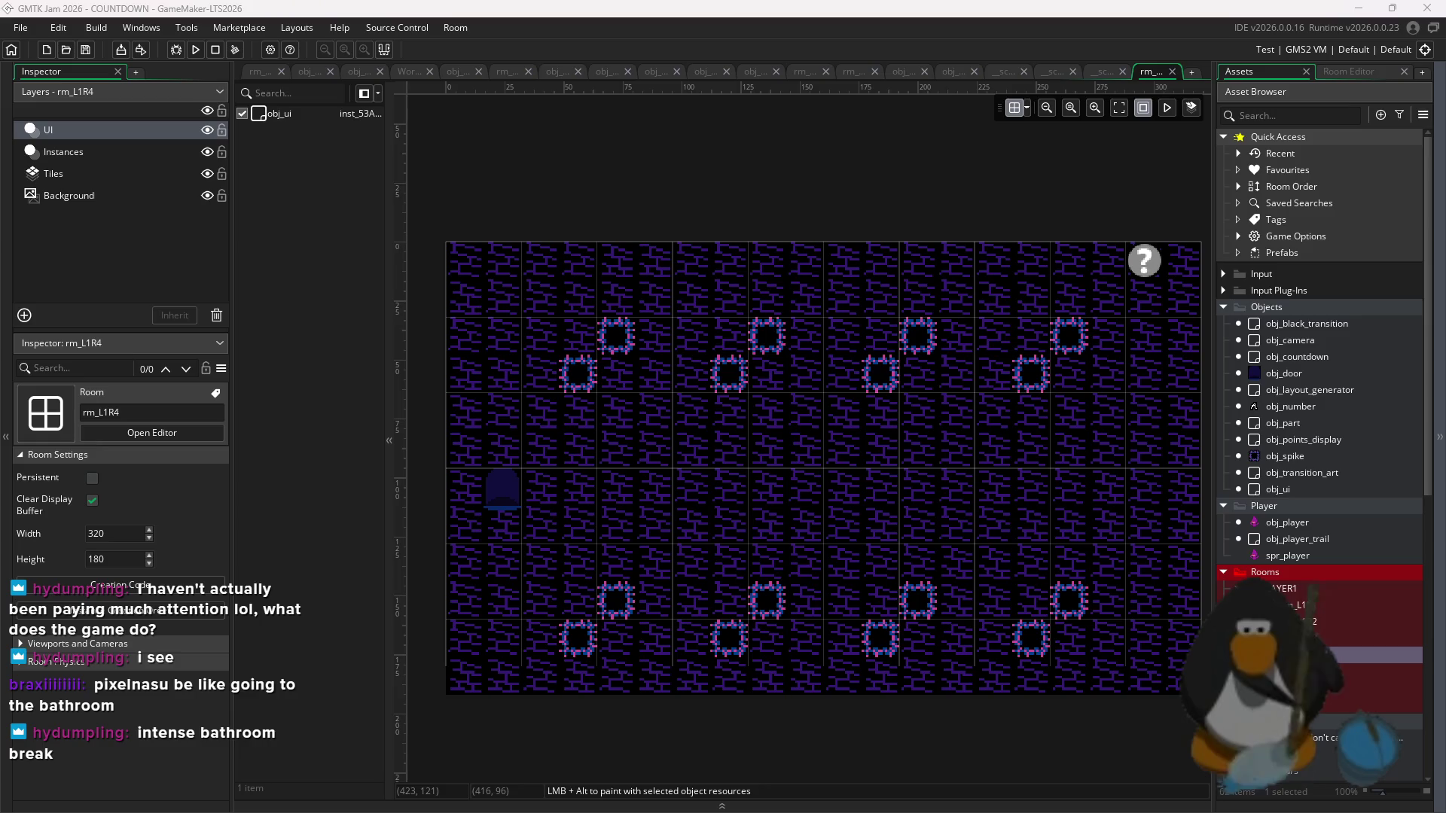
# - Marquee-select all 16 spikes on rm_L1R4's Instances layer and delete them
pyautogui.scroll(-2, 988, 177)
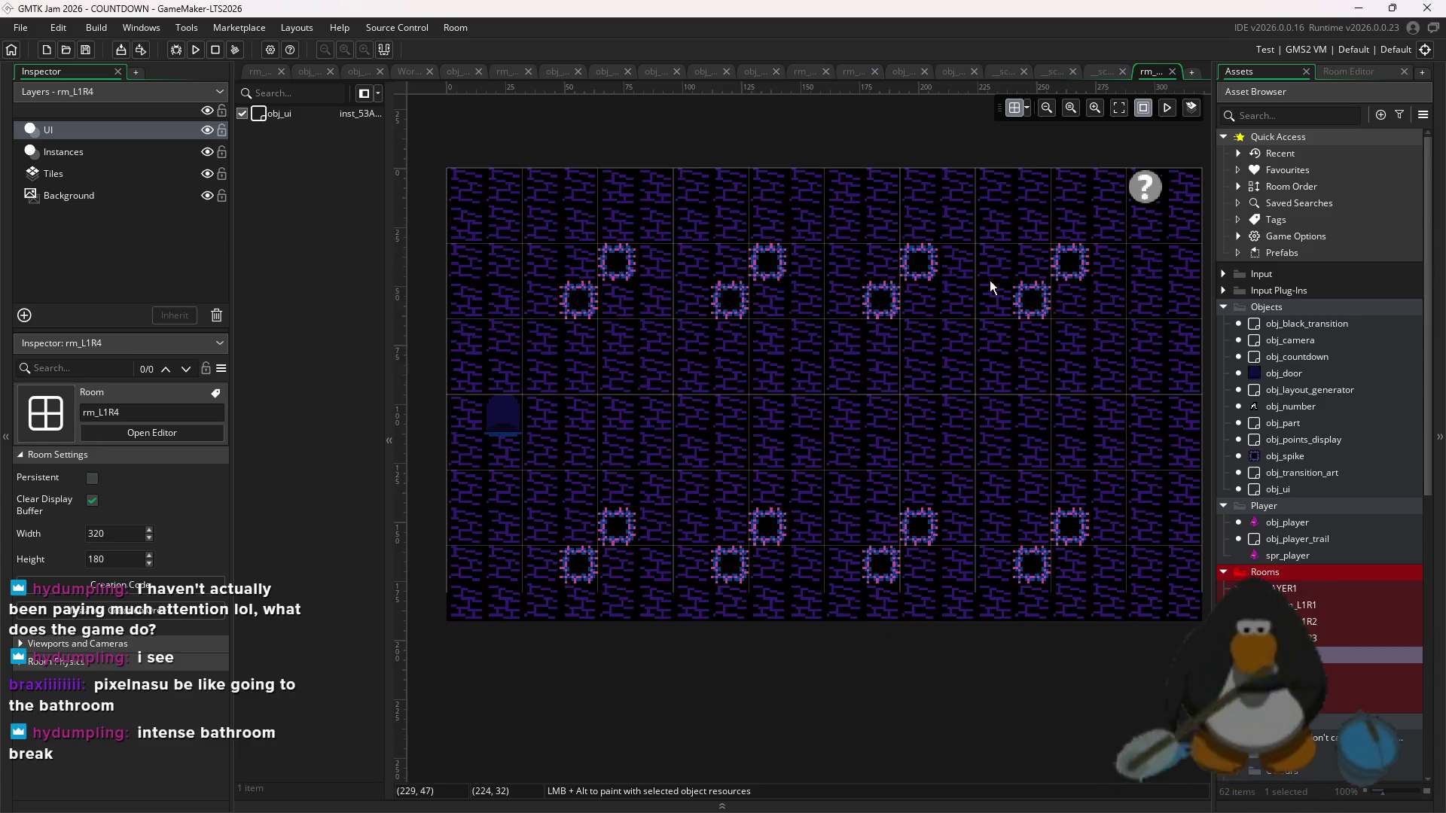
pyautogui.click(96, 151)
pyautogui.scroll(-2, 977, 419)
pyautogui.moveTo(1017, 494)
pyautogui.mouseDown()
pyautogui.moveTo(933, 409)
pyautogui.moveTo(658, 252)
pyautogui.mouseUp()
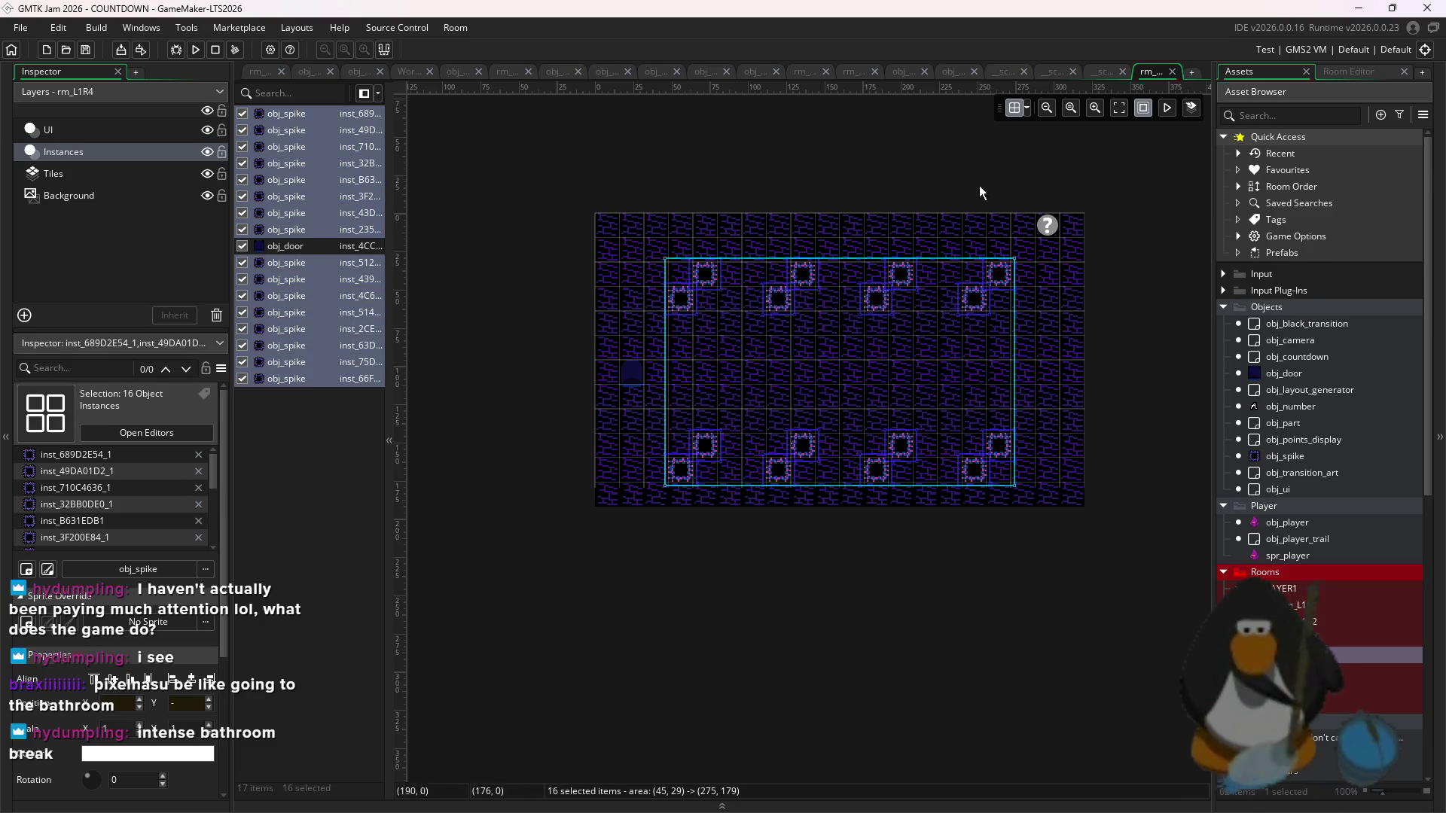
pyautogui.press('Delete')
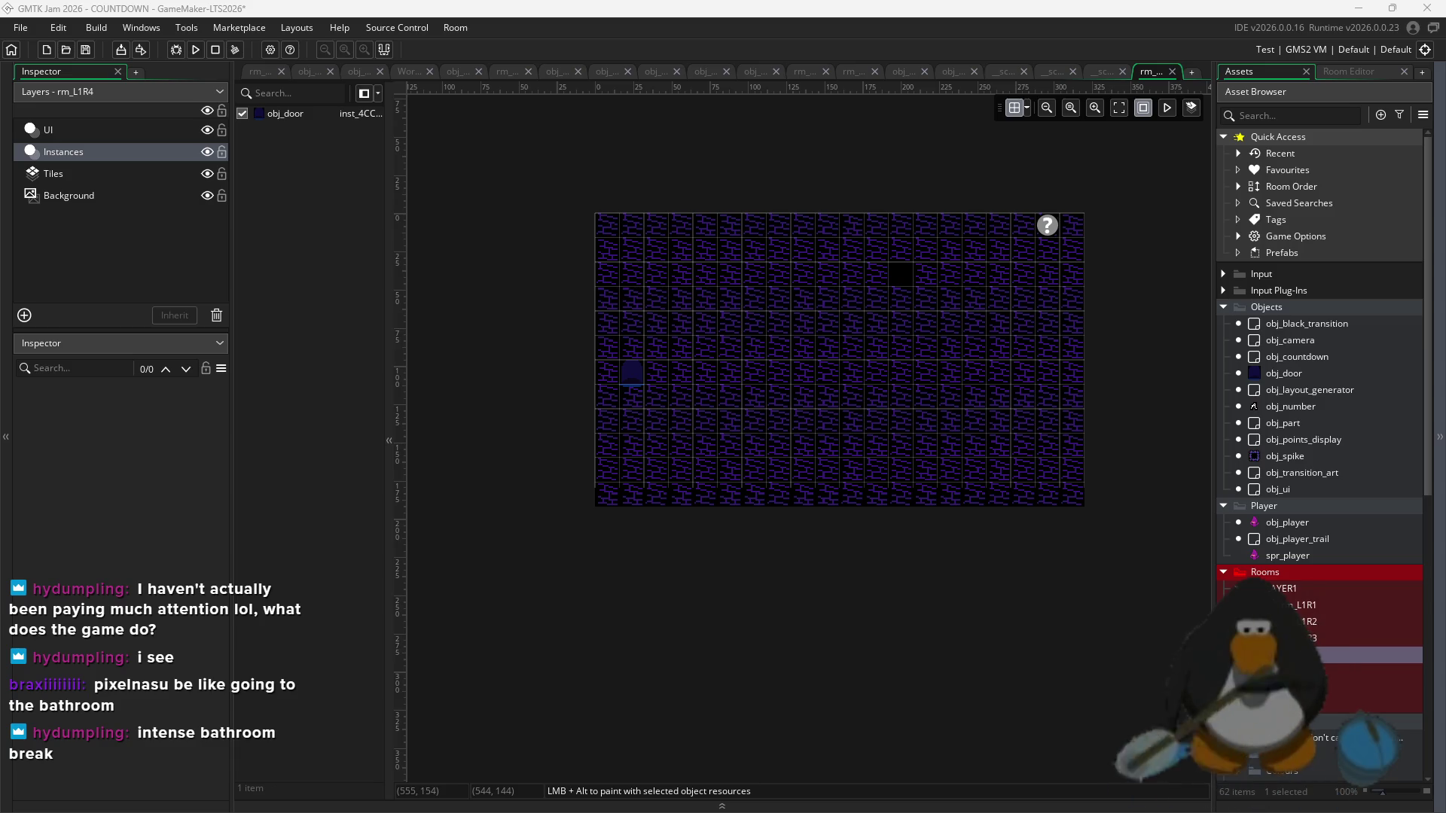
# - Repaint the dark tiles in rm_L1R4 with the brick tile on the Tiles layer
pyautogui.click(1318, 655)
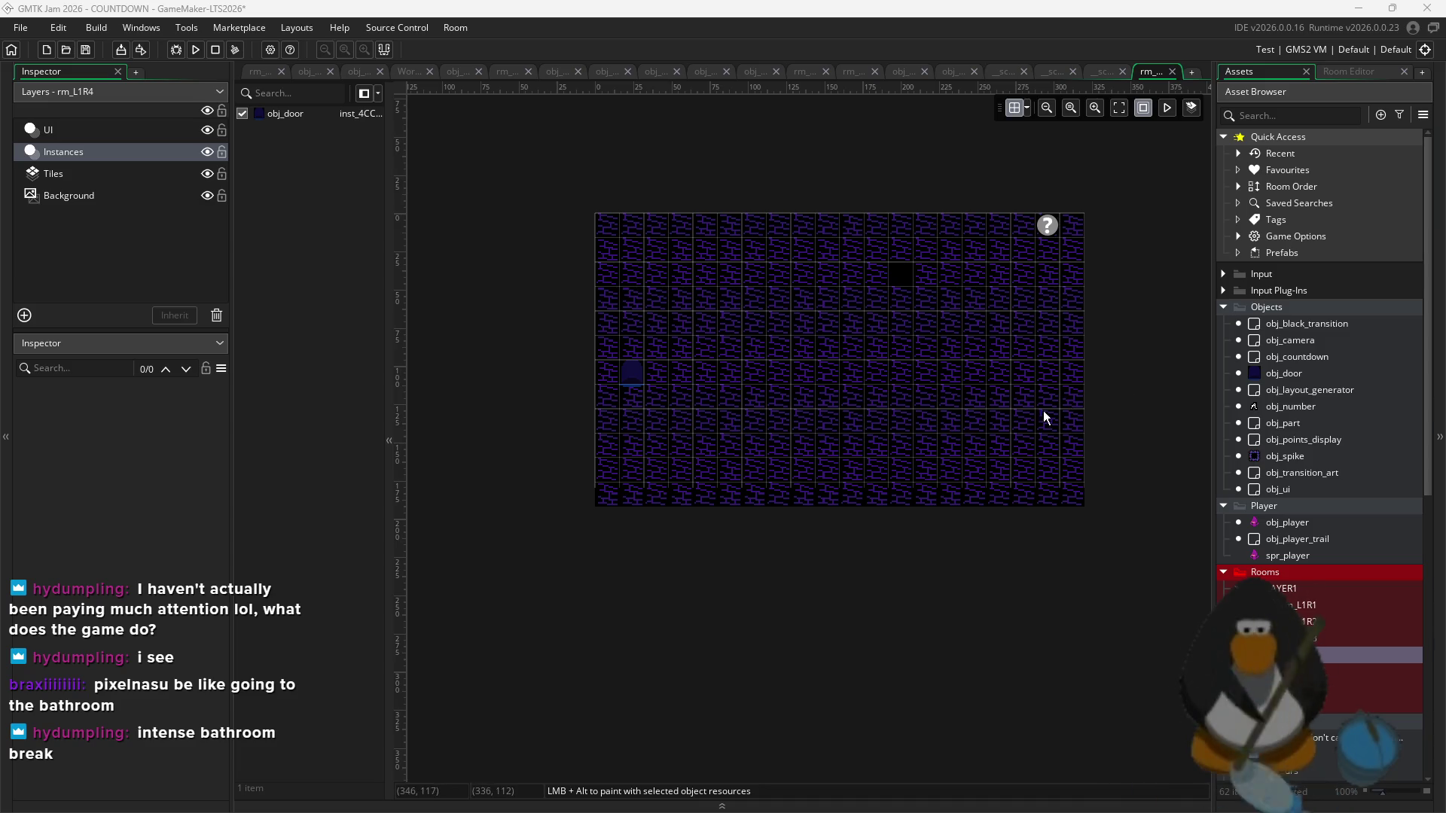
pyautogui.scroll(2, 991, 296)
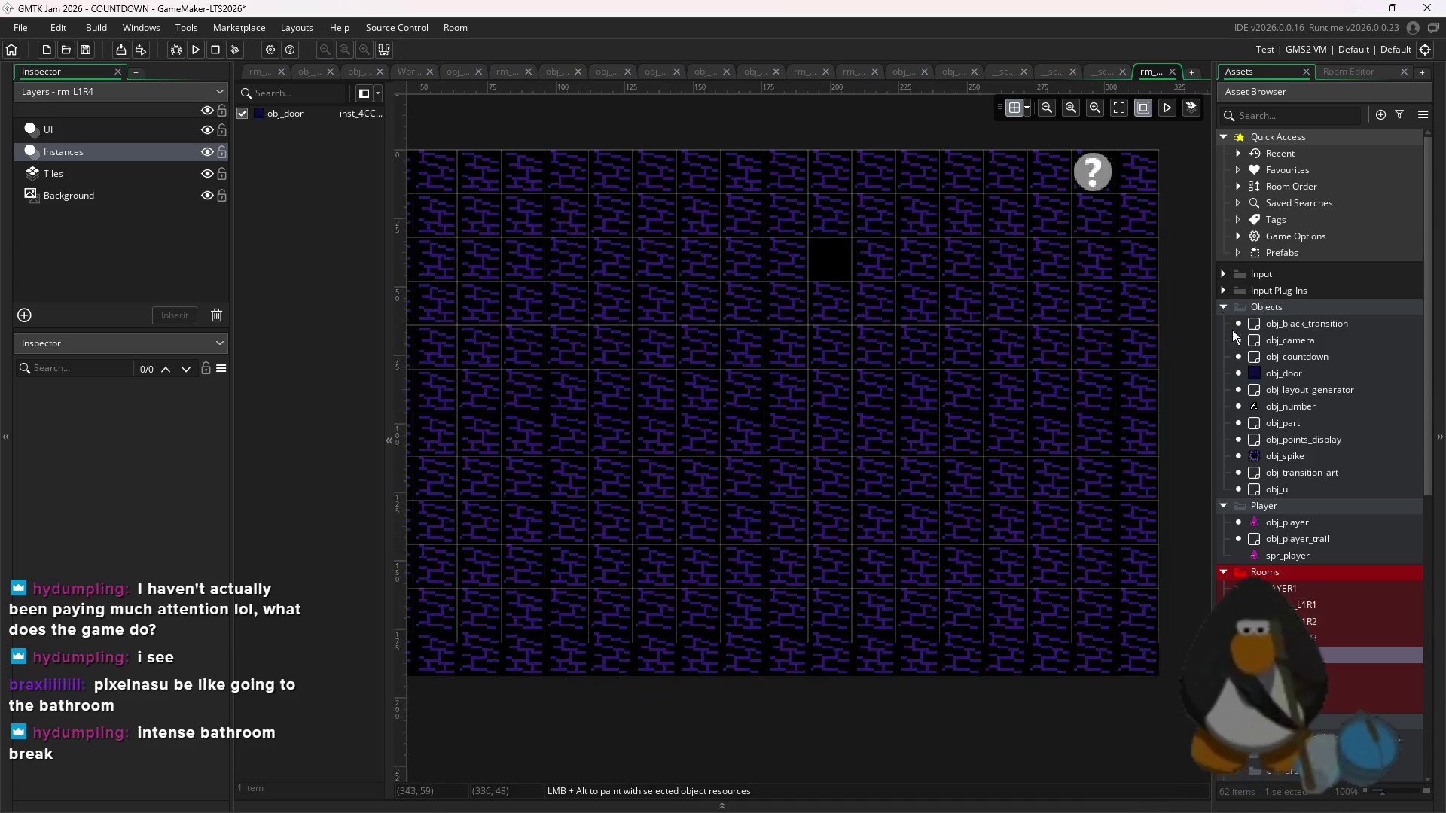
pyautogui.click(143, 172)
pyautogui.click(873, 259)
pyautogui.click(1344, 69)
pyautogui.click(1314, 437)
pyautogui.click(821, 246)
pyautogui.click(1259, 50)
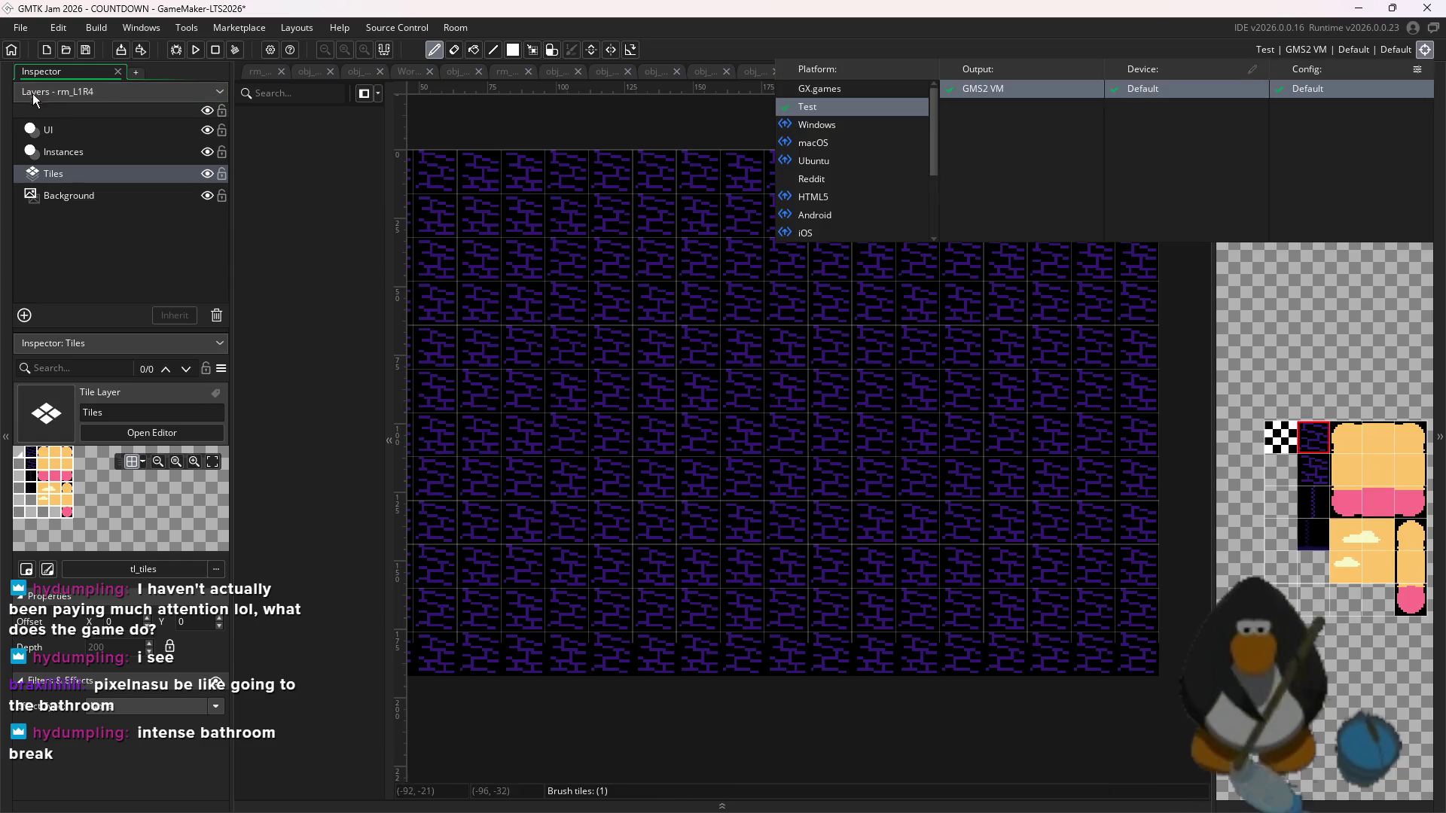
# - On the Instances layer, paint a vertical column of four obj_spike instances
pyautogui.click(60, 152)
pyautogui.click(1229, 73)
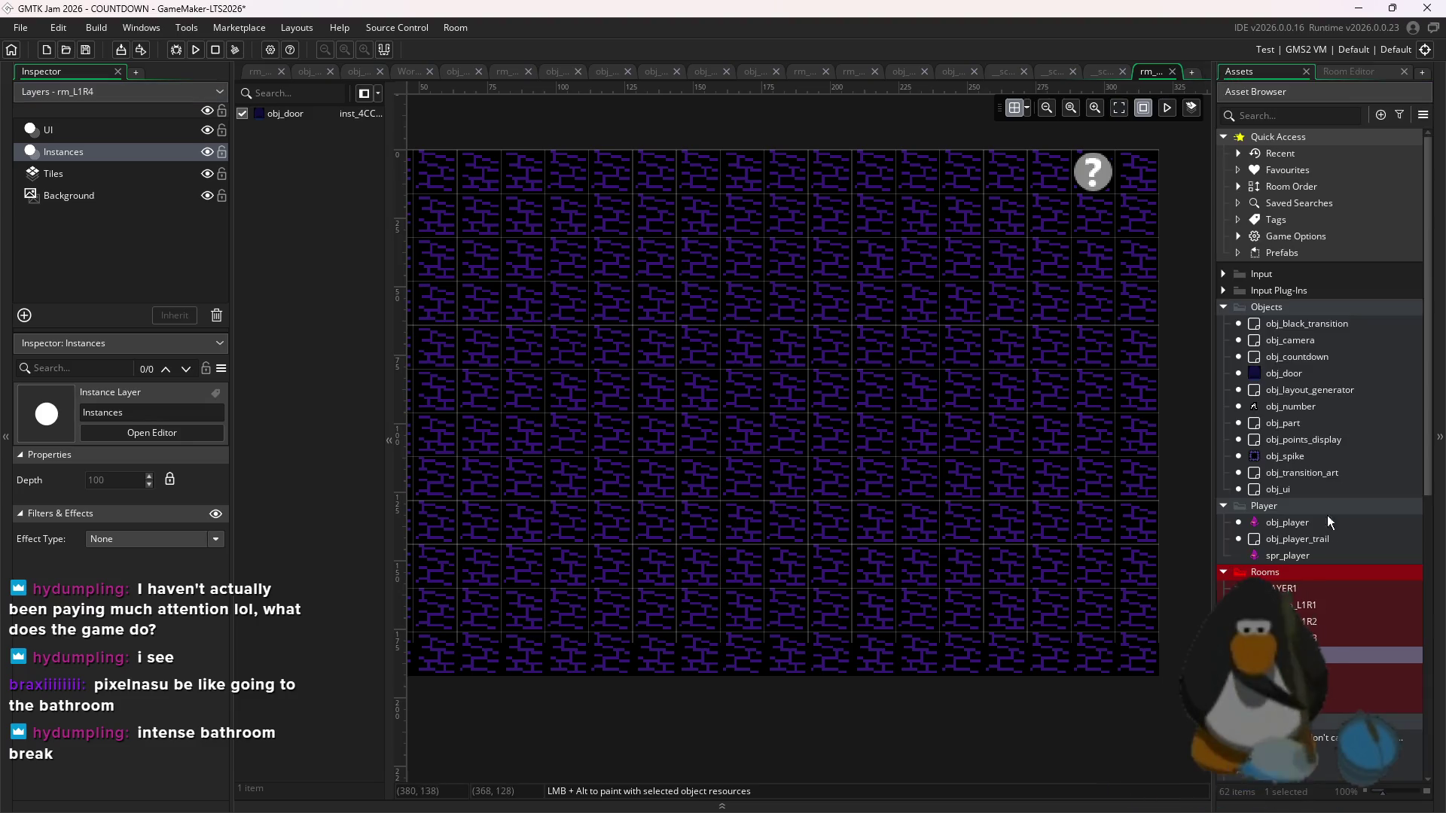
pyautogui.click(1314, 440)
pyautogui.click(1285, 457)
pyautogui.scroll(-3, 807, 426)
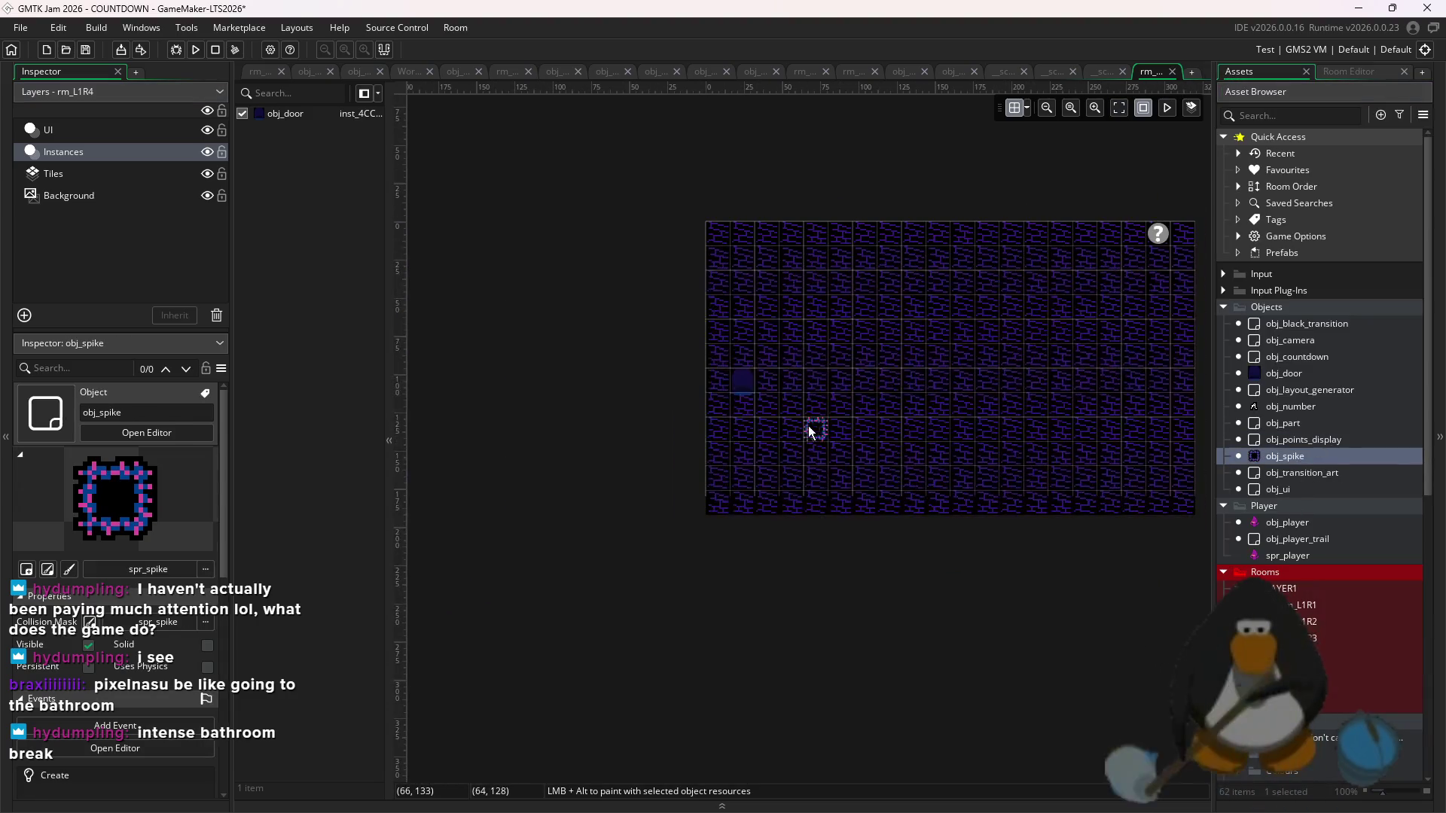
pyautogui.scroll(2, 888, 450)
pyautogui.scroll(1, 859, 470)
pyautogui.scroll(1, 858, 470)
pyautogui.moveTo(852, 436)
pyautogui.keyDown('alt'); pyautogui.mouseDown()
pyautogui.moveTo(879, 536)
pyautogui.moveTo(997, 527)
pyautogui.moveTo(1022, 490)
pyautogui.moveTo(1021, 395)
pyautogui.mouseUp(); pyautogui.keyUp('alt')
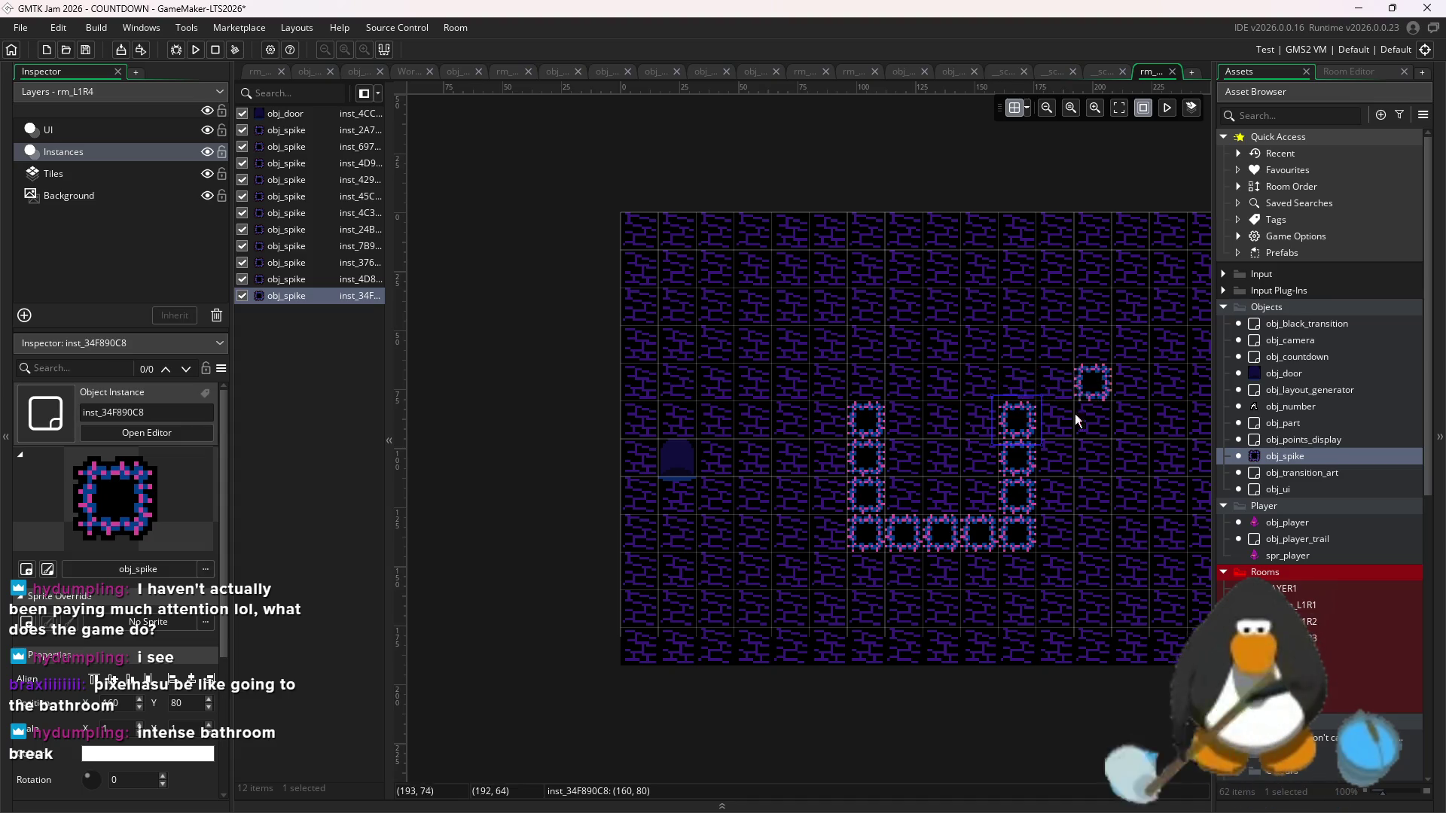
# - Add spikes for the right column and top row, then delete the two extra bottom spikes
pyautogui.hscroll(5, 976, 379)
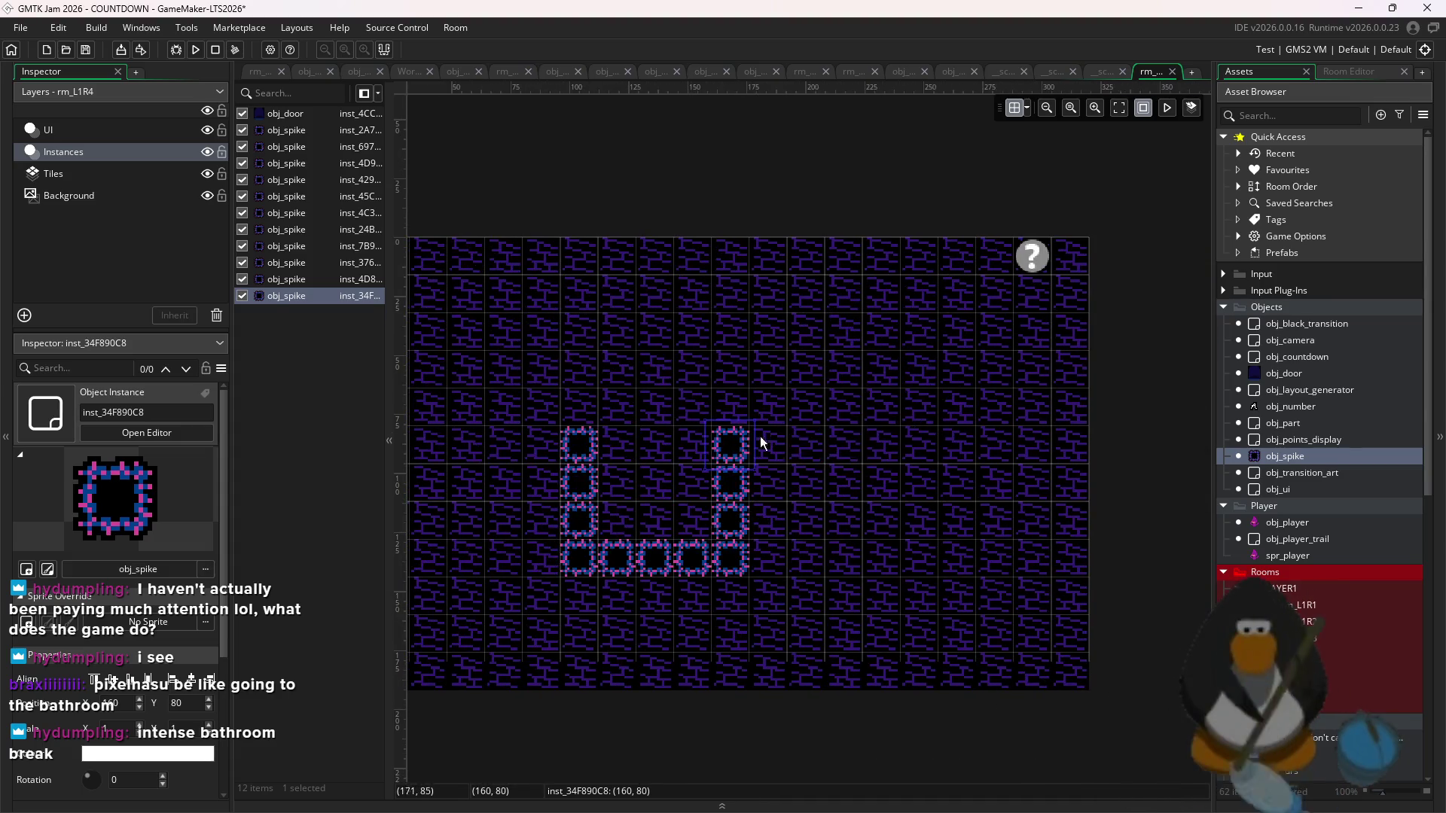
pyautogui.scroll(2, 760, 436)
pyautogui.moveTo(911, 477)
pyautogui.keyDown('alt'); pyautogui.mouseDown()
pyautogui.moveTo(914, 401)
pyautogui.moveTo(1002, 355)
pyautogui.moveTo(1041, 356)
pyautogui.mouseUp(); pyautogui.keyUp('alt')
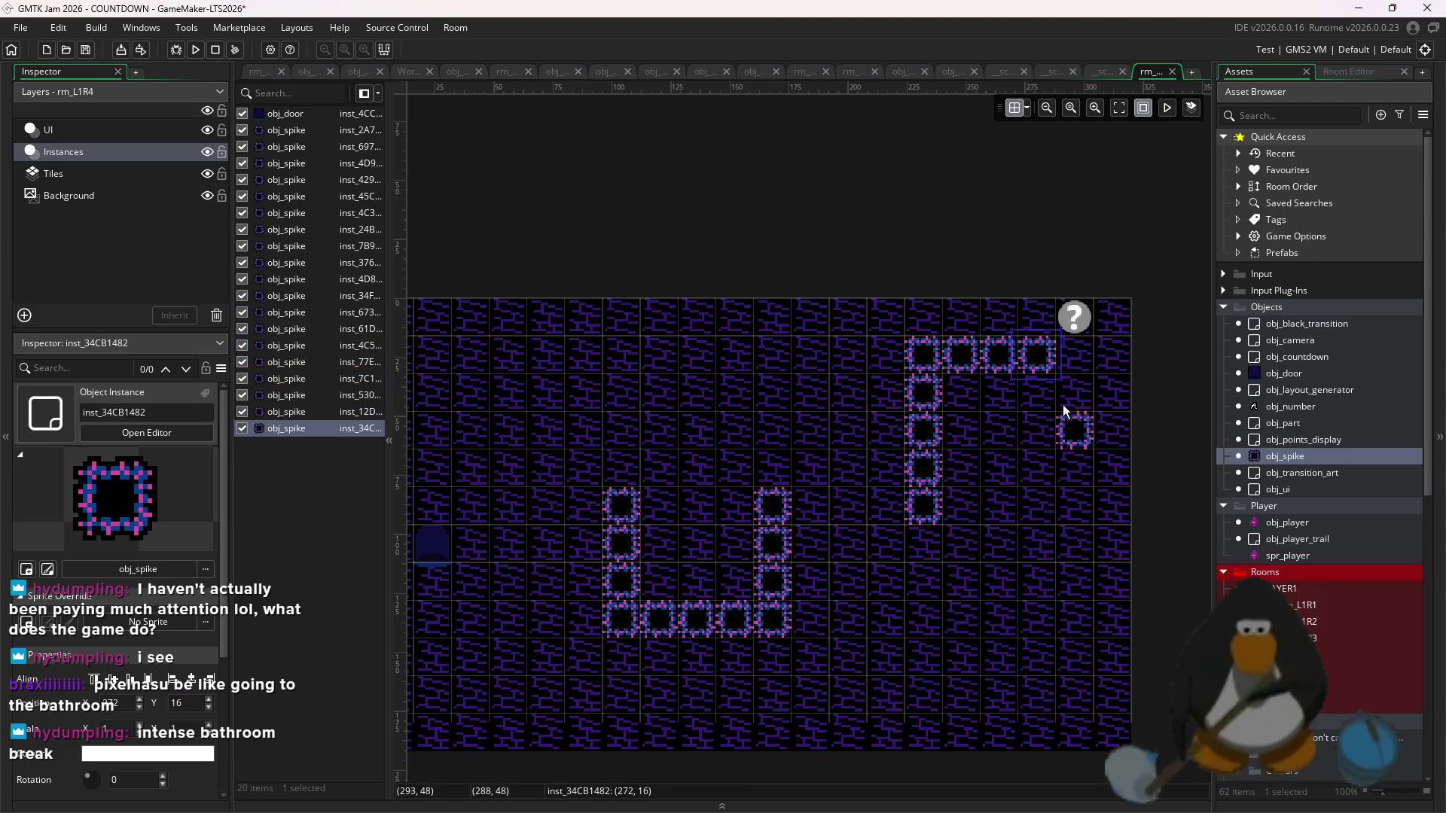
pyautogui.keyDown('alt'); pyautogui.click(1074, 356); pyautogui.keyUp('alt')
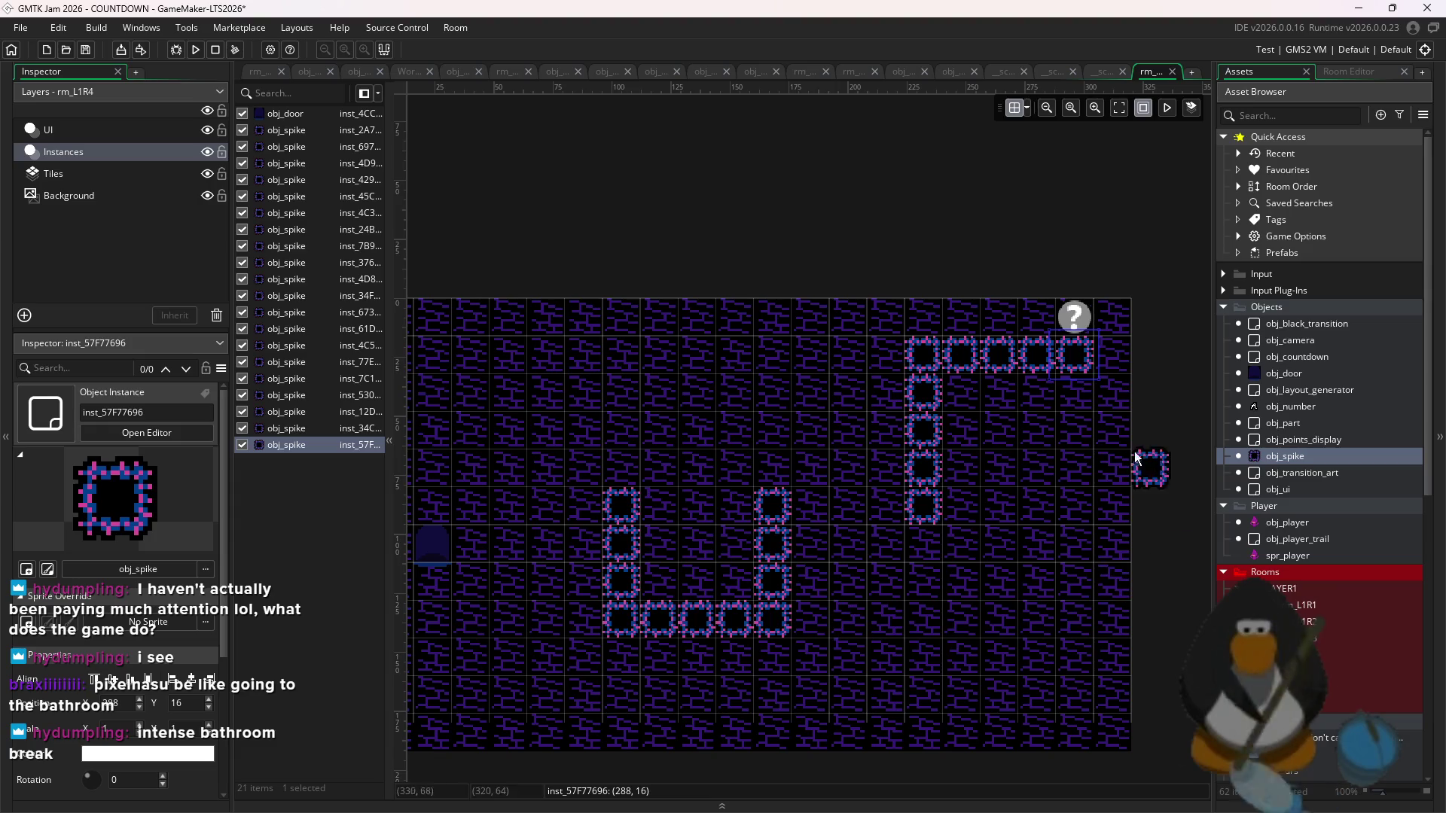
pyautogui.keyDown('alt'); pyautogui.click(1074, 396); pyautogui.keyUp('alt')
pyautogui.keyDown('alt'); pyautogui.click(1067, 474); pyautogui.keyUp('alt')
pyautogui.keyDown('alt'); pyautogui.click(1074, 430); pyautogui.keyUp('alt')
pyautogui.keyDown('alt'); pyautogui.click(1074, 506); pyautogui.keyUp('alt')
pyautogui.moveTo(1107, 604)
pyautogui.mouseDown()
pyautogui.moveTo(902, 492)
pyautogui.moveTo(902, 506)
pyautogui.moveTo(1160, 528)
pyautogui.moveTo(971, 307)
pyautogui.mouseUp()
pyautogui.press('Delete')
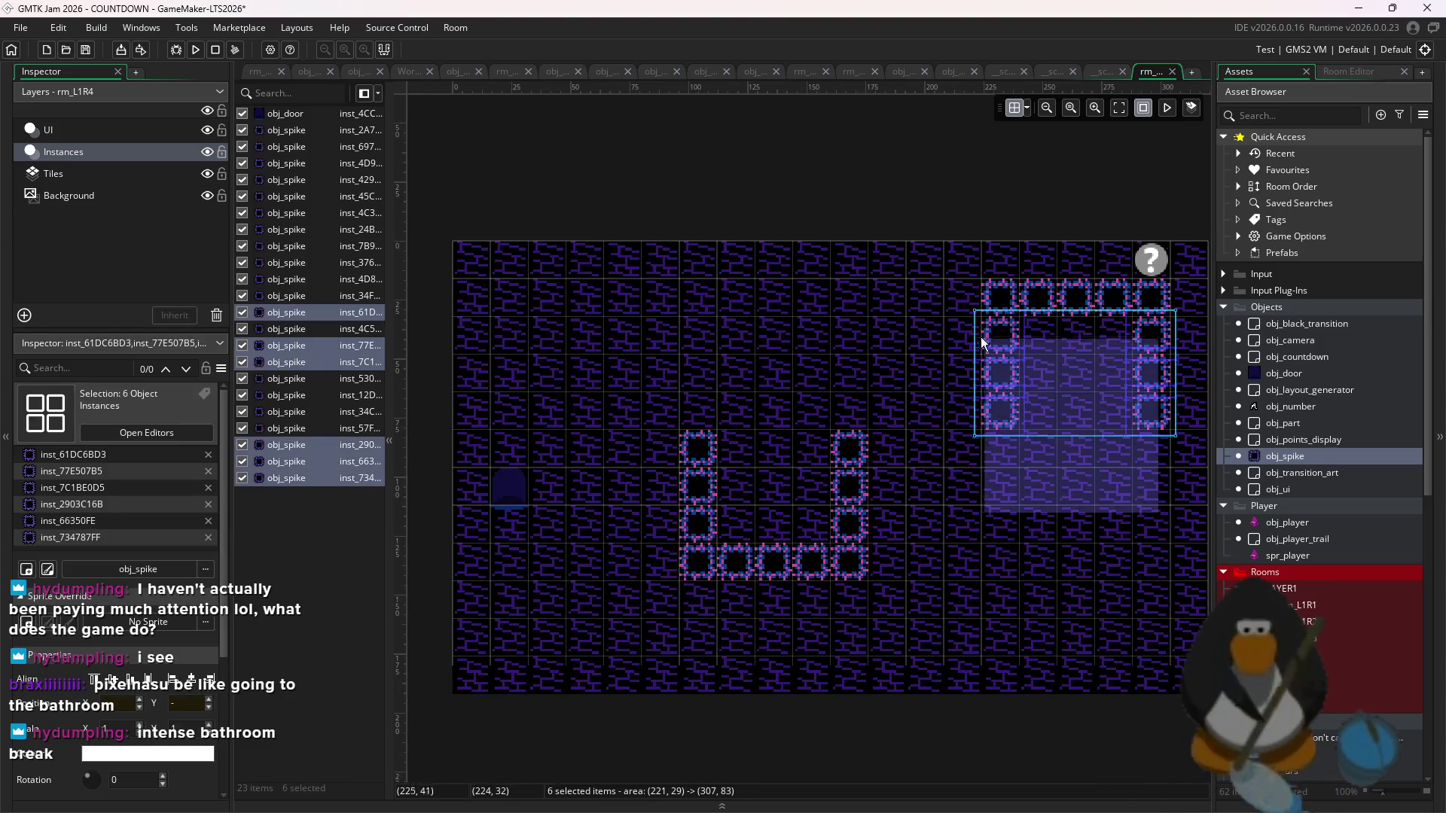
# - Reposition the U spike groups: upper group left and down, other group left, right group one tile right
pyautogui.moveTo(1082, 324)
pyautogui.mouseDown()
pyautogui.moveTo(1040, 411)
pyautogui.moveTo(1006, 396)
pyautogui.moveTo(1108, 312)
pyautogui.mouseUp()
pyautogui.moveTo(976, 562); pyautogui.dragTo(729, 336)
pyautogui.moveTo(908, 468)
pyautogui.mouseDown()
pyautogui.moveTo(866, 465)
pyautogui.moveTo(776, 506)
pyautogui.mouseUp()
pyautogui.moveTo(1092, 507); pyautogui.dragTo(892, 305)
pyautogui.moveTo(1031, 446)
pyautogui.mouseDown()
pyautogui.moveTo(958, 437)
pyautogui.moveTo(1039, 422)
pyautogui.moveTo(991, 429)
pyautogui.mouseUp()
pyautogui.moveTo(950, 351); pyautogui.dragTo(988, 352)
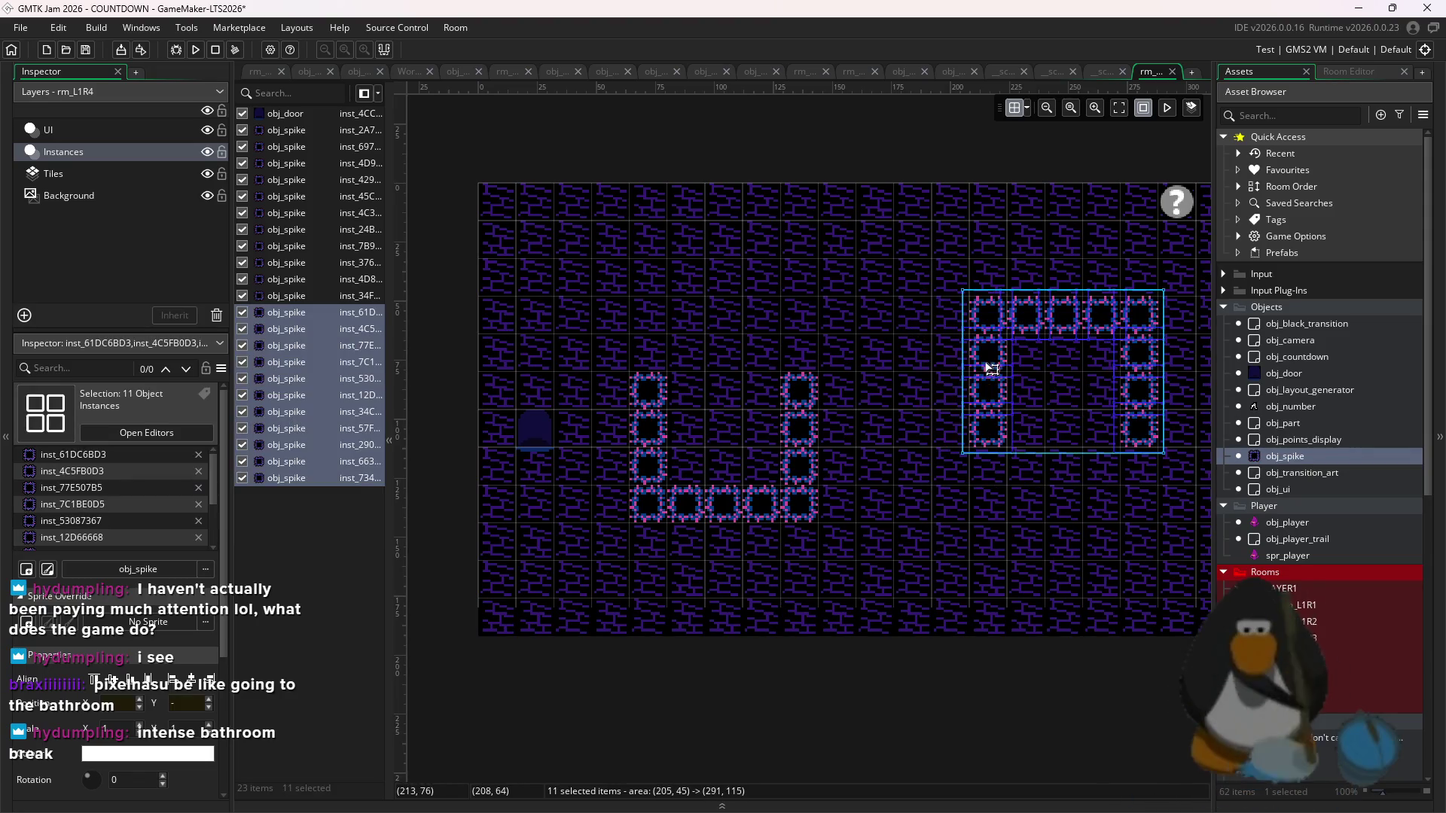
pyautogui.click(1007, 429)
# - Nudge the right U group one tile left and up, and the left U group one tile down
pyautogui.scroll(-2, 979, 410)
pyautogui.moveTo(936, 434); pyautogui.dragTo(958, 459)
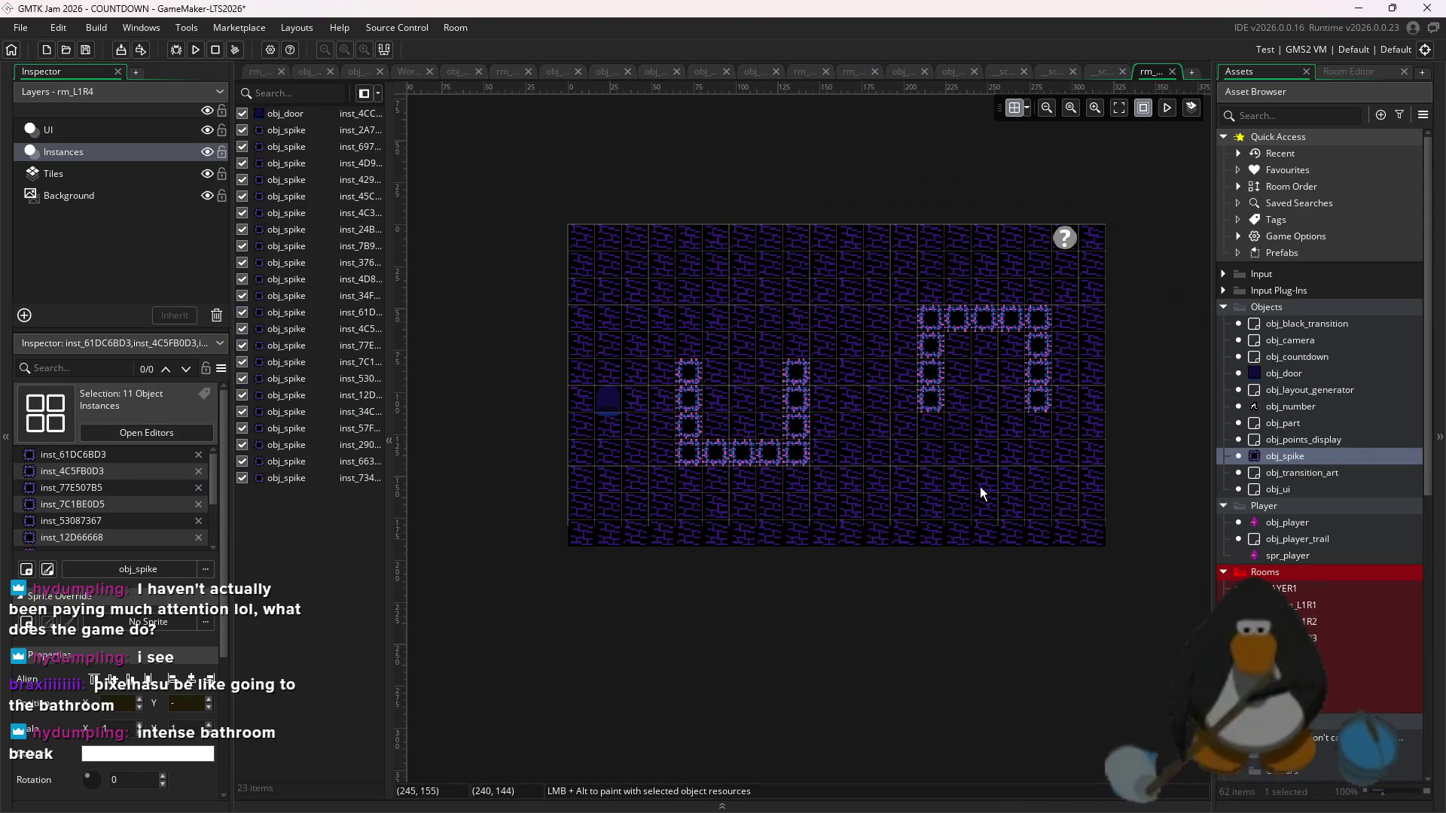
pyautogui.moveTo(1082, 452); pyautogui.dragTo(908, 300)
pyautogui.moveTo(998, 371); pyautogui.dragTo(944, 370)
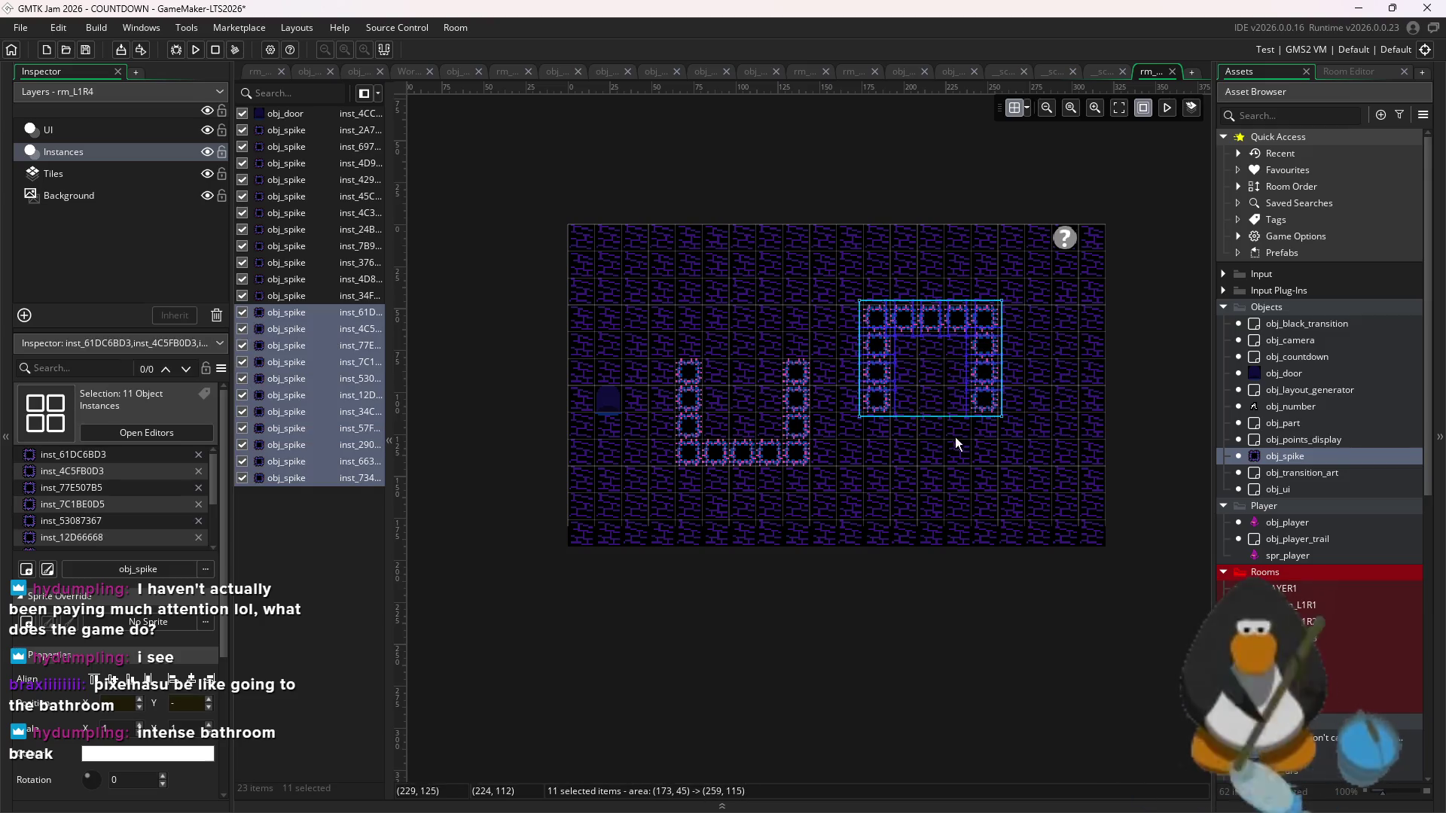
pyautogui.click(808, 512)
pyautogui.moveTo(850, 503)
pyautogui.mouseDown()
pyautogui.moveTo(660, 367)
pyautogui.moveTo(730, 409)
pyautogui.mouseUp()
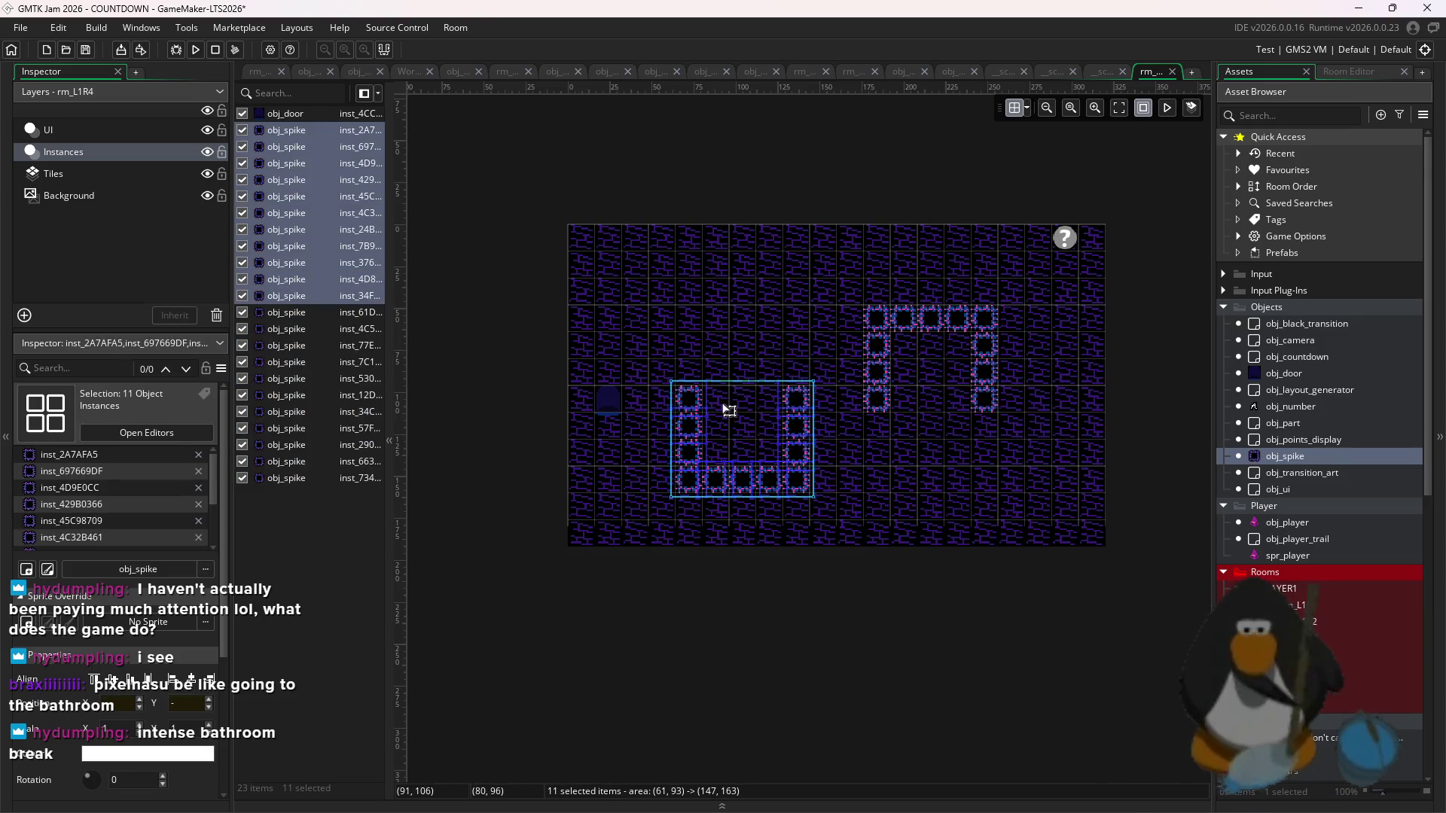
pyautogui.click(1032, 452)
pyautogui.moveTo(1032, 452); pyautogui.dragTo(861, 274)
pyautogui.moveTo(940, 354); pyautogui.dragTo(940, 327)
pyautogui.click(940, 327)
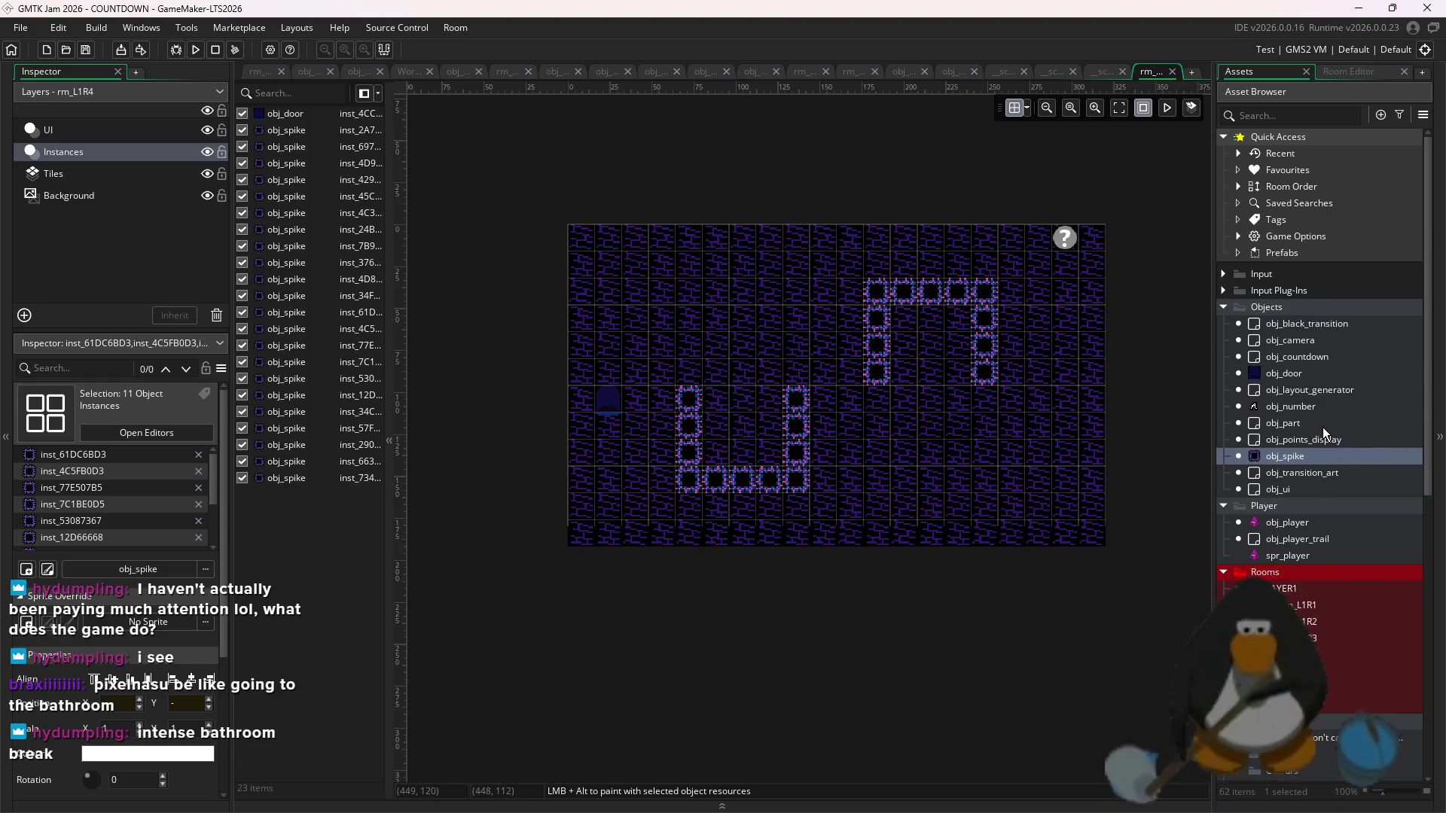
pyautogui.doubleClick(1329, 390)
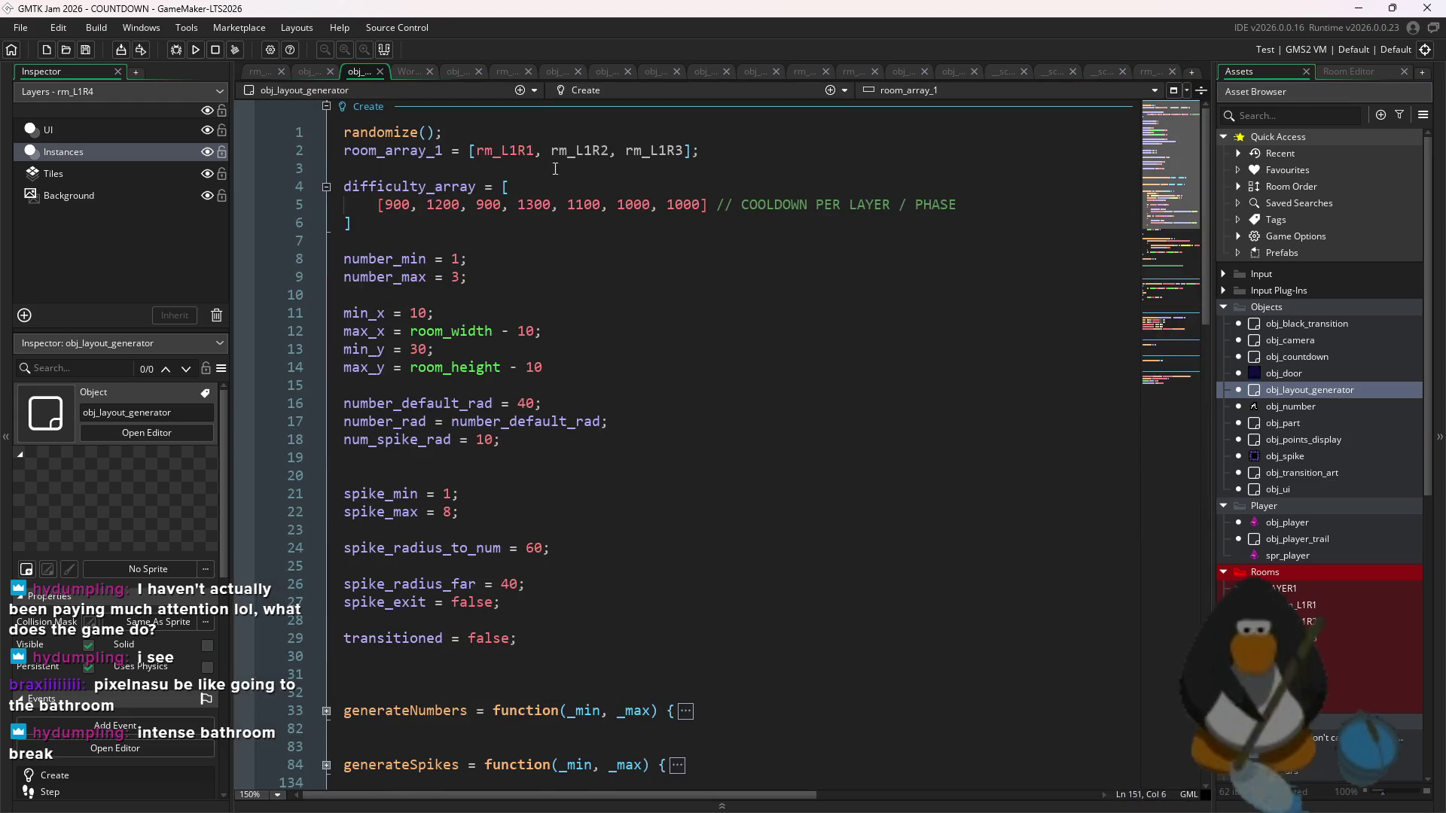
# - Swap rm_L1R2 for rm_L1R4 on line 2 of room_array_1 and run the game
pyautogui.click(609, 150)
pyautogui.write('4')
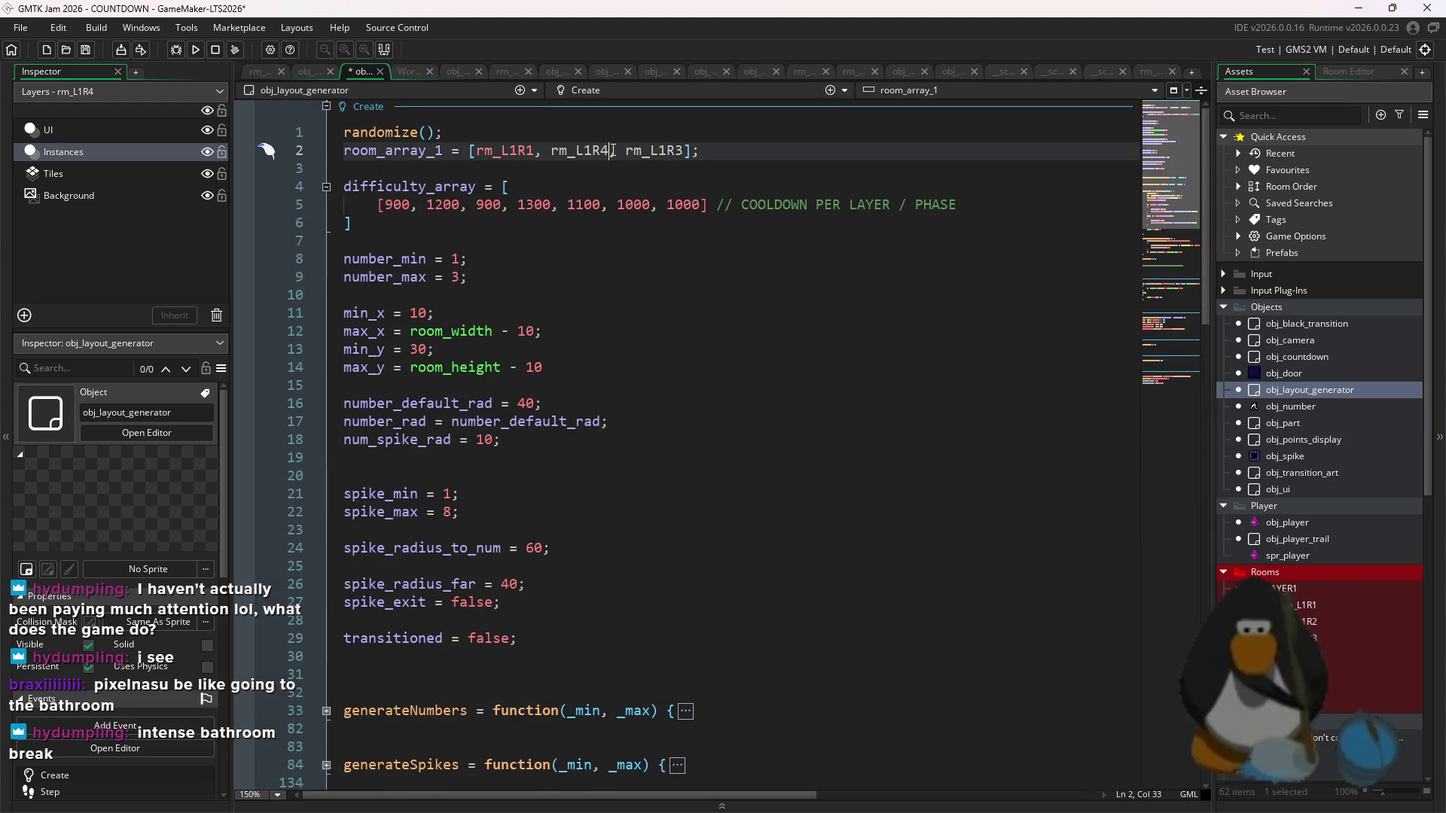
pyautogui.click(195, 51)
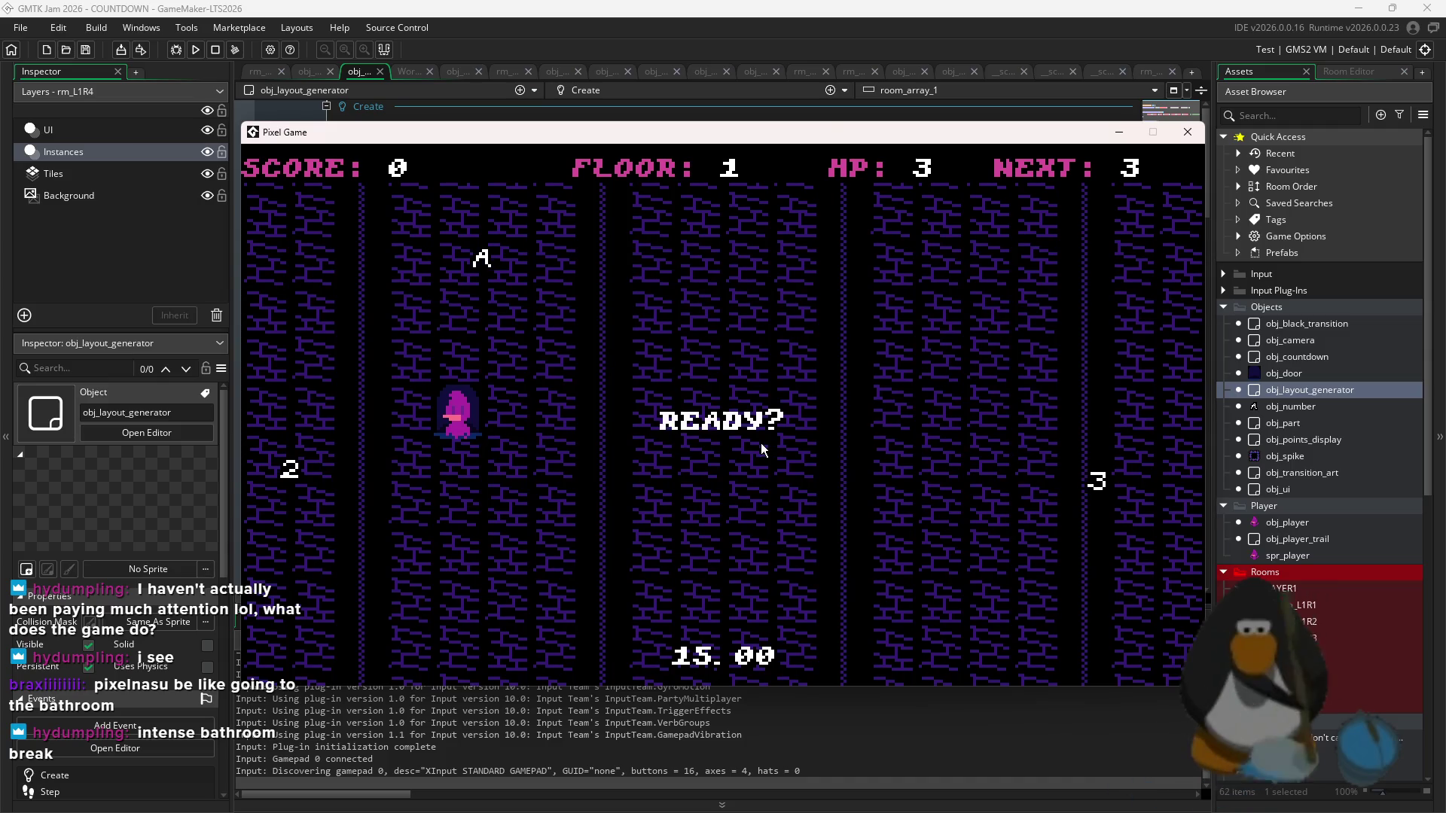
# - Clear floors 1 and 2 by collecting the 3, 2 and A, exiting through the top
pyautogui.press('Up')
pyautogui.press('Left')
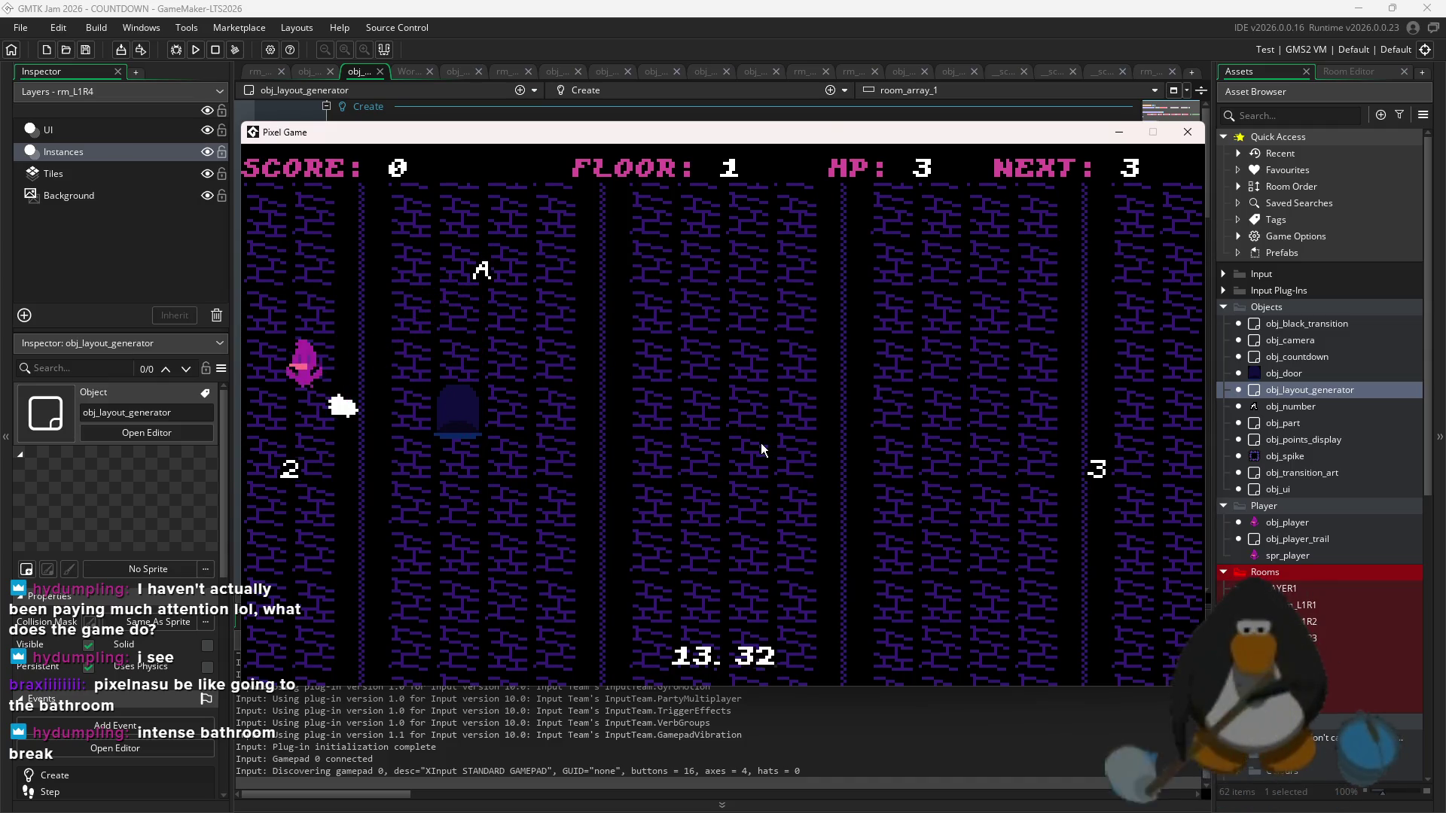
pyautogui.press('Up')
pyautogui.press('Down')
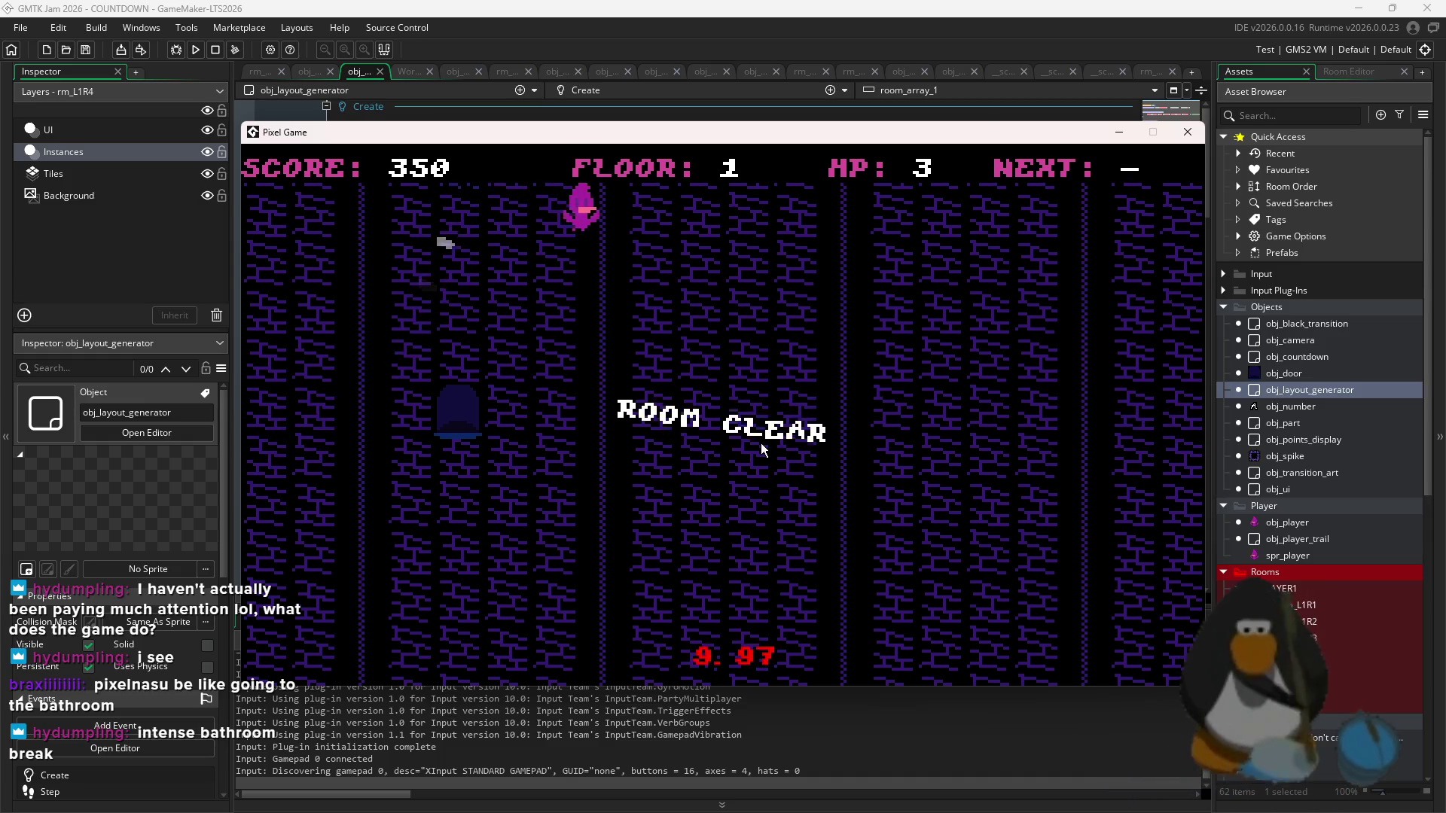
pyautogui.press('Up')
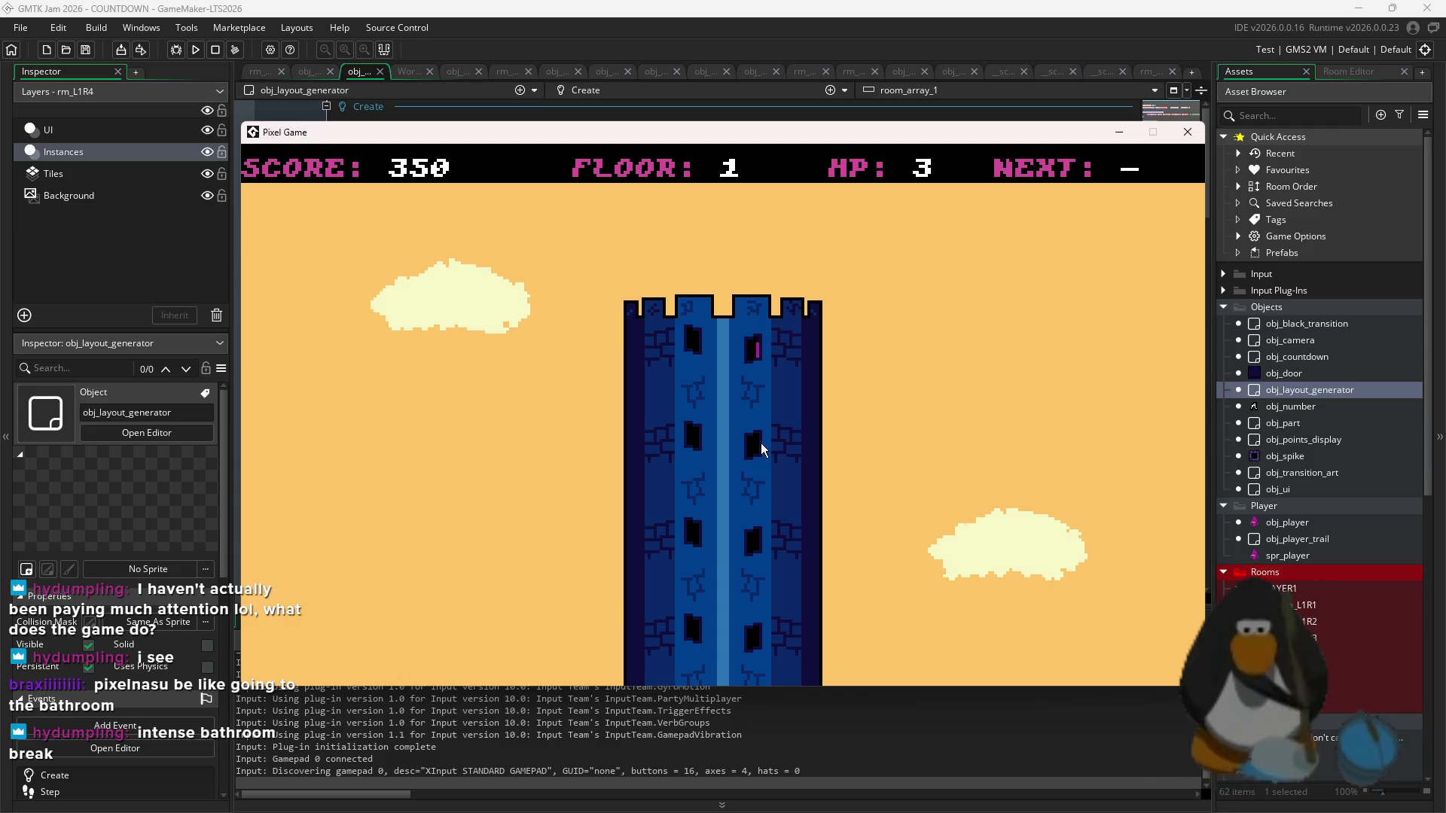
pyautogui.press('Up')
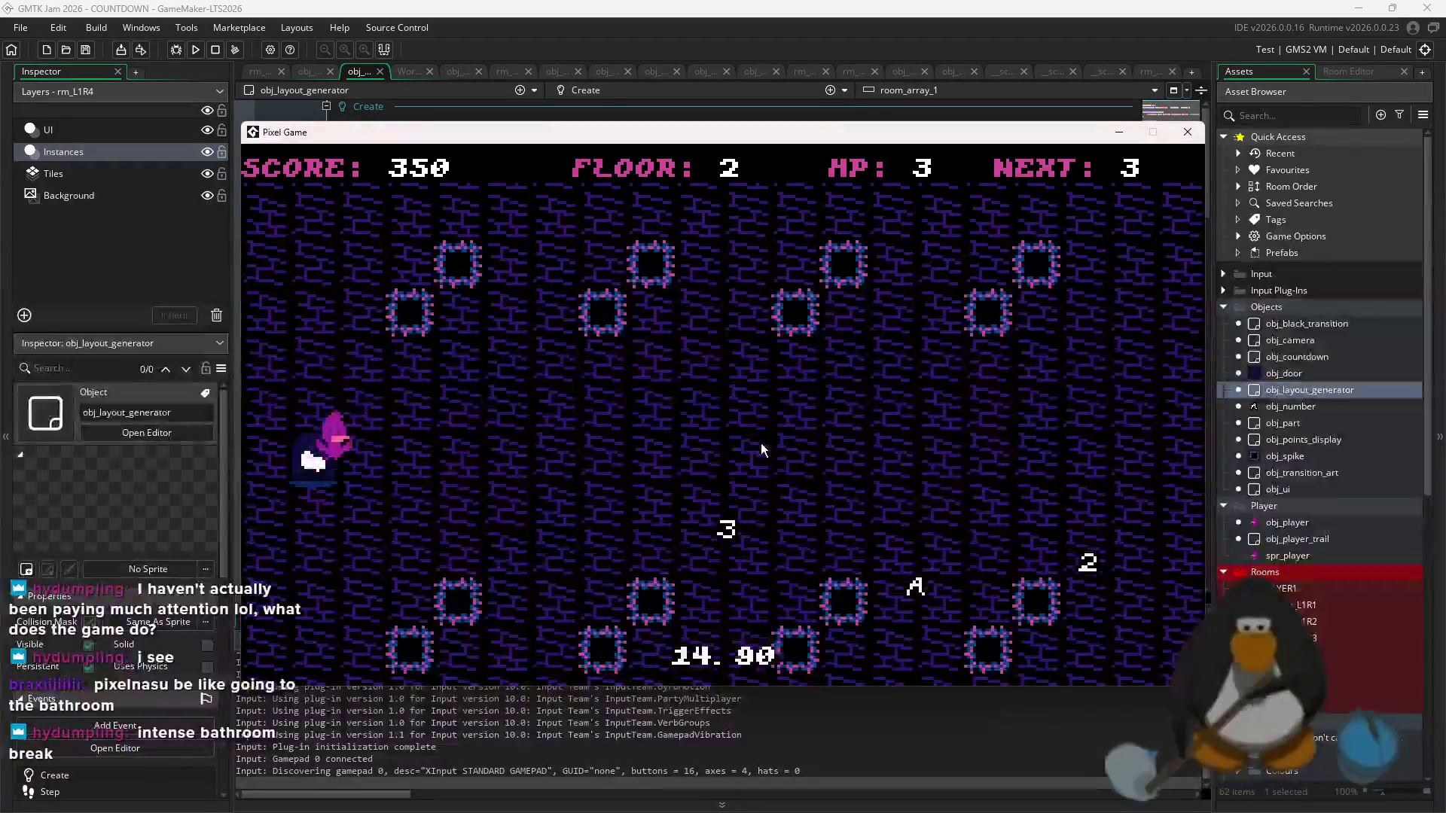
pyautogui.press('Down')
pyautogui.press('Right')
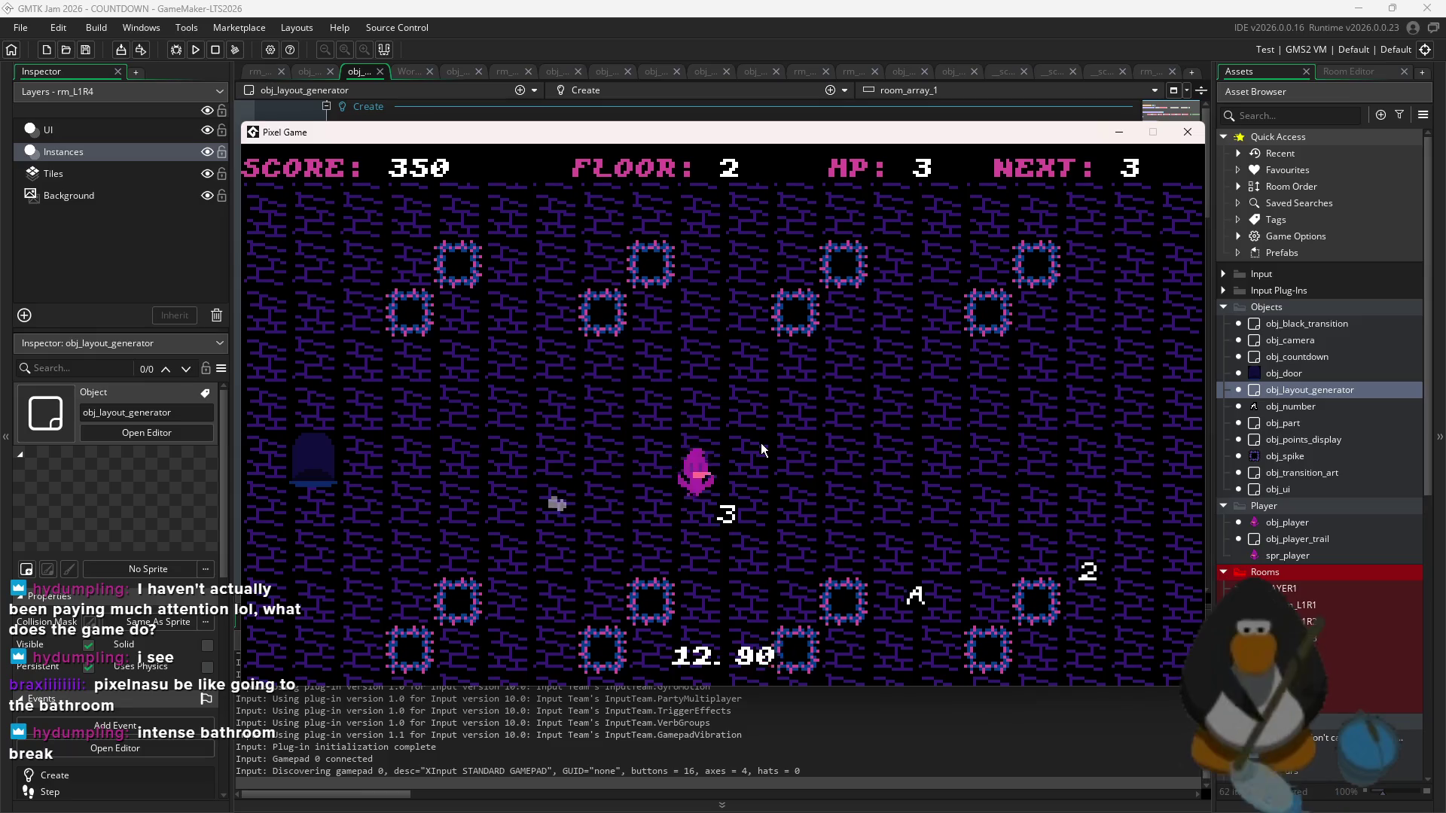
pyautogui.press('Right')
pyautogui.press('Left')
pyautogui.press('Up')
pyautogui.press('Right')
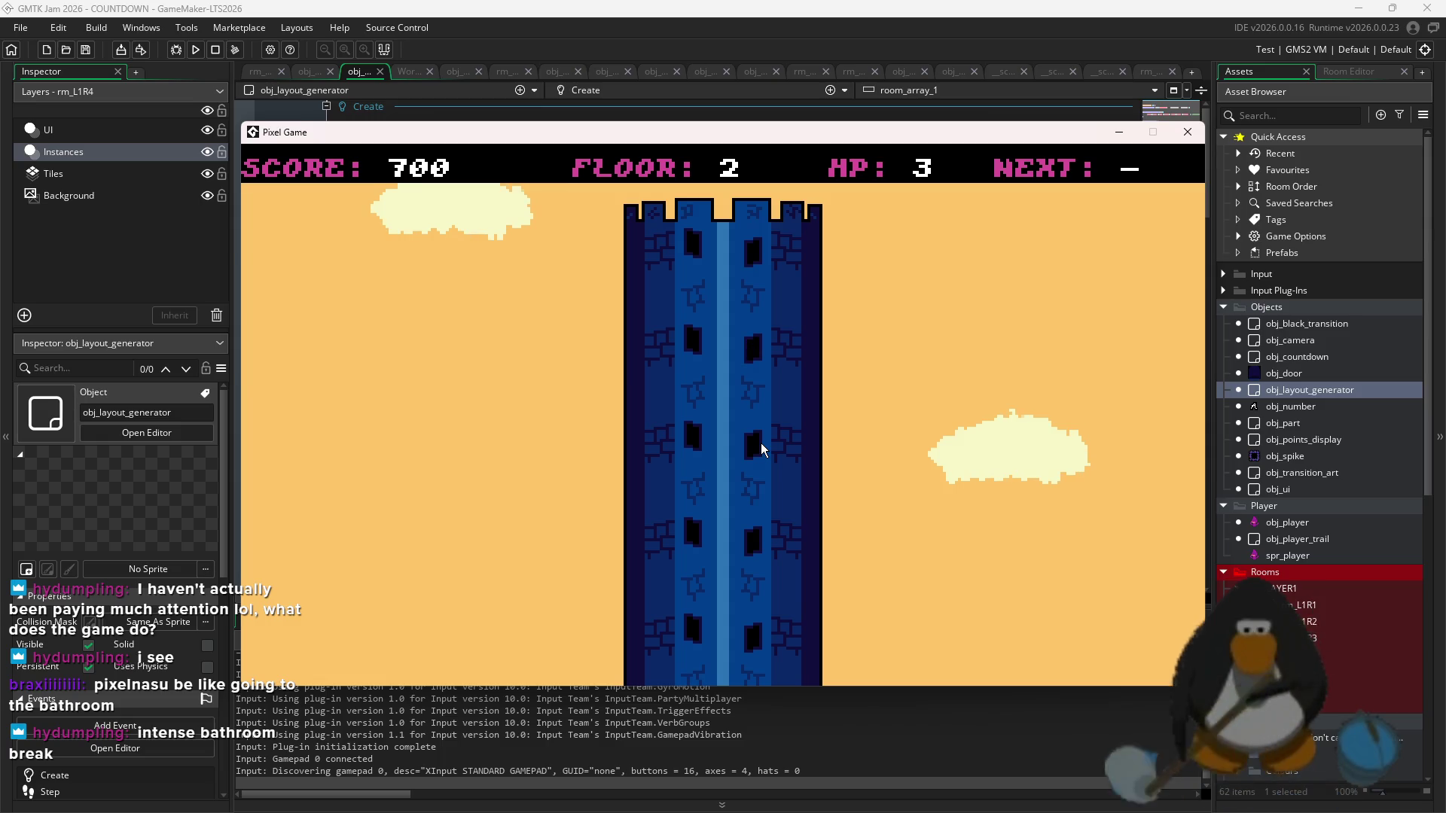
# - Clear floor 3 and collect the 3 and 2 on floor 4
pyautogui.press('Up')
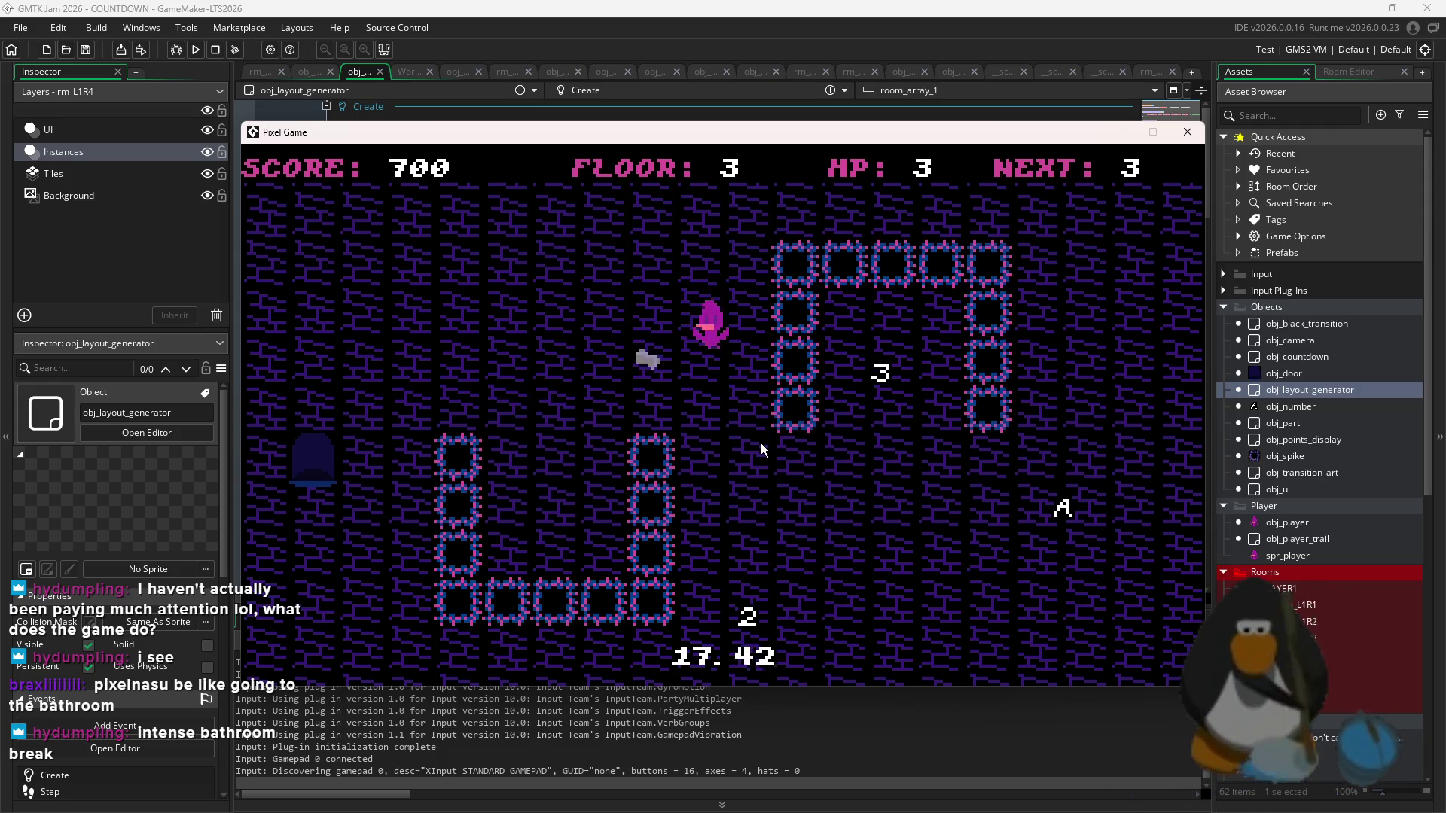
pyautogui.press('Up')
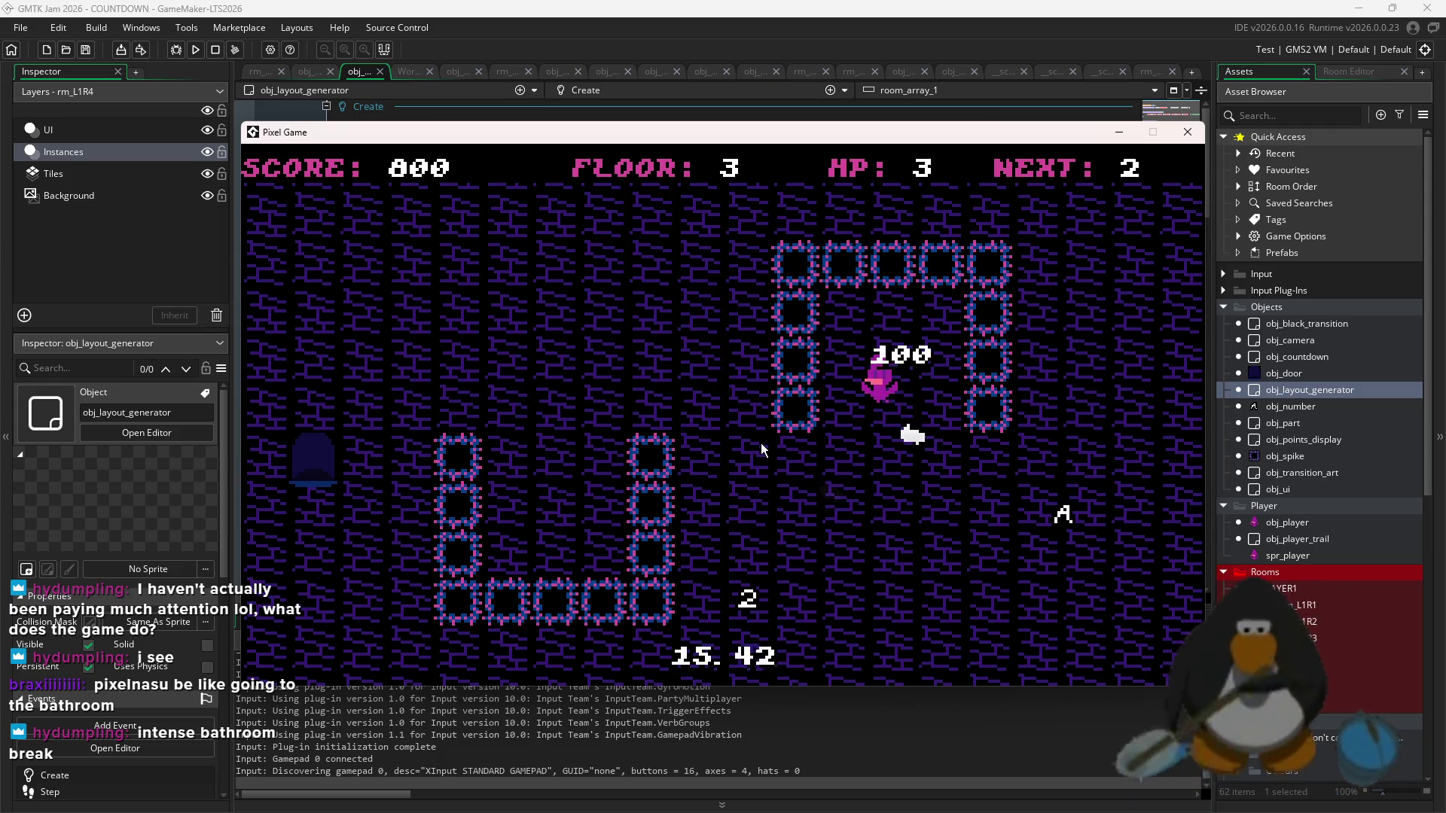
pyautogui.press('Up')
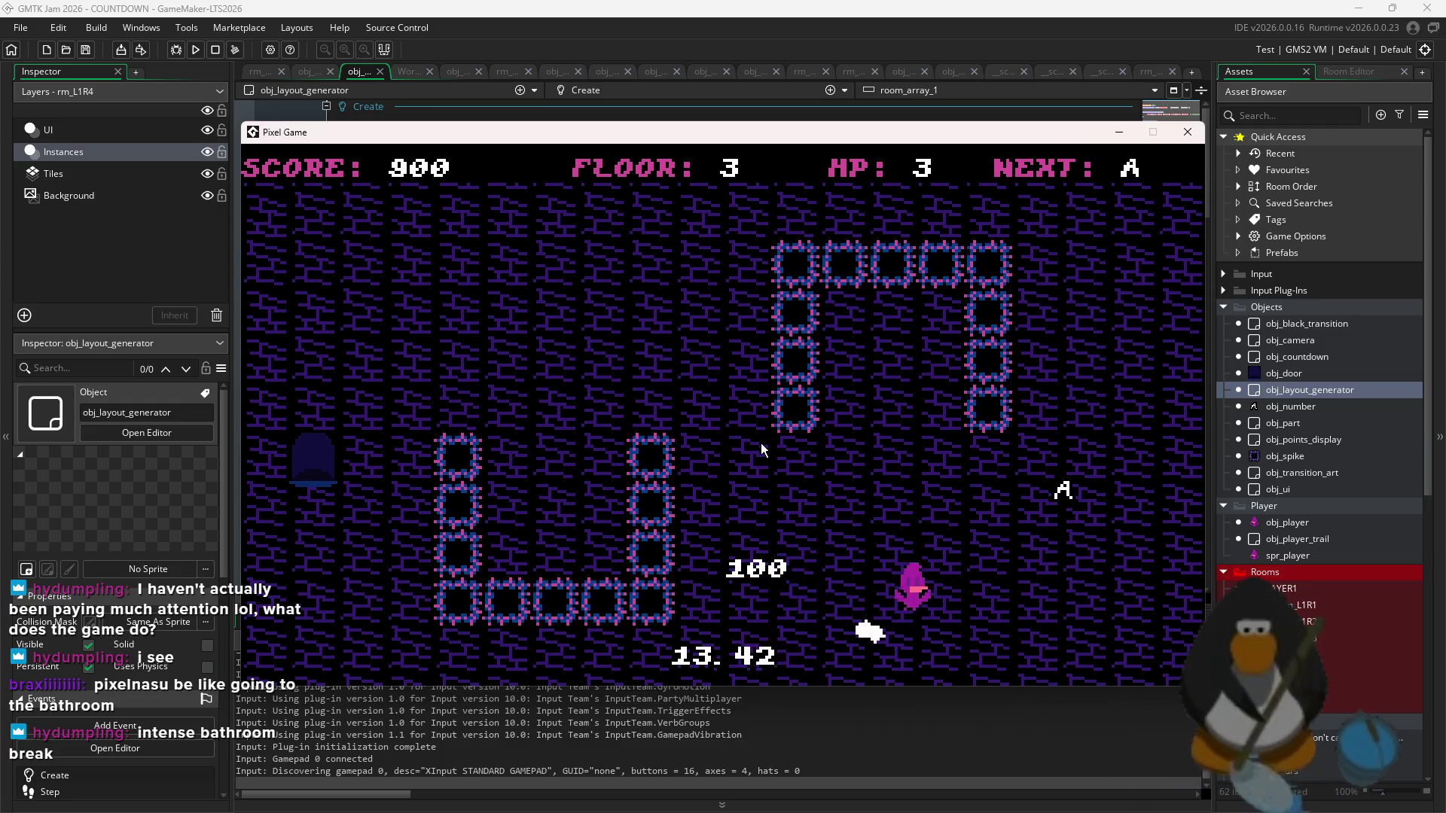
pyautogui.press('Up')
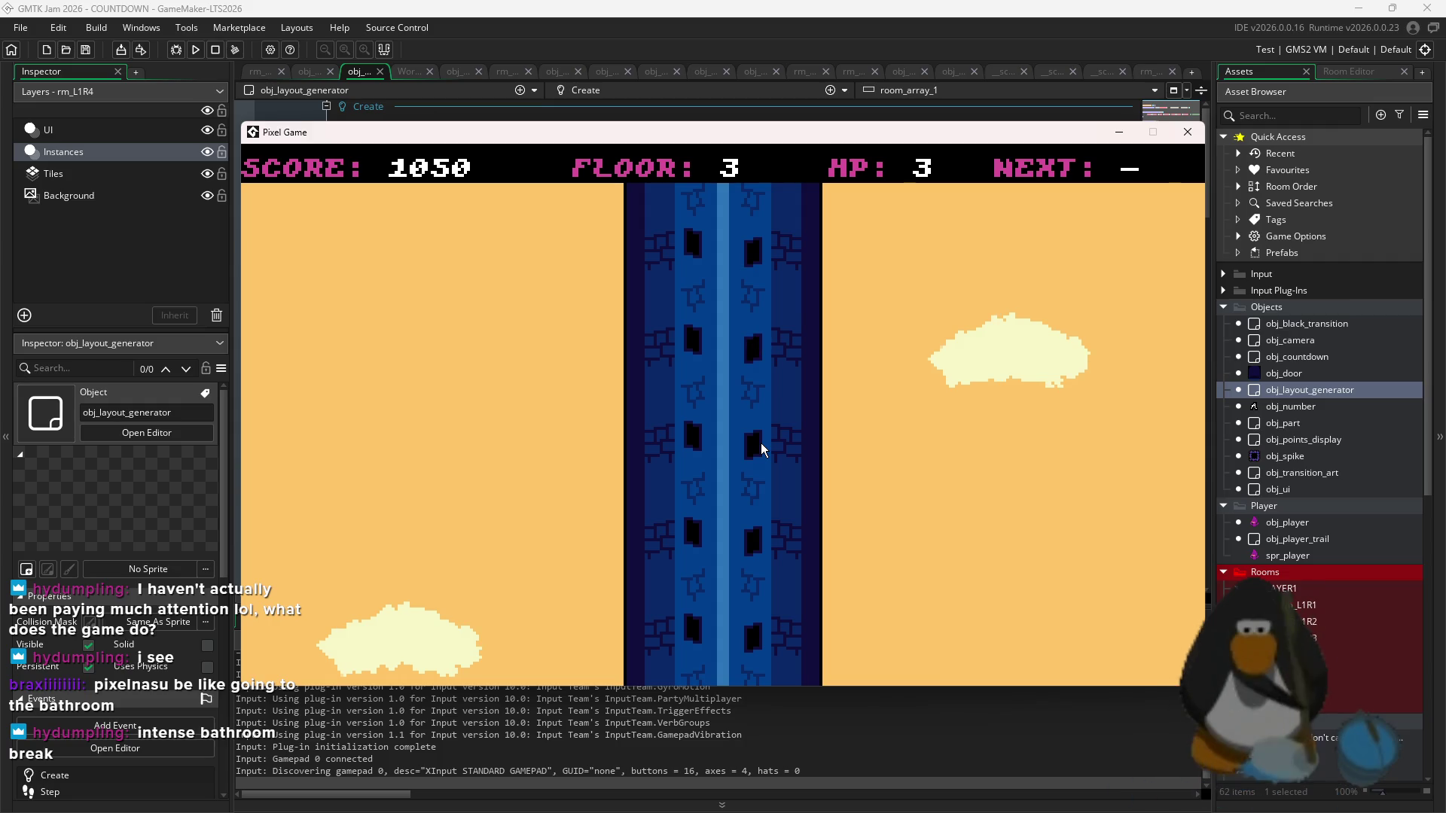
pyautogui.press('Right')
pyautogui.press('Down')
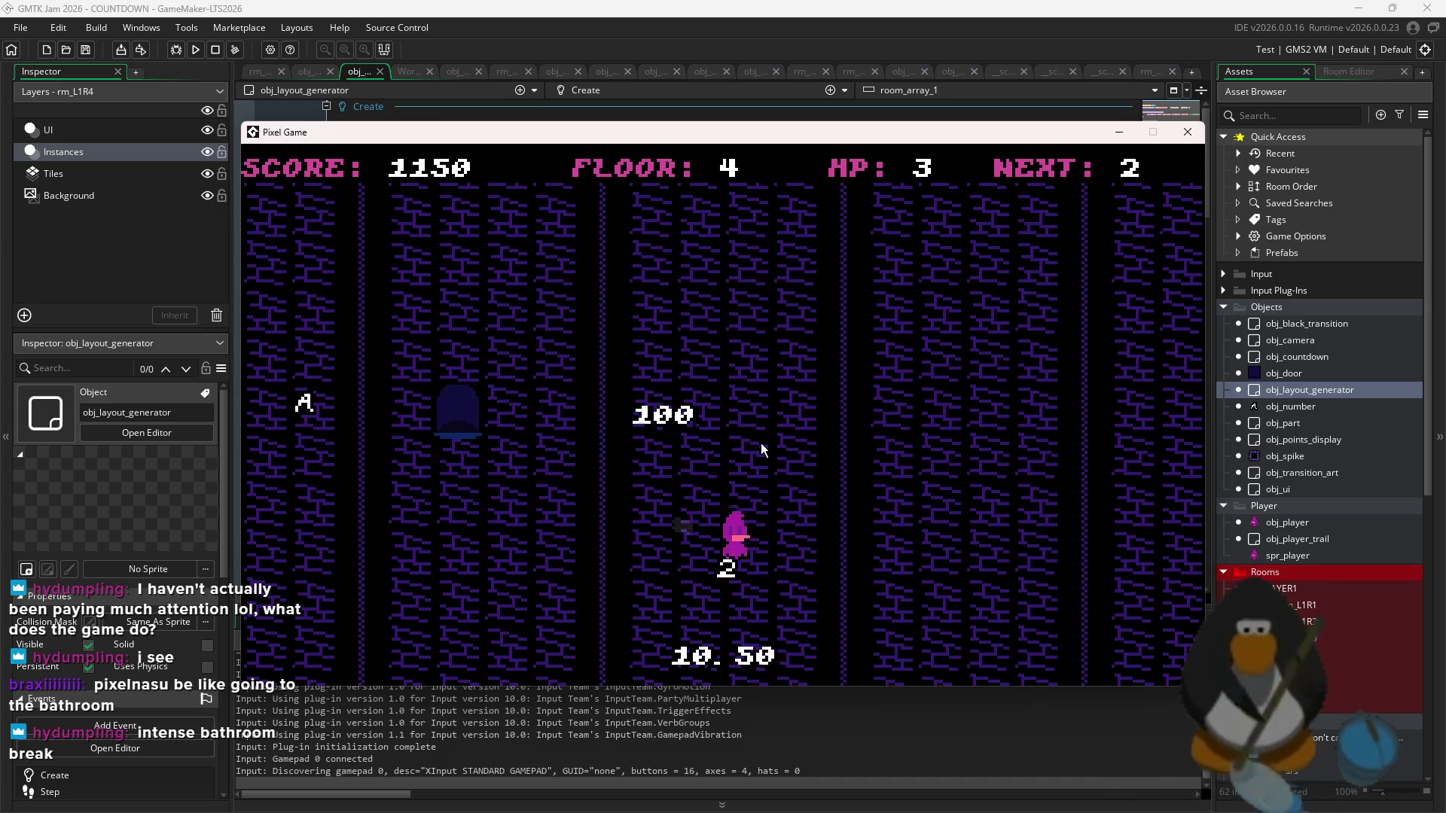
pyautogui.press('Left')
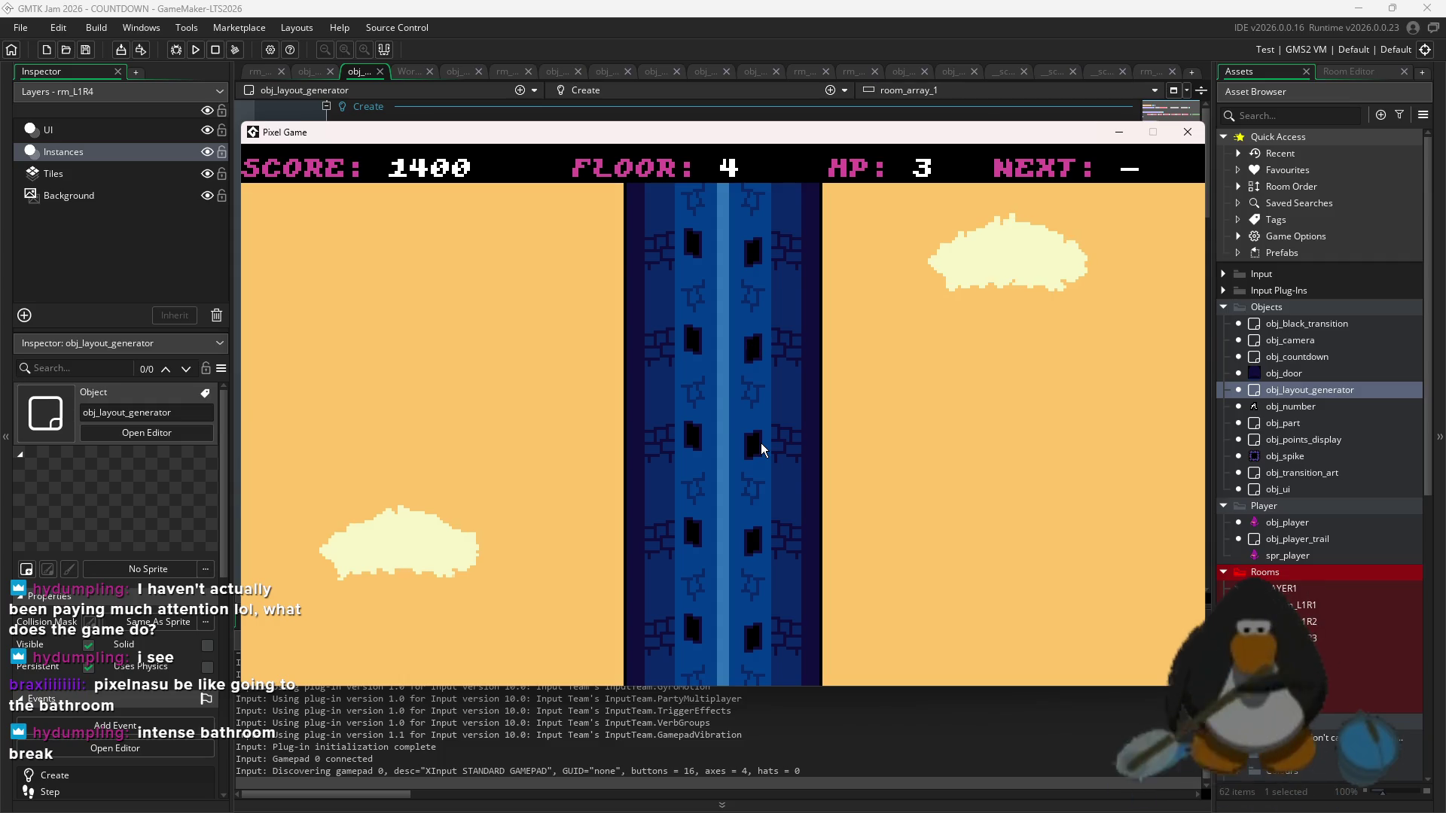
# - Collect the 3, 2 and A on floor 5, then close the running game
pyautogui.press('Left')
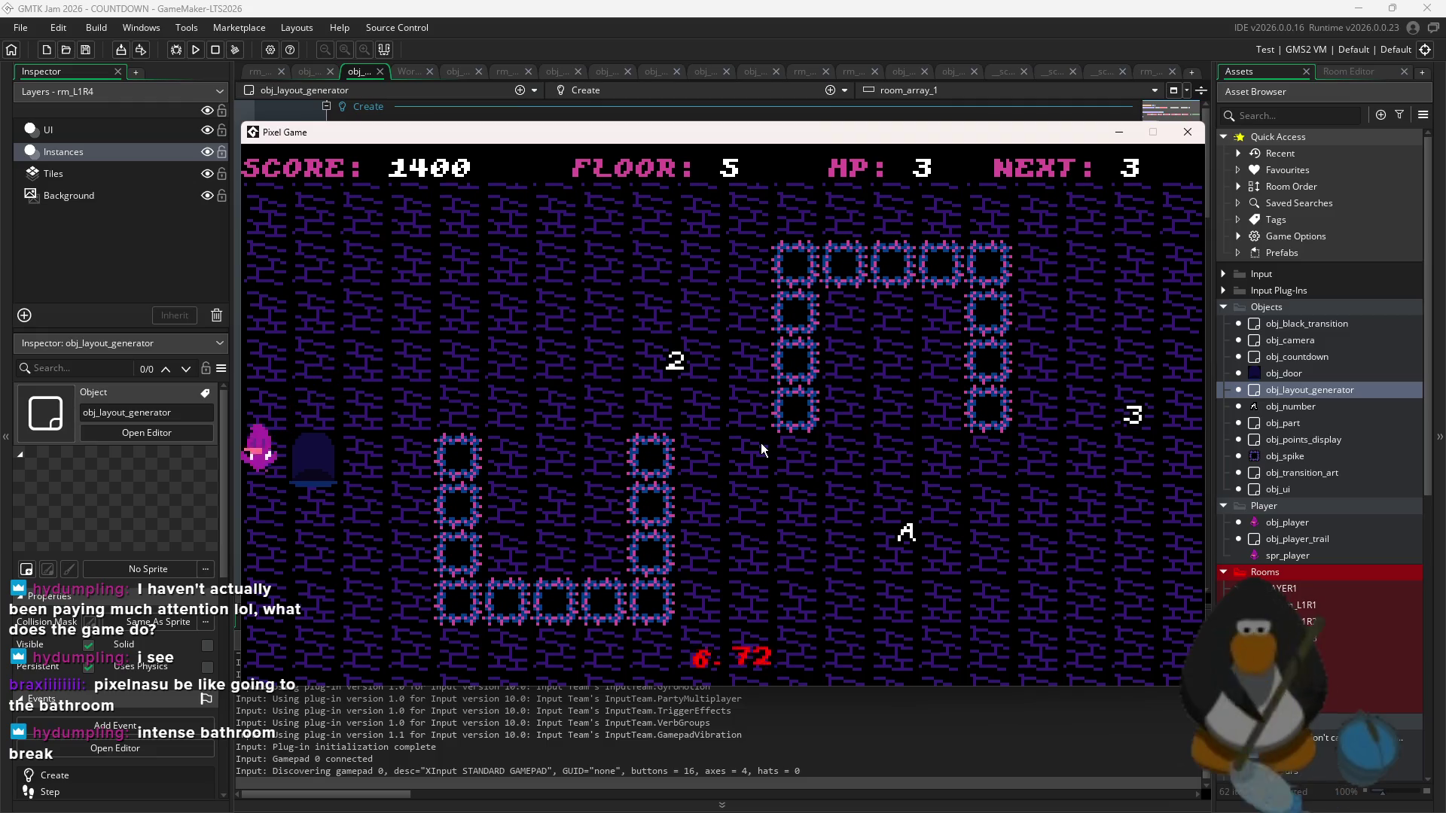
pyautogui.press('Left')
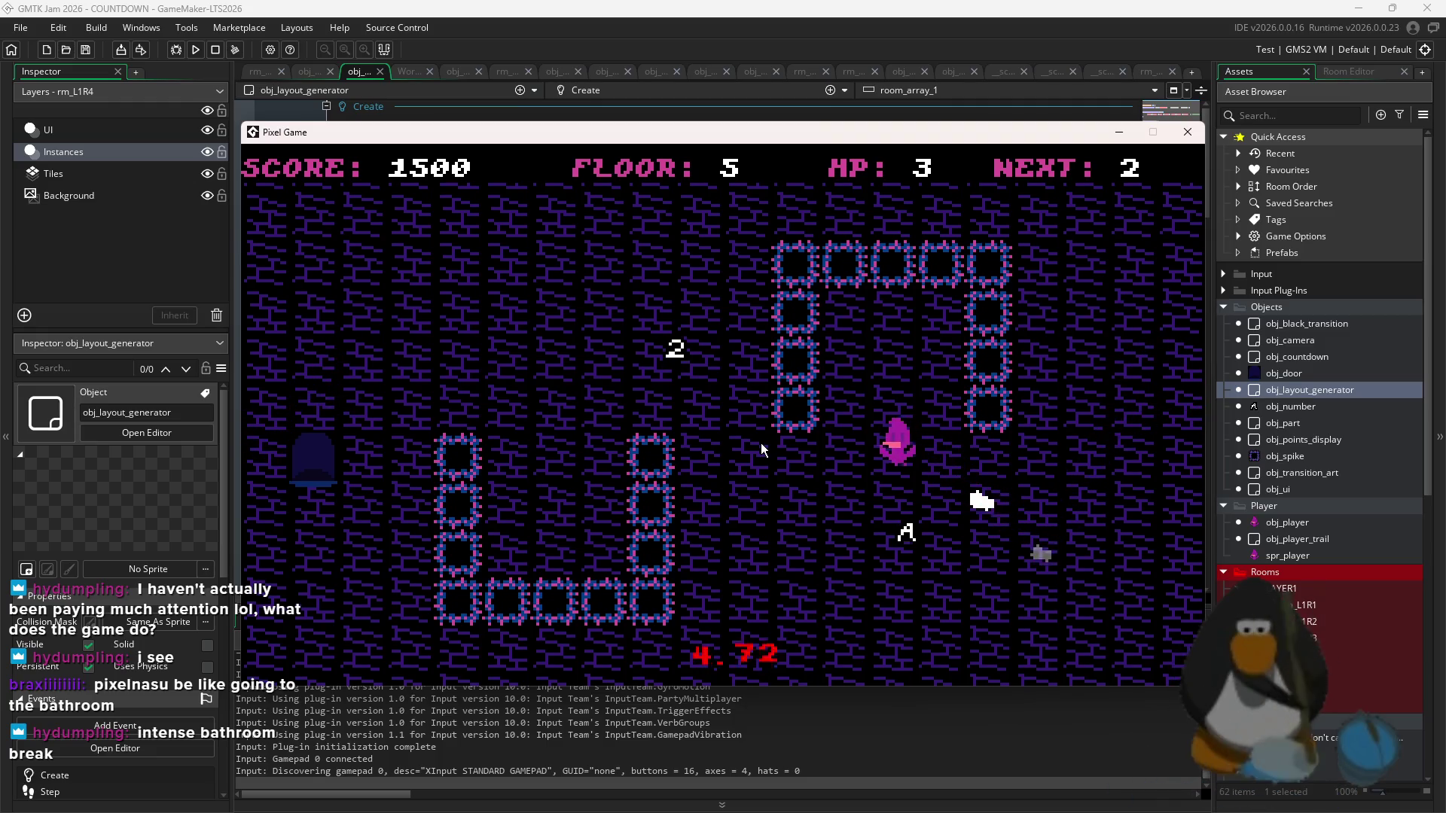
pyautogui.press('Up')
pyautogui.press('Down')
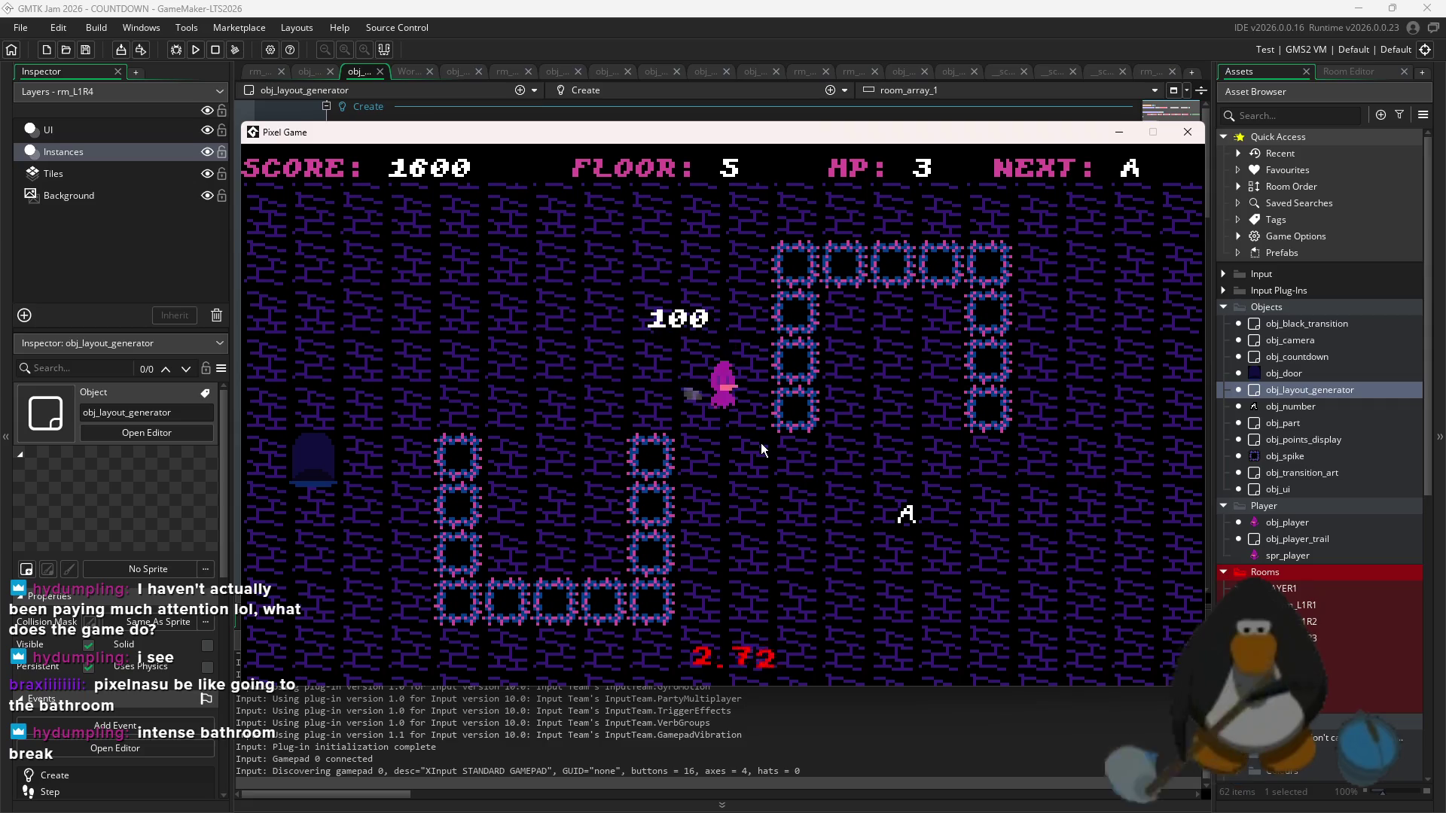
pyautogui.press('Right')
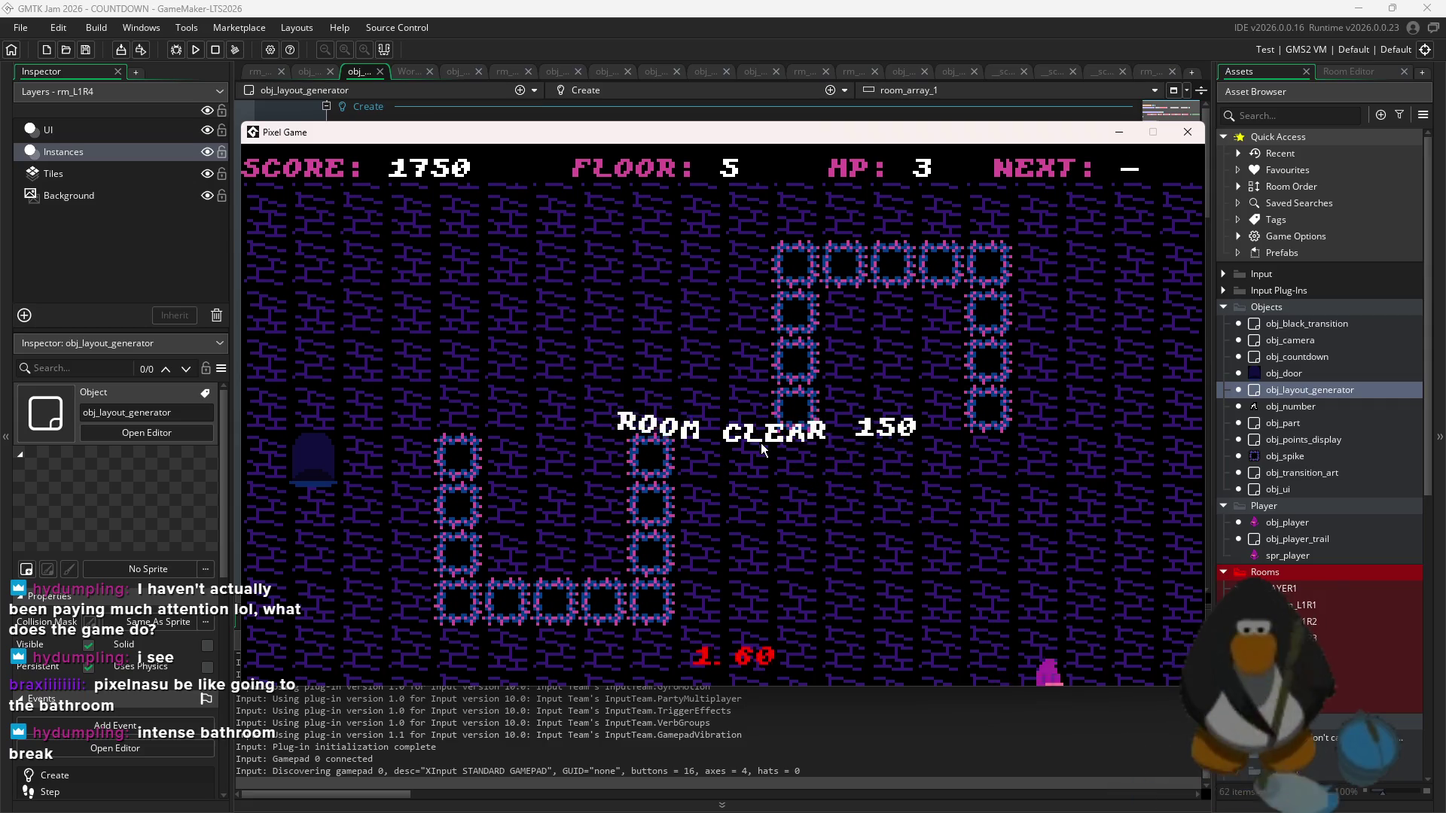
pyautogui.press('Up')
pyautogui.click(1197, 133)
pyautogui.click(997, 448)
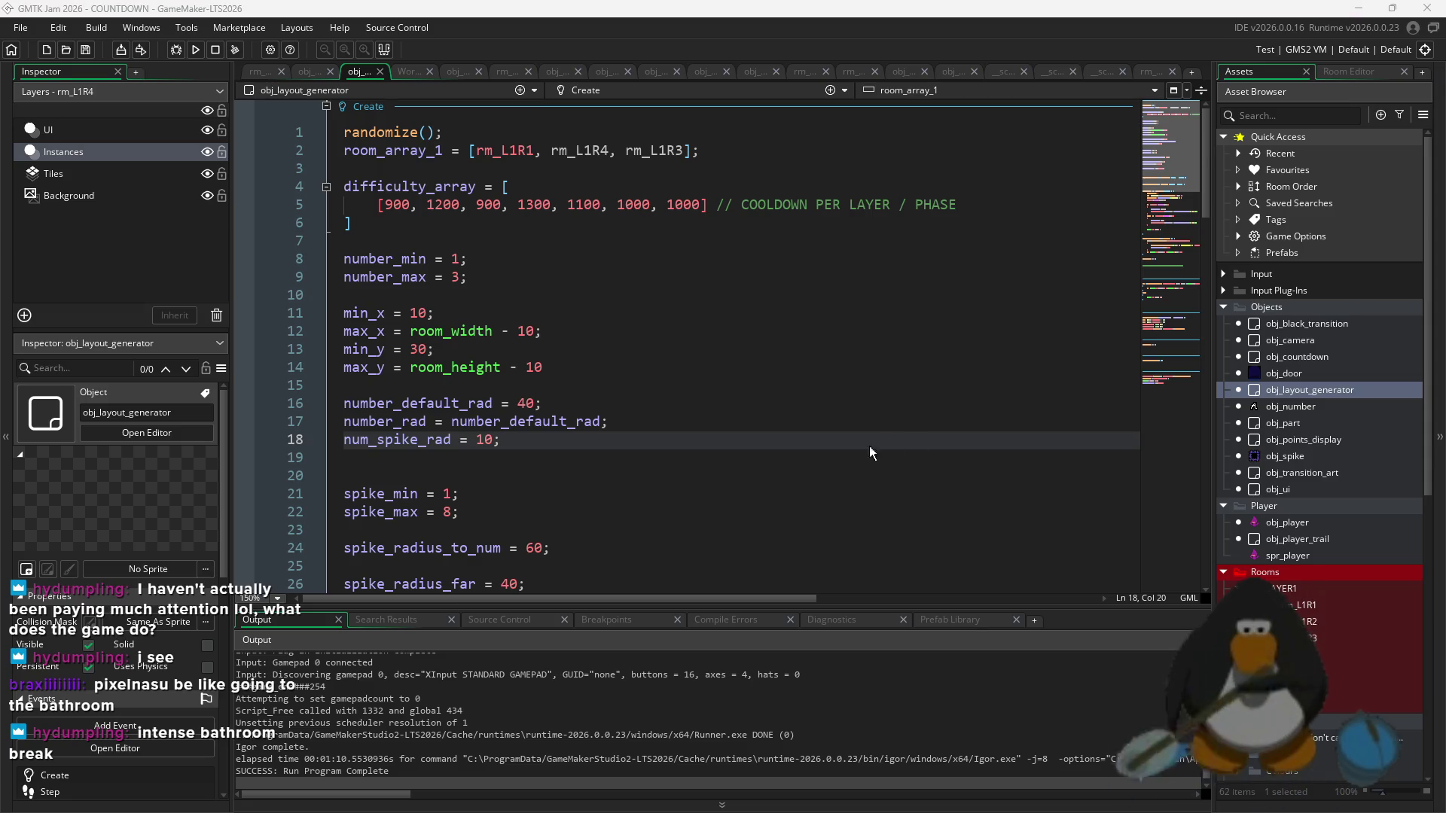
pyautogui.press('Up')
pyautogui.press('End')
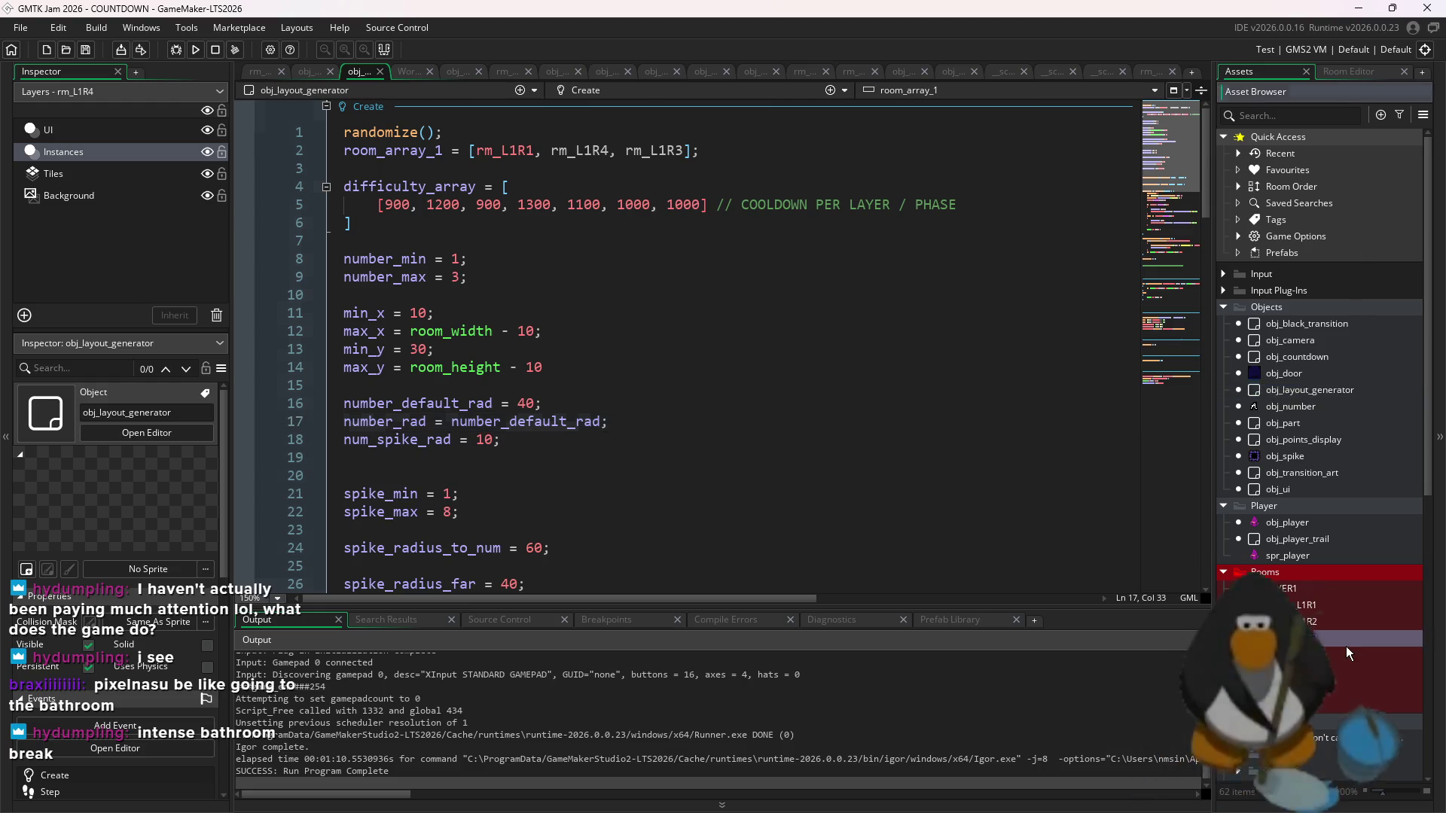
# - Duplicate room rm_L1R4 and name the copy rm_L1R5
pyautogui.doubleClick(1309, 637)
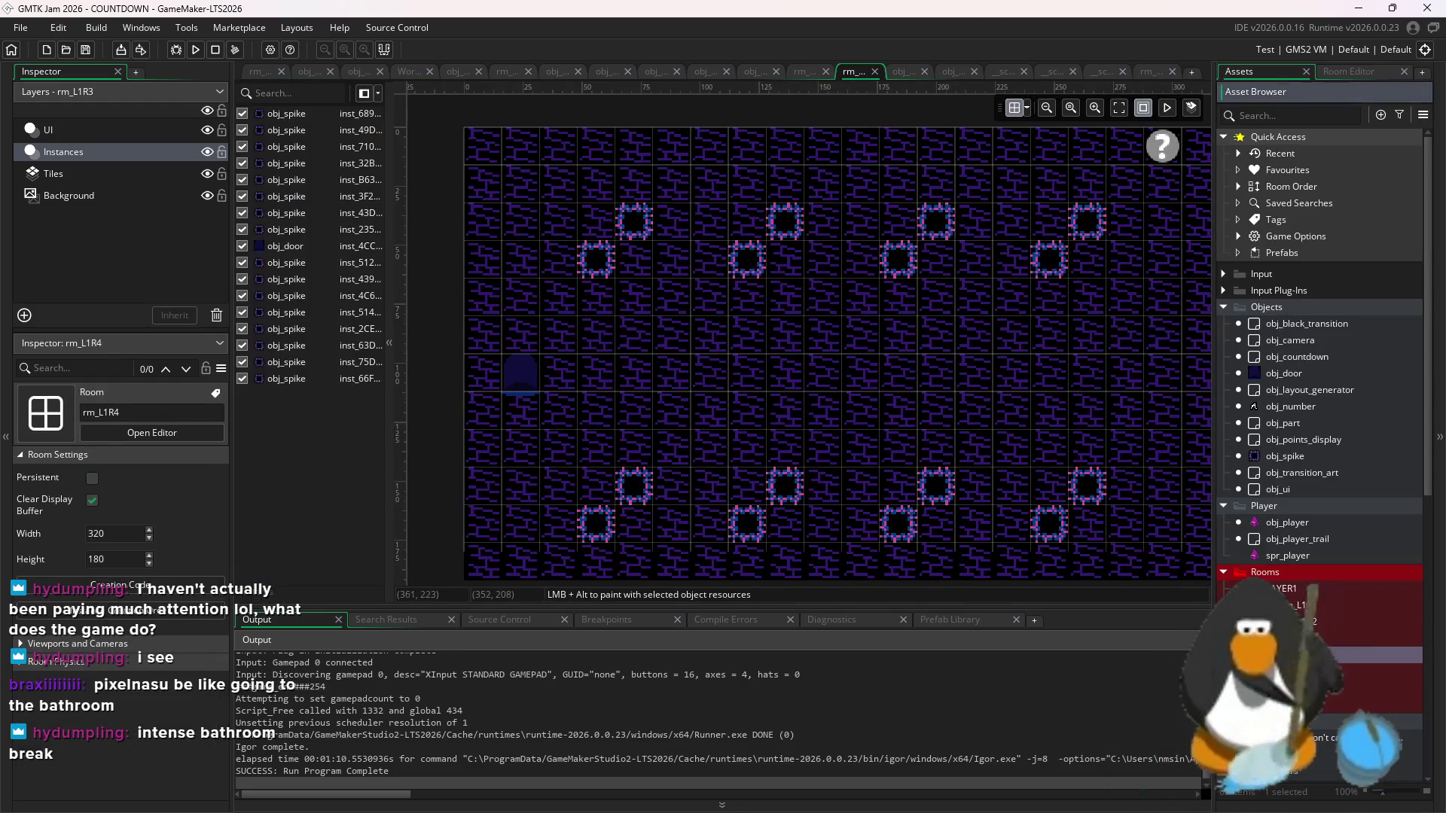
pyautogui.doubleClick(1323, 655)
pyautogui.rightClick(1322, 656)
pyautogui.click(1261, 494)
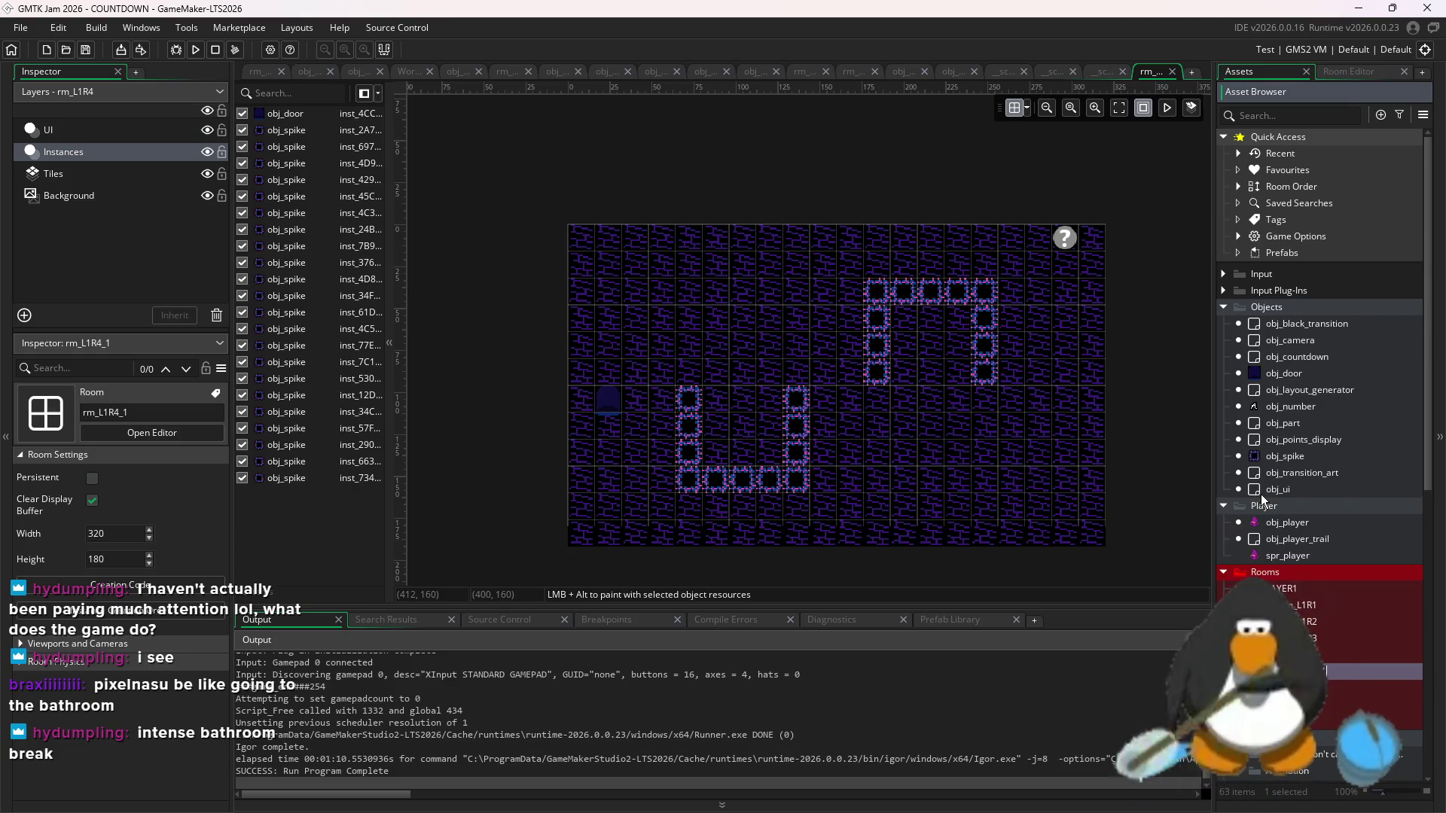
pyautogui.write('rm_L1R5')
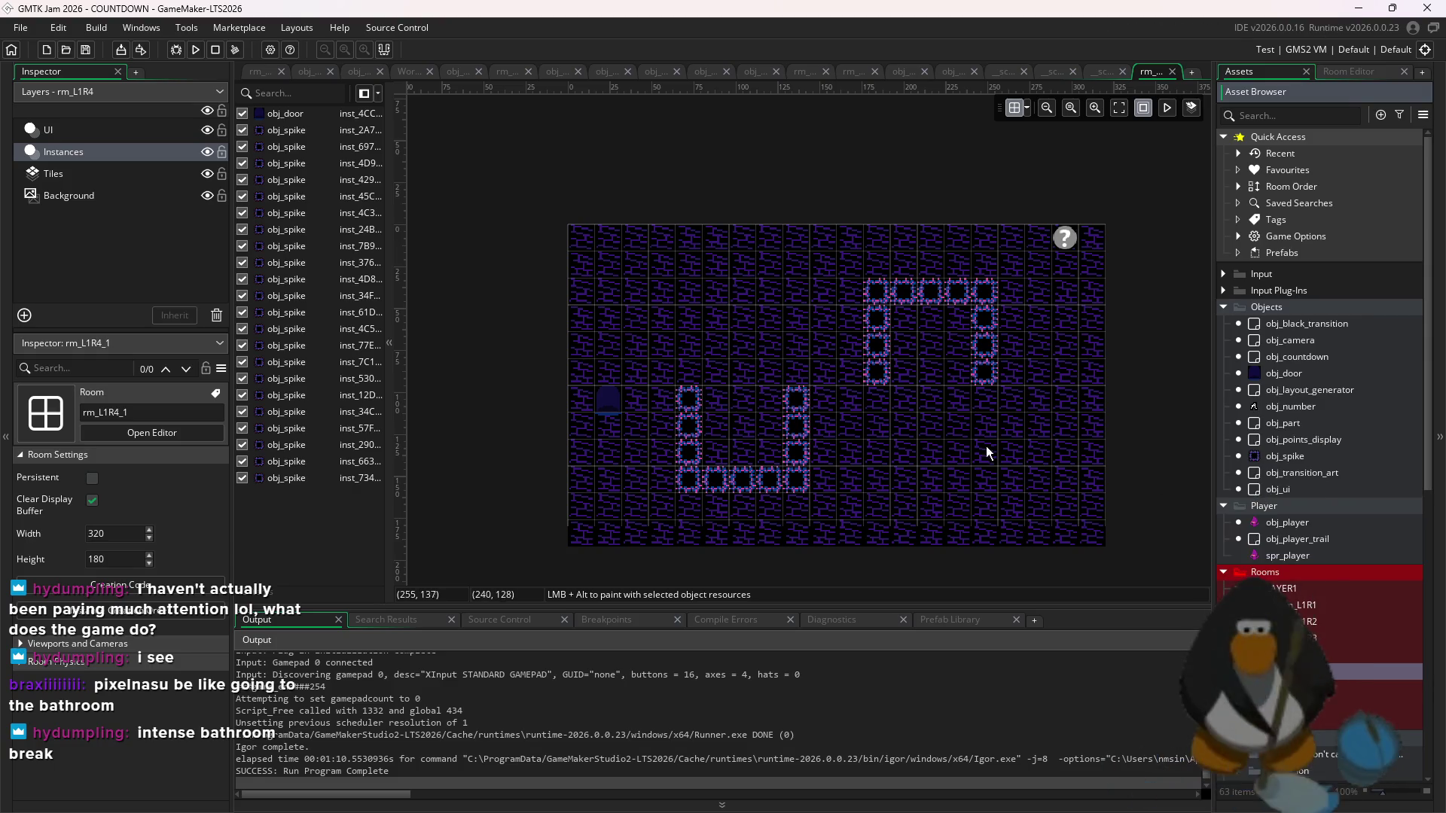
pyautogui.press('Return')
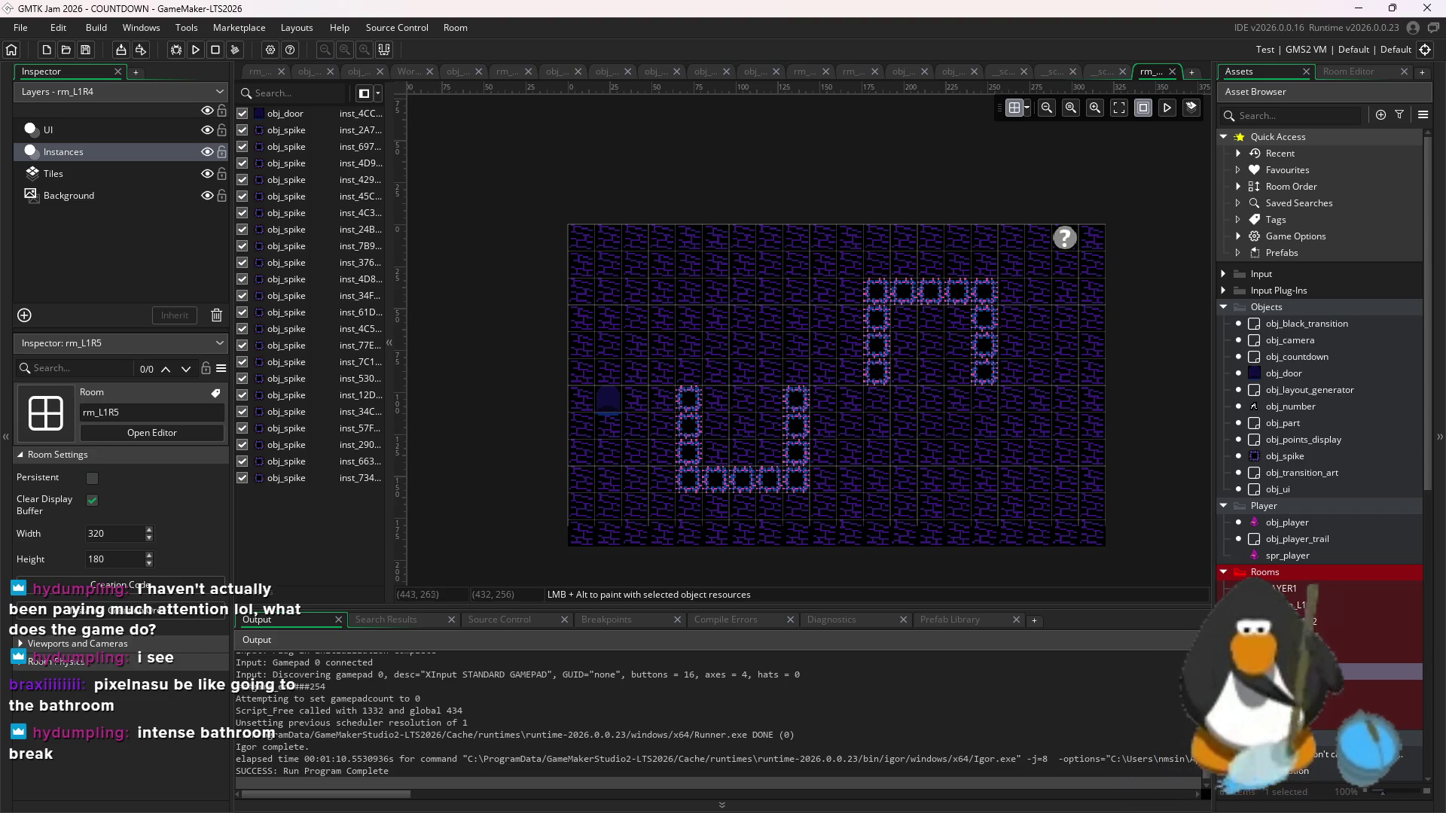
# - Inspect the UI layer in rooms rm_L1R4 and rm_L1R3
pyautogui.click(1320, 649)
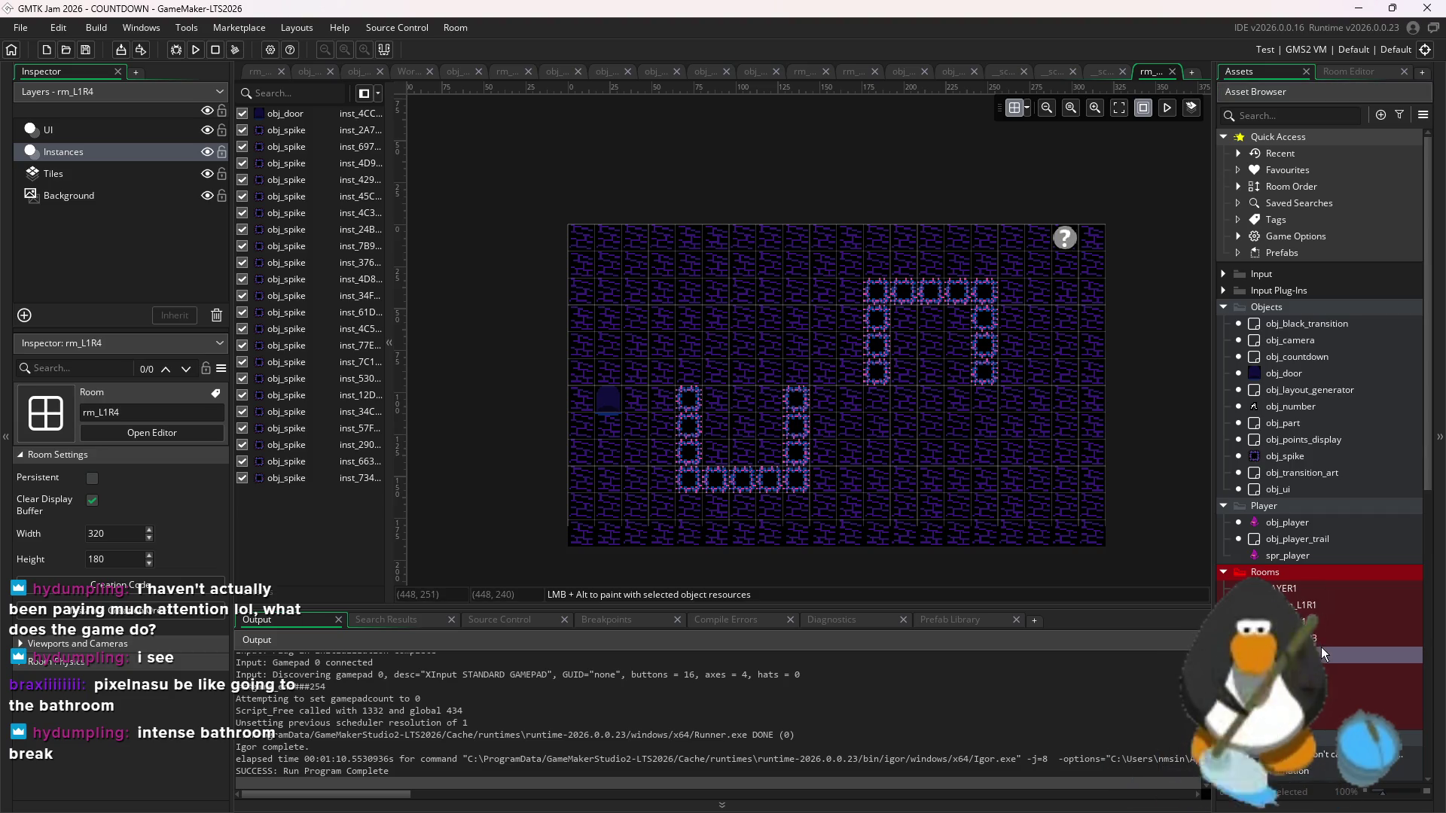
pyautogui.click(148, 130)
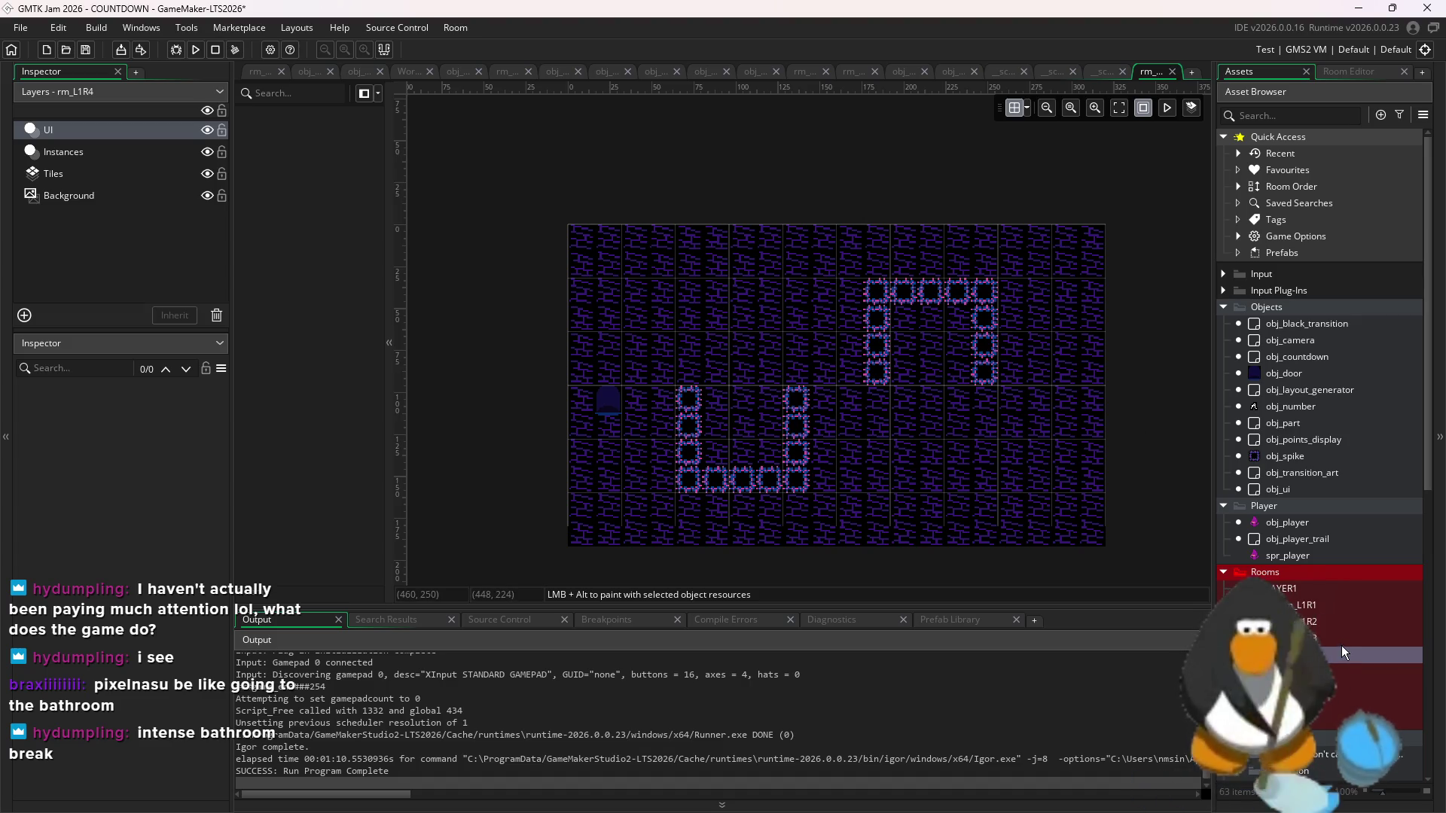
pyautogui.doubleClick(1340, 637)
pyautogui.doubleClick(1340, 622)
pyautogui.doubleClick(1340, 638)
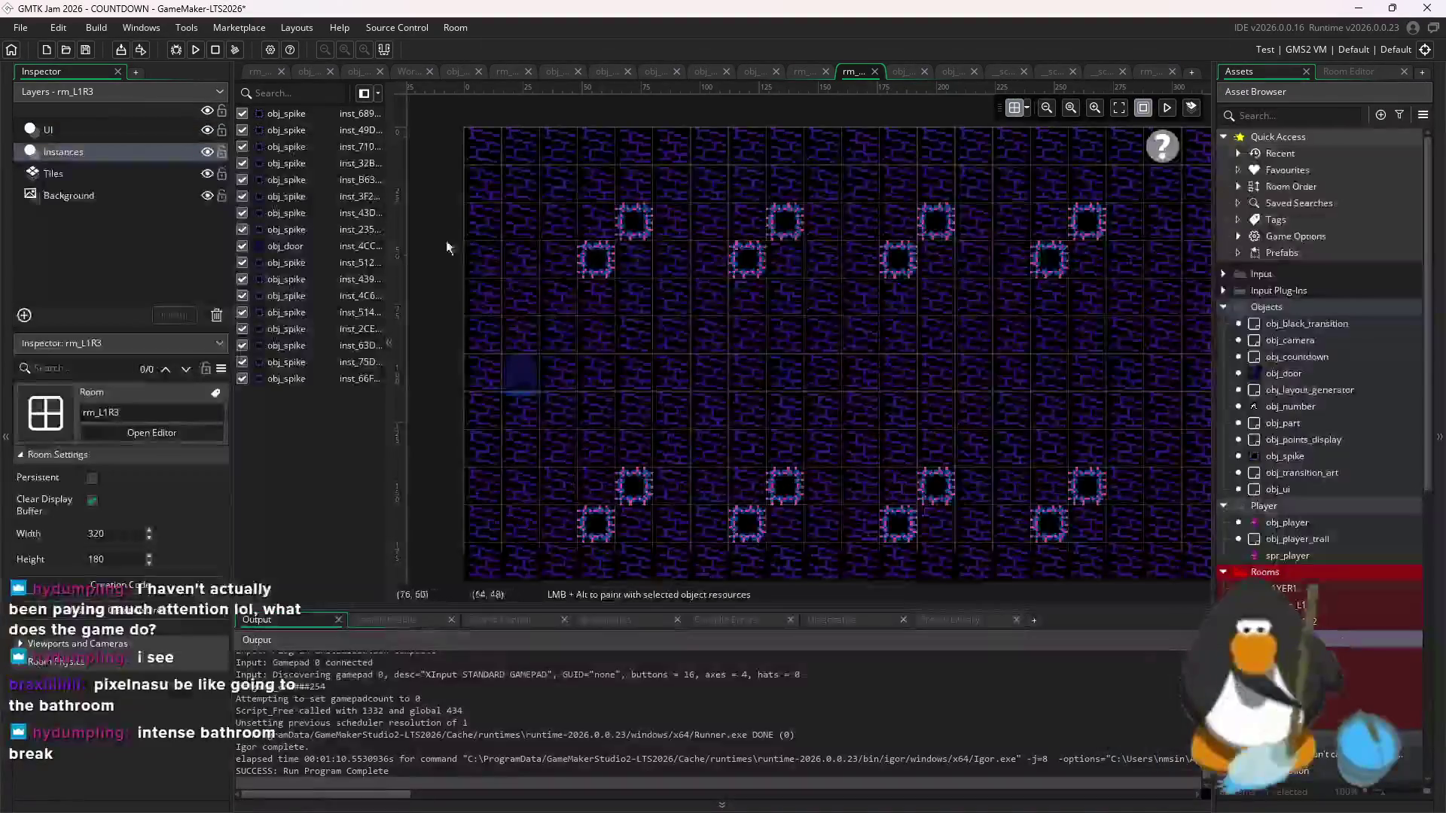
pyautogui.click(1161, 147)
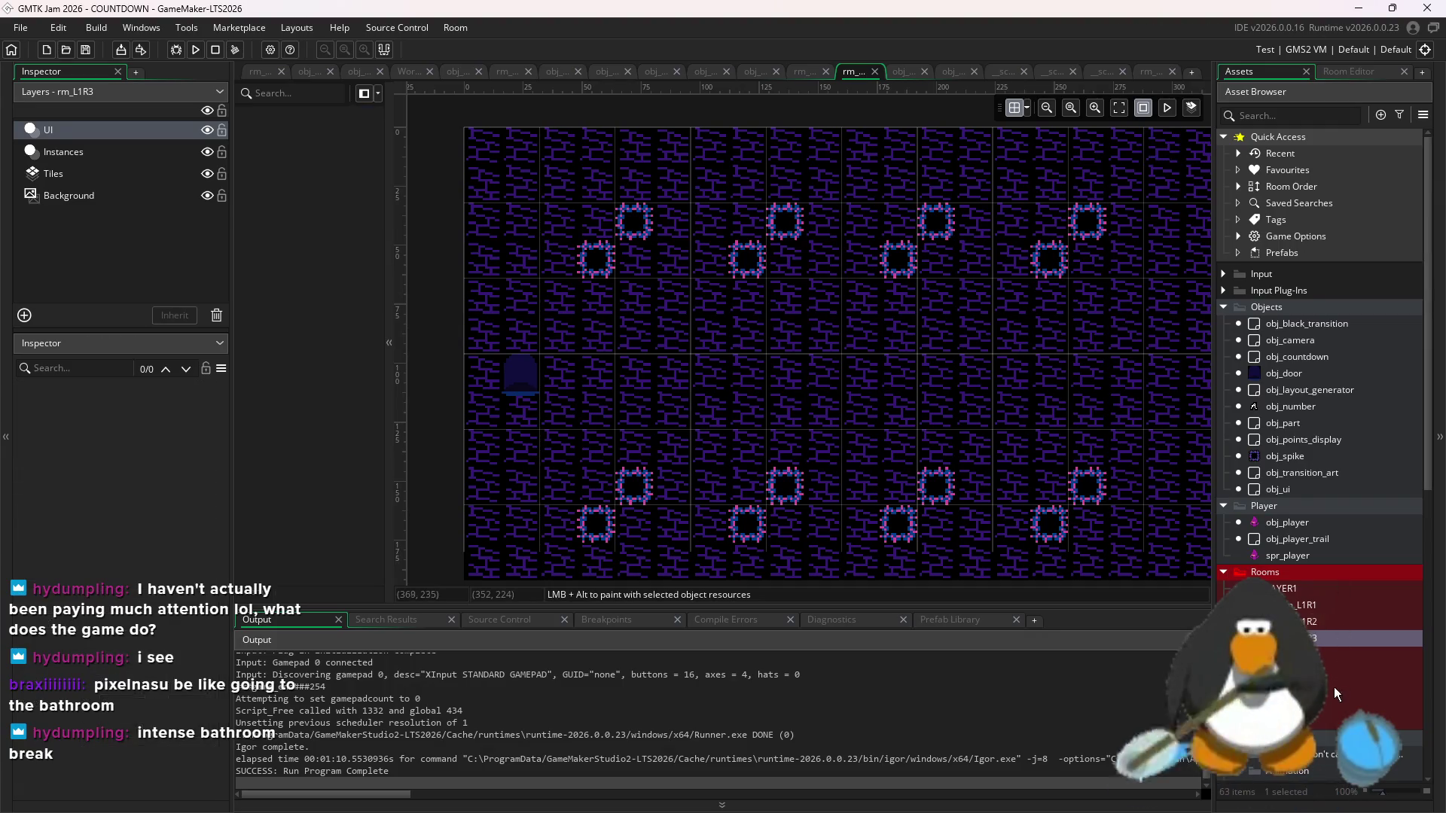
# - In rm_L1R5, select the obj_ui instance on the UI layer and delete it
pyautogui.doubleClick(1337, 671)
pyautogui.click(101, 134)
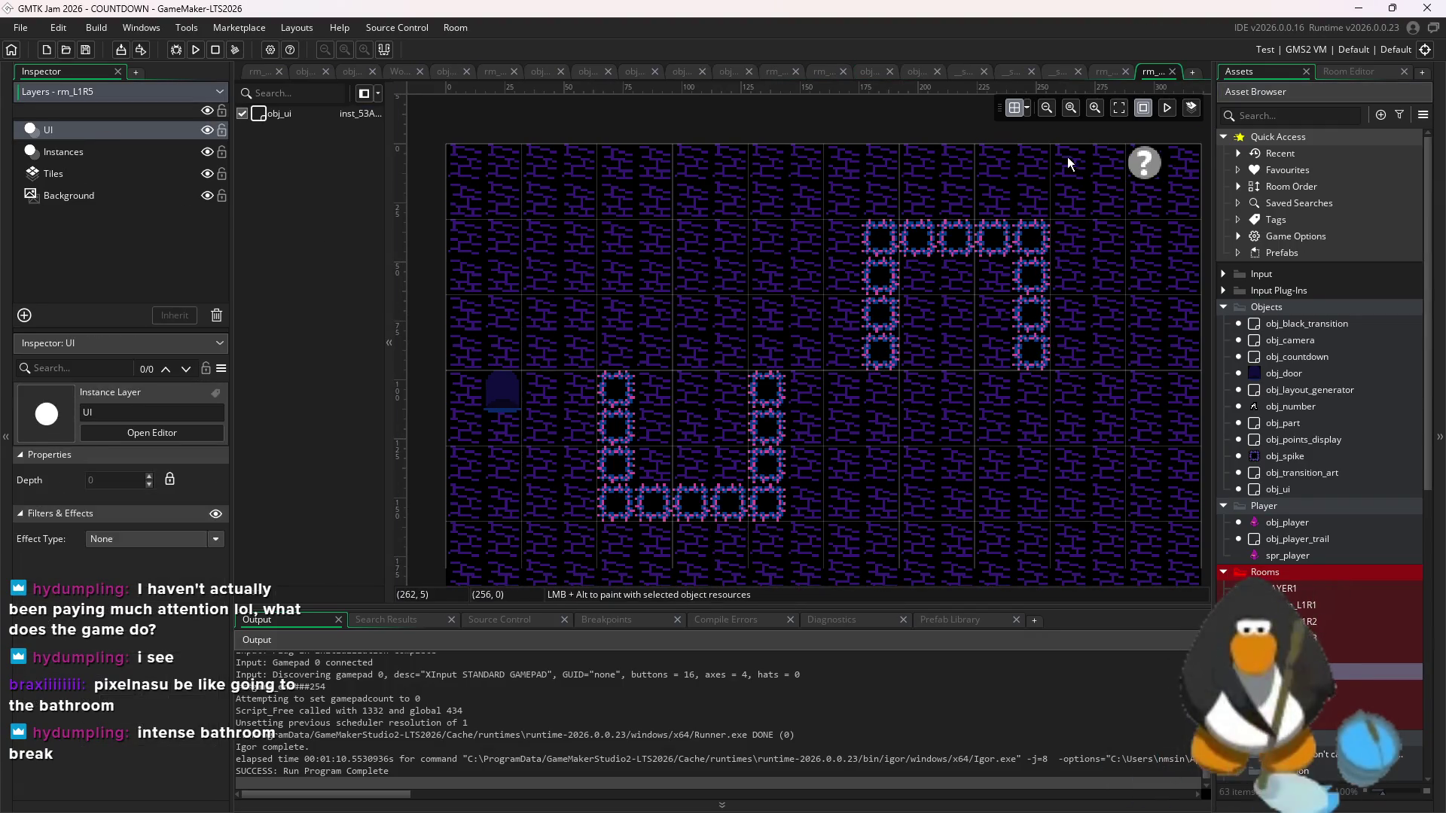
pyautogui.moveTo(1143, 162); pyautogui.dragTo(1106, 162)
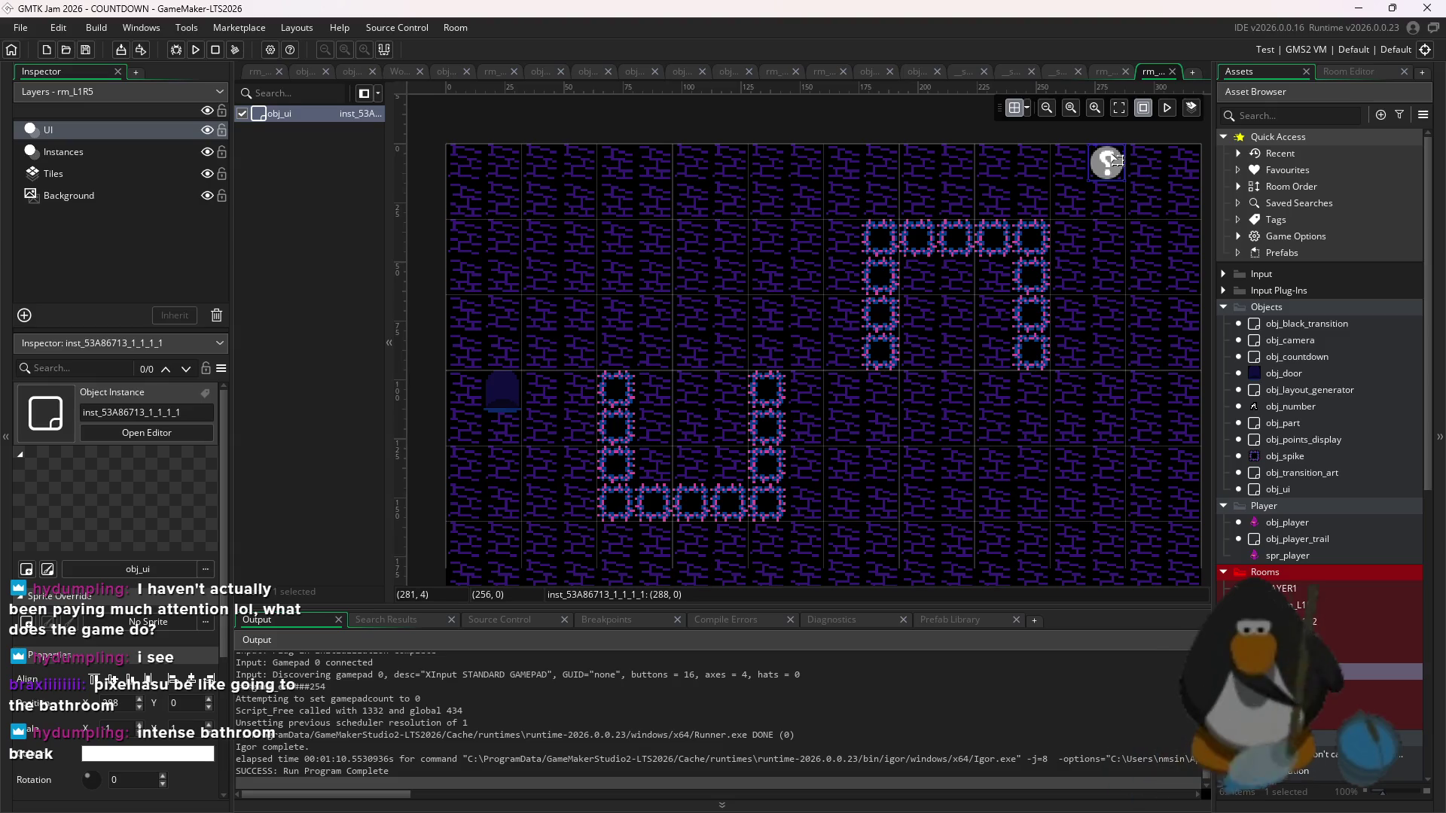
pyautogui.press('Delete')
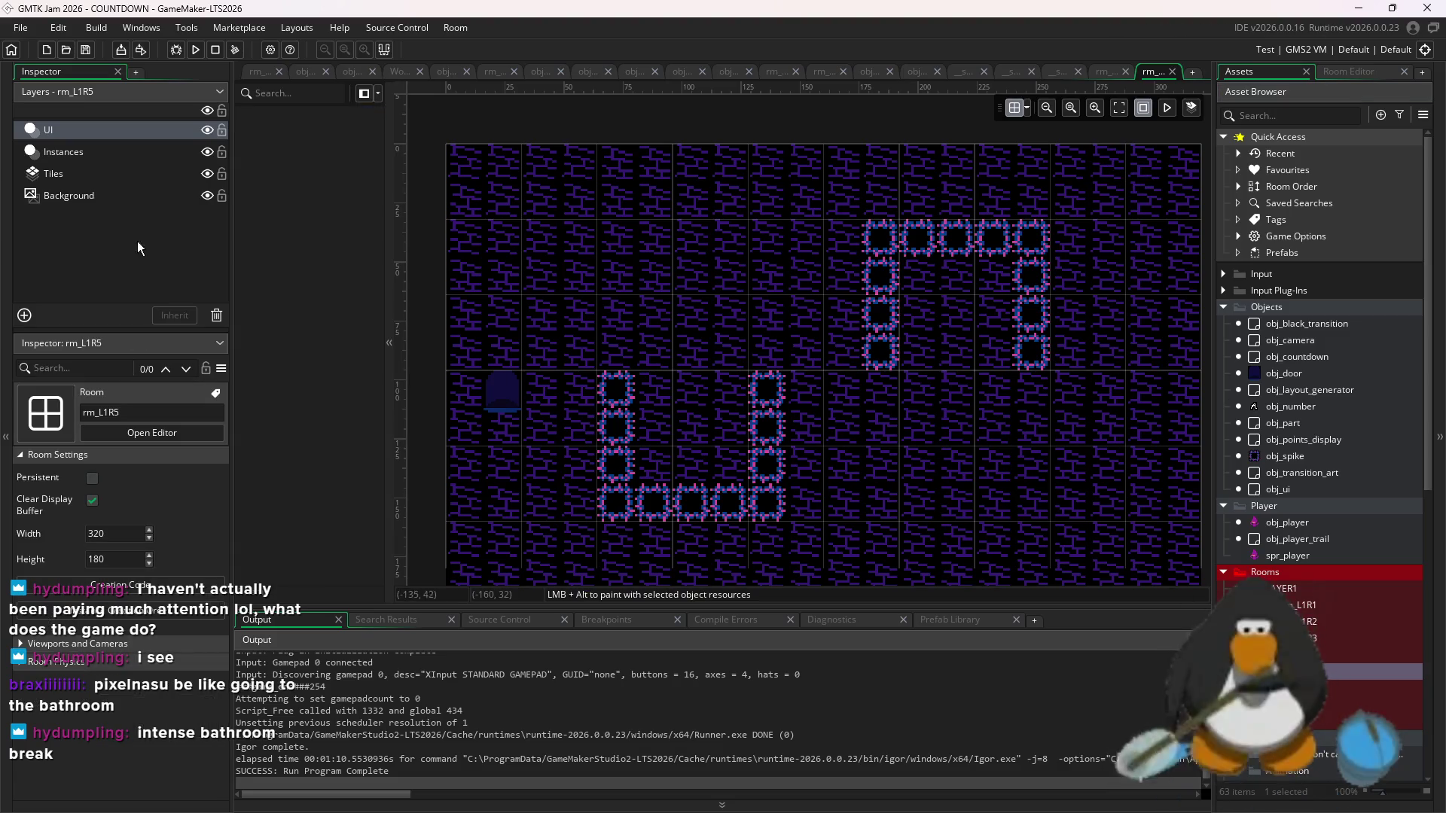
pyautogui.click(63, 152)
# - Select and delete every spike in rm_L1R5, undoing an accidental door move
pyautogui.moveTo(888, 207); pyautogui.dragTo(1097, 345)
pyautogui.moveTo(589, 529); pyautogui.dragTo(1099, 210)
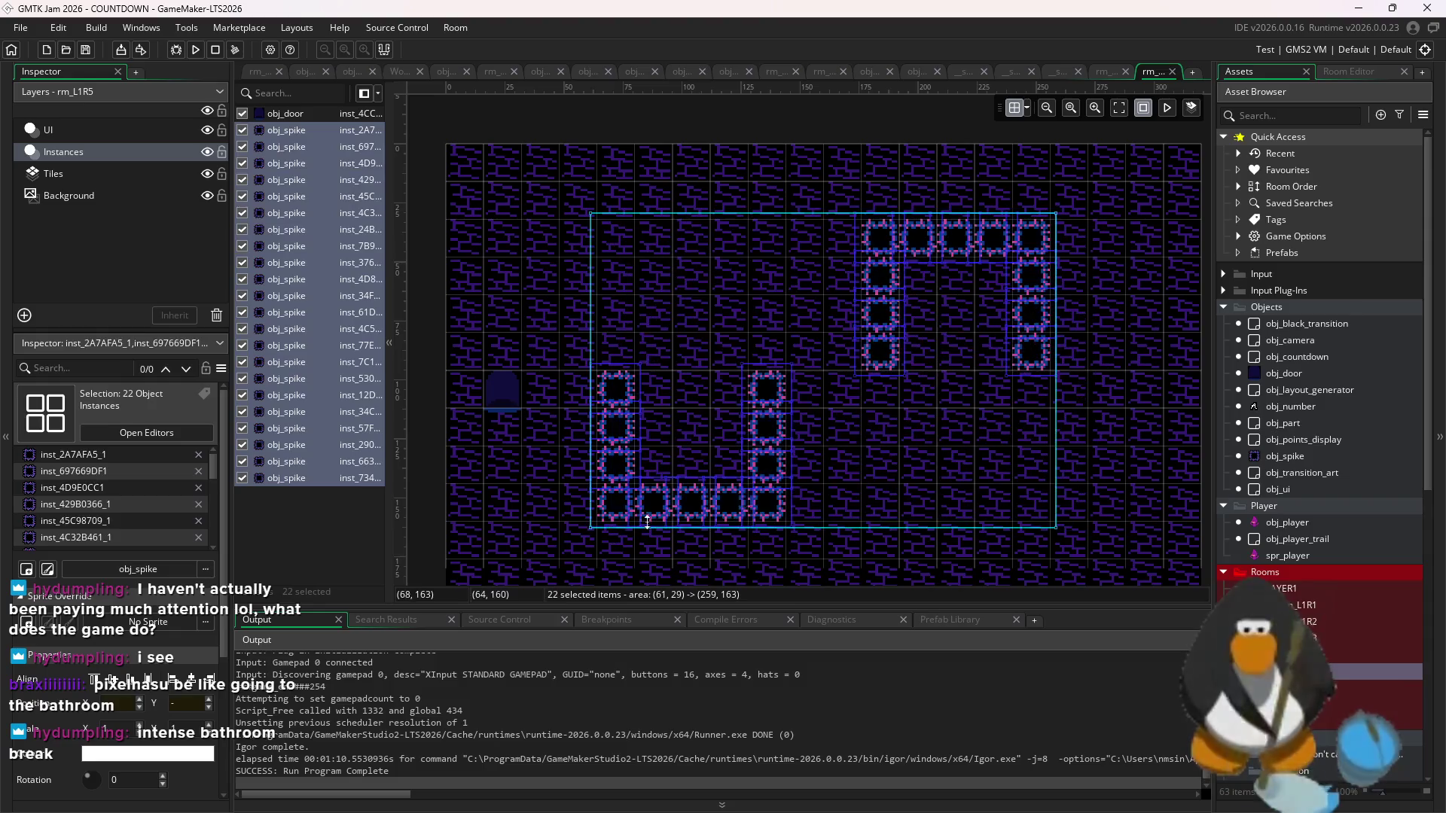
pyautogui.press('Delete')
pyautogui.click(1353, 71)
pyautogui.click(1260, 68)
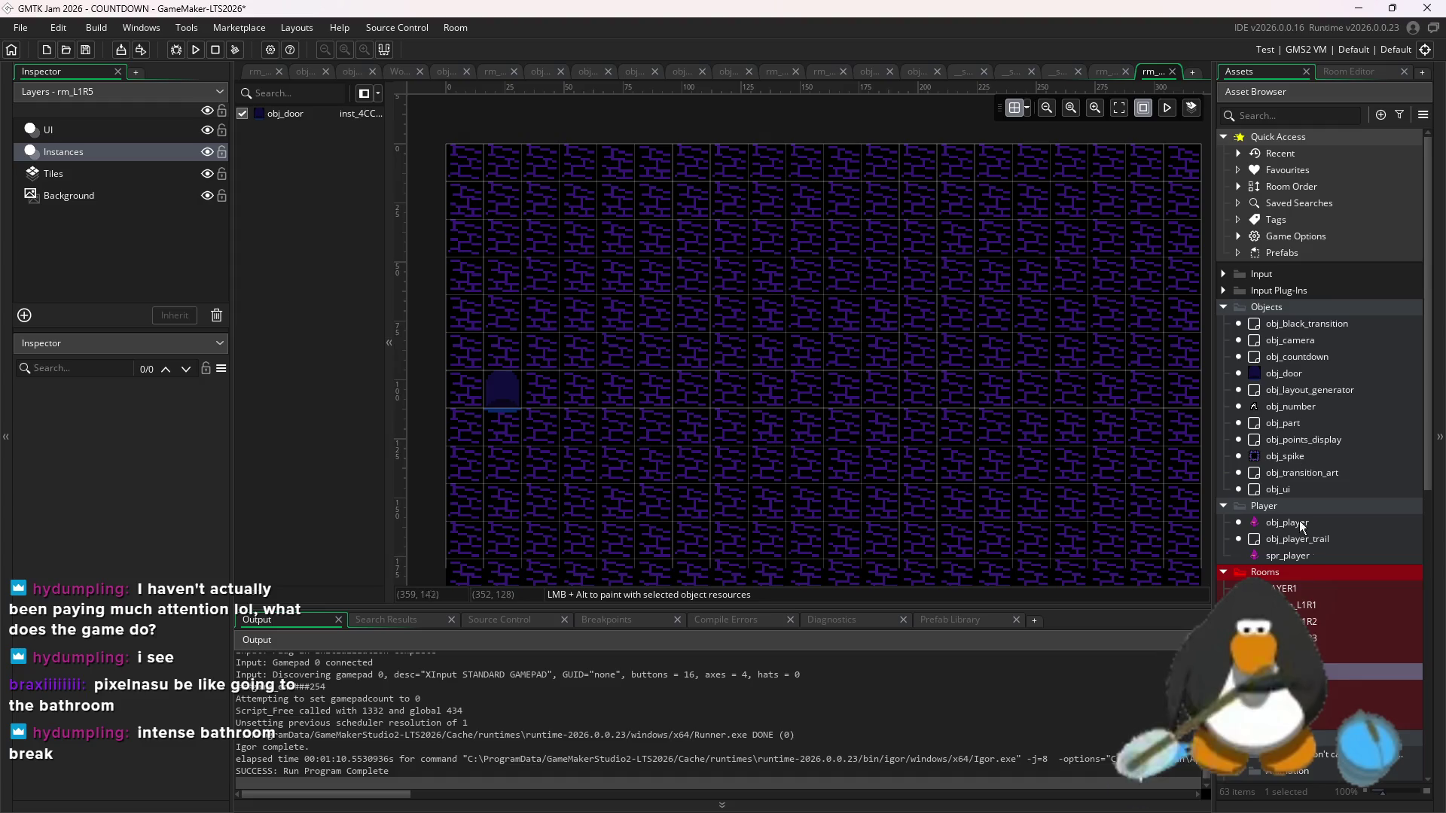
pyautogui.moveTo(512, 399)
pyautogui.mouseDown()
pyautogui.moveTo(874, 399)
pyautogui.moveTo(881, 348)
pyautogui.moveTo(1069, 235)
pyautogui.mouseUp()
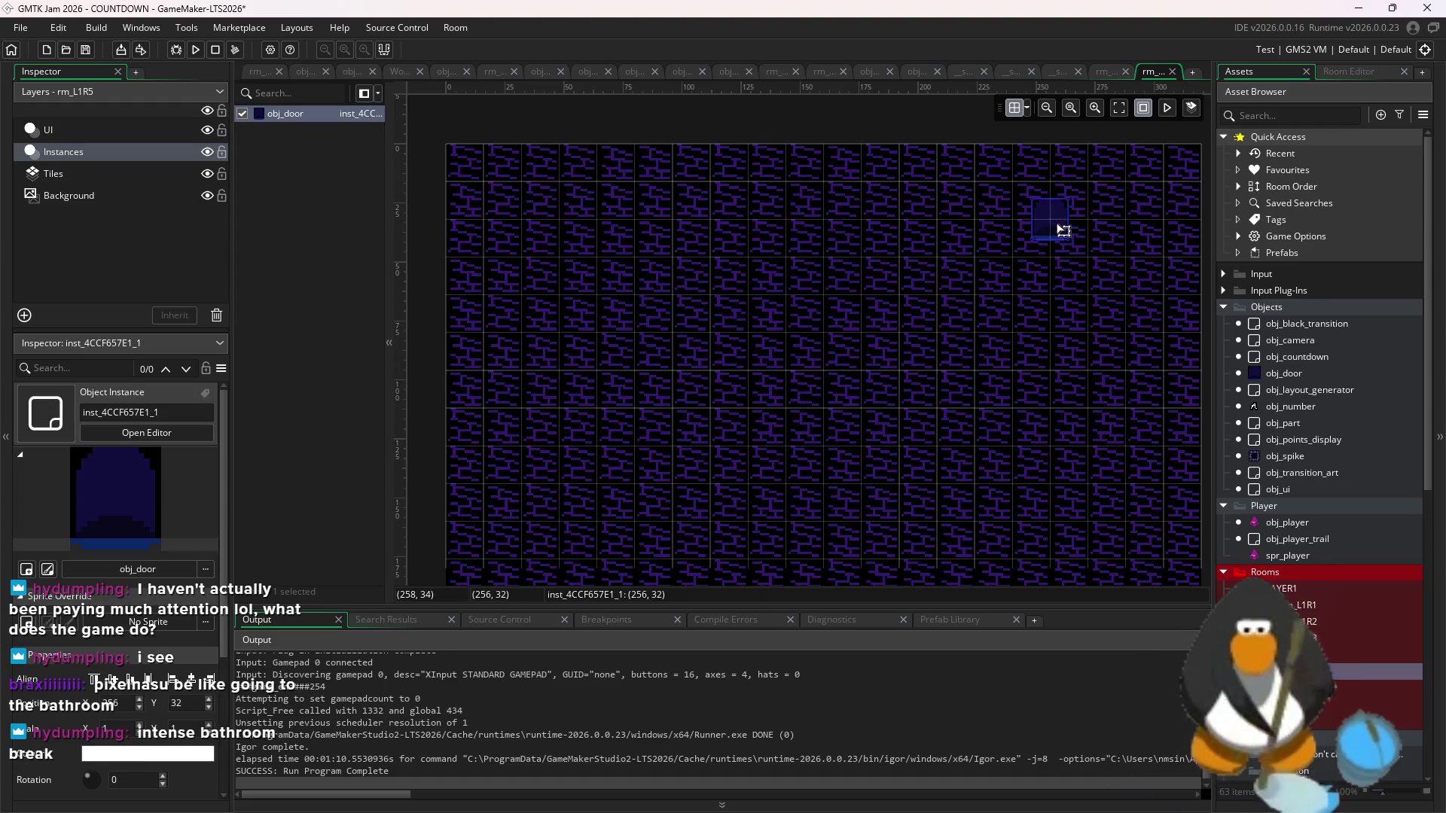
pyautogui.hotkey('ctrl', 'z')
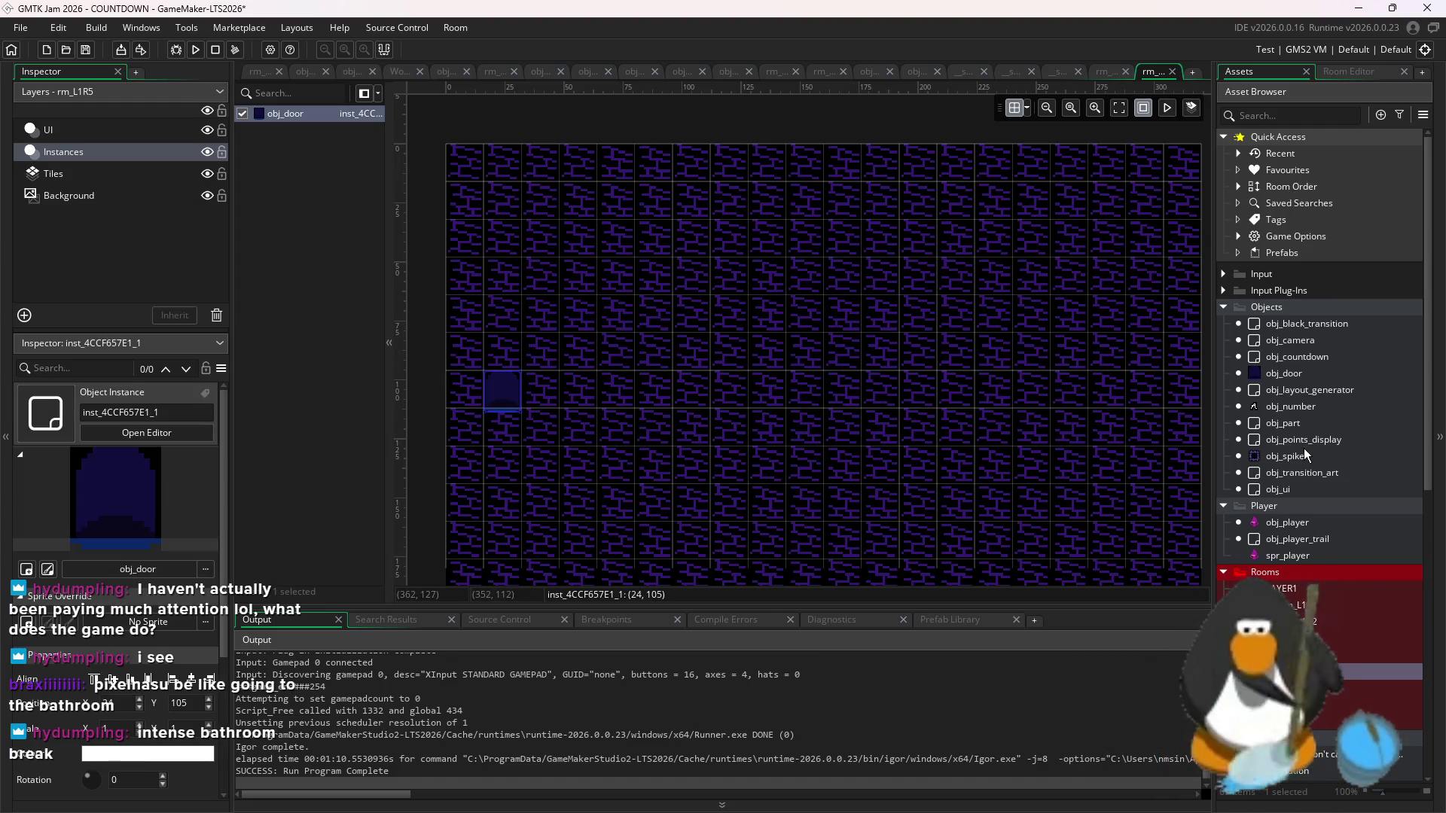
# - Choose obj_spike and paint a vertical column of seven spikes near x 128
pyautogui.click(1284, 456)
pyautogui.scroll(-2, 712, 336)
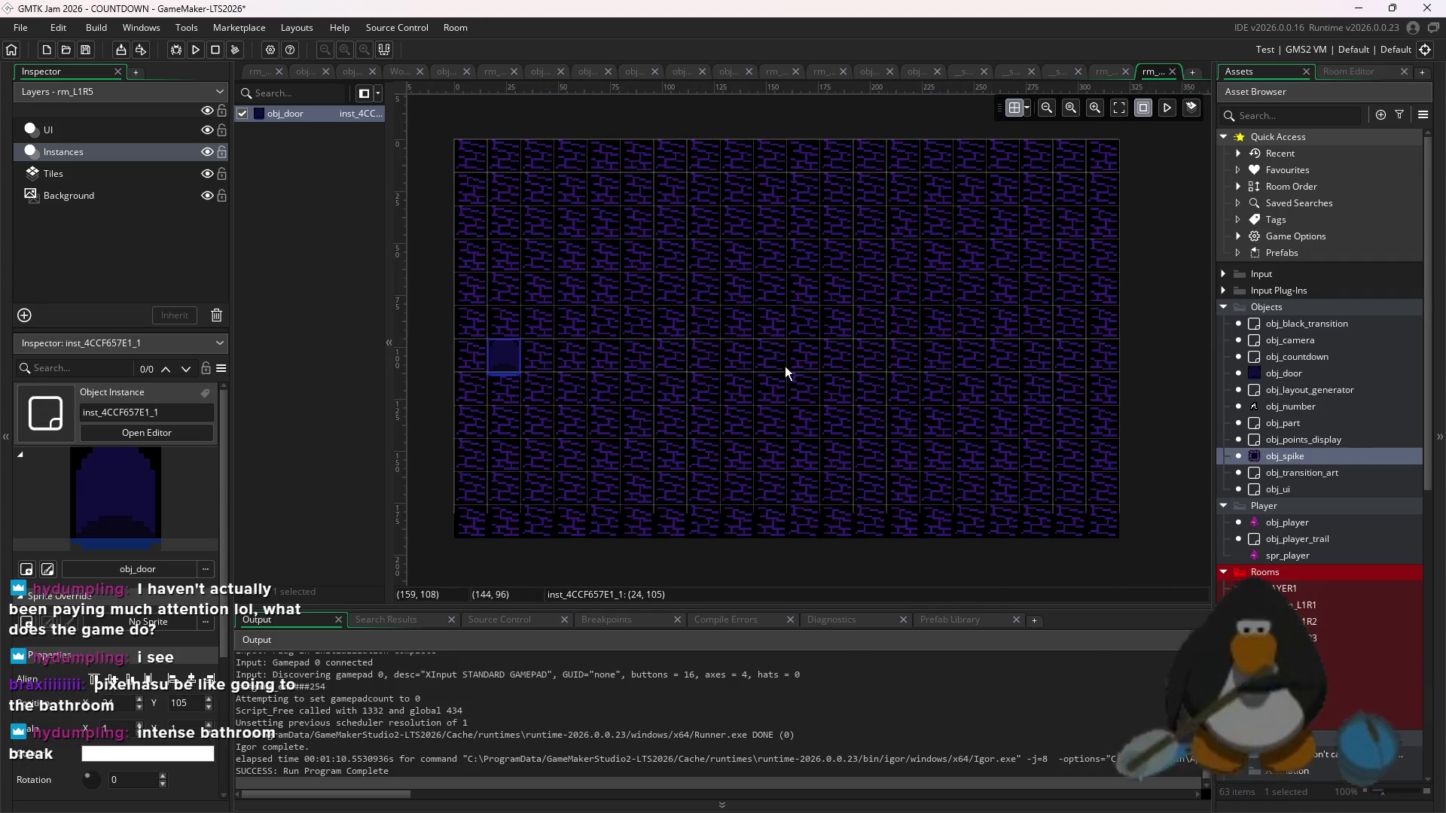
pyautogui.scroll(2, 784, 366)
pyautogui.keyDown('alt'); pyautogui.click(1171, 558); pyautogui.keyUp('alt')
pyautogui.hotkey('ctrl', 'z')
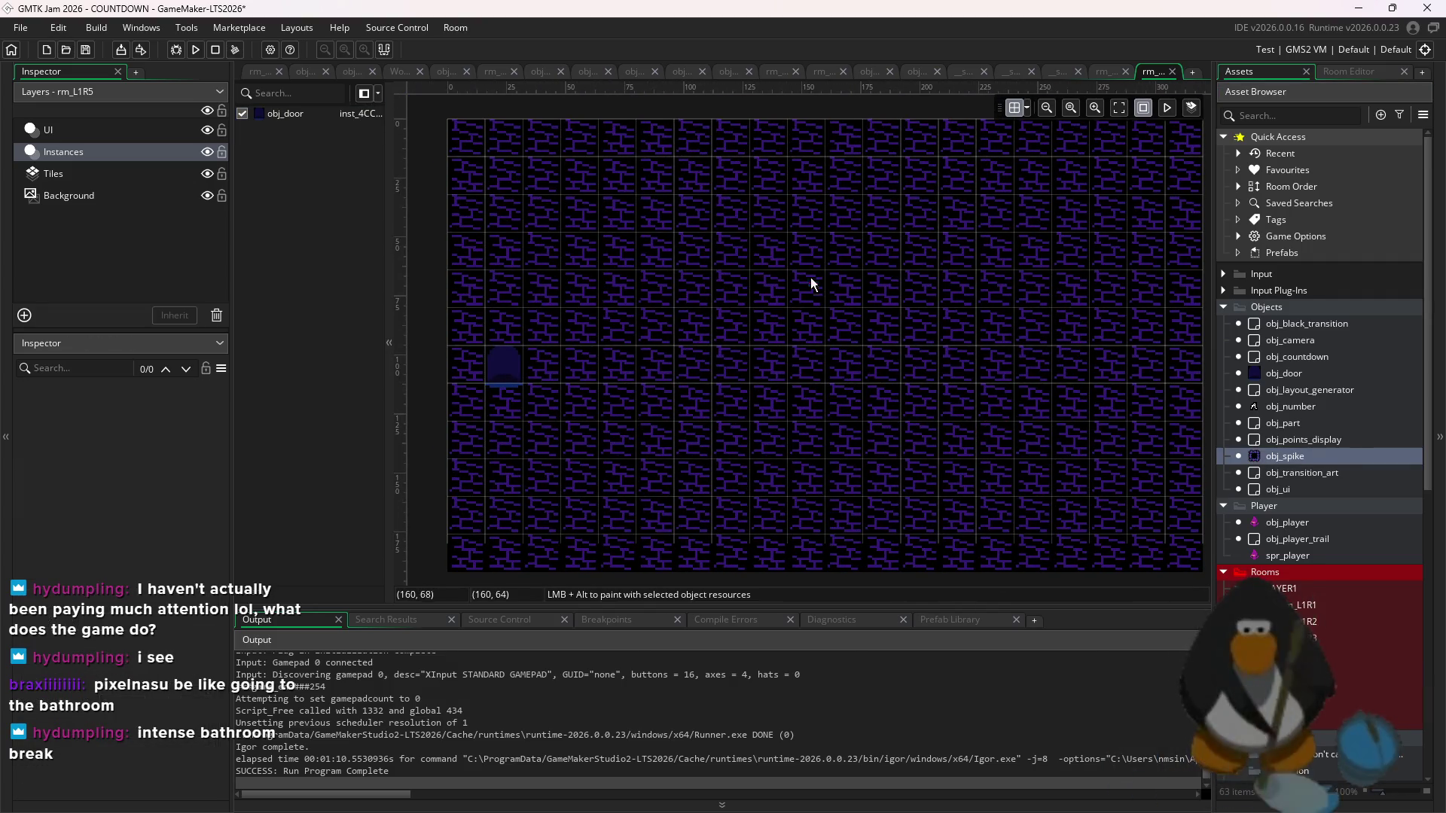
pyautogui.keyDown('alt'); pyautogui.moveTo(806, 142); pyautogui.dragTo(801, 285); pyautogui.keyUp('alt')
# - Paint a vertical obj_spike column right of centre, undoing the stray extra spikes
pyautogui.hotkey('ctrl', 'z')
pyautogui.keyDown('alt'); pyautogui.moveTo(765, 146); pyautogui.dragTo(765, 549); pyautogui.keyUp('alt')
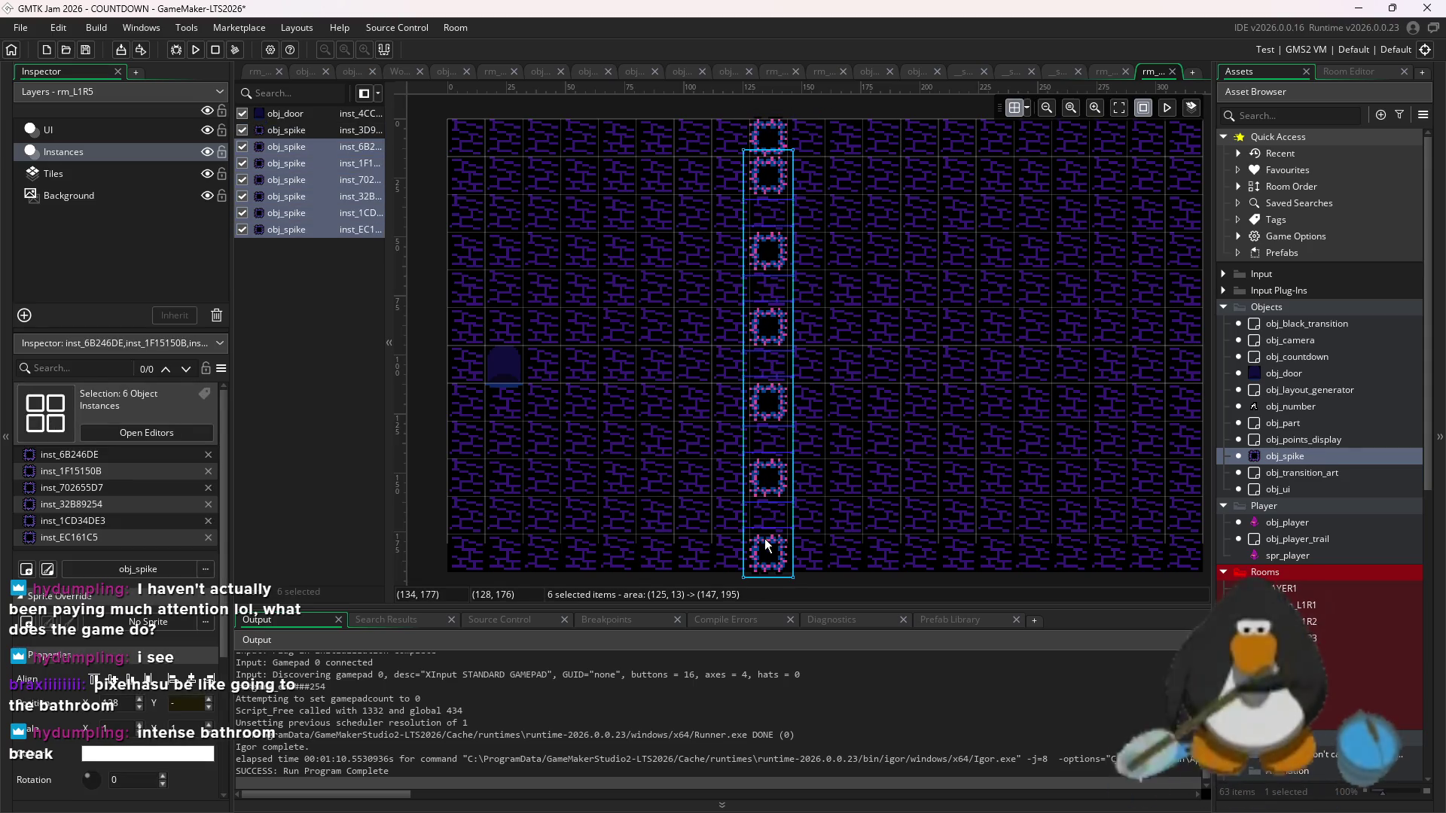
pyautogui.keyDown('alt'); pyautogui.moveTo(778, 228); pyautogui.dragTo(766, 503); pyautogui.keyUp('alt')
pyautogui.moveTo(934, 330); pyautogui.dragTo(862, 416)
pyautogui.moveTo(875, 236)
pyautogui.keyDown('alt'); pyautogui.mouseDown()
pyautogui.moveTo(847, 279)
pyautogui.moveTo(847, 354)
pyautogui.mouseUp(); pyautogui.keyUp('alt')
pyautogui.hotkey('ctrl', 'z')
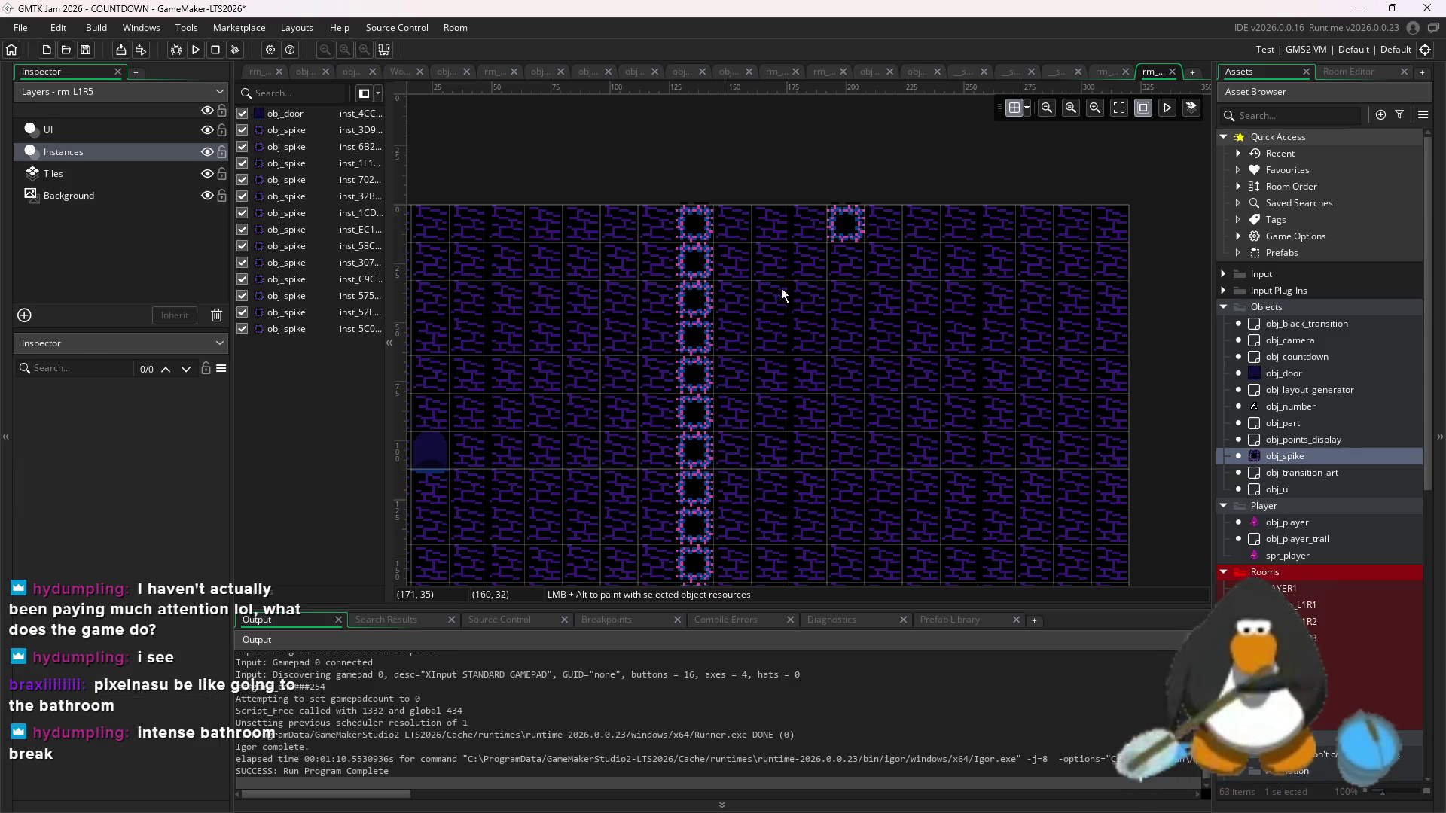
pyautogui.moveTo(866, 189)
pyautogui.mouseDown()
pyautogui.moveTo(815, 206)
pyautogui.moveTo(770, 253)
pyautogui.moveTo(765, 356)
pyautogui.moveTo(812, 354)
pyautogui.mouseUp()
pyautogui.moveTo(779, 417); pyautogui.dragTo(802, 364)
pyautogui.hotkey('ctrl', 'z')
pyautogui.hotkey('ctrl', 'z')
# - Duplicate the 12-spike column twice beside the original to form a band
pyautogui.scroll(-2, 824, 289)
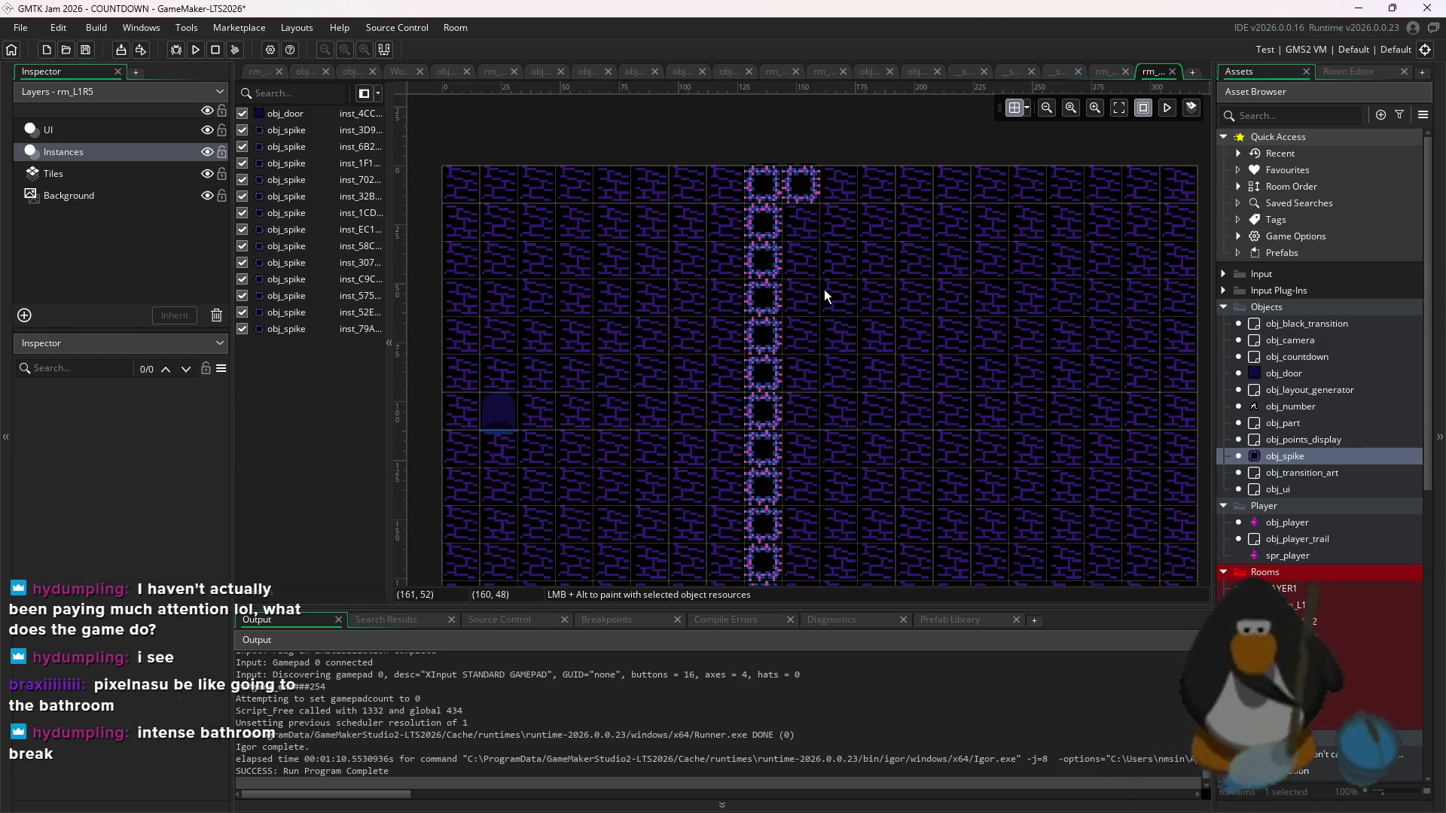
pyautogui.moveTo(822, 178); pyautogui.dragTo(743, 586)
pyautogui.keyDown('alt'); pyautogui.moveTo(769, 516); pyautogui.dragTo(796, 509); pyautogui.keyUp('alt')
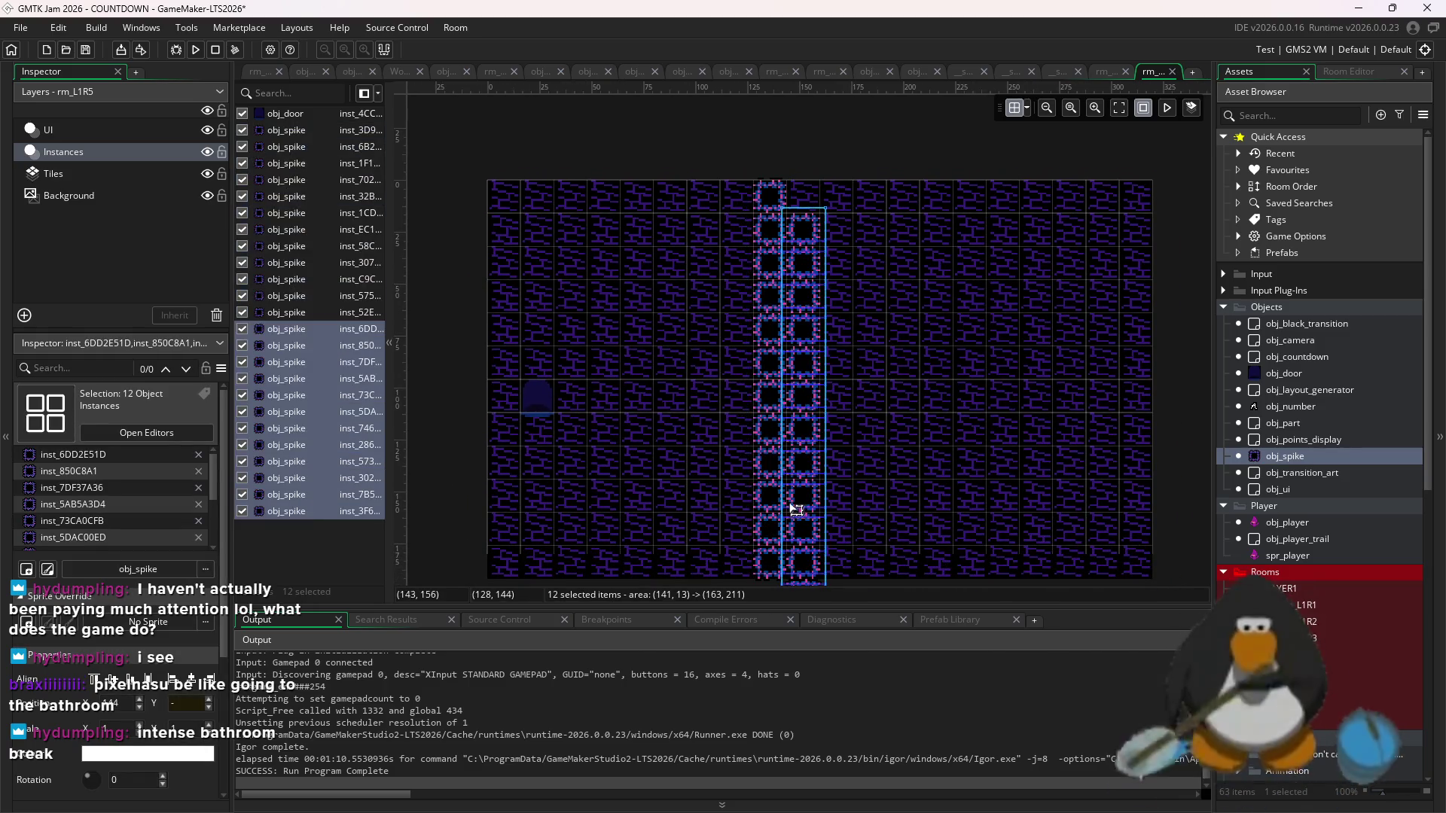
pyautogui.keyDown('alt'); pyautogui.moveTo(817, 456); pyautogui.dragTo(826, 492); pyautogui.keyUp('alt')
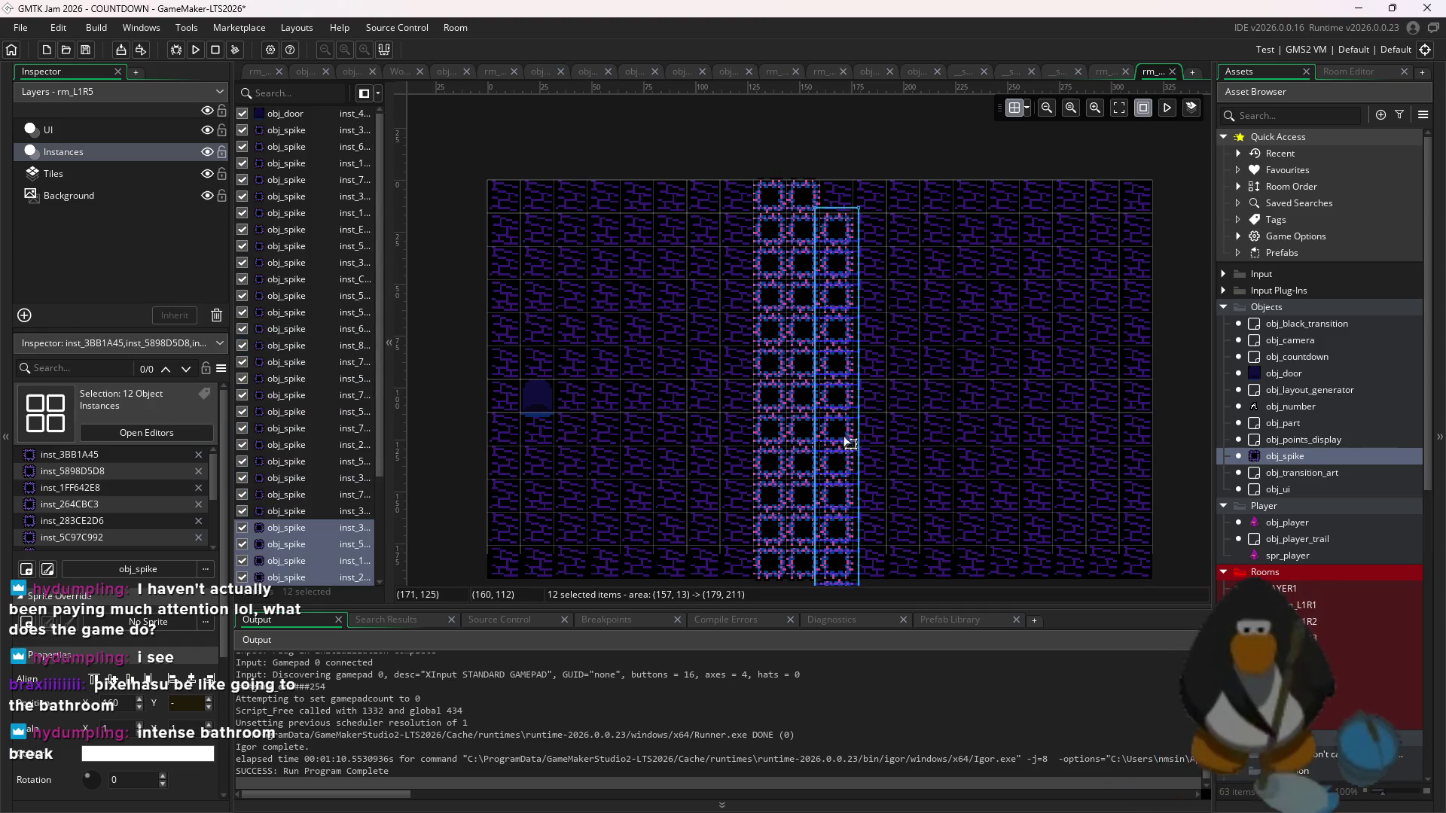
pyautogui.click(915, 430)
pyautogui.scroll(-2, 982, 336)
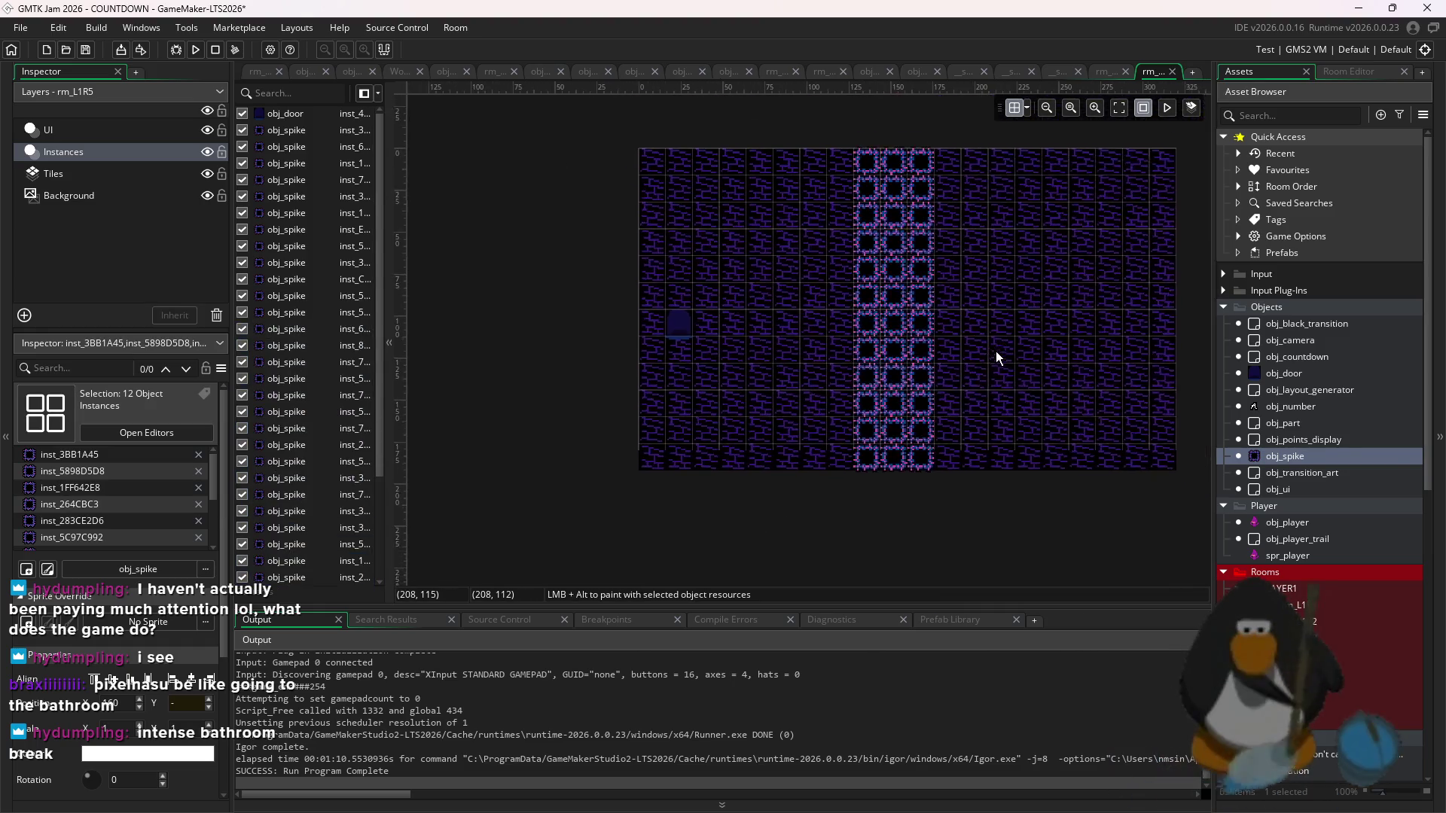
pyautogui.scroll(1, 853, 312)
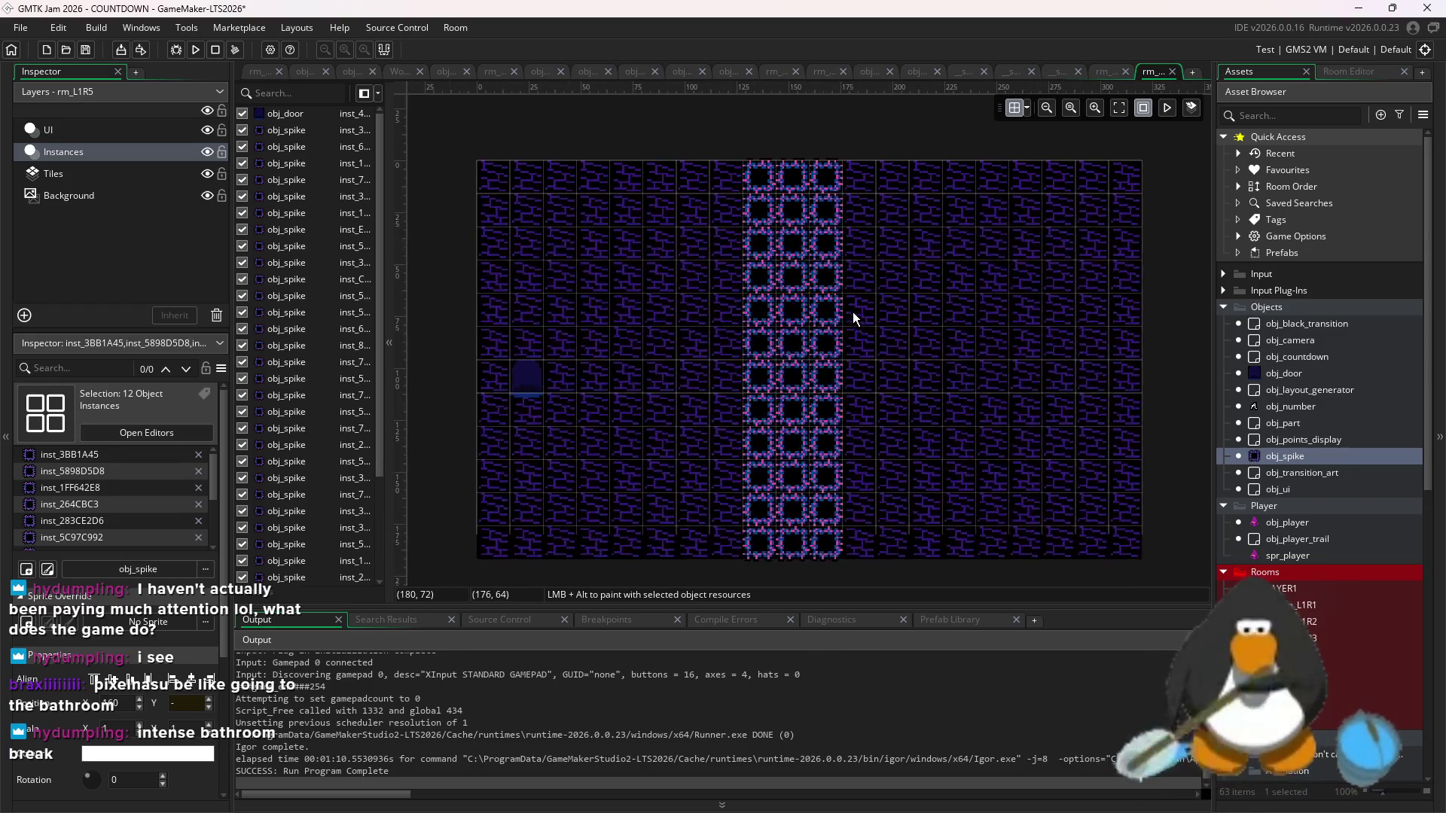
pyautogui.scroll(2, 867, 305)
pyautogui.scroll(-3, 868, 304)
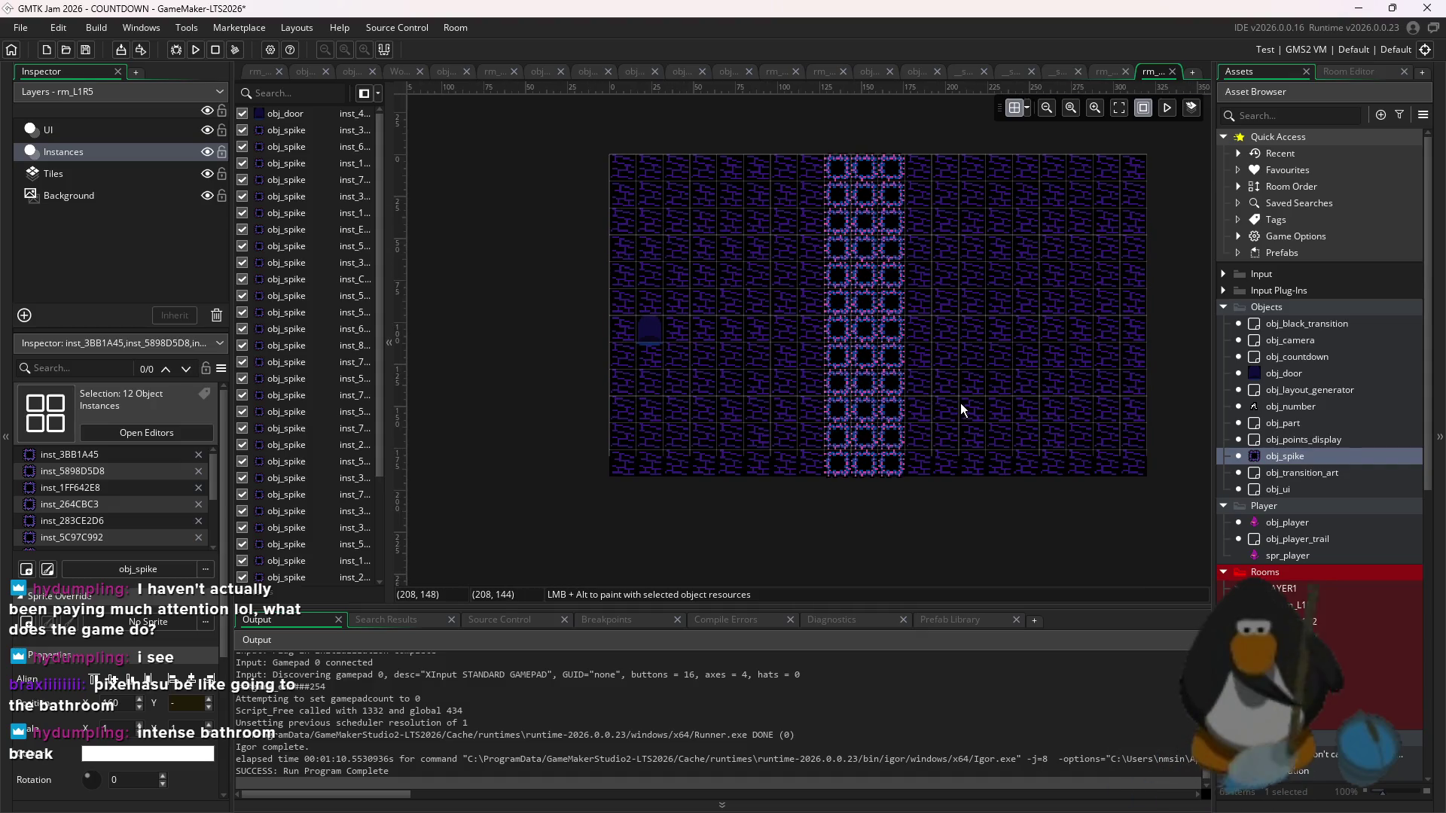
# - Shift the spike band one tile right and paste another column to its left
pyautogui.moveTo(924, 493); pyautogui.dragTo(753, 150)
pyautogui.moveTo(856, 291); pyautogui.dragTo(874, 297)
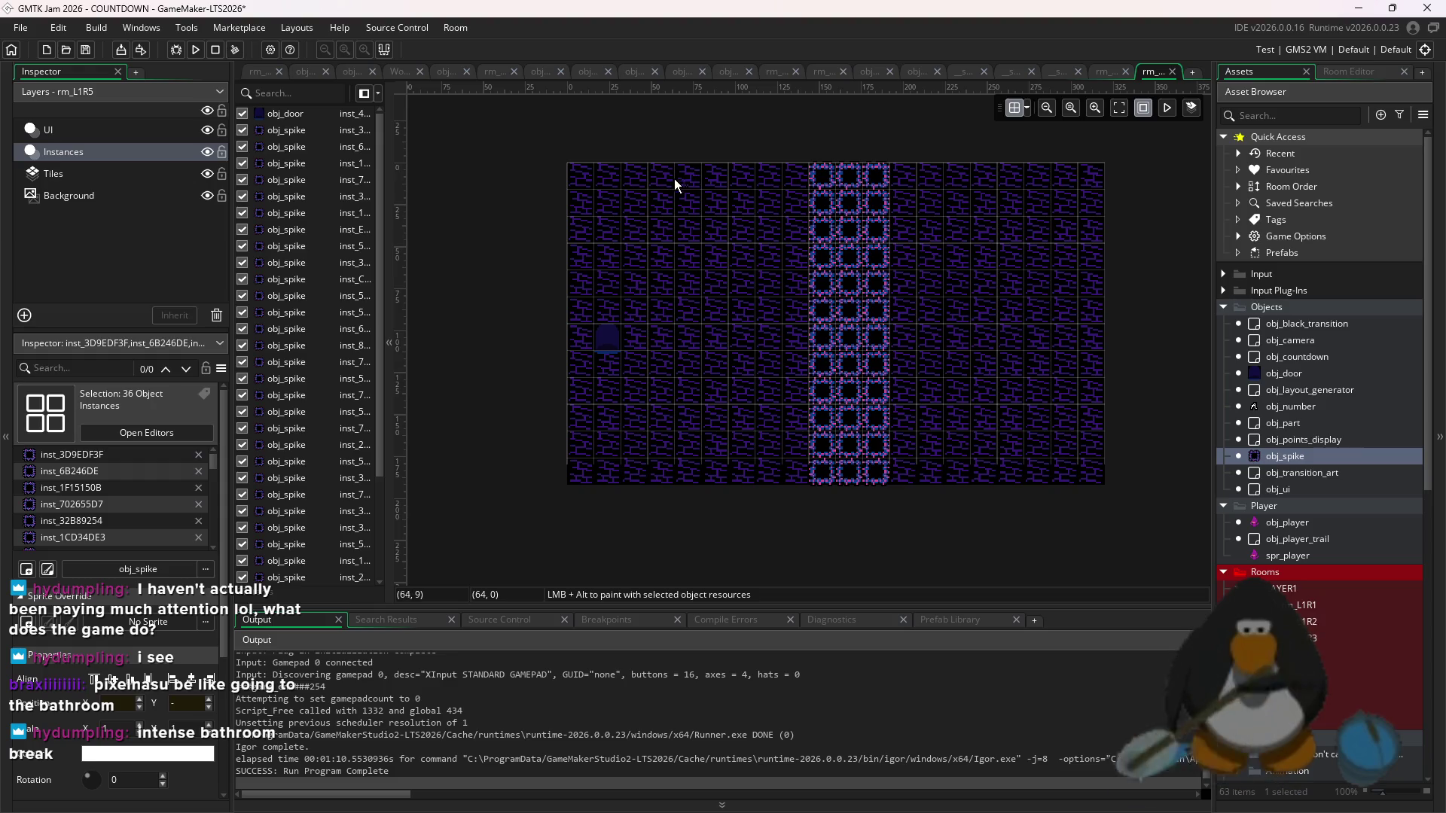
pyautogui.hotkey('ctrl', 'v')
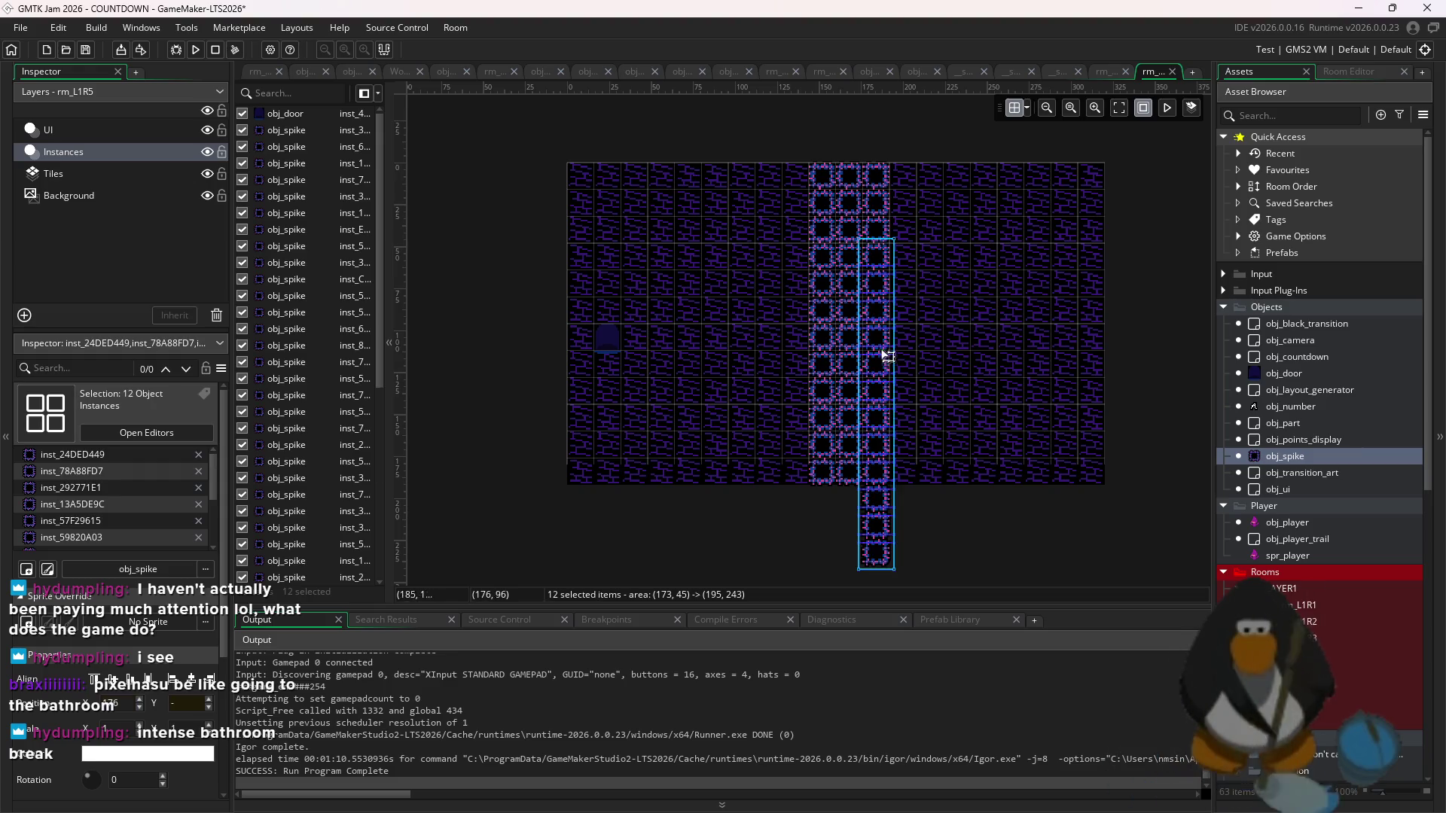
pyautogui.click(790, 252)
pyautogui.scroll(-1, 919, 323)
pyautogui.scroll(1, 919, 404)
# - Move the door up near the top-left, to about (56, 41)
pyautogui.moveTo(700, 226)
pyautogui.mouseDown()
pyautogui.moveTo(723, 226)
pyautogui.moveTo(617, 185)
pyautogui.mouseUp()
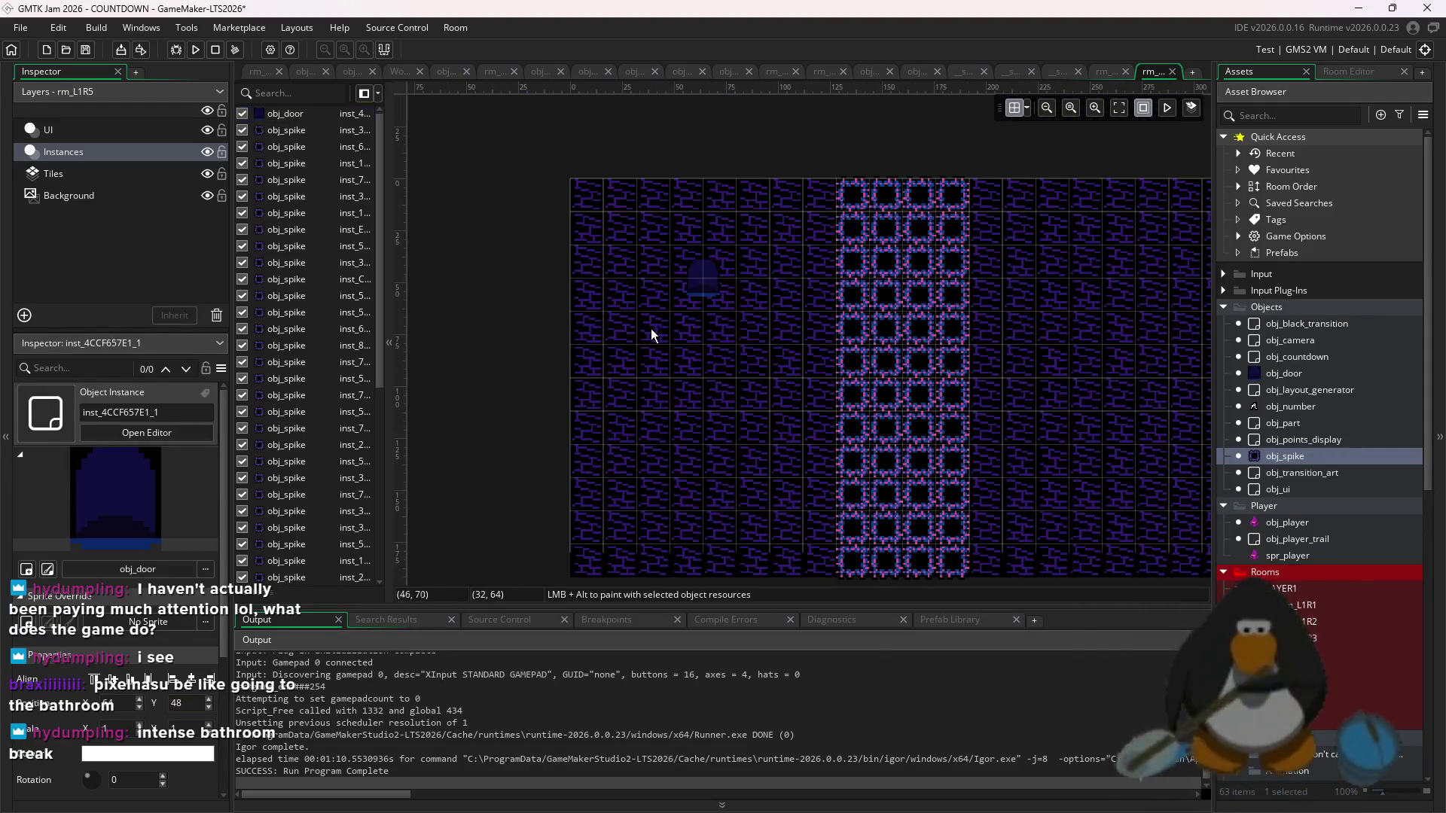
pyautogui.scroll(3, 651, 329)
pyautogui.moveTo(873, 296)
pyautogui.mouseDown()
pyautogui.moveTo(774, 226)
pyautogui.moveTo(793, 232)
pyautogui.mouseUp()
pyautogui.click(1029, 107)
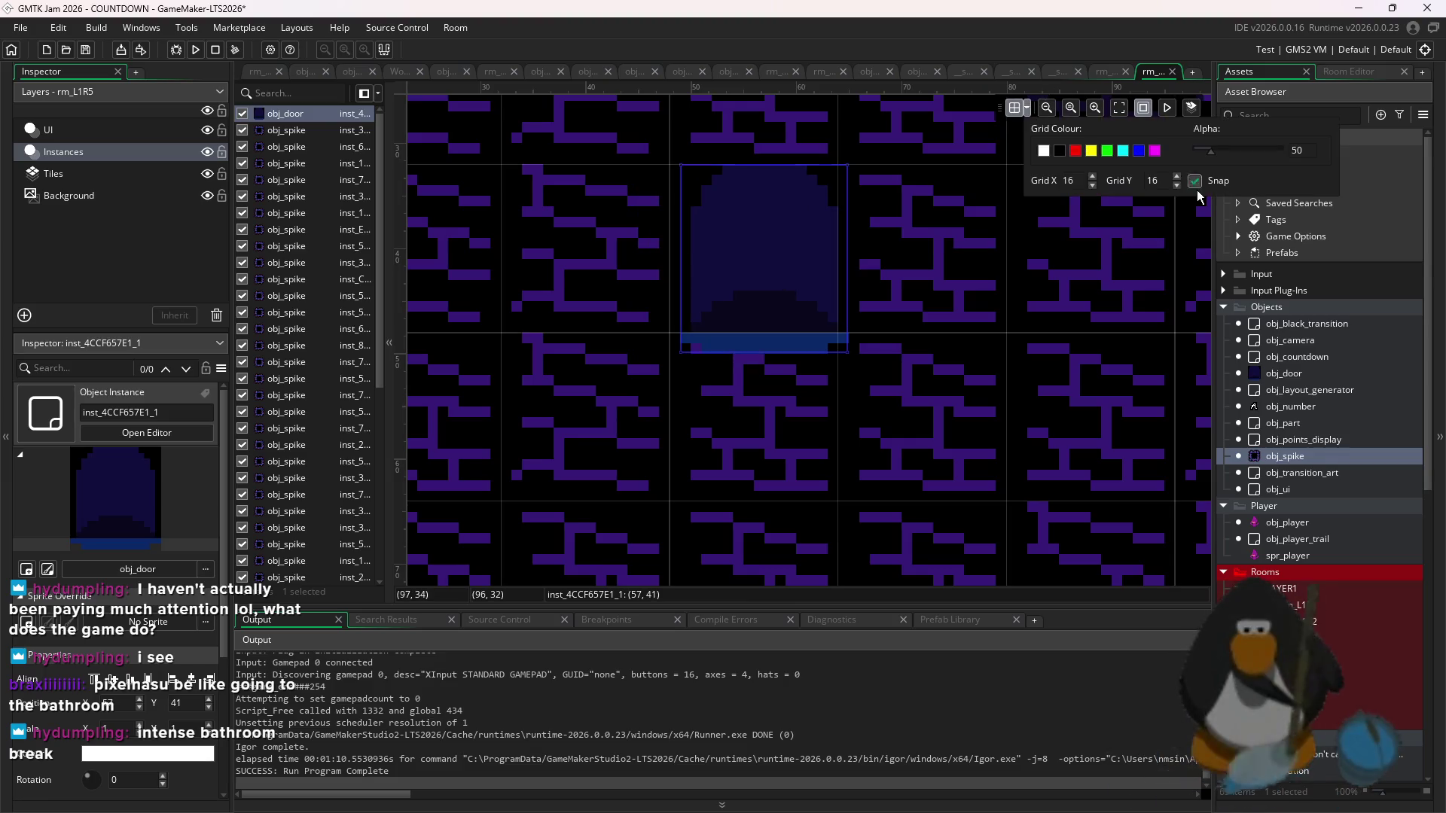
pyautogui.click(774, 274)
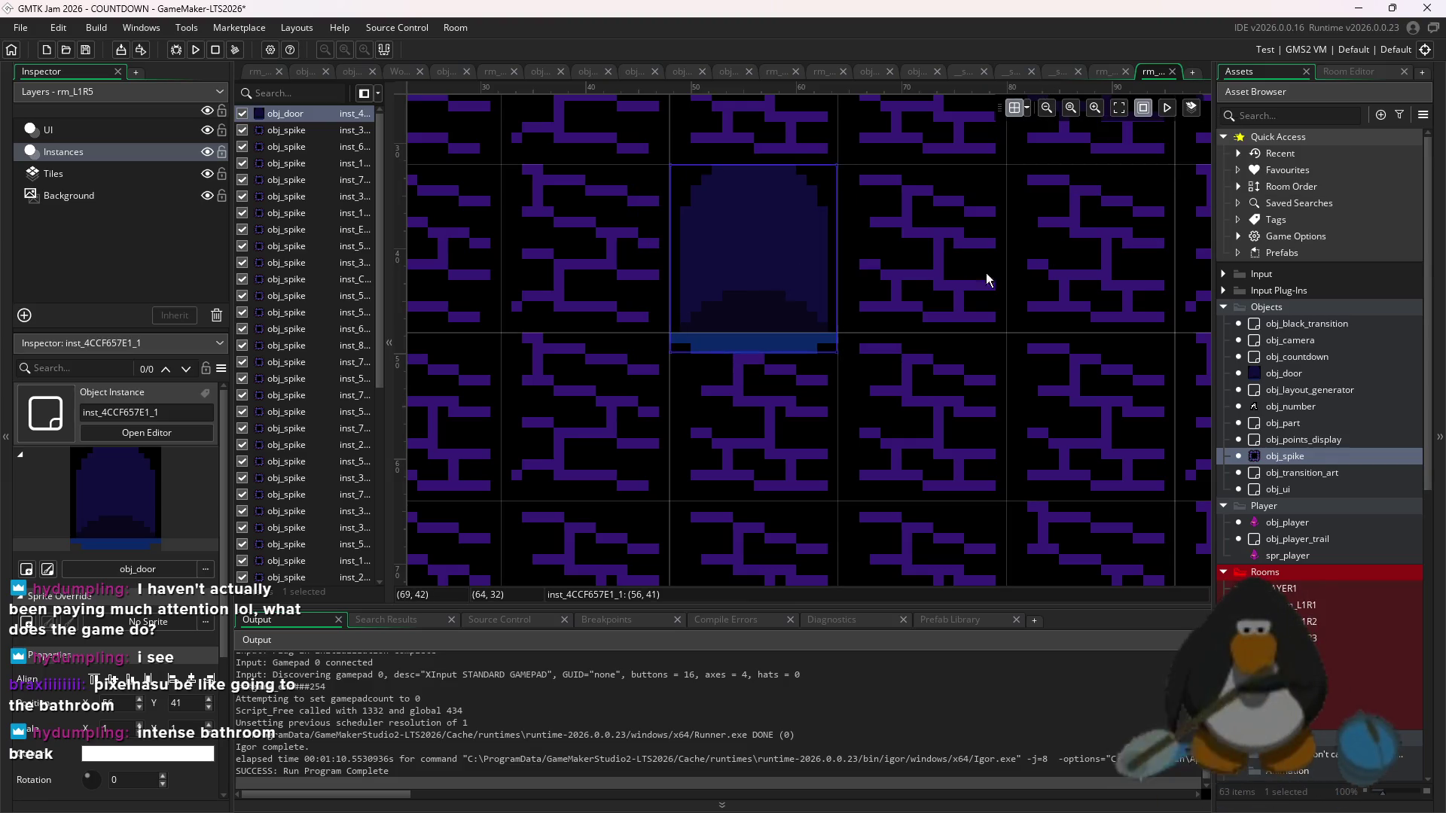
pyautogui.scroll(-4, 960, 300)
pyautogui.scroll(-3, 986, 299)
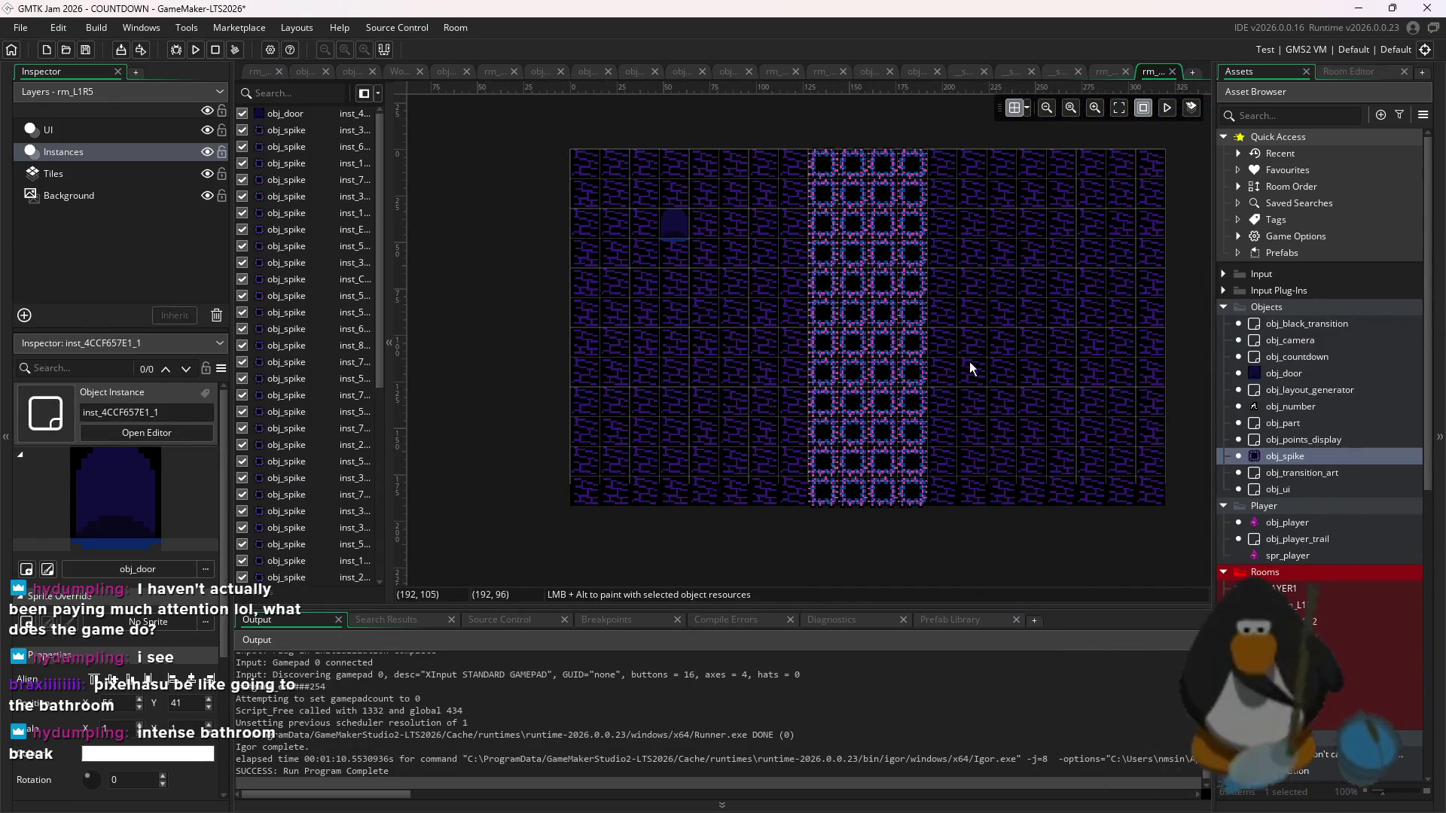
# - Duplicate room rm_L1R5 in the Asset Browser
pyautogui.scroll(-1, 1289, 493)
pyautogui.click(1319, 640)
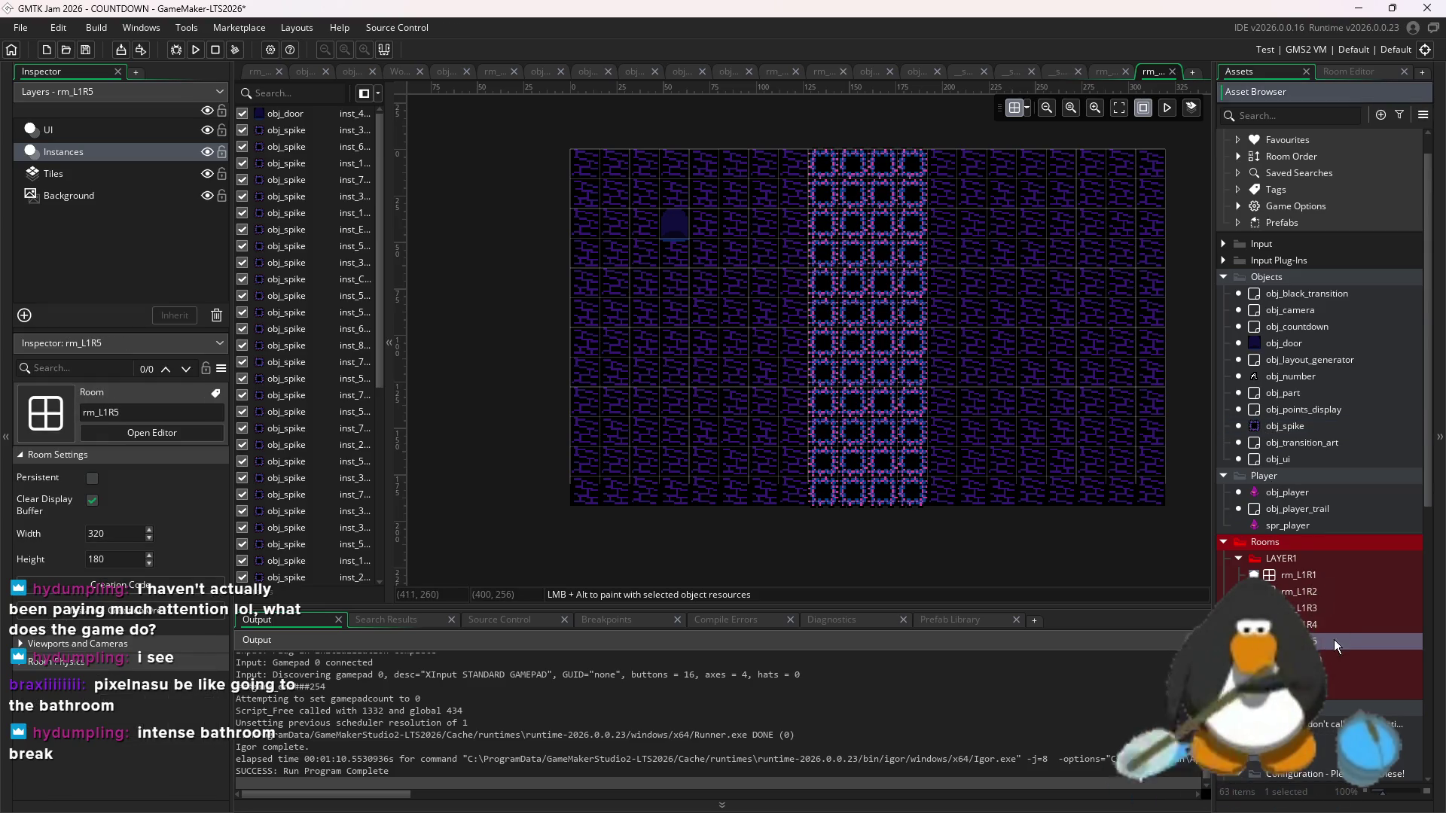
pyautogui.rightClick(1334, 643)
pyautogui.click(1264, 481)
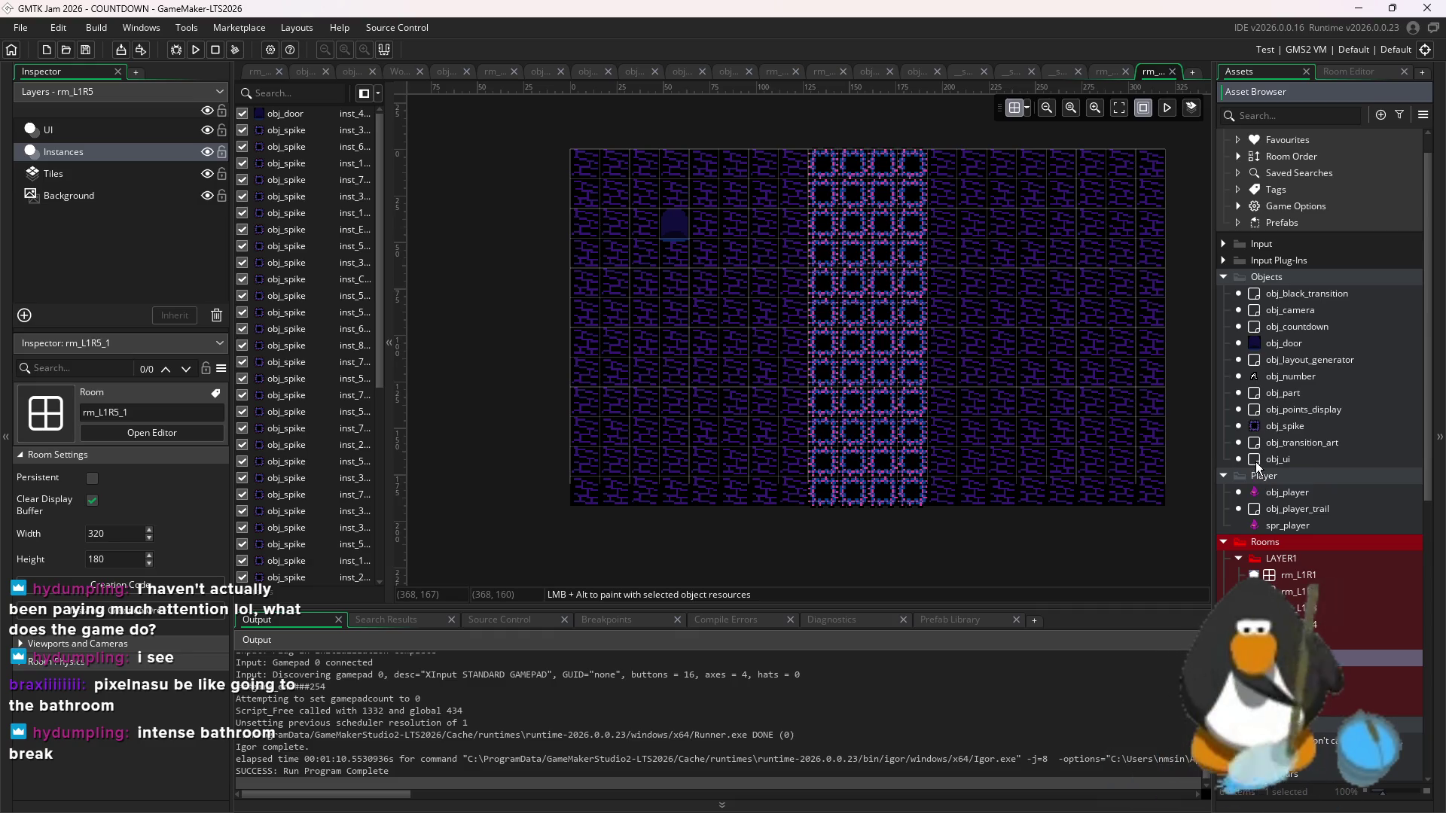
# - Open the new rm_L1R6 and delete all 48 spikes
pyautogui.click(1353, 591)
pyautogui.doubleClick(1351, 657)
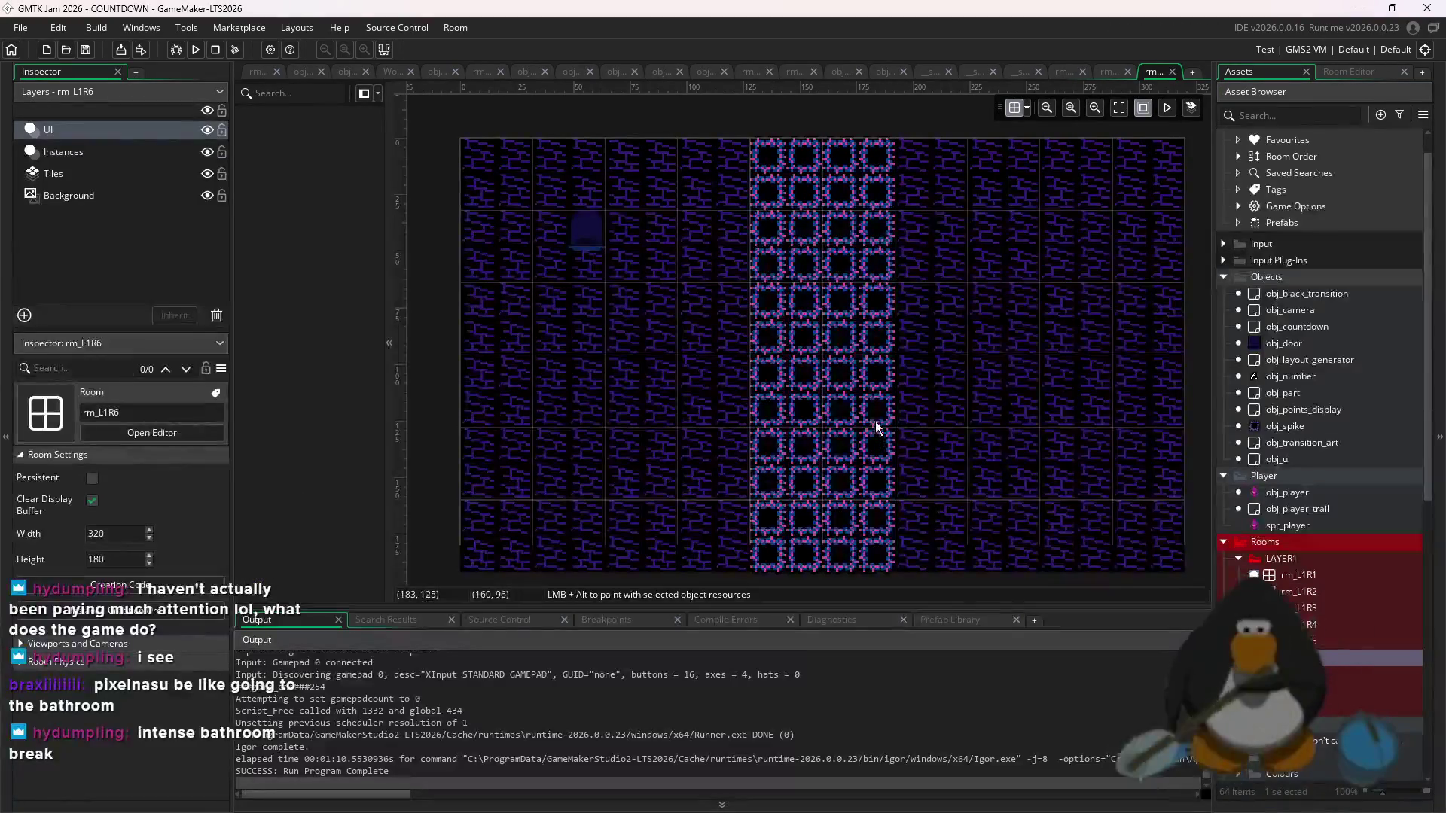
pyautogui.scroll(-2, 847, 383)
pyautogui.moveTo(887, 474); pyautogui.dragTo(783, 237)
pyautogui.moveTo(857, 347); pyautogui.dragTo(951, 347)
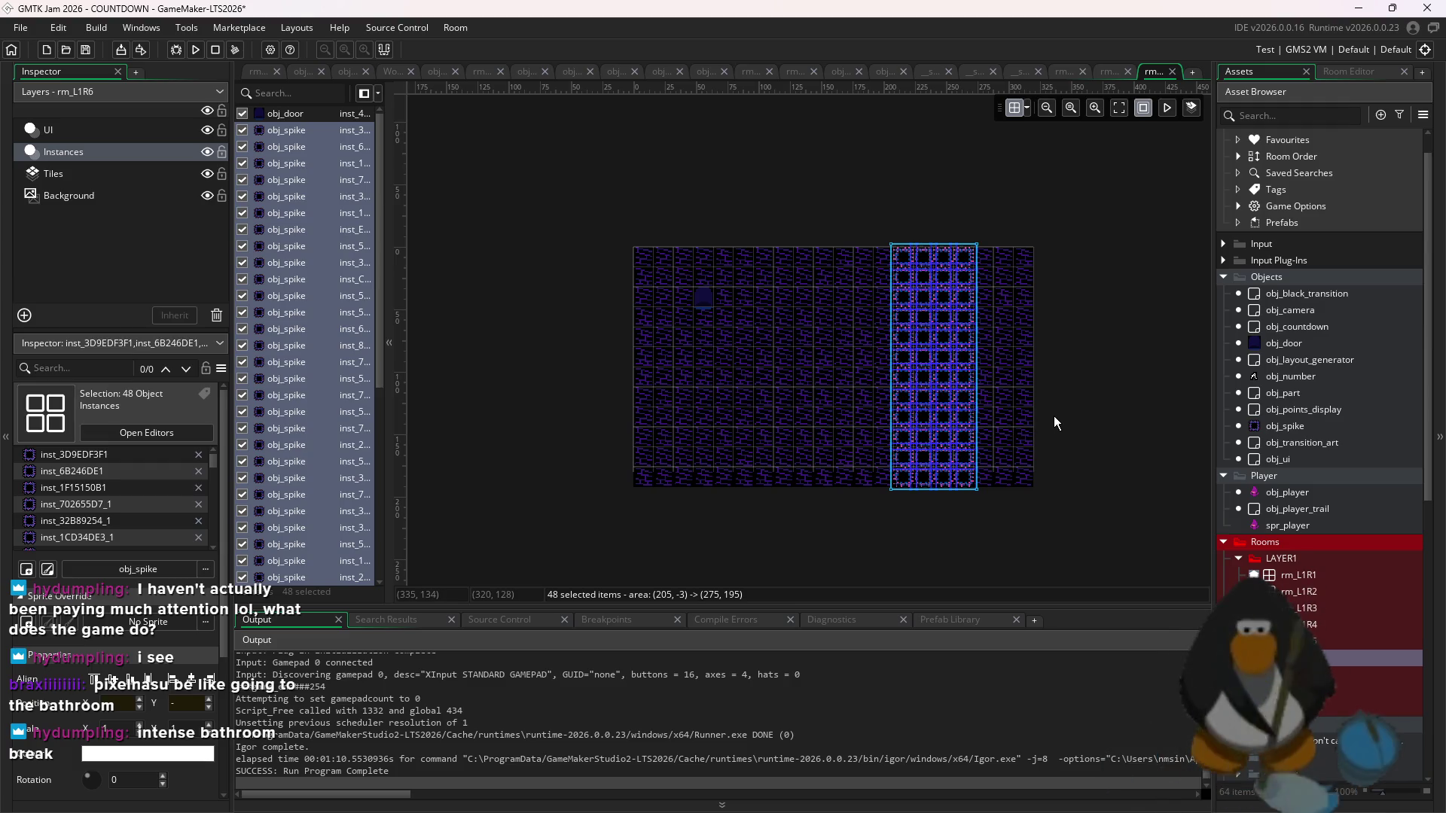
pyautogui.press('Delete')
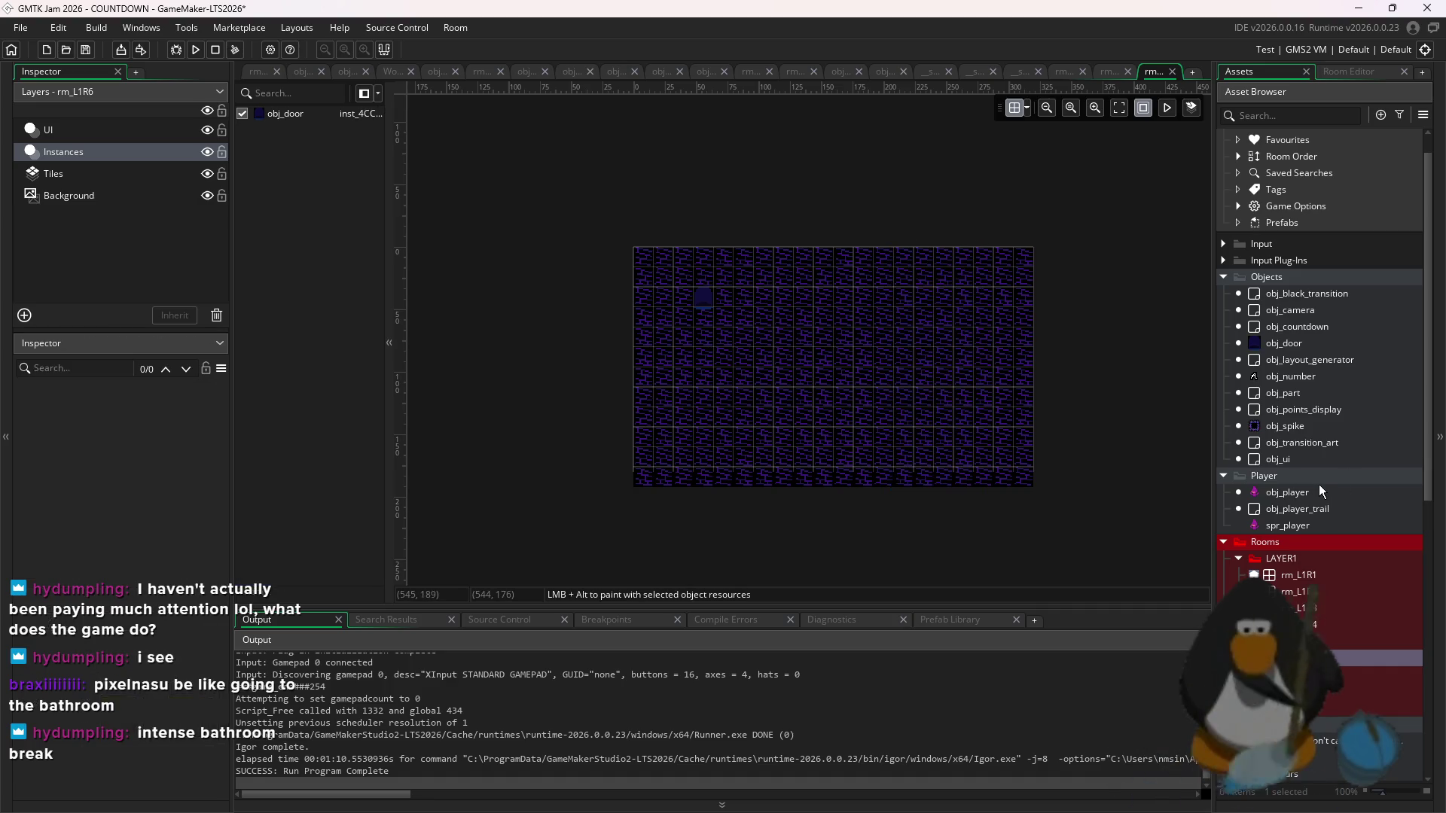
pyautogui.click(1314, 375)
pyautogui.press('Up')
pyautogui.press('Up')
pyautogui.press('Up')
pyautogui.click(1285, 426)
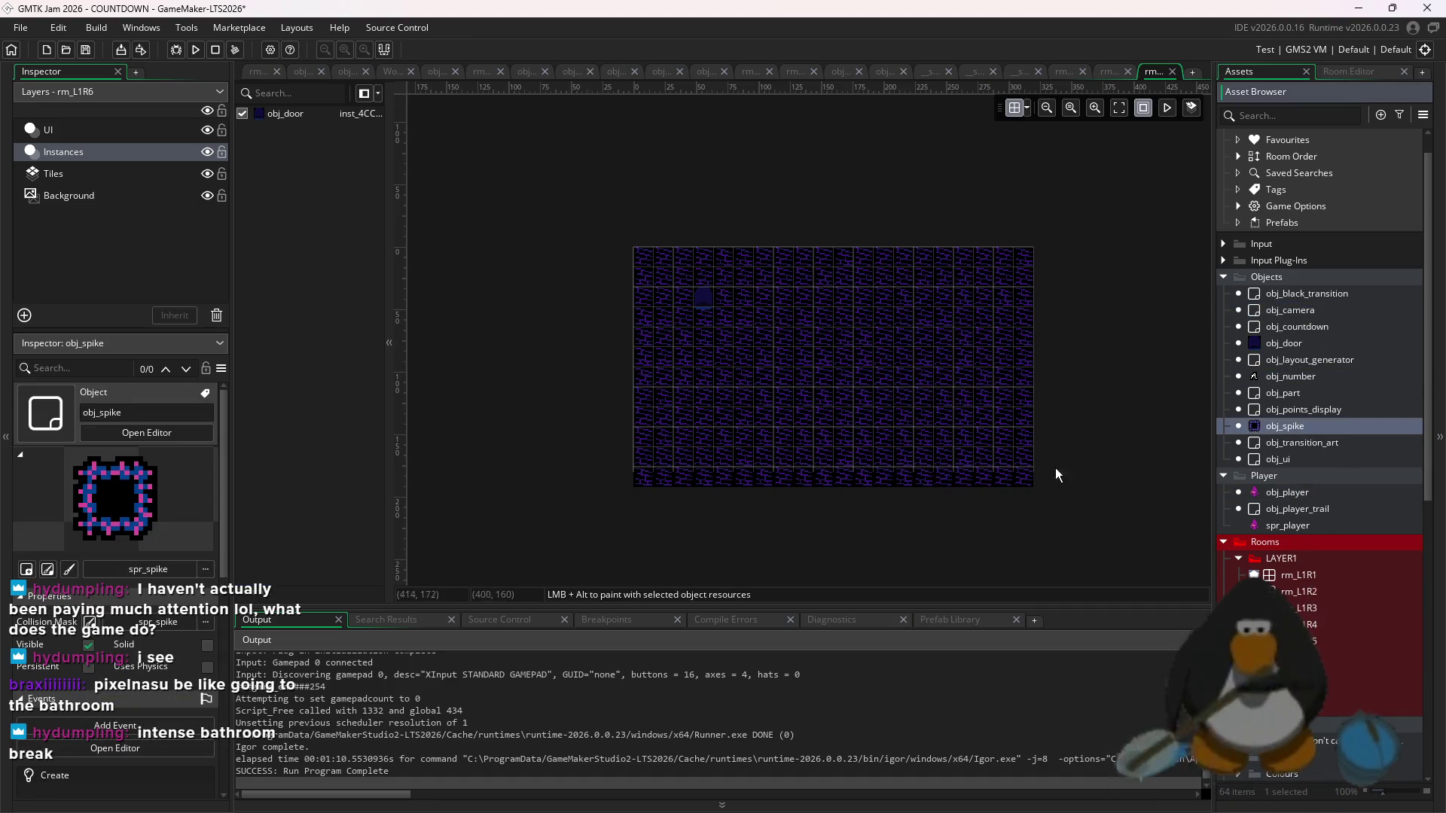
pyautogui.scroll(2, 955, 355)
pyautogui.keyDown('alt'); pyautogui.click(956, 360); pyautogui.keyUp('alt')
pyautogui.keyDown('alt'); pyautogui.click(956, 384); pyautogui.keyUp('alt')
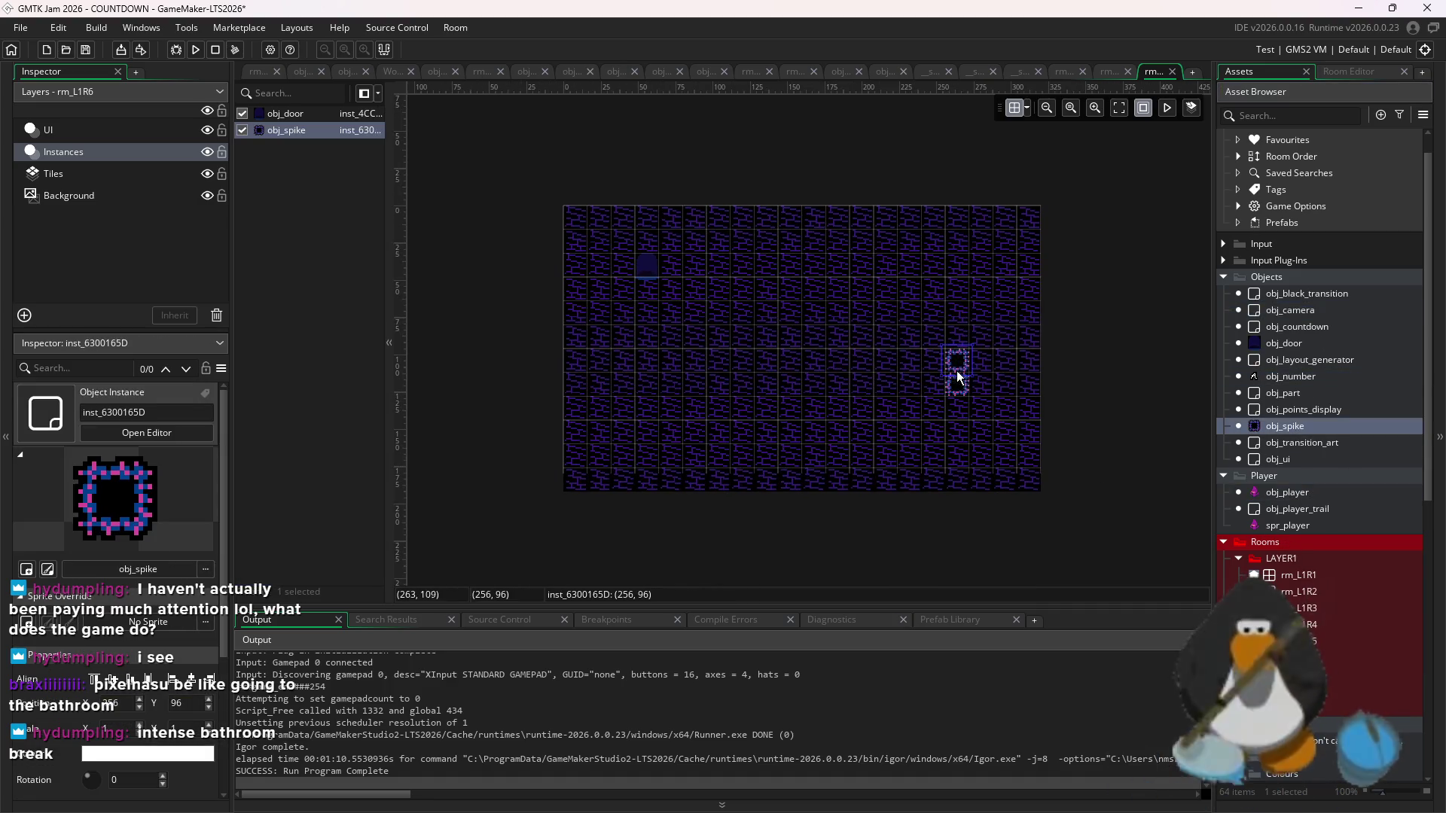
pyautogui.keyDown('alt'); pyautogui.click(743, 433); pyautogui.keyUp('alt')
pyautogui.keyDown('alt'); pyautogui.click(743, 408); pyautogui.keyUp('alt')
pyautogui.keyDown('alt'); pyautogui.click(691, 294); pyautogui.keyUp('alt')
pyautogui.keyDown('alt'); pyautogui.click(695, 261); pyautogui.keyUp('alt')
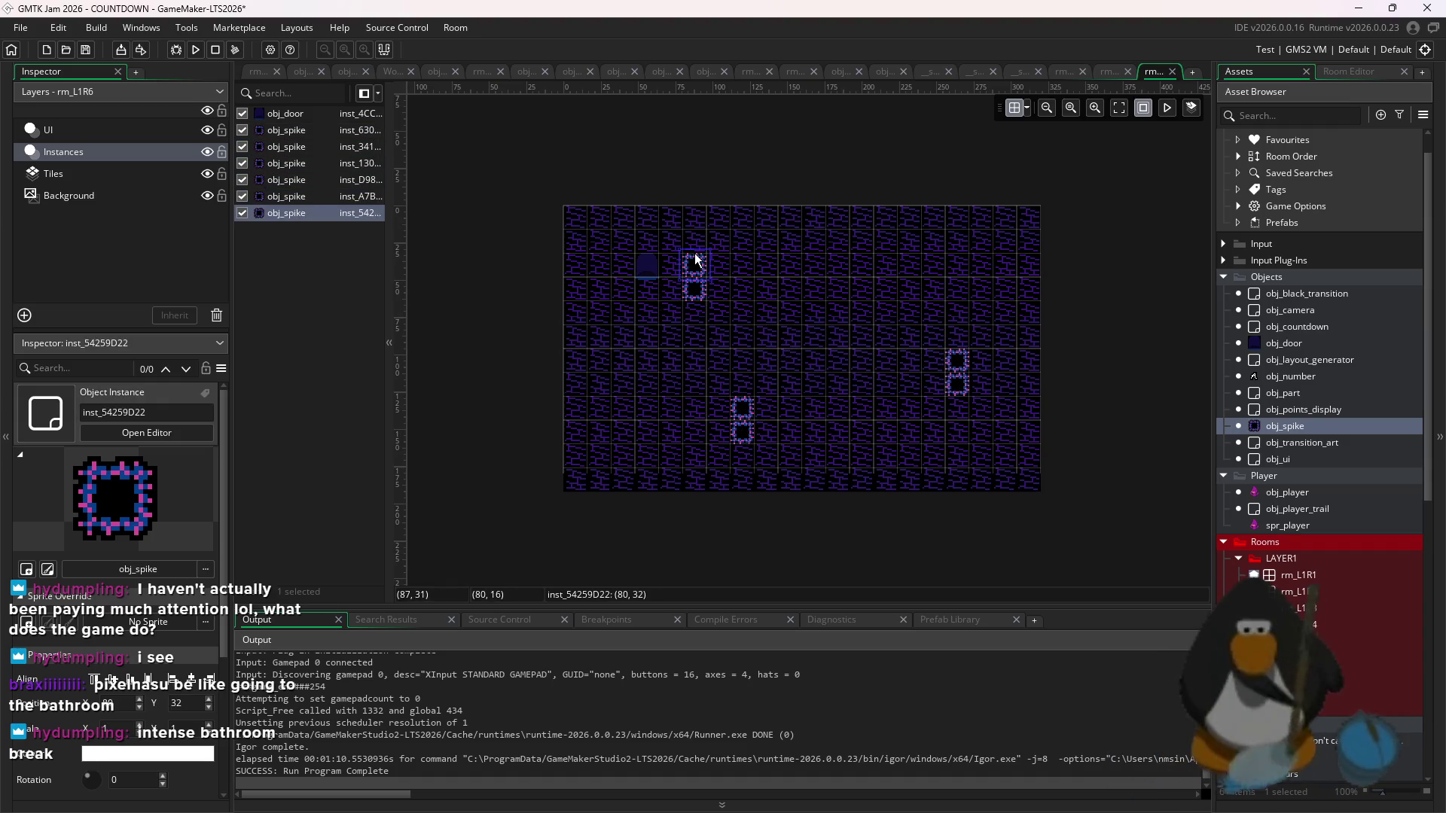
pyautogui.keyDown('alt'); pyautogui.click(605, 437); pyautogui.keyUp('alt')
pyautogui.keyDown('alt'); pyautogui.click(605, 406); pyautogui.keyUp('alt')
pyautogui.keyDown('alt'); pyautogui.click(863, 292); pyautogui.keyUp('alt')
pyautogui.keyDown('alt'); pyautogui.click(863, 263); pyautogui.keyUp('alt')
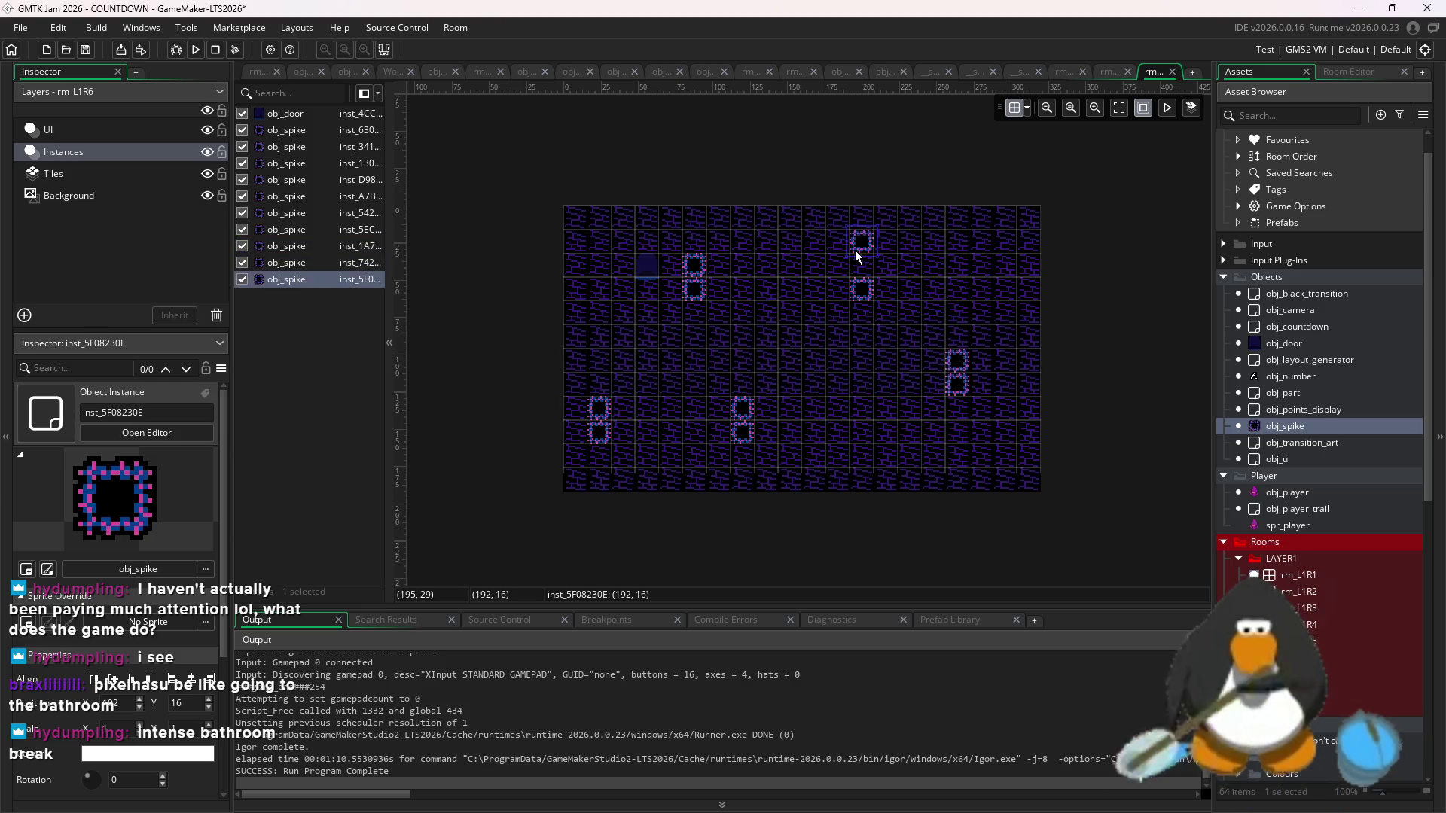
pyautogui.keyDown('alt'); pyautogui.click(862, 413); pyautogui.keyUp('alt')
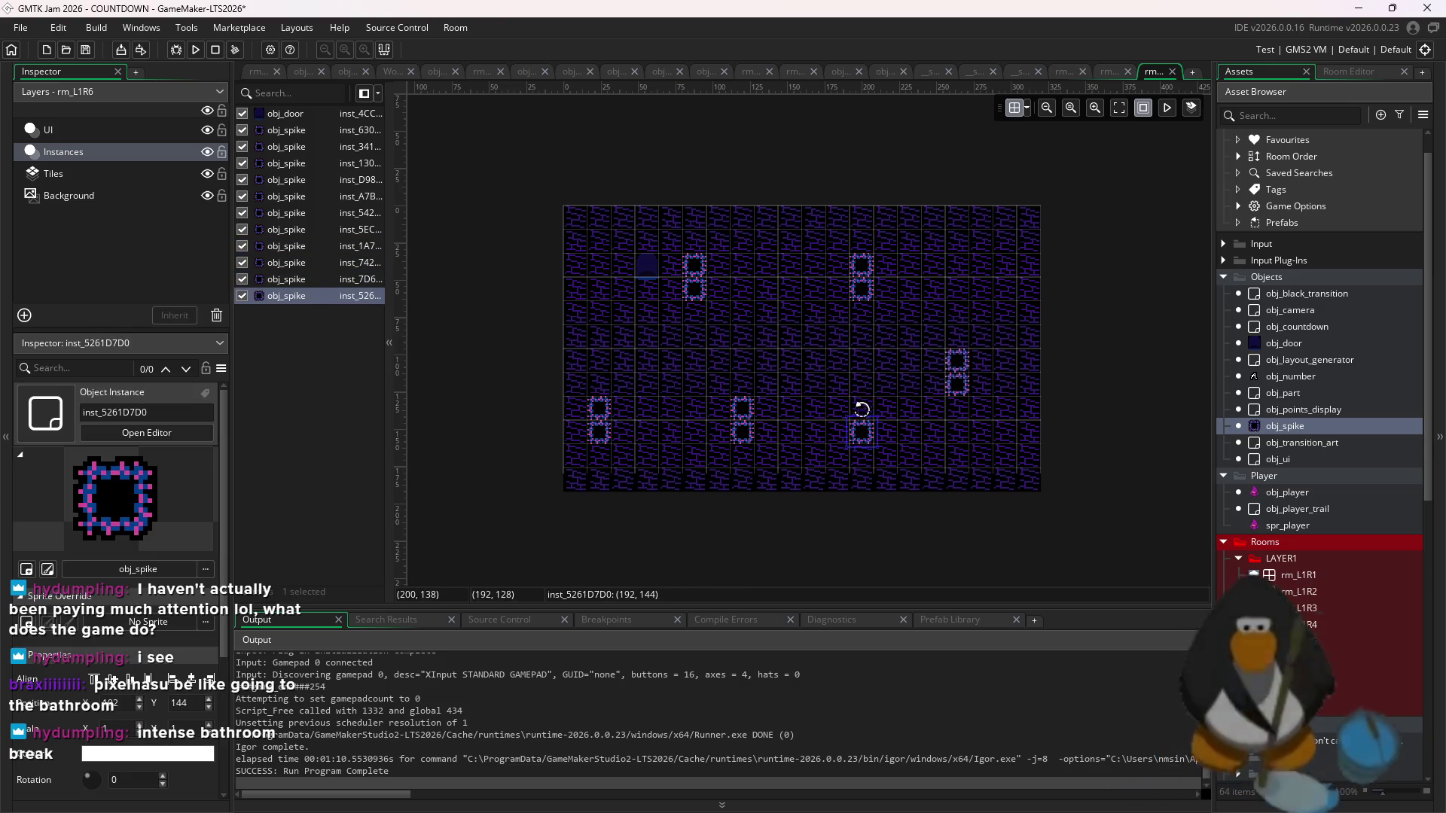
pyautogui.keyDown('alt'); pyautogui.click(858, 387); pyautogui.keyUp('alt')
pyautogui.keyDown('alt'); pyautogui.click(1001, 265); pyautogui.keyUp('alt')
pyautogui.keyDown('alt'); pyautogui.click(992, 257); pyautogui.keyUp('alt')
pyautogui.doubleClick(991, 256)
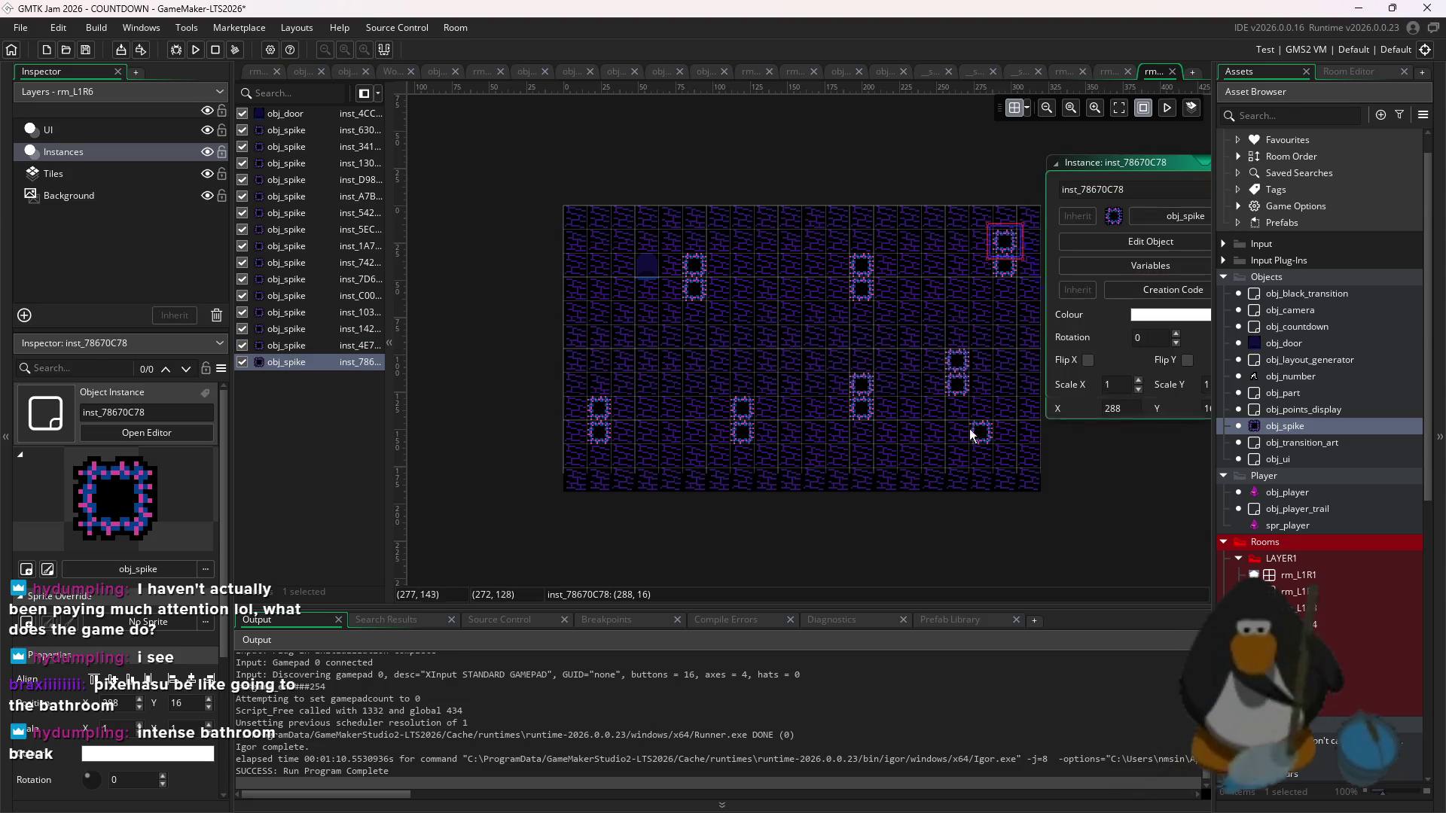
pyautogui.press('Delete')
pyautogui.moveTo(996, 402); pyautogui.dragTo(678, 247)
pyautogui.press('Delete')
pyautogui.moveTo(976, 366); pyautogui.dragTo(582, 438)
pyautogui.press('Delete')
pyautogui.click(996, 241)
pyautogui.click(984, 265)
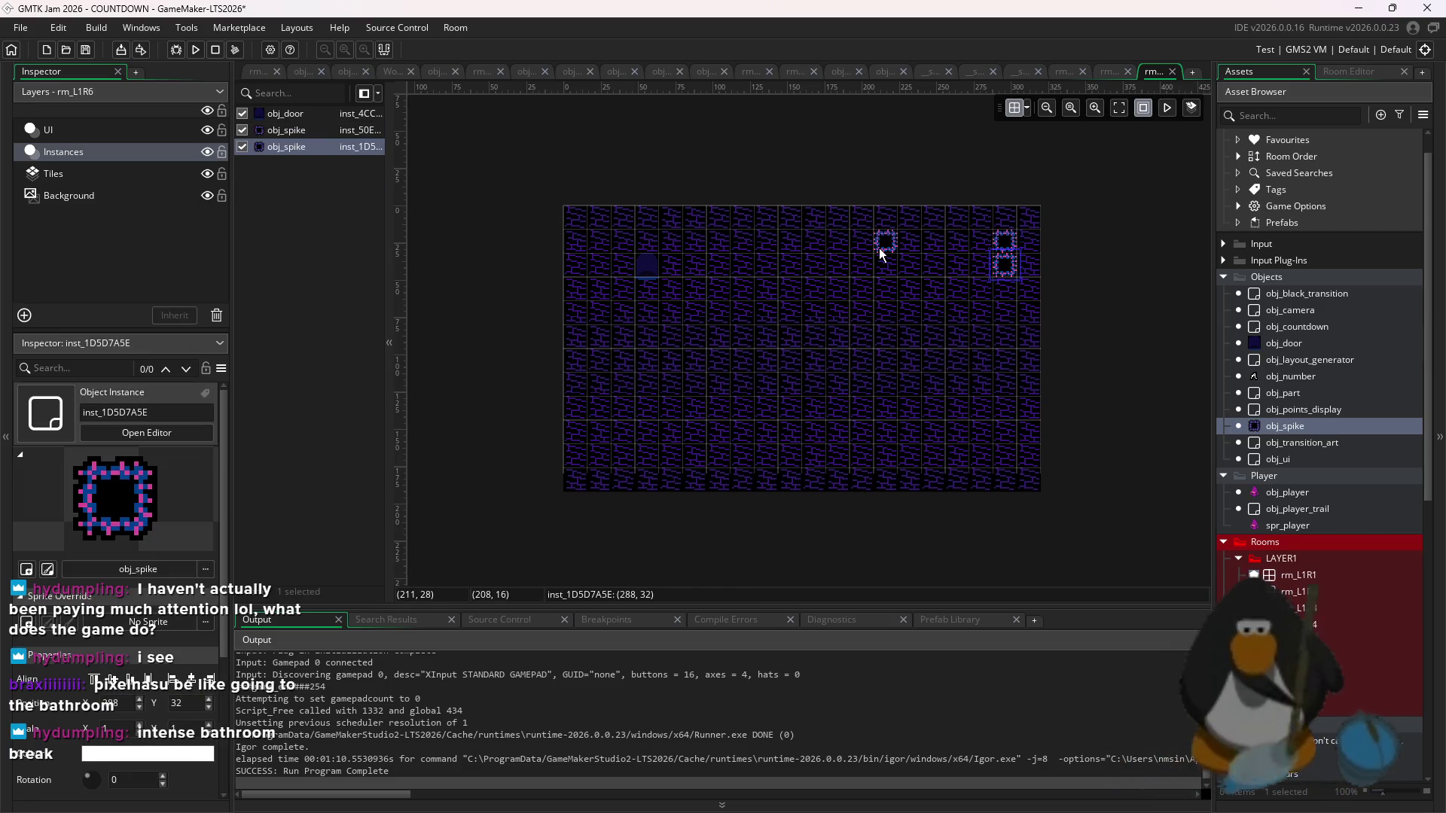
pyautogui.click(879, 247)
pyautogui.click(872, 266)
pyautogui.hotkey('ctrl', 'z')
pyautogui.hotkey('ctrl', 'z')
pyautogui.hotkey('ctrl', 'z')
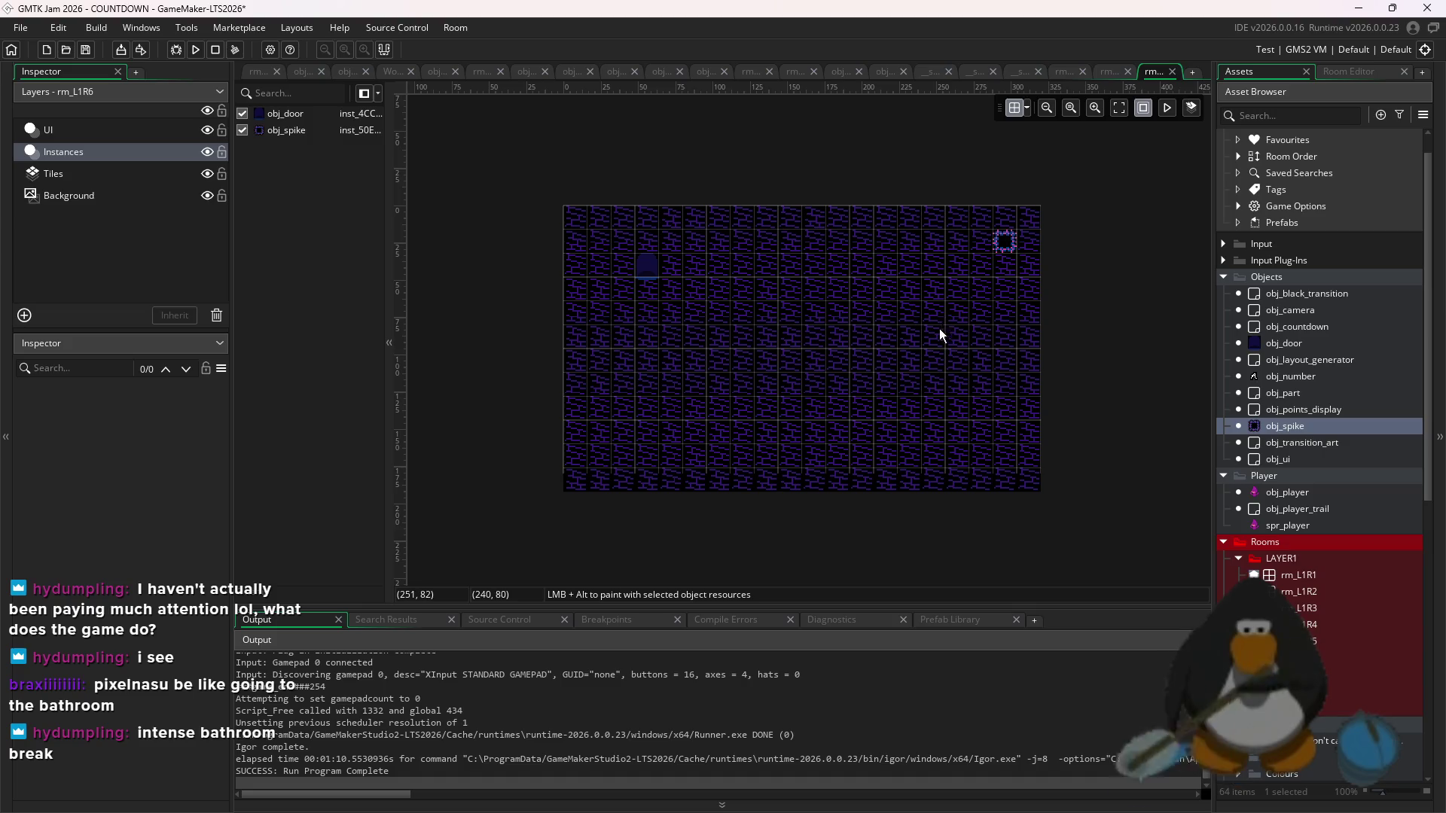
pyautogui.scroll(1, 870, 374)
# - Paint the first three rows of spikes near the centre of rm_L1R6
pyautogui.scroll(1, 787, 422)
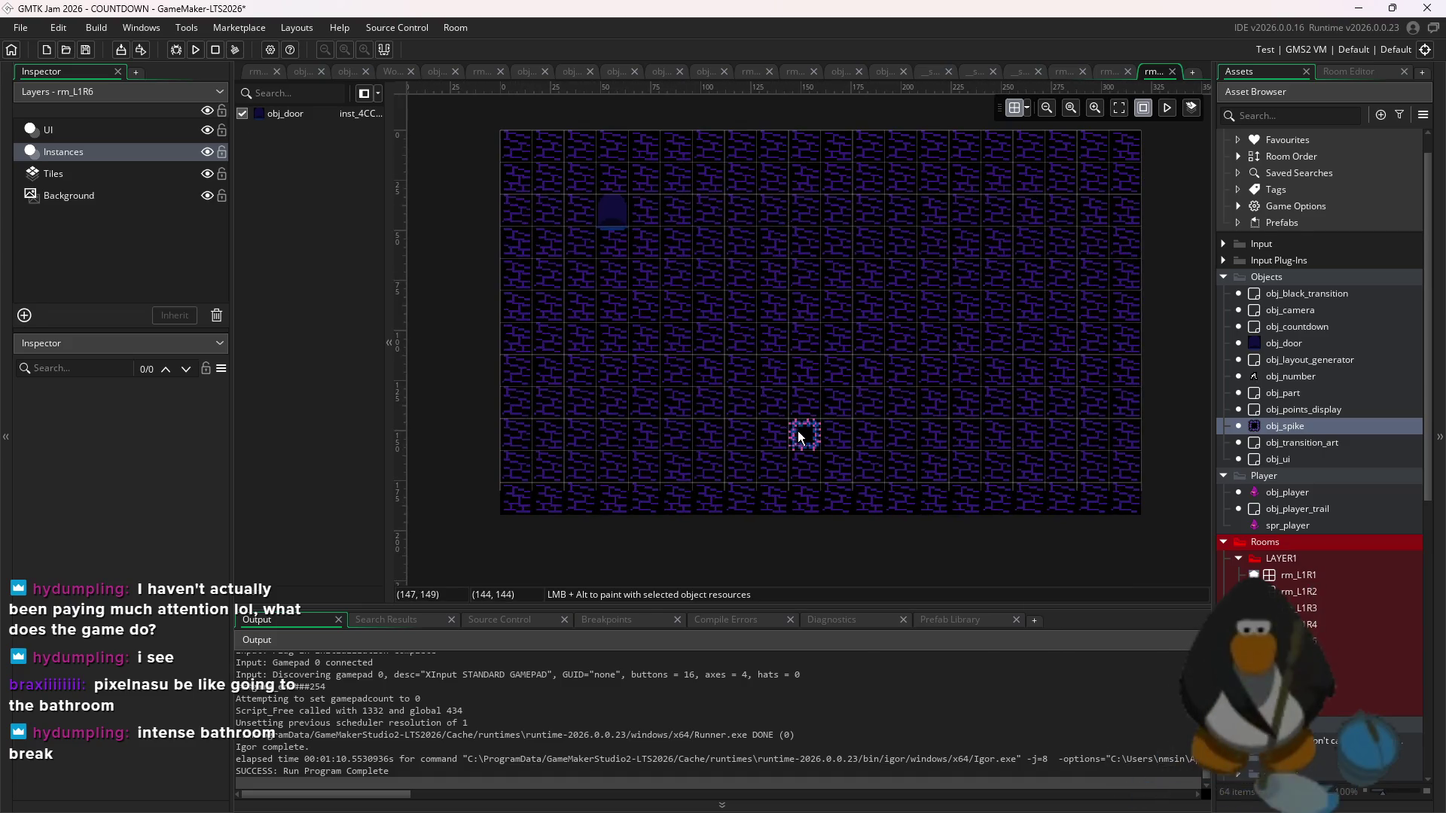
pyautogui.click(802, 433)
pyautogui.click(802, 403)
pyautogui.click(772, 404)
pyautogui.click(758, 367)
pyautogui.click(742, 369)
pyautogui.click(743, 337)
pyautogui.click(772, 337)
pyautogui.click(804, 337)
pyautogui.click(841, 340)
pyautogui.click(868, 339)
pyautogui.click(835, 371)
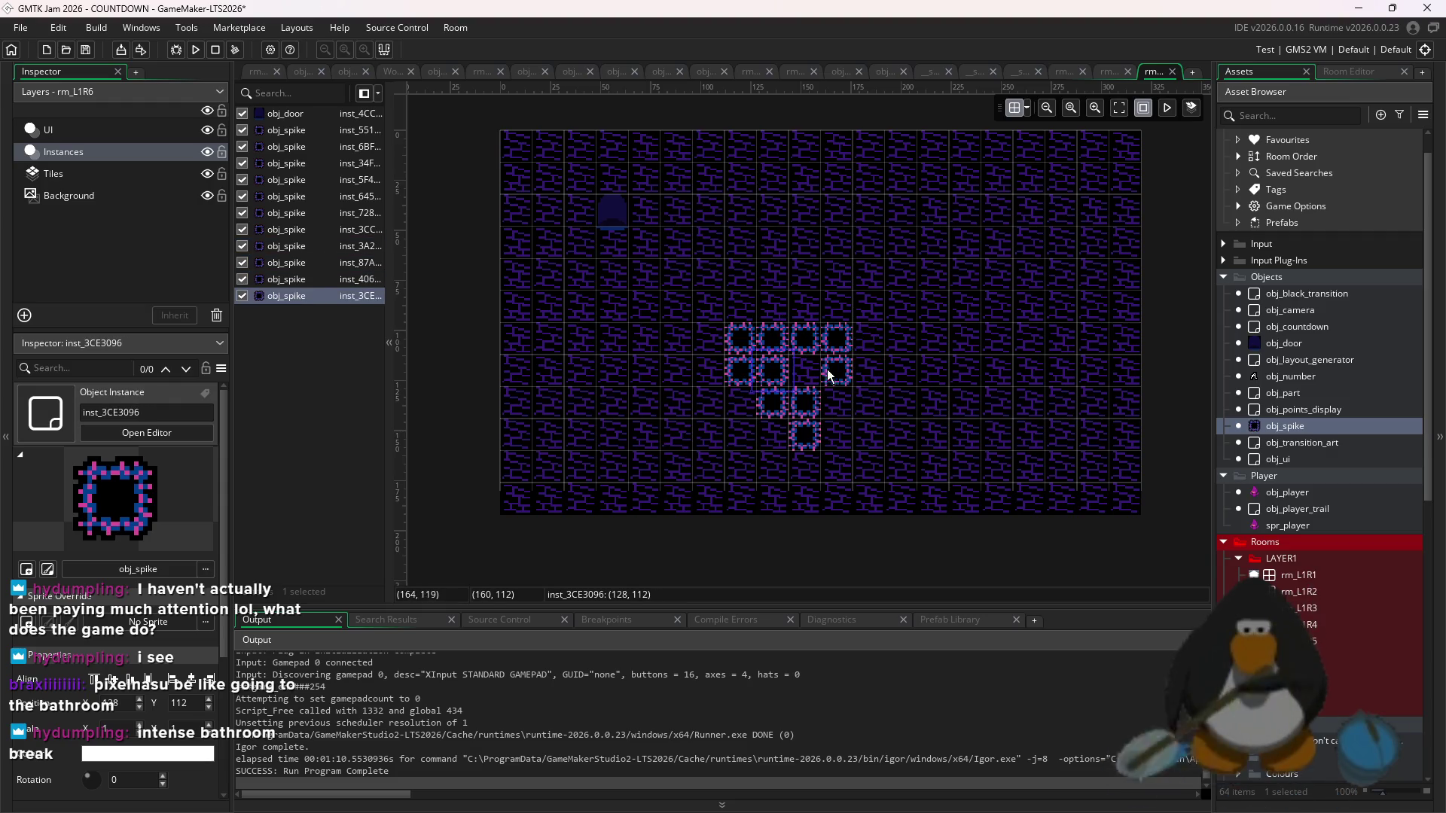
pyautogui.click(867, 371)
pyautogui.click(836, 403)
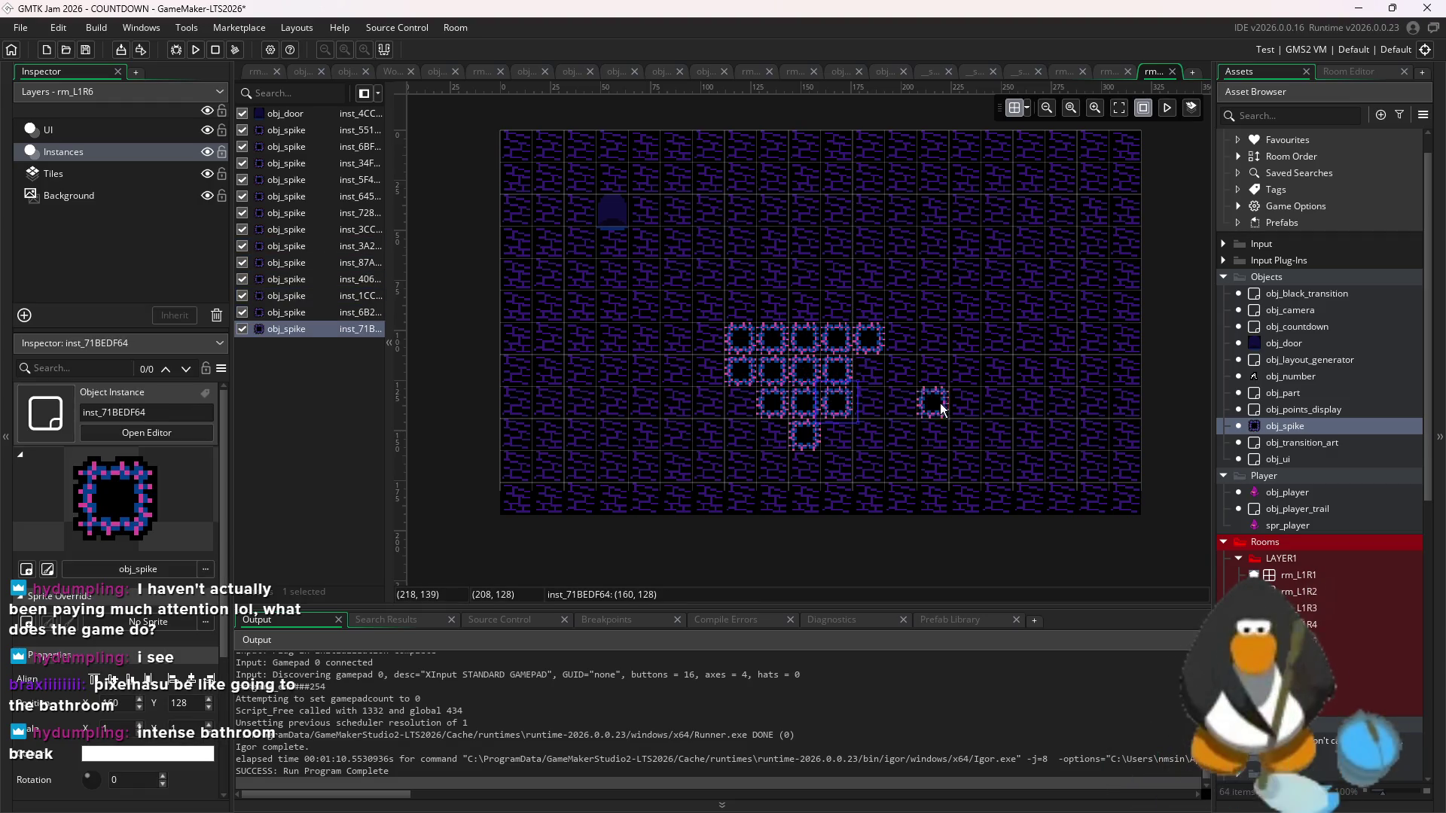
pyautogui.click(1032, 437)
# - Add spikes on top, widen the rows, and fill in the heart's lower point
pyautogui.click(772, 306)
pyautogui.click(902, 340)
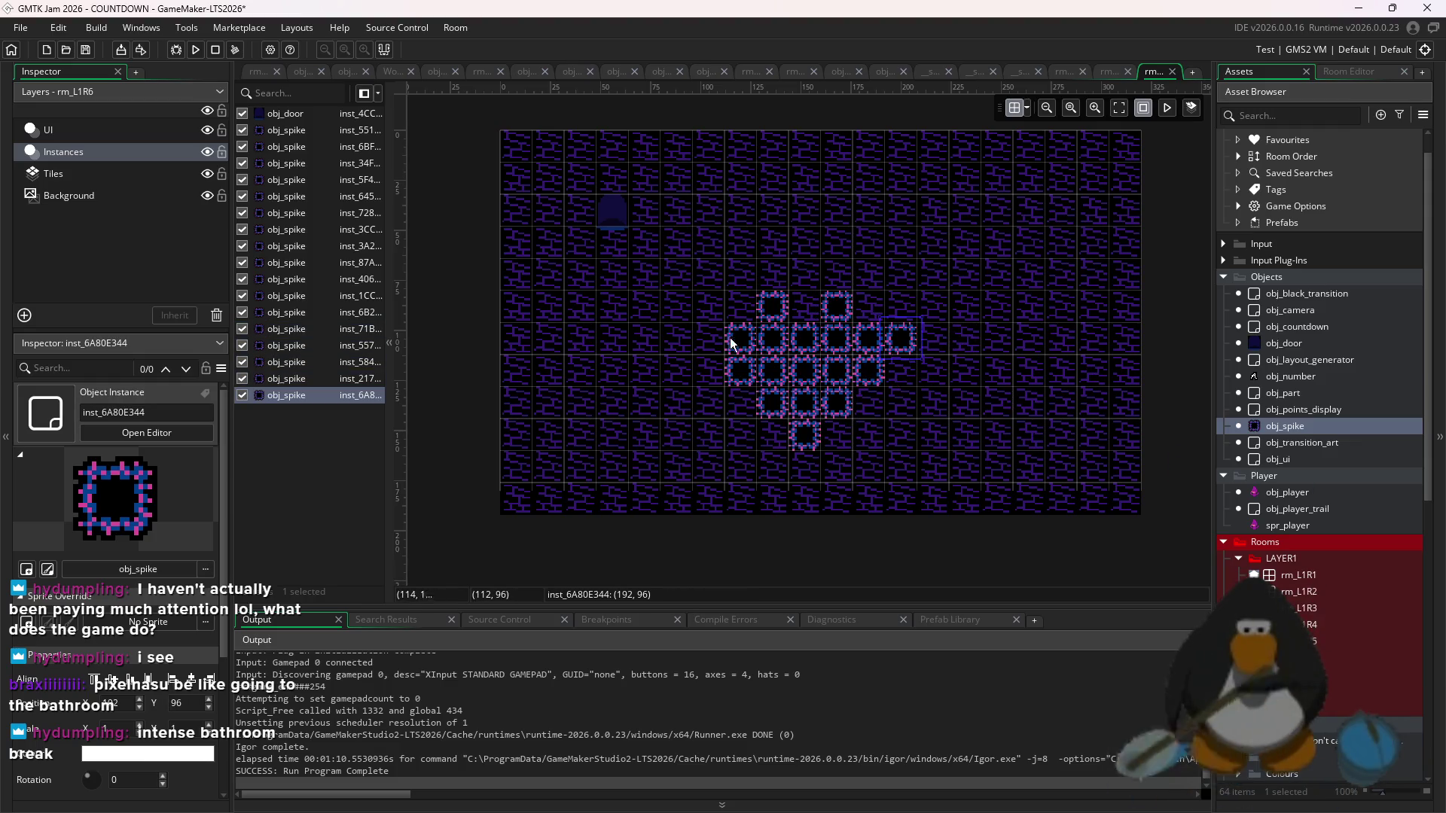
pyautogui.press('Delete')
pyautogui.click(868, 306)
pyautogui.click(736, 307)
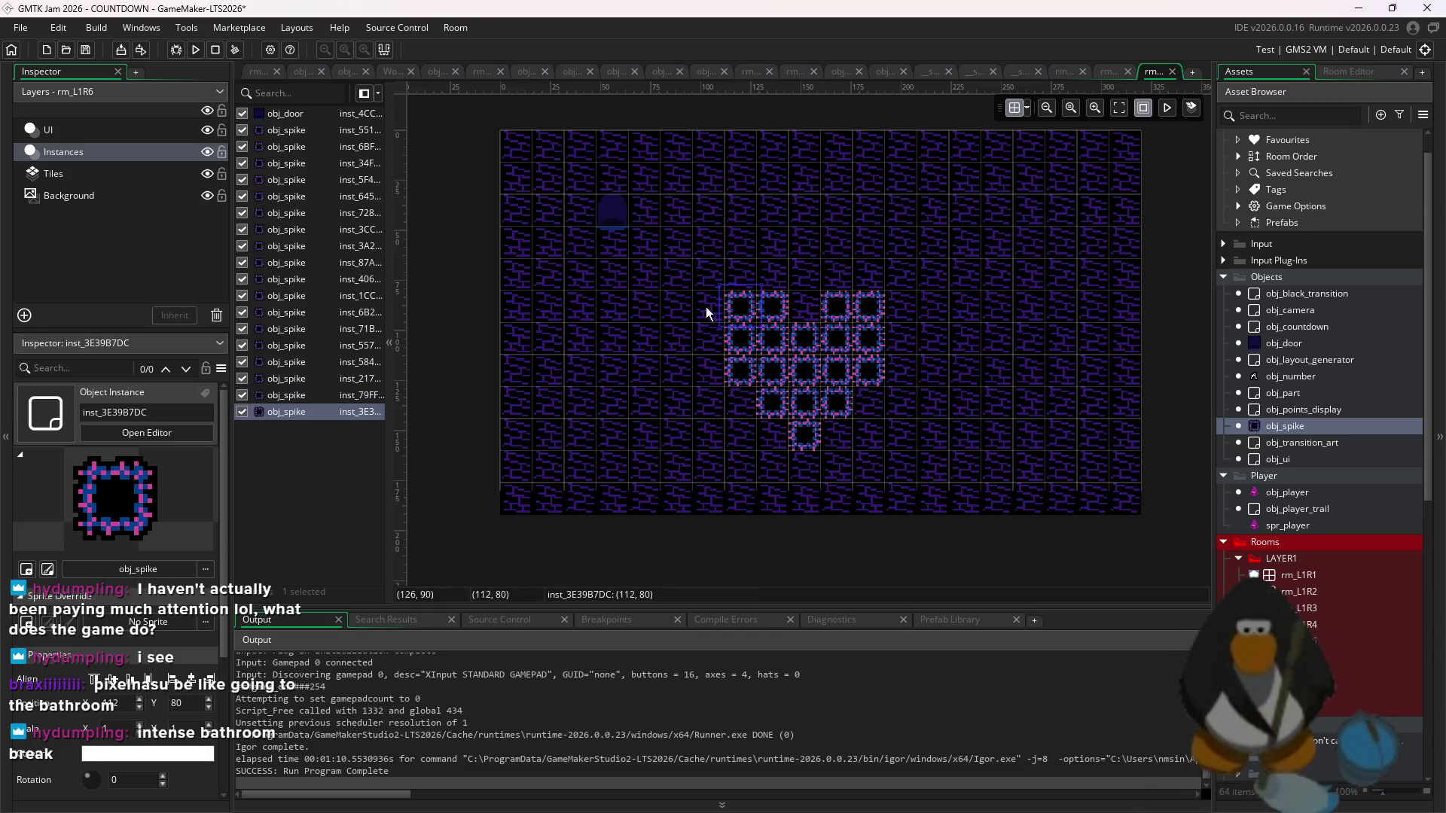
pyautogui.click(715, 339)
pyautogui.click(900, 340)
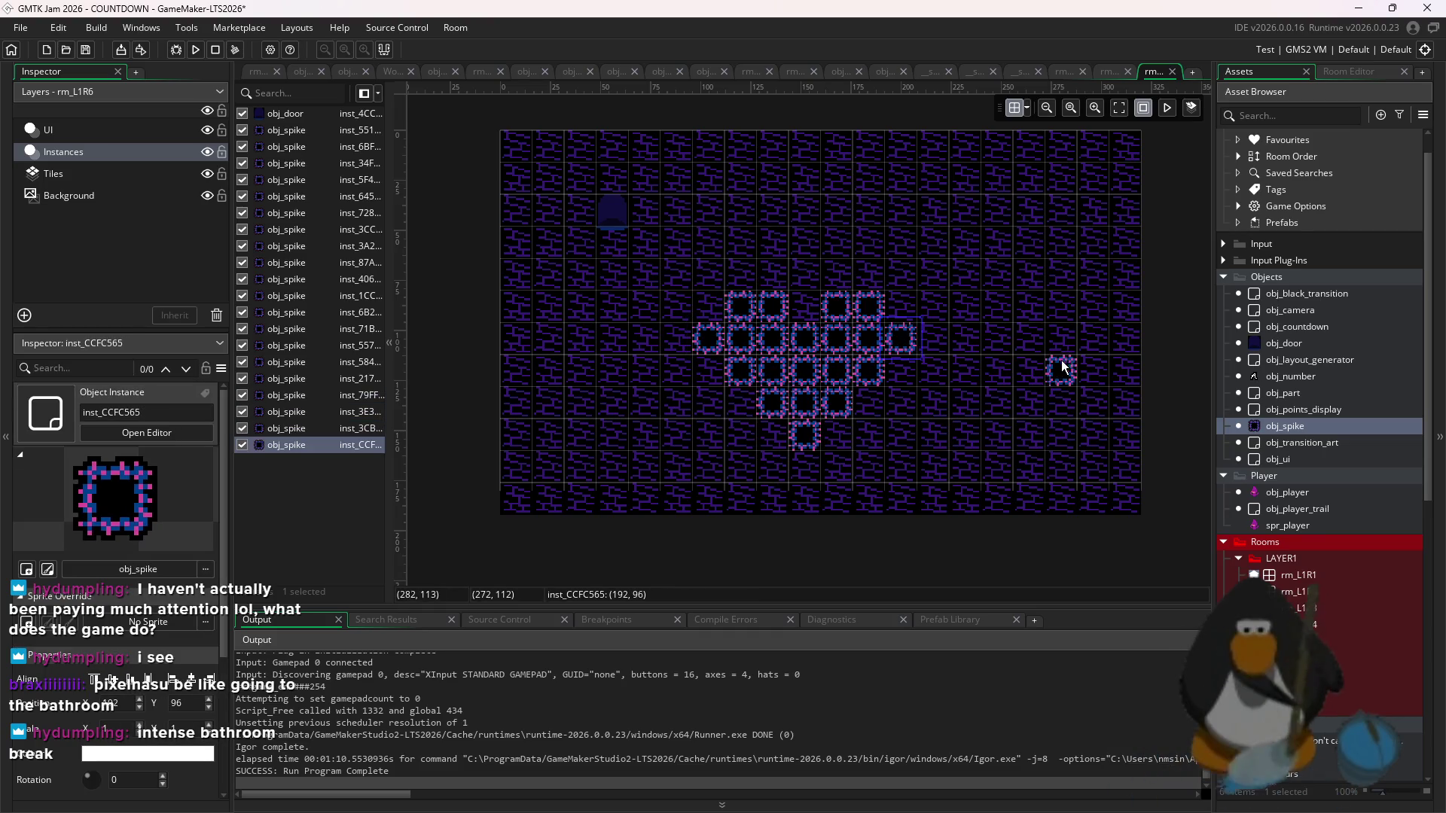
pyautogui.click(711, 372)
pyautogui.click(772, 435)
pyautogui.click(804, 467)
pyautogui.click(836, 435)
pyautogui.click(868, 403)
pyautogui.click(900, 370)
pyautogui.click(931, 342)
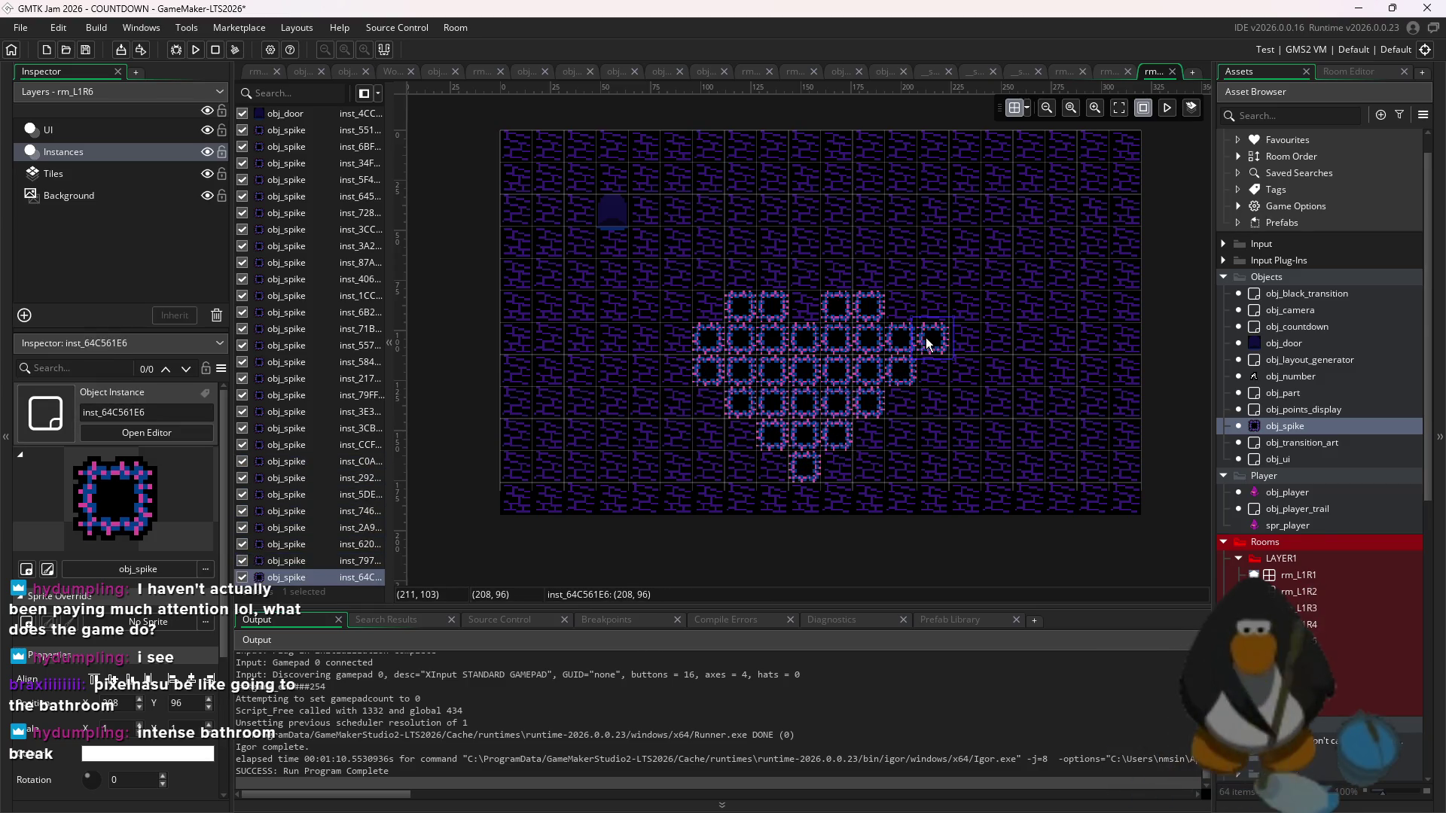
# - Add four spikes along the heart's lower-right edge
pyautogui.moveTo(1005, 272); pyautogui.dragTo(648, 511)
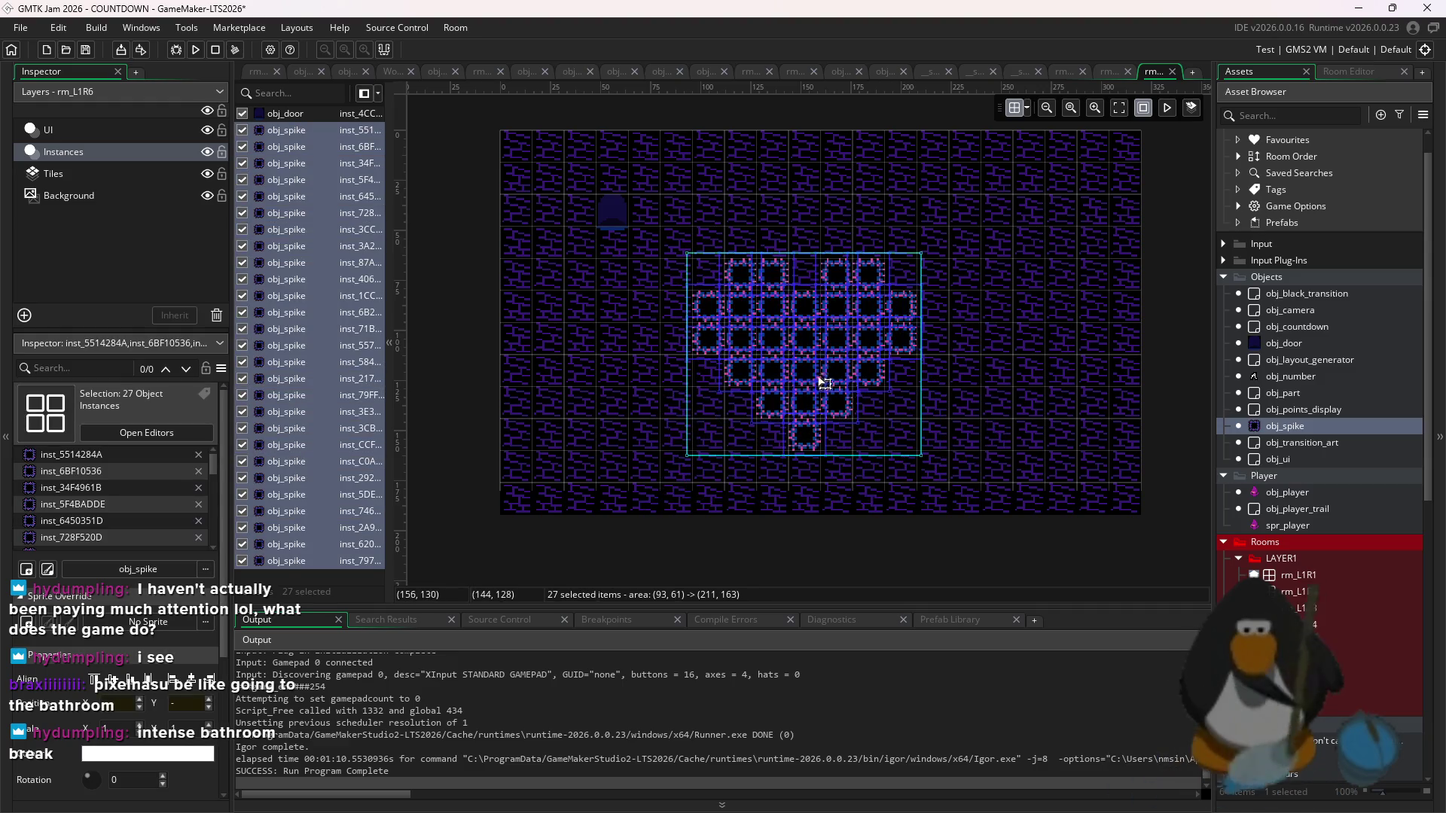
pyautogui.click(1000, 370)
pyautogui.scroll(1, 897, 283)
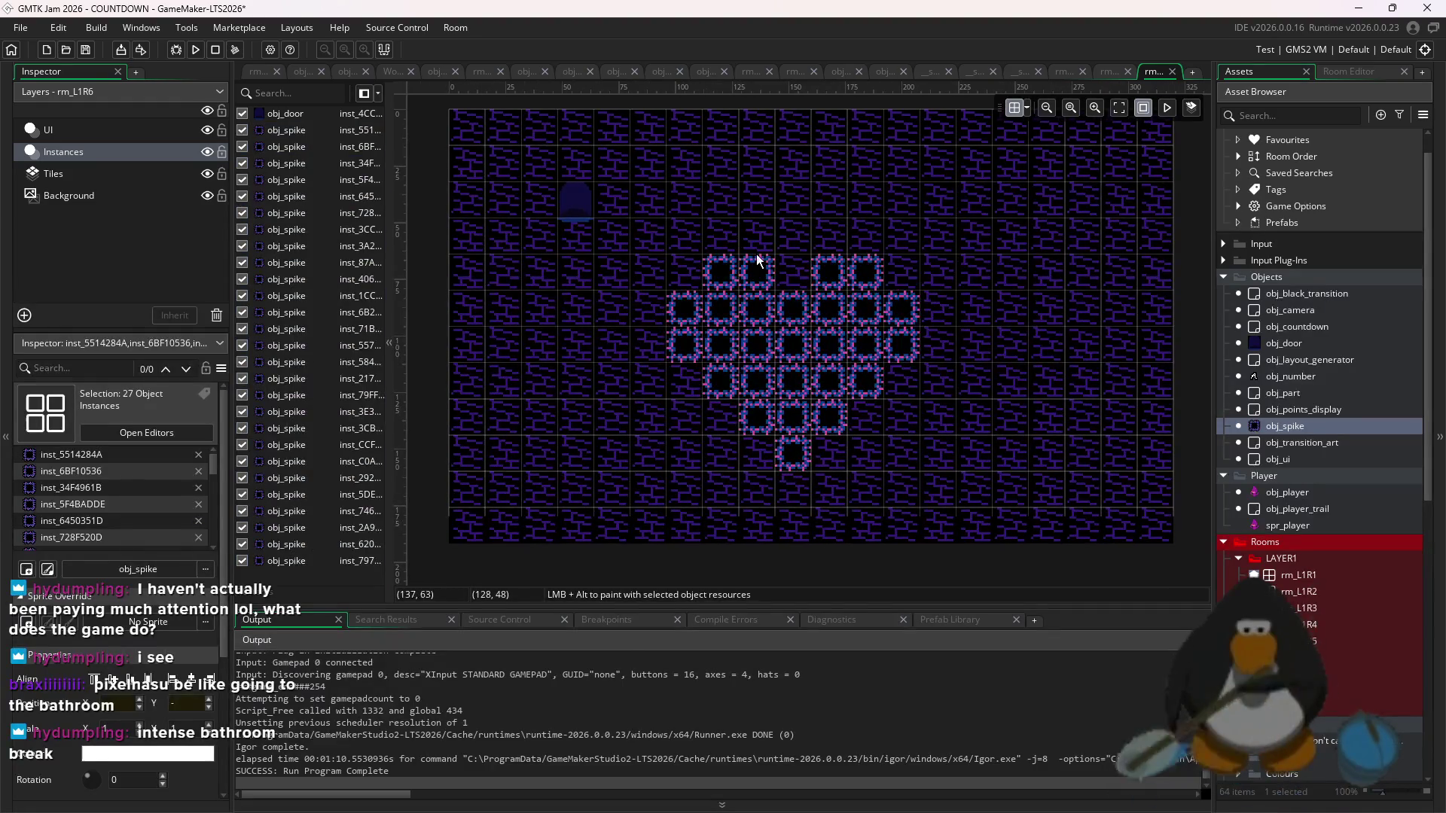
pyautogui.moveTo(886, 304); pyautogui.dragTo(832, 273)
pyautogui.keyDown('alt'); pyautogui.click(904, 384); pyautogui.keyUp('alt')
pyautogui.keyDown('alt'); pyautogui.click(831, 457); pyautogui.keyUp('alt')
pyautogui.keyDown('alt'); pyautogui.click(865, 418); pyautogui.keyUp('alt')
pyautogui.click(913, 374)
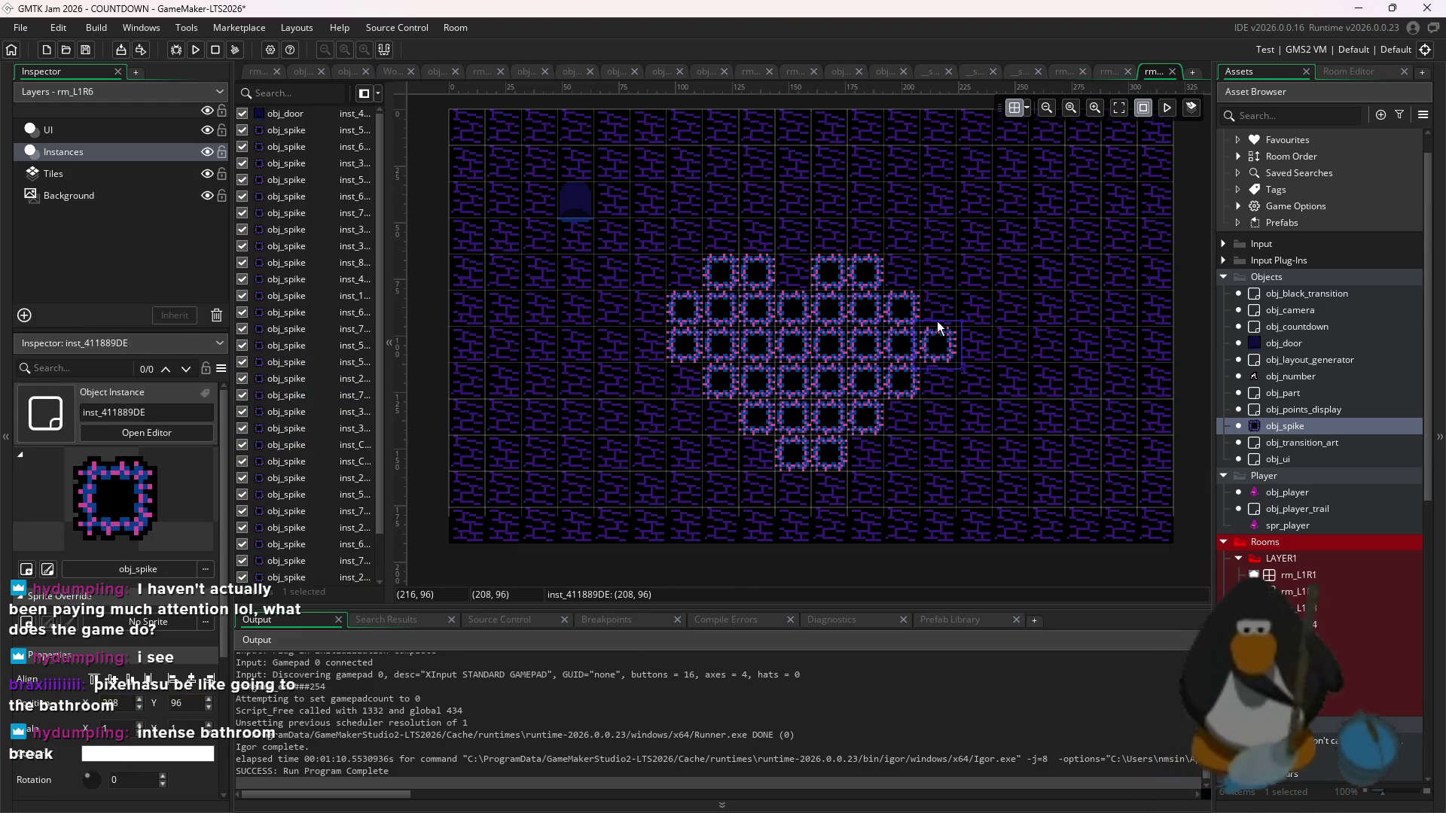
# - Rework the heart's top row and raise spikes above the right lobe
pyautogui.keyDown('alt'); pyautogui.rightClick(821, 274); pyautogui.keyUp('alt')
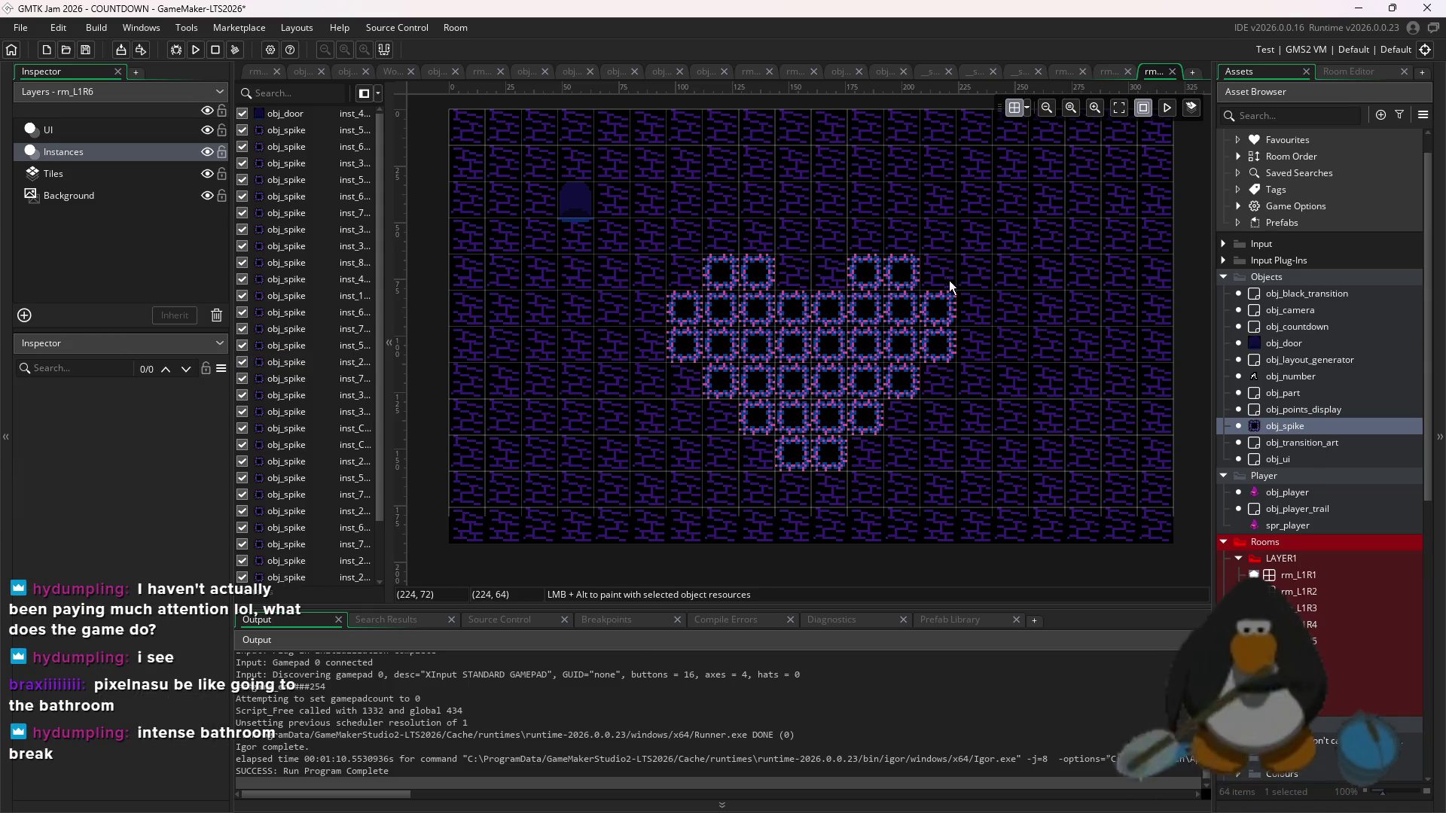
pyautogui.click(838, 268)
pyautogui.keyDown('alt'); pyautogui.click(774, 273); pyautogui.keyUp('alt')
pyautogui.press('Delete')
pyautogui.keyDown('alt'); pyautogui.click(859, 236); pyautogui.keyUp('alt')
pyautogui.keyDown('alt'); pyautogui.click(900, 235); pyautogui.keyUp('alt')
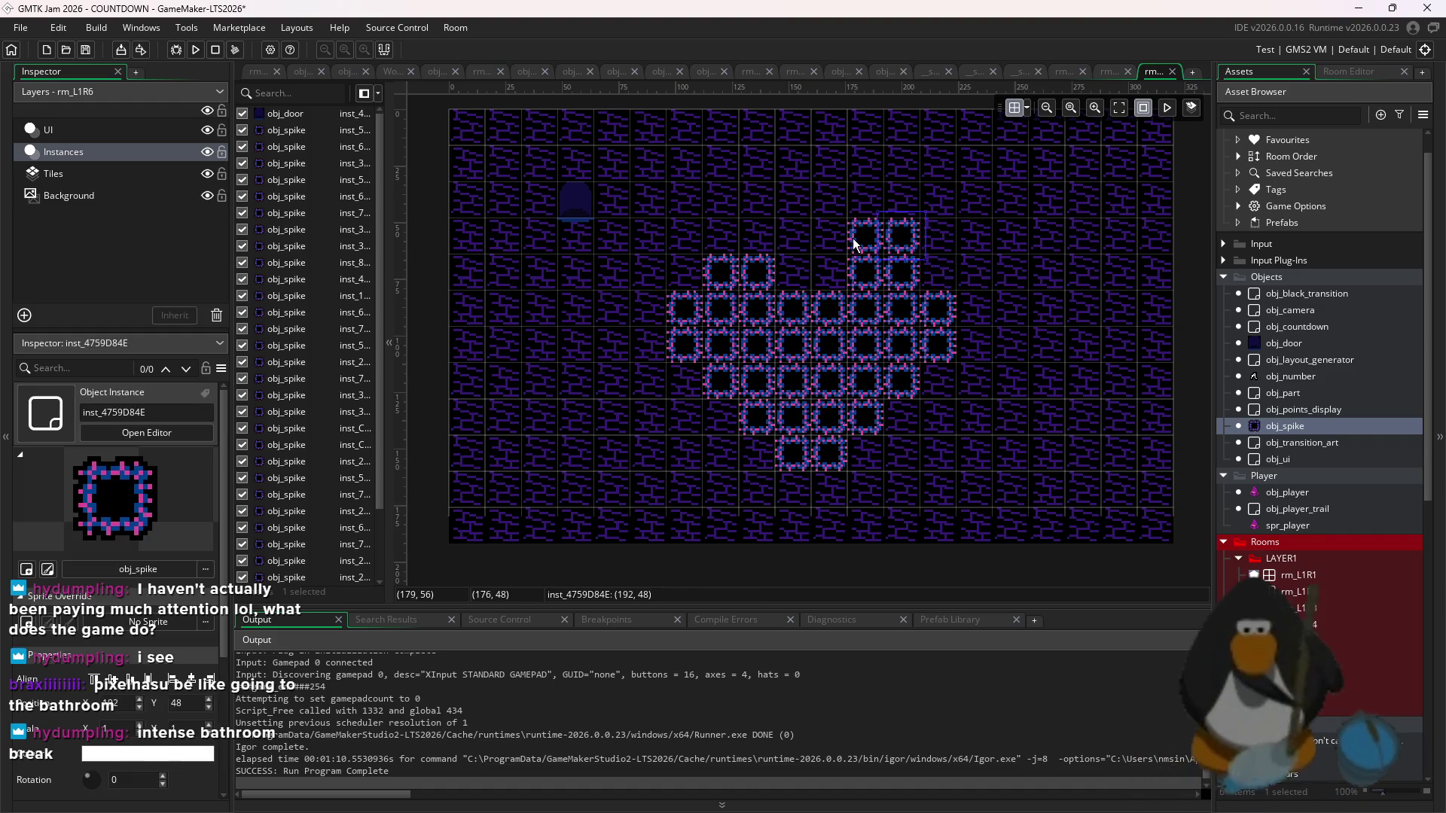
pyautogui.press('Delete')
pyautogui.keyDown('alt'); pyautogui.click(934, 273); pyautogui.keyUp('alt')
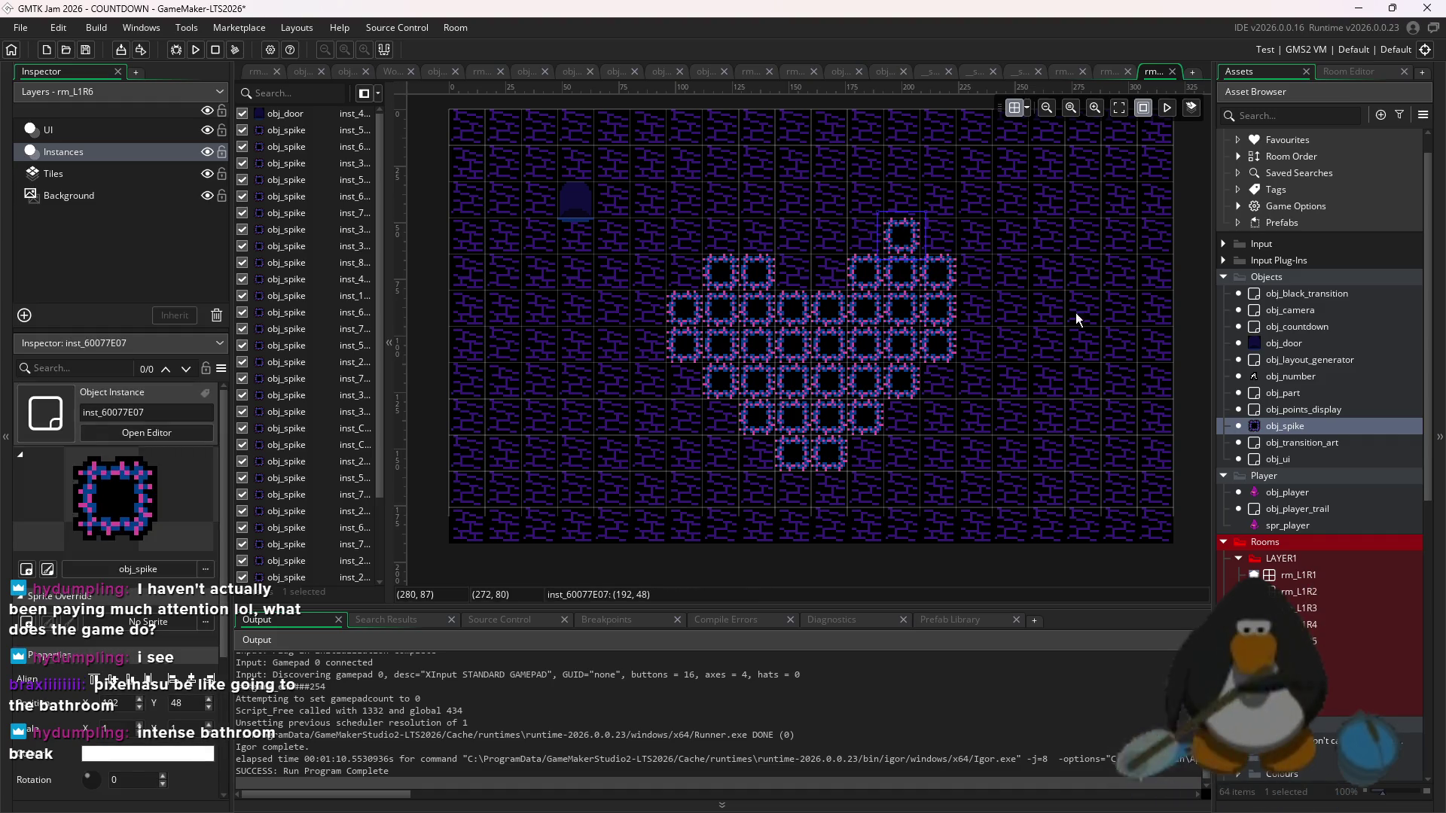
# - Remove extra top-row spikes, leaving a symmetrical 36-spike heart, and select it
pyautogui.scroll(-1, 987, 239)
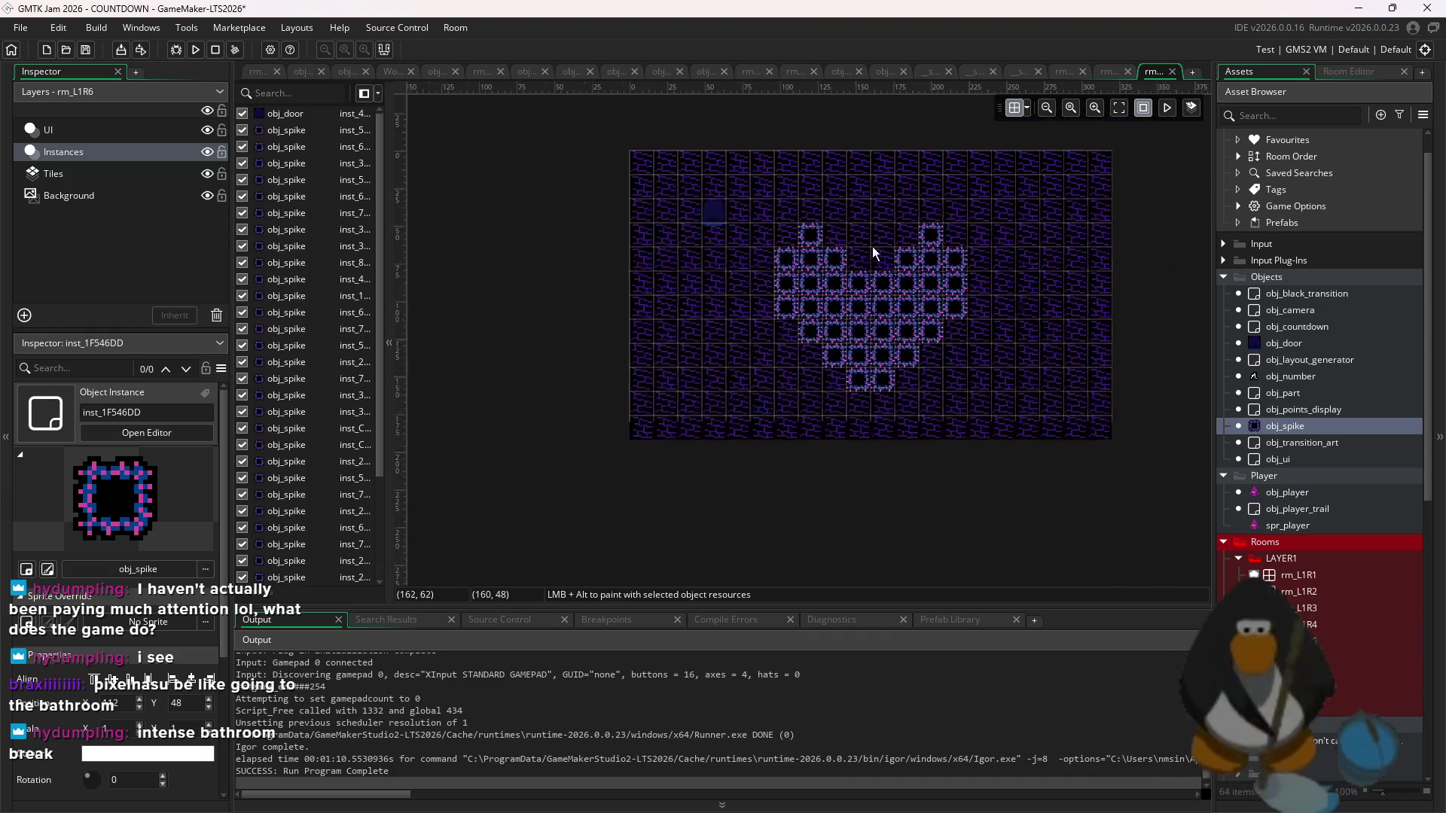
pyautogui.scroll(1, 872, 246)
pyautogui.keyDown('alt'); pyautogui.click(841, 272); pyautogui.keyUp('alt')
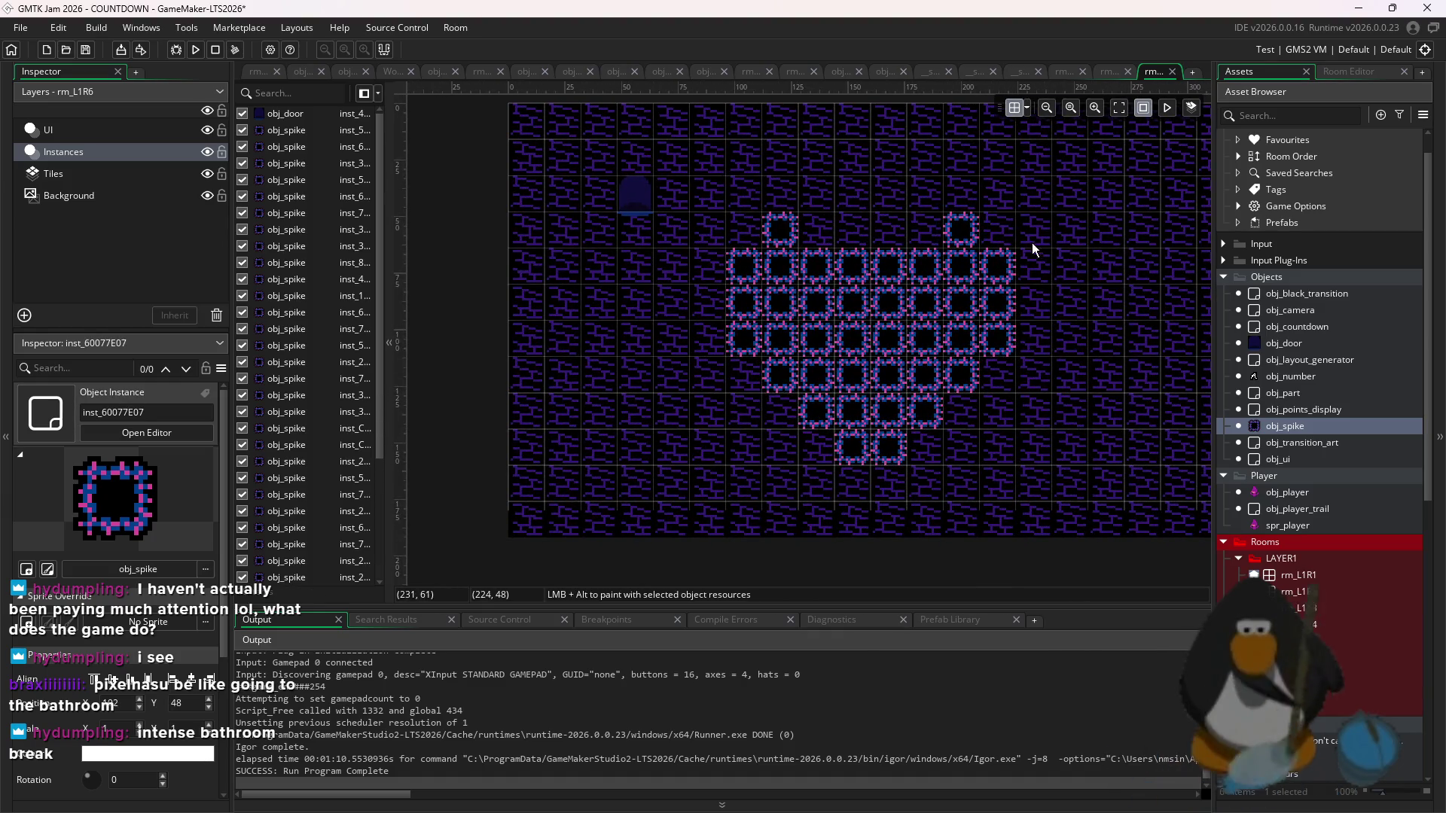
pyautogui.scroll(-1, 1025, 327)
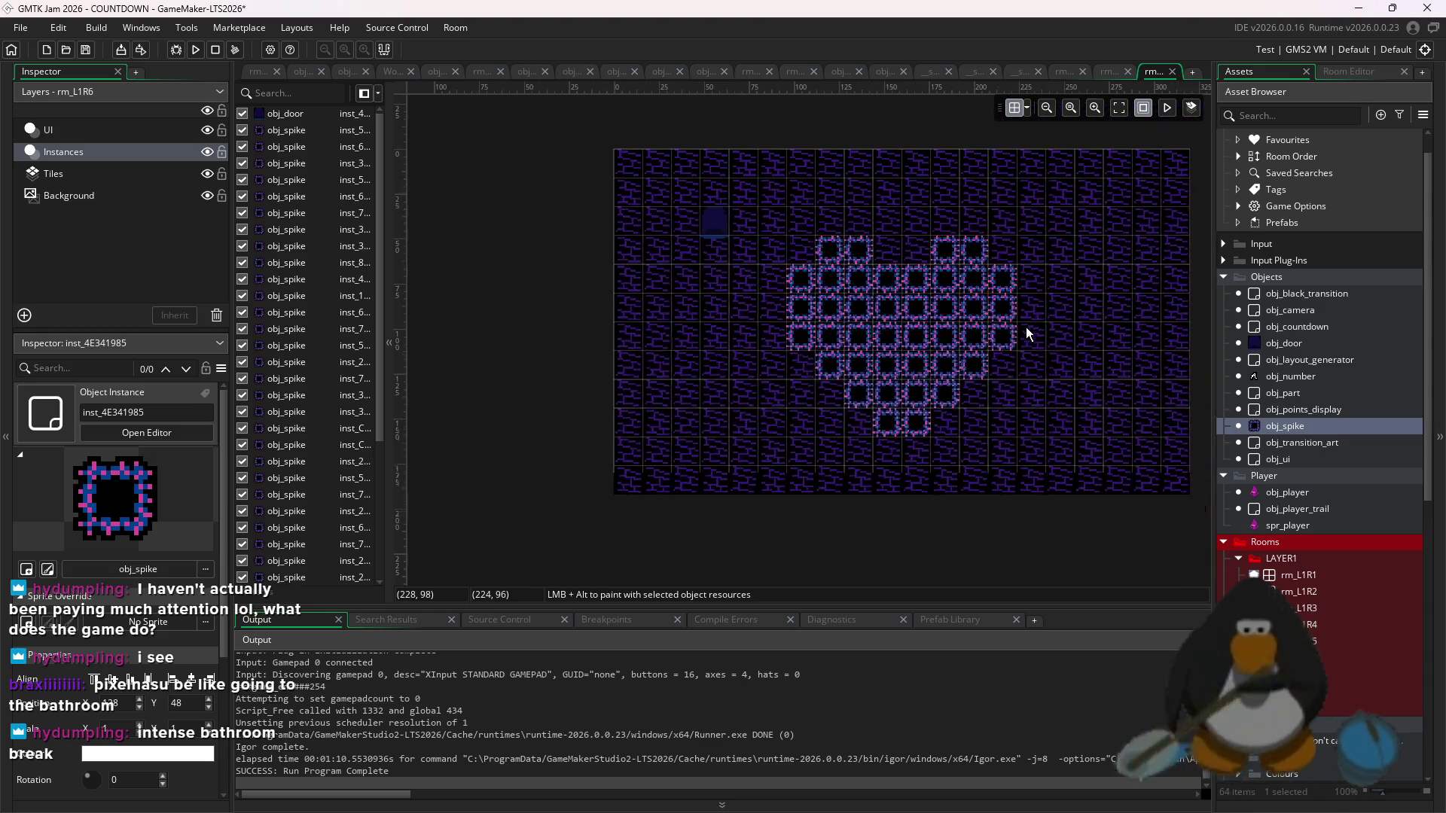
pyautogui.click(937, 281)
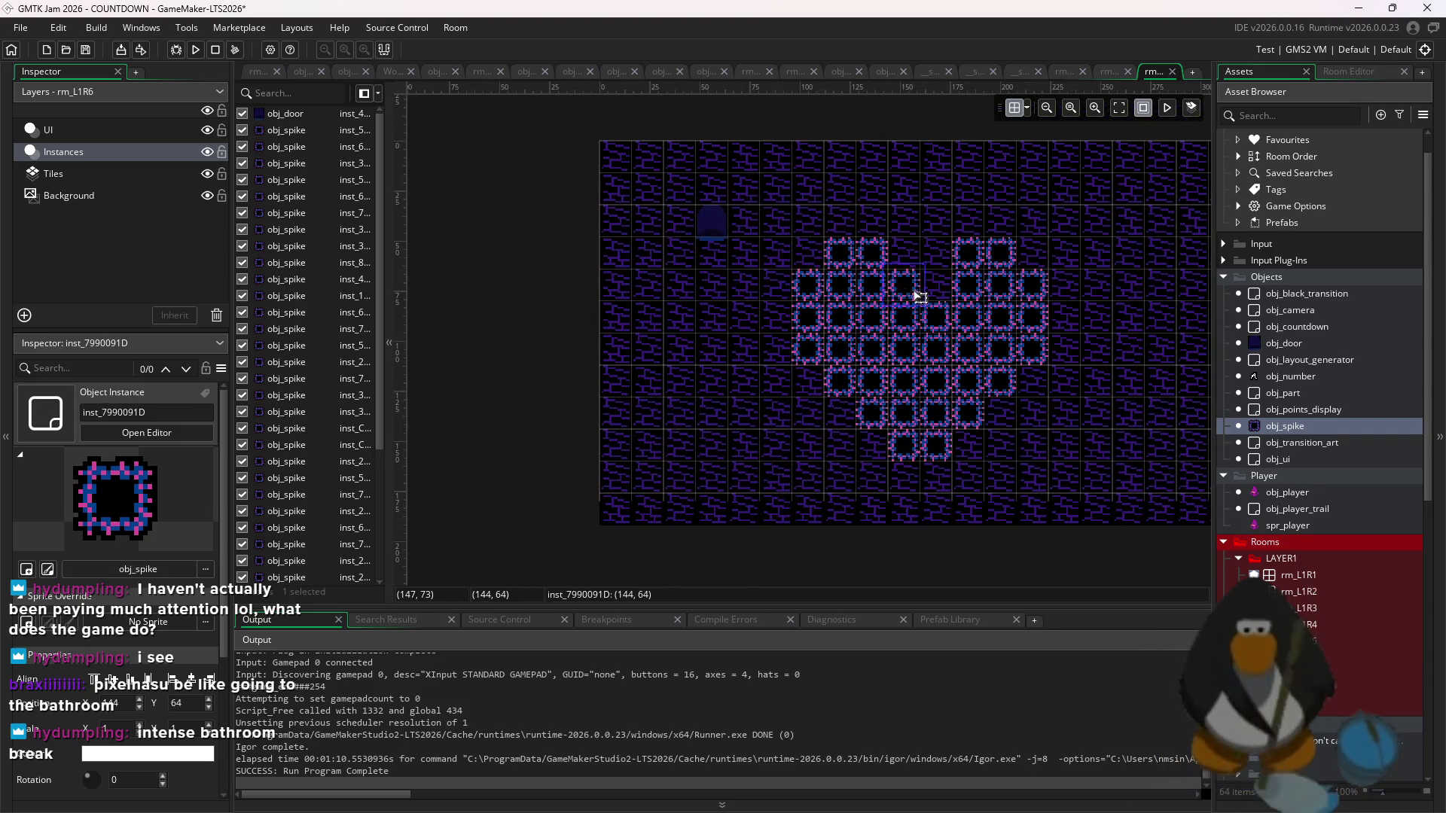
pyautogui.press('Delete')
pyautogui.keyDown('alt'); pyautogui.rightClick(872, 252); pyautogui.keyUp('alt')
pyautogui.keyDown('alt'); pyautogui.rightClick(968, 252); pyautogui.keyUp('alt')
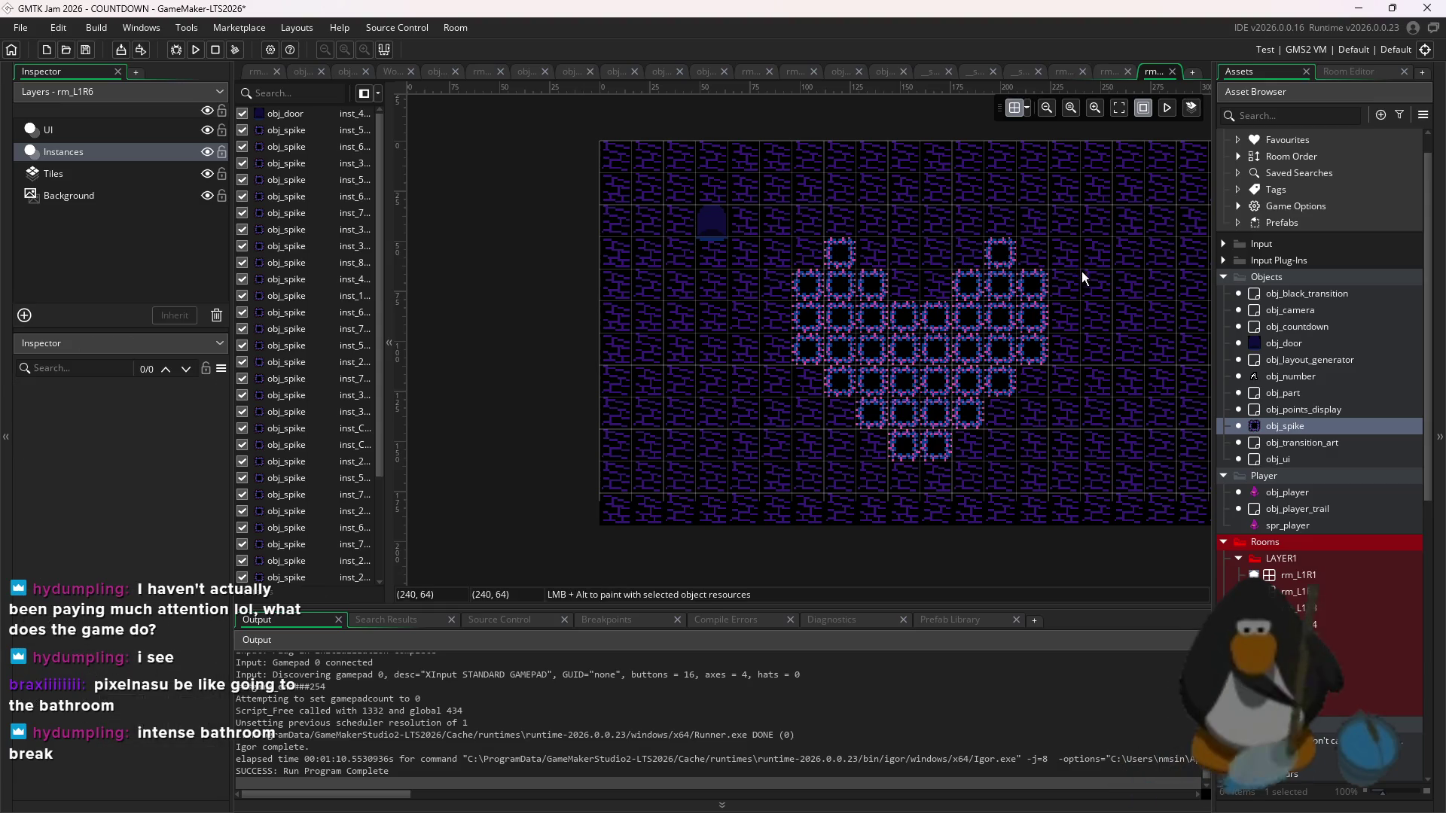
pyautogui.moveTo(1091, 213); pyautogui.dragTo(784, 508)
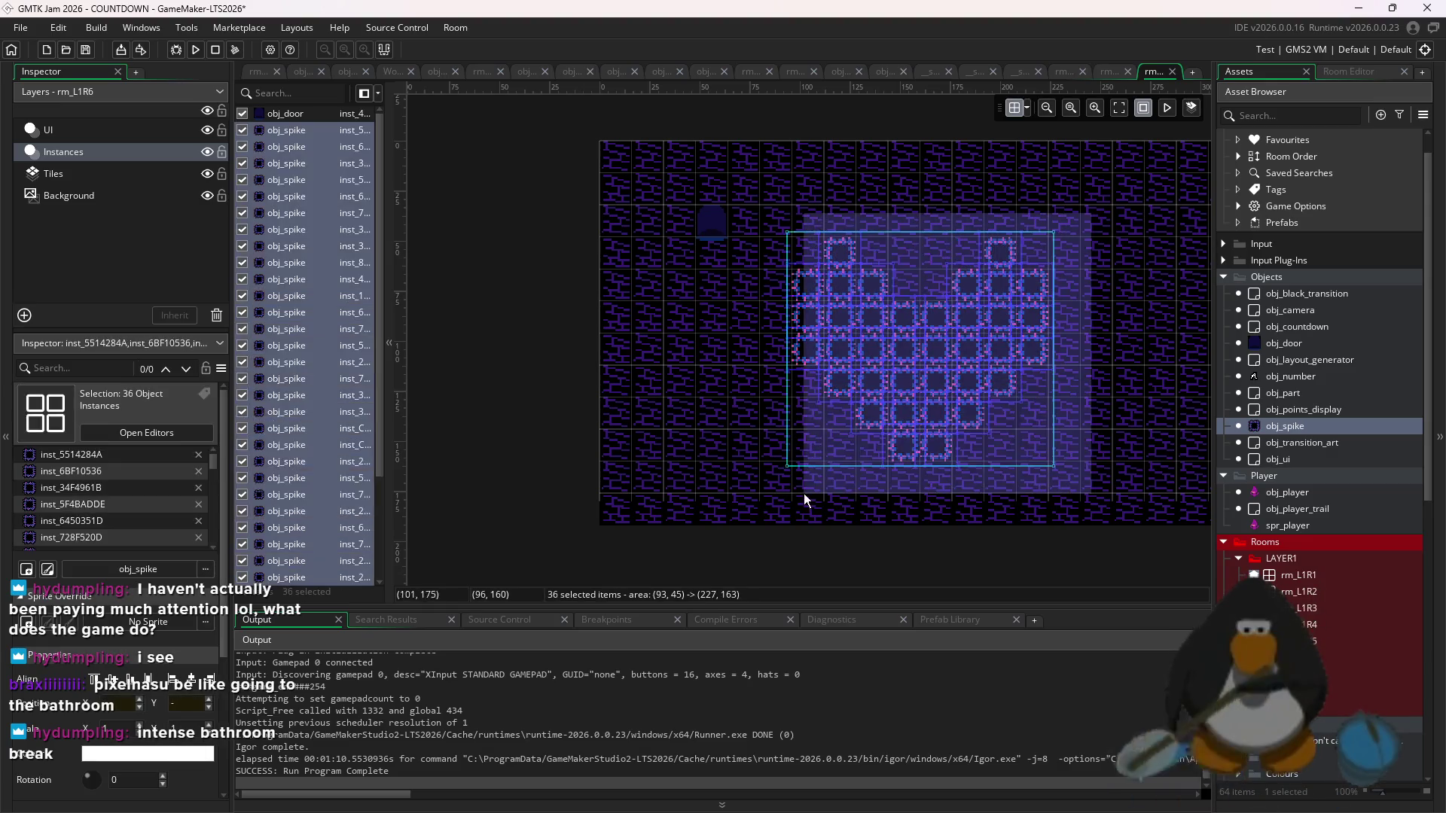
# - Delete the spike at 144,80 from the heart
pyautogui.moveTo(1067, 350); pyautogui.dragTo(929, 396)
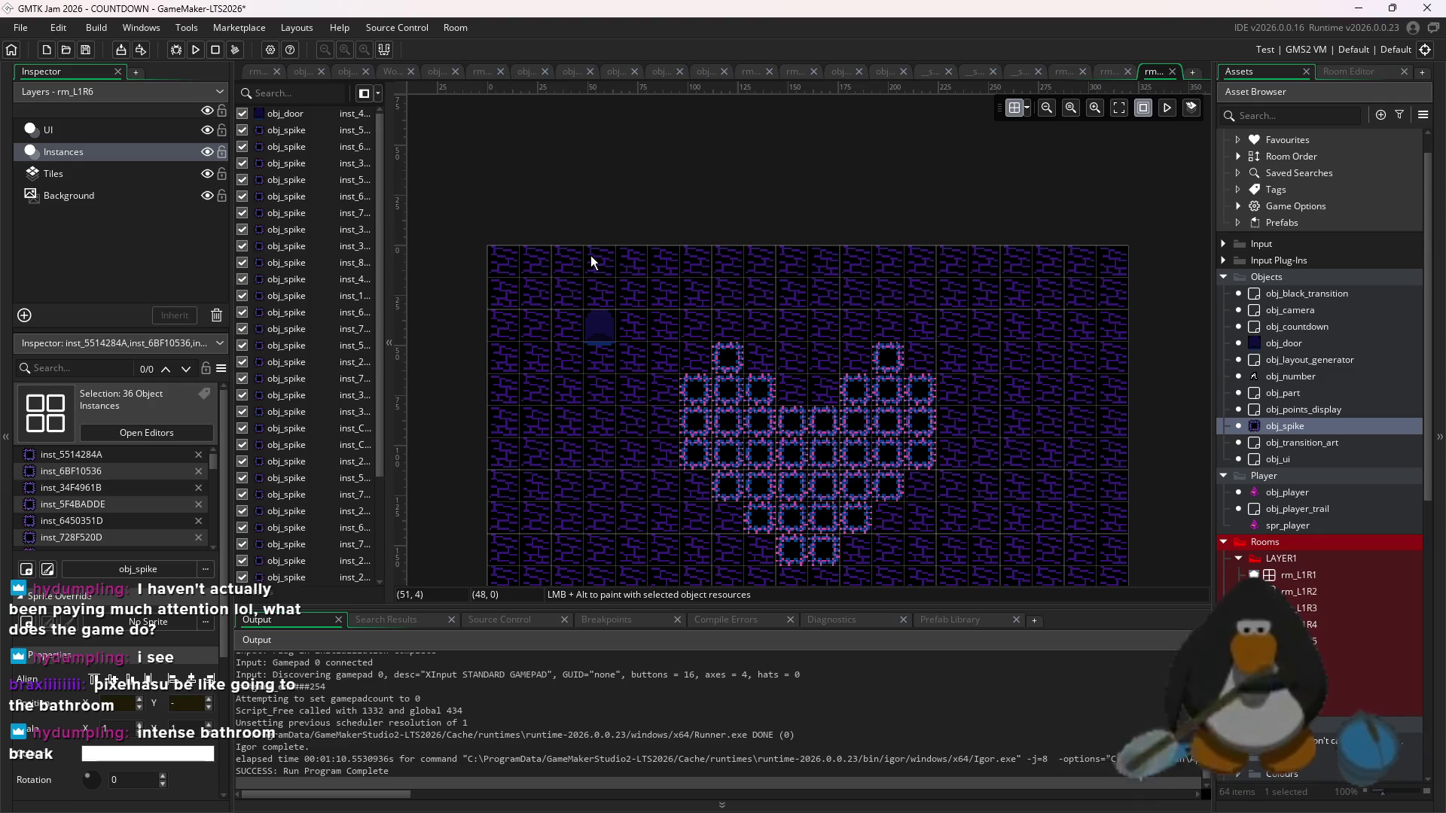
pyautogui.scroll(5, 838, 453)
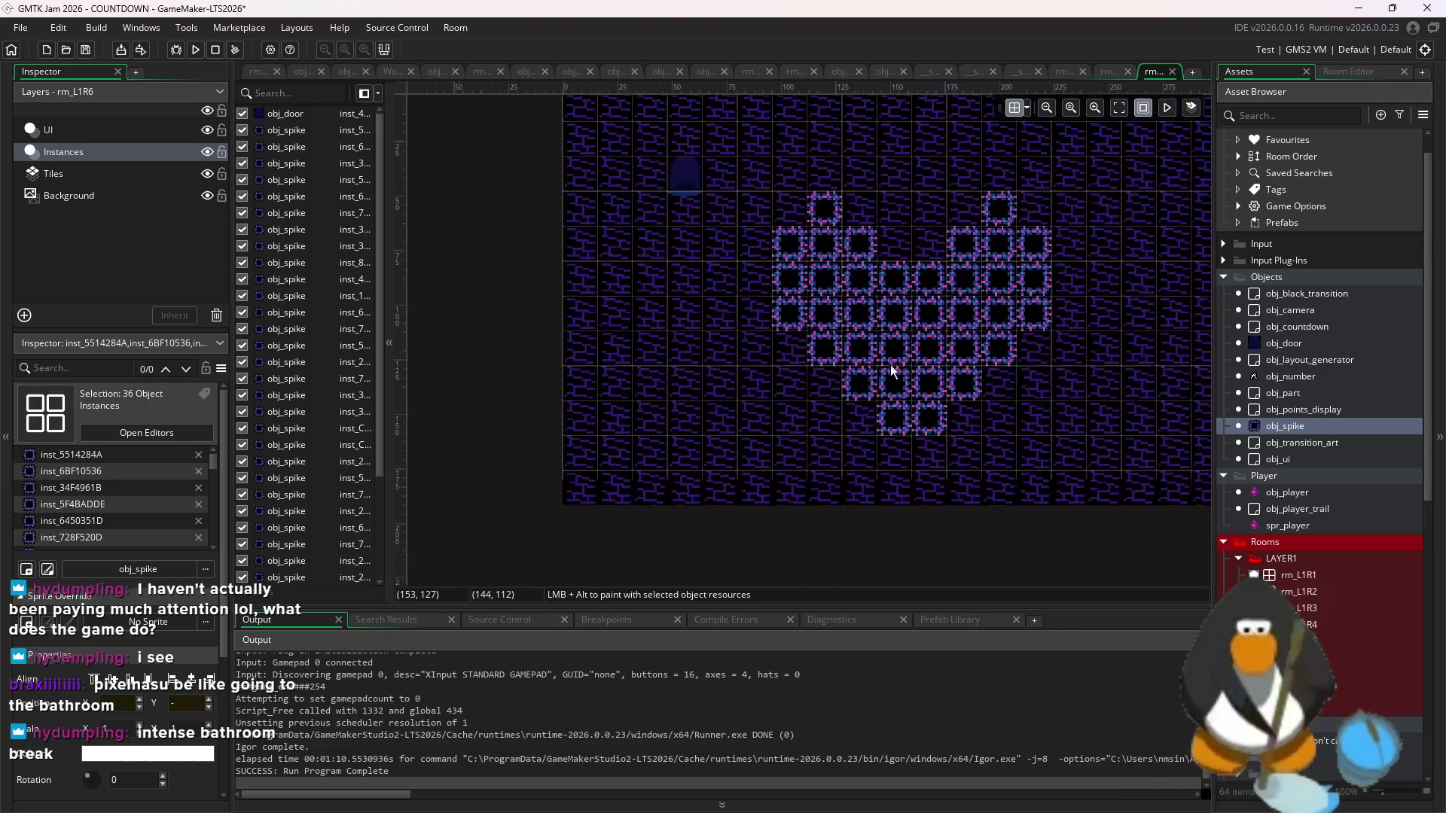
pyautogui.scroll(2, 884, 300)
pyautogui.scroll(-1, 892, 297)
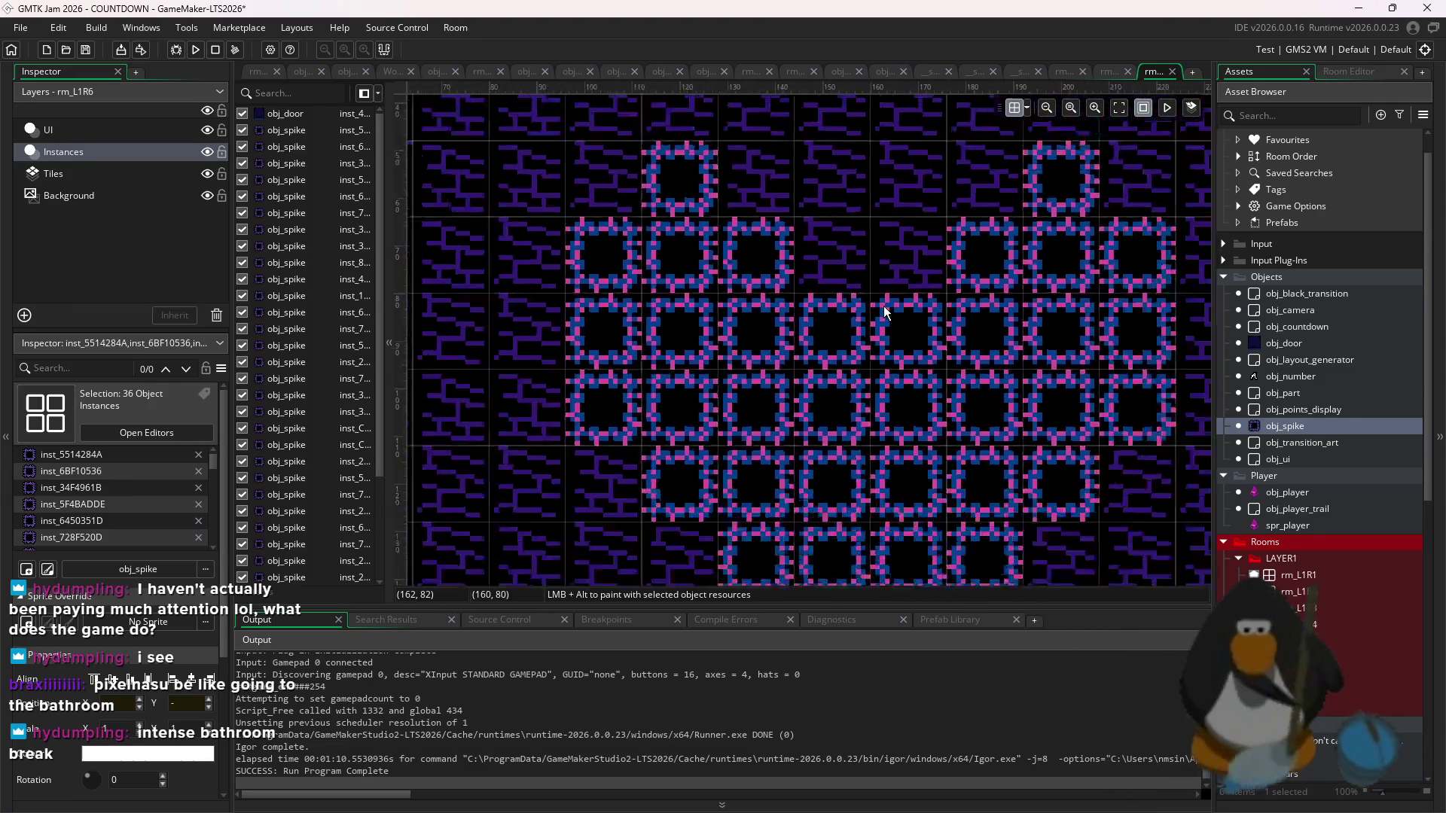
pyautogui.click(841, 332)
pyautogui.click(871, 352)
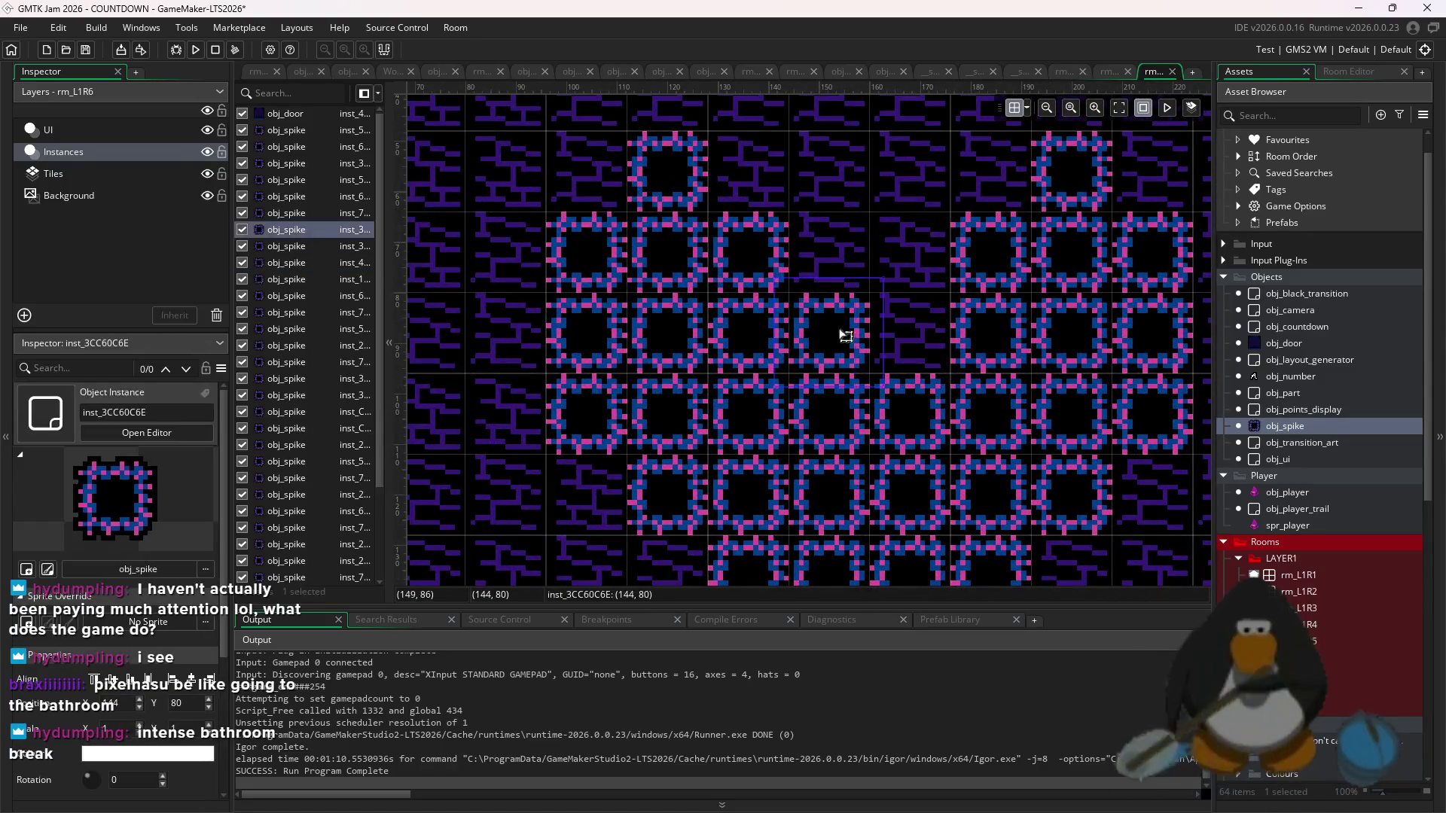
pyautogui.scroll(-3, 845, 332)
pyautogui.scroll(2, 884, 348)
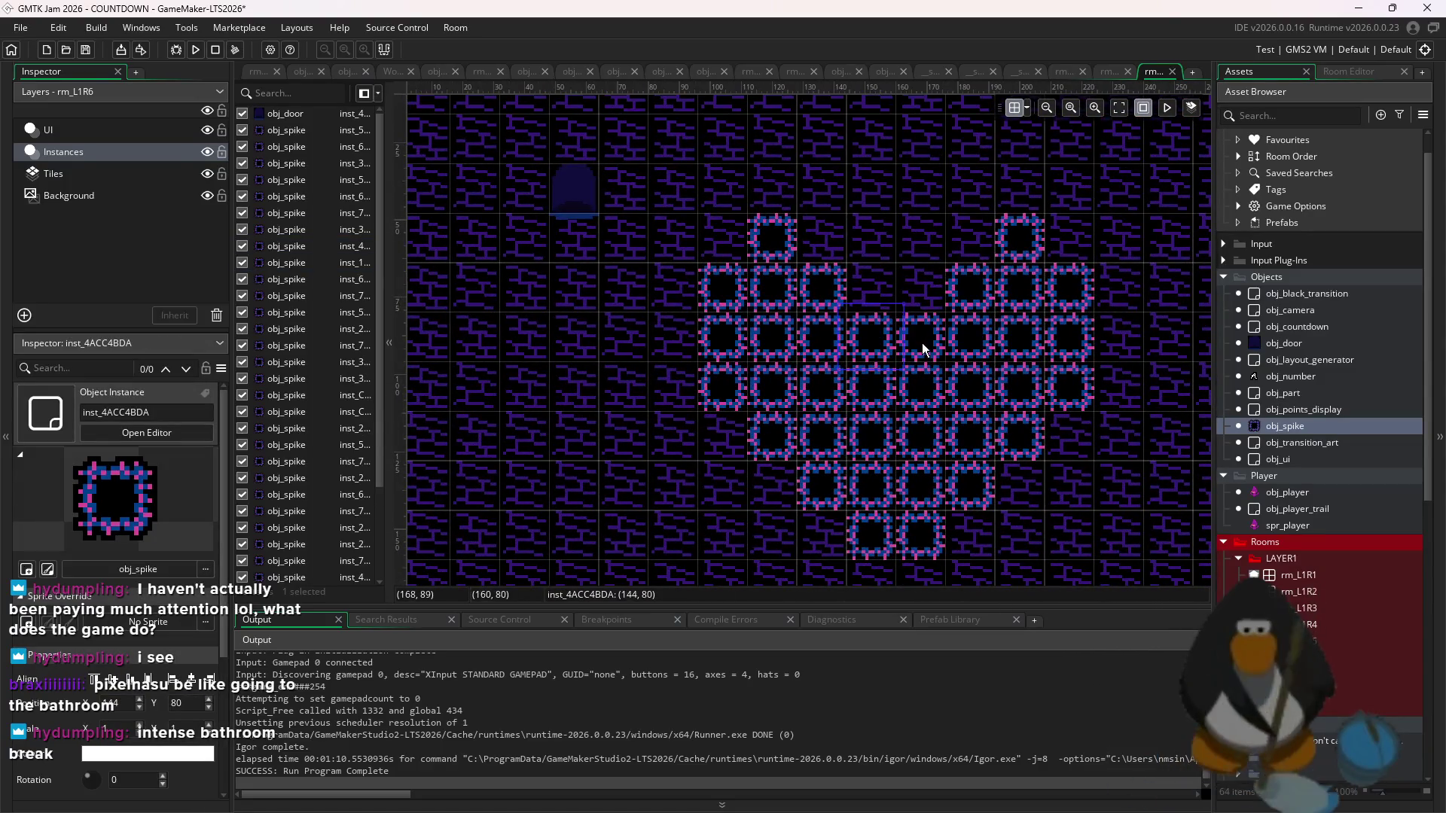
pyautogui.press('Delete')
# - Delete five more heart spikes, including the one at 192,48
pyautogui.click(832, 289)
pyautogui.press('Delete')
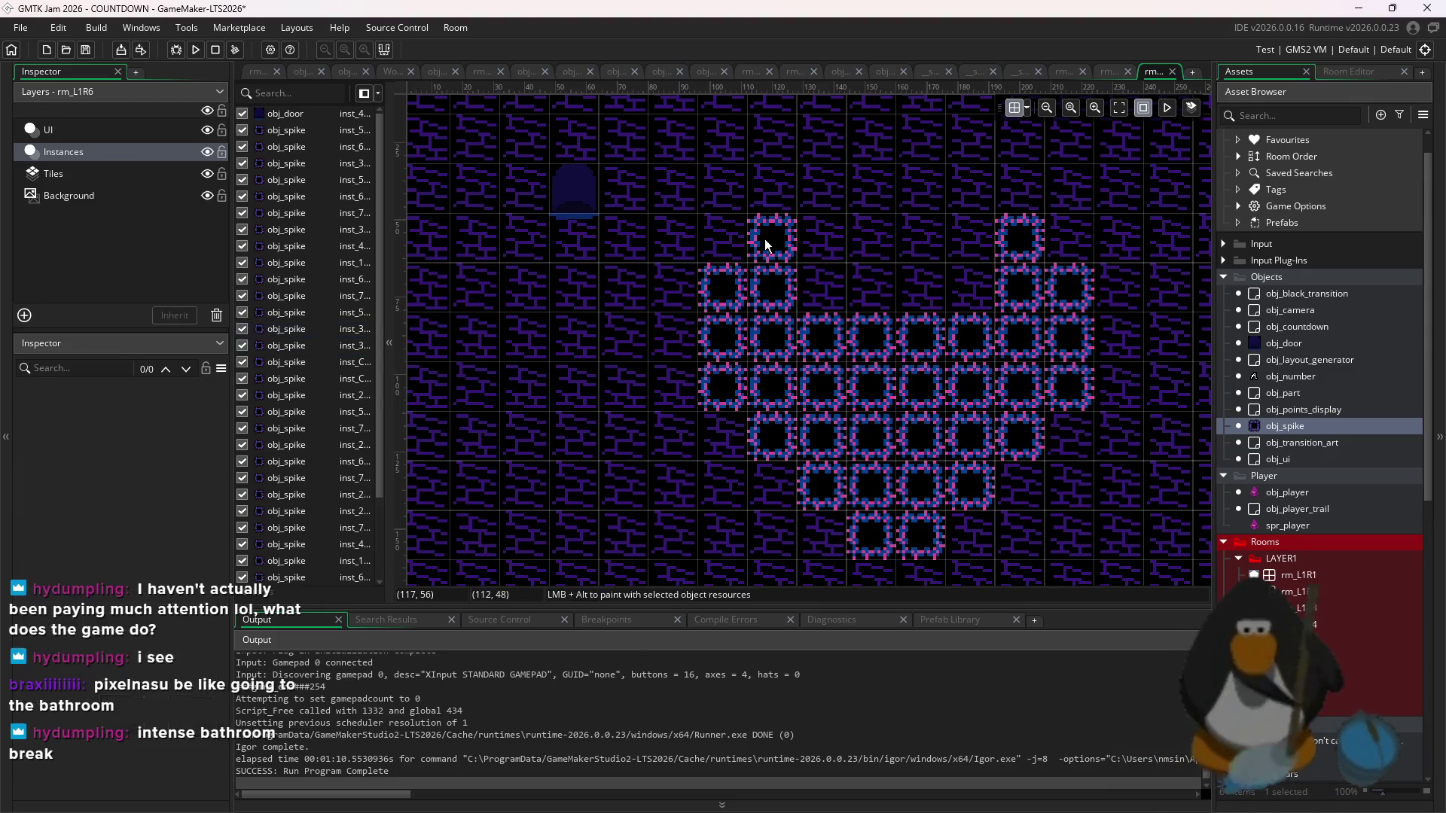
pyautogui.click(766, 241)
pyautogui.press('Delete')
pyautogui.click(1043, 237)
pyautogui.press('Delete')
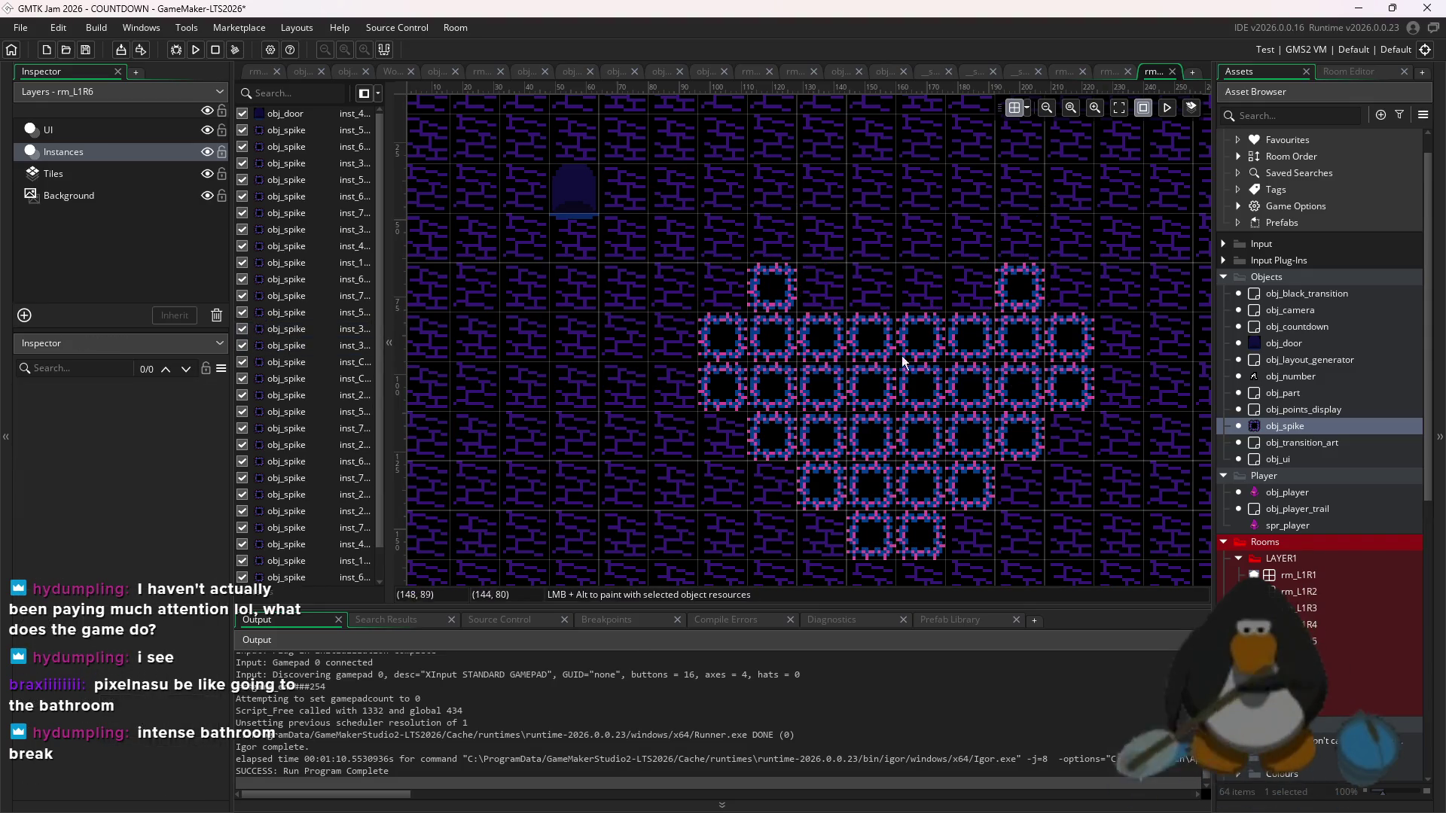
pyautogui.scroll(-1, 936, 448)
pyautogui.click(896, 293)
pyautogui.press('Delete')
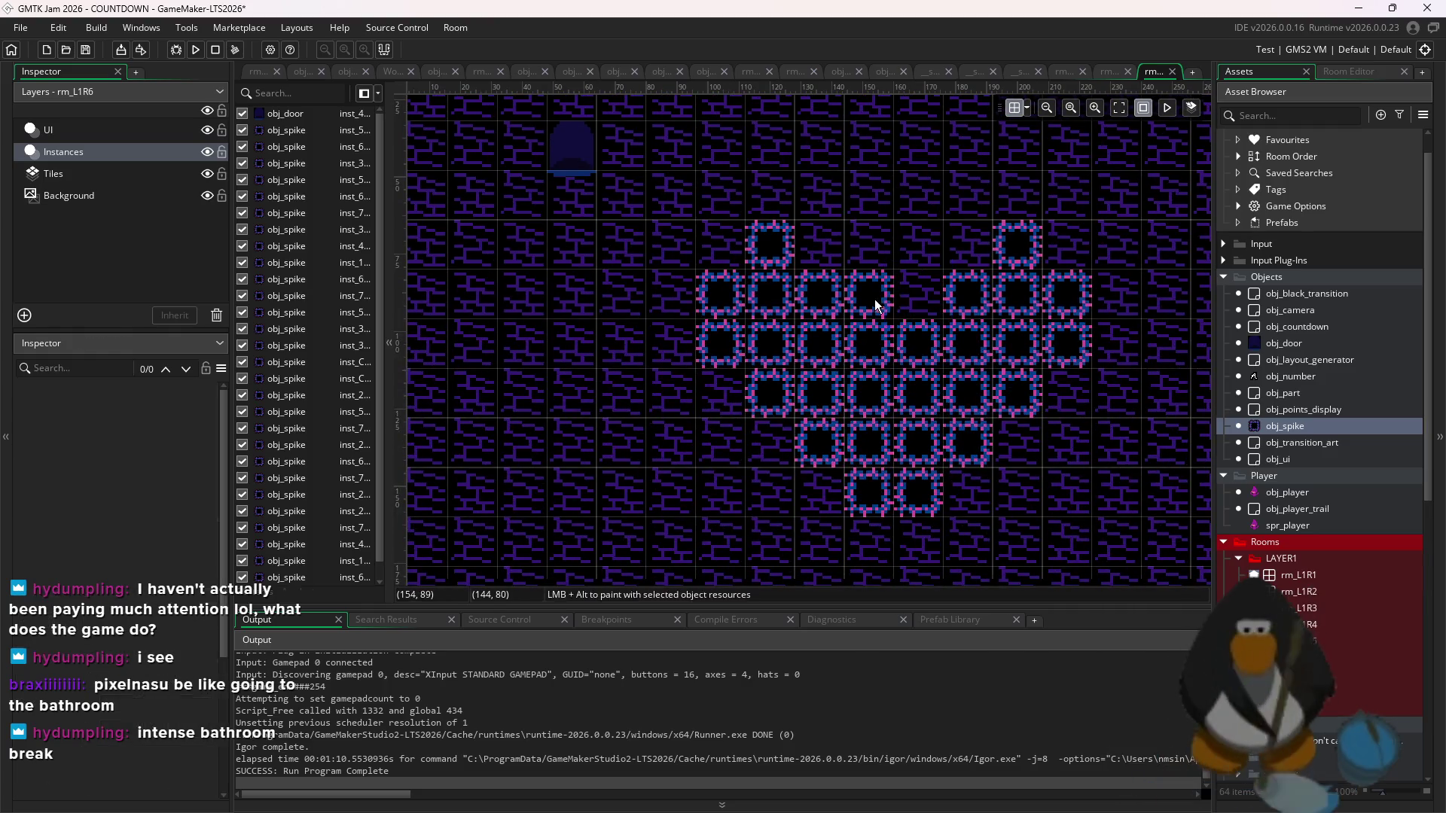
pyautogui.click(875, 300)
pyautogui.press('Delete')
# - Place two new spikes at 192,48 and 208,64
pyautogui.scroll(-2, 979, 416)
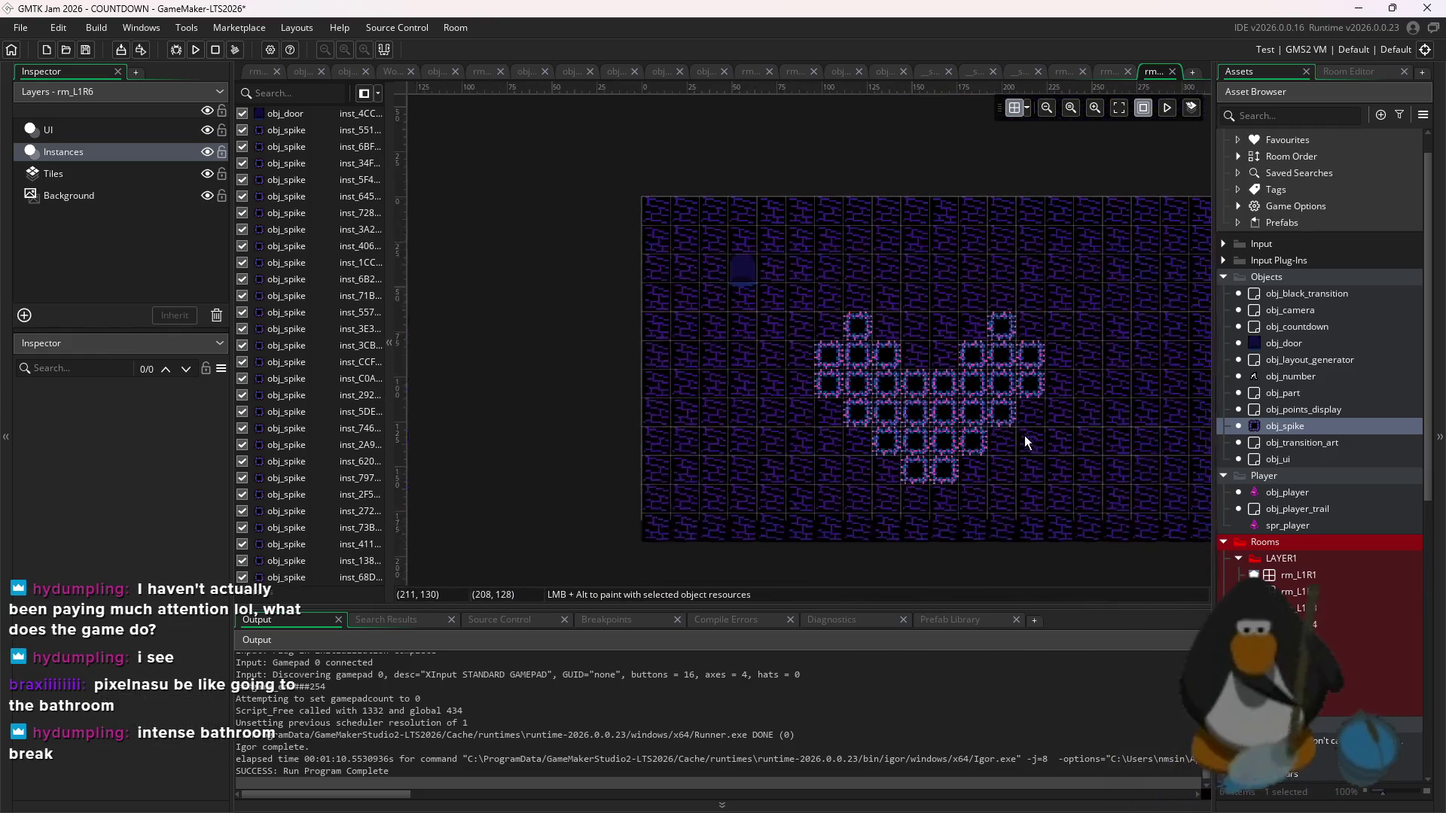
pyautogui.scroll(2, 1000, 402)
pyautogui.click(930, 333)
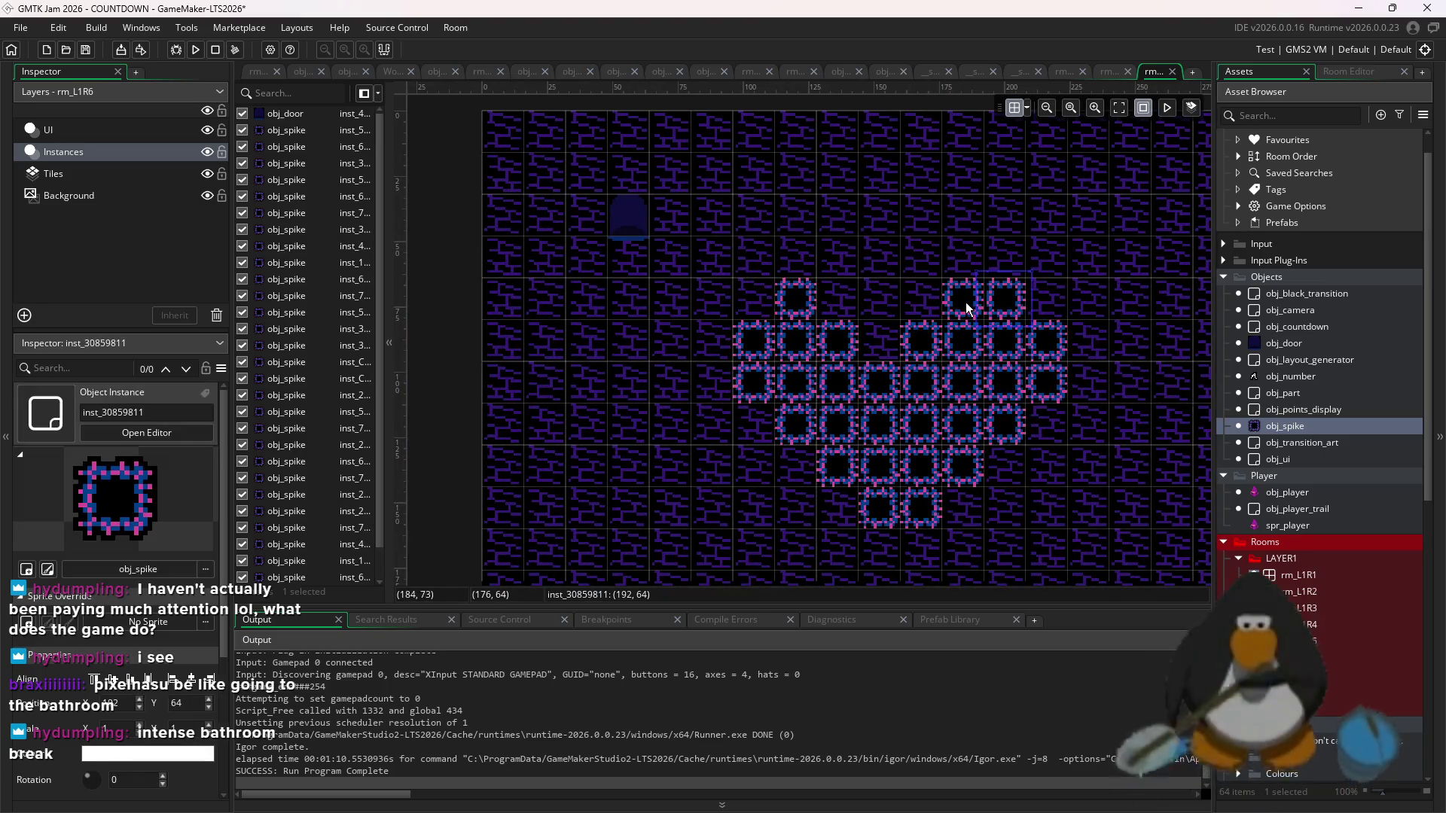
pyautogui.keyDown('alt'); pyautogui.click(1021, 283); pyautogui.keyUp('alt')
pyautogui.keyDown('alt'); pyautogui.click(1041, 317); pyautogui.keyUp('alt')
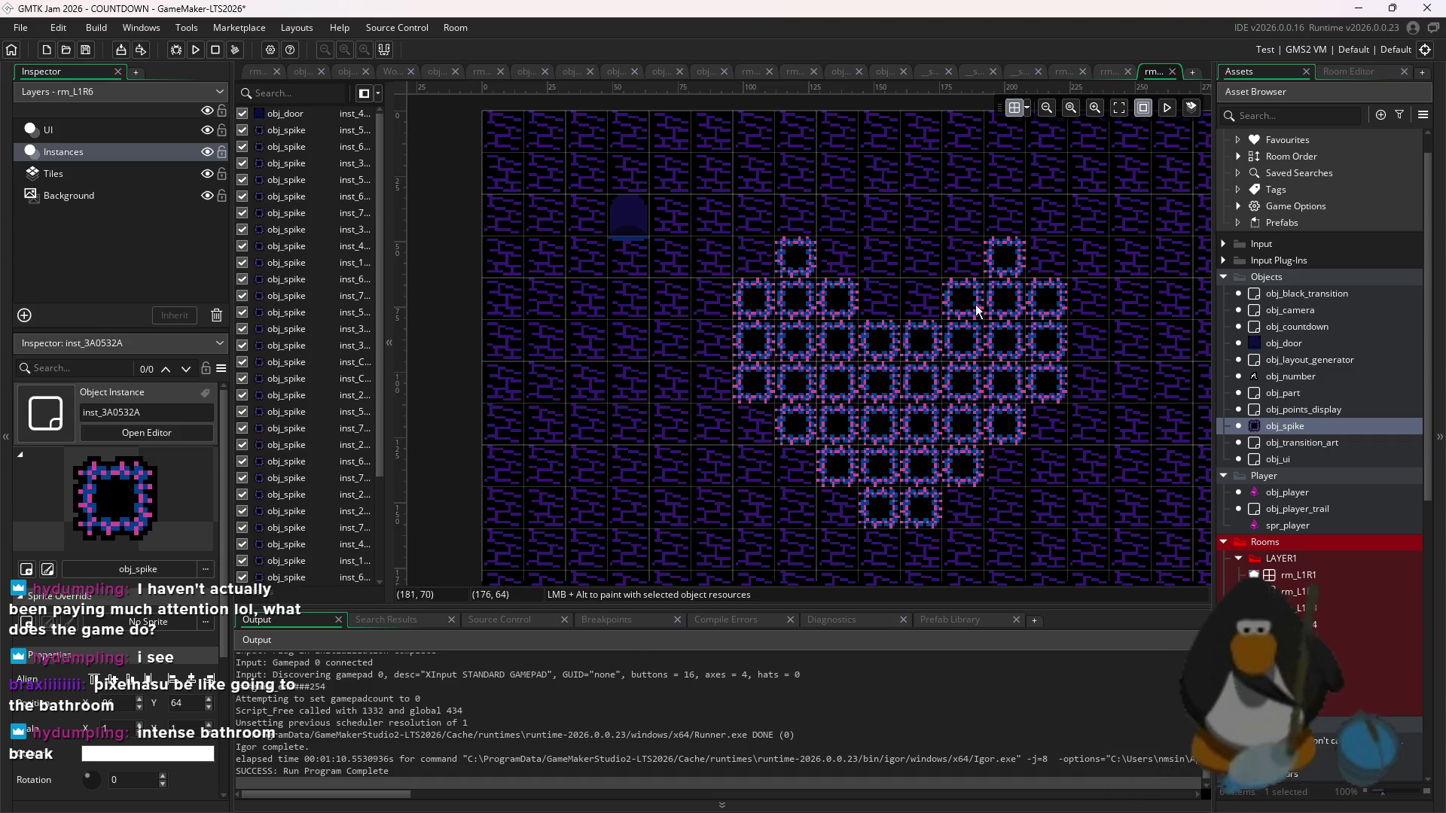
# - Move the door down to about (48, 112)
pyautogui.scroll(-5, 1012, 429)
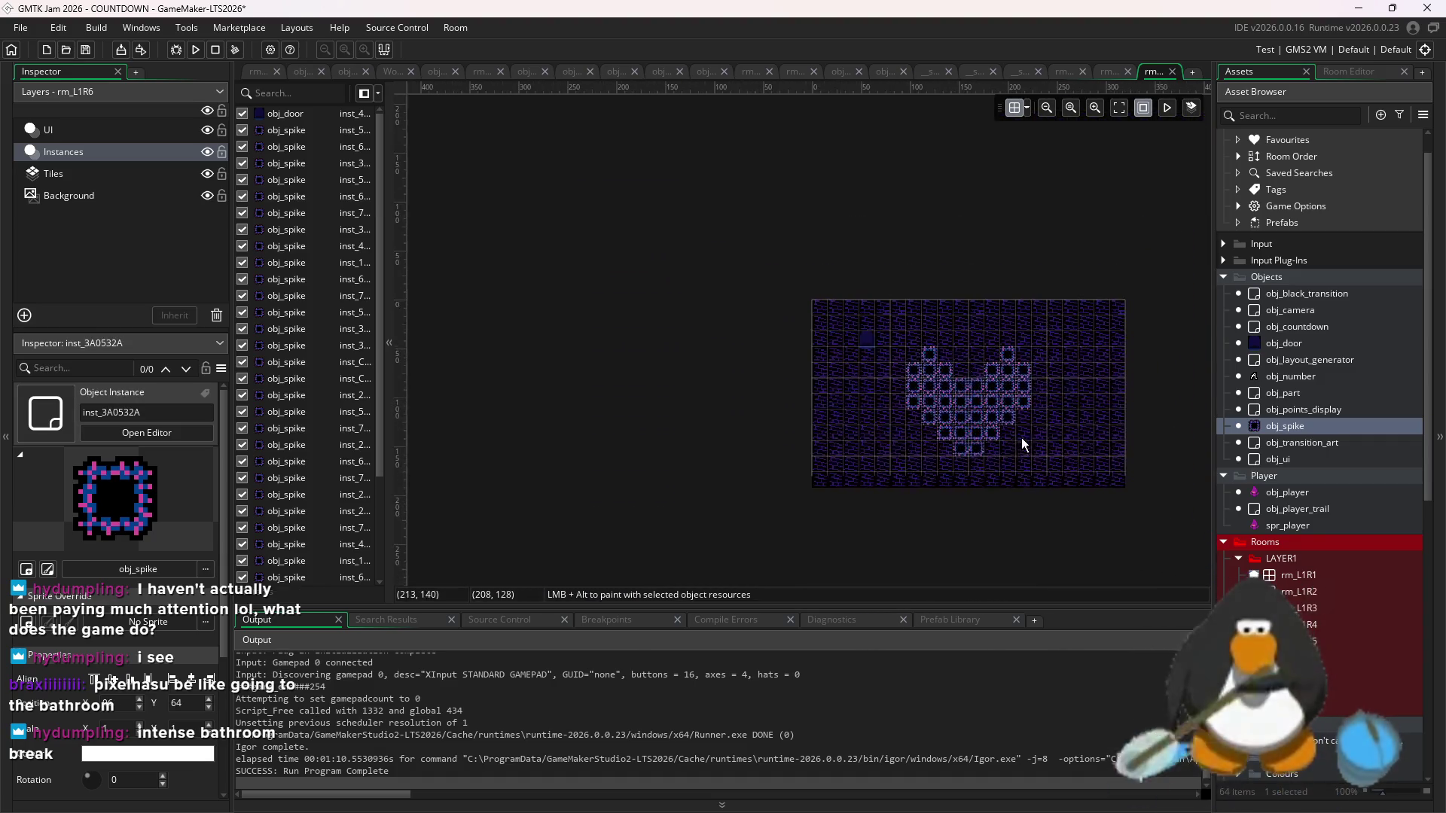
pyautogui.scroll(3, 891, 349)
pyautogui.moveTo(756, 291); pyautogui.dragTo(739, 500)
pyautogui.scroll(2, 568, 325)
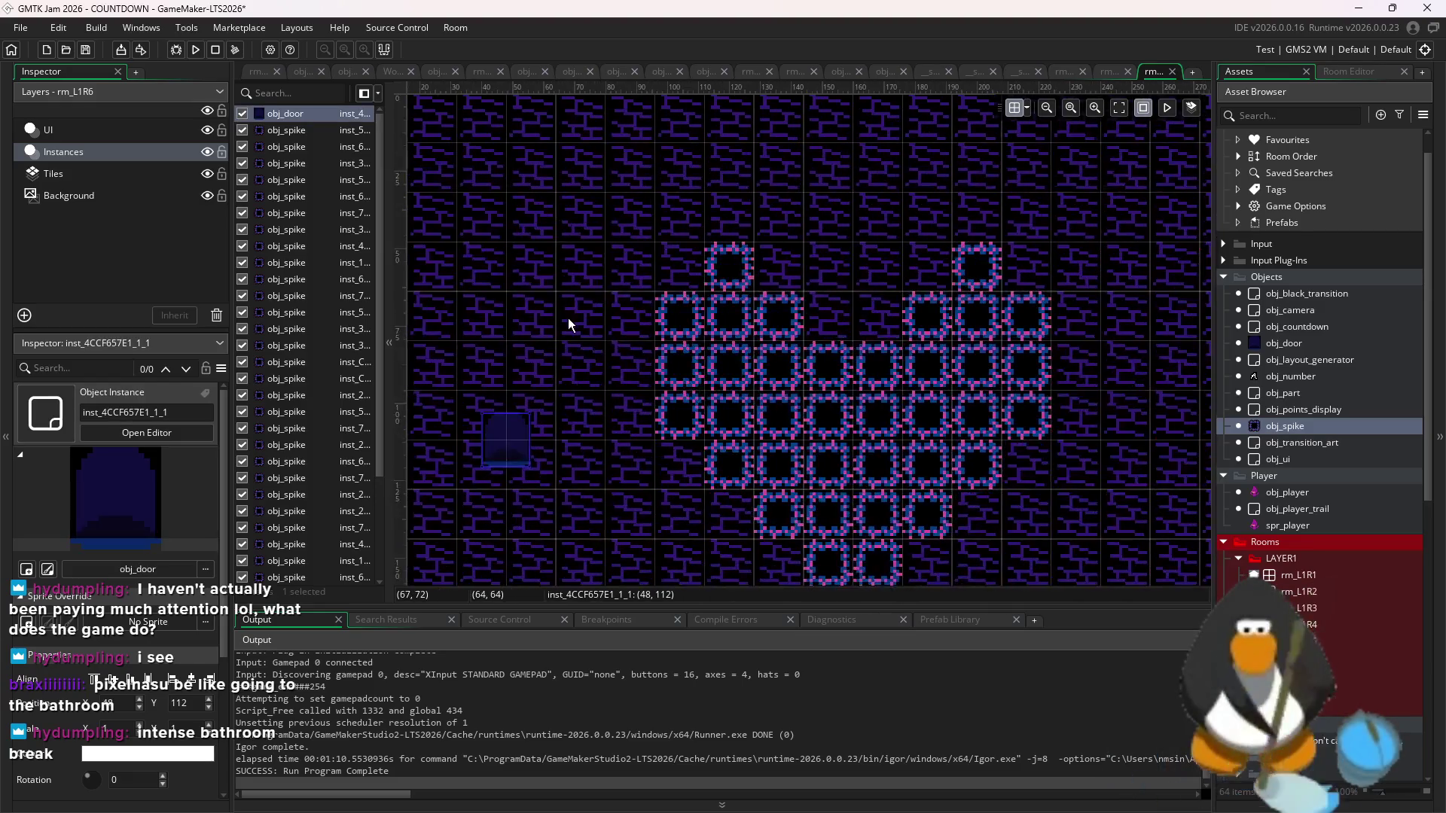
# - Drag the door to the right of the spike heart, around X 288
pyautogui.scroll(-2, 569, 326)
pyautogui.moveTo(518, 435); pyautogui.dragTo(1069, 435)
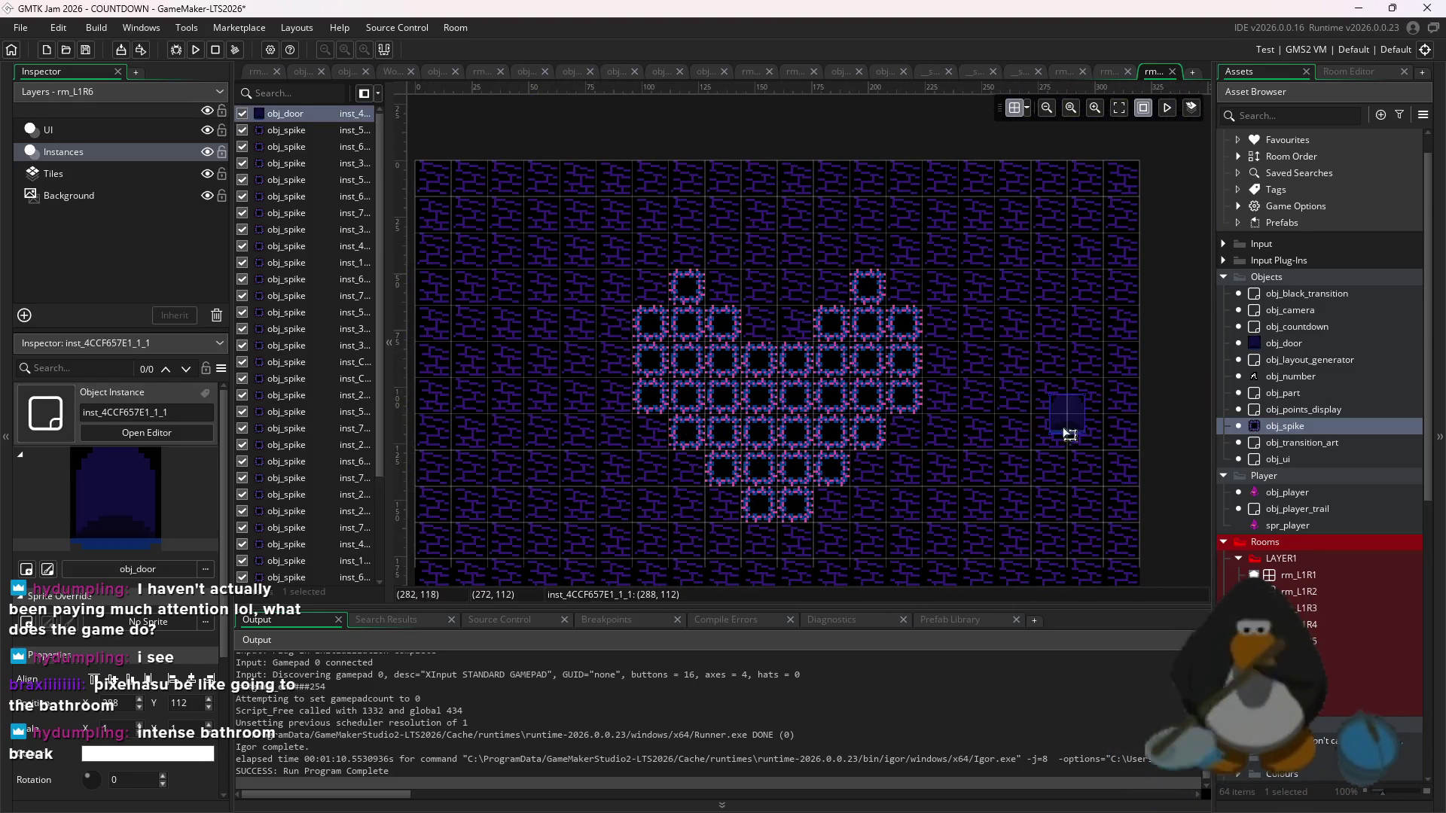
pyautogui.scroll(3, 1104, 365)
pyautogui.moveTo(994, 460)
pyautogui.mouseDown()
pyautogui.moveTo(957, 404)
pyautogui.moveTo(970, 418)
pyautogui.mouseUp()
# - Show the room grid and snap the door onto it near (280, 105)
pyautogui.click(1014, 108)
pyautogui.click(1026, 108)
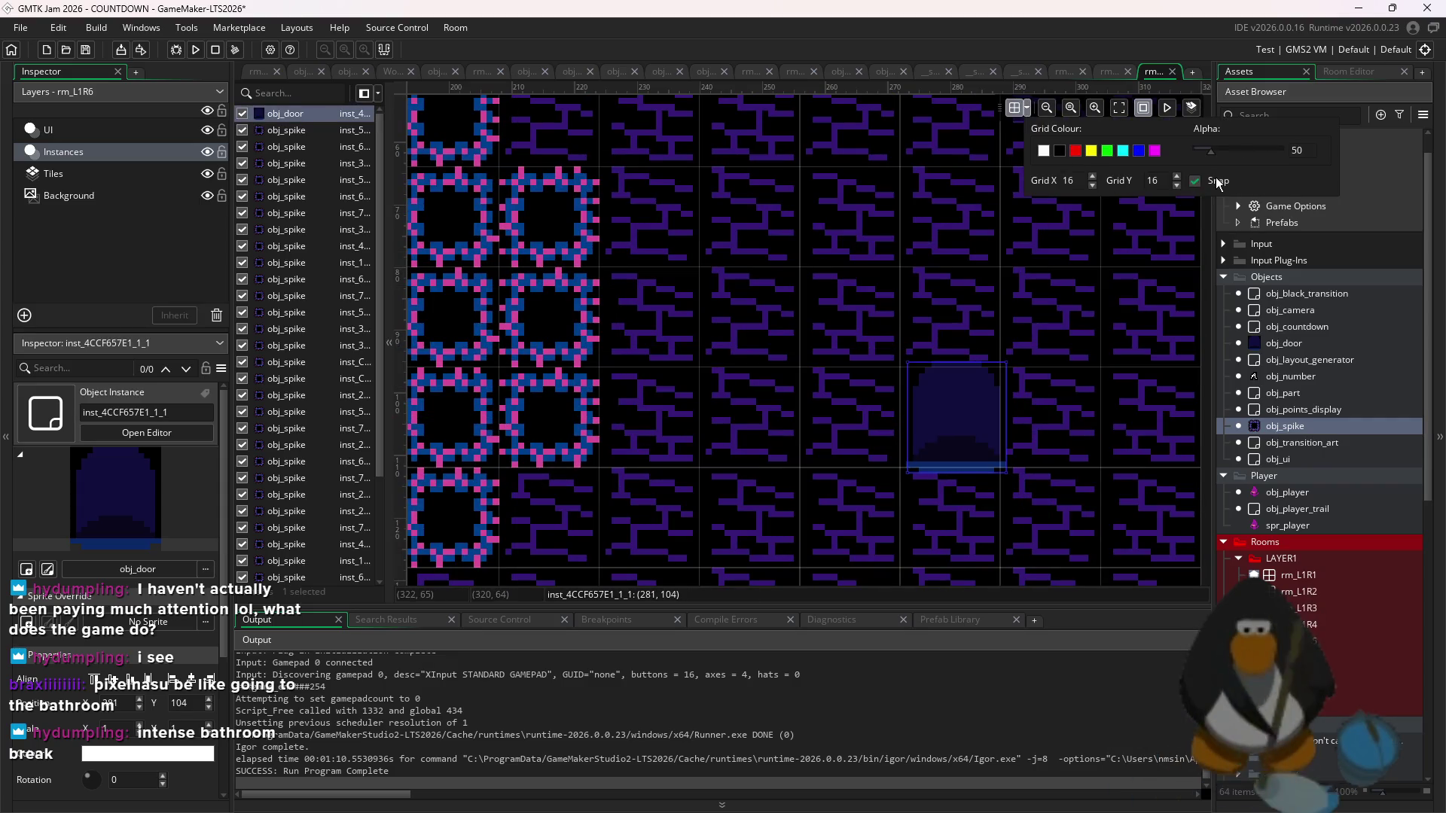
pyautogui.click(1055, 419)
pyautogui.moveTo(987, 420); pyautogui.dragTo(968, 420)
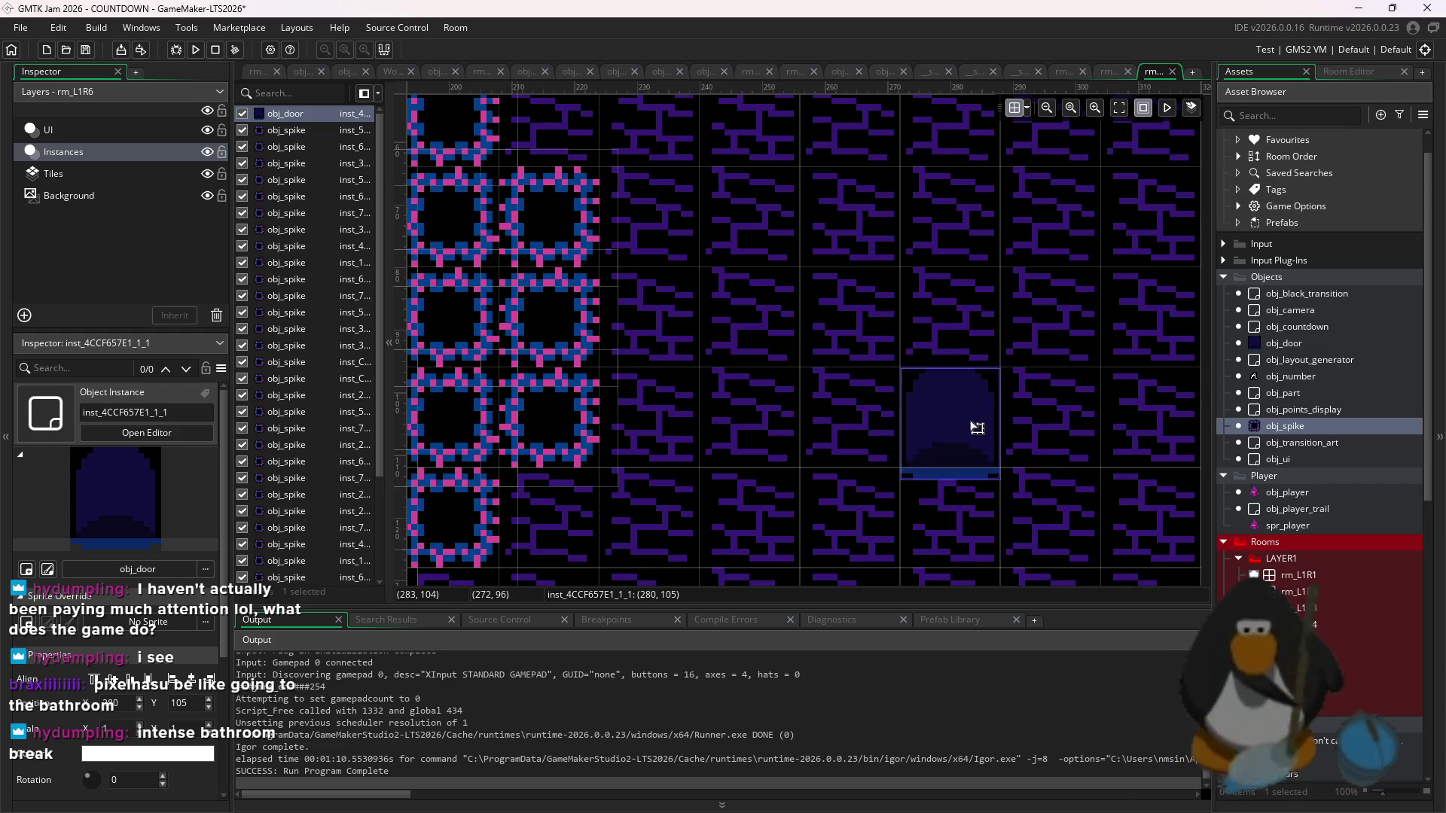
pyautogui.scroll(-5, 1036, 357)
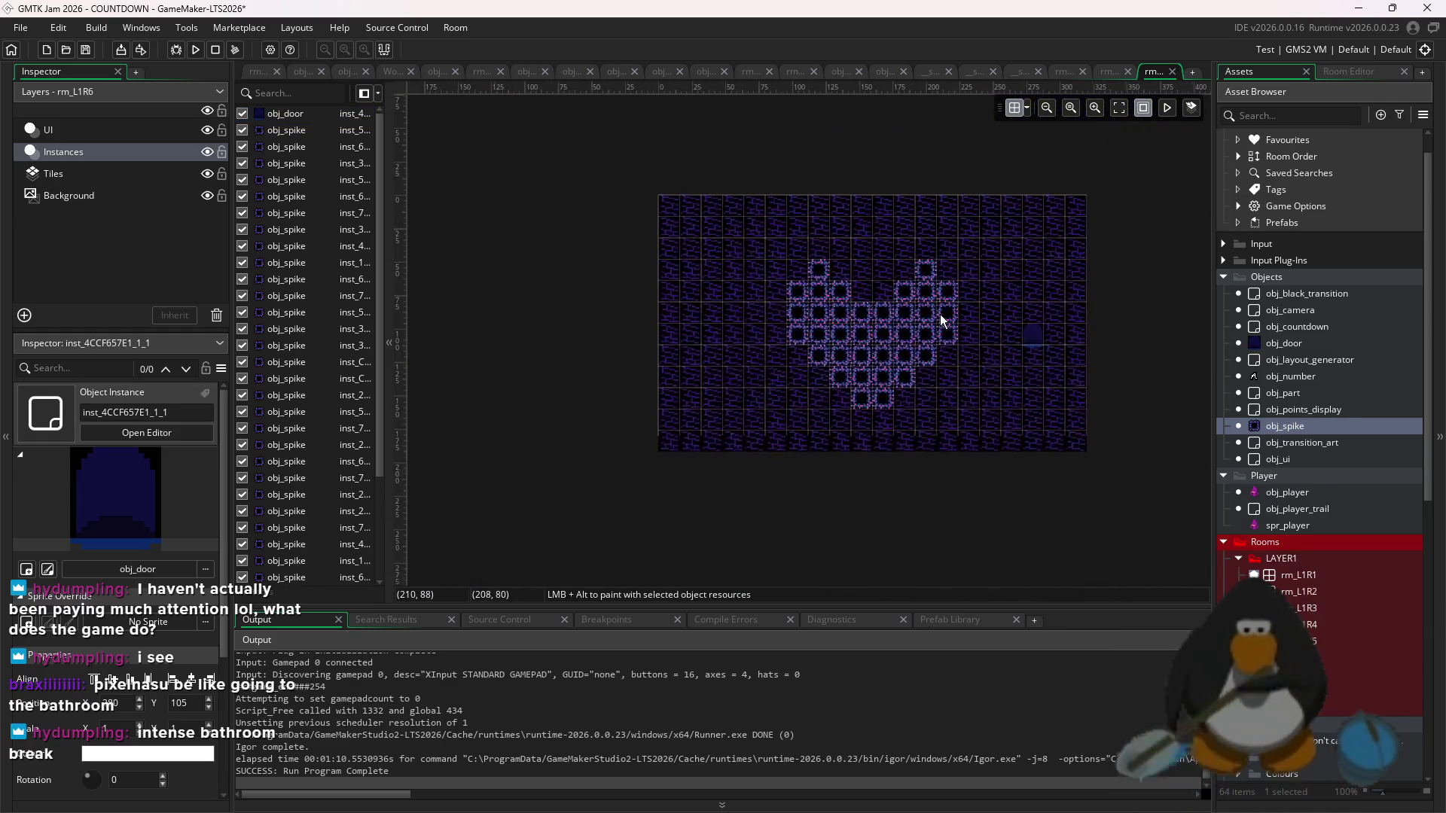
pyautogui.scroll(1, 1039, 218)
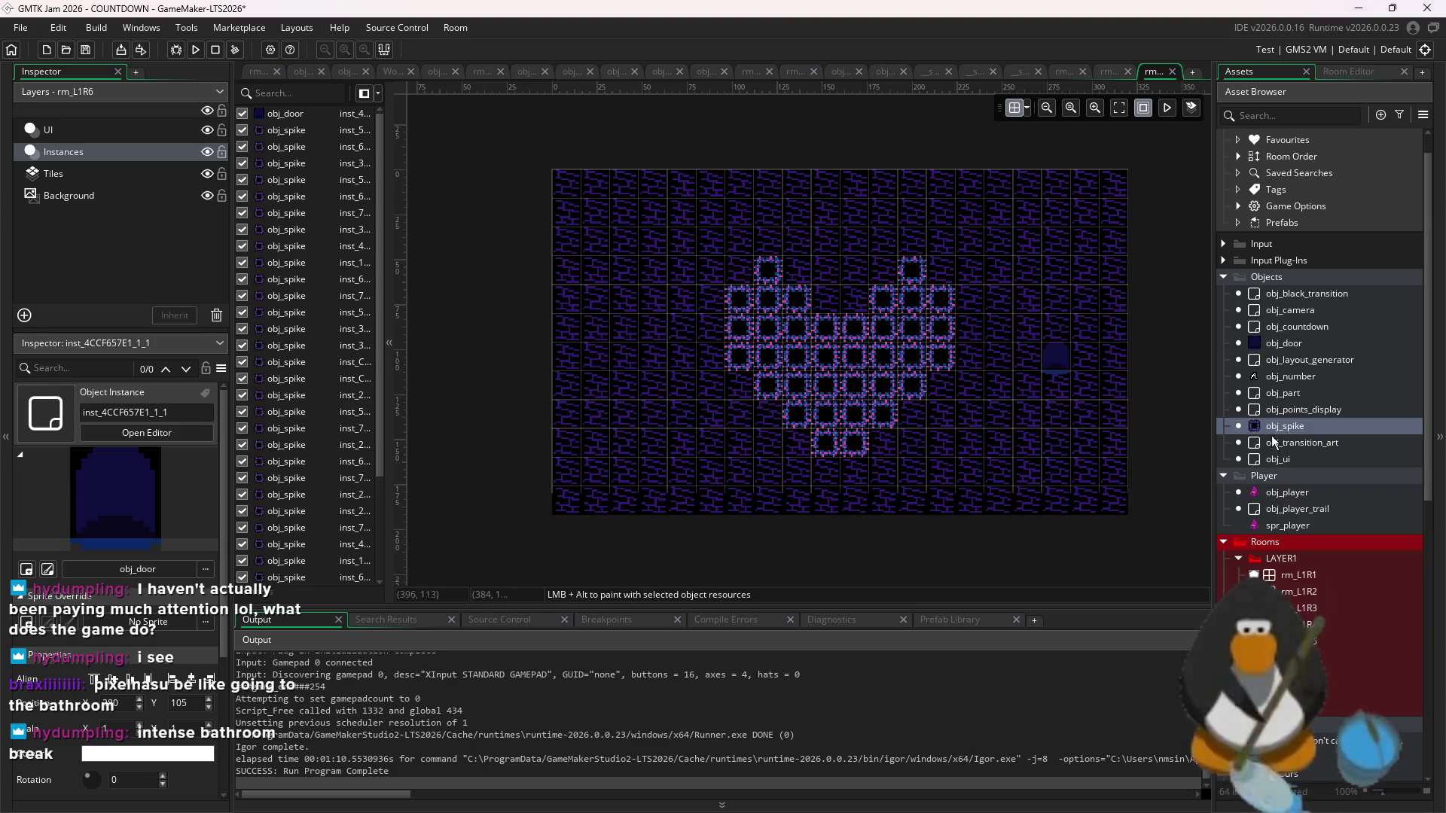
pyautogui.click(1319, 655)
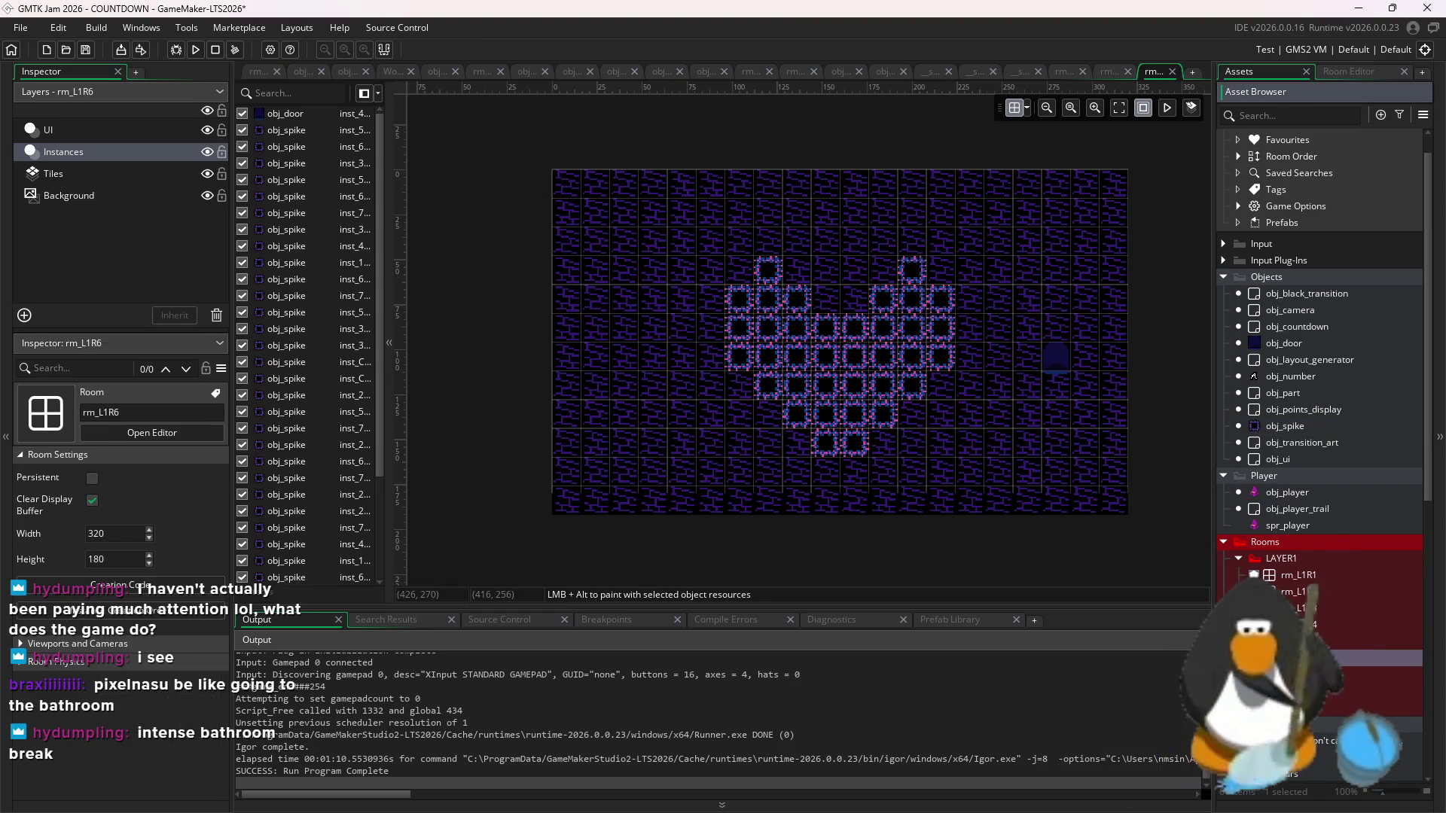
pyautogui.rightClick(1362, 567)
# - Duplicate rm_L1R6 as a new room named rm_L1R7 and open it
pyautogui.click(1362, 495)
pyautogui.write('rm_L1R7')
pyautogui.press('Return')
pyautogui.doubleClick(1356, 674)
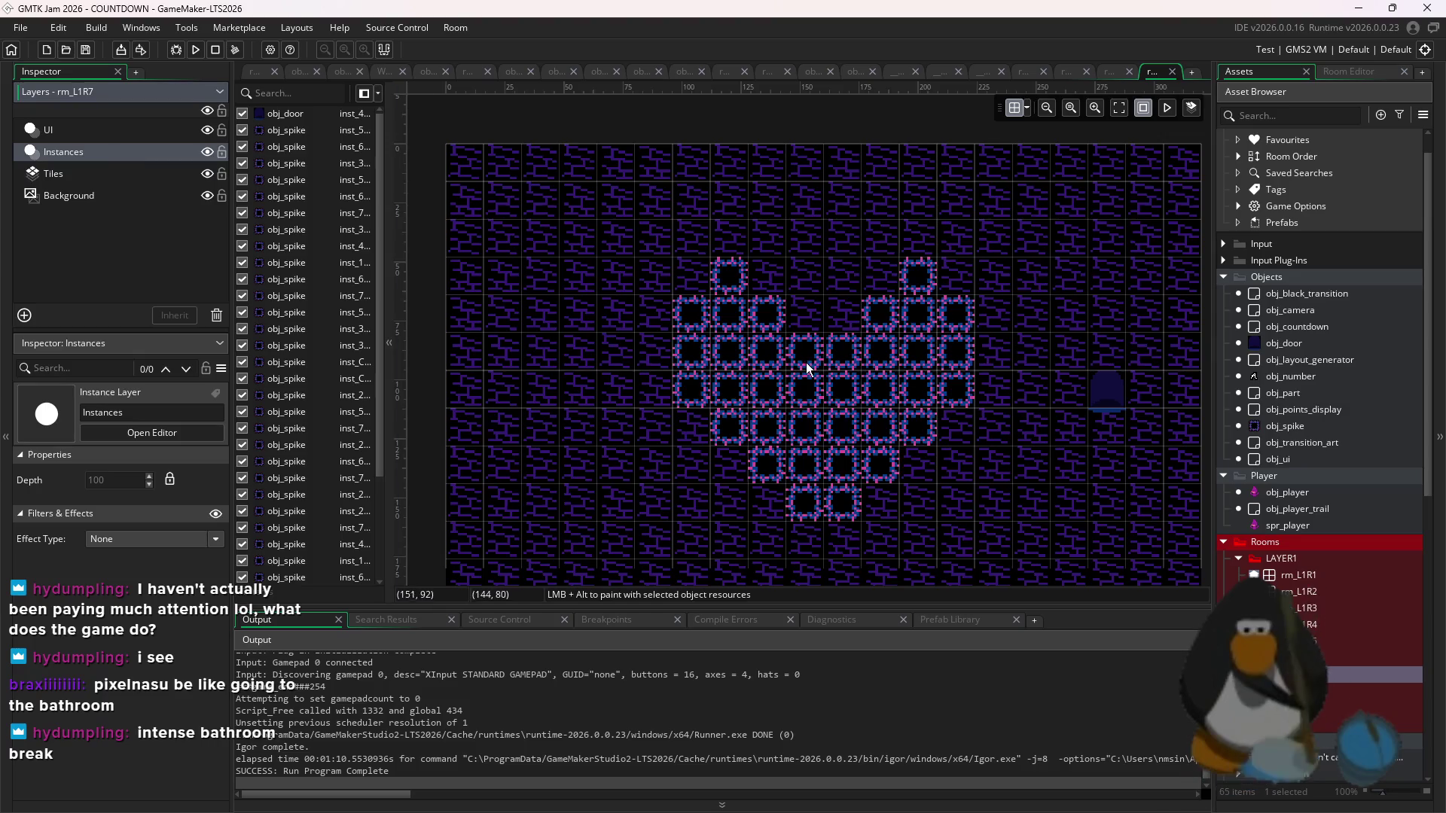
# - Delete all existing spikes in rm_L1R7 and place the first two new spikes beside the door
pyautogui.scroll(-1, 806, 363)
pyautogui.moveTo(913, 251); pyautogui.dragTo(718, 459)
pyautogui.press('Delete')
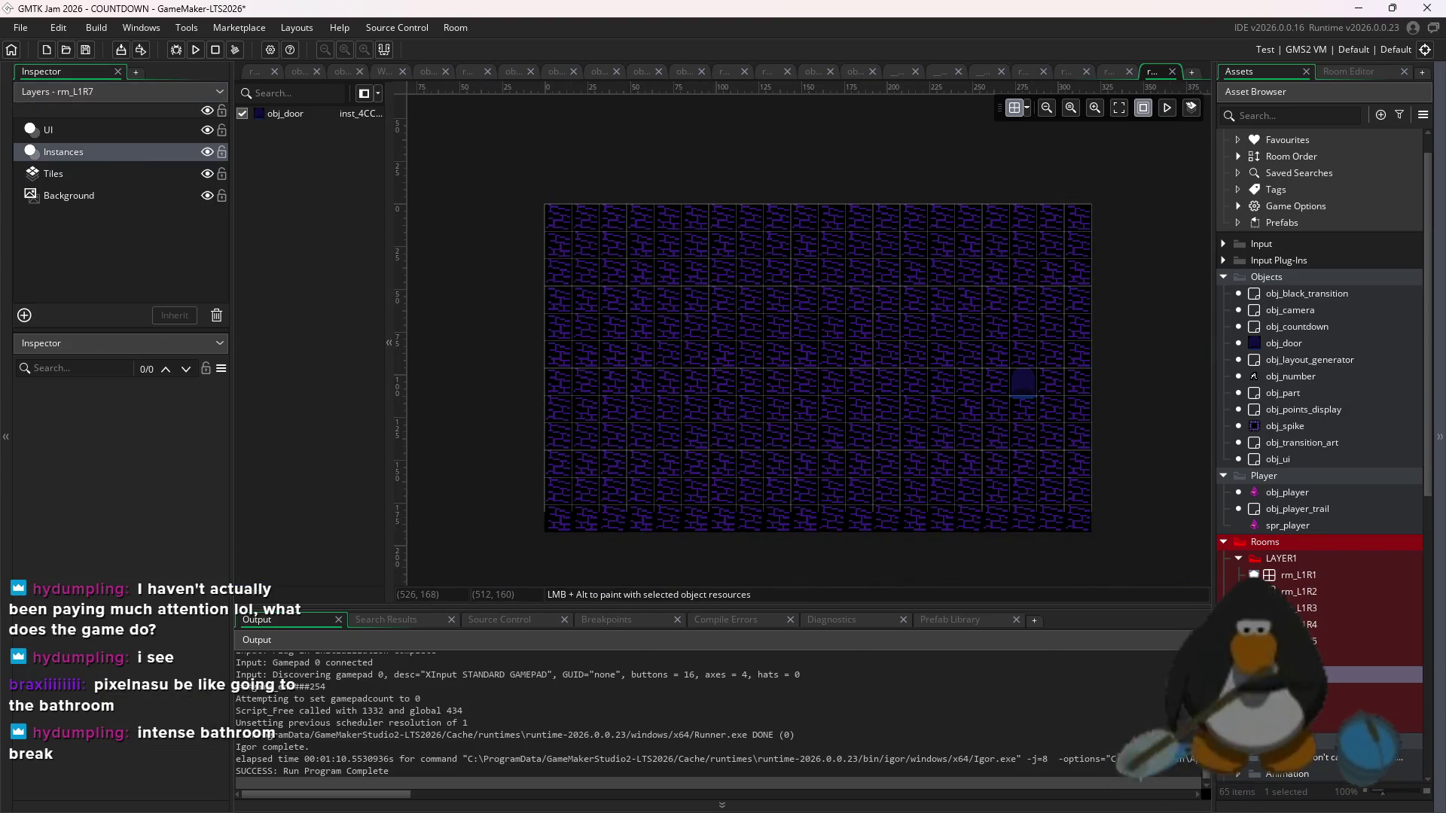
pyautogui.moveTo(1284, 426)
pyautogui.mouseDown()
pyautogui.moveTo(726, 305)
pyautogui.moveTo(728, 322)
pyautogui.moveTo(660, 331)
pyautogui.mouseUp()
pyautogui.scroll(1, 726, 316)
pyautogui.keyDown('alt'); pyautogui.click(688, 372); pyautogui.keyUp('alt')
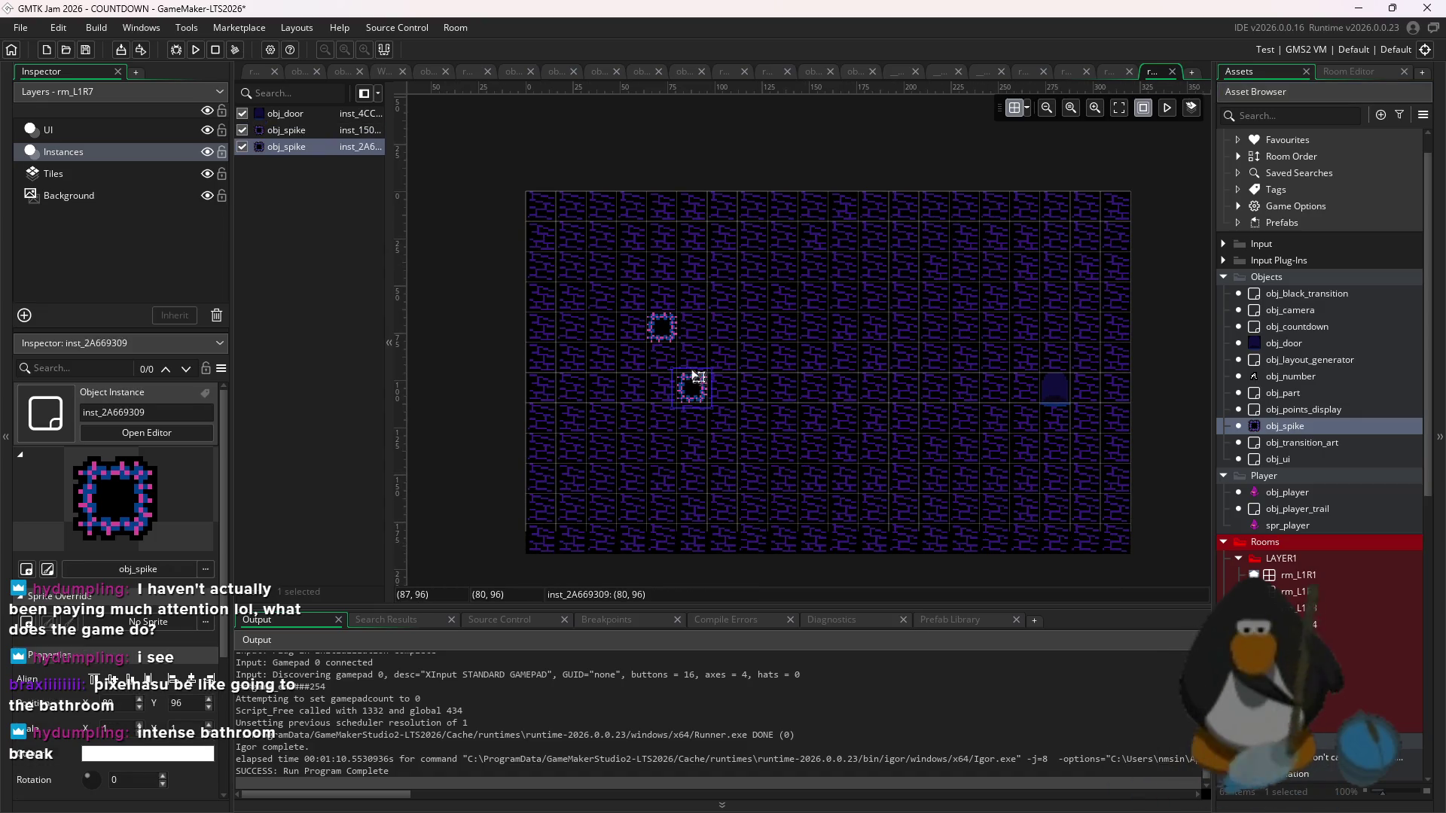
# - Add seven more spikes on two diagonals to form an X-shaped cluster
pyautogui.keyDown('alt'); pyautogui.click(734, 408); pyautogui.keyUp('alt')
pyautogui.keyDown('alt'); pyautogui.click(765, 431); pyautogui.keyUp('alt')
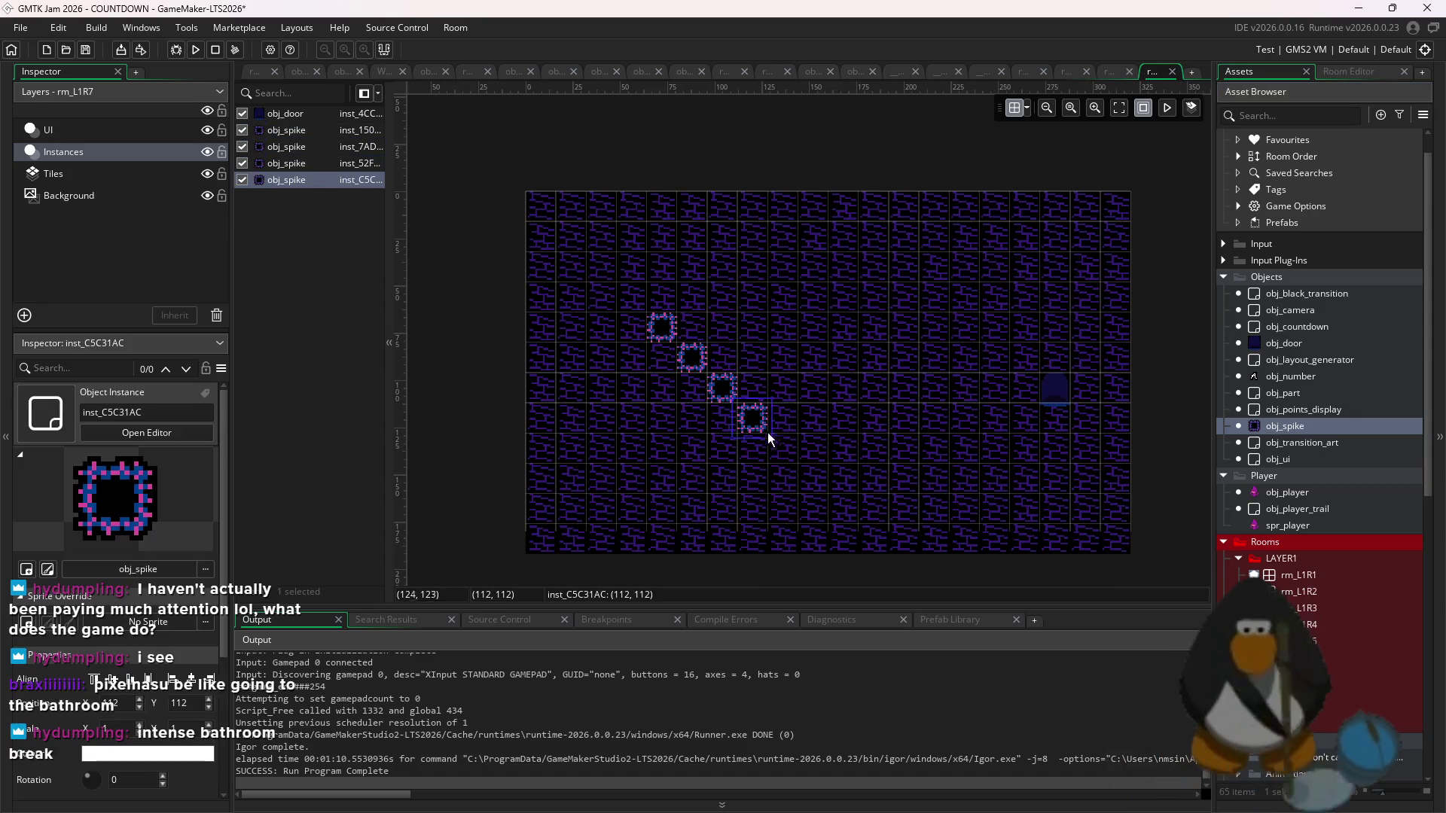
pyautogui.keyDown('alt'); pyautogui.click(667, 452); pyautogui.keyUp('alt')
pyautogui.keyDown('alt'); pyautogui.click(689, 429); pyautogui.keyUp('alt')
pyautogui.keyDown('alt'); pyautogui.click(759, 363); pyautogui.keyUp('alt')
pyautogui.keyDown('alt'); pyautogui.click(776, 331); pyautogui.keyUp('alt')
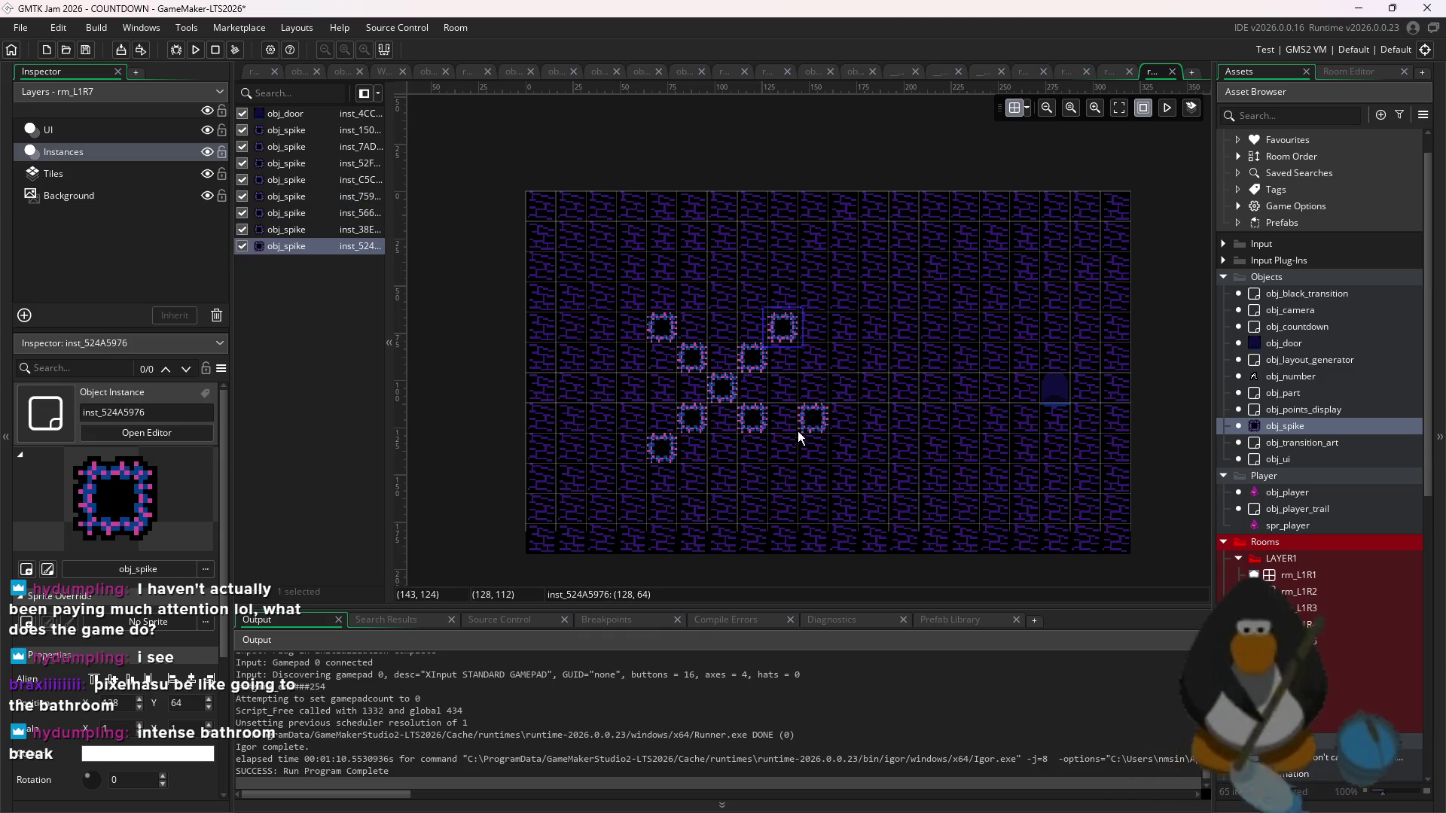
pyautogui.keyDown('alt'); pyautogui.click(783, 449); pyautogui.keyUp('alt')
# - Copy the spike group to the upper left, delete the middle group, and add another spike
pyautogui.moveTo(859, 290)
pyautogui.mouseDown()
pyautogui.moveTo(661, 442)
pyautogui.moveTo(666, 455)
pyautogui.mouseUp()
pyautogui.click(955, 313)
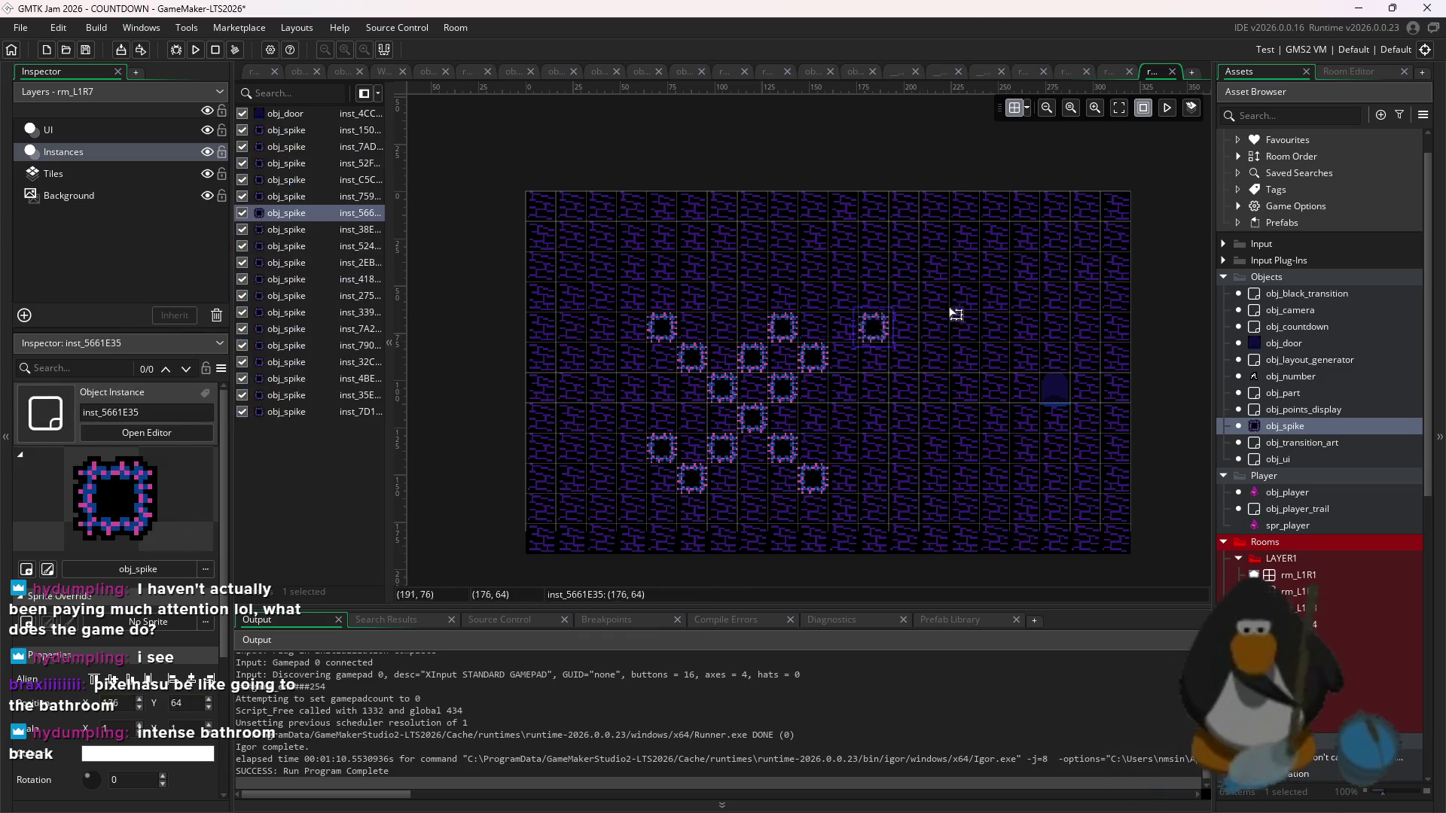
pyautogui.moveTo(876, 260)
pyautogui.mouseDown()
pyautogui.moveTo(657, 450)
pyautogui.moveTo(748, 461)
pyautogui.moveTo(1052, 320)
pyautogui.moveTo(1014, 328)
pyautogui.mouseUp()
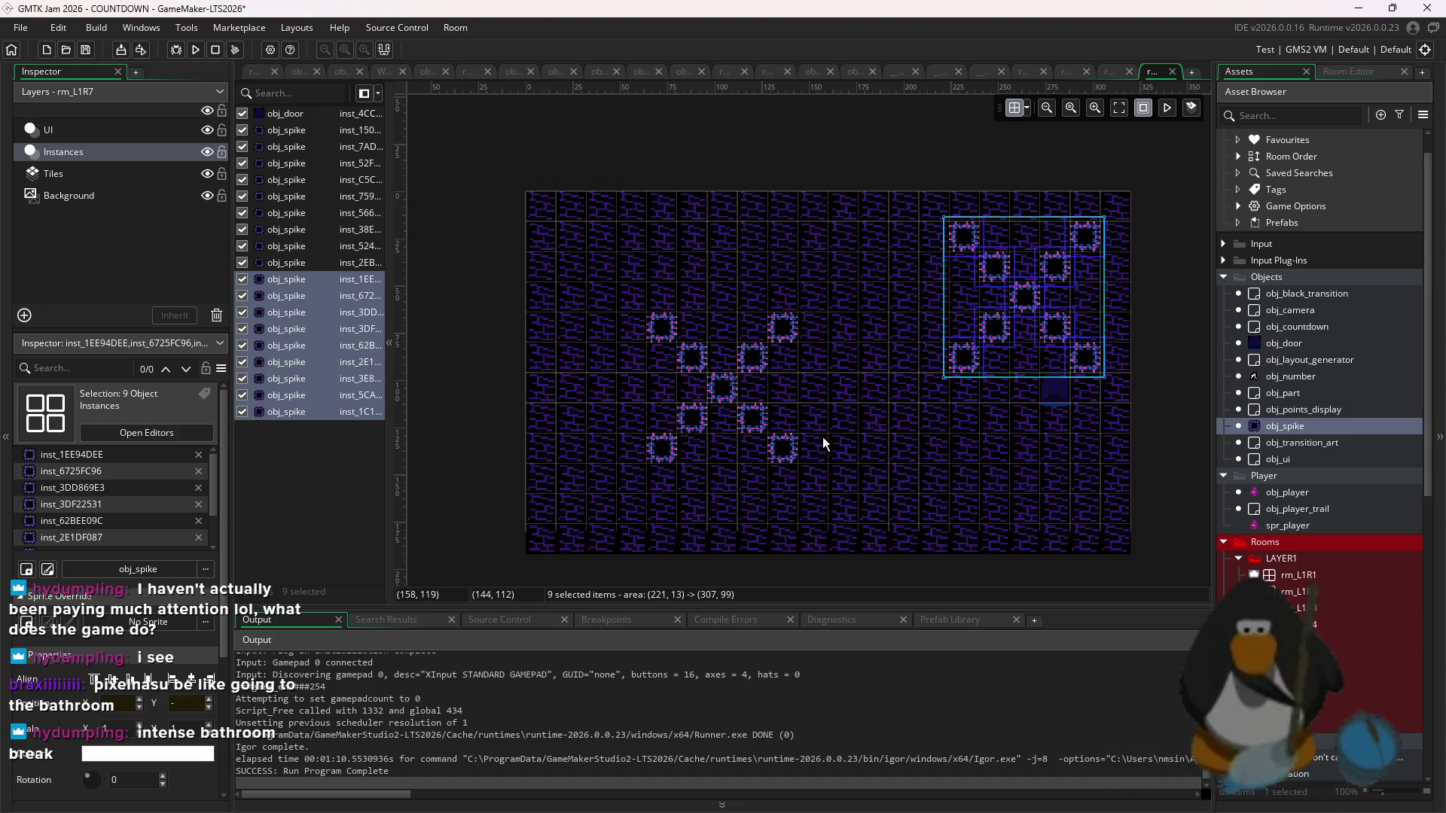
pyautogui.moveTo(819, 470); pyautogui.dragTo(625, 308)
pyautogui.keyDown('alt'); pyautogui.moveTo(721, 385); pyautogui.dragTo(628, 293); pyautogui.keyUp('alt')
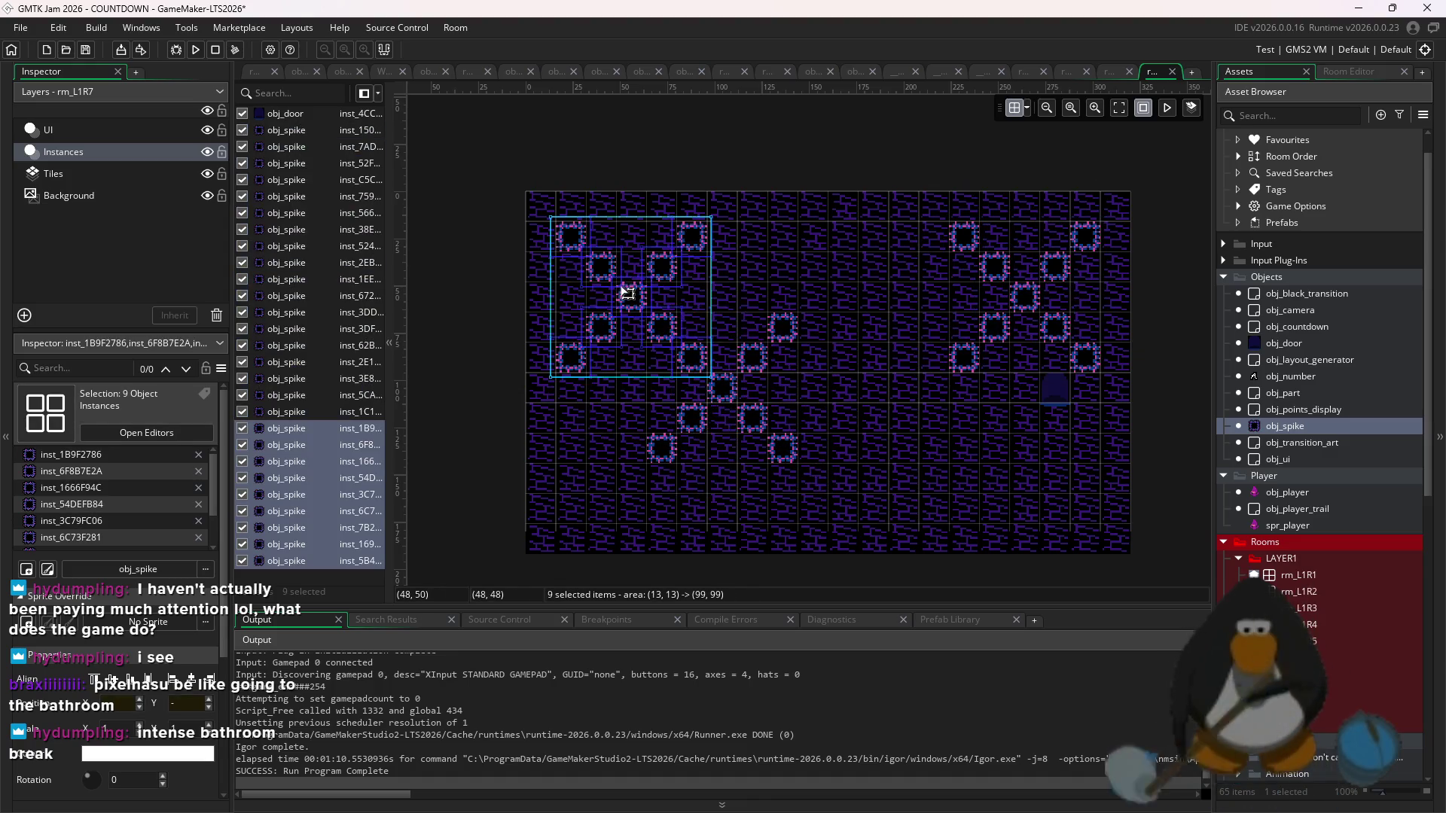
pyautogui.moveTo(821, 307)
pyautogui.mouseDown()
pyautogui.moveTo(669, 468)
pyautogui.moveTo(639, 422)
pyautogui.mouseUp()
pyautogui.press('Delete')
pyautogui.press('Delete')
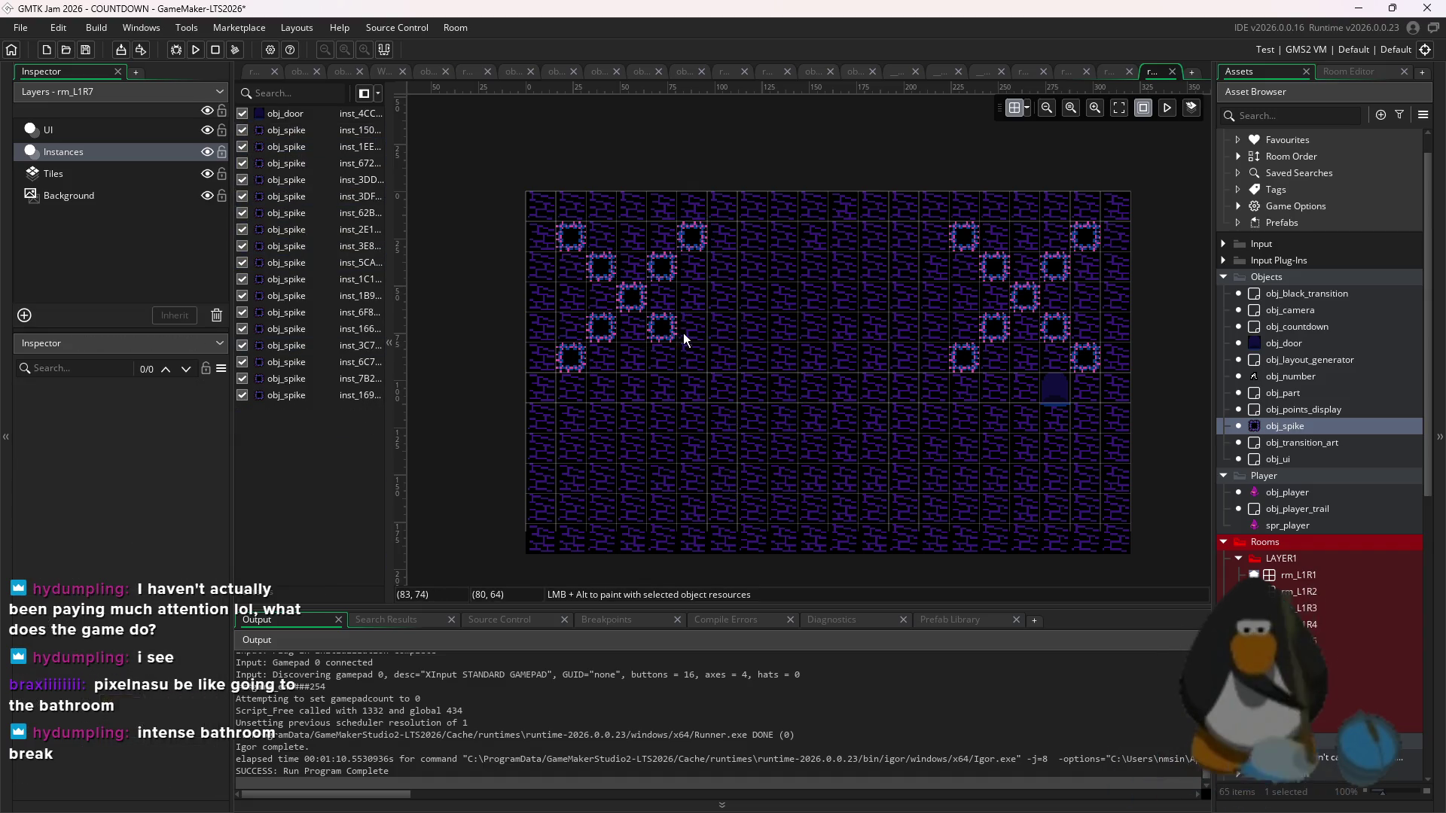
pyautogui.keyDown('alt'); pyautogui.click(689, 357); pyautogui.keyUp('alt')
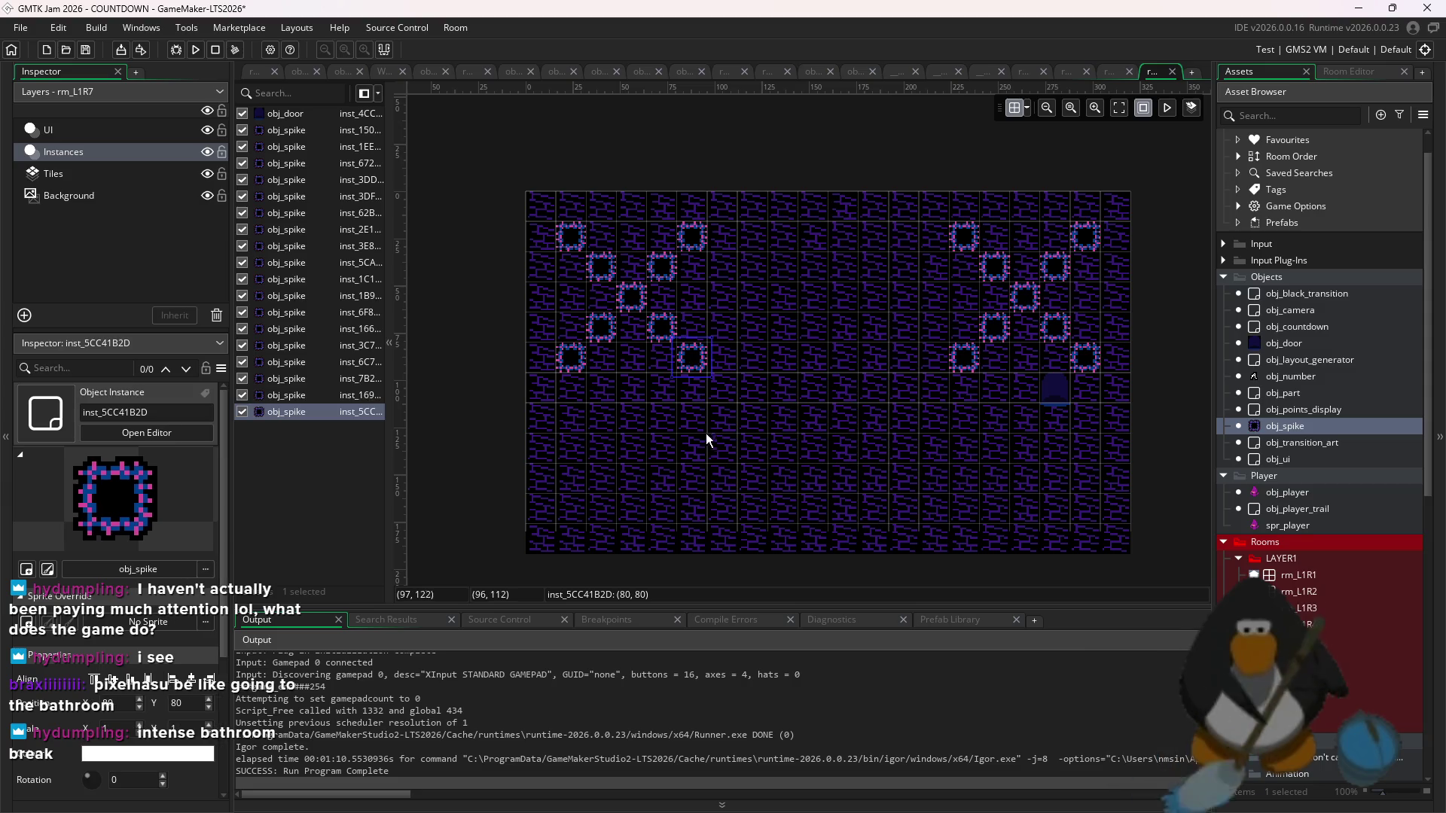
# - Try copying the left spike cluster to the lower middle, then undo it
pyautogui.keyDown('alt'); pyautogui.click(766, 409); pyautogui.keyUp('alt')
pyautogui.moveTo(760, 435); pyautogui.dragTo(550, 194)
pyautogui.moveTo(1114, 210); pyautogui.dragTo(933, 412)
pyautogui.moveTo(836, 393)
pyautogui.mouseDown()
pyautogui.moveTo(581, 202)
pyautogui.moveTo(508, 178)
pyautogui.mouseUp()
pyautogui.moveTo(674, 342); pyautogui.dragTo(855, 492)
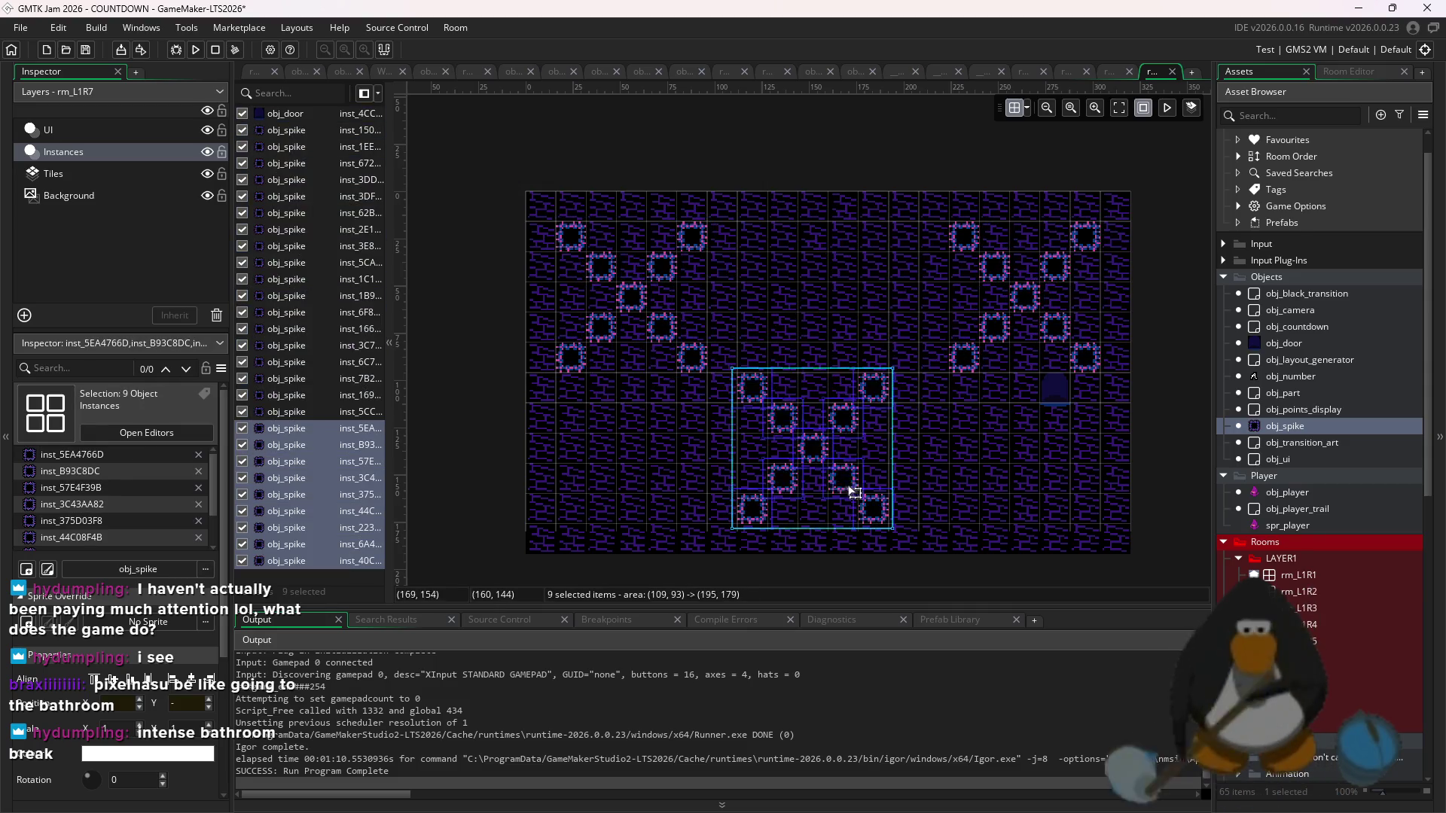
pyautogui.hotkey('ctrl', 'z')
pyautogui.hotkey('ctrl', 'z')
pyautogui.hotkey('ctrl', 'z')
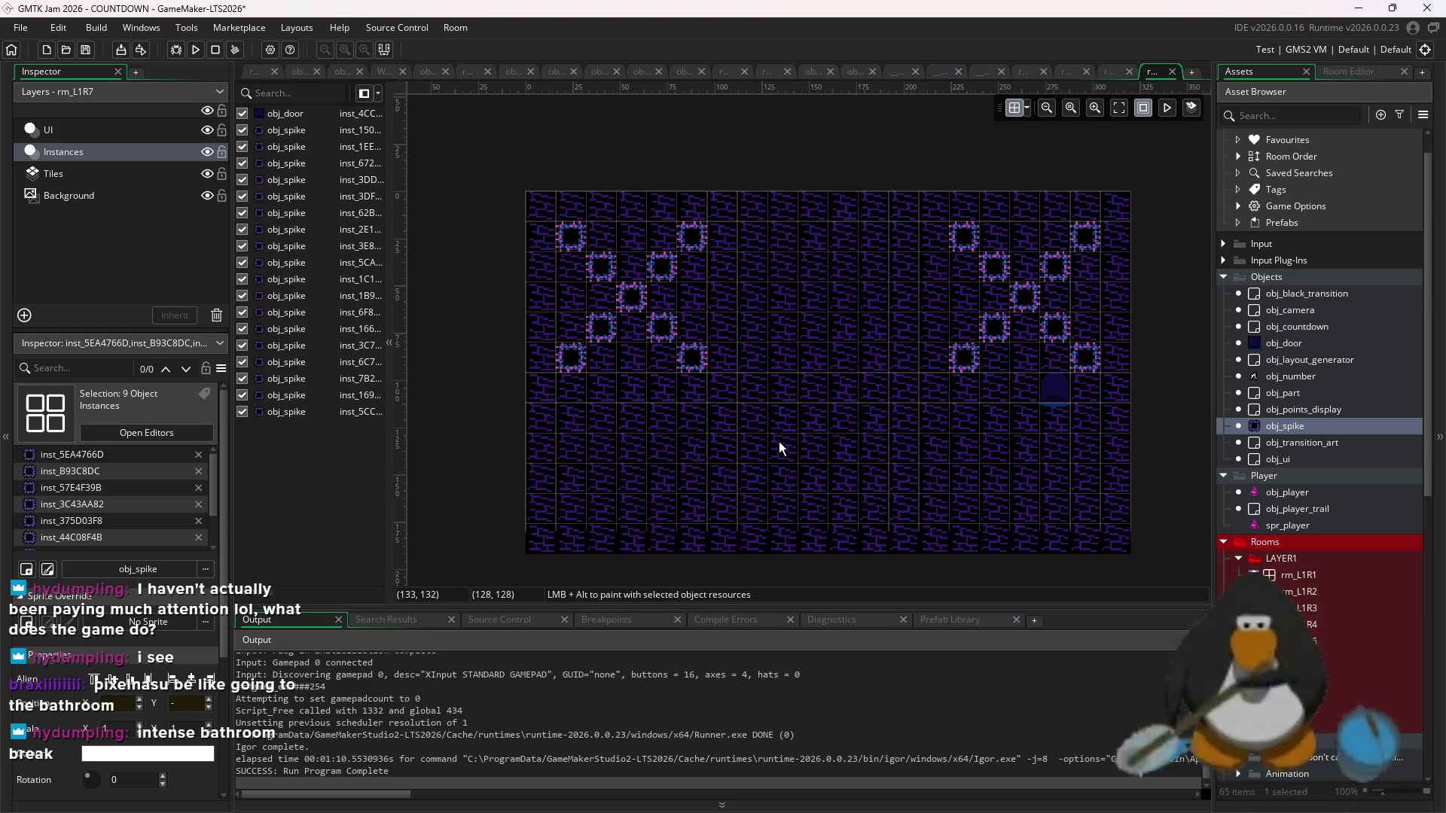
# - Add a row of four spikes along the bottom centre and move the door to the room's middle
pyautogui.keyDown('alt'); pyautogui.click(783, 481); pyautogui.keyUp('alt')
pyautogui.keyDown('alt'); pyautogui.click(845, 482); pyautogui.keyUp('alt')
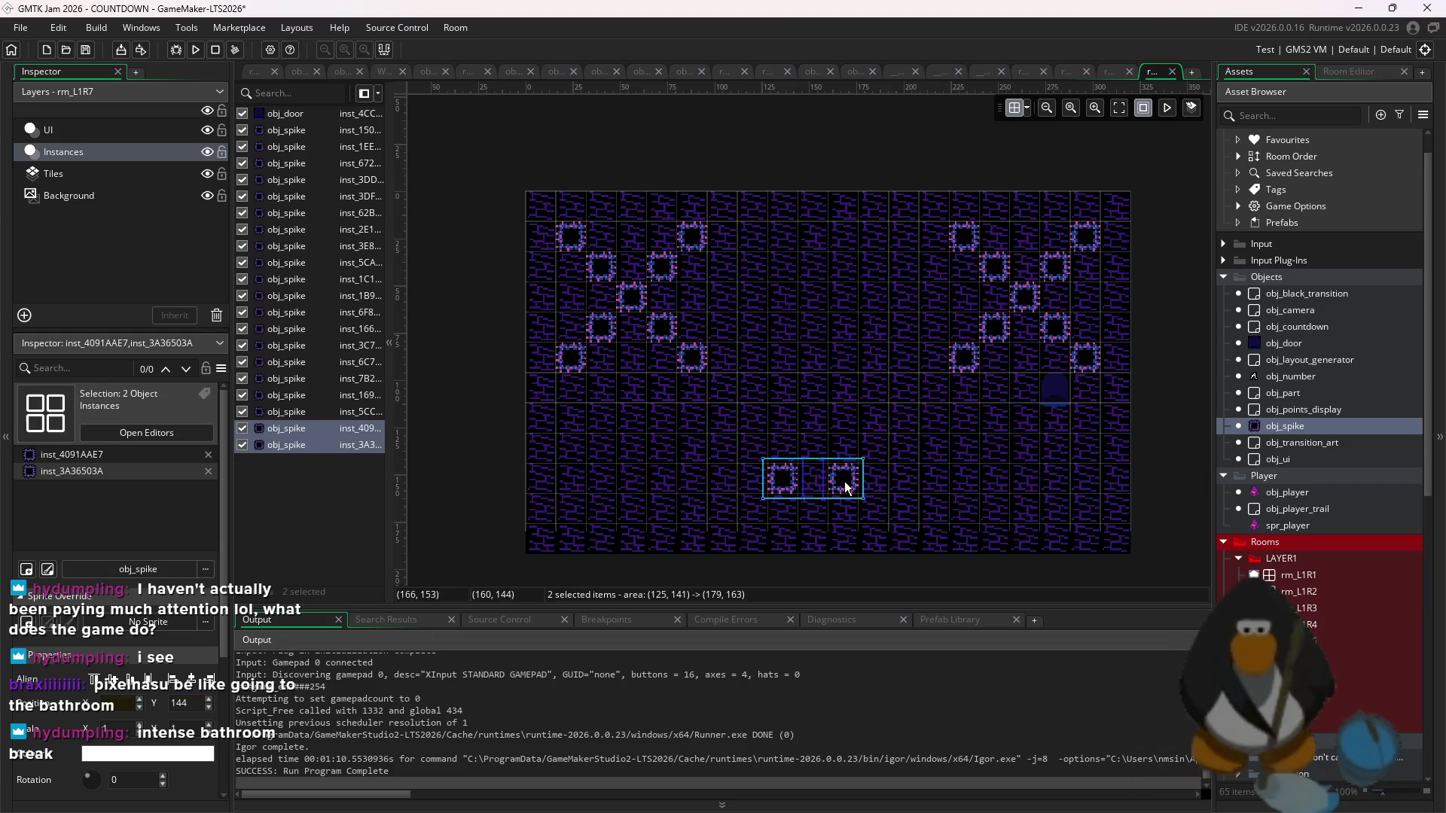
pyautogui.keyDown('alt'); pyautogui.click(814, 479); pyautogui.keyUp('alt')
pyautogui.keyDown('alt'); pyautogui.click(874, 480); pyautogui.keyUp('alt')
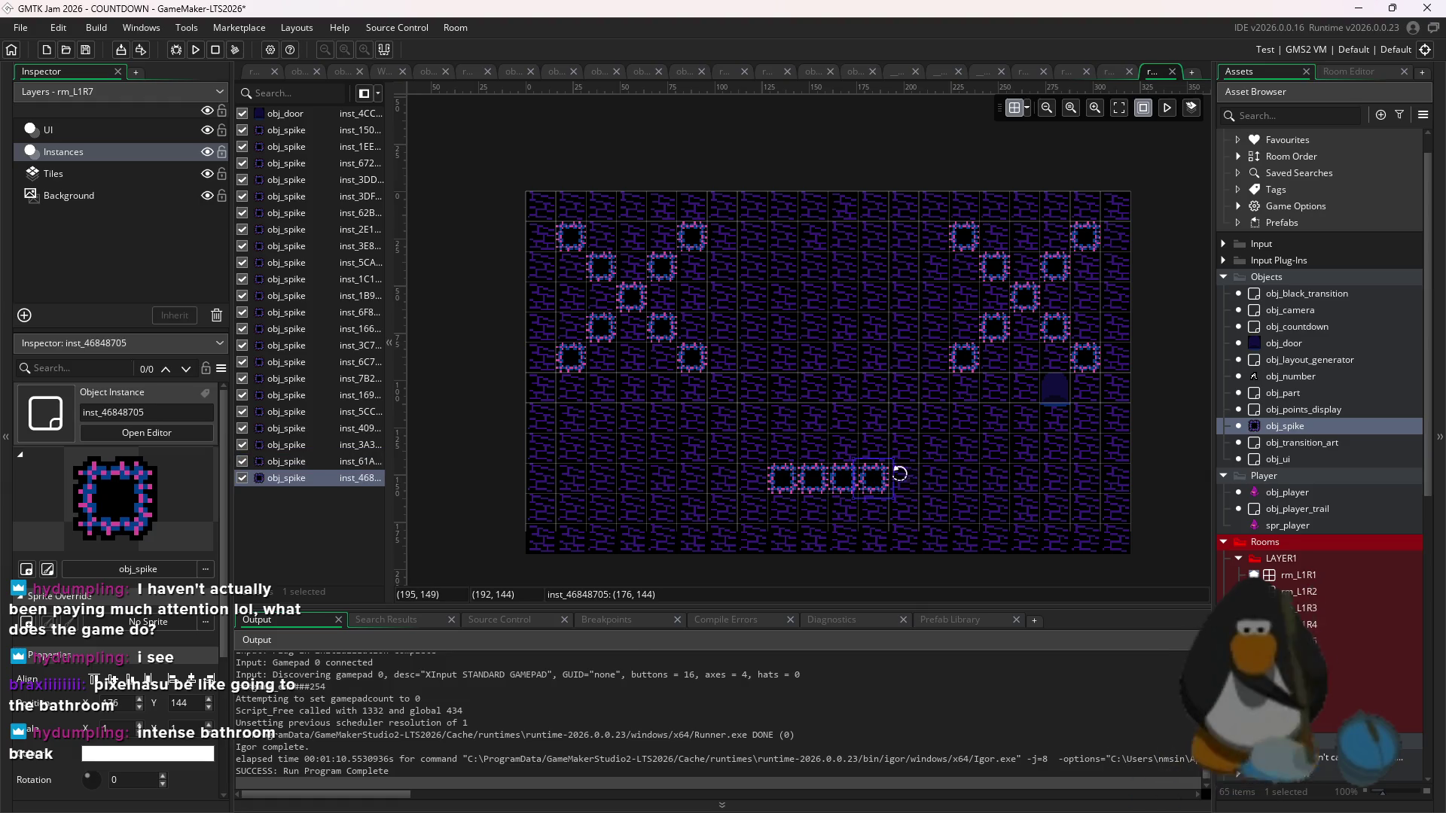
pyautogui.moveTo(1070, 399); pyautogui.dragTo(863, 344)
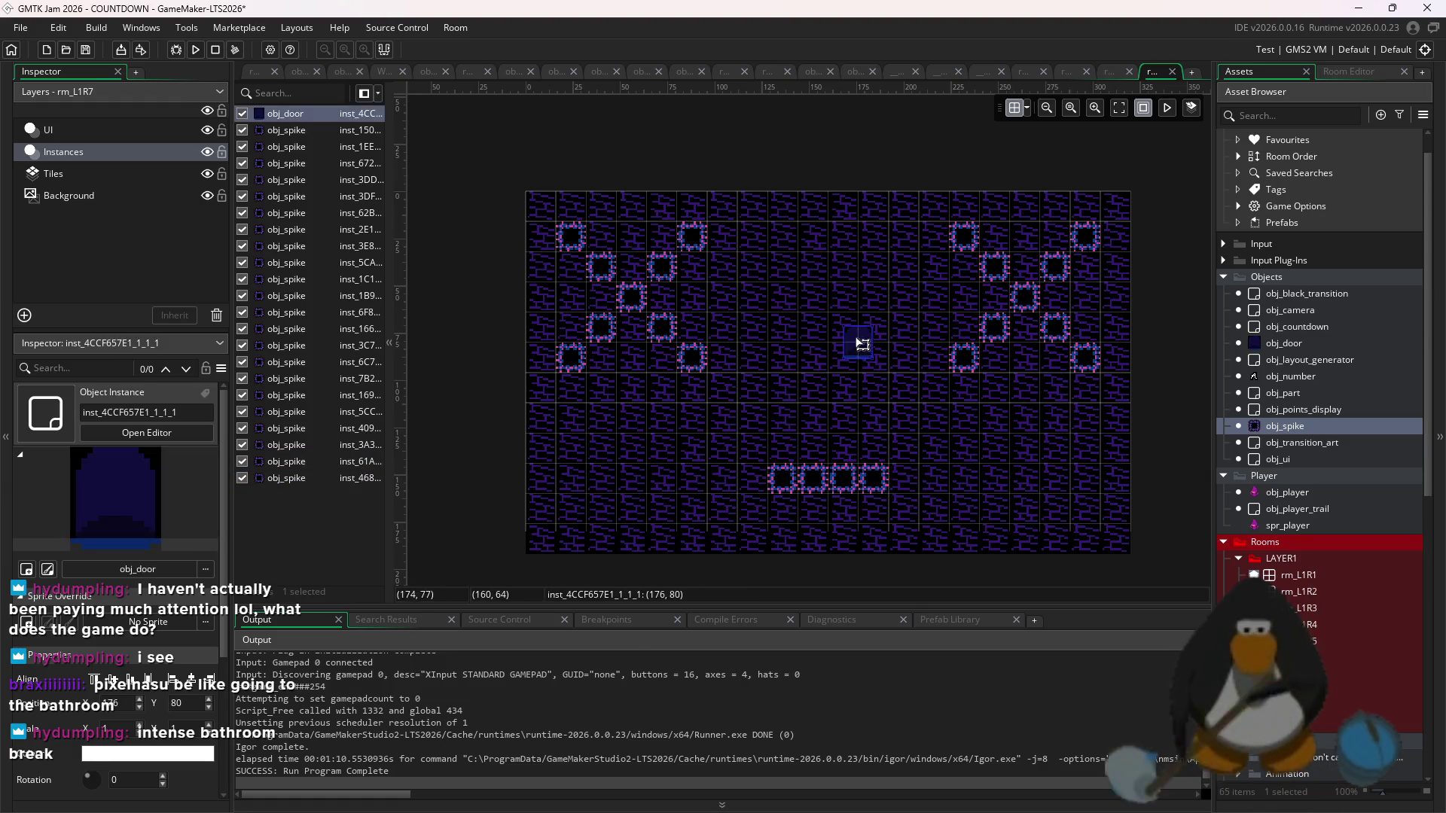
# - Turn off grid snapping, nudge the door up to about (152, 57), and deselect it
pyautogui.scroll(5, 806, 255)
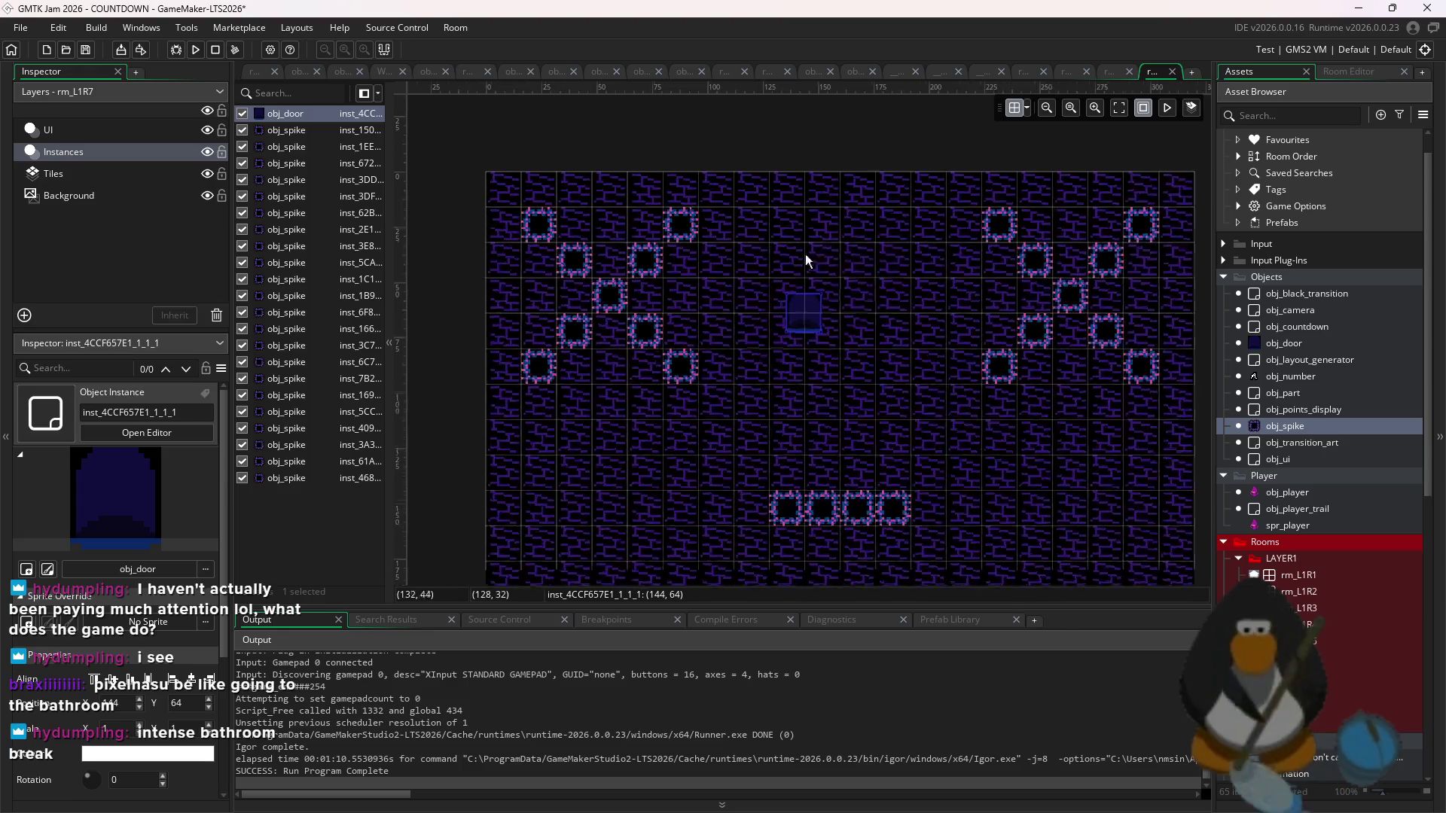
pyautogui.click(1025, 107)
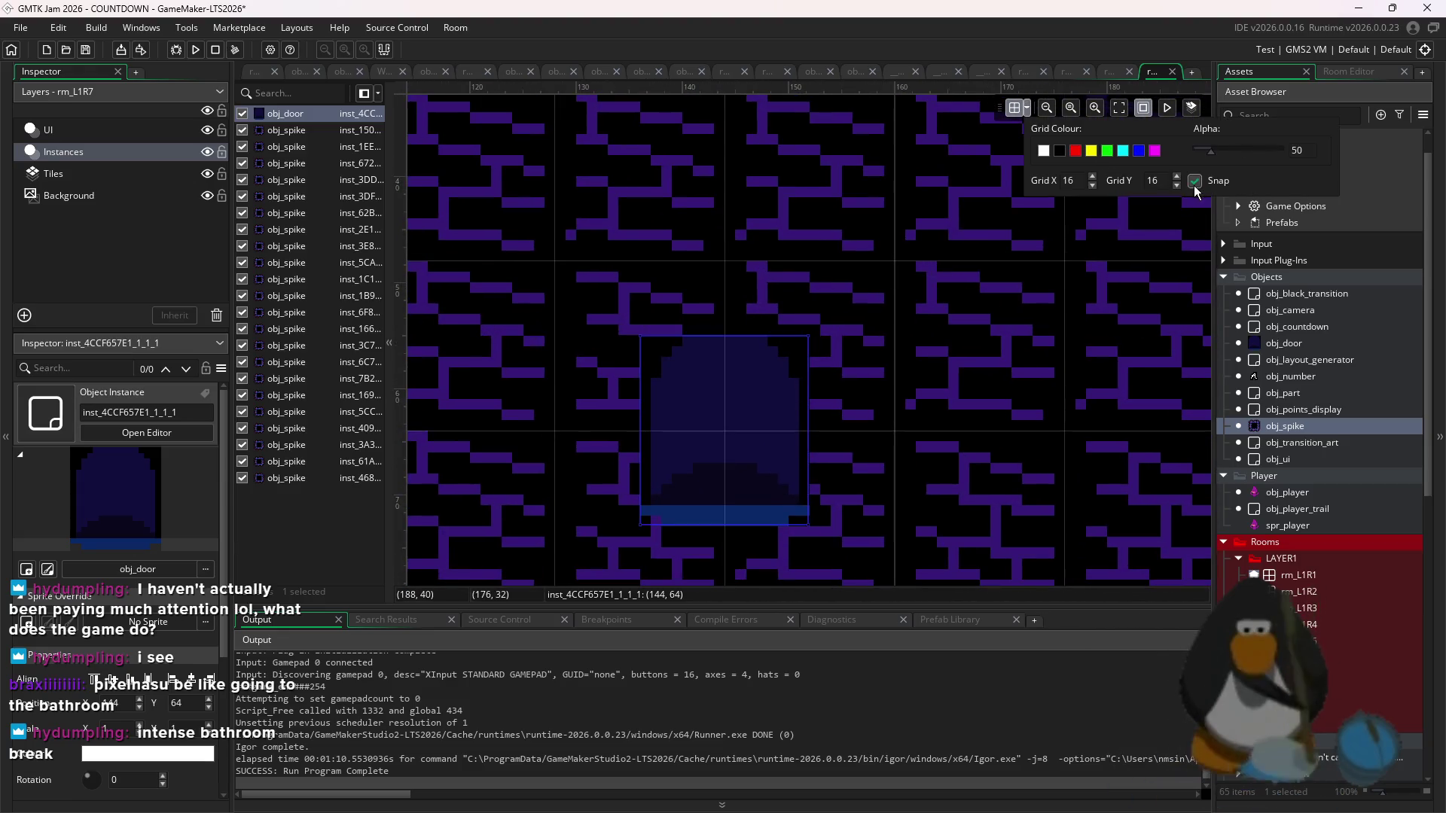
pyautogui.moveTo(816, 374); pyautogui.dragTo(846, 323)
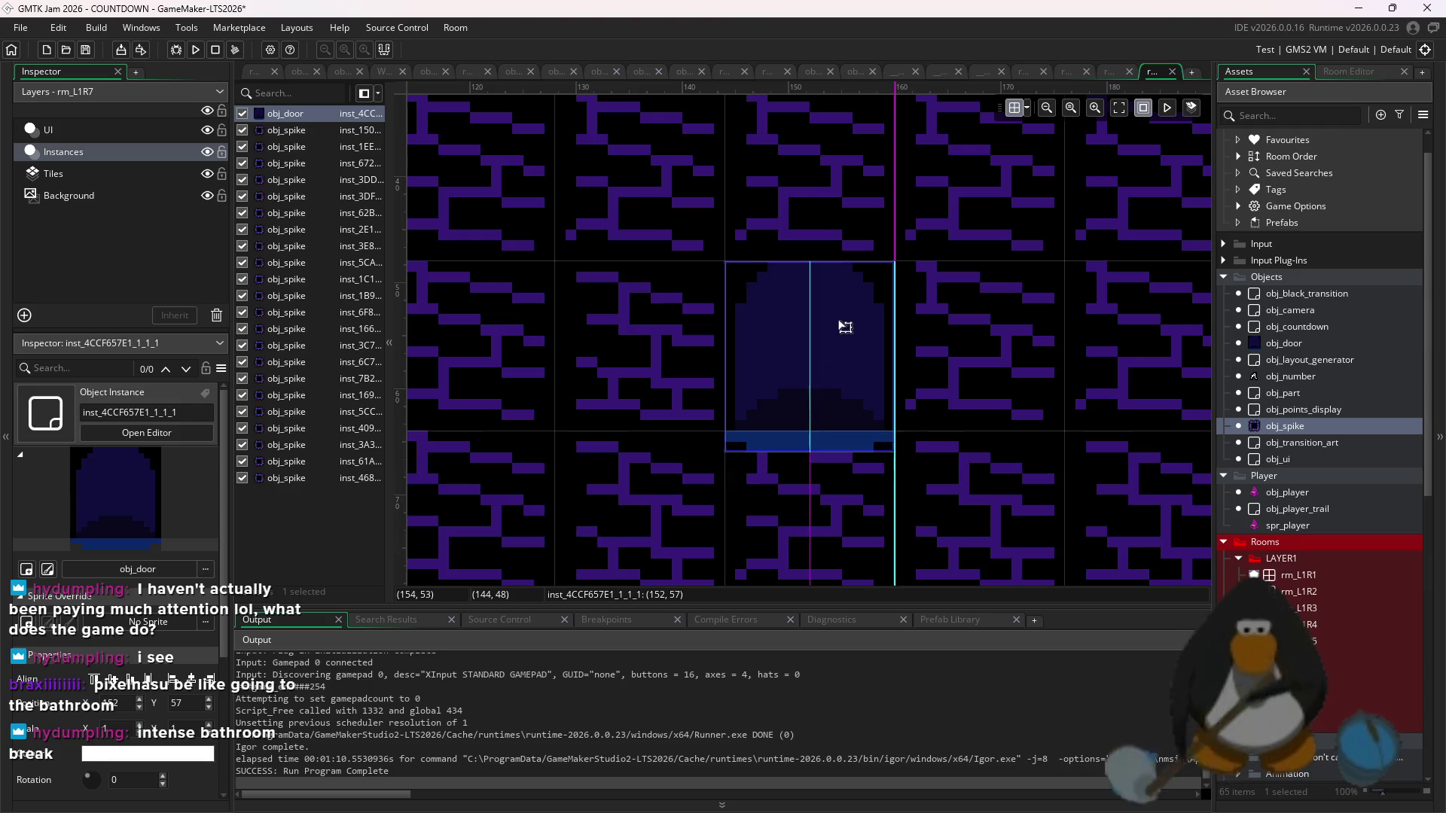
pyautogui.click(978, 268)
pyautogui.click(1280, 674)
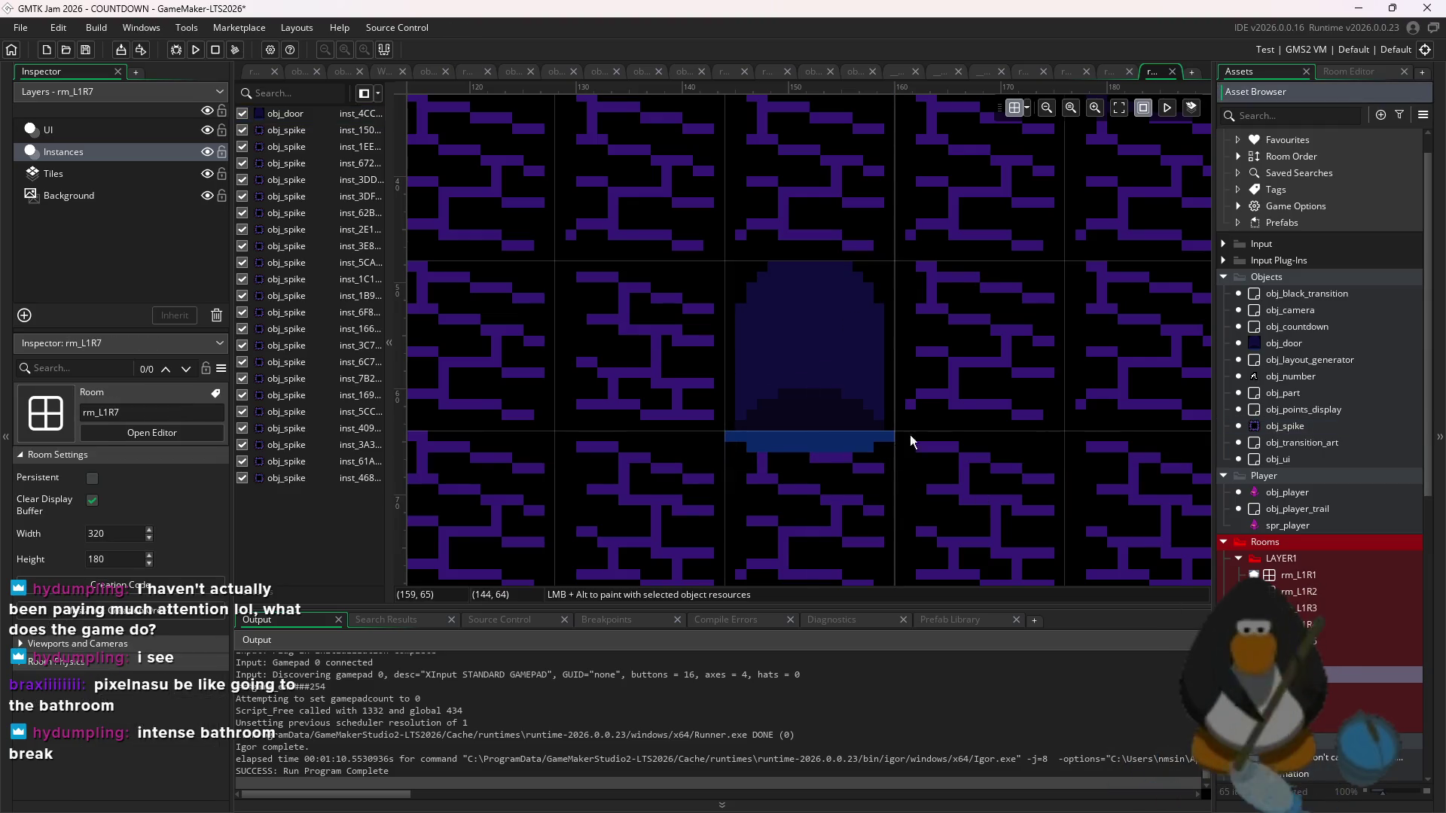
pyautogui.scroll(-6, 910, 435)
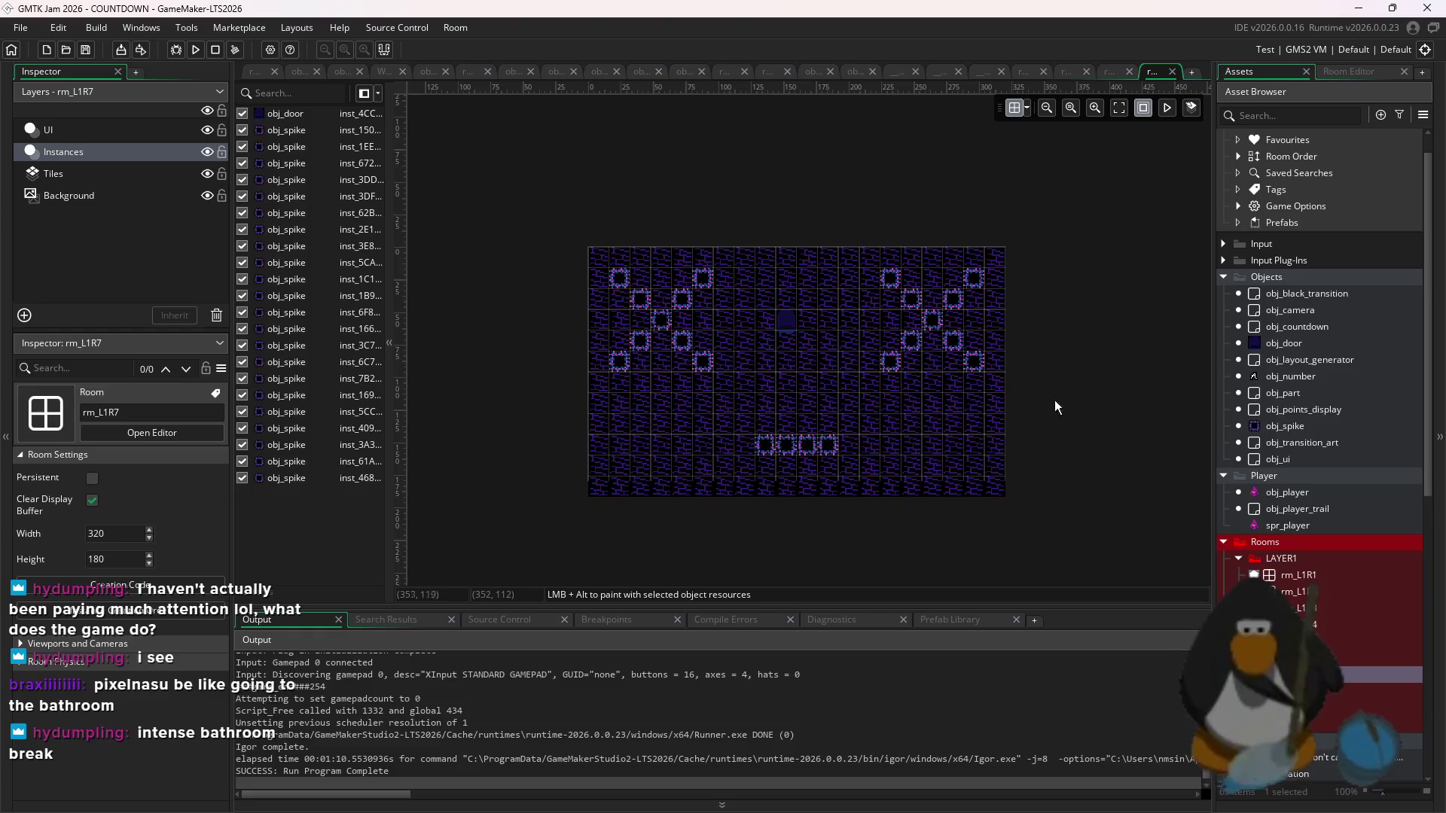
# - Open obj_door, obj_countdown, obj_number and obj_layout_generator from the Asset Browser
pyautogui.doubleClick(1336, 346)
pyautogui.doubleClick(1318, 328)
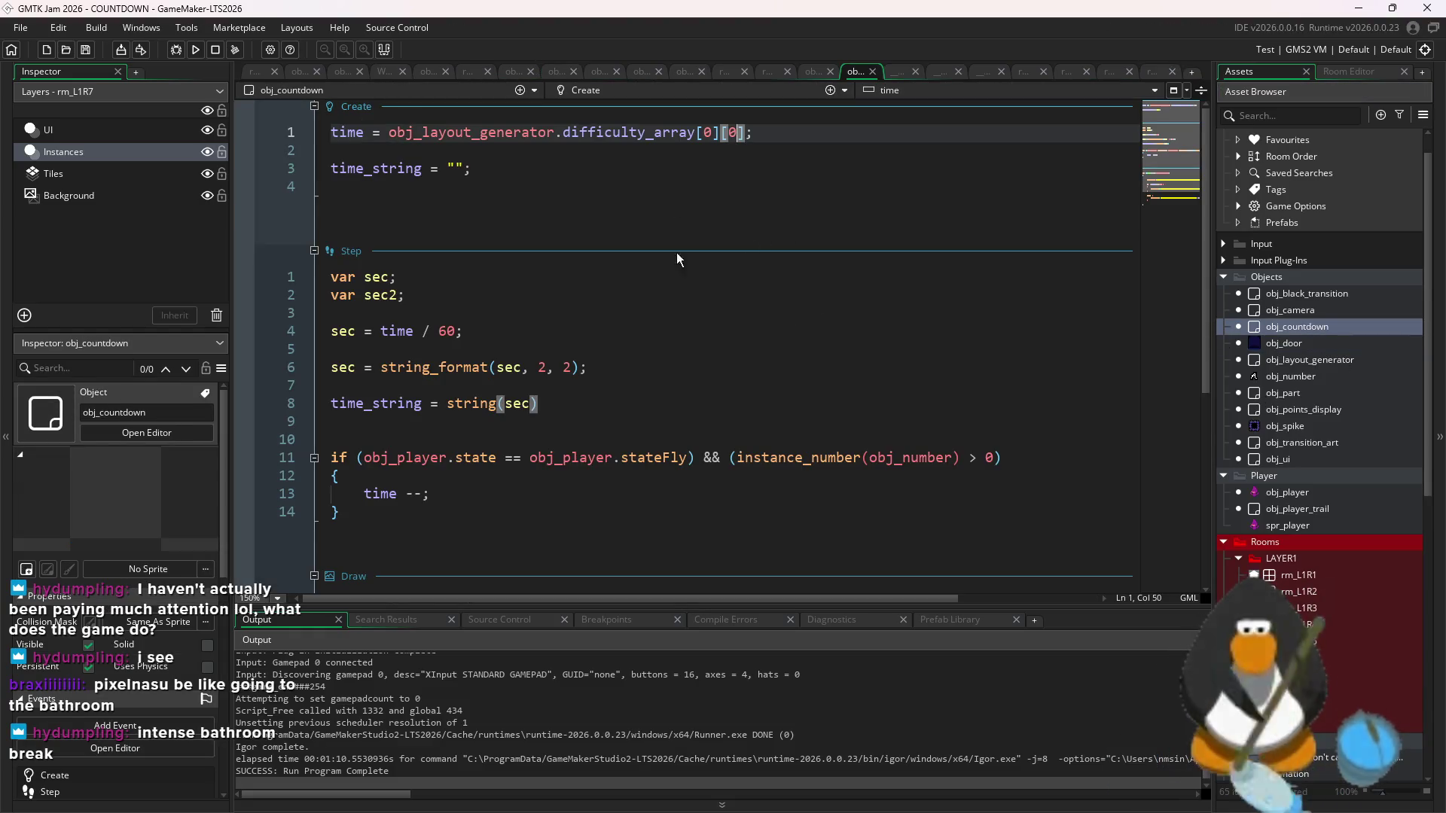
pyautogui.scroll(-6, 676, 252)
pyautogui.click(1348, 346)
pyautogui.doubleClick(1346, 375)
pyautogui.scroll(-5, 794, 391)
pyautogui.scroll(5, 791, 461)
pyautogui.doubleClick(1311, 360)
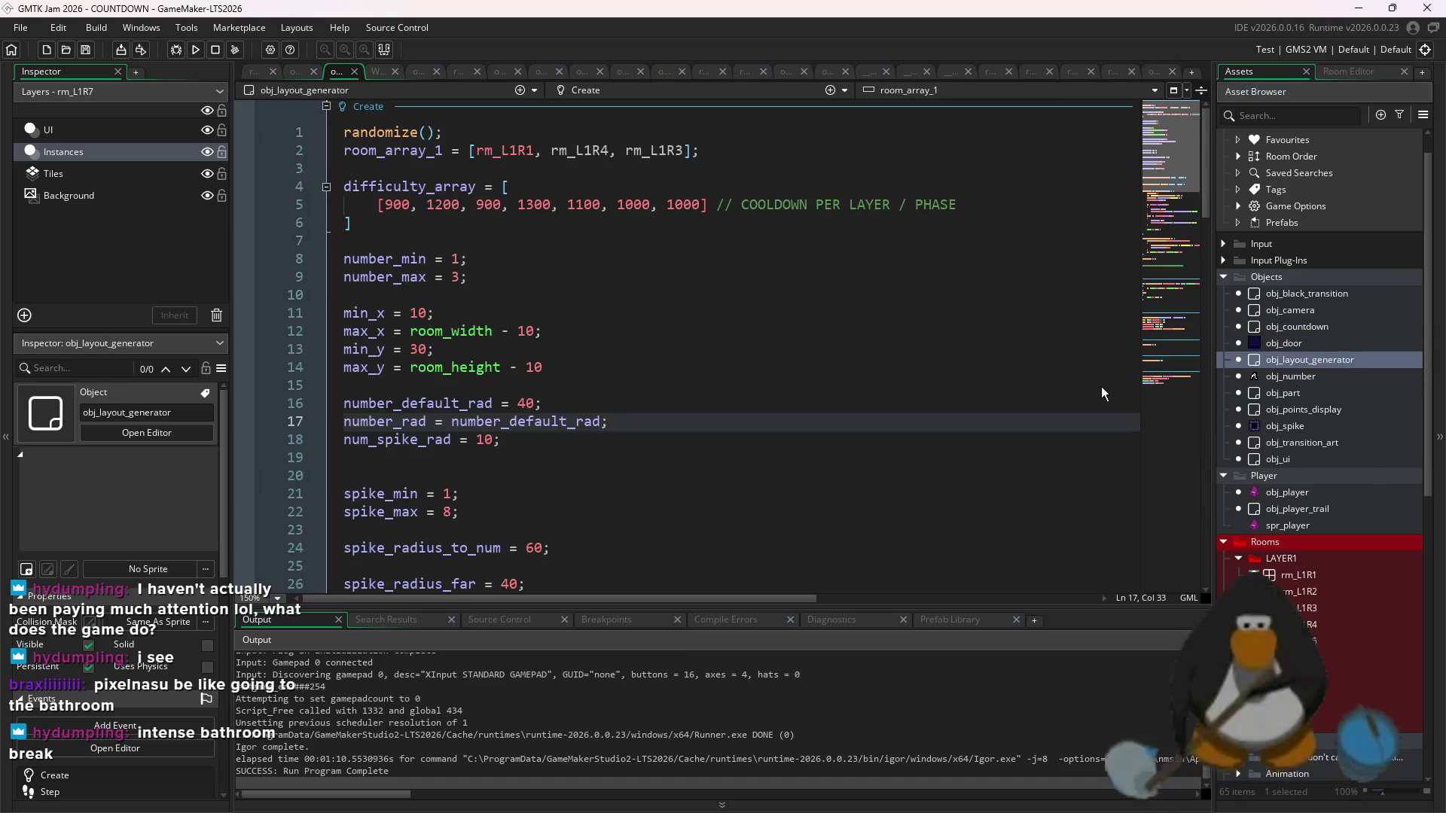
# - In obj_layout_generator, inspect the Step event's else branch and the roomStart(1) call
pyautogui.scroll(-15, 715, 396)
pyautogui.scroll(6, 715, 390)
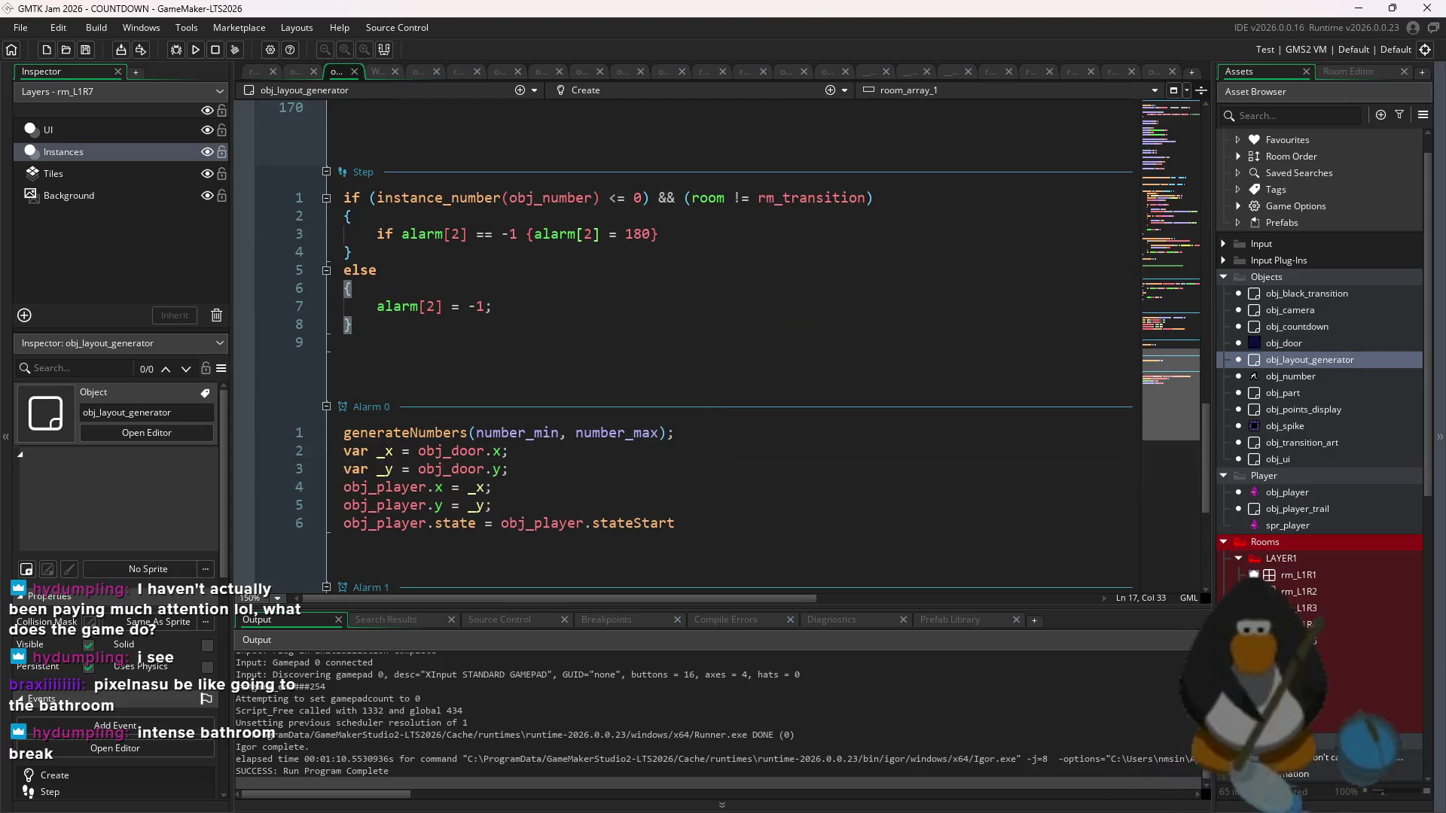
pyautogui.scroll(3, 715, 339)
pyautogui.click(788, 397)
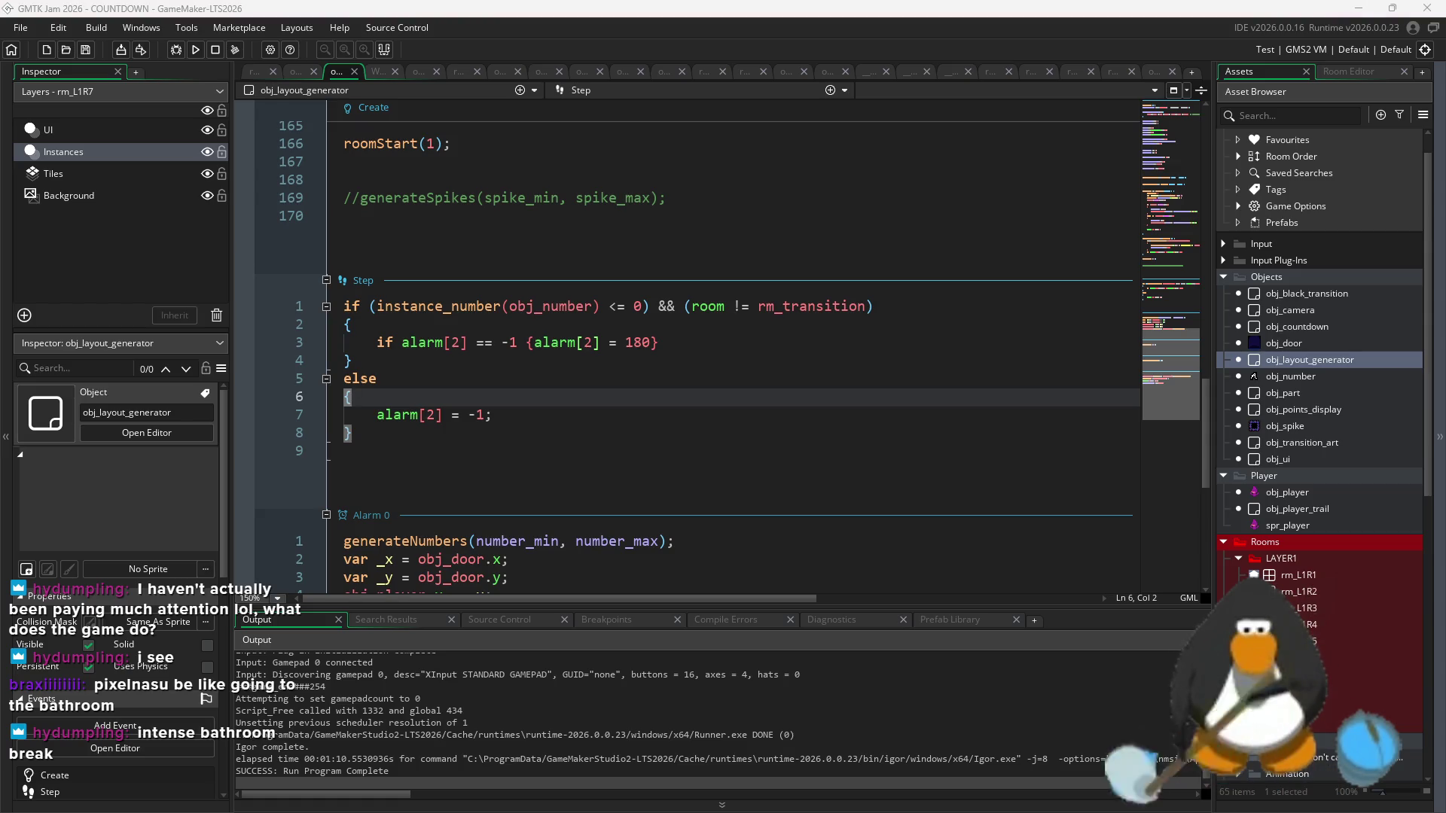
pyautogui.scroll(4, 986, 289)
pyautogui.click(792, 369)
pyautogui.click(792, 306)
# - Go to roomStart's irandom_range call and then the end of the room_array_1 line
pyautogui.scroll(3, 813, 317)
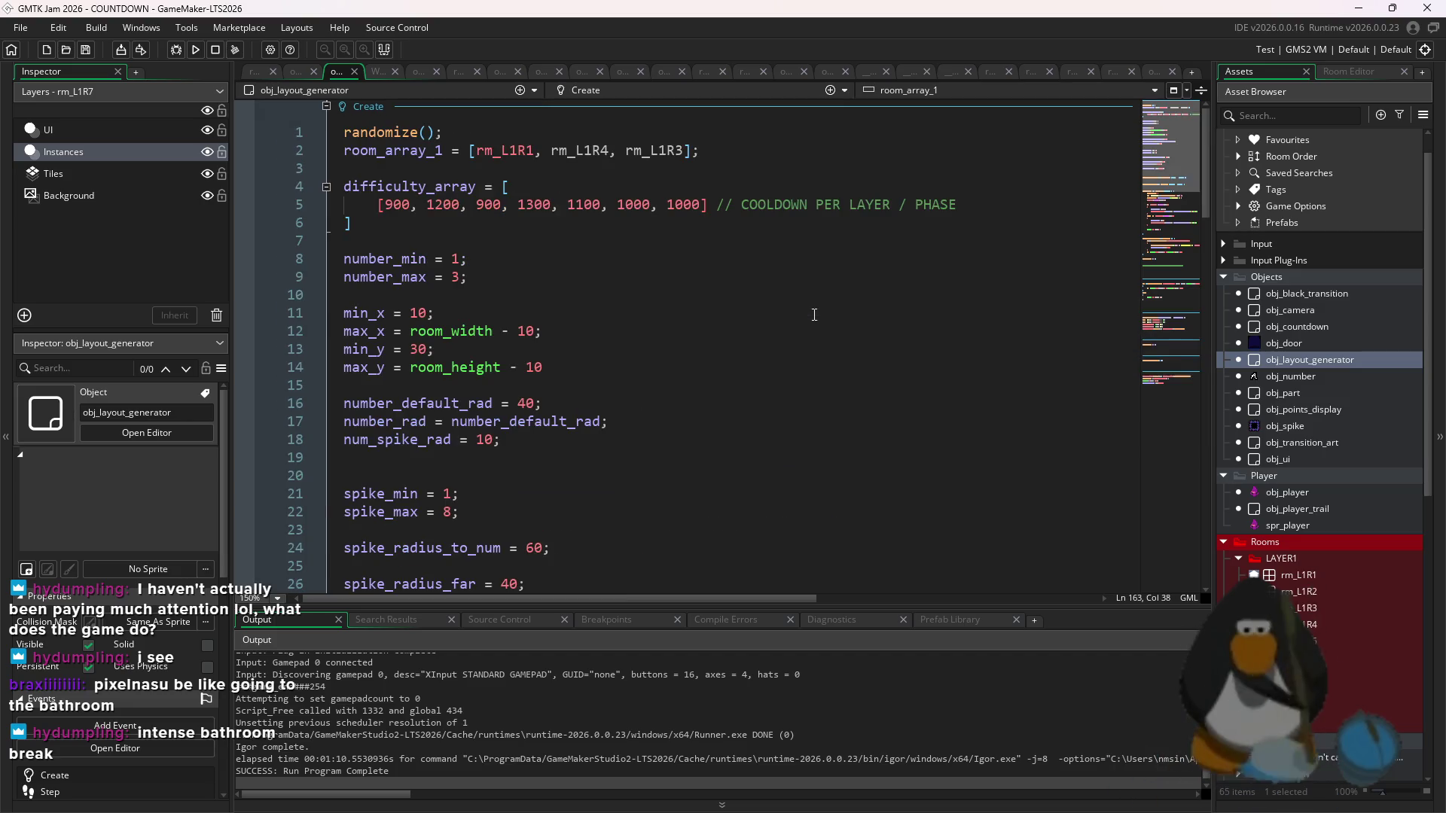
pyautogui.scroll(-10, 720, 408)
pyautogui.scroll(12, 720, 408)
pyautogui.scroll(4, 720, 408)
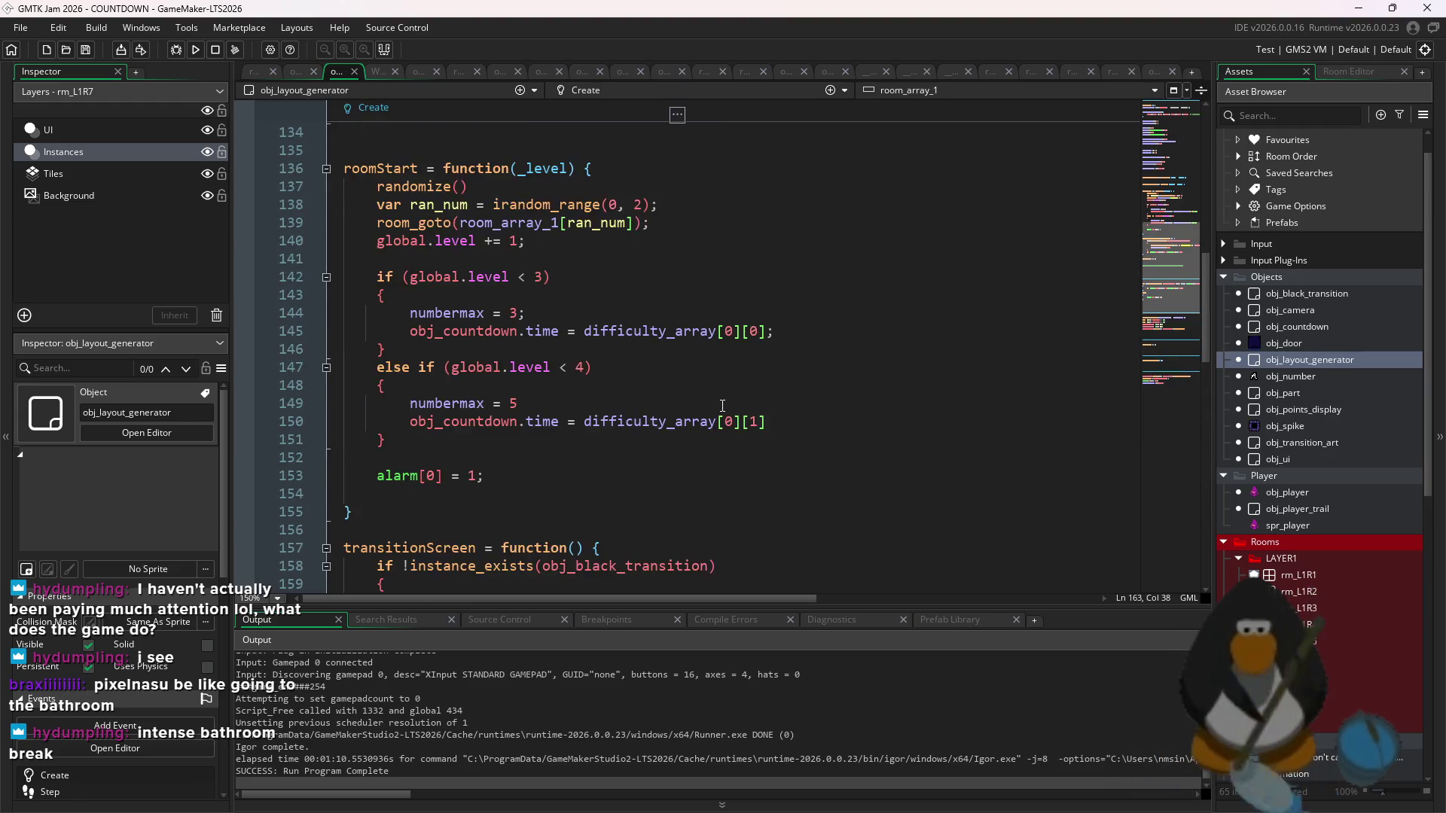
pyautogui.click(743, 399)
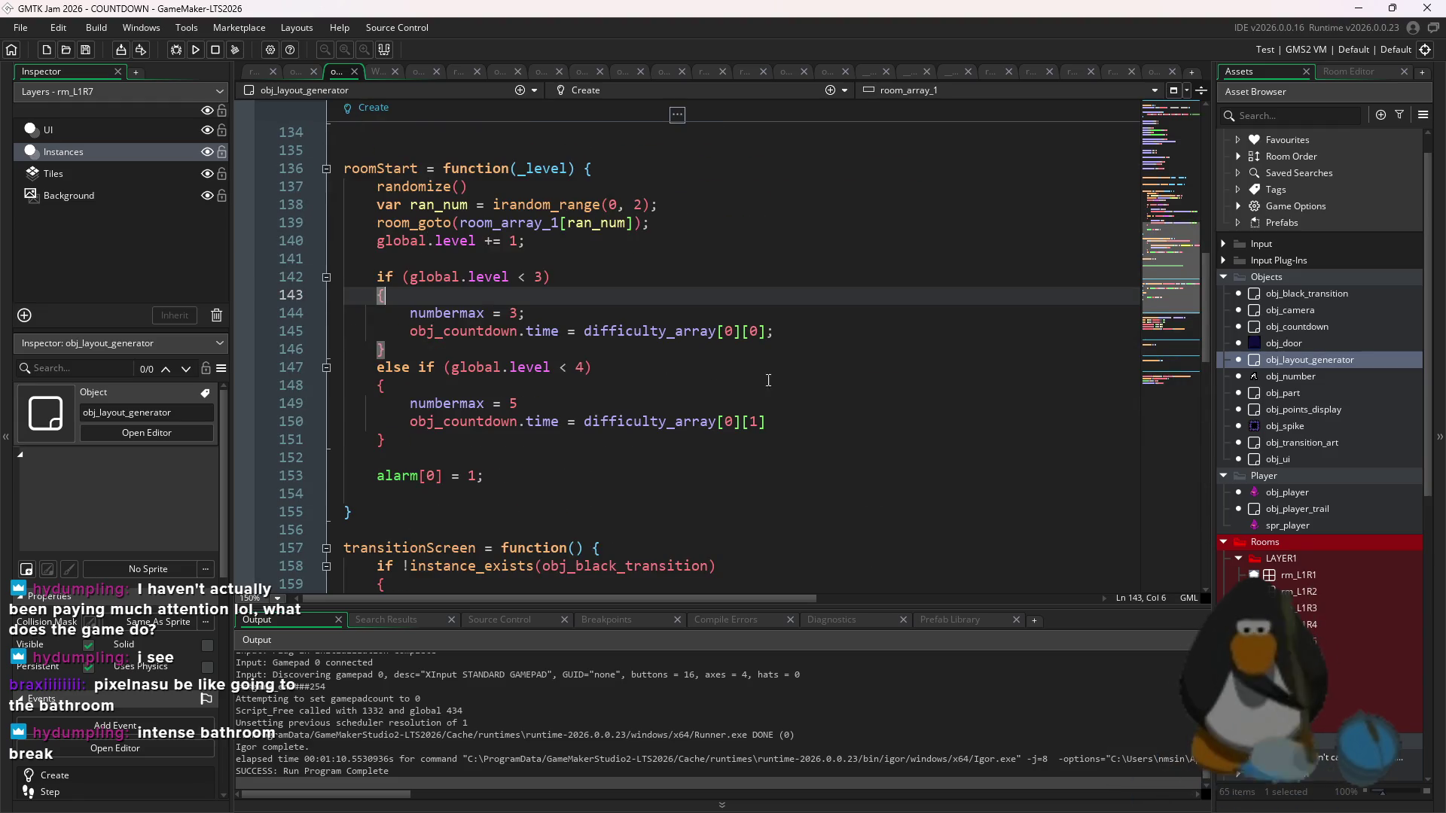
pyautogui.click(644, 205)
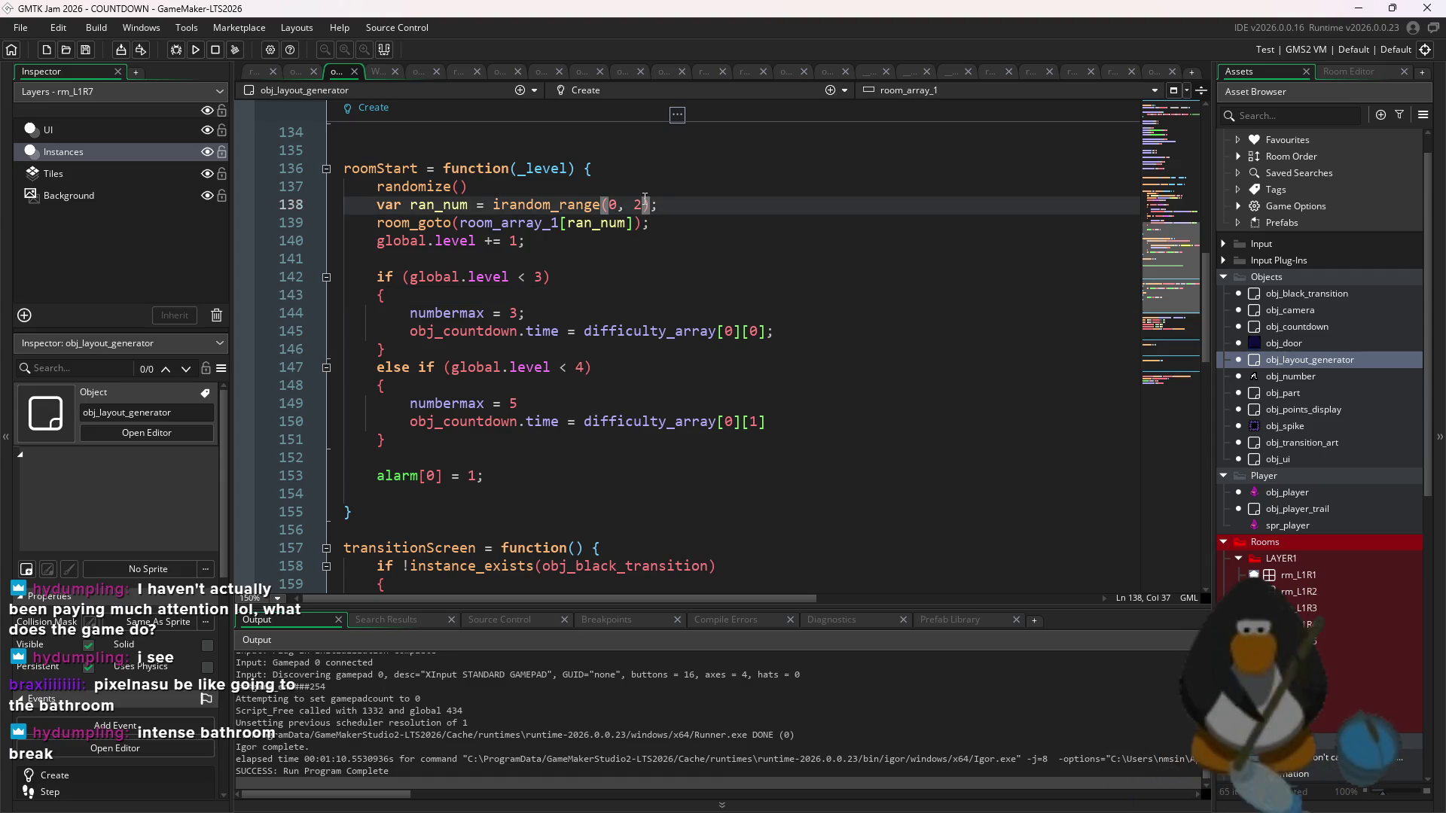
pyautogui.scroll(20, 640, 211)
pyautogui.click(688, 150)
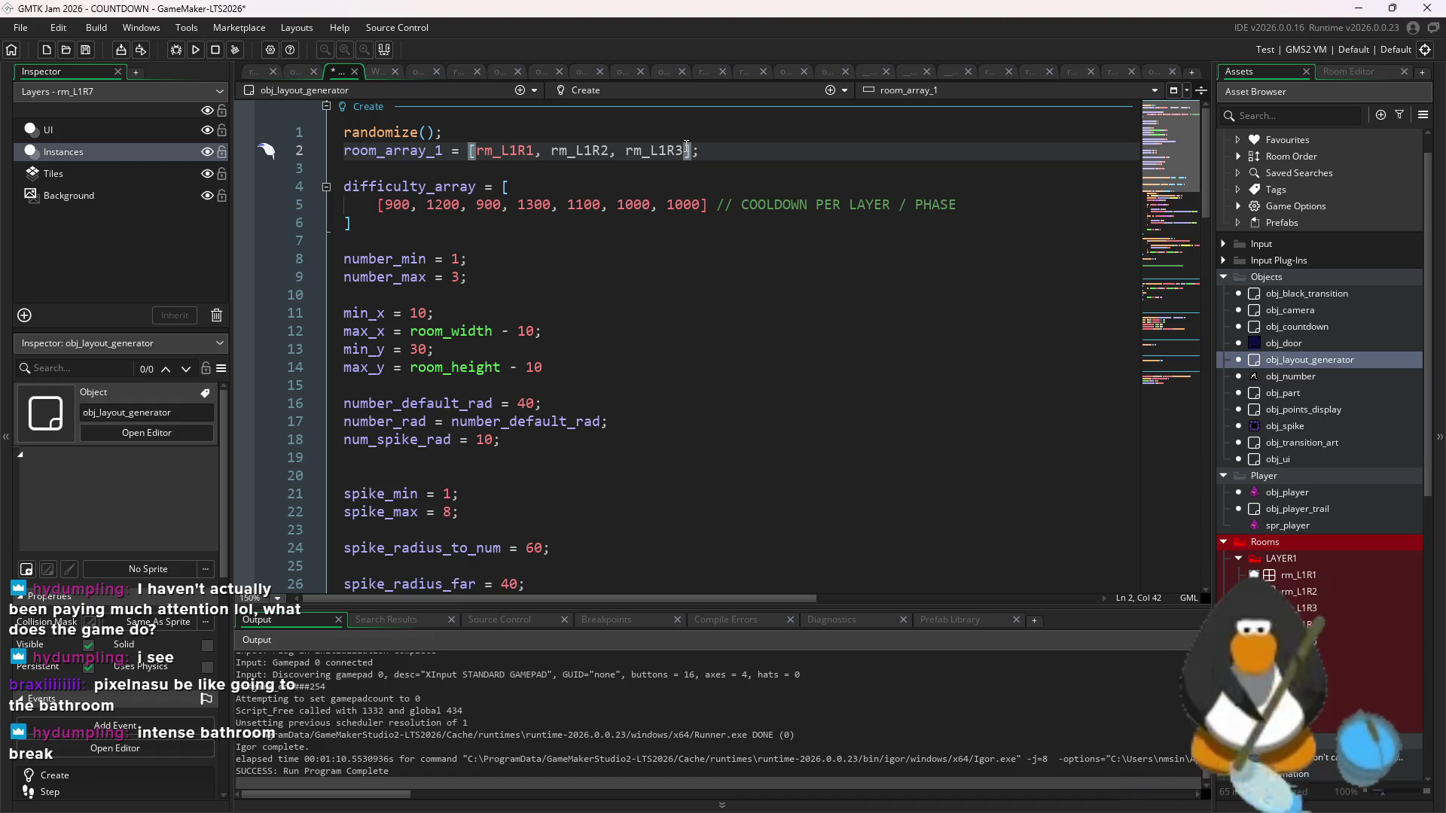
# - Add rm_L1R6 and rm_L1R7 to the end of room_array_1
pyautogui.write('rm_L2R4')
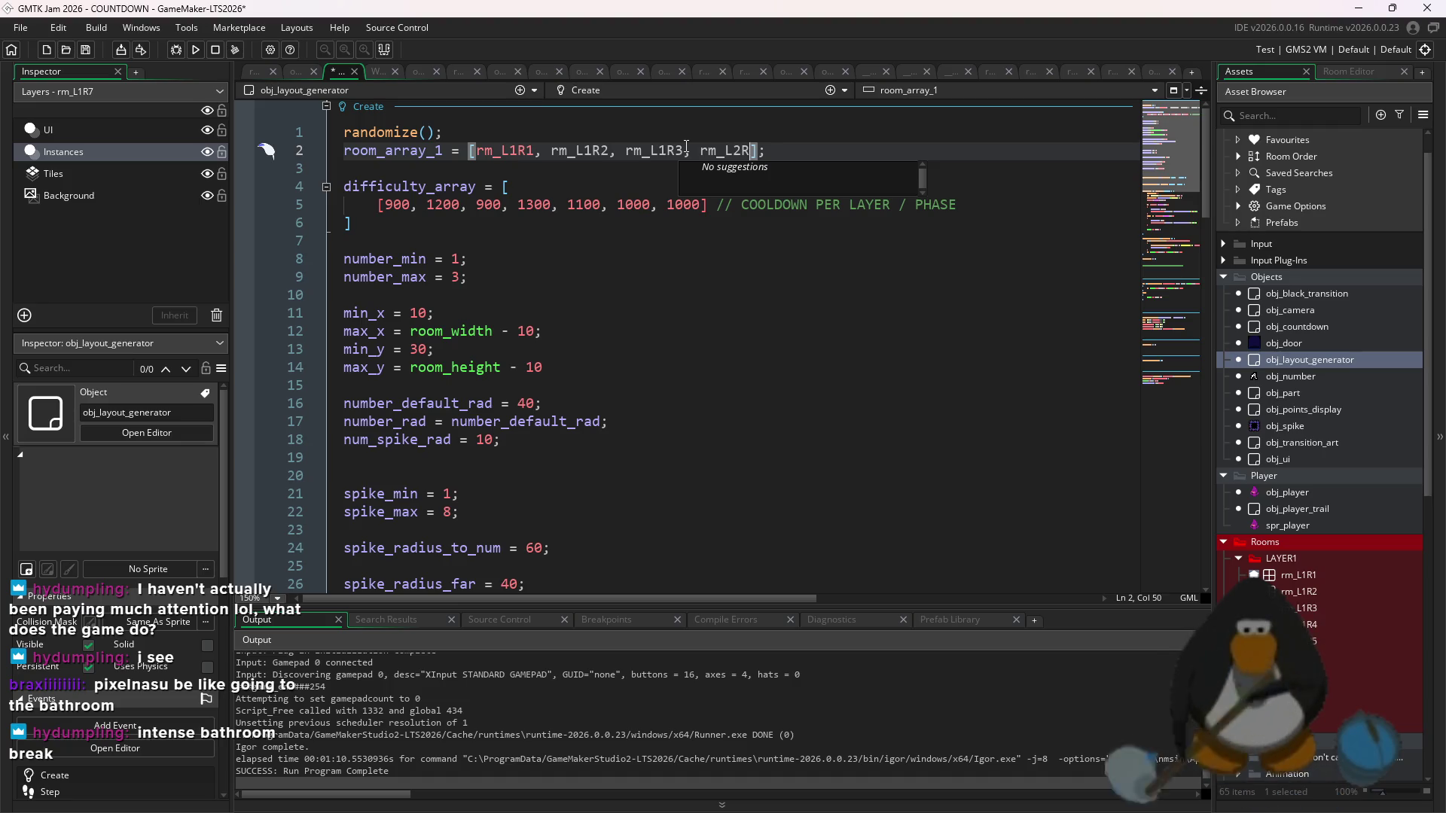
pyautogui.write(', r')
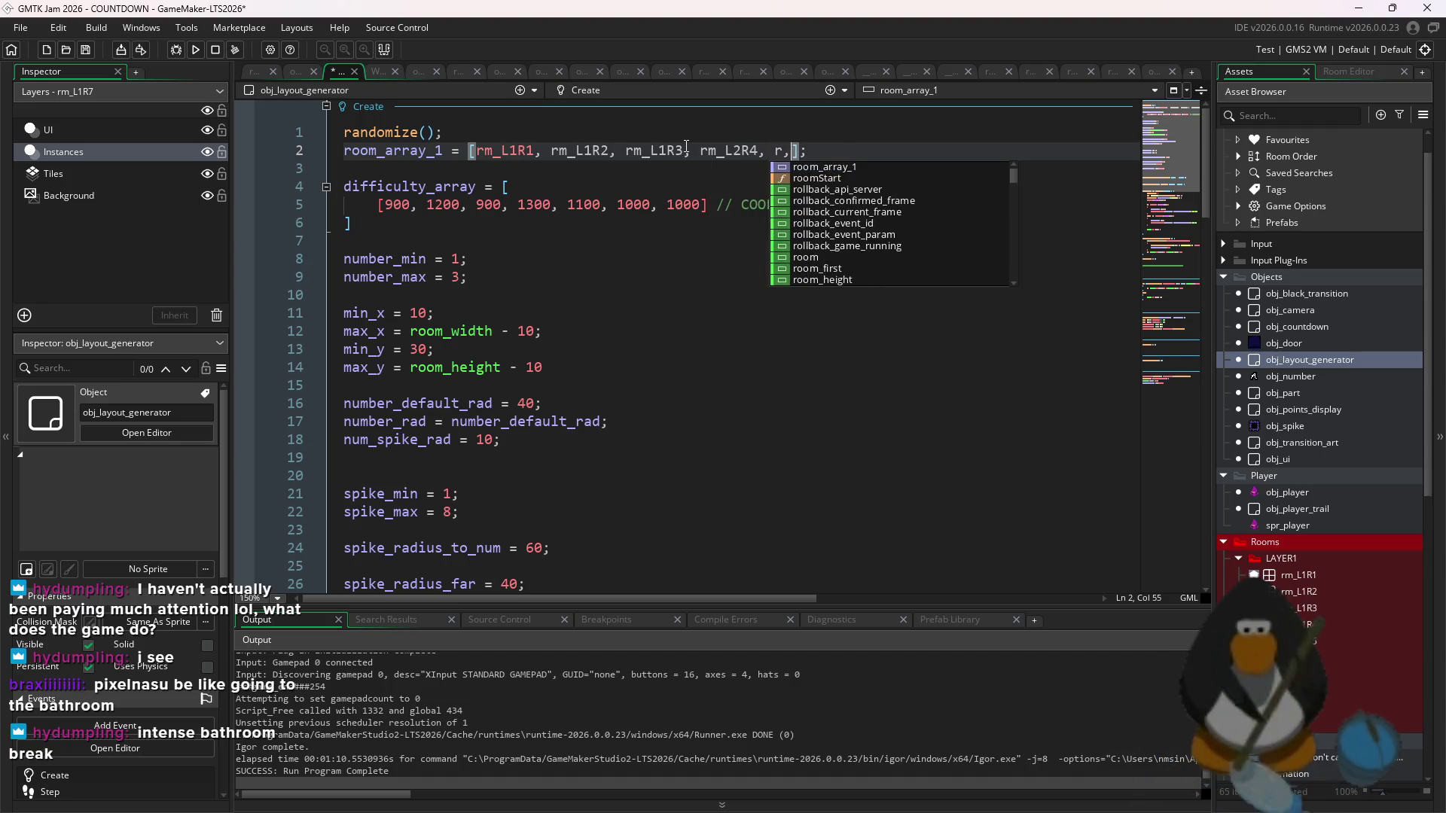
pyautogui.write('m_R')
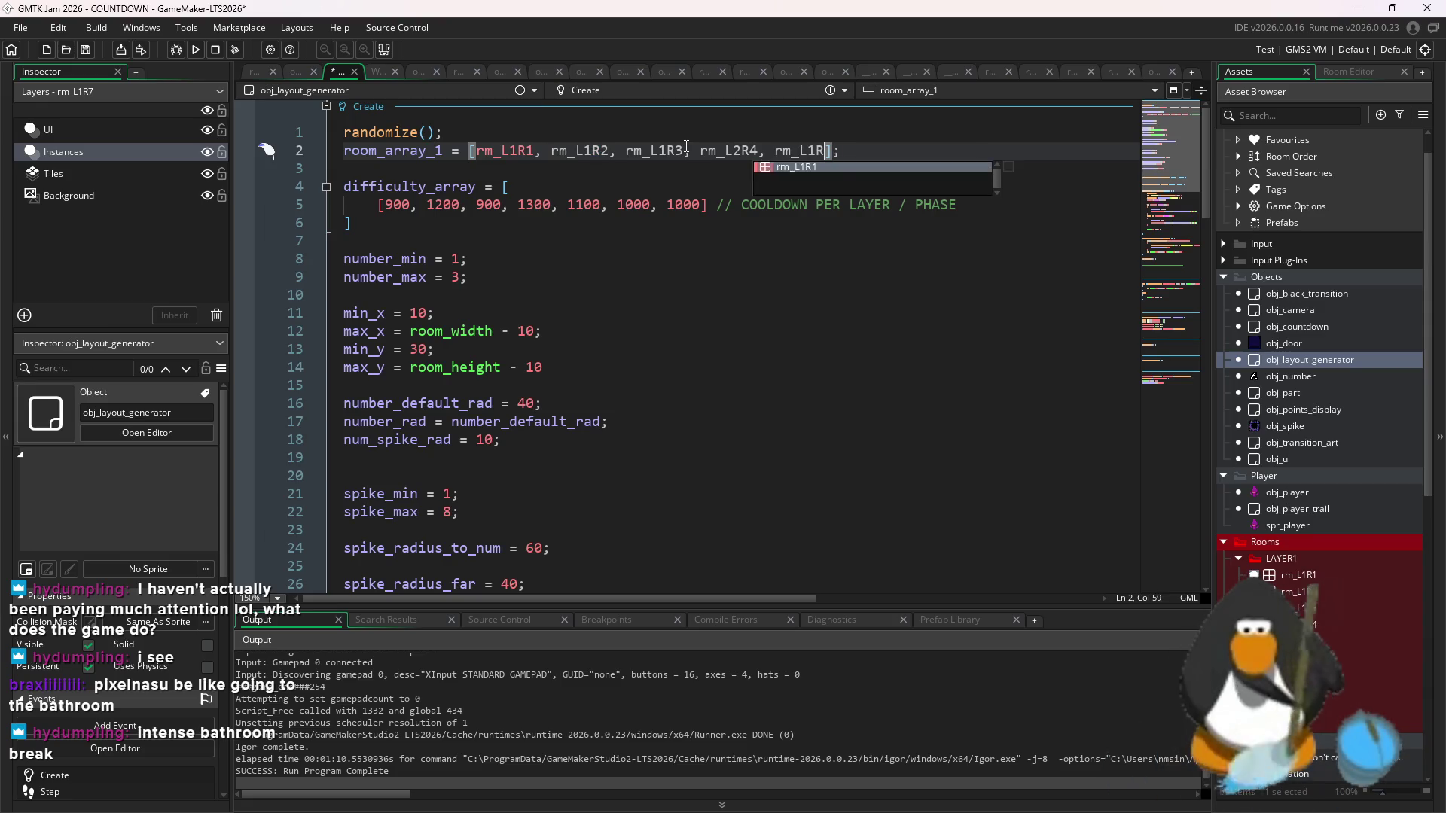
pyautogui.press('BackSpace')
pyautogui.write('5, ')
pyautogui.write('rm_L1')
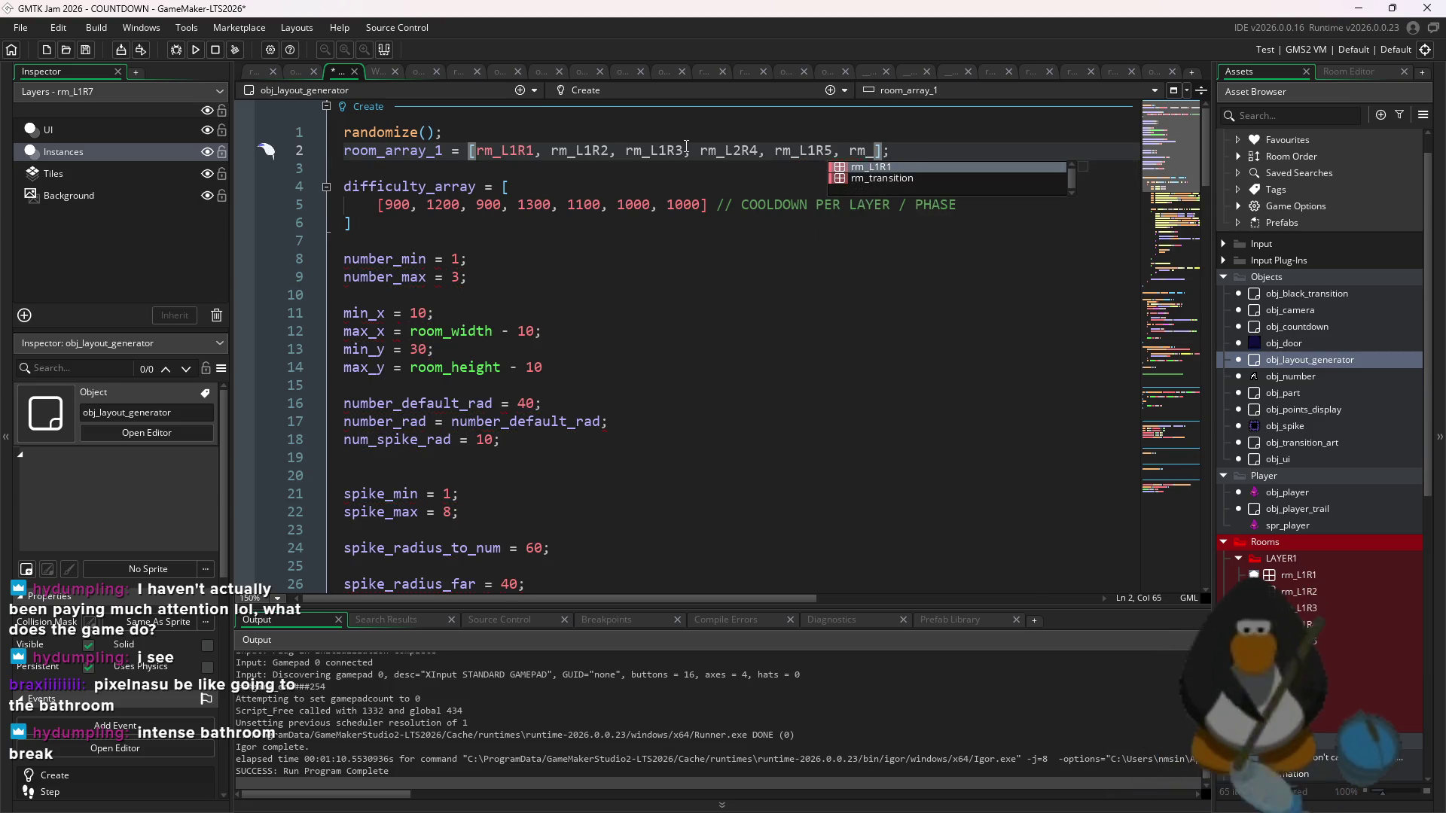
pyautogui.write('R5')
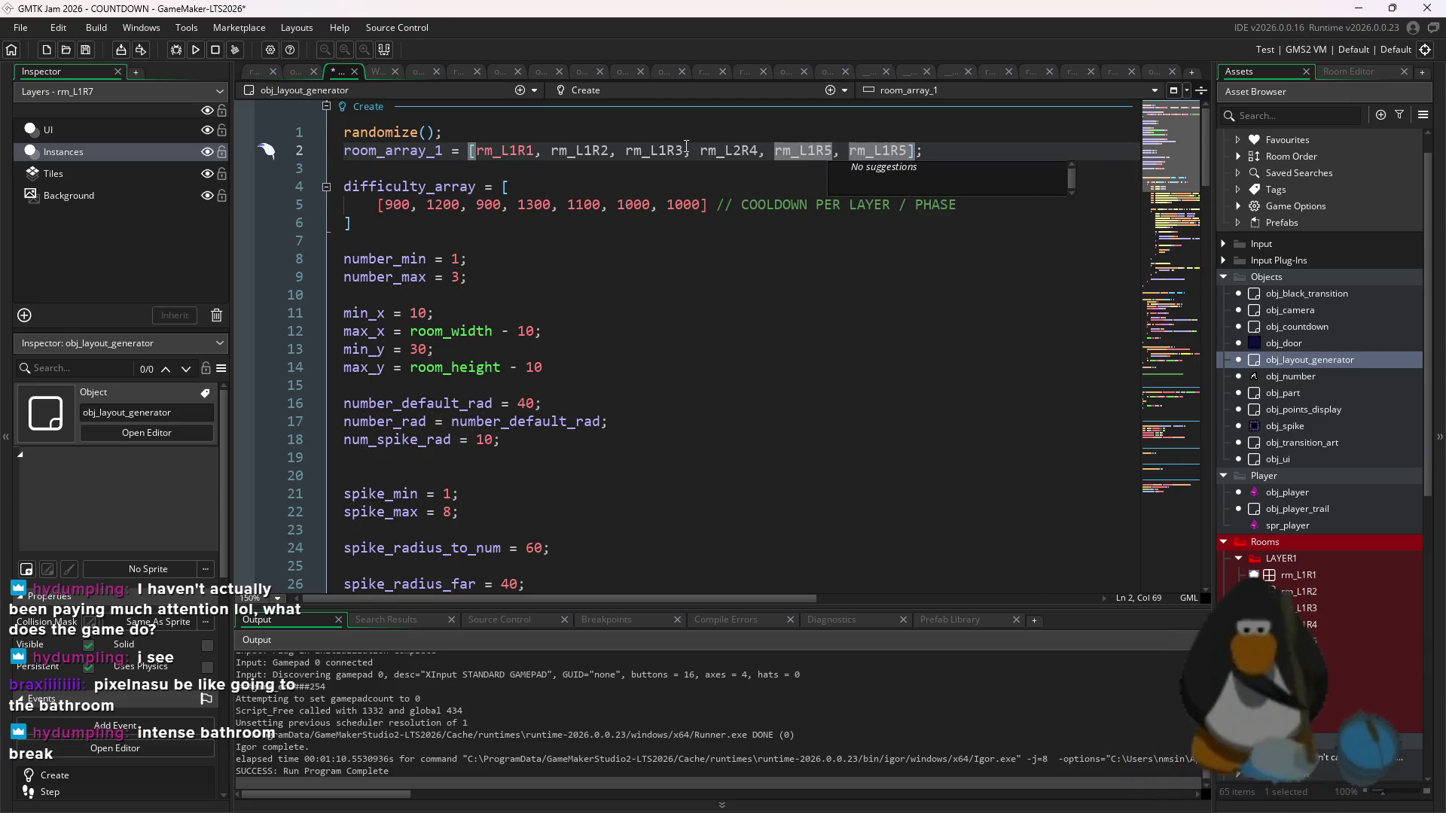
pyautogui.press('BackSpace')
pyautogui.write('6, rm')
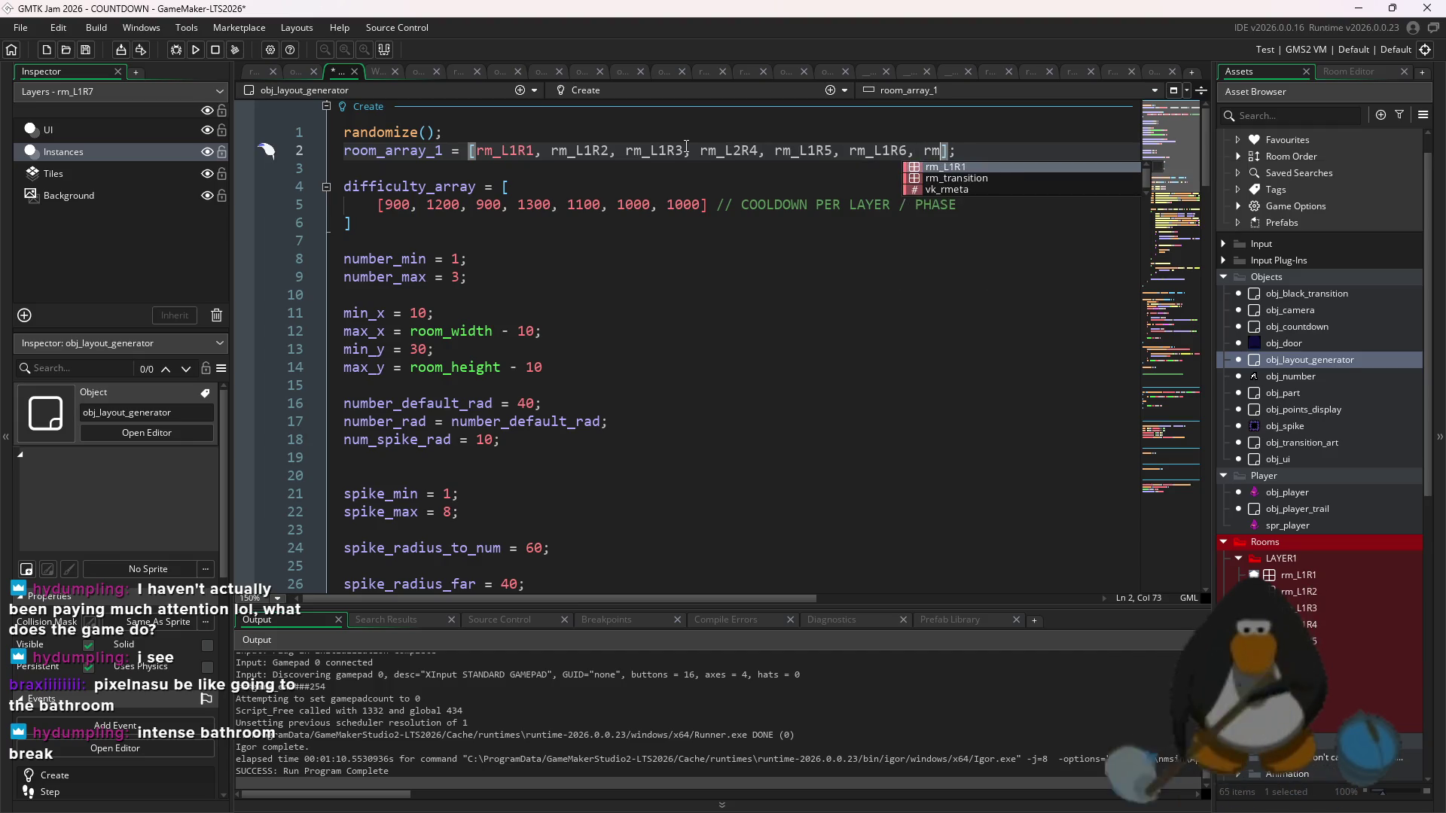
pyautogui.write('_R')
pyautogui.press('BackSpace')
pyautogui.press('BackSpace')
pyautogui.write('L1R1')
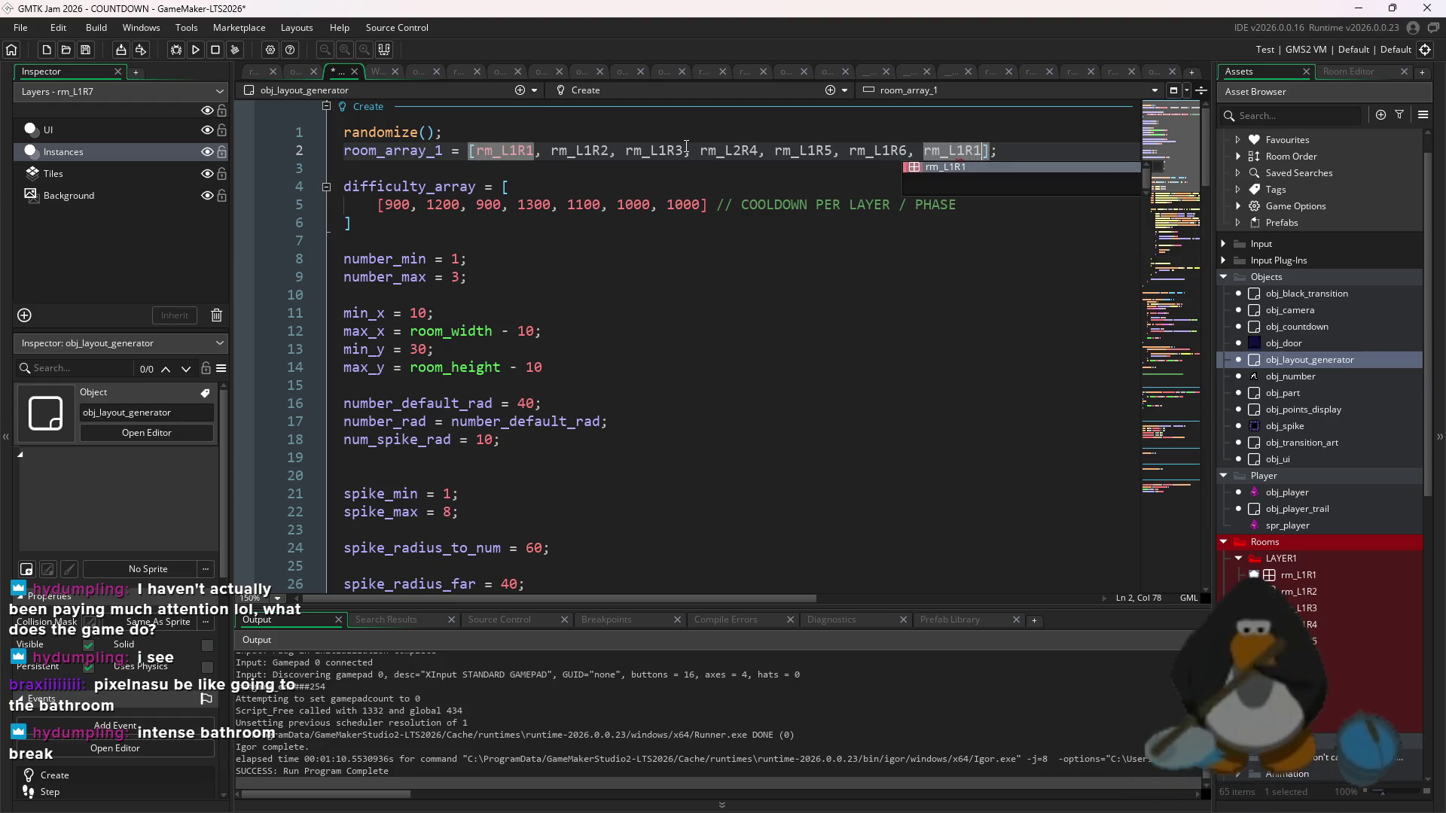
pyautogui.press('BackSpace')
pyautogui.write('7')
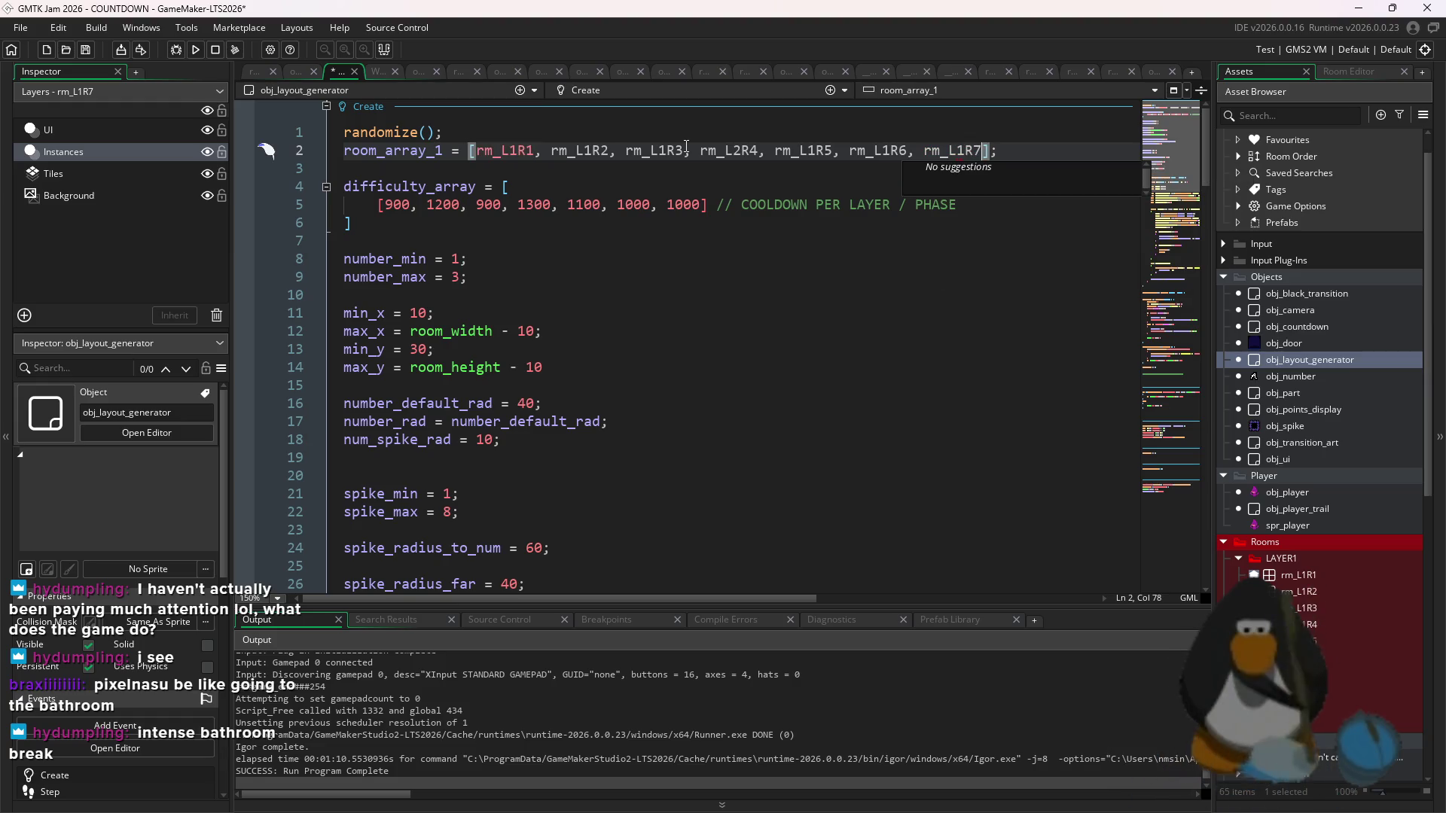
# - Correct the rm_L2R4 entry to rm_L1R4 in overwrite mode
pyautogui.click(740, 150)
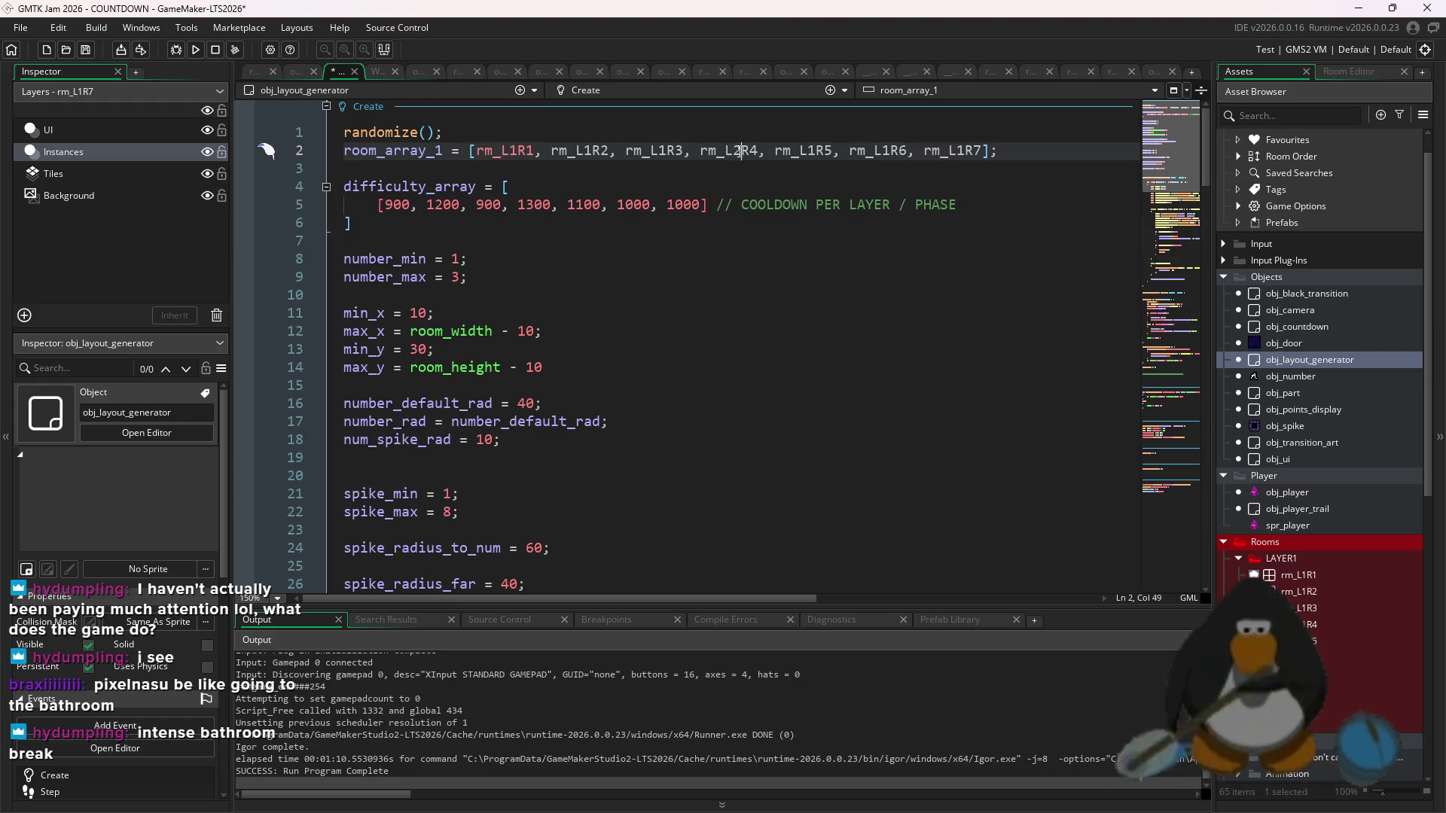
pyautogui.press('Insert')
pyautogui.write('2')
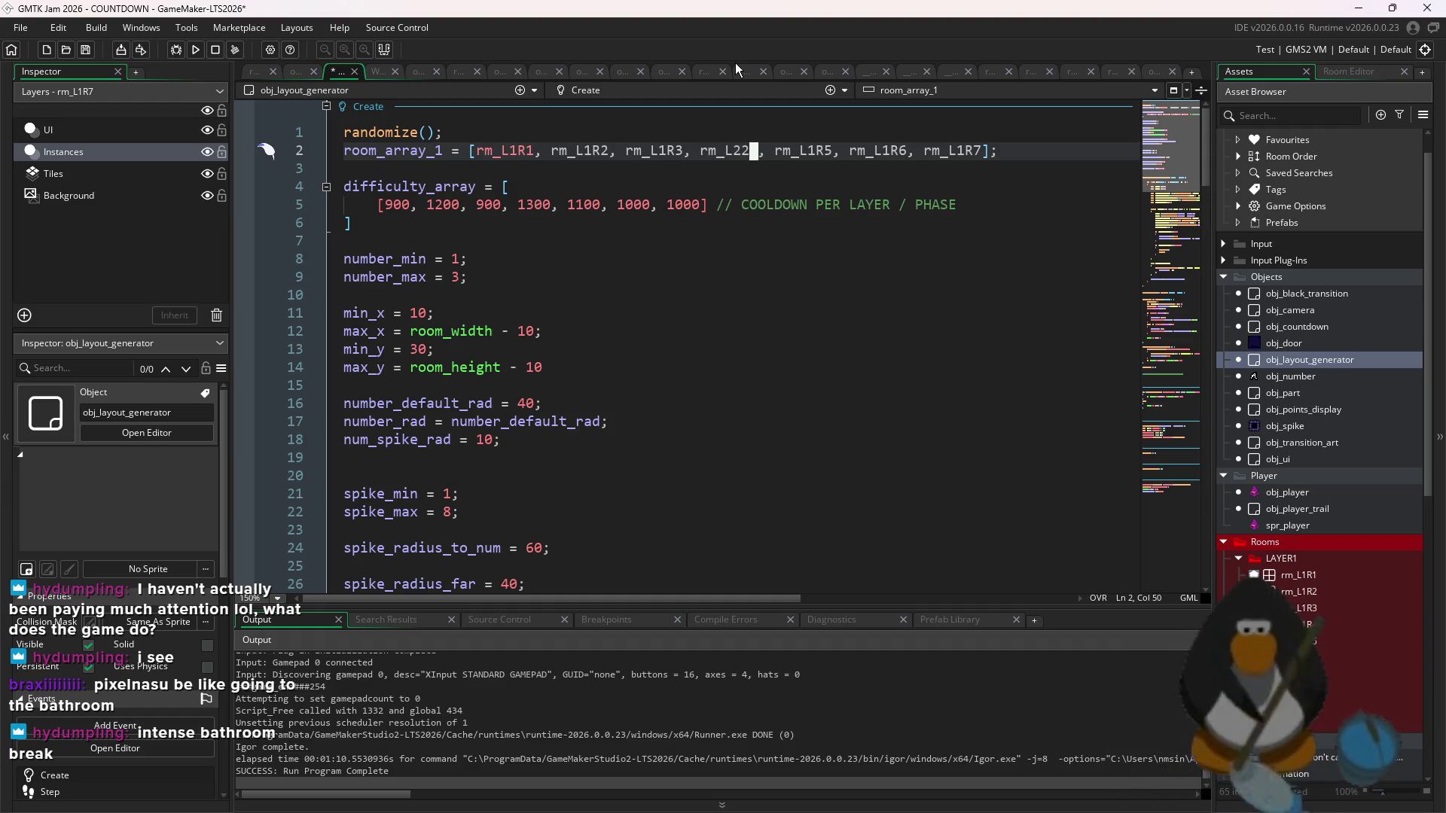
pyautogui.press('Left')
pyautogui.press('Left')
pyautogui.write('1R')
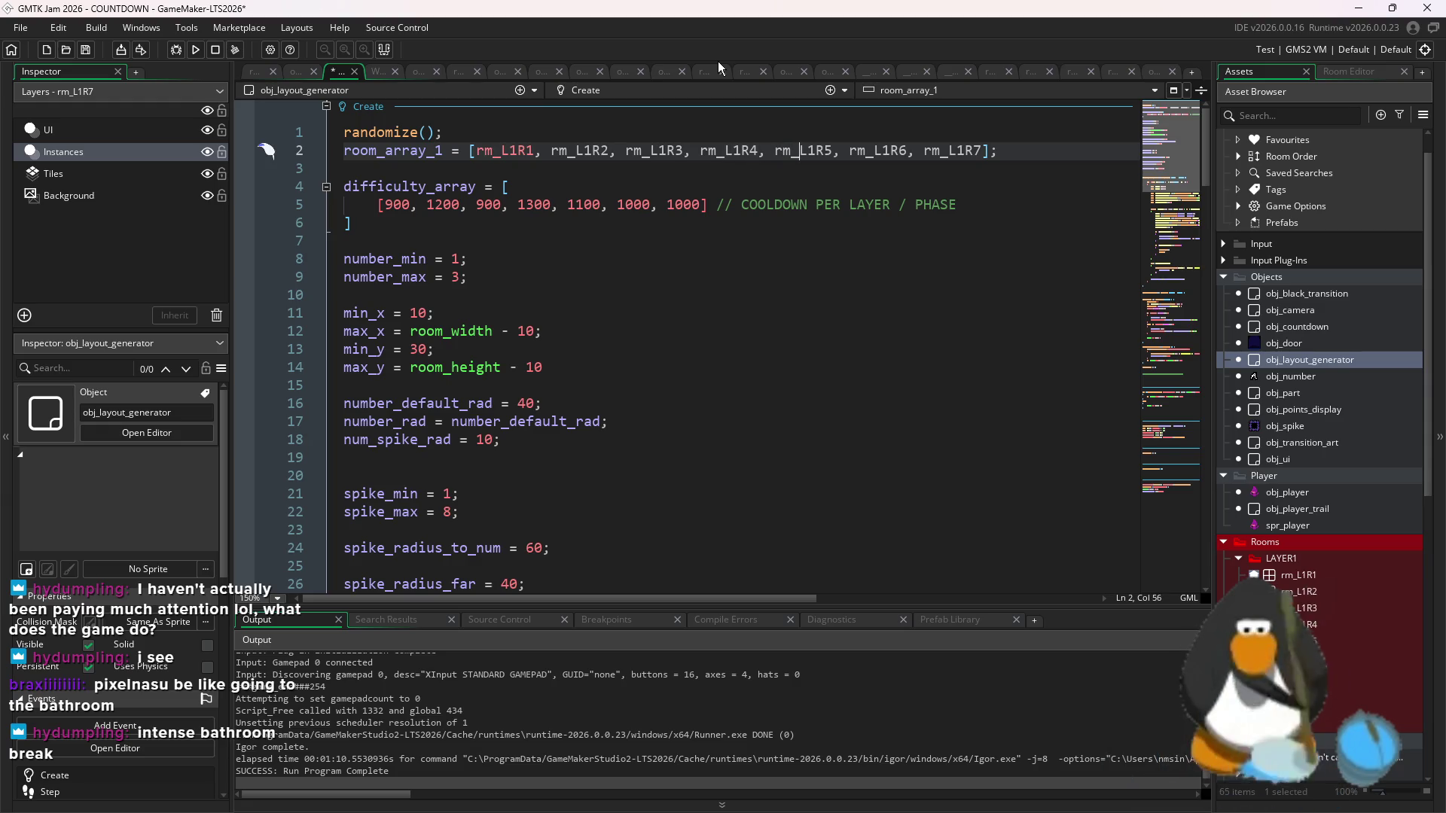
# - Check roomStart's irandom_range(0, 6), save the project, and run the game
pyautogui.scroll(-20, 1006, 160)
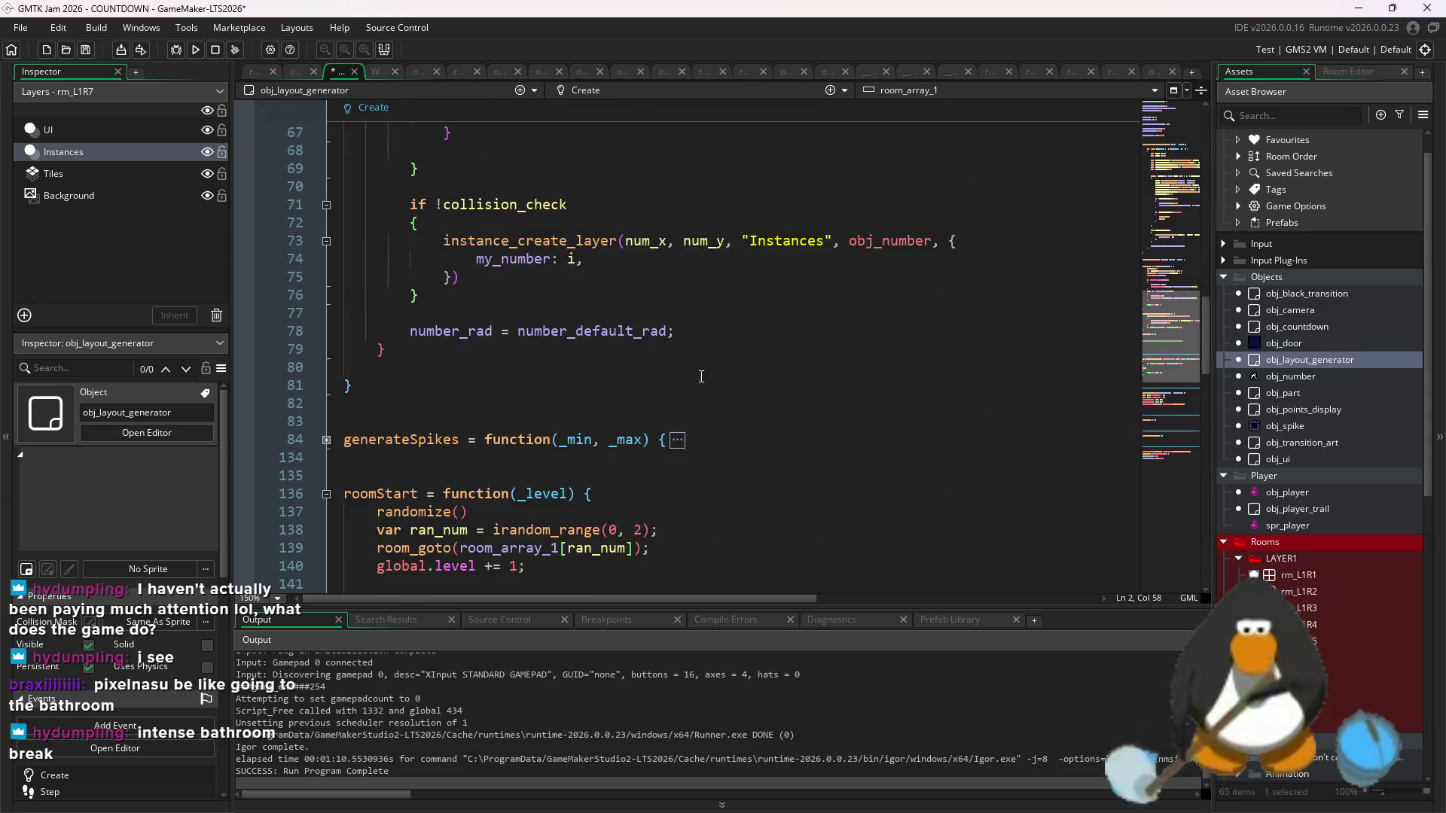
pyautogui.click(644, 205)
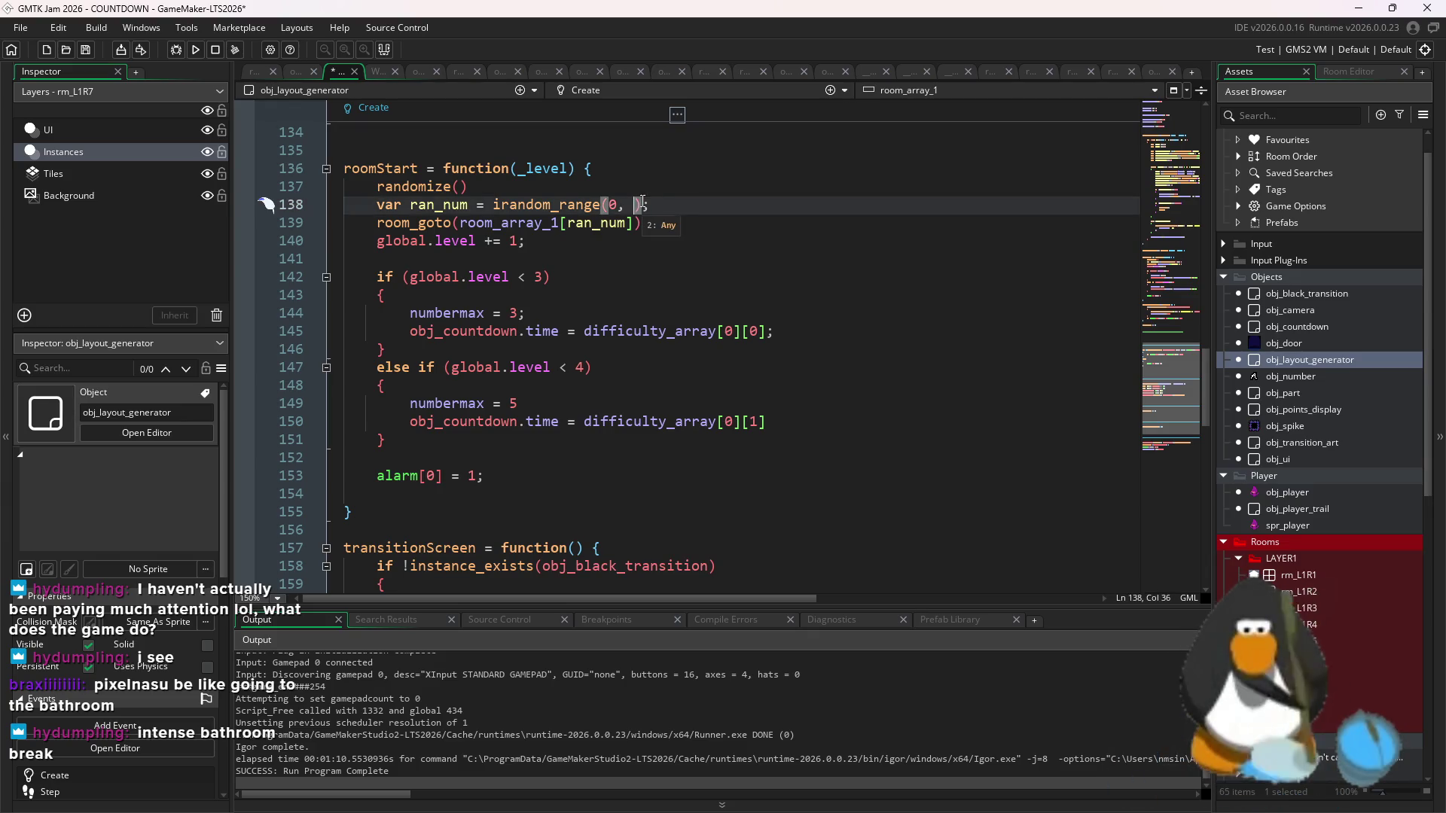
pyautogui.write('6')
pyautogui.hotkey('ctrl', 's')
pyautogui.click(195, 49)
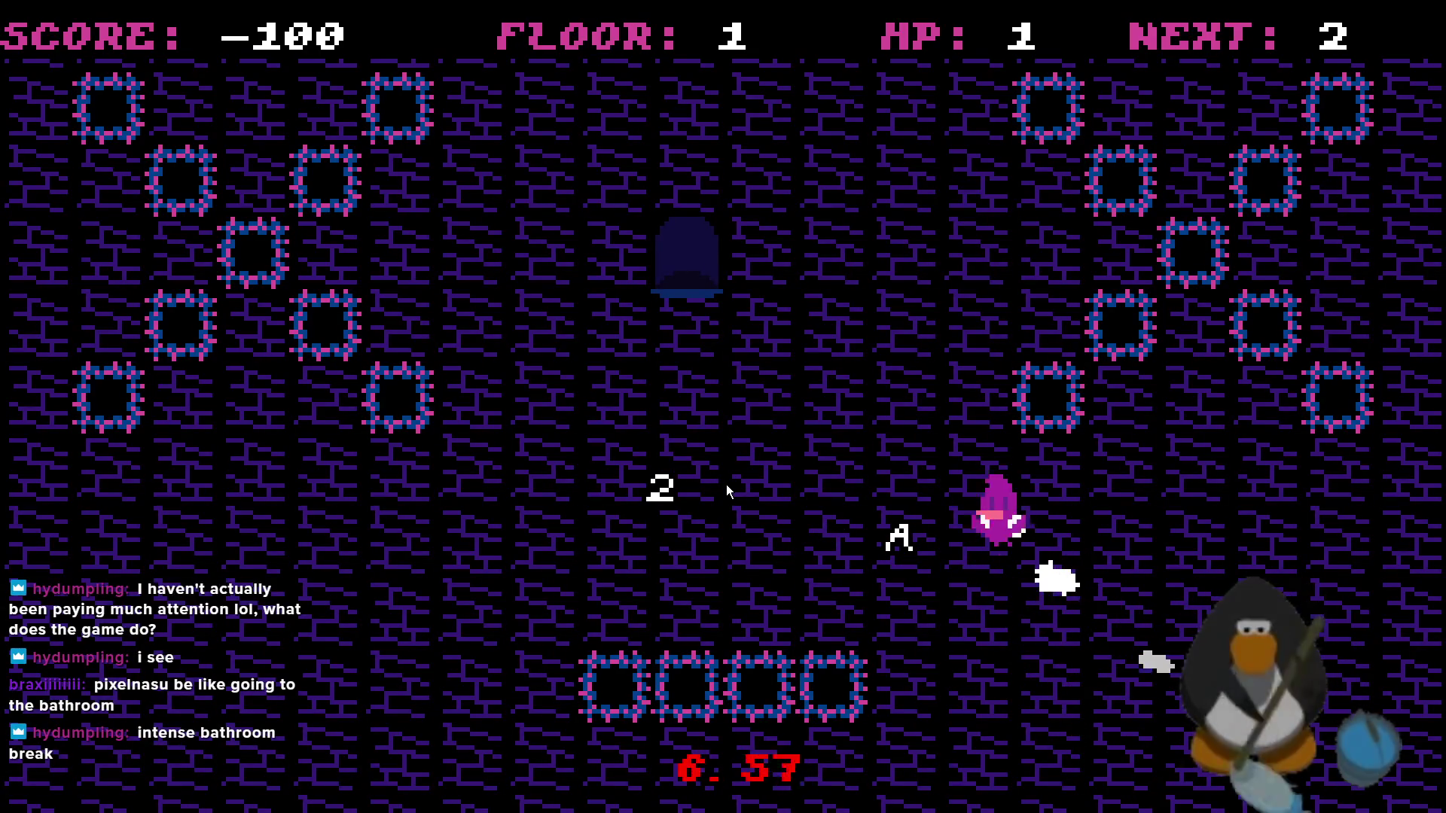
# - Clear floors 1 and 2 by collecting the 2, 3 and A pickups
pyautogui.press('2')
pyautogui.press('a')
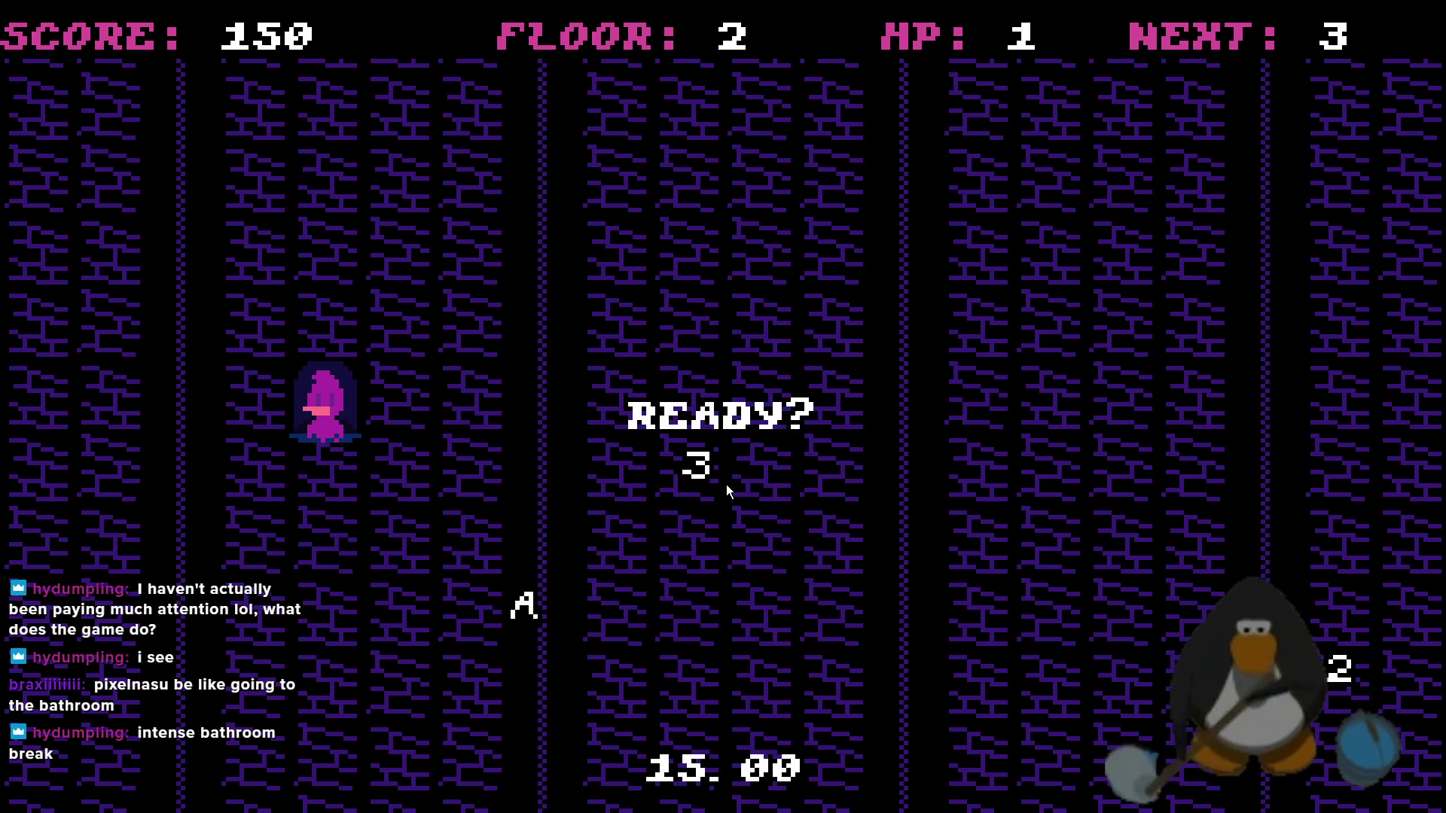
pyautogui.press('Right')
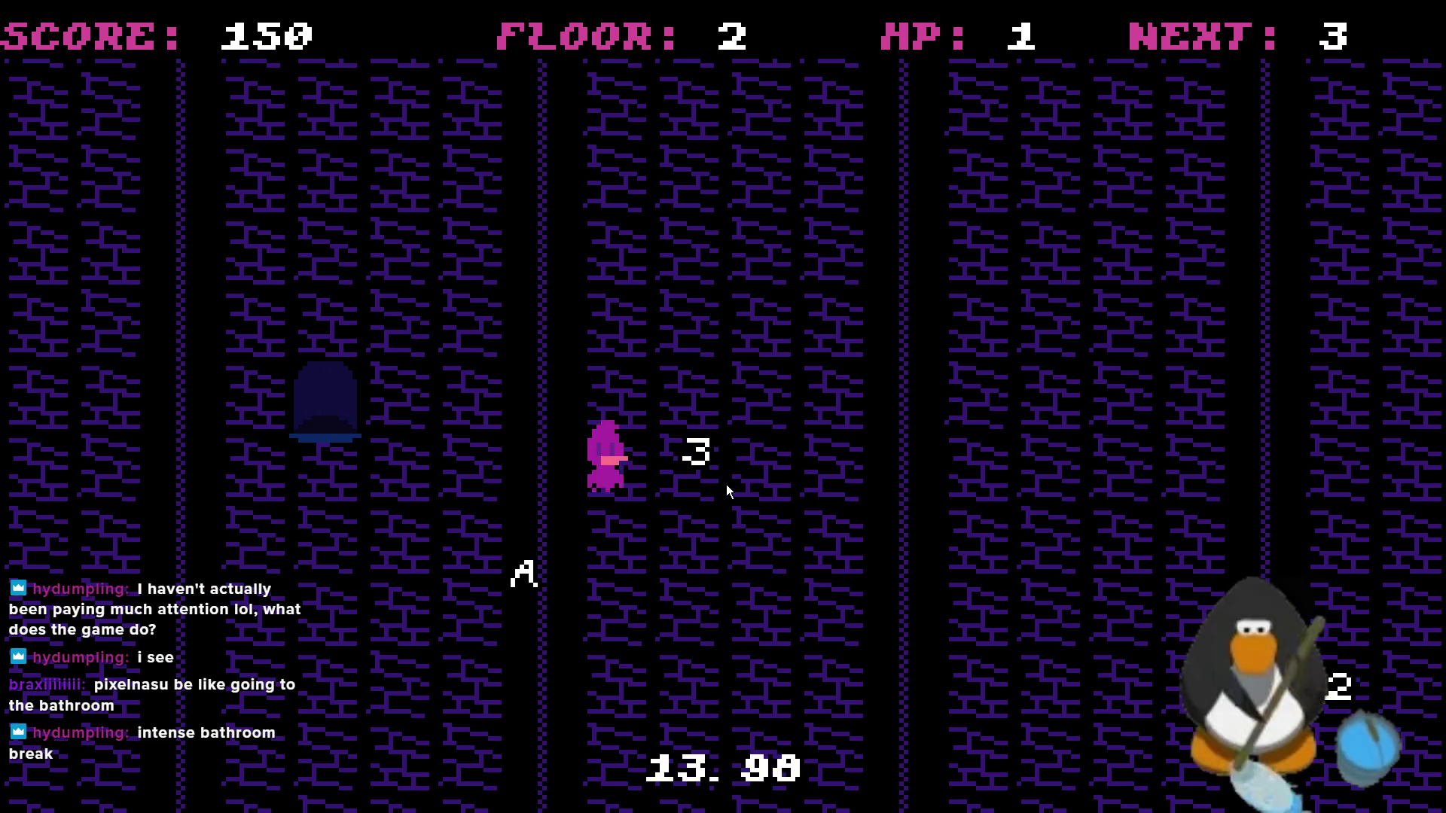
pyautogui.press('Right')
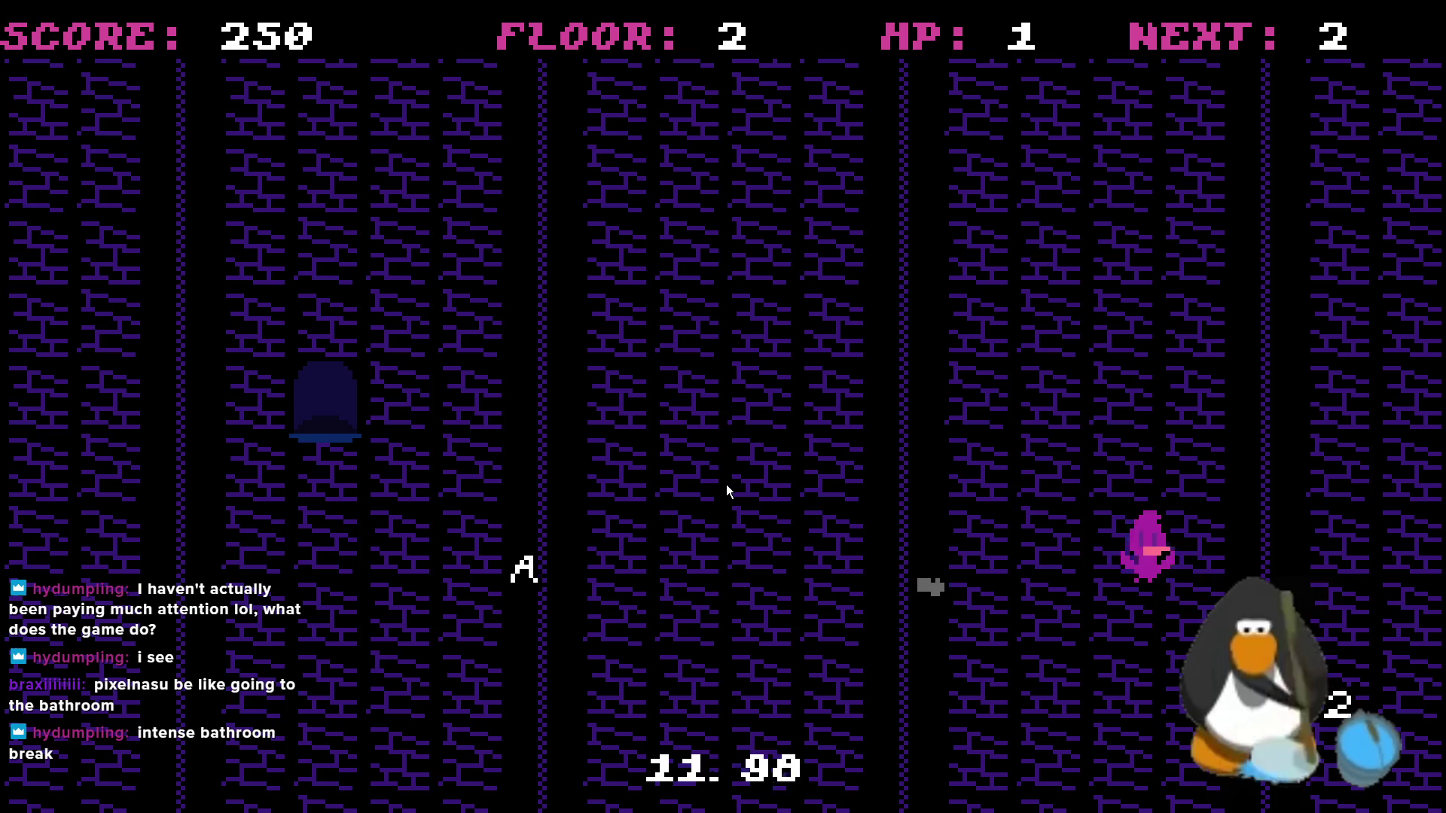
pyautogui.press('Right')
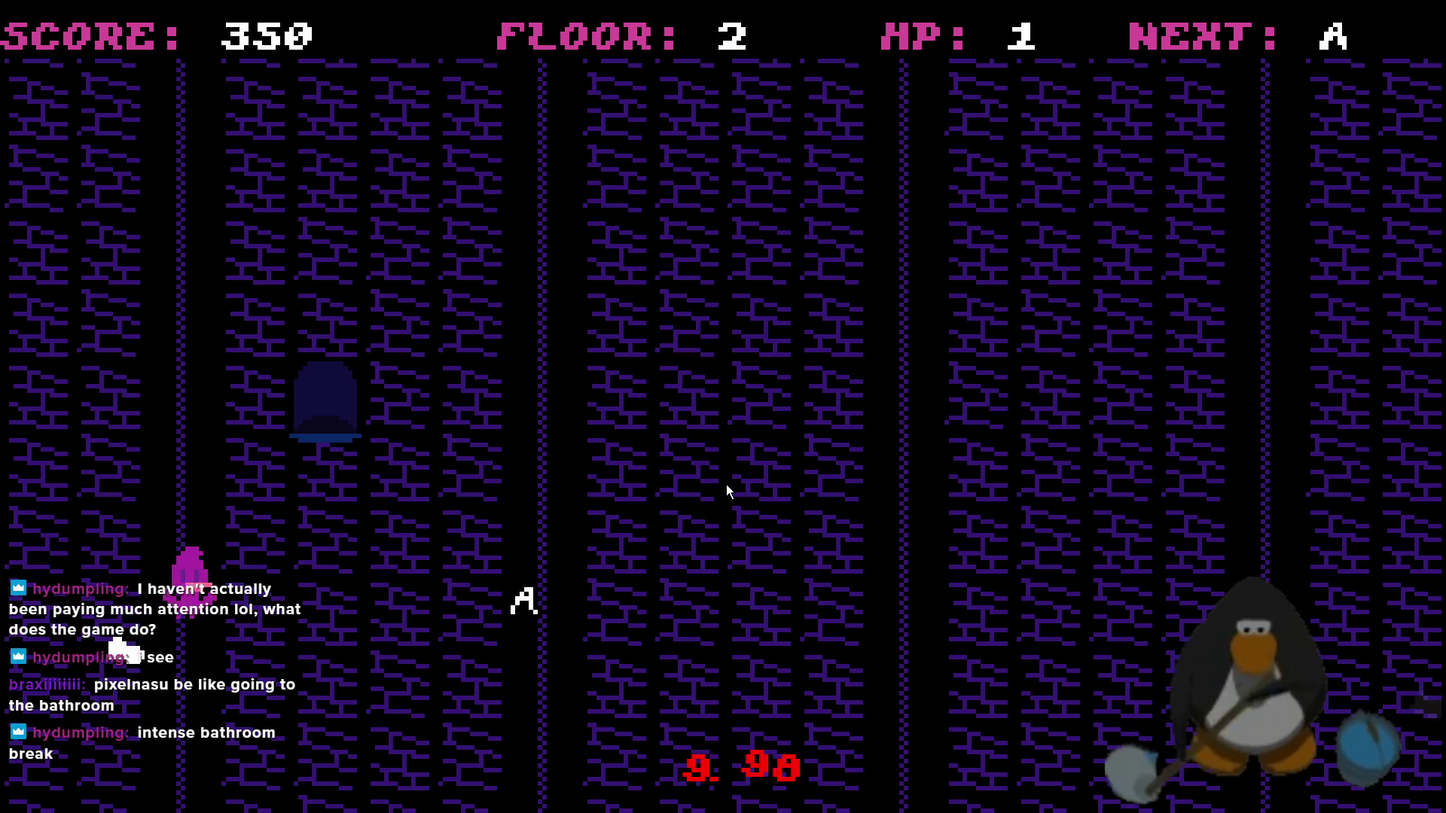
# - Clear the heart-spike room on floor 3 by collecting the 3, 2 and A
pyautogui.press('Up')
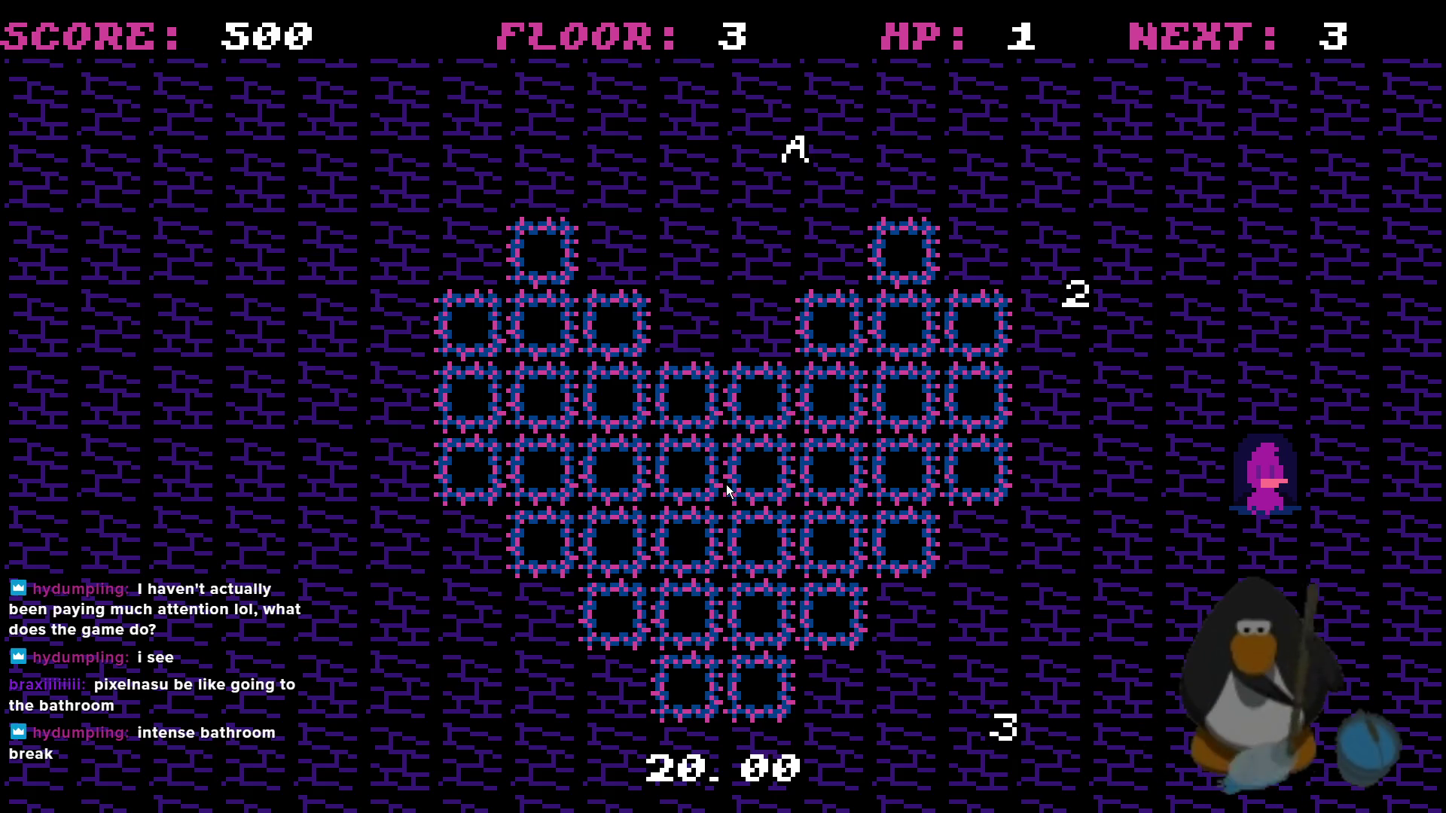
pyautogui.press('3')
pyautogui.press('2')
pyautogui.press('a')
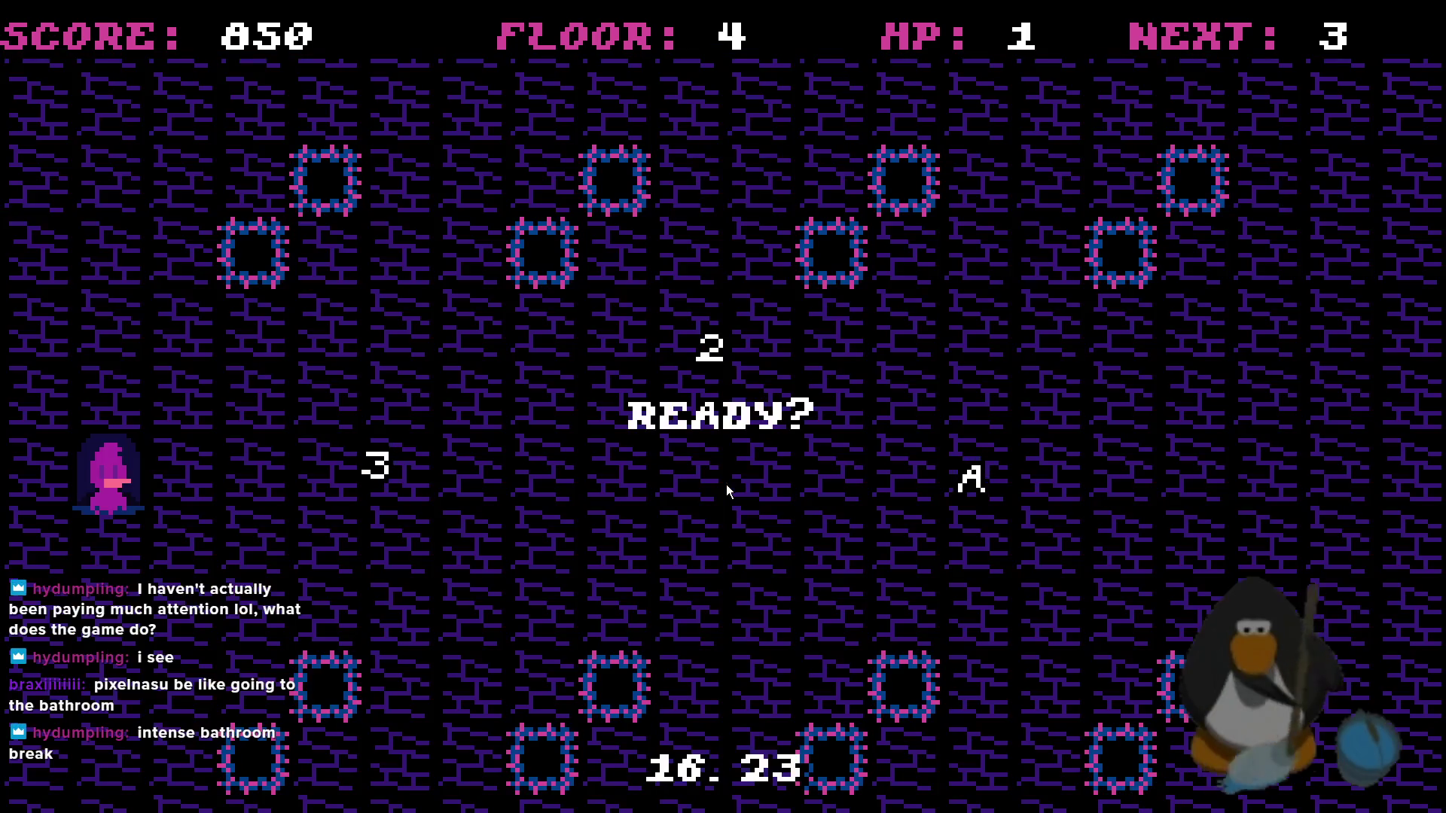
# - Clear floor 4 by collecting the 3, 2 and A, then exit through the top
pyautogui.press('Right')
pyautogui.press('Down')
pyautogui.press('Up')
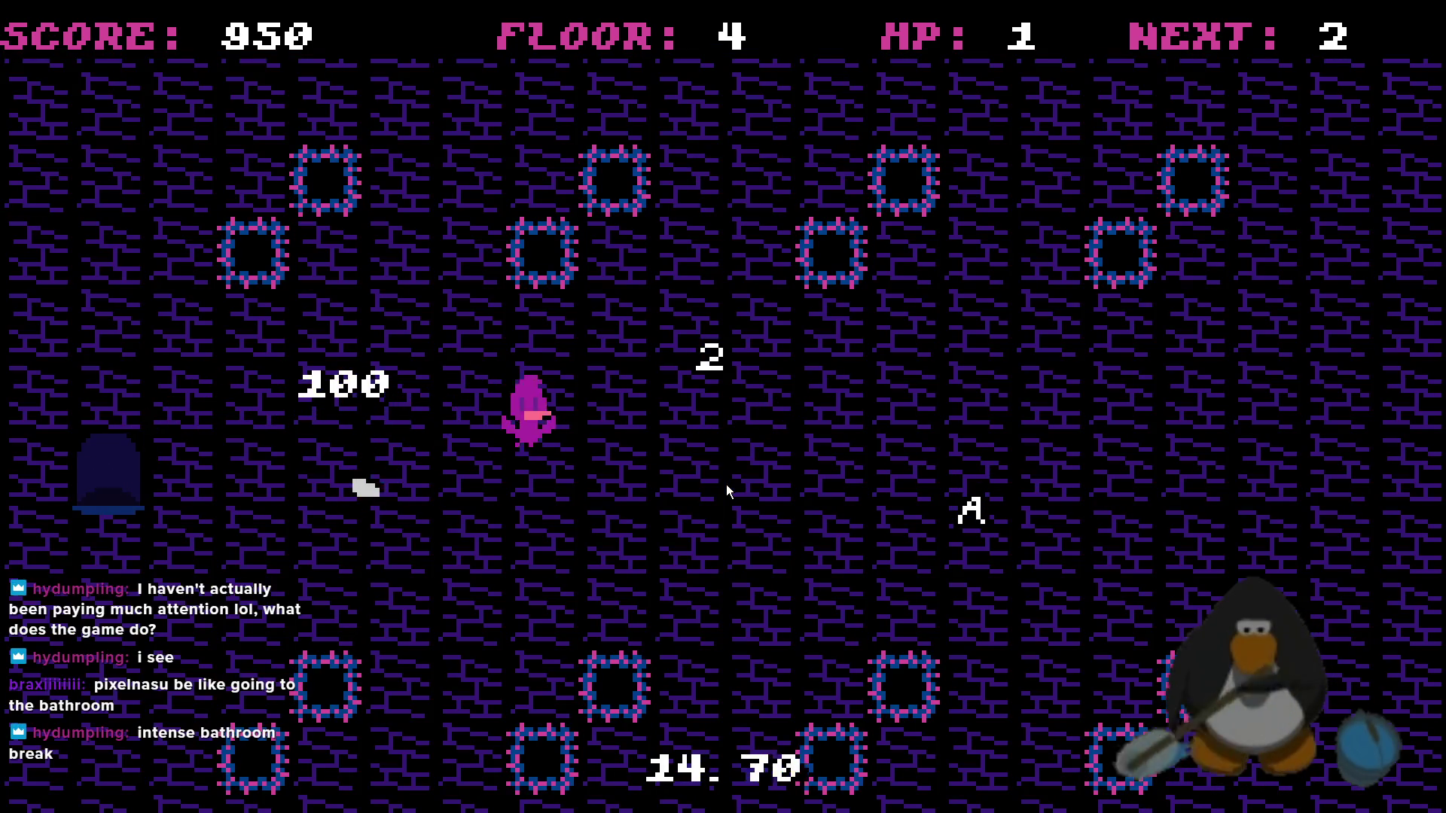
pyautogui.press('Down')
pyautogui.press('Right')
pyautogui.press('Down')
pyautogui.press('Up')
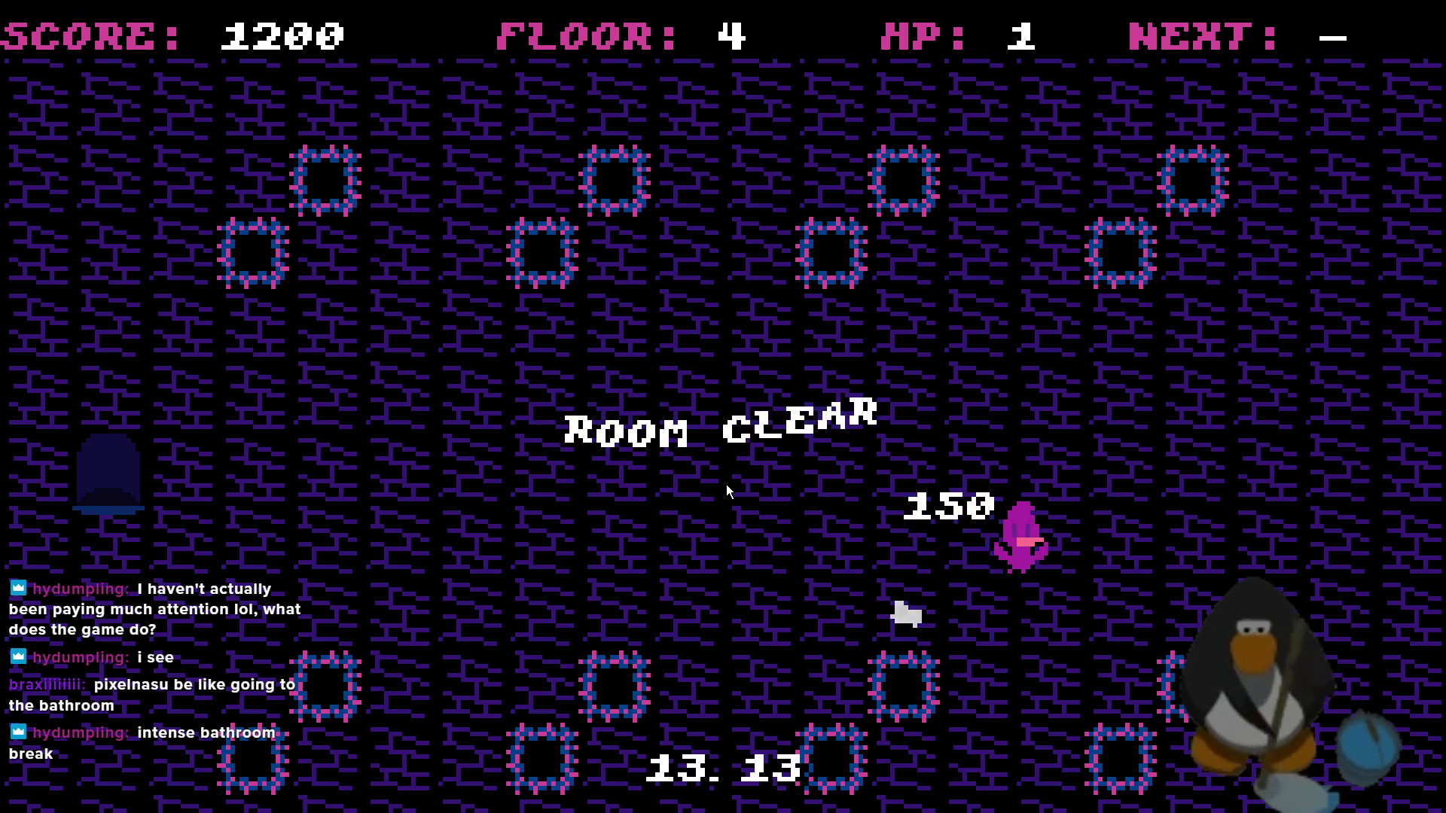
pyautogui.press('Up')
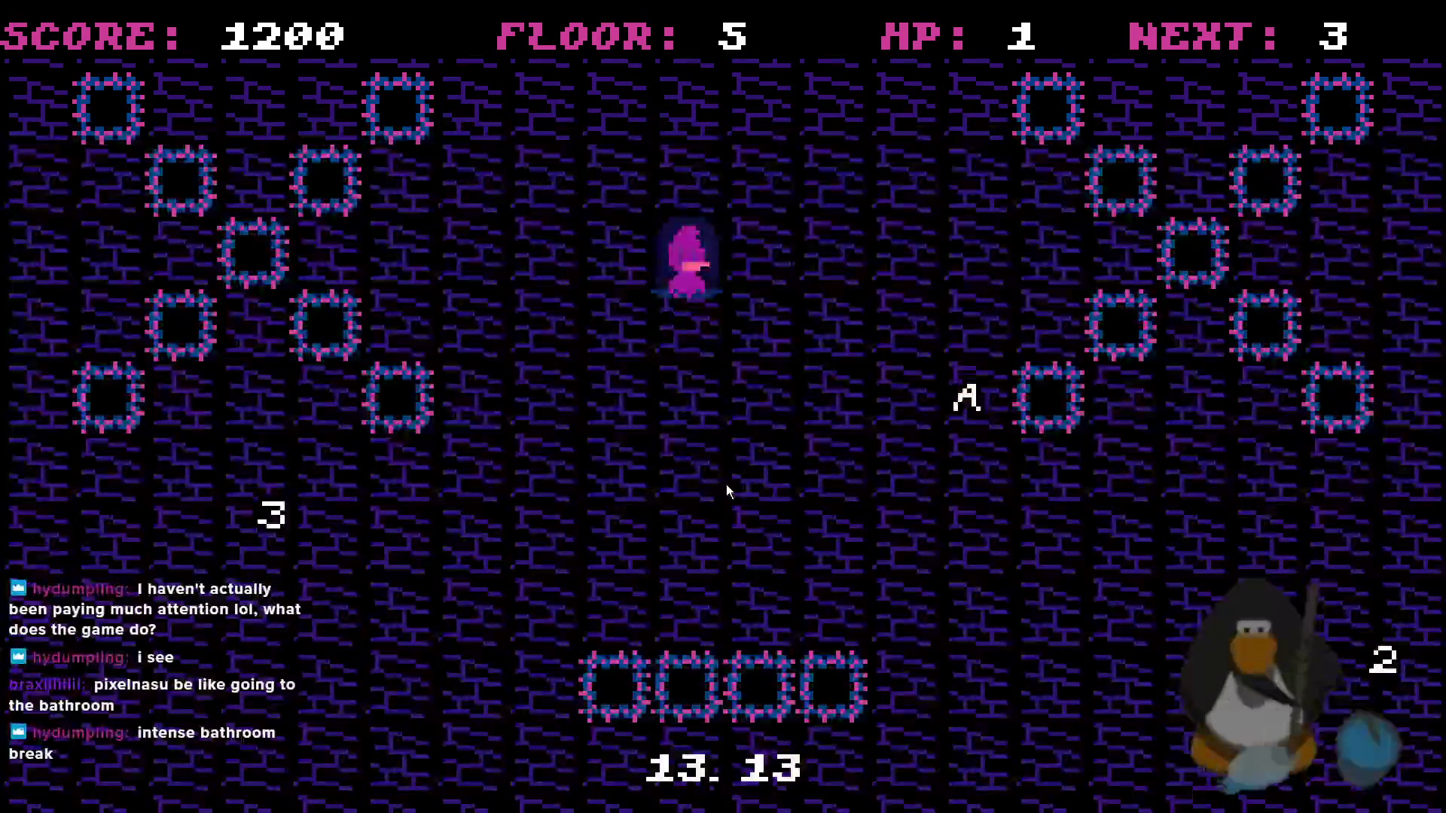
# - Clear floor 5 by collecting the 3, 2 and A
pyautogui.press('Left')
pyautogui.press('Down')
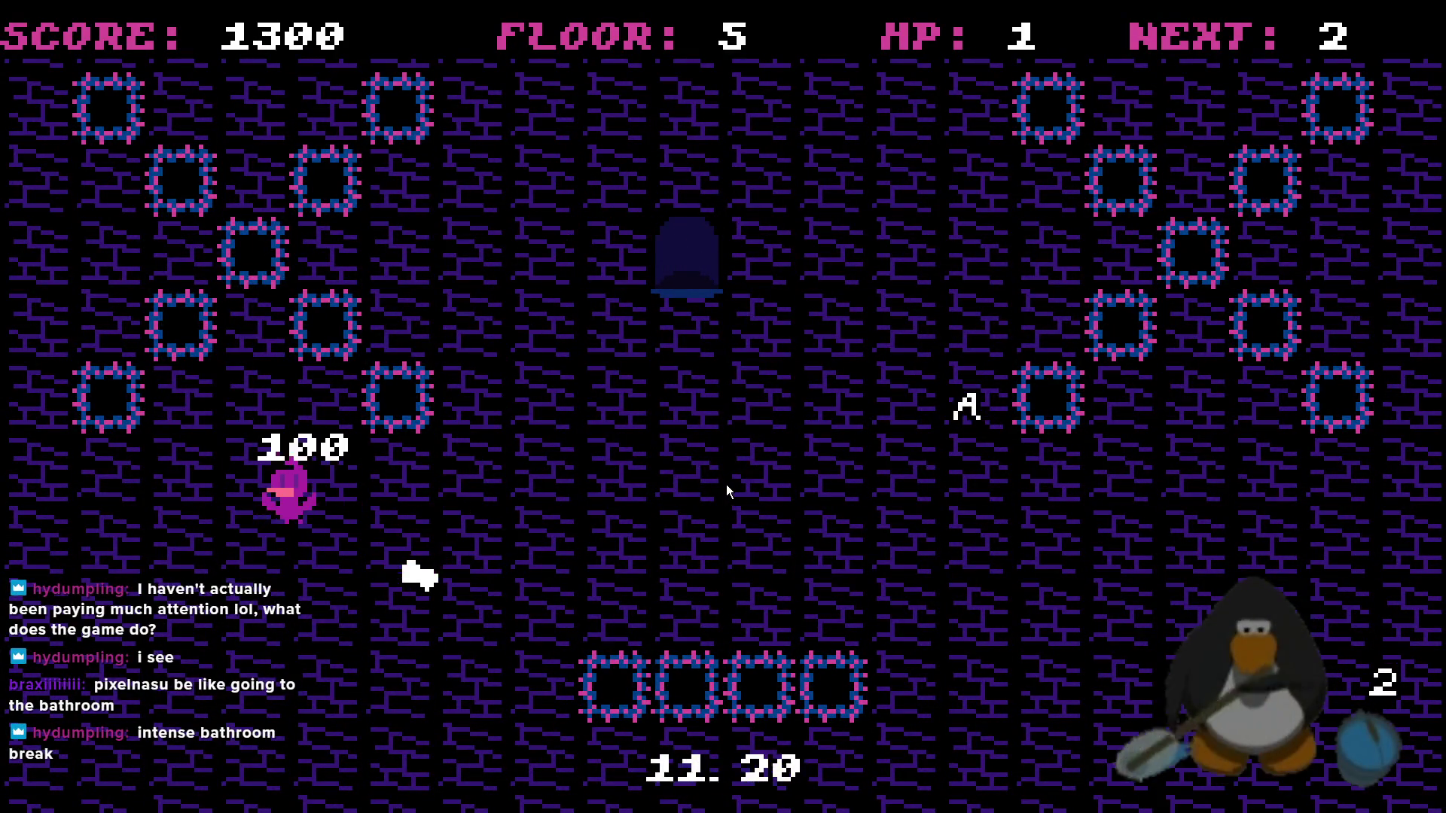
pyautogui.press('Up')
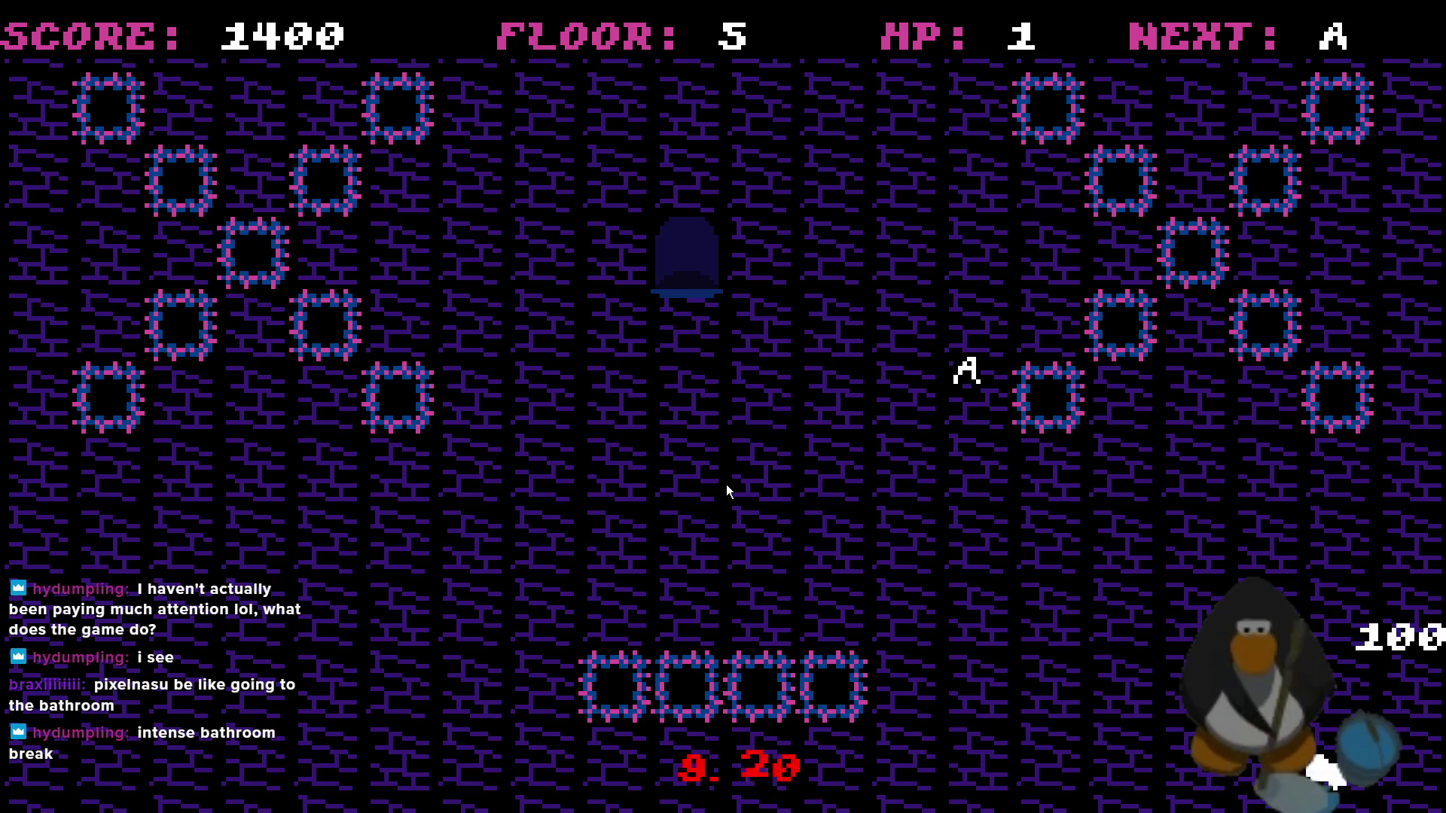
pyautogui.press('Down')
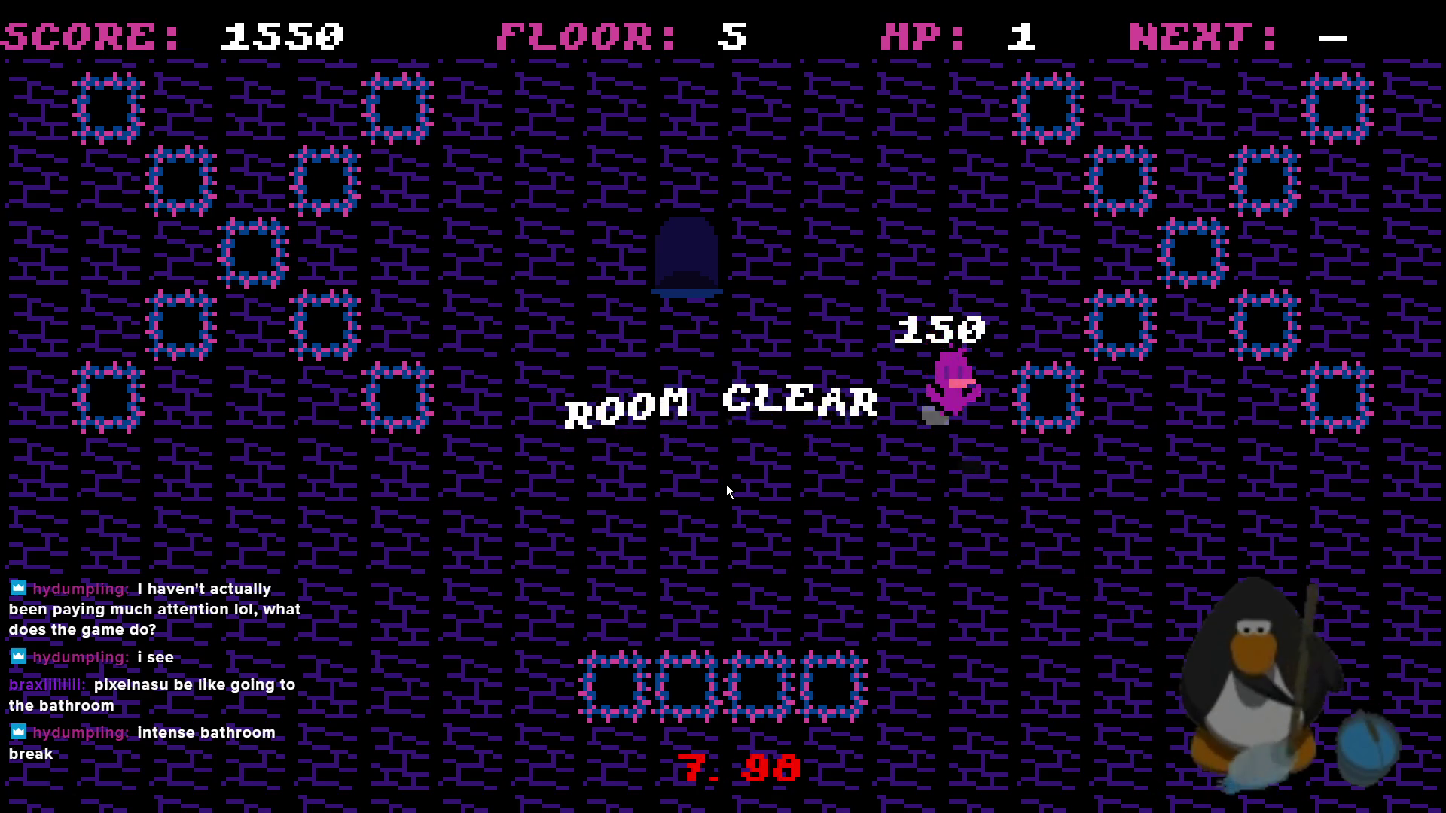
pyautogui.press('Up')
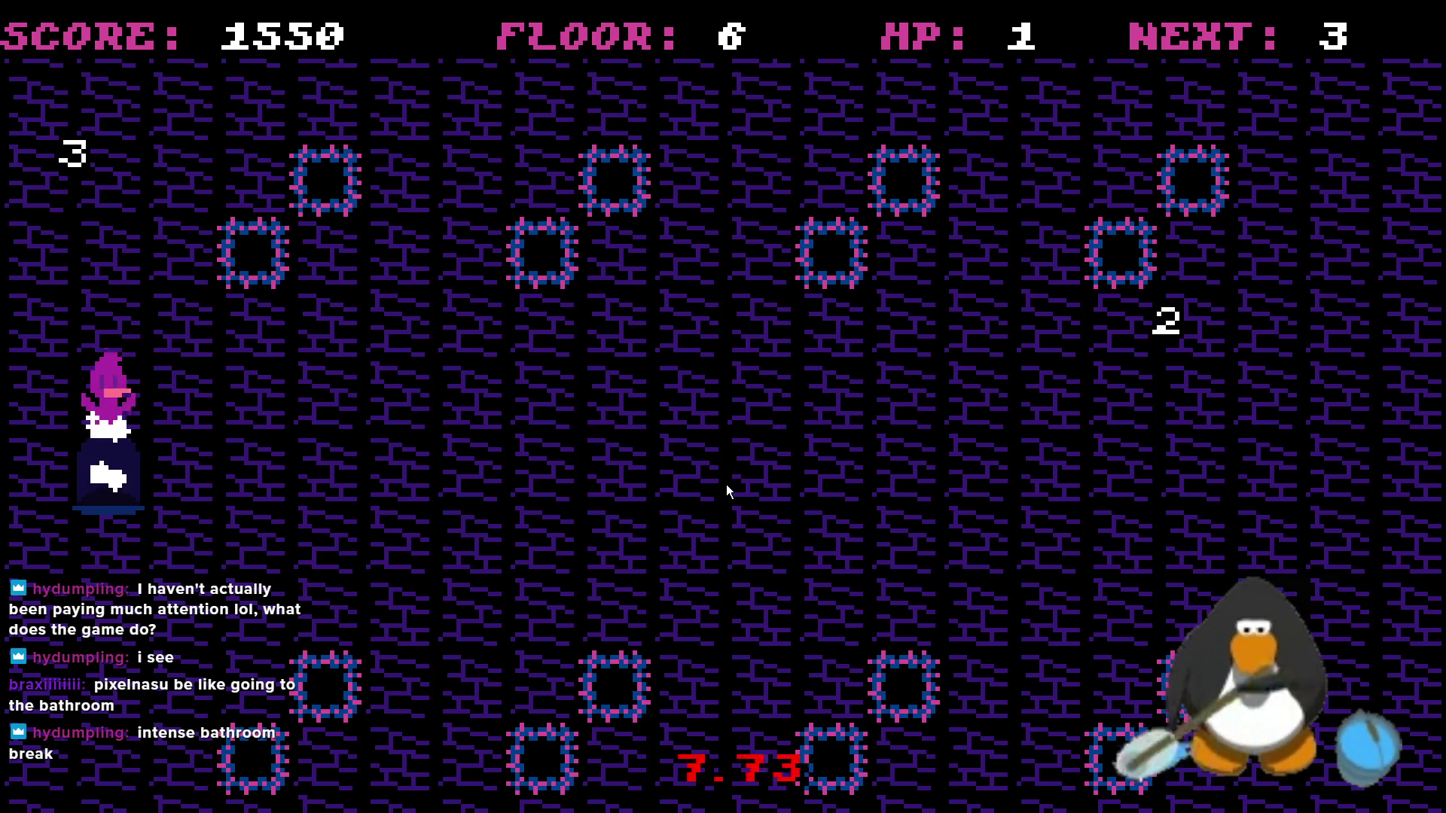
# - Clear floor 6 by collecting the 3, 2 and A, reaching score 1800
pyautogui.press('Up')
pyautogui.press('Left')
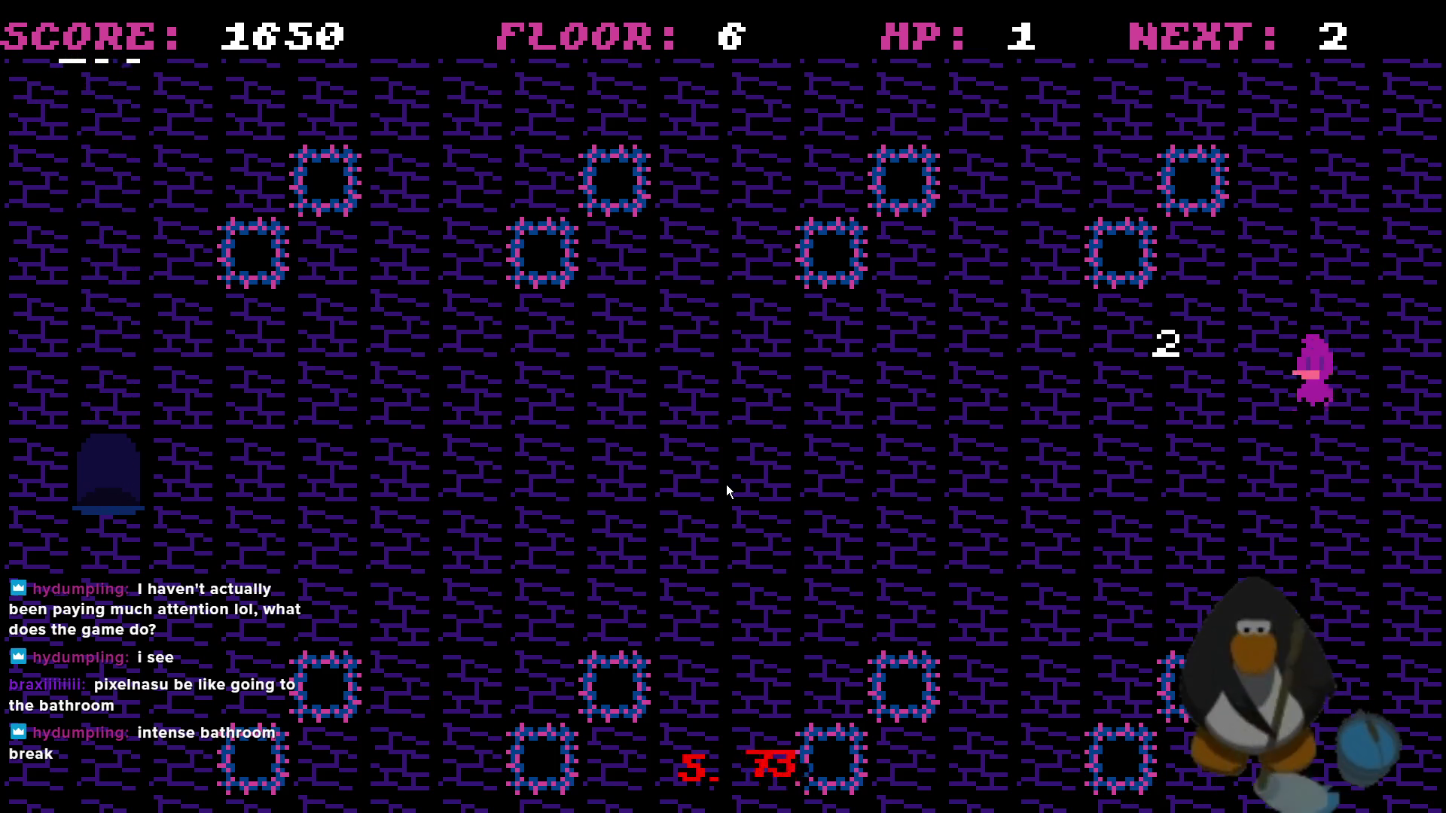
pyautogui.press('Down')
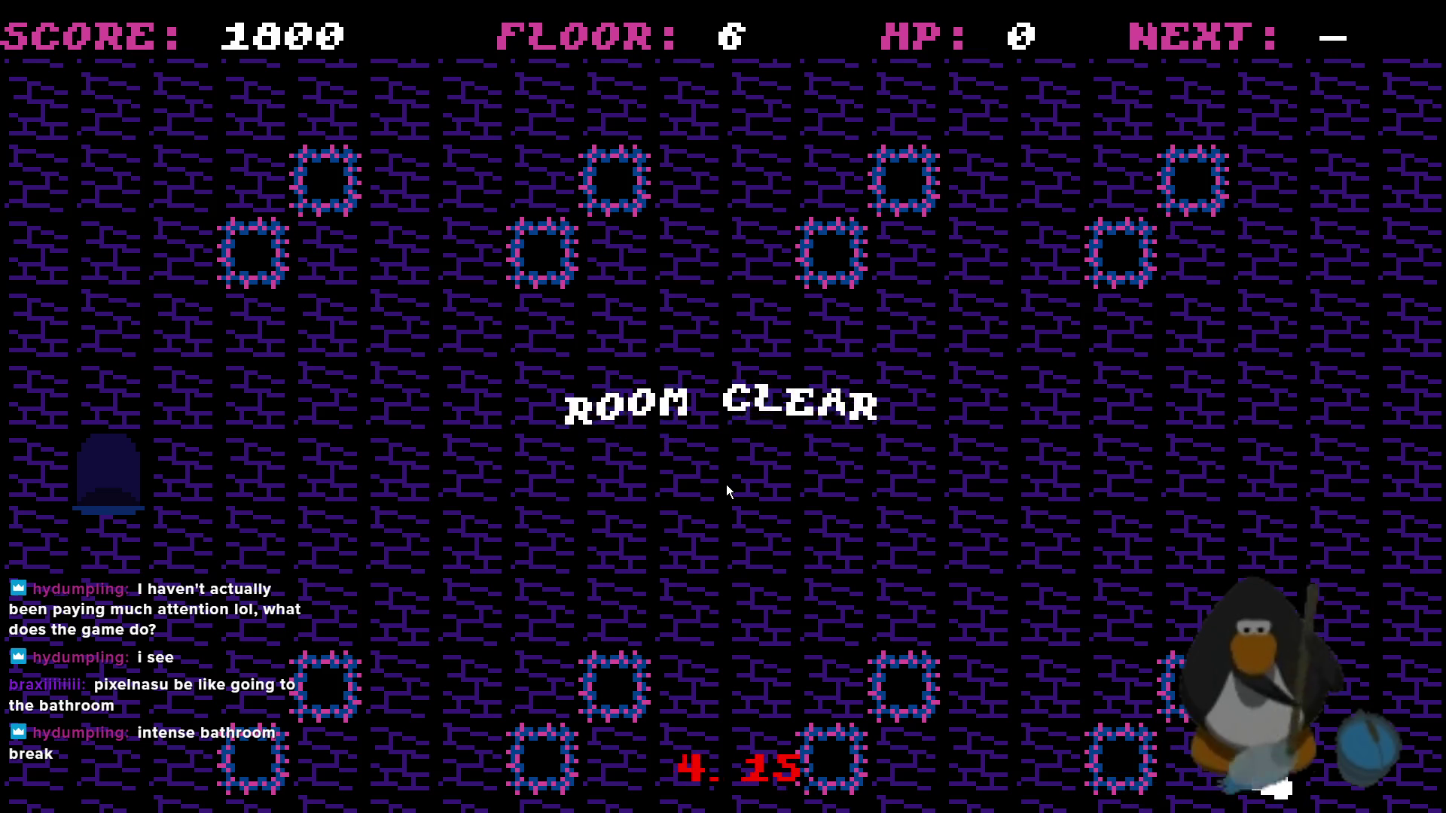
pyautogui.press('Up')
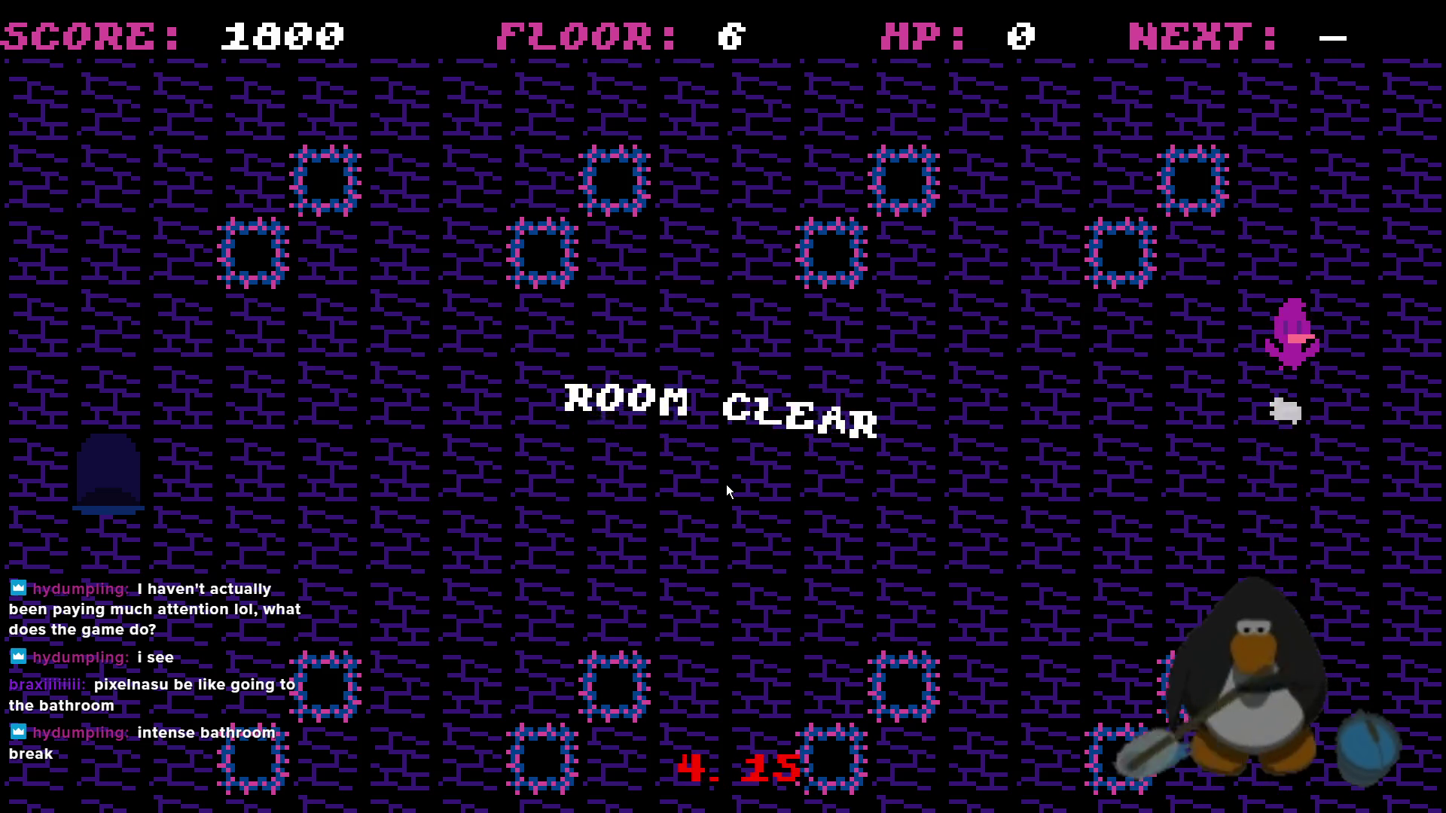
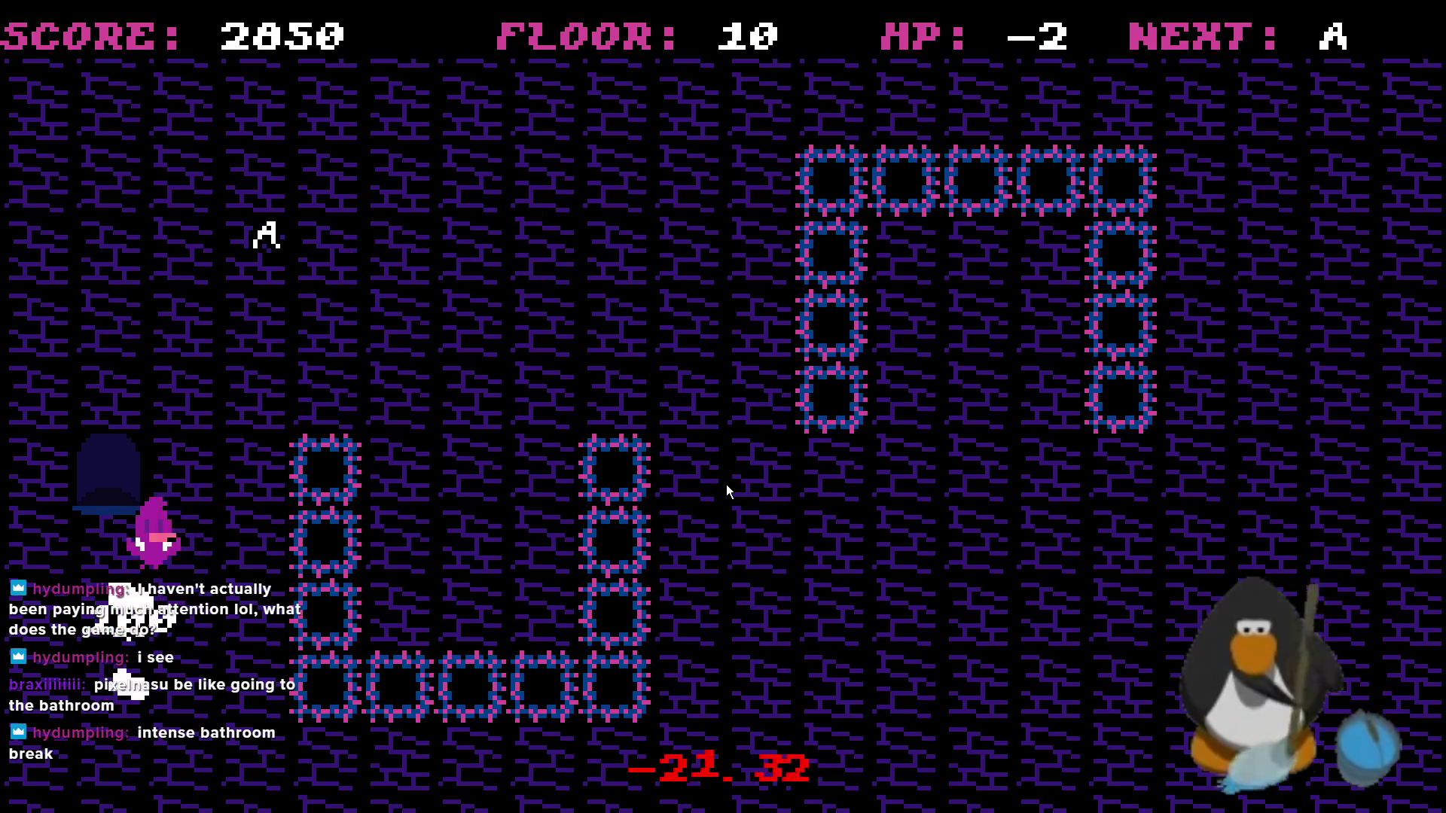
# - Grab floor 10's A pickup and leave the cleared room for floor 11
pyautogui.press('Right')
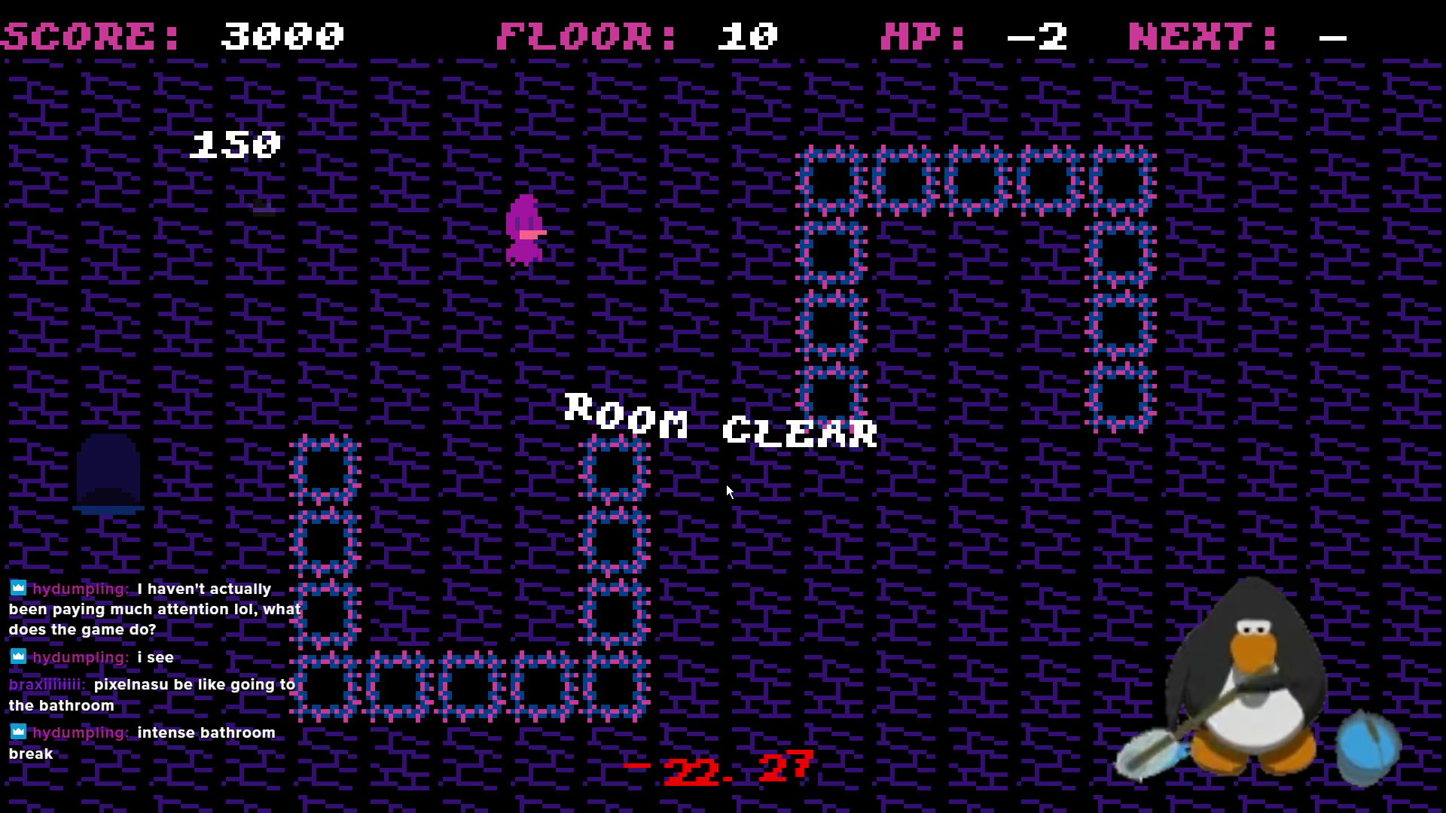
pyautogui.press('Up')
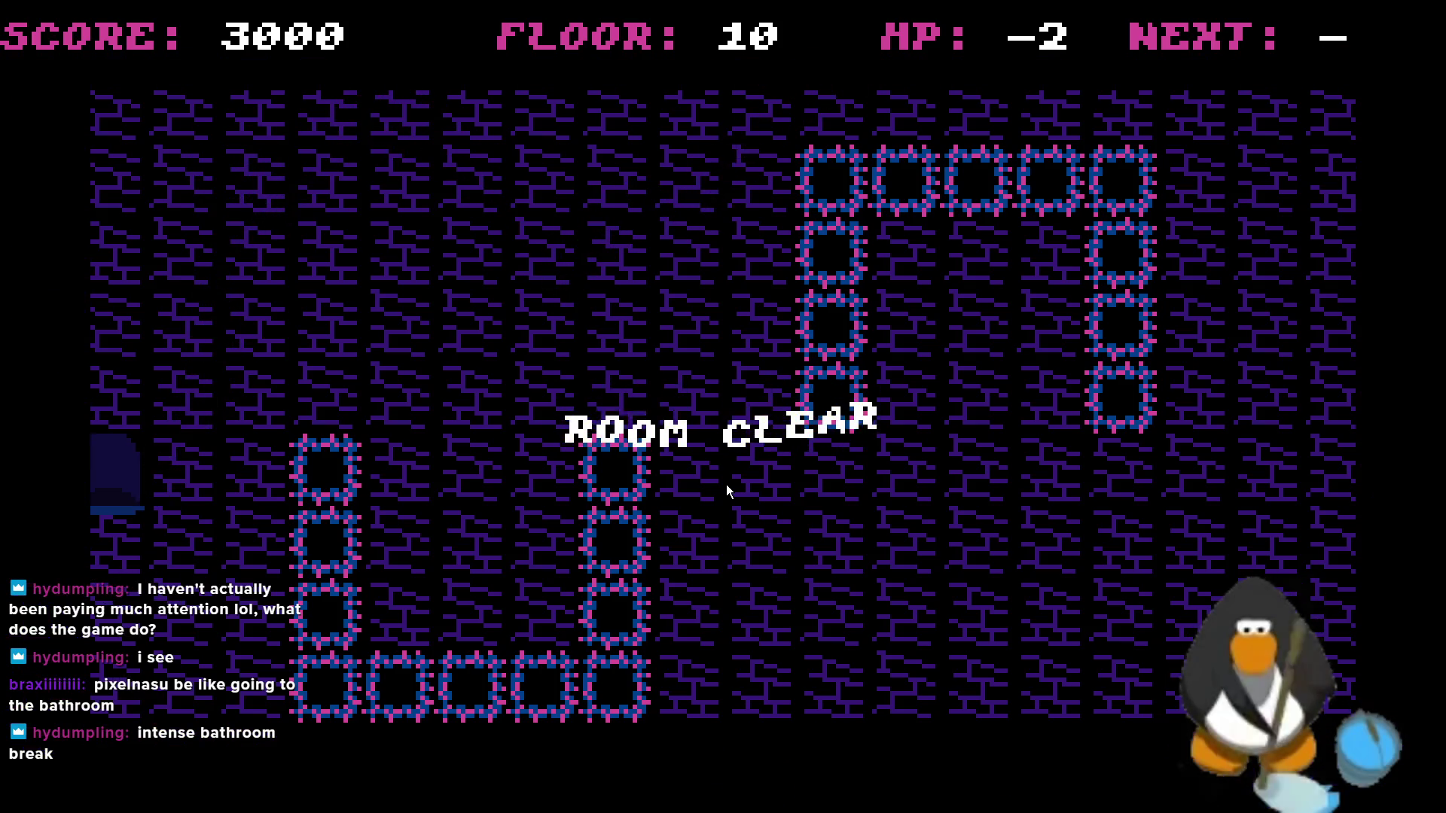
pyautogui.press('Right')
pyautogui.press('Up')
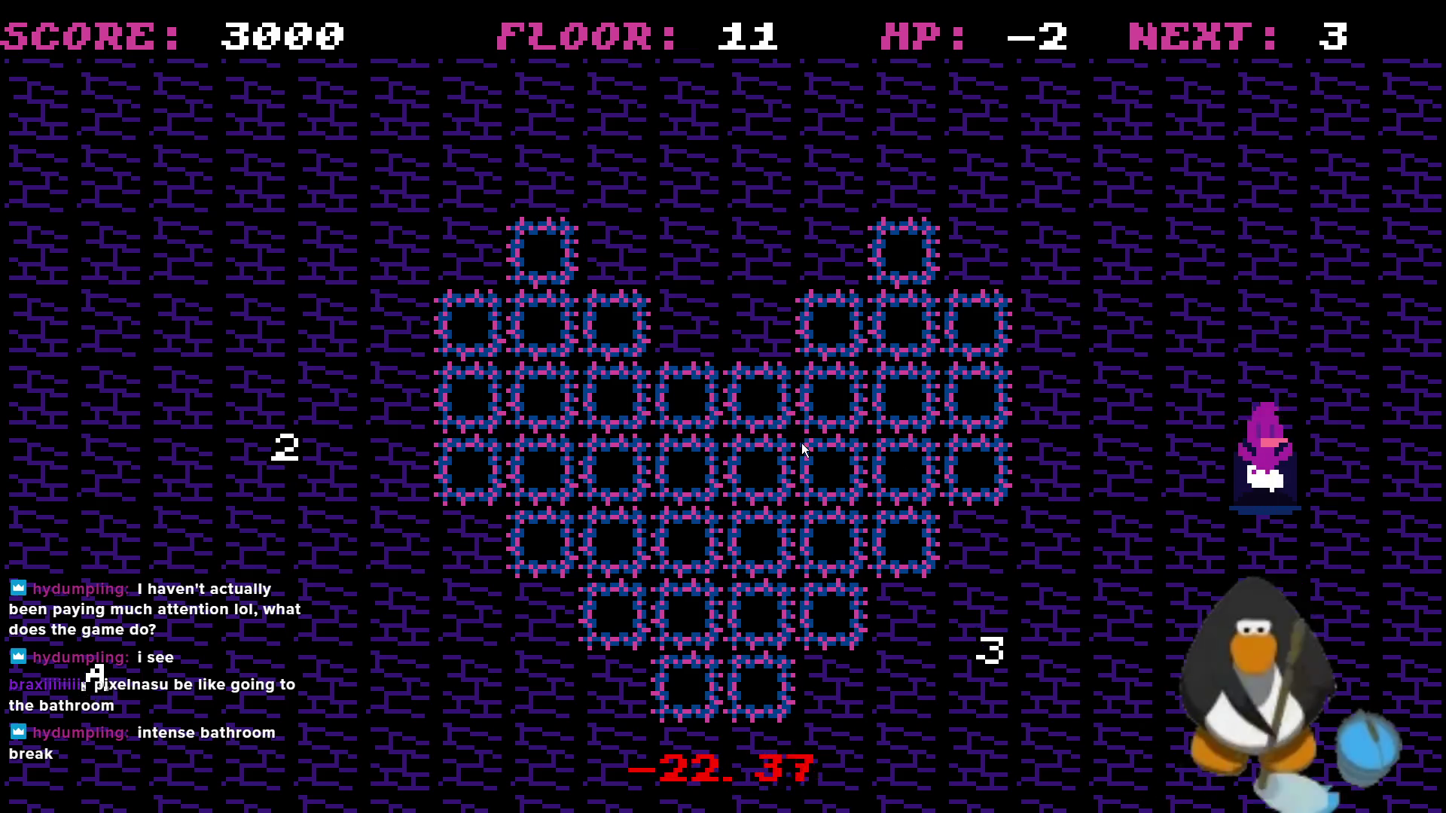
# - Clear floor 11 by collecting its 3, 2 and A pickups in order
pyautogui.press('Down')
pyautogui.press('Up')
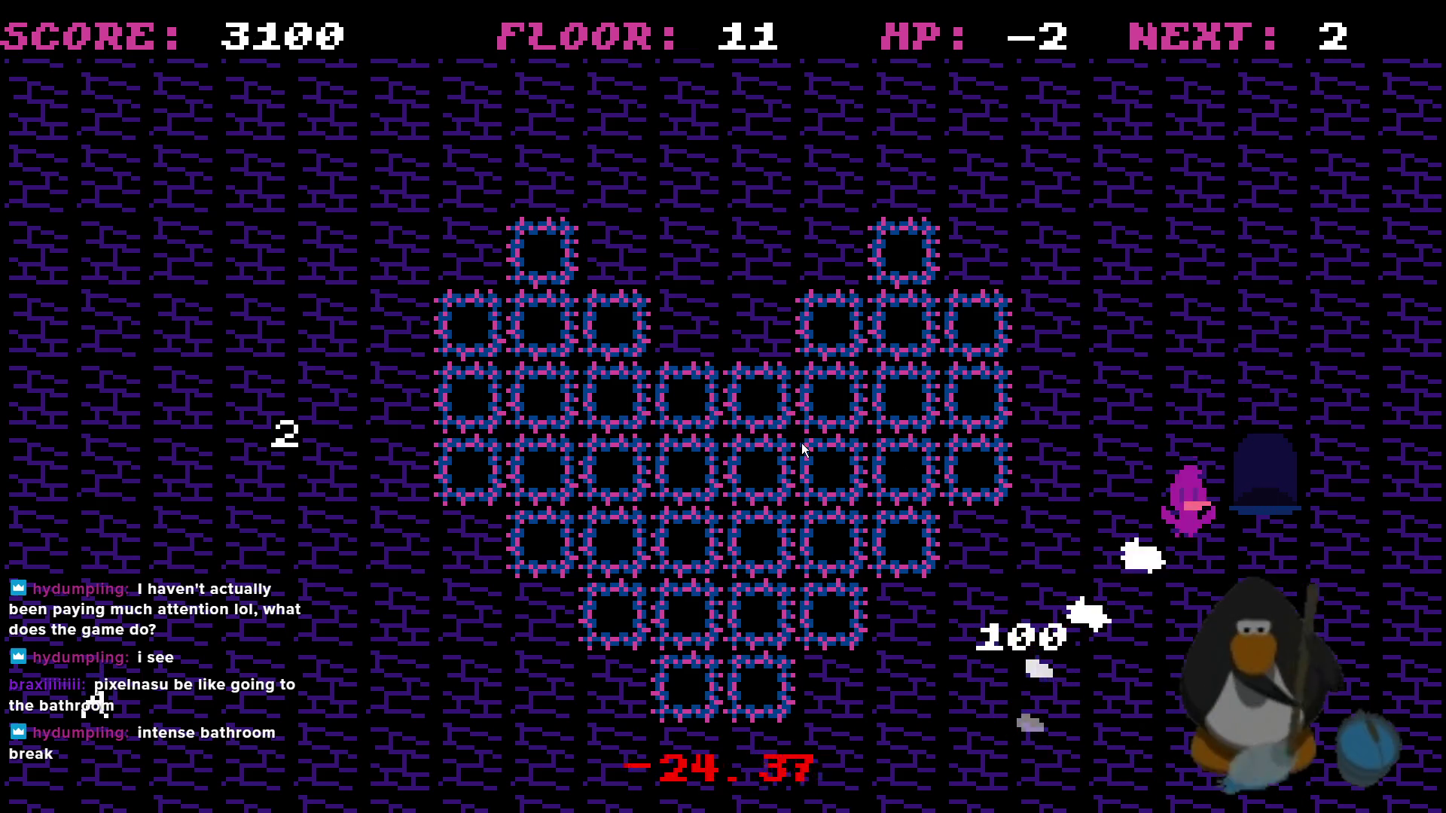
pyautogui.press('Up')
pyautogui.press('Left')
pyautogui.press('Down')
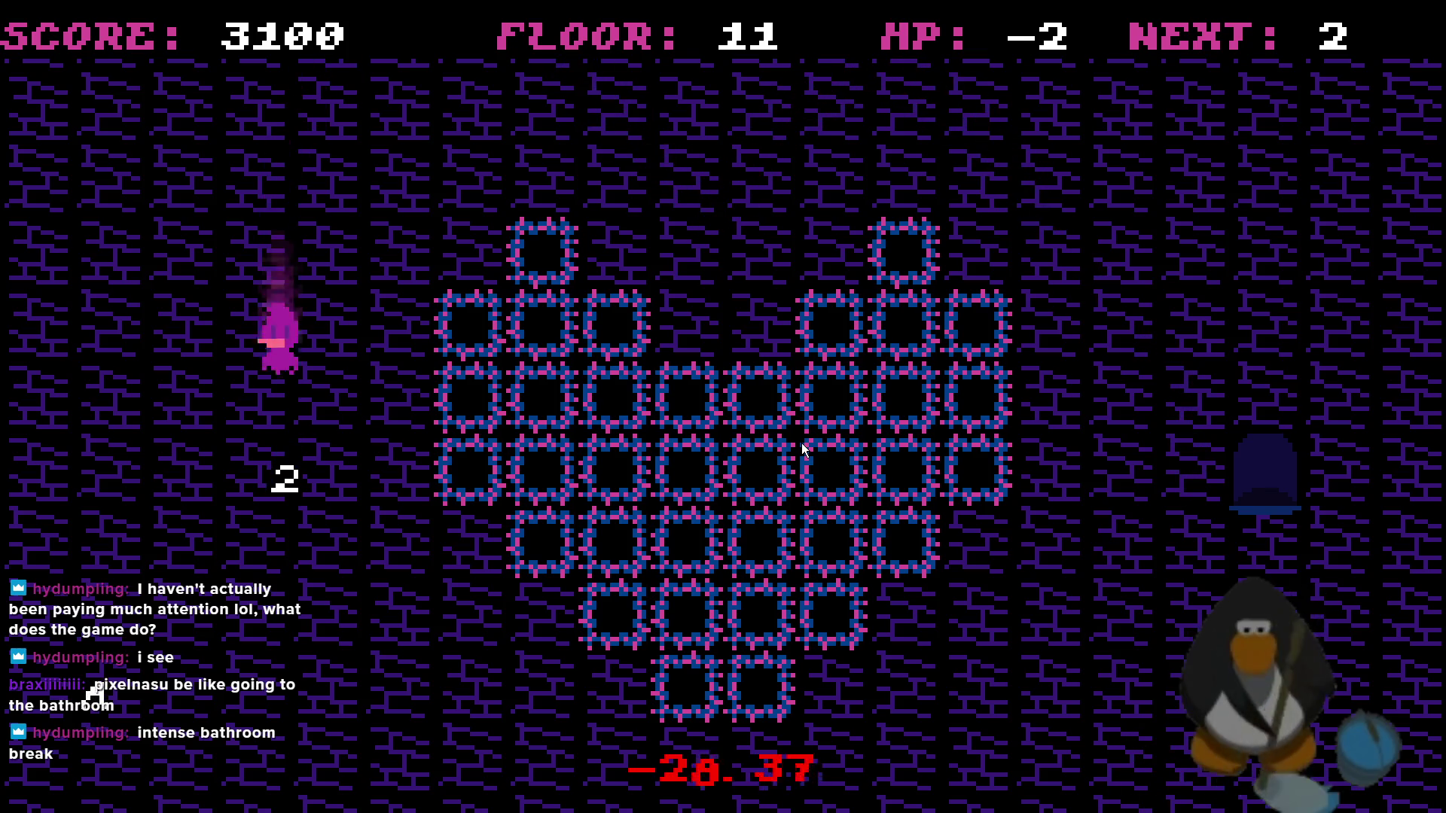
pyautogui.press('Left')
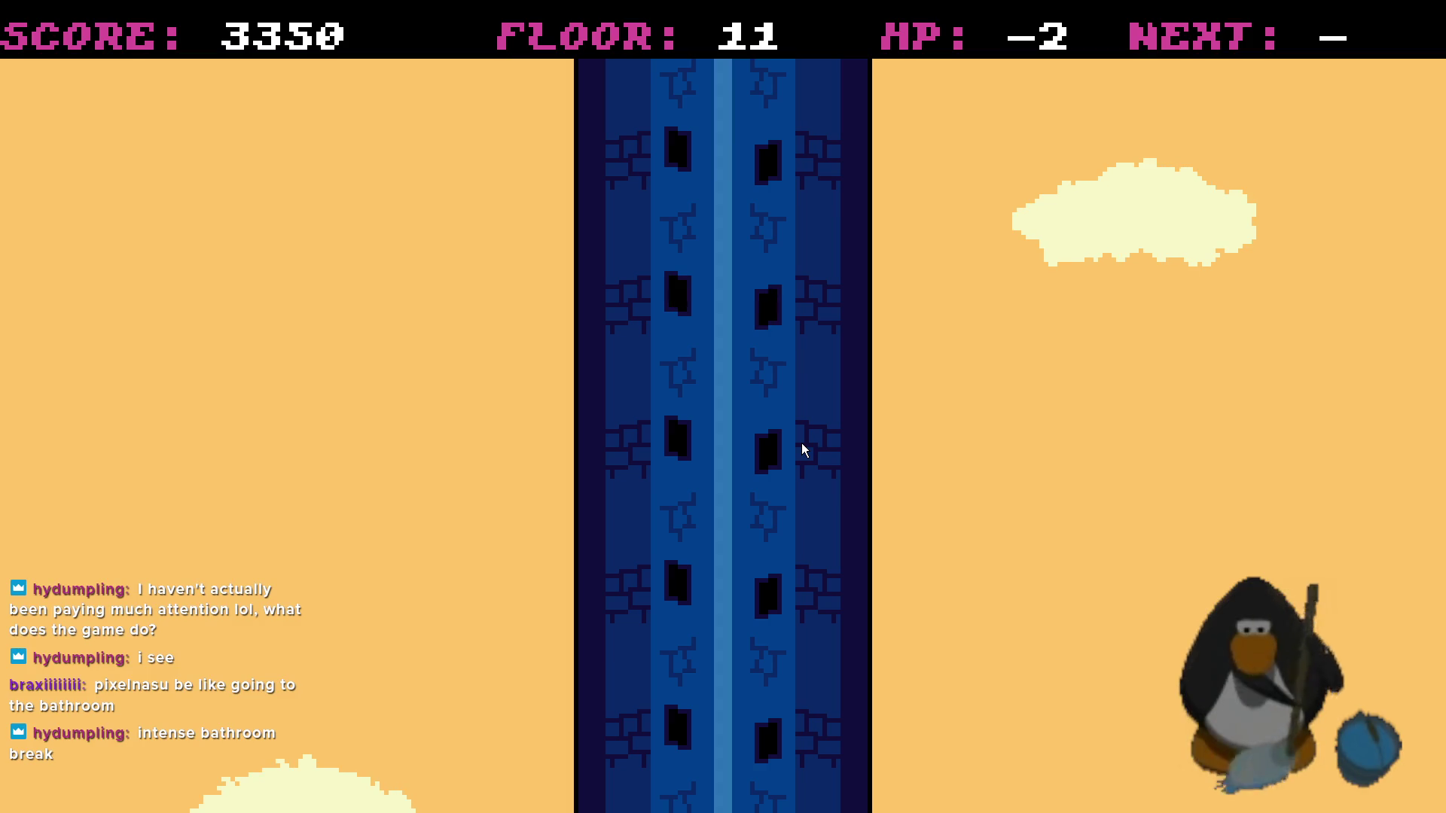
# - On floor 12, move away from the entrance and collect the 3 and 2 pickups
pyautogui.press('Up')
pyautogui.press('Right')
pyautogui.press('Left')
pyautogui.press('Down')
pyautogui.press('Right')
pyautogui.press('Down')
pyautogui.press('Up')
# - Collect floor 12's A pickup, fly out, and dash toward floor 13's 3 pickup
pyautogui.press('Down')
pyautogui.press('Up')
pyautogui.press('Right')
pyautogui.press('Left')
pyautogui.press('Down')
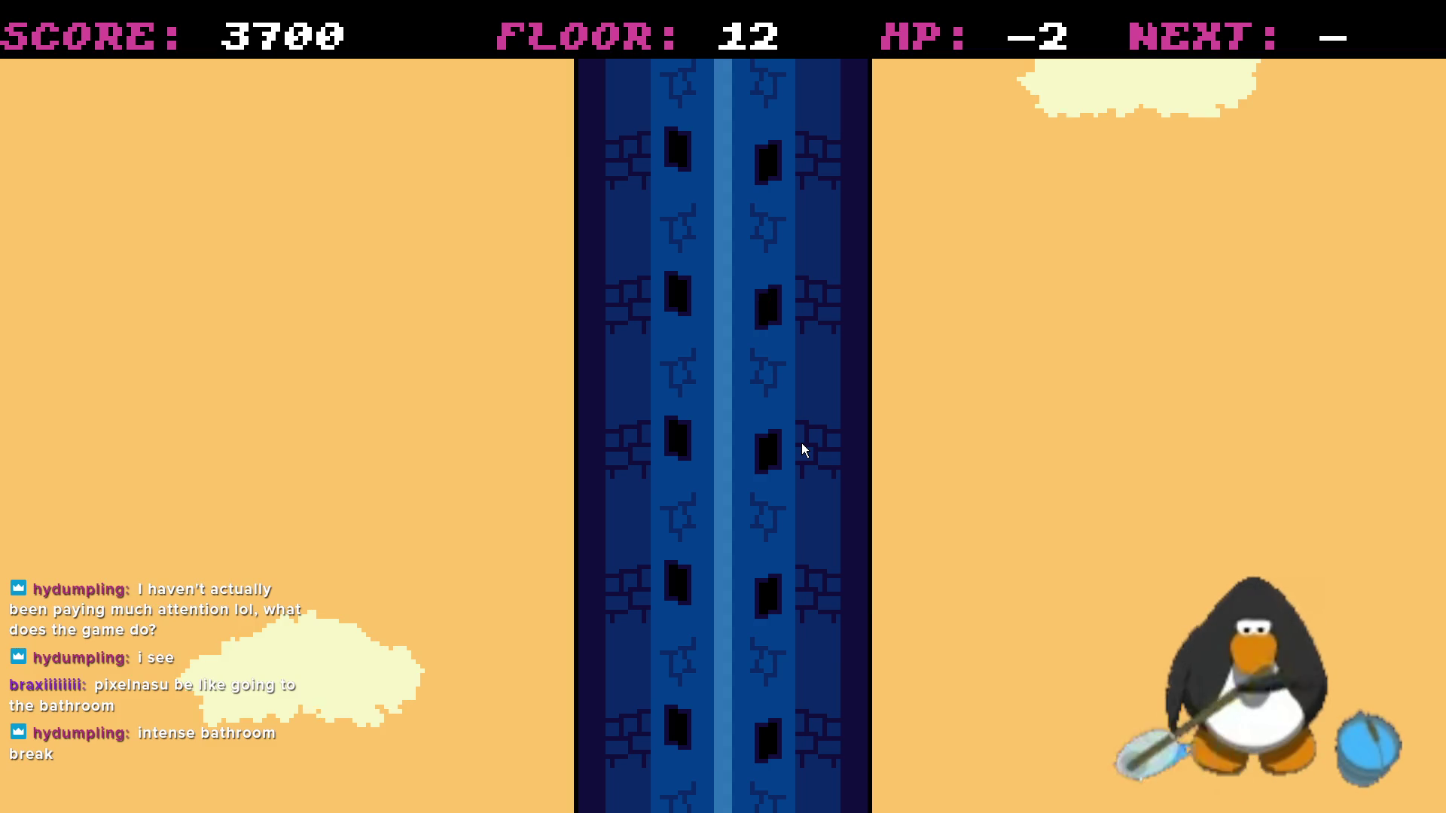
pyautogui.press('Up')
pyautogui.press('Left')
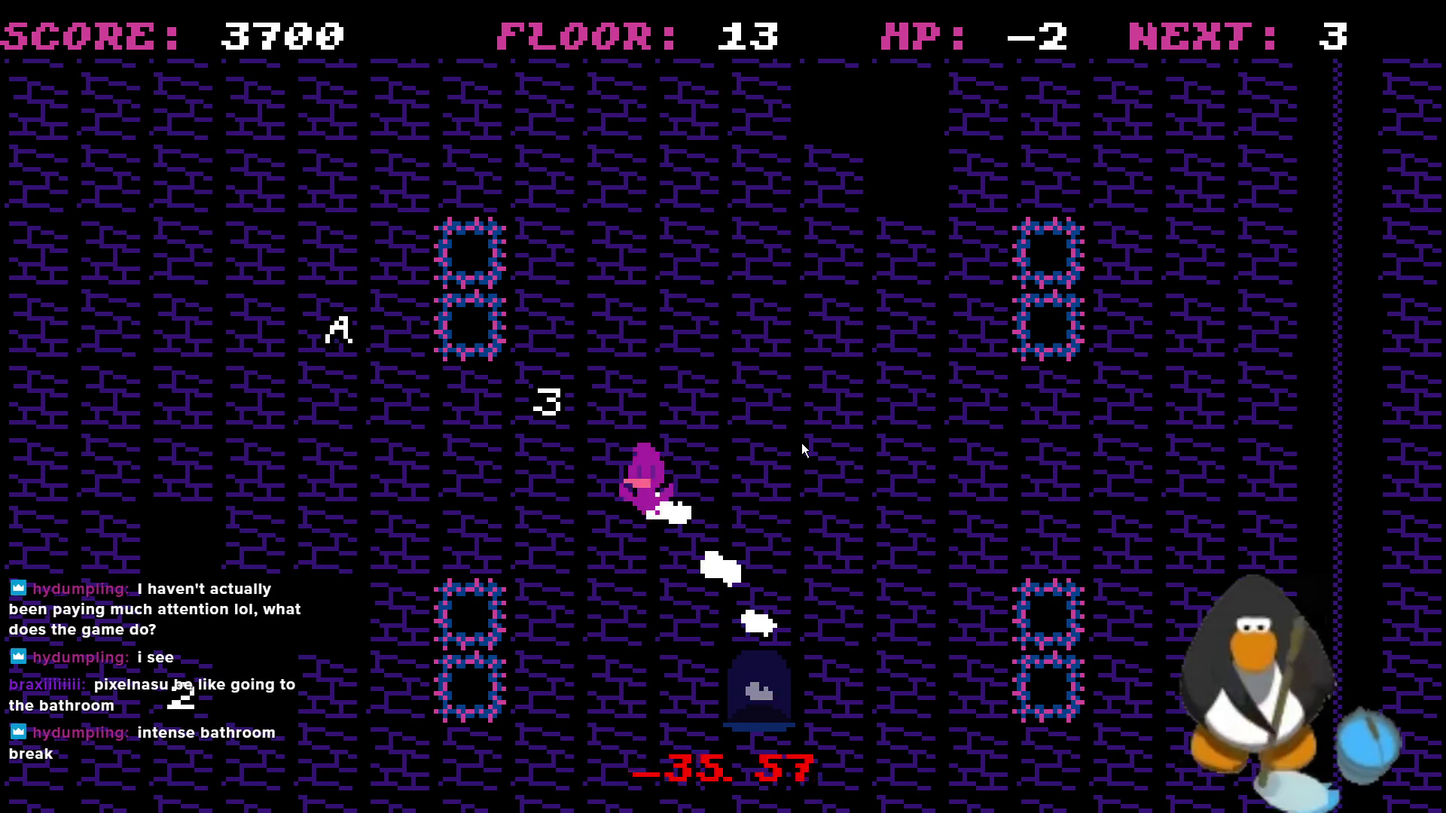
# - Collect floor 13's 2 and A pickups and leave through the top exit
pyautogui.press('Left')
pyautogui.press('Down')
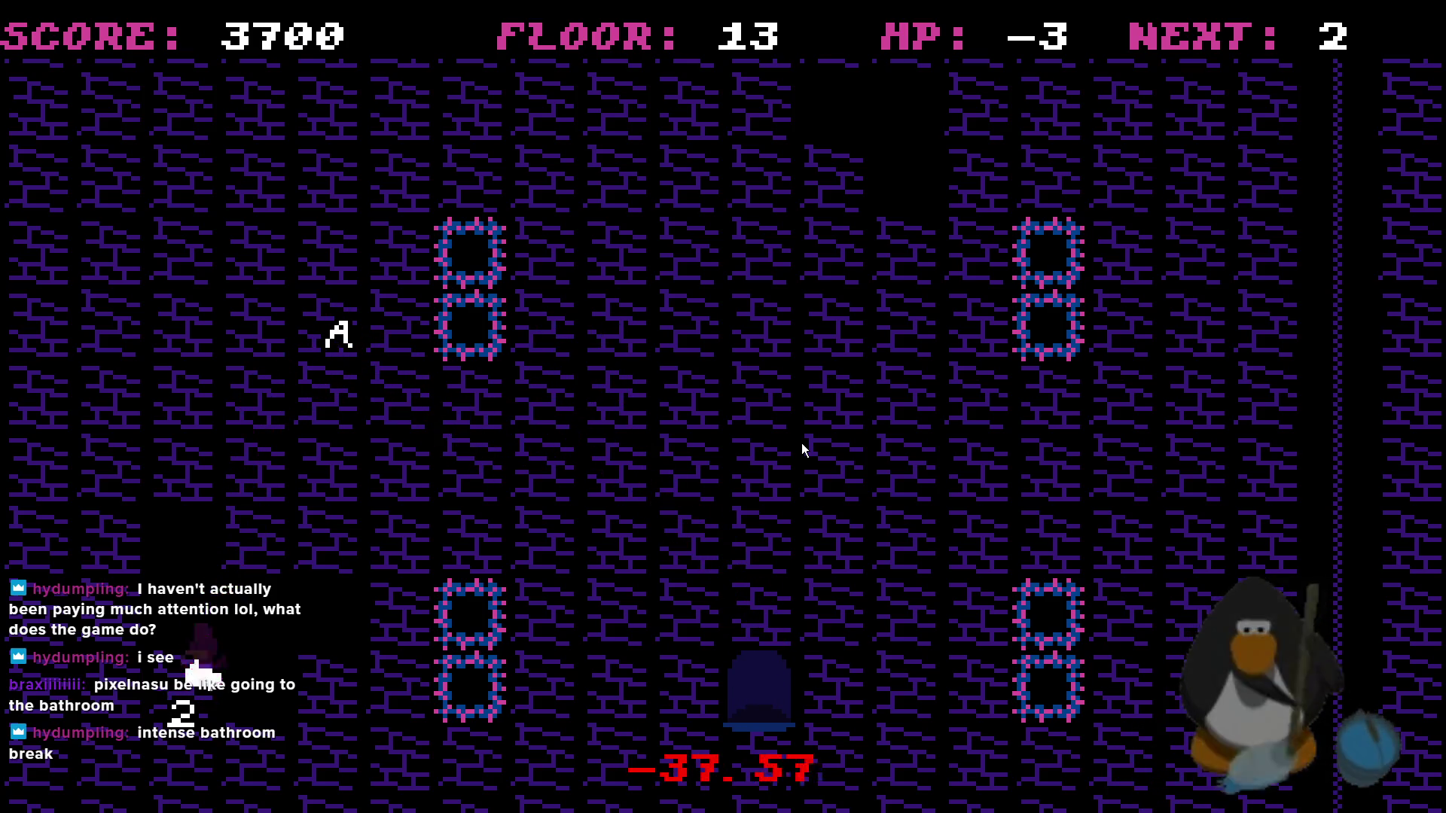
pyautogui.press('Up')
pyautogui.press('Right')
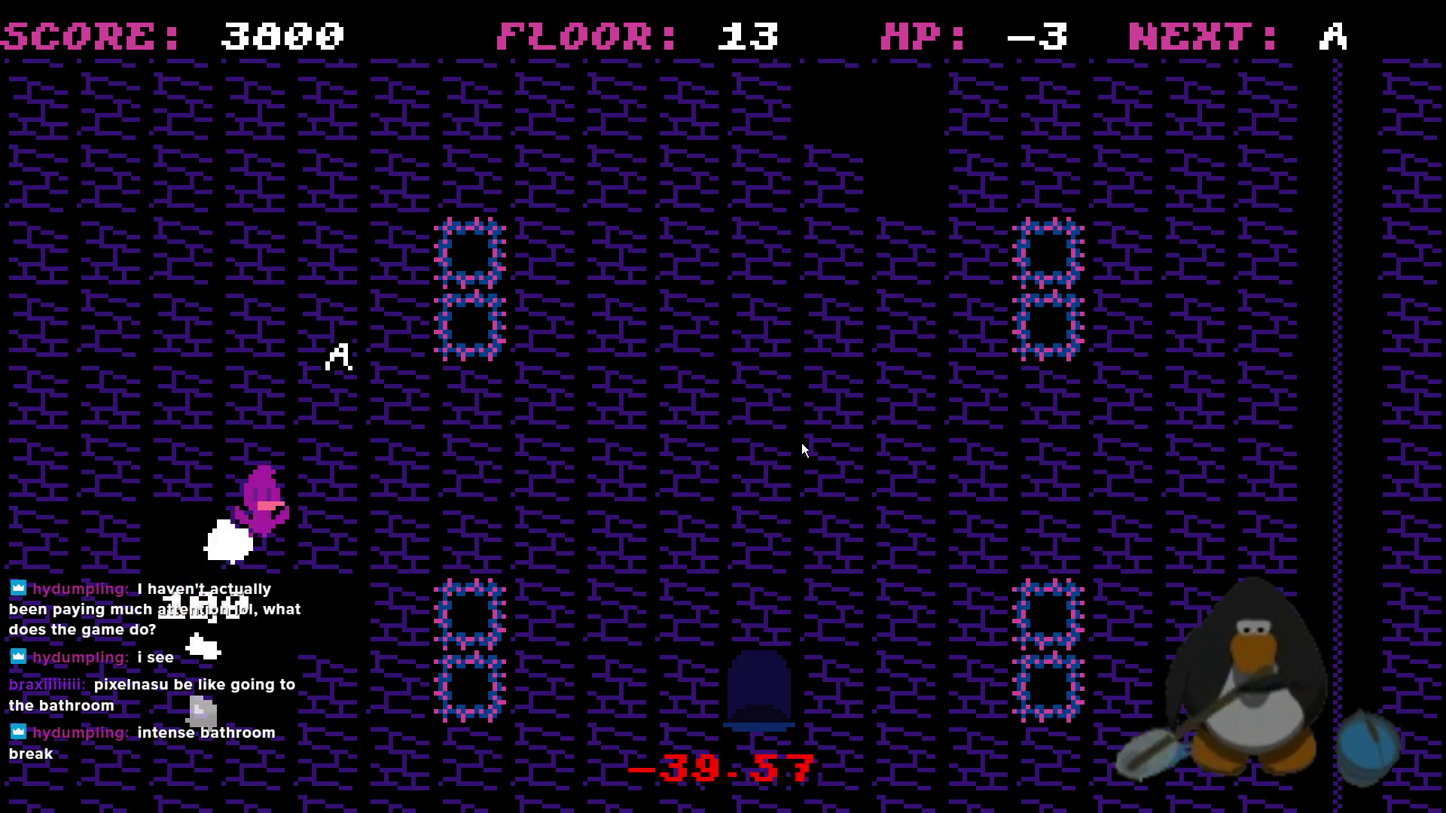
pyautogui.press('Down')
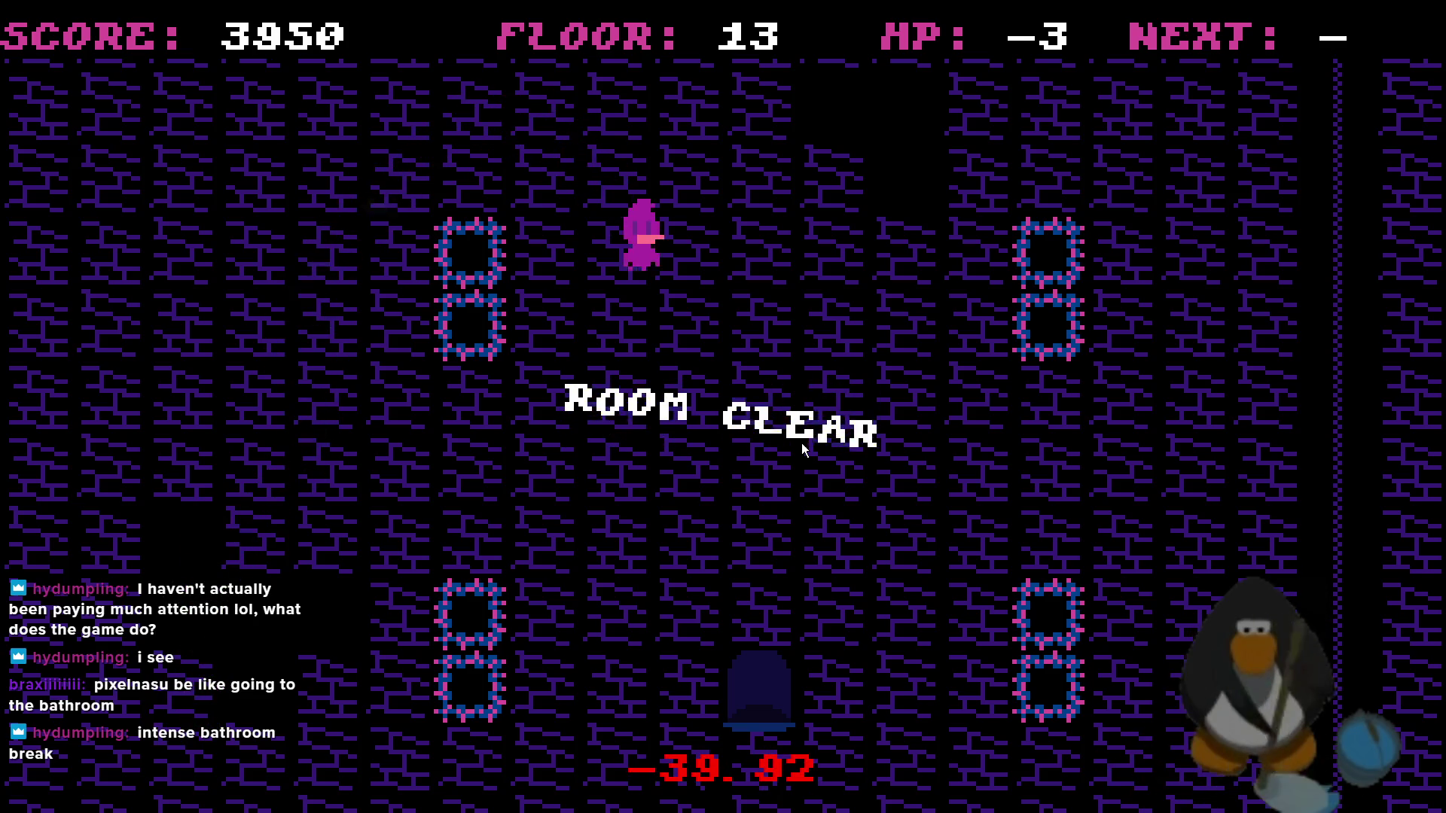
pyautogui.press('Up')
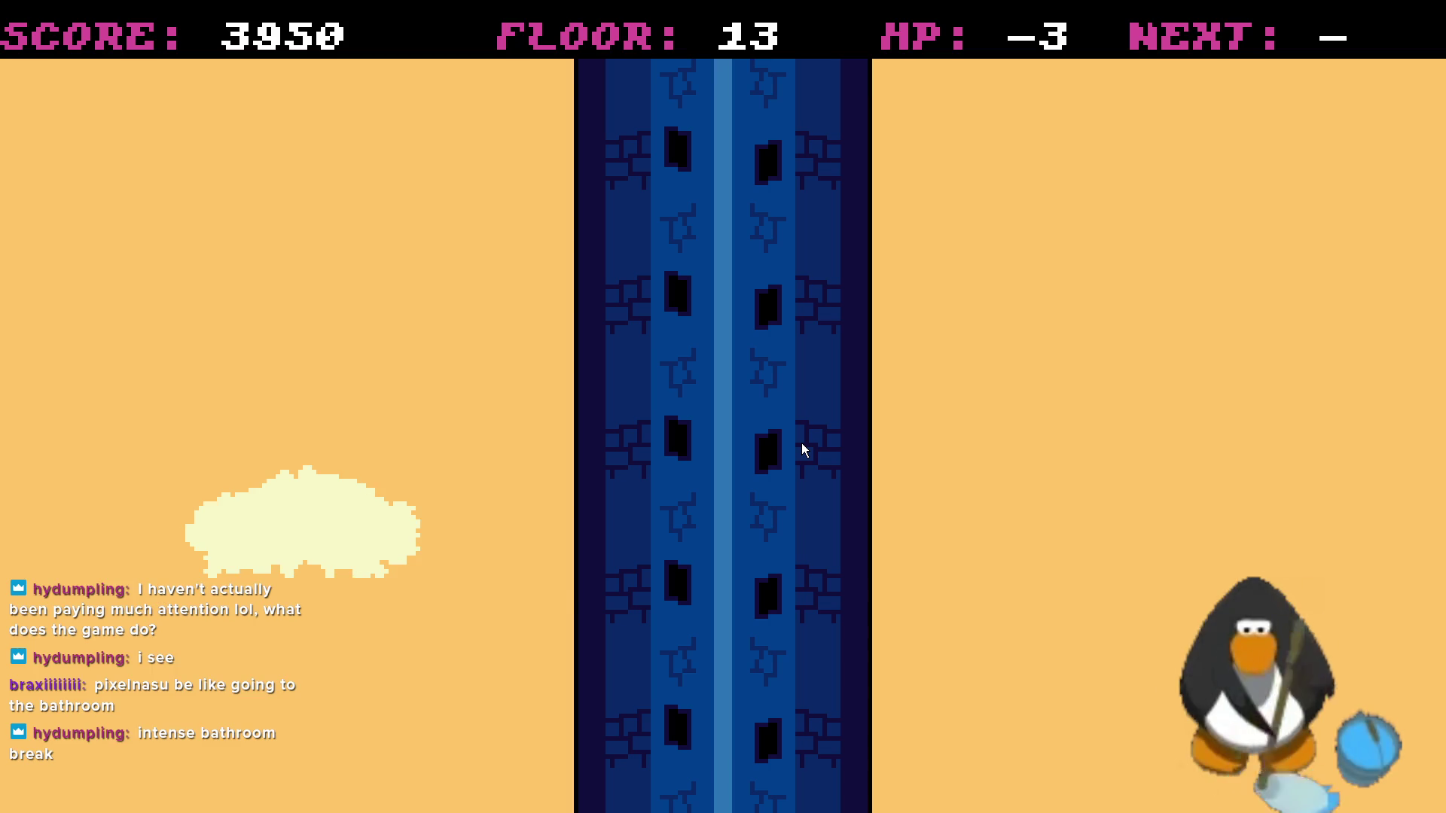
# - Clear floor 14 by collecting the 3, 2 and A pickups, then fly out
pyautogui.press('Right')
pyautogui.press('Down')
pyautogui.press('Up')
pyautogui.press('Right')
pyautogui.press('Up')
pyautogui.press('Right')
pyautogui.press('Left')
pyautogui.press('Up')
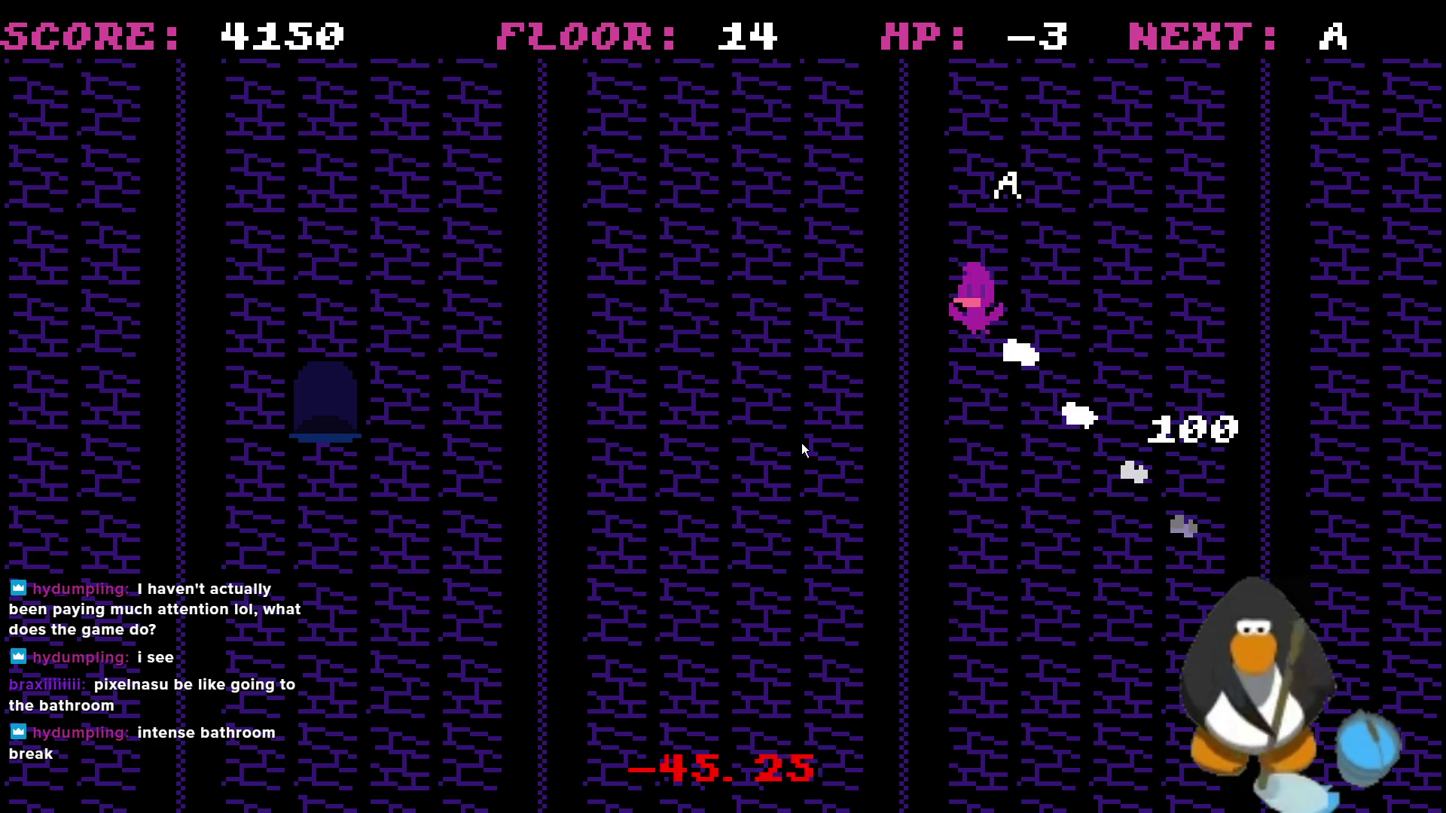
pyautogui.press('Right')
pyautogui.press('Right')
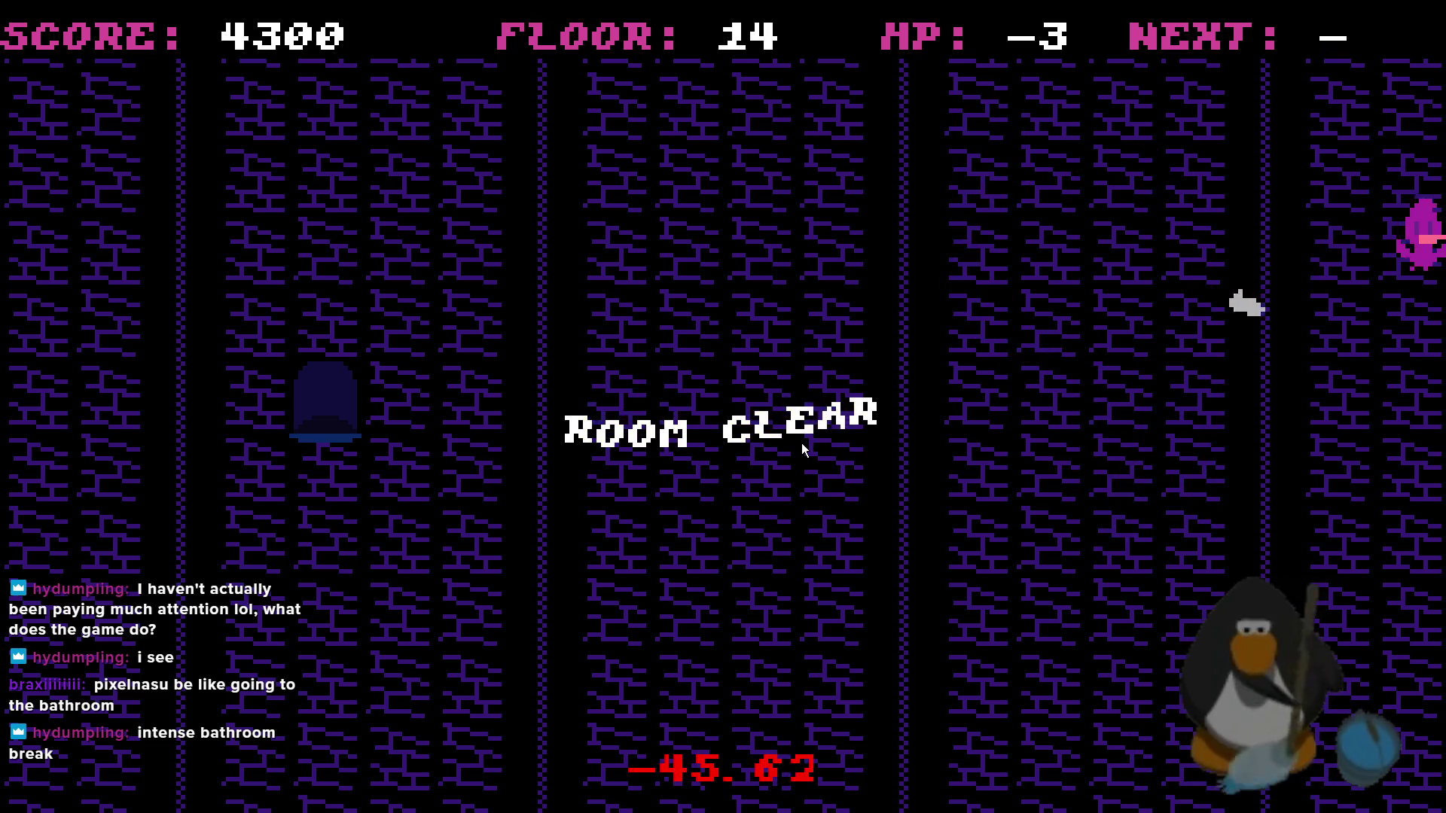
pyautogui.press('Up')
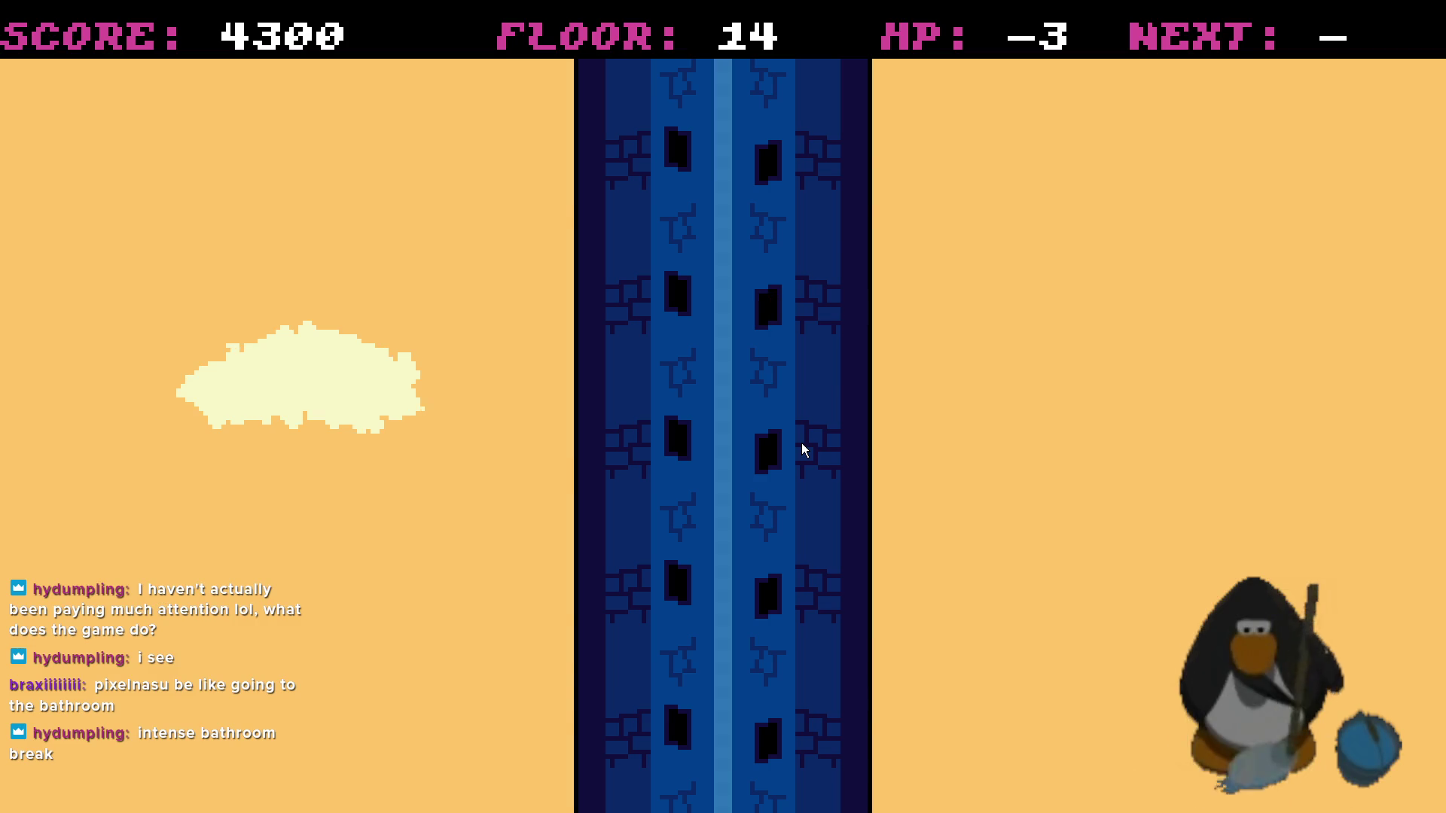
# - Dash through floor 15 collecting the 3, 2 and A pickups to clear it
pyautogui.press('Right')
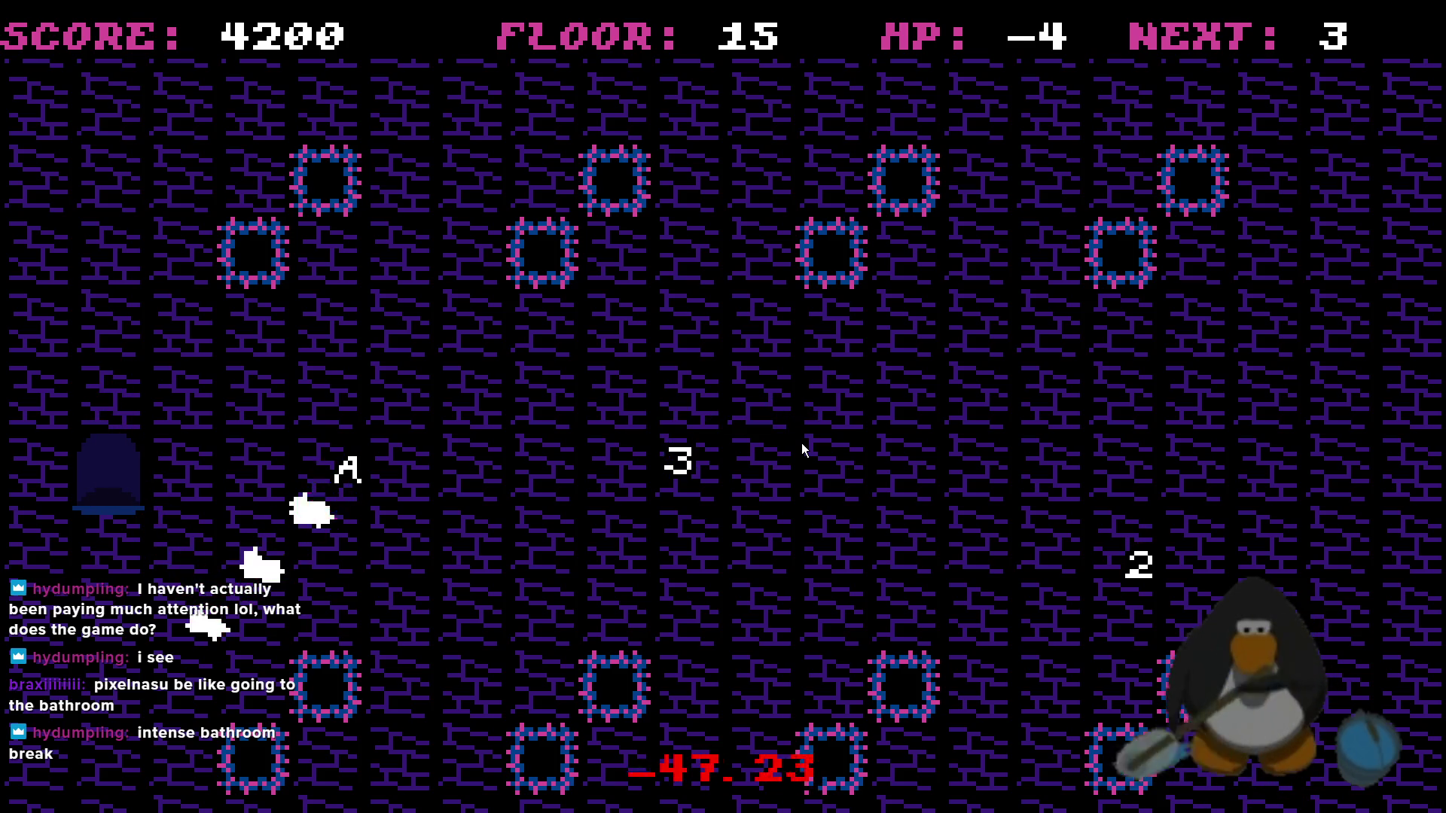
pyautogui.press('Right')
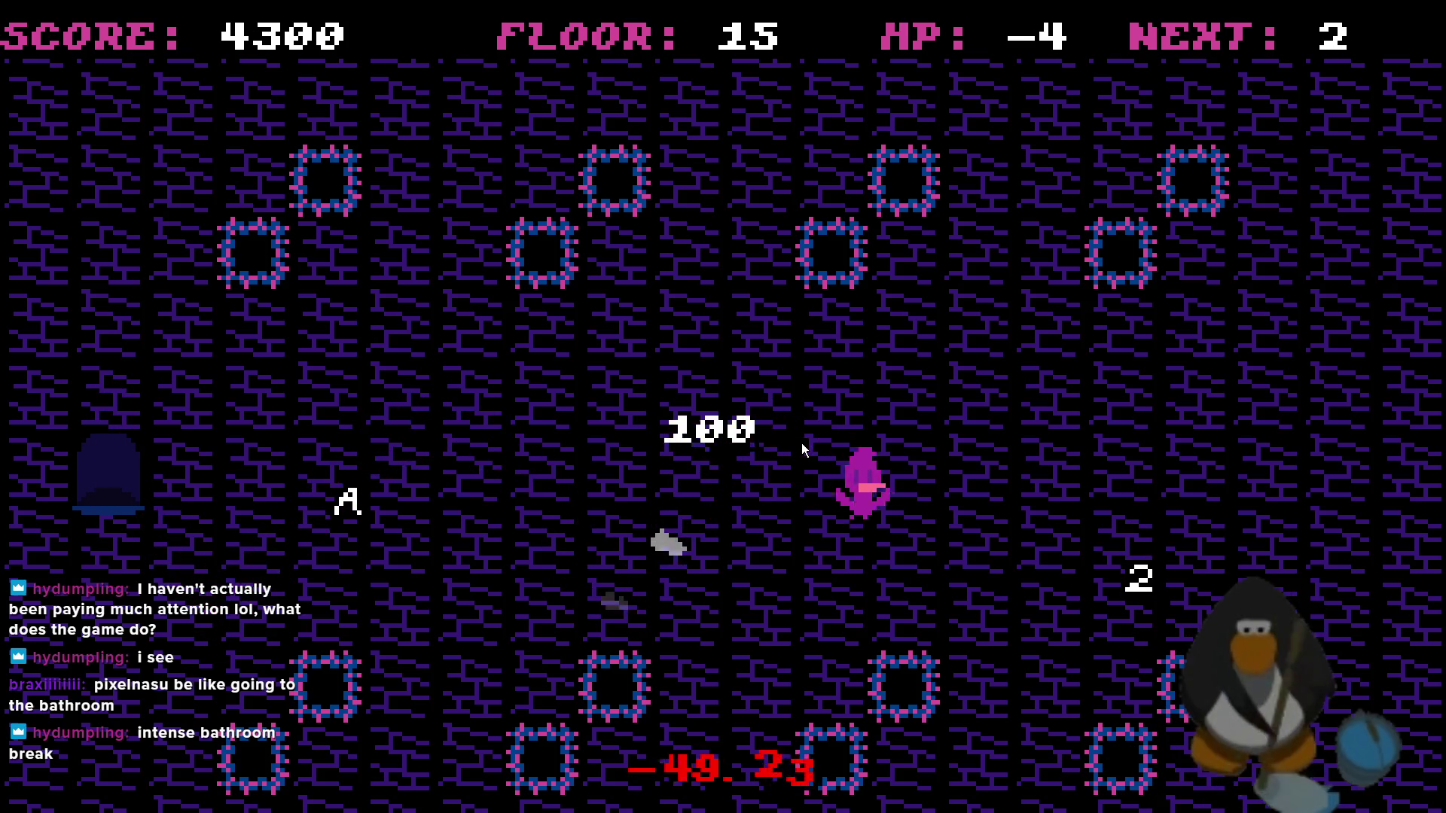
pyautogui.press('Left')
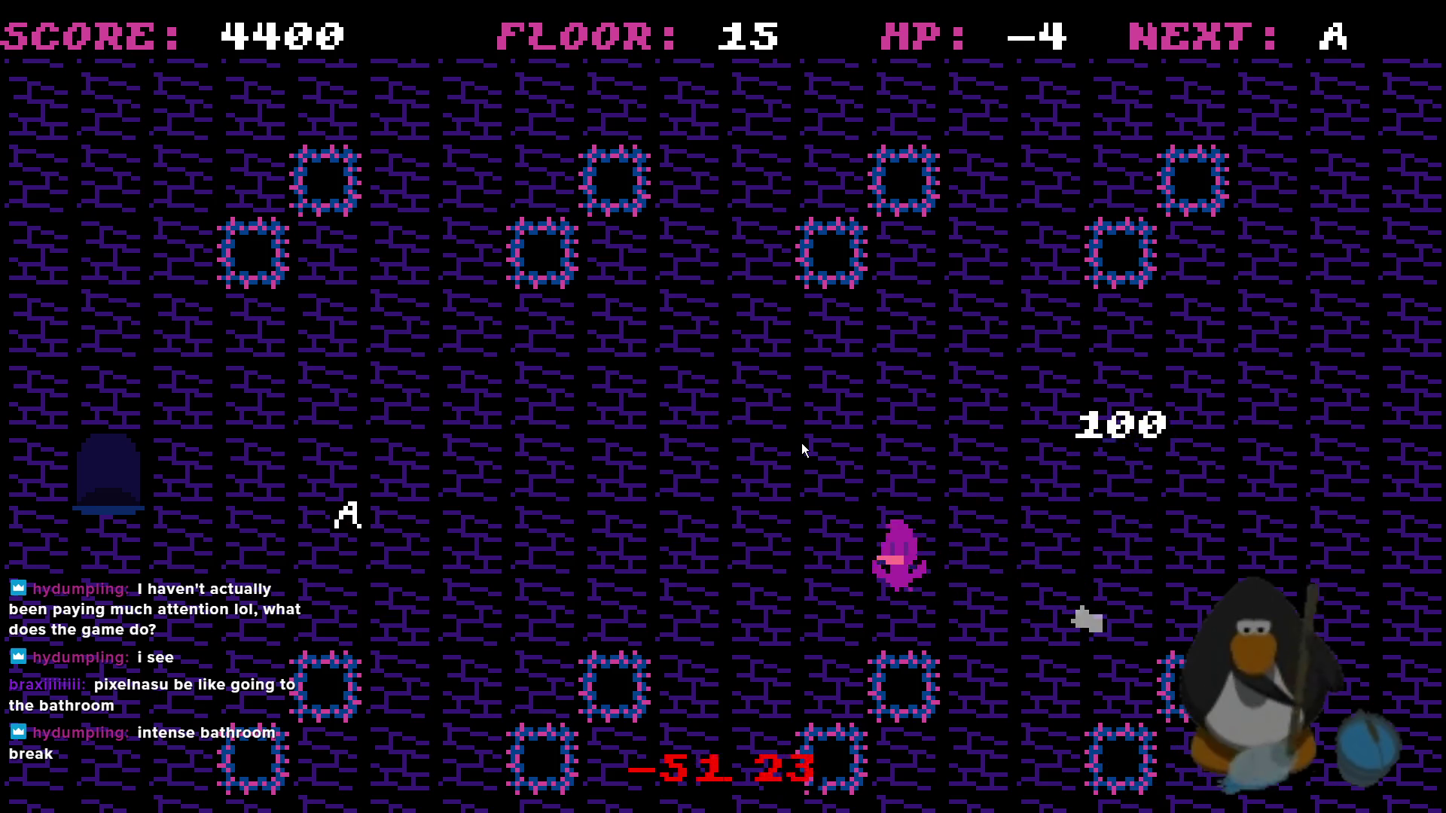
pyautogui.press('Left')
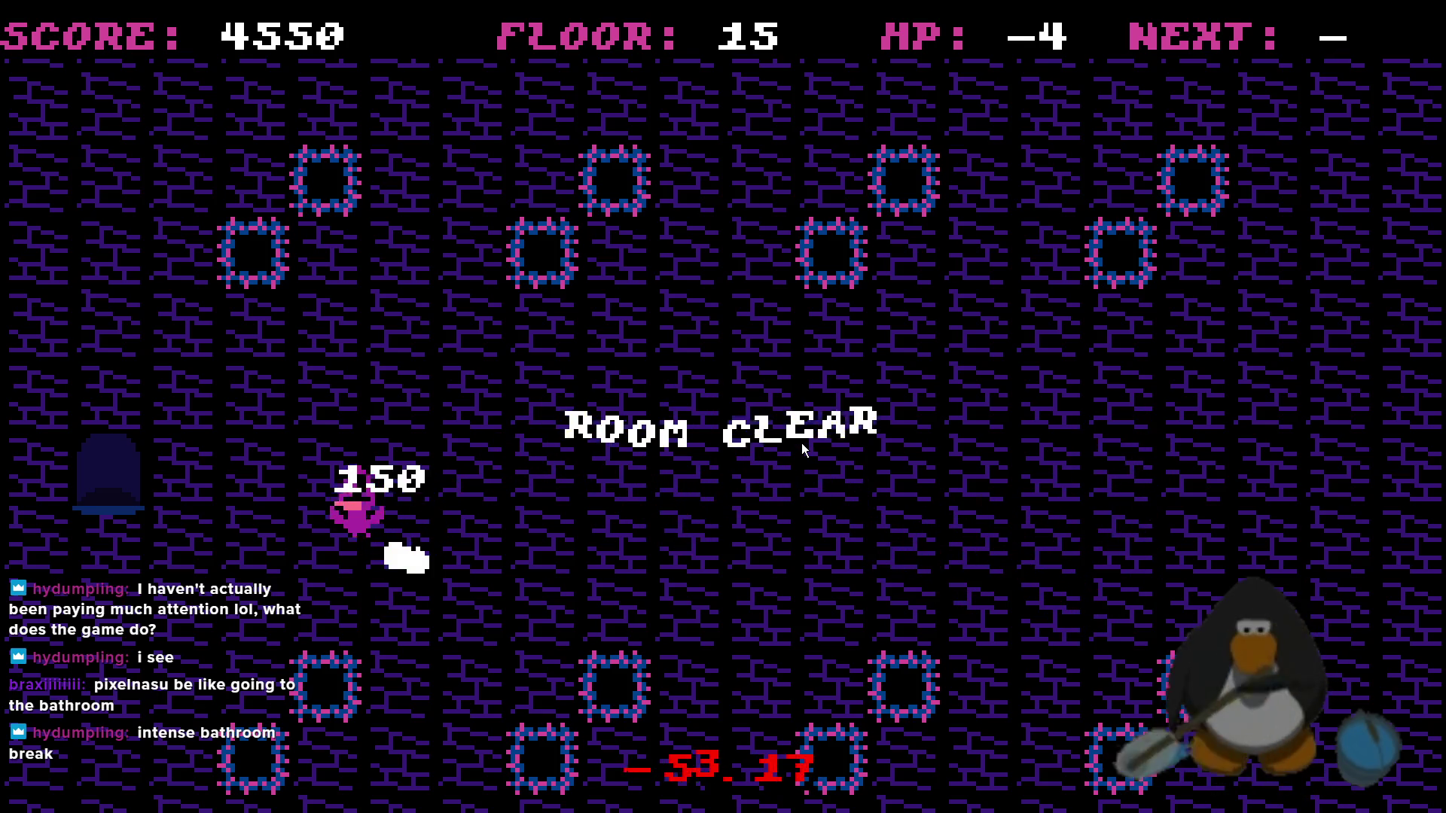
pyautogui.press('Up')
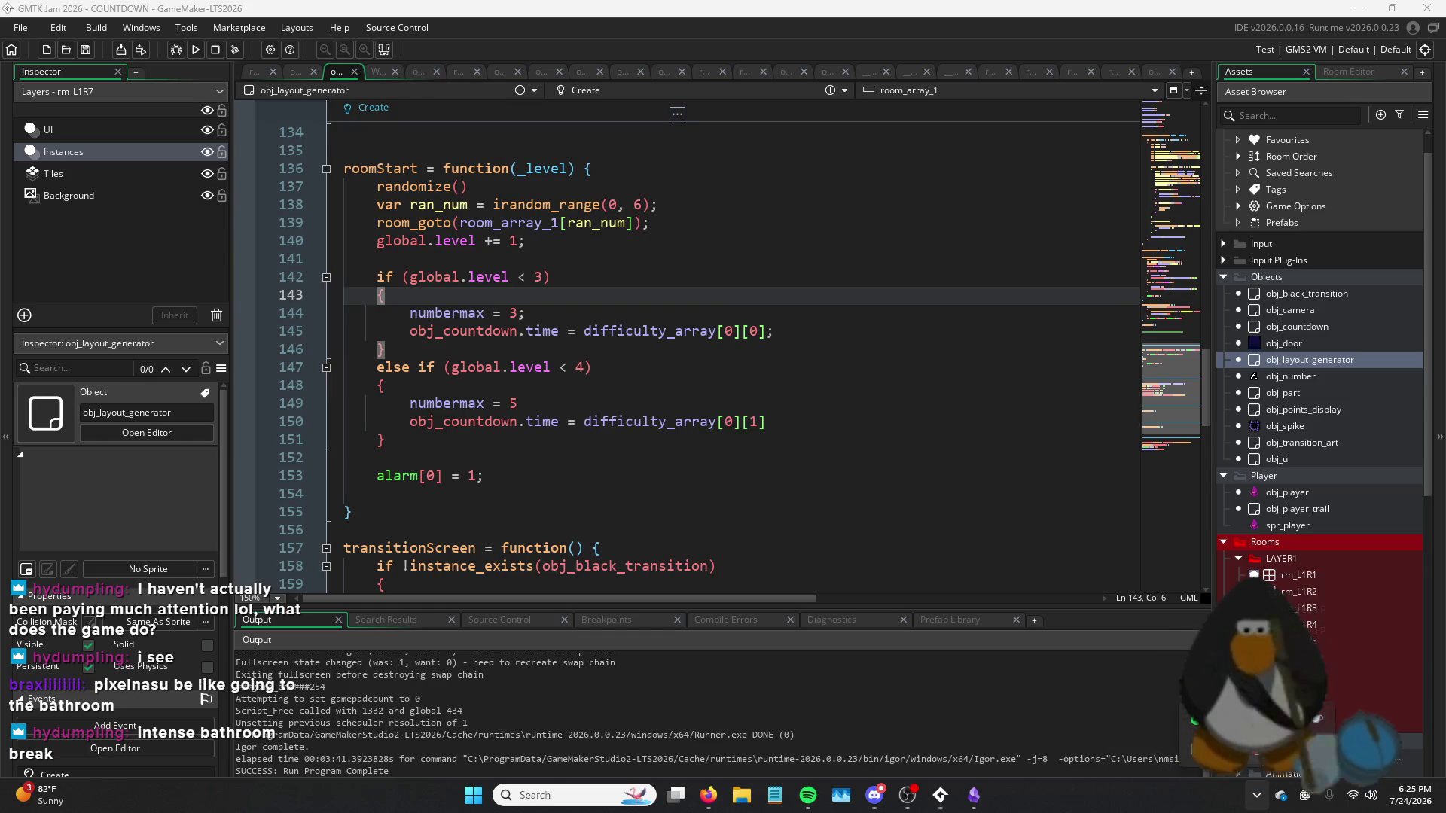
# - Launch Aseprite from the Steam tray icon's quick-launch menu
pyautogui.rightClick(1191, 729)
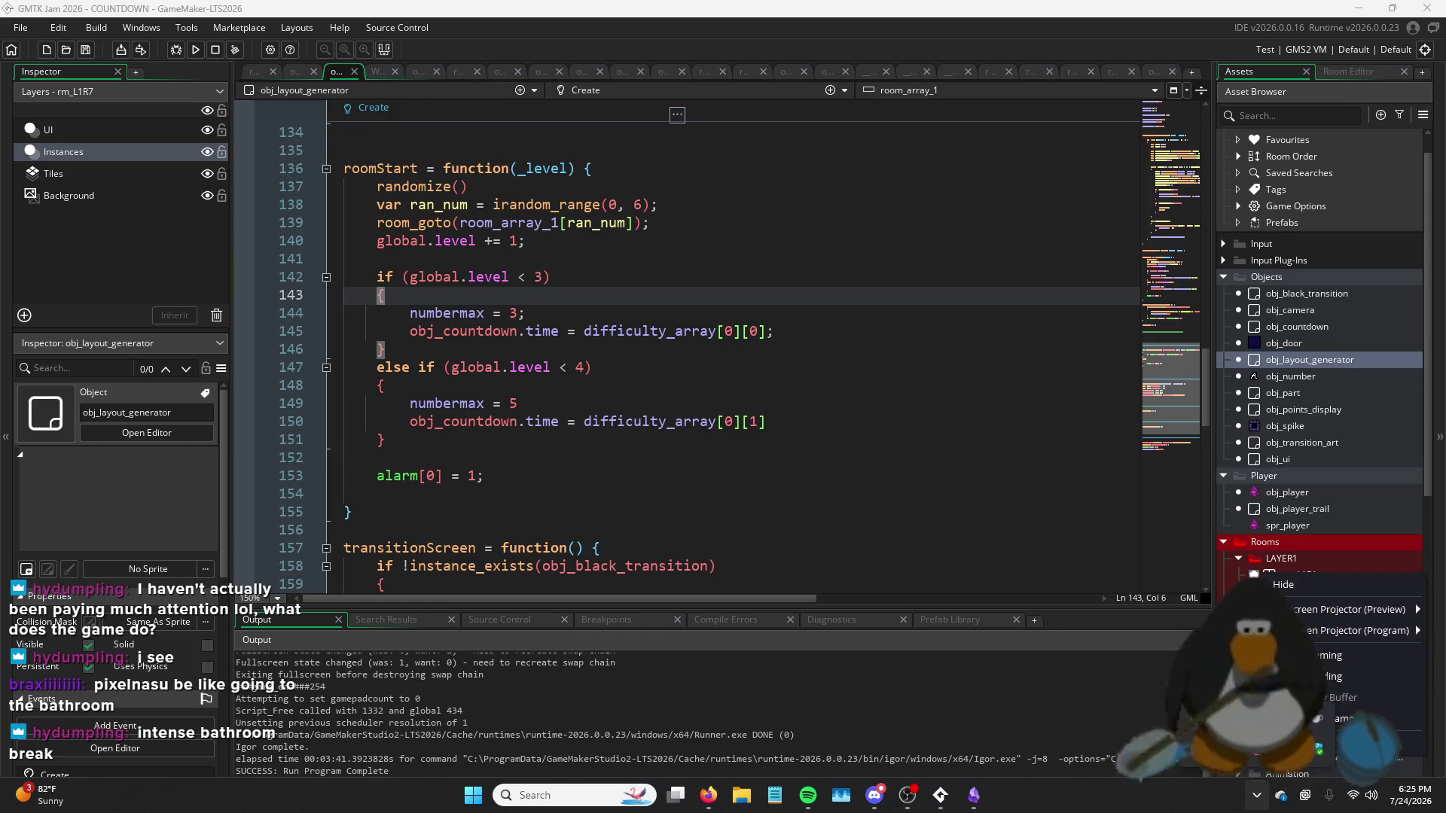
pyautogui.rightClick(1280, 753)
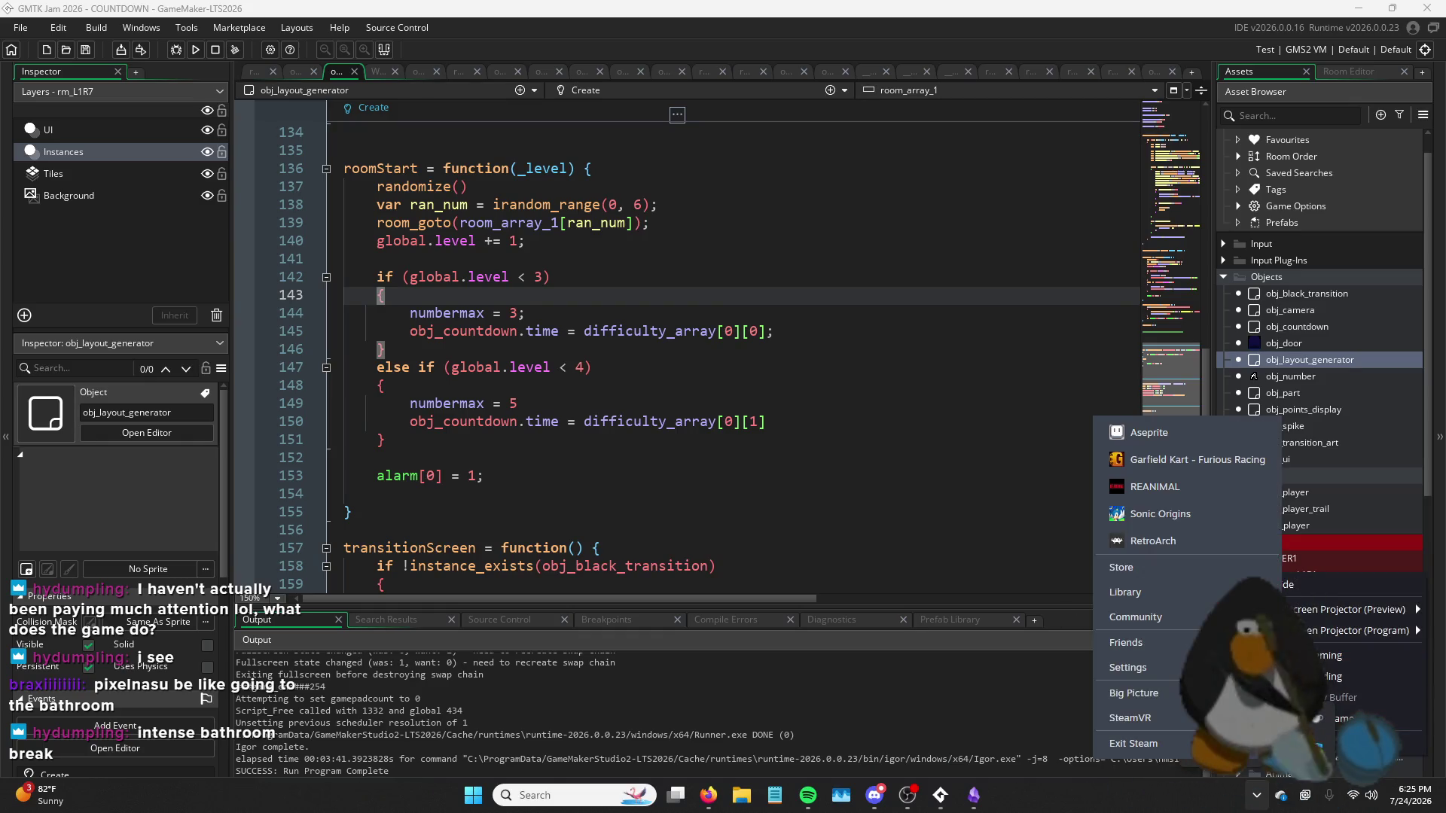
pyautogui.click(1179, 438)
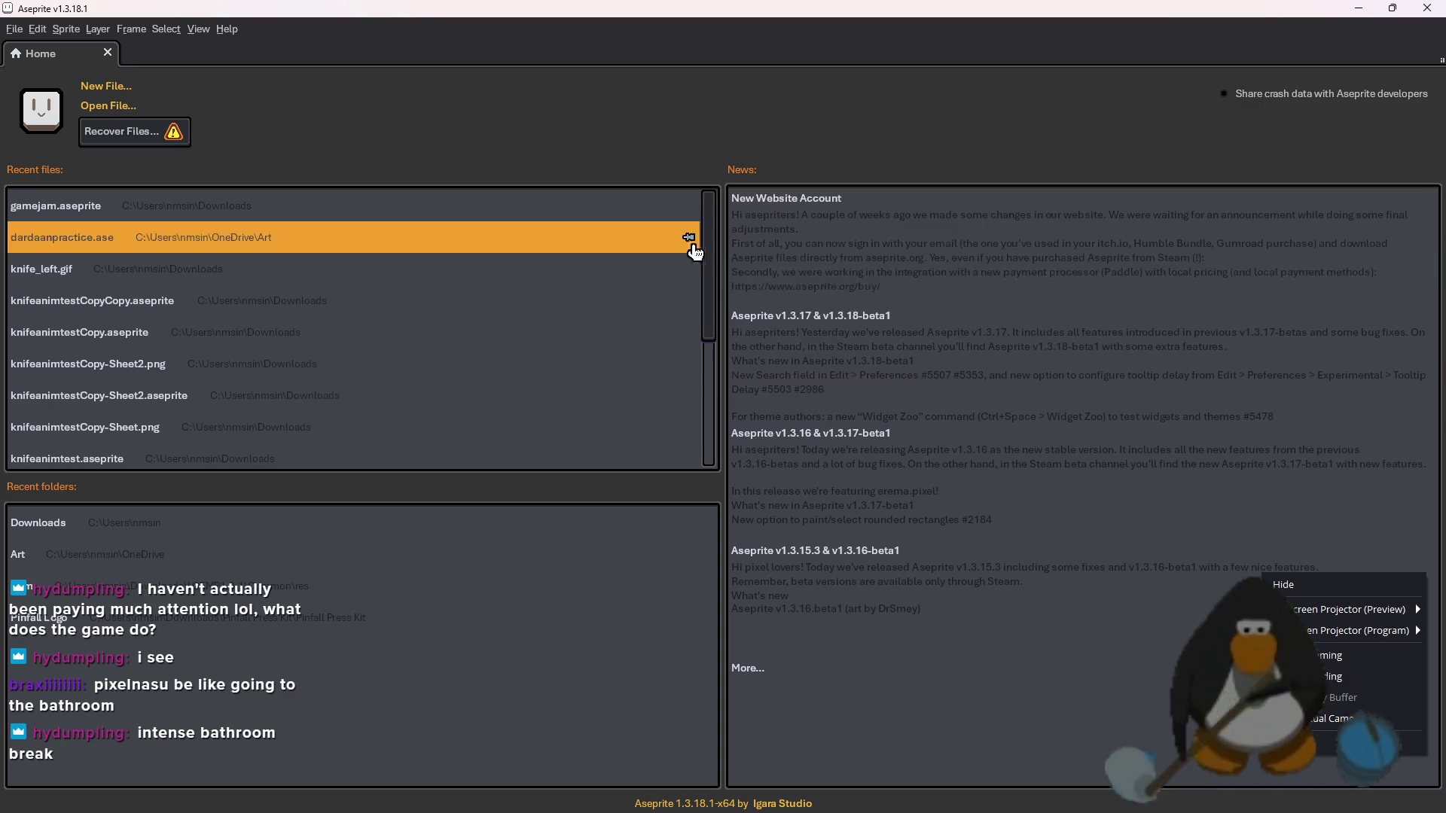
# - Open gamejam.aseprite and leave the brick background layer hidden
pyautogui.click(247, 211)
pyautogui.scroll(5, 829, 354)
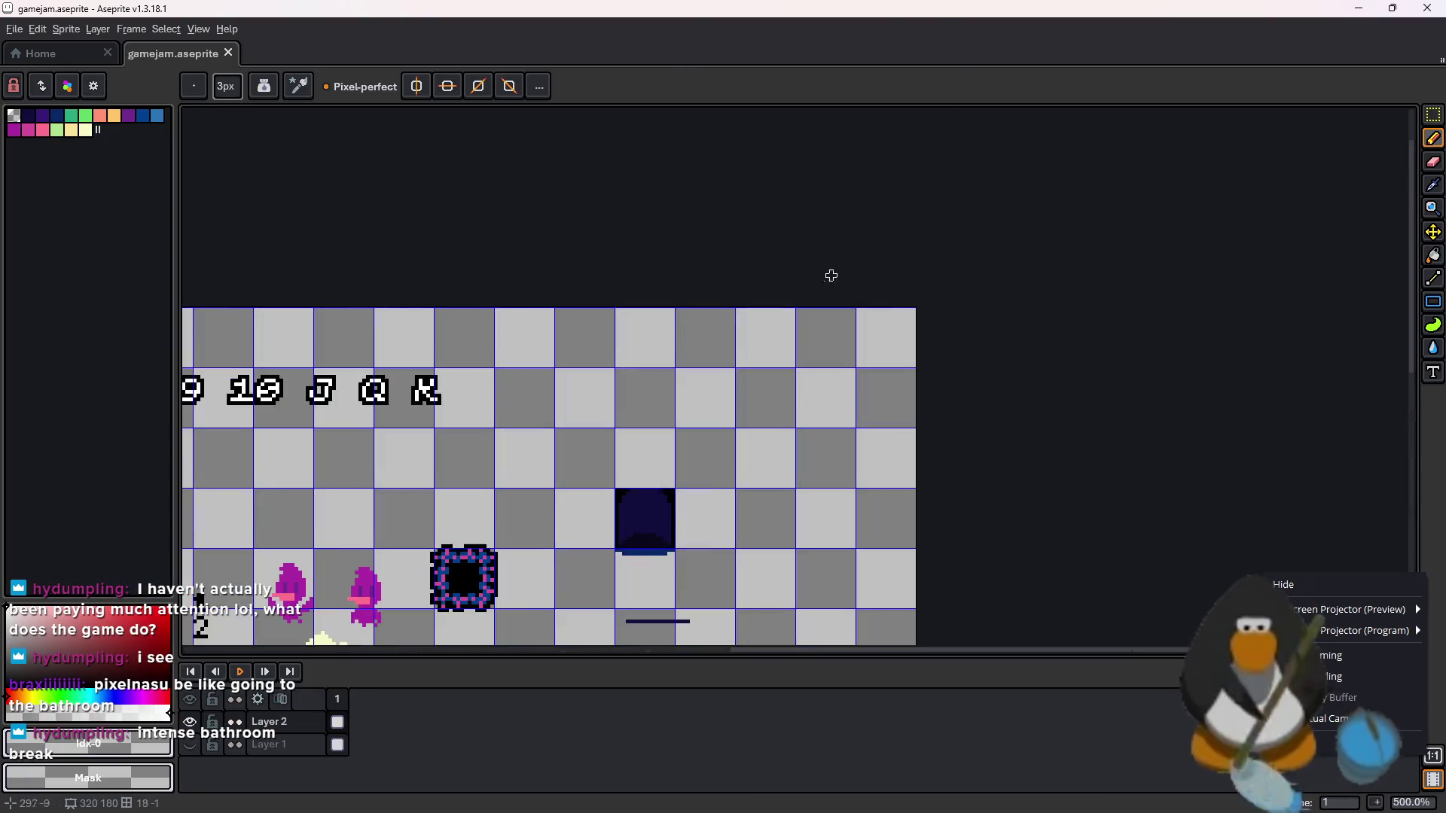
pyautogui.scroll(4, 538, 598)
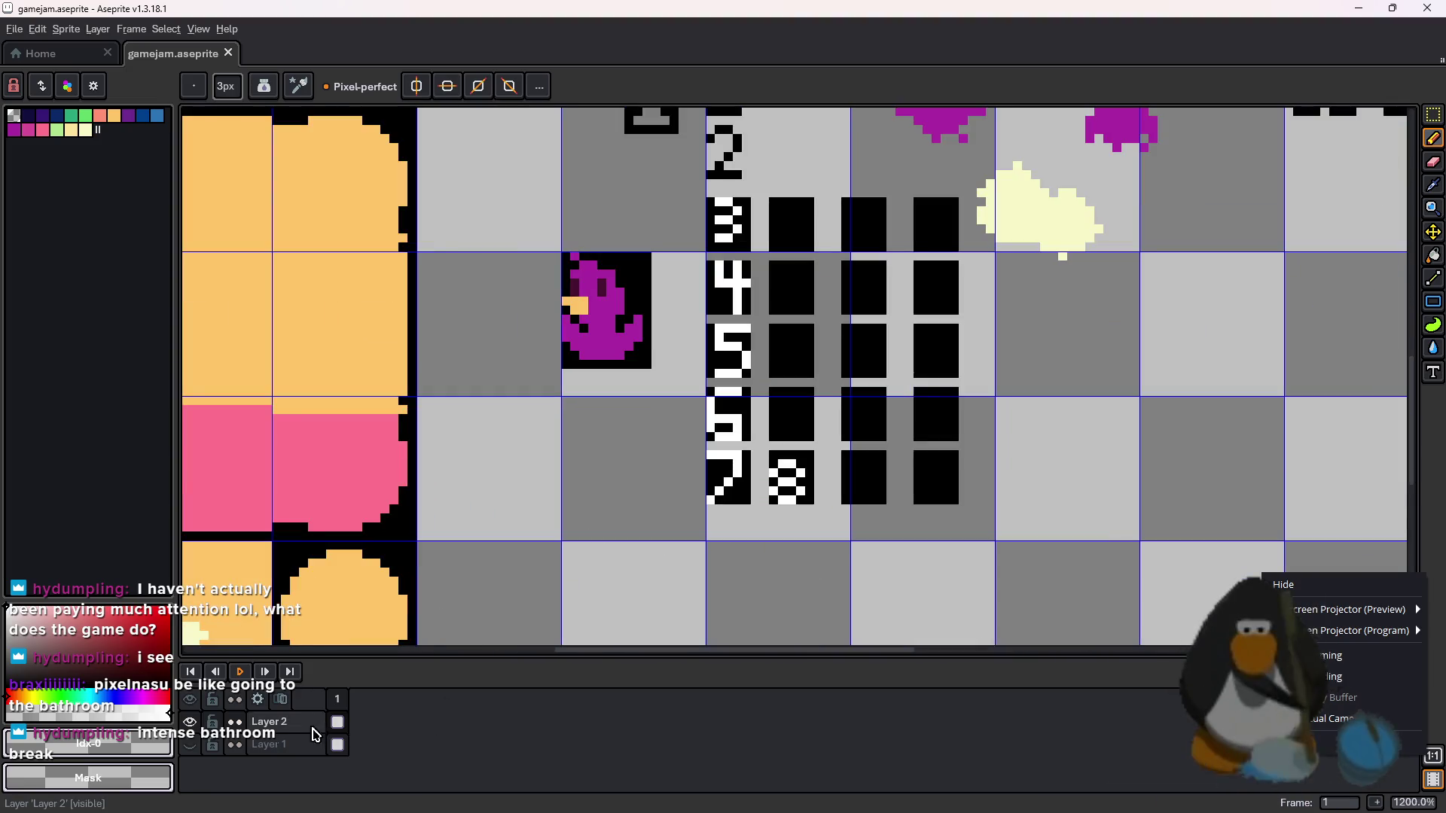
pyautogui.scroll(-4, 947, 420)
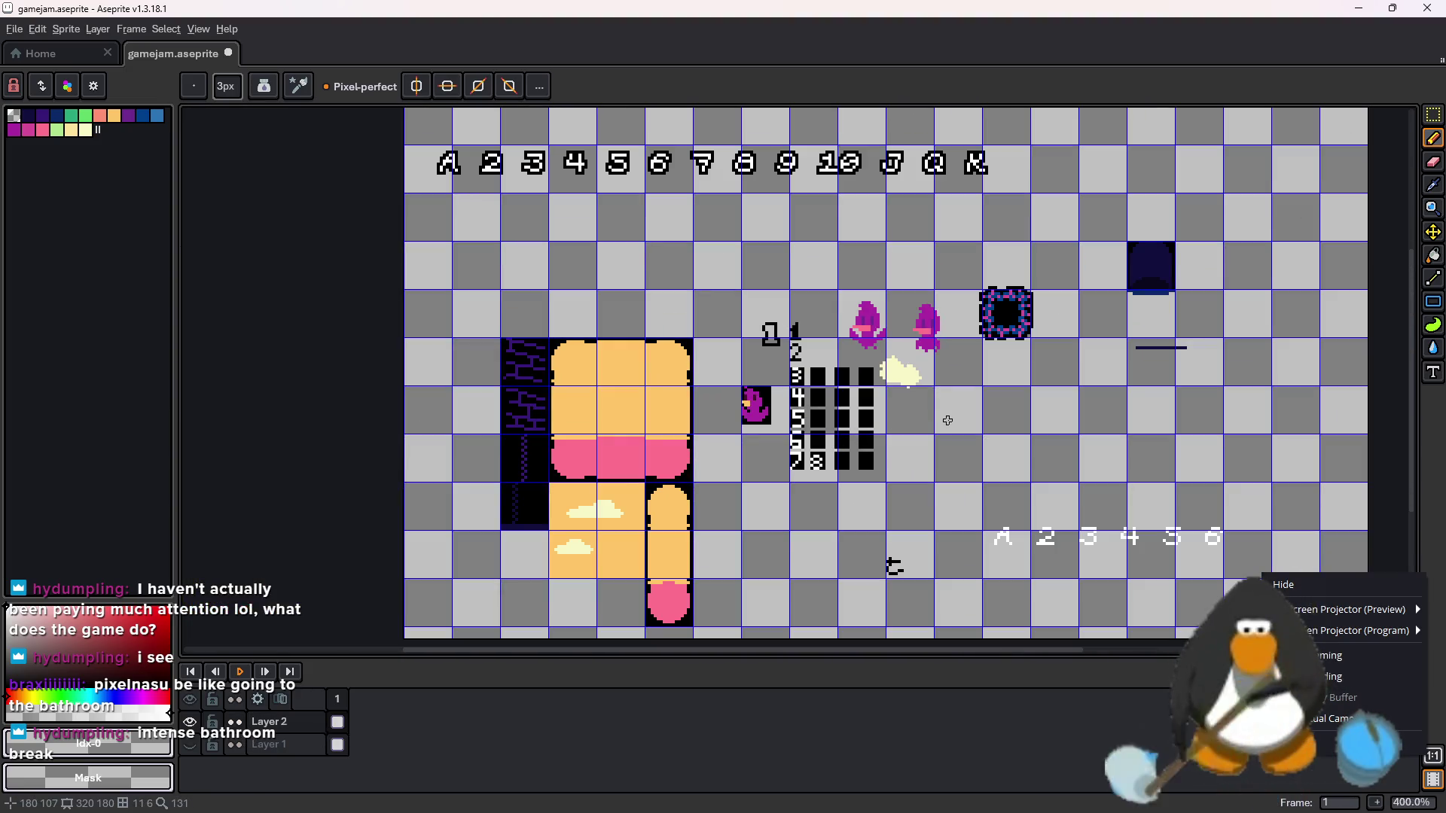
pyautogui.press('m')
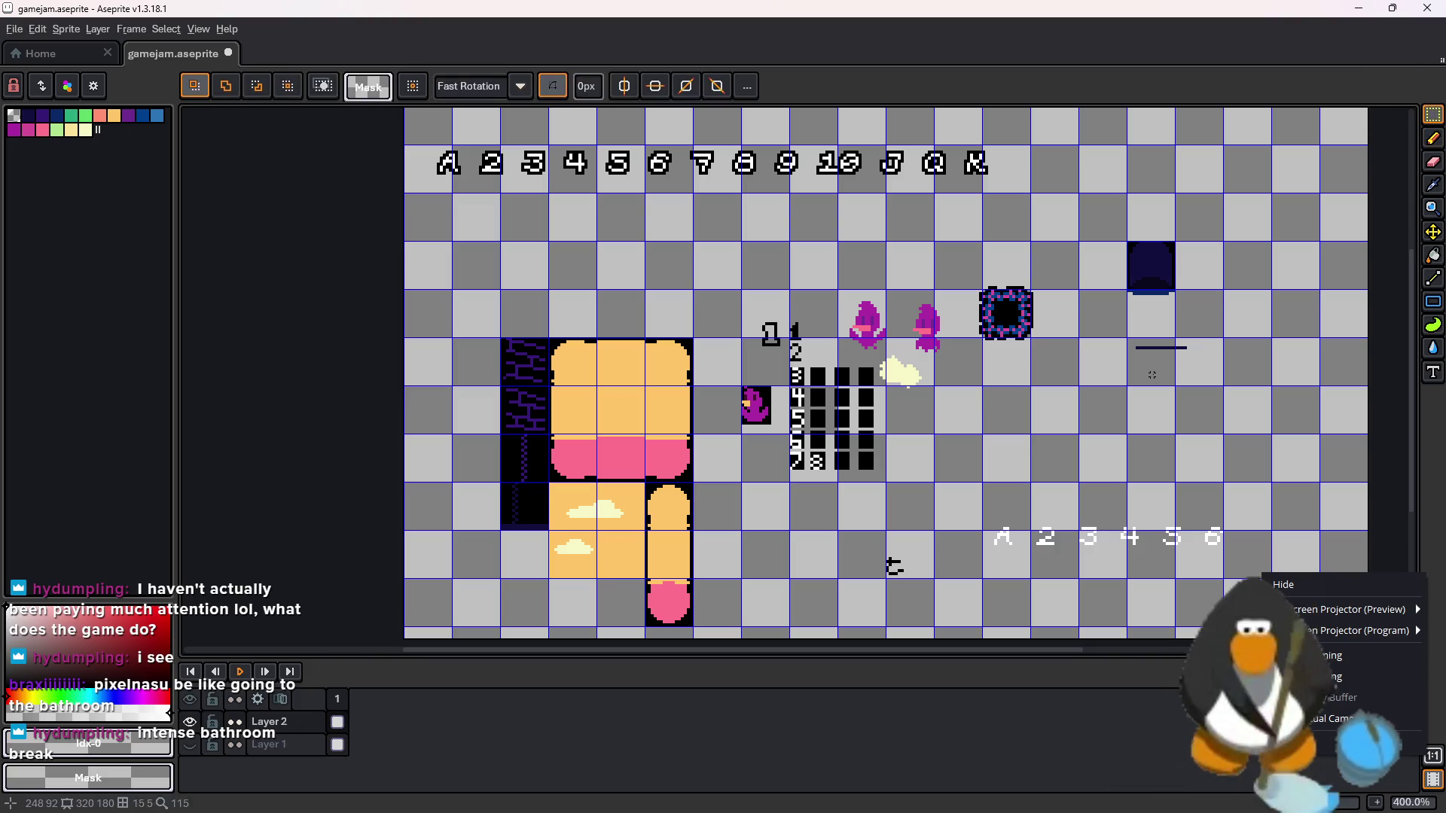
pyautogui.scroll(1, 945, 377)
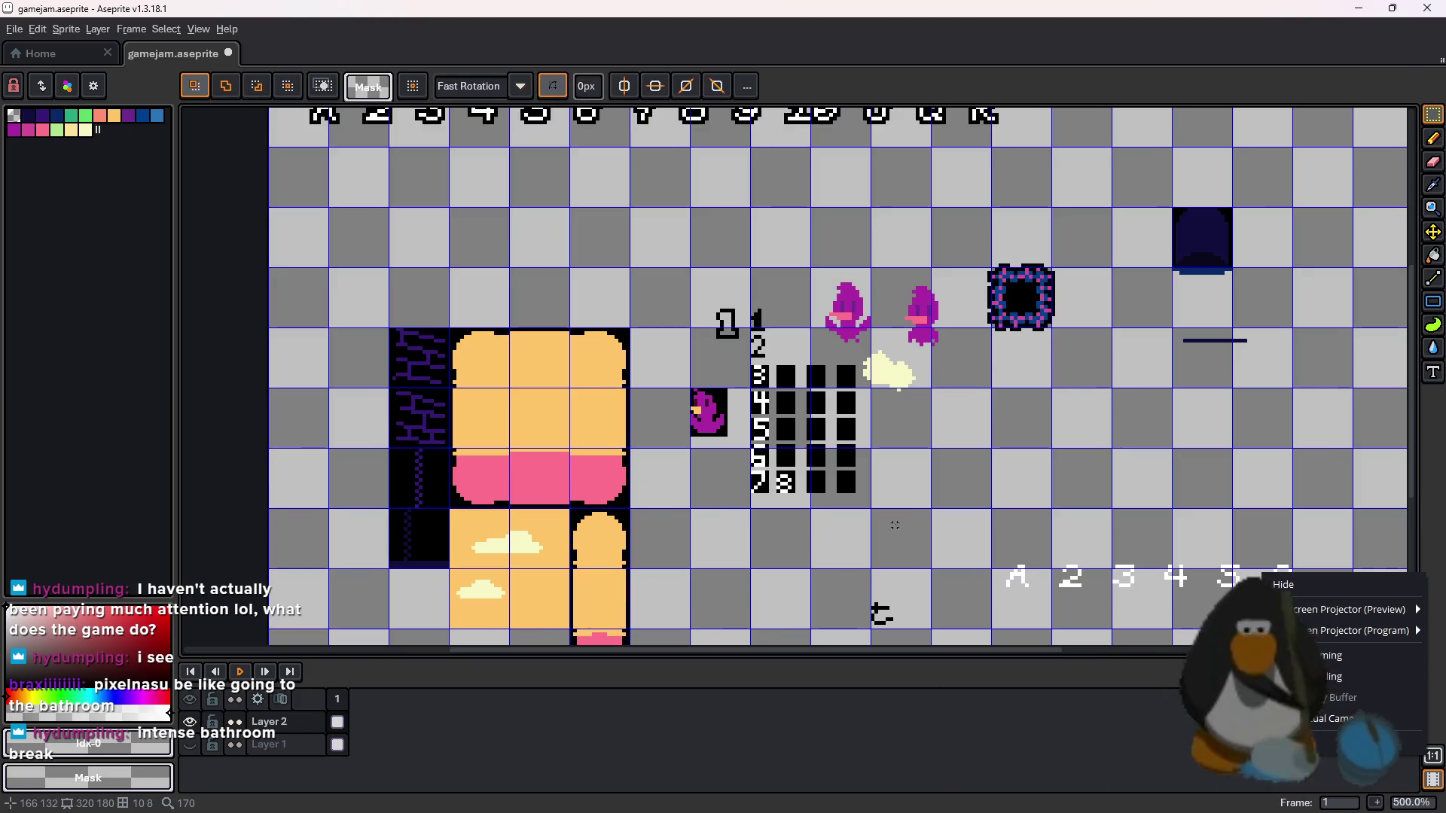
pyautogui.scroll(4, 939, 491)
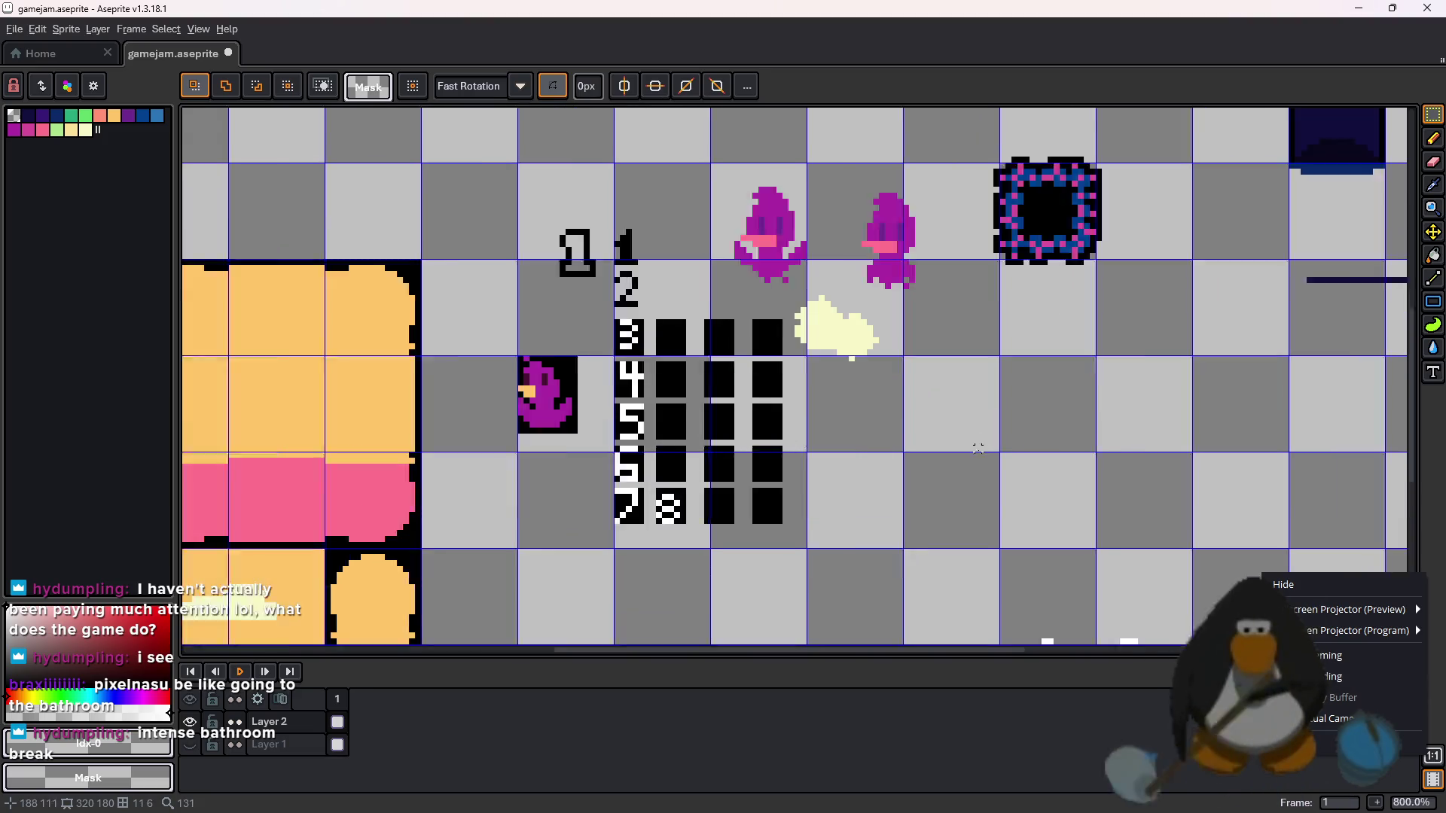
pyautogui.scroll(-5, 971, 460)
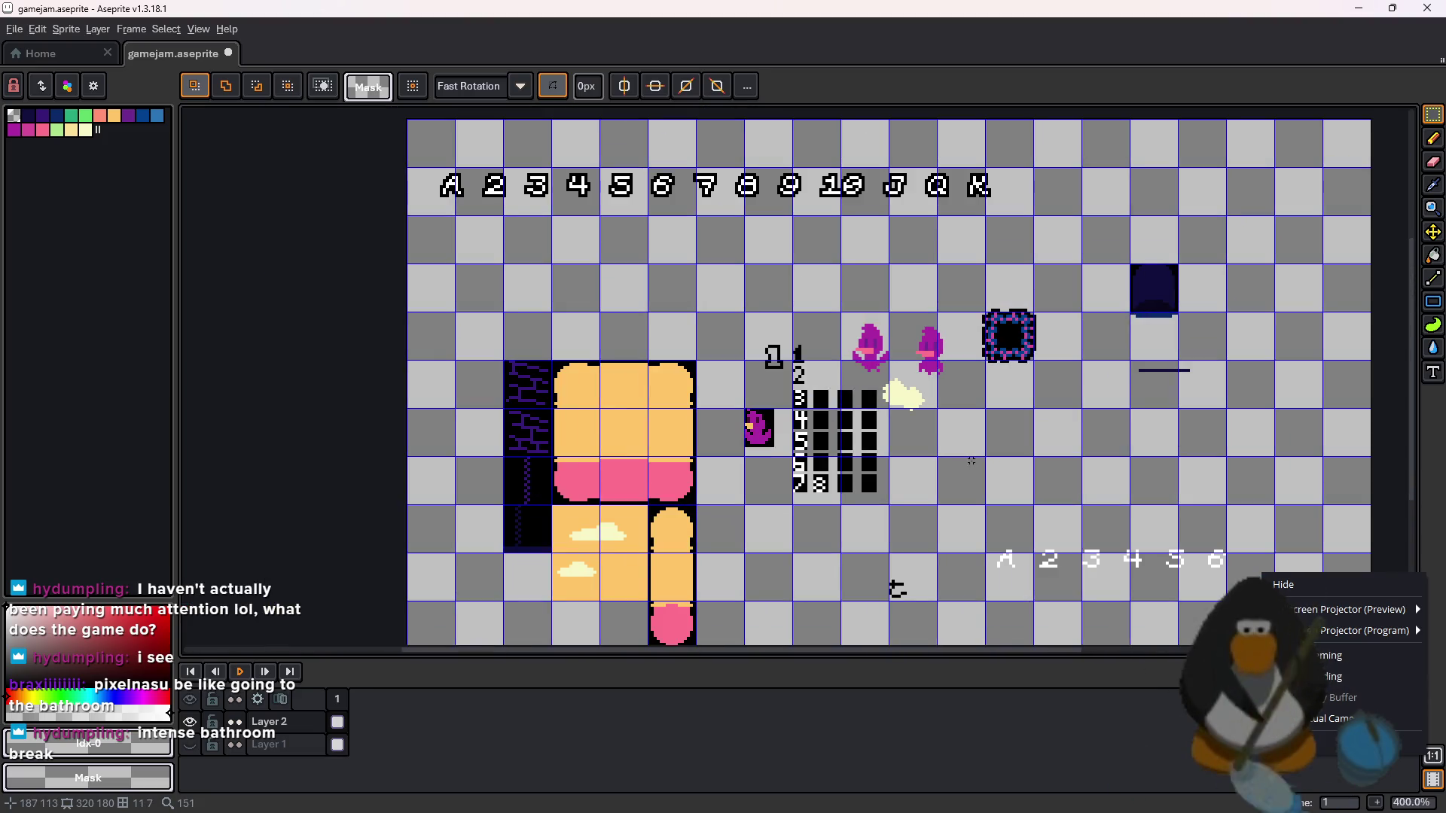
pyautogui.click(190, 745)
pyautogui.click(189, 745)
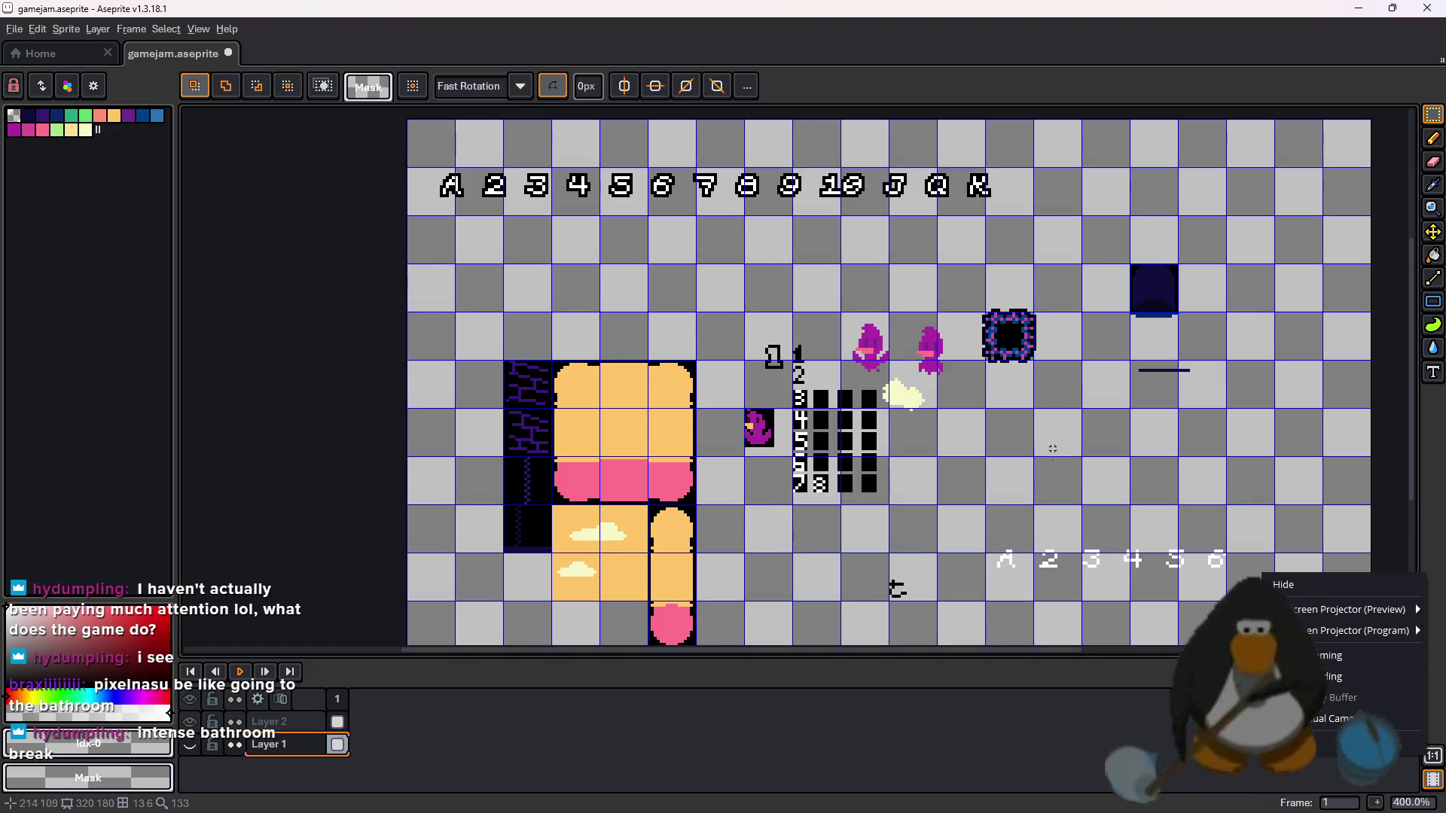
# - Try the dark navy and orange palette colours while zooming onto empty canvas
pyautogui.scroll(2, 896, 364)
pyautogui.scroll(-1, 956, 467)
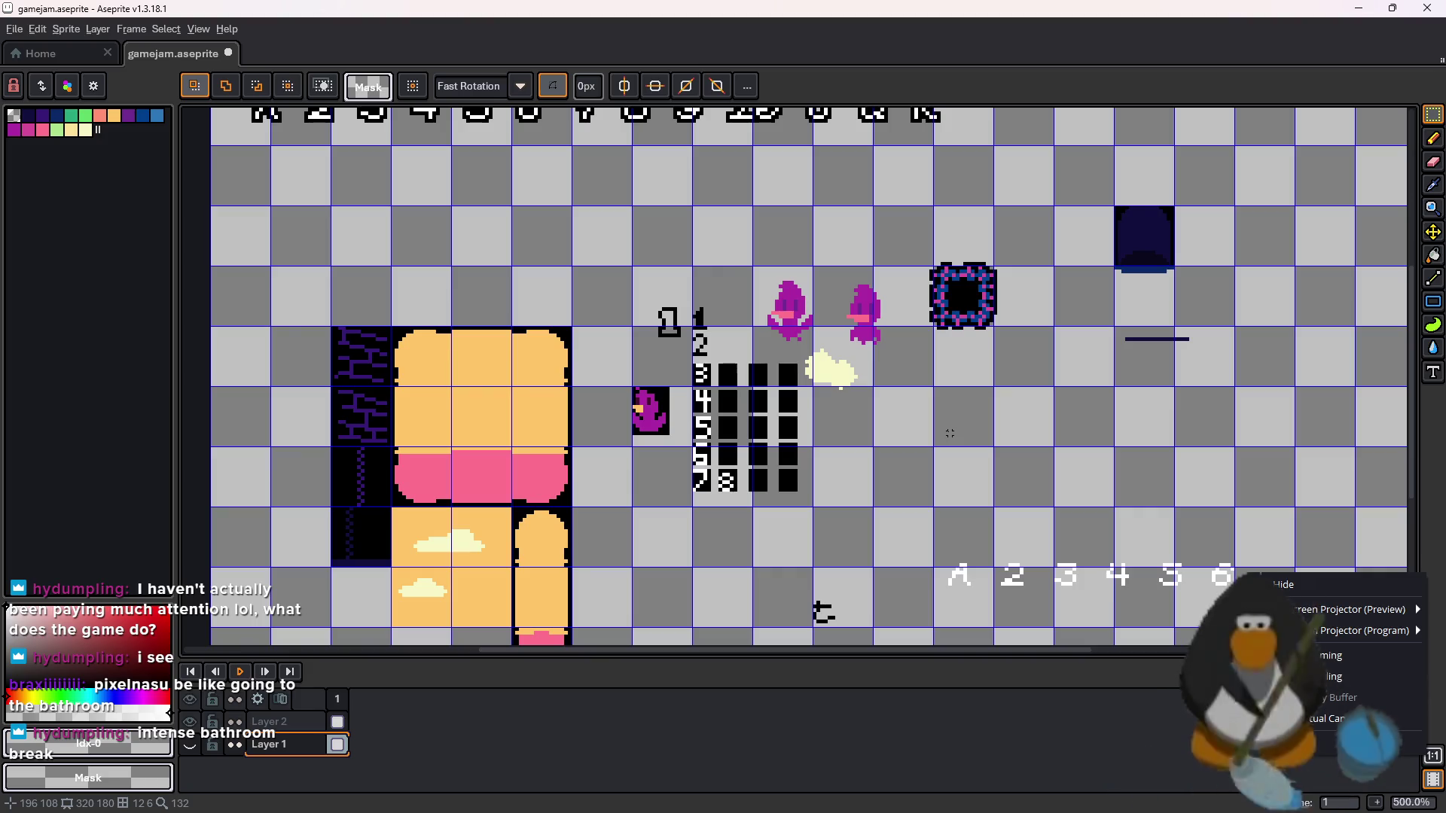
pyautogui.scroll(1, 950, 433)
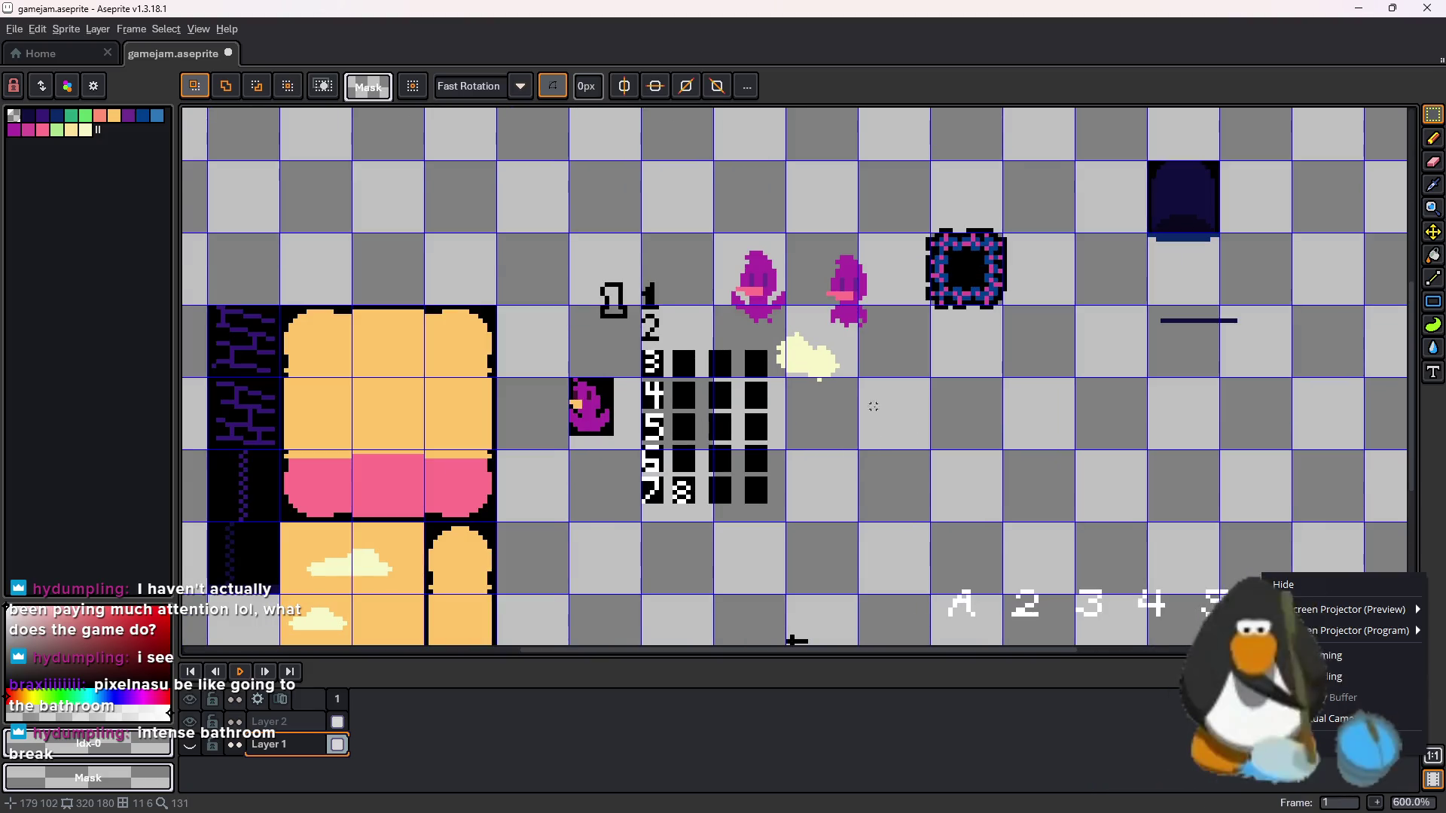
pyautogui.scroll(3, 950, 433)
pyautogui.scroll(-2, 855, 479)
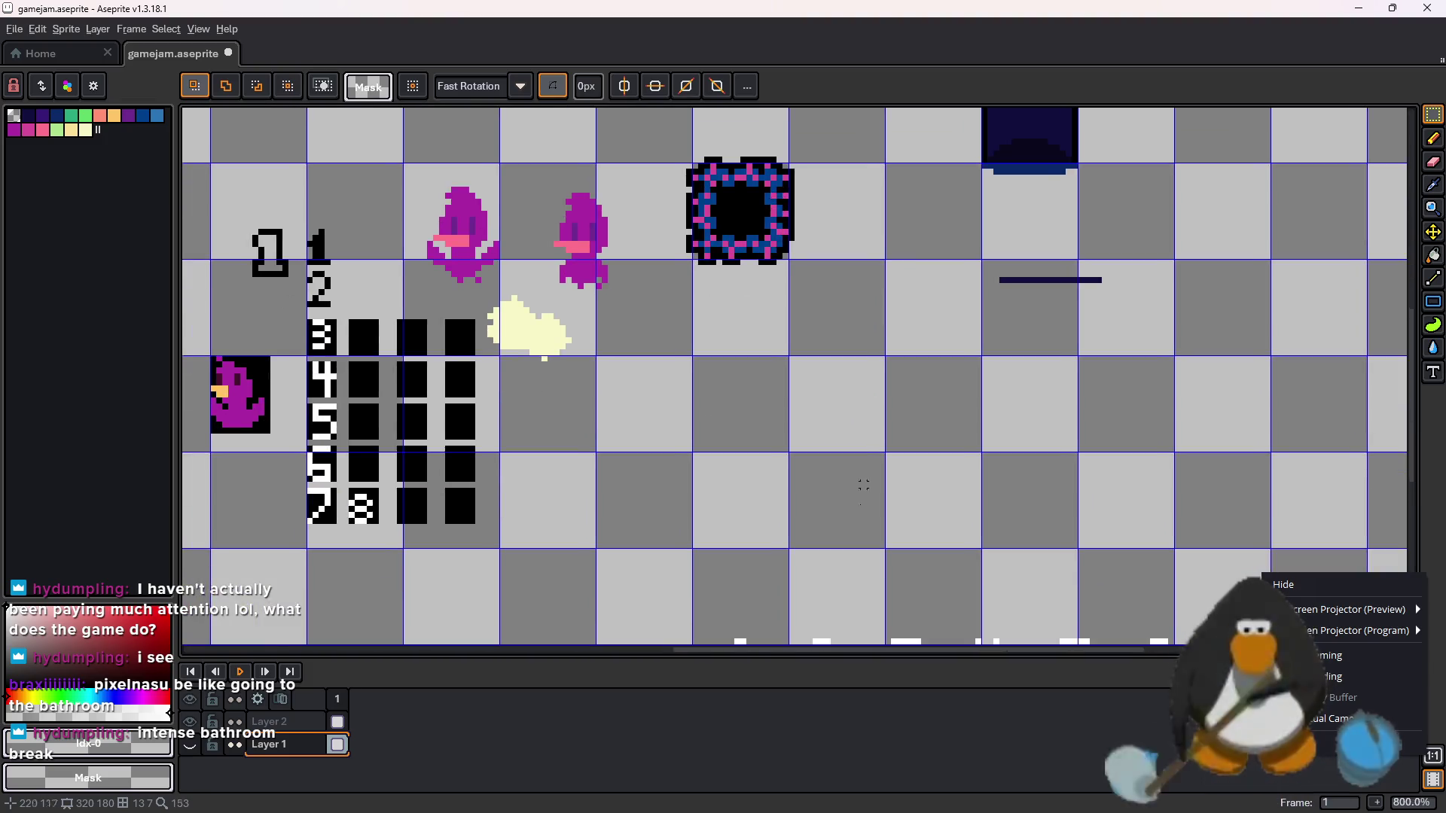
pyautogui.scroll(3, 854, 452)
pyautogui.scroll(-1, 846, 404)
pyautogui.scroll(1, 538, 377)
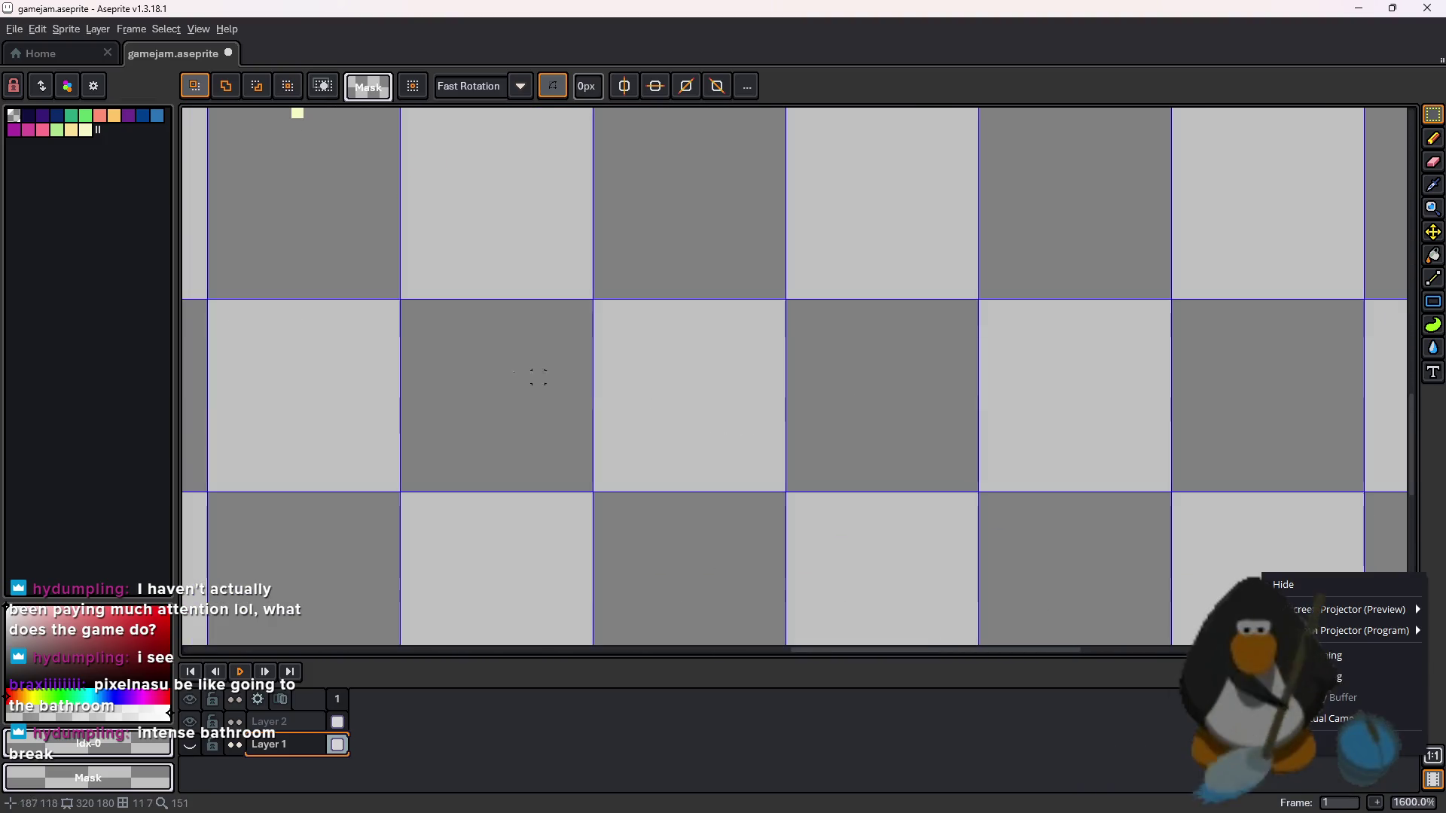
pyautogui.scroll(-4, 482, 214)
pyautogui.click(28, 115)
pyautogui.scroll(1, 652, 465)
pyautogui.scroll(1, 651, 466)
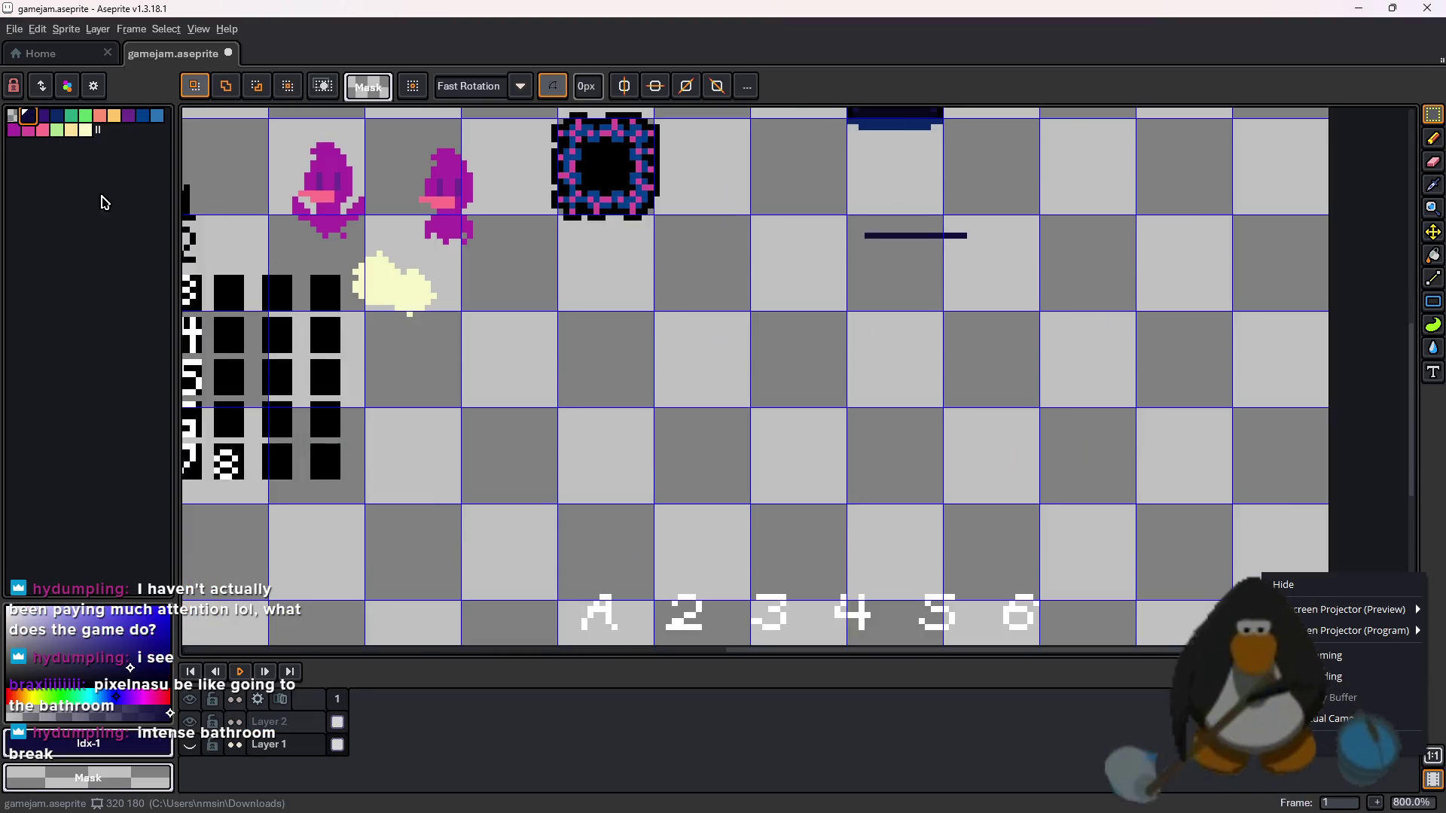
pyautogui.click(114, 115)
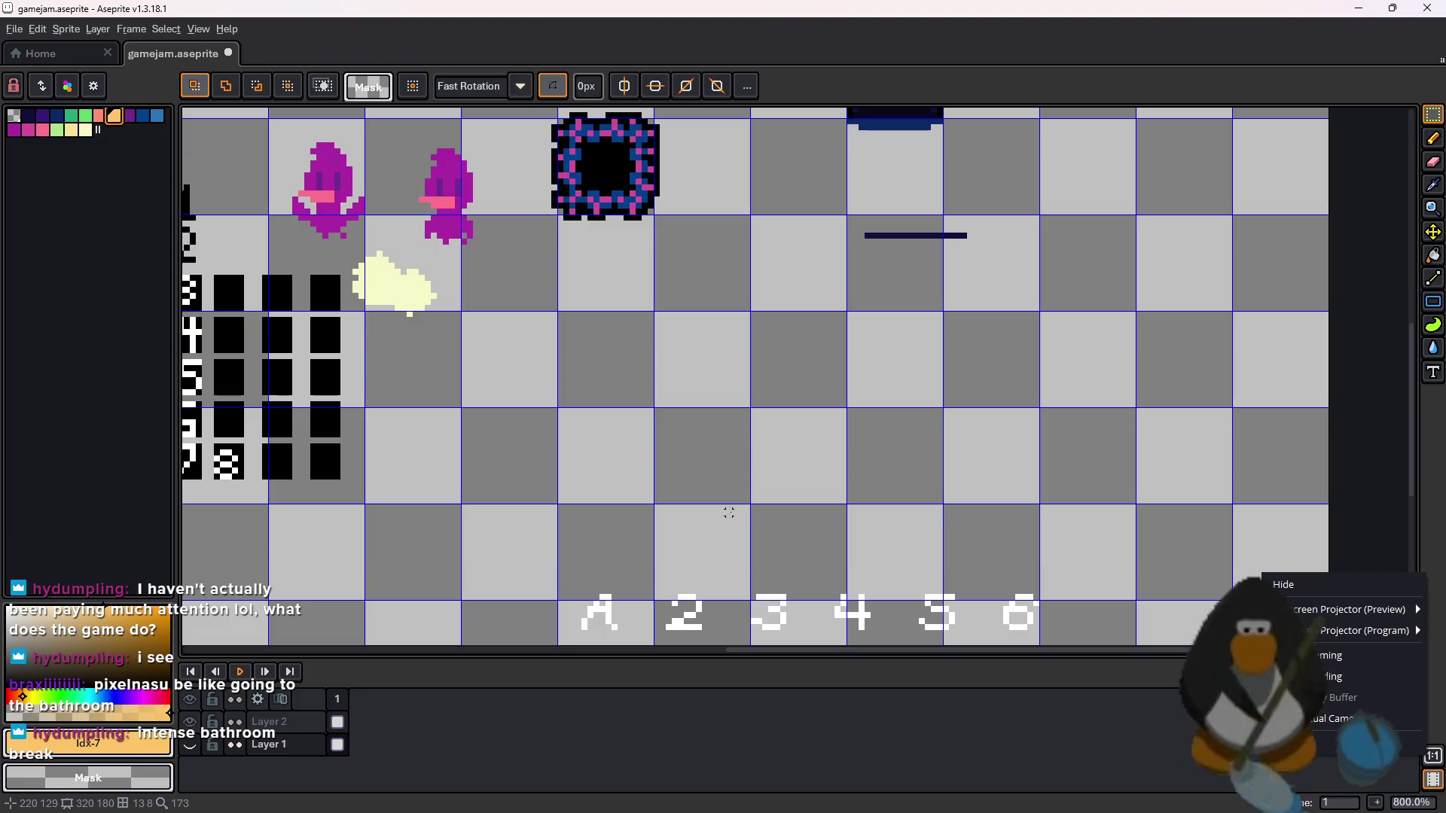
pyautogui.scroll(2, 729, 513)
pyautogui.scroll(-4, 642, 317)
pyautogui.scroll(4, 675, 326)
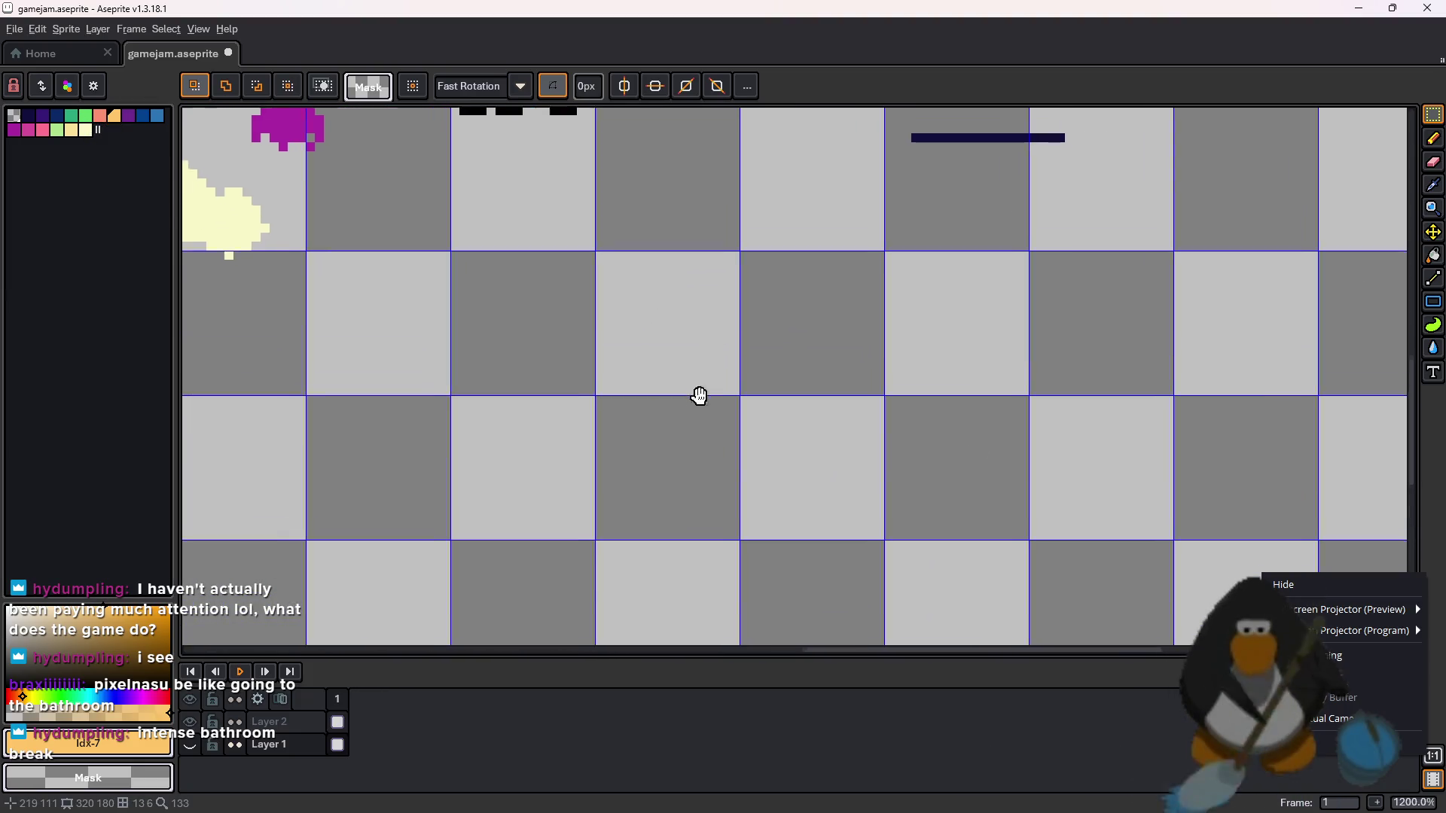
pyautogui.moveTo(698, 395); pyautogui.dragTo(702, 403)
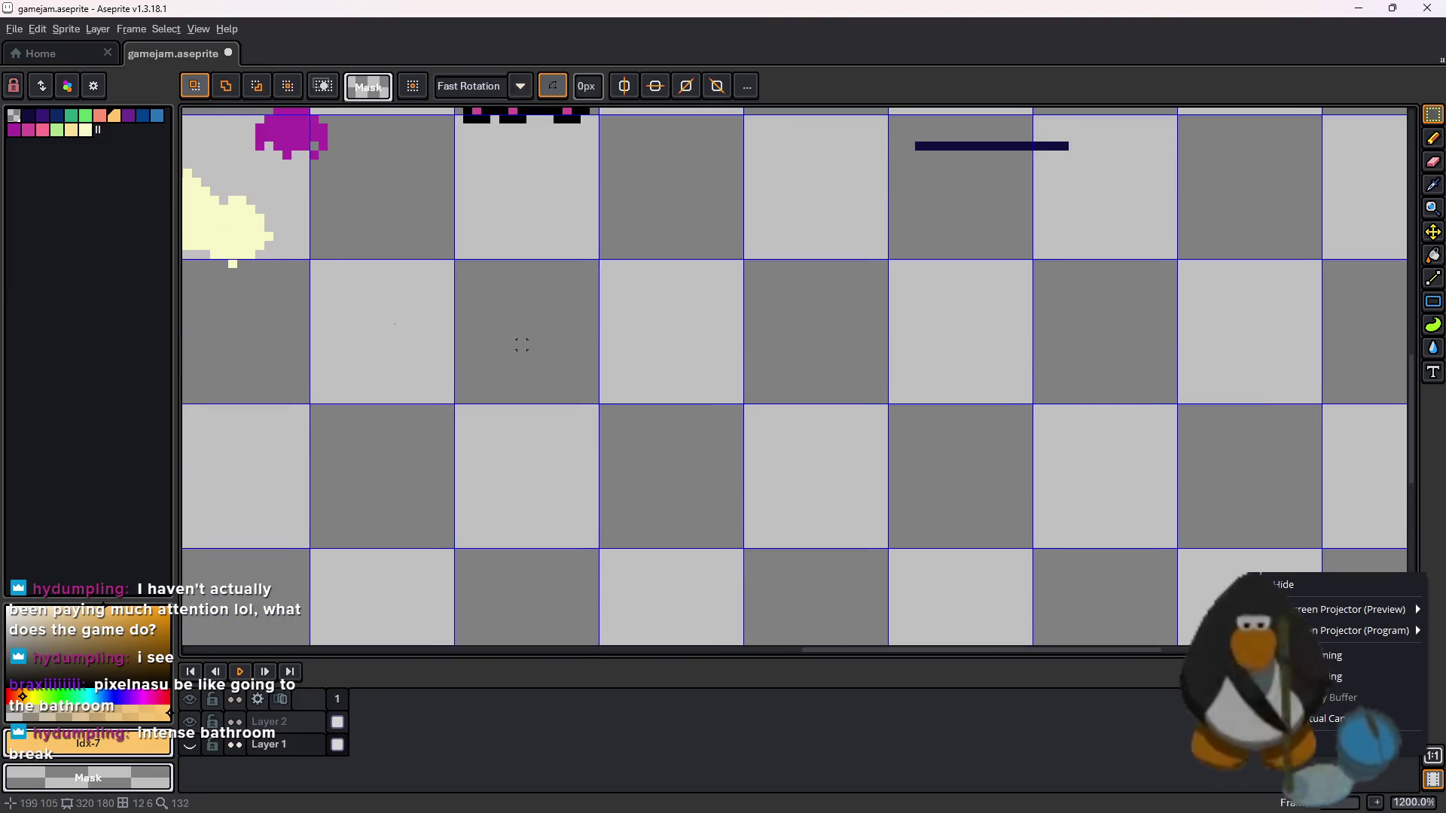
# - Settle on the purple palette colour after trying others, and switch to the Line tool
pyautogui.click(28, 116)
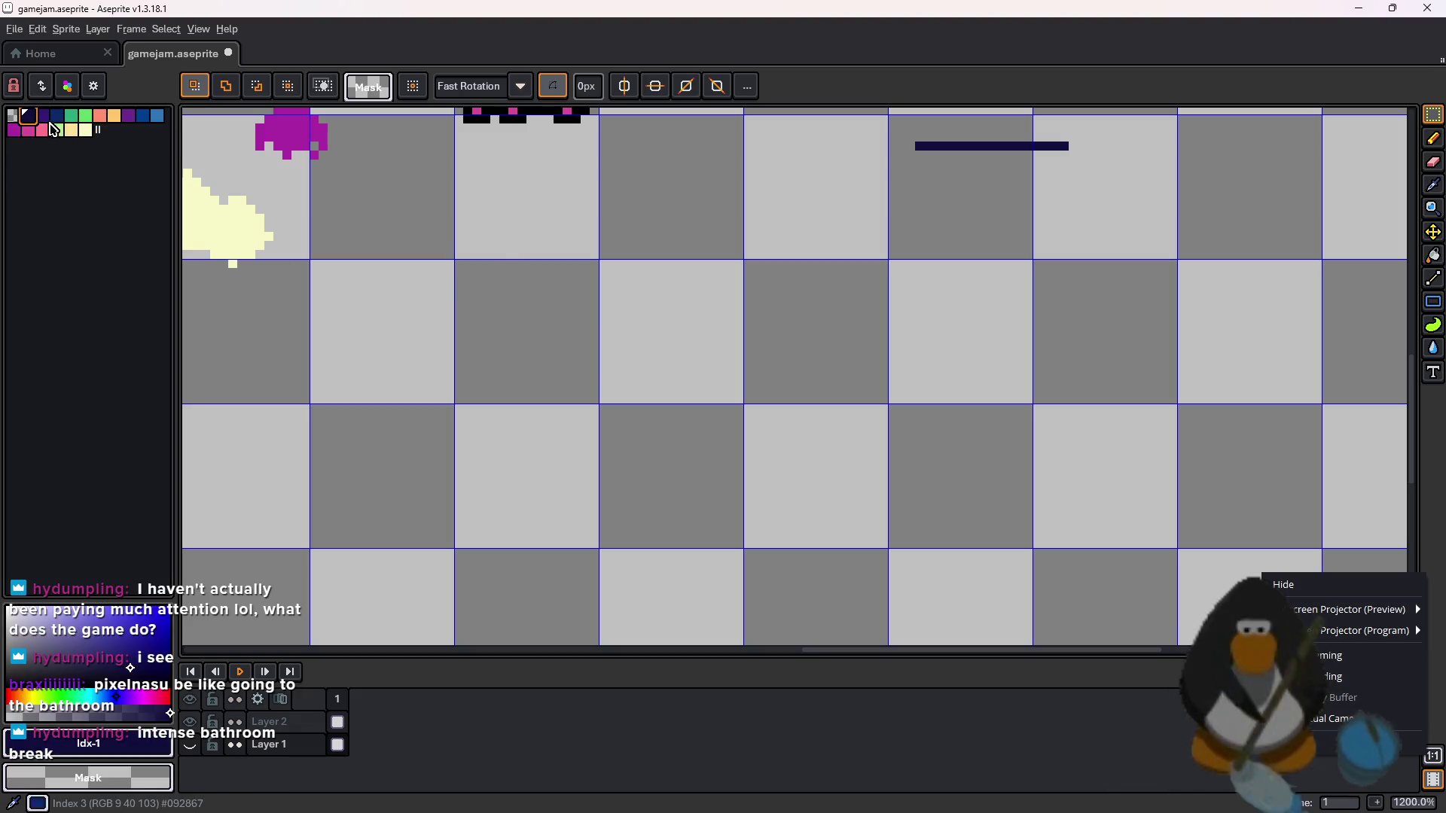
pyautogui.click(128, 115)
pyautogui.click(156, 117)
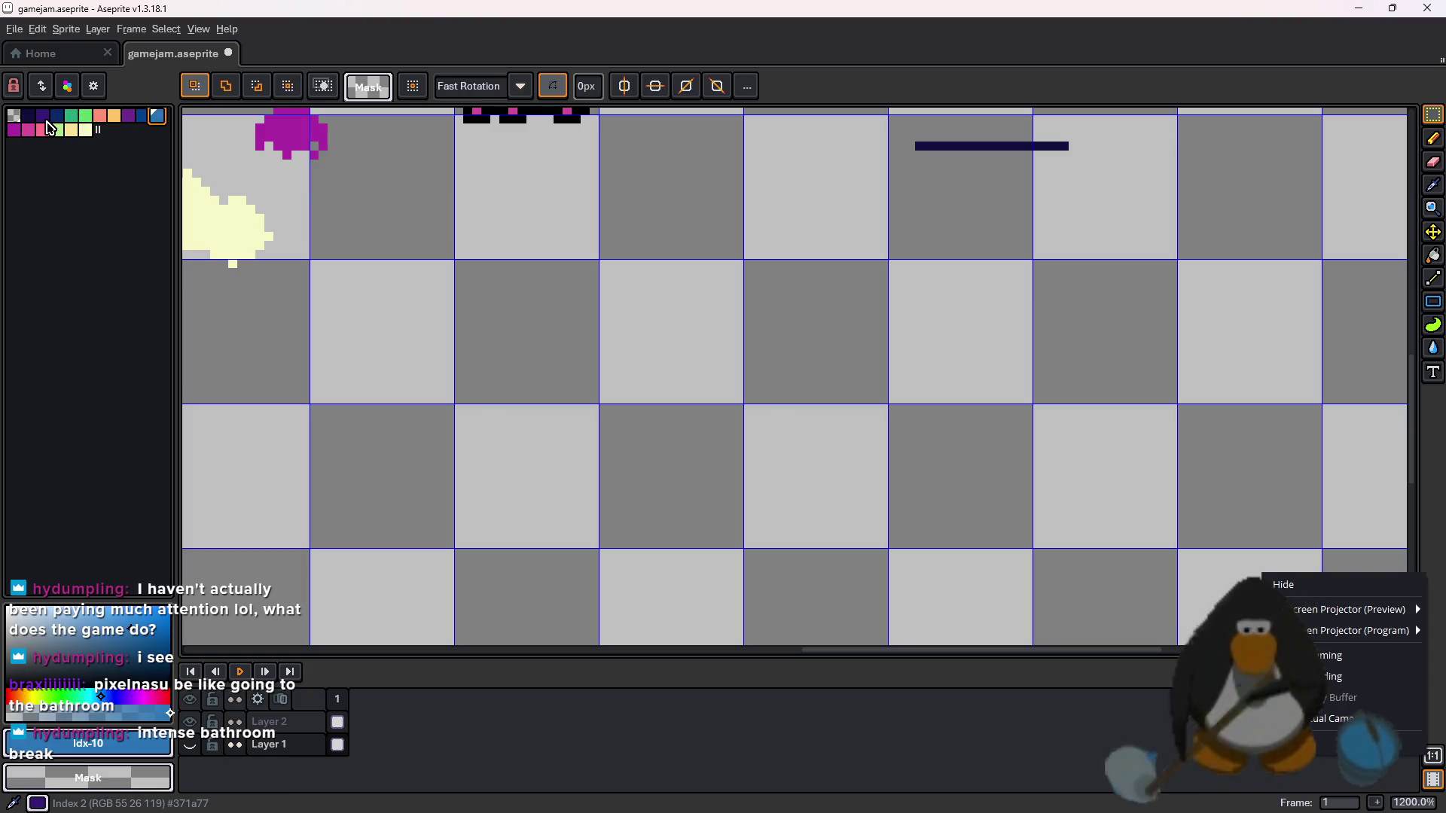
pyautogui.click(86, 117)
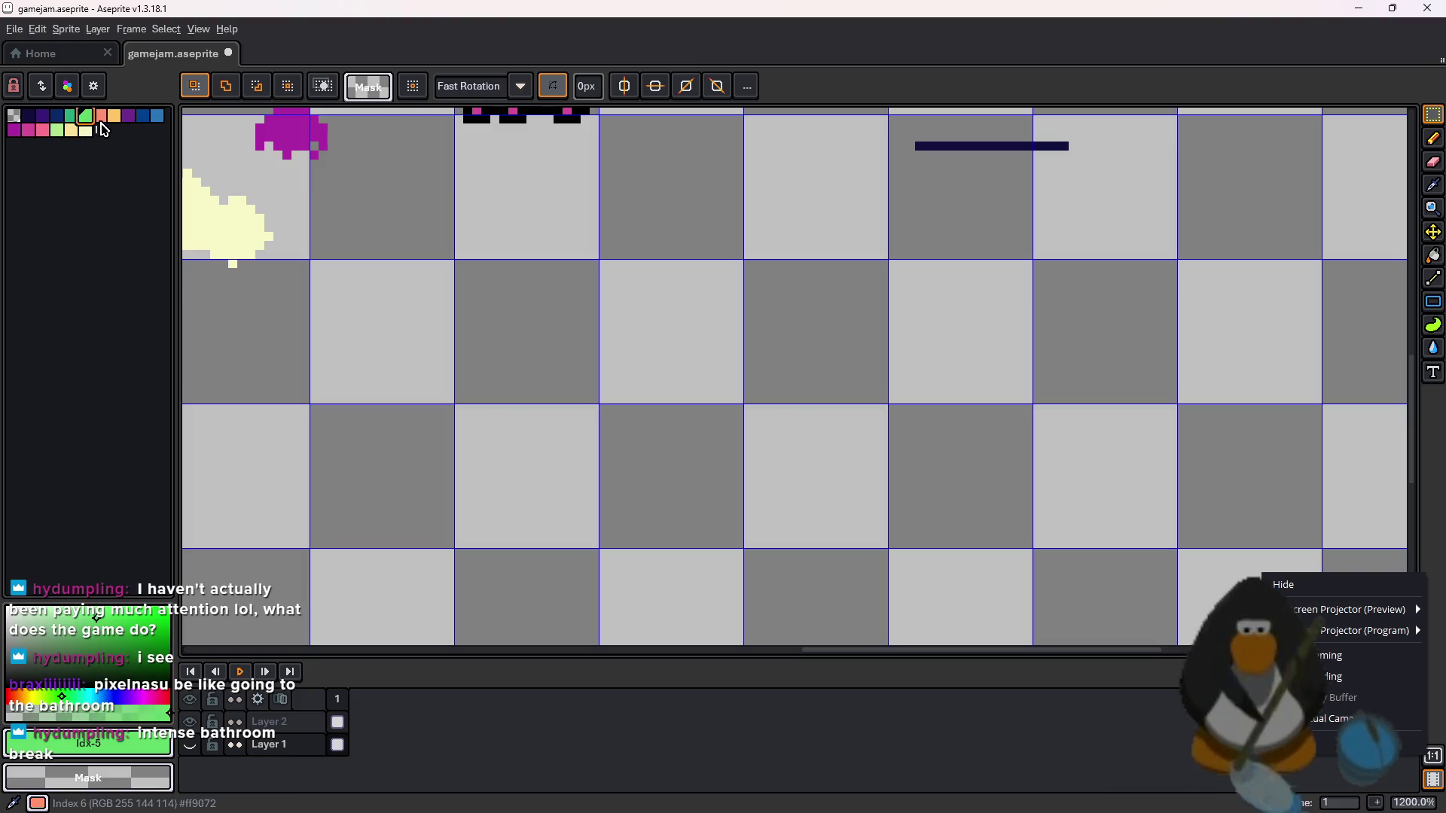
pyautogui.click(15, 130)
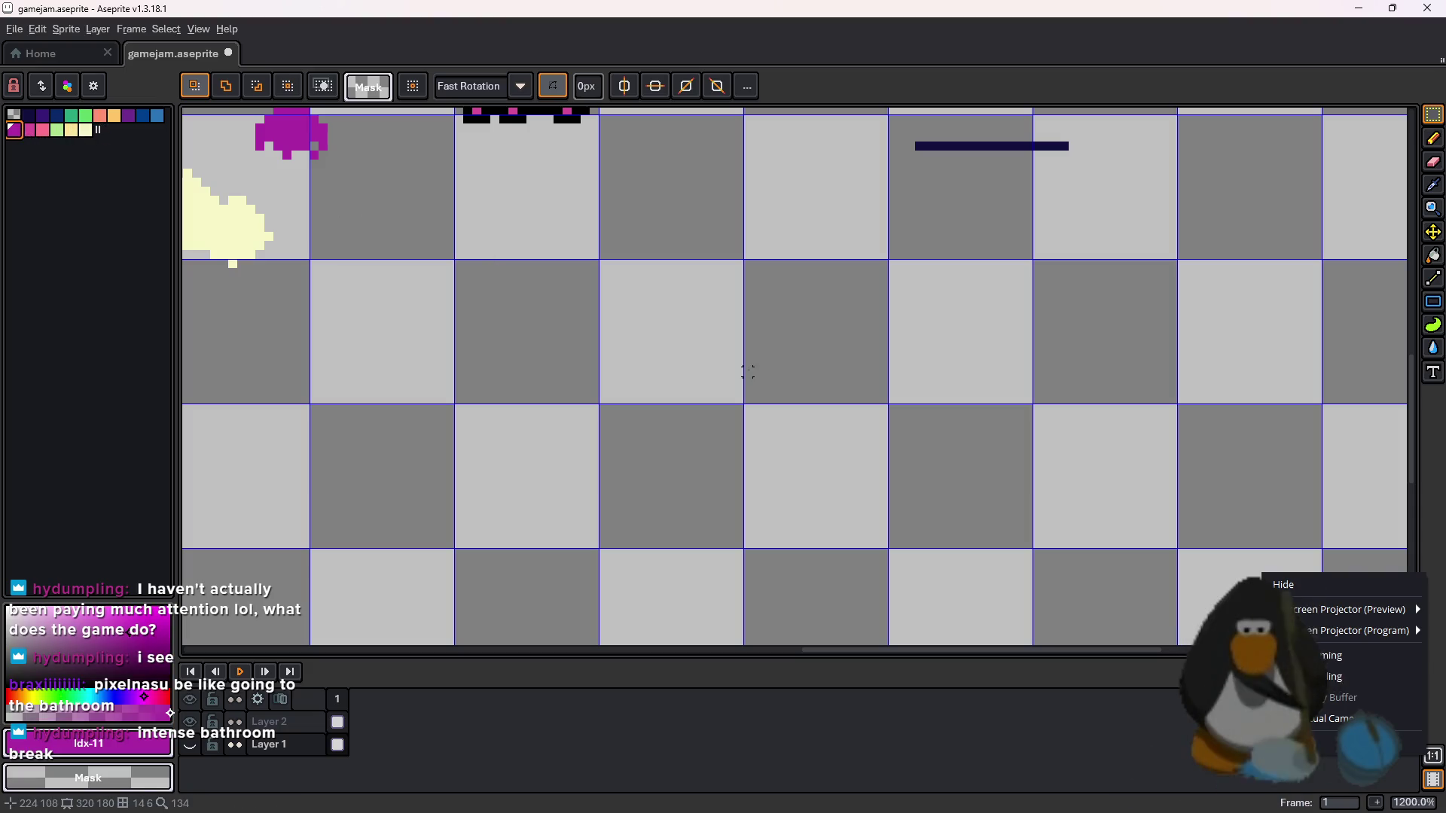
pyautogui.click(128, 116)
pyautogui.scroll(1, 741, 298)
pyautogui.press('l')
pyautogui.scroll(1, 956, 430)
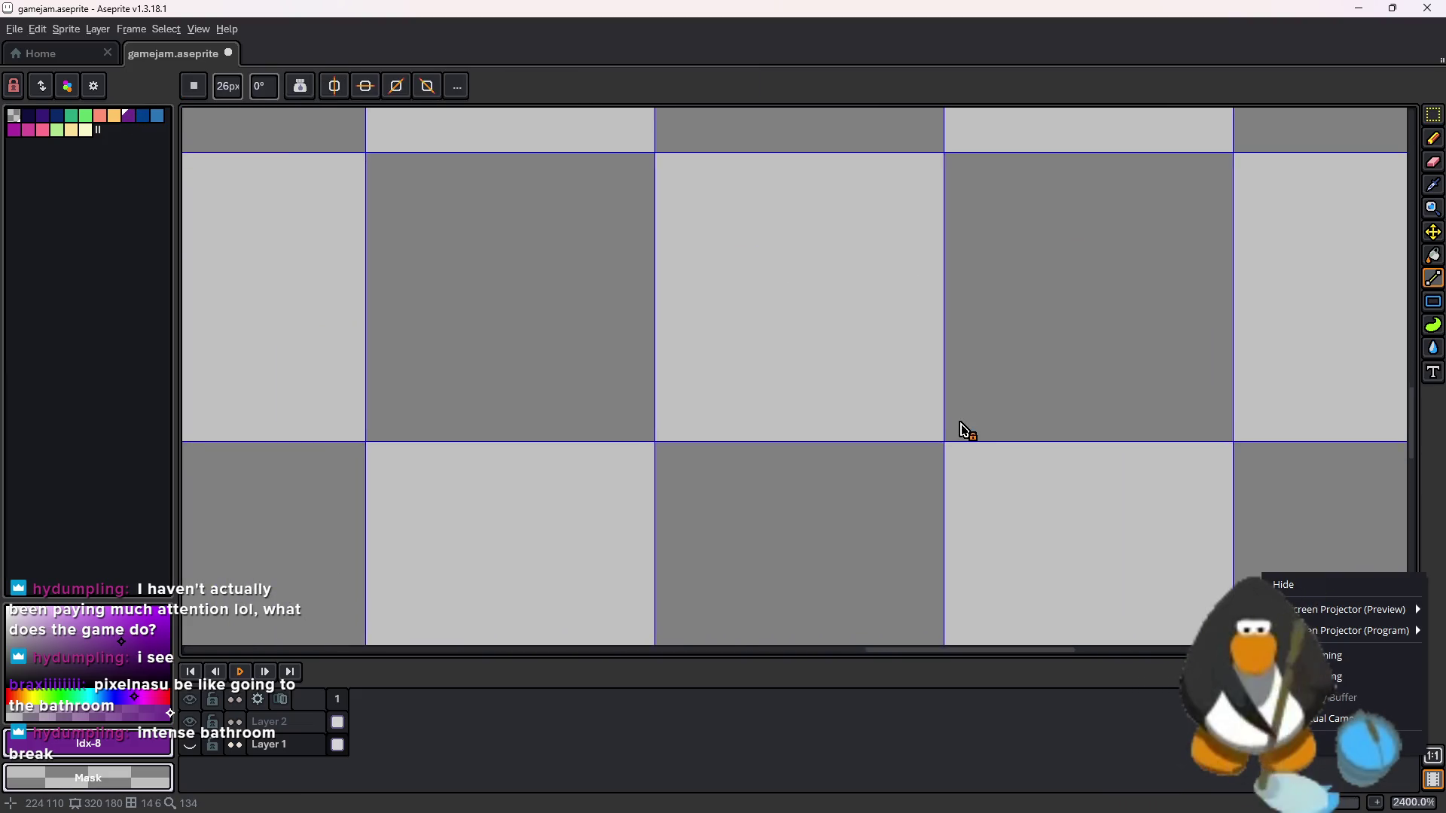
# - On Layer 2 with a 1px brush, move the symmetry axis to the figure's centre
pyautogui.click(285, 726)
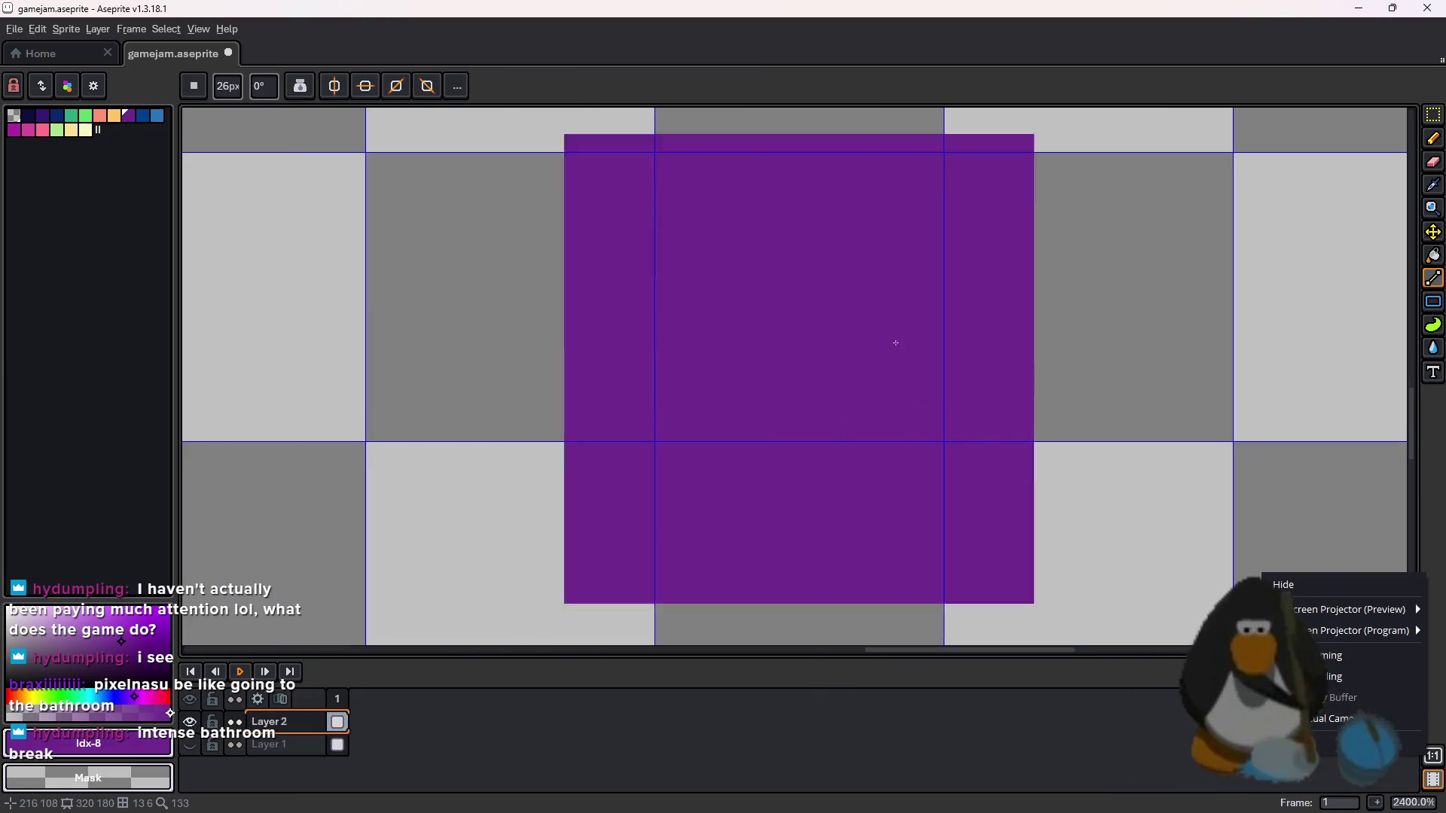
pyautogui.press('-')
pyautogui.press('-')
pyautogui.press('-')
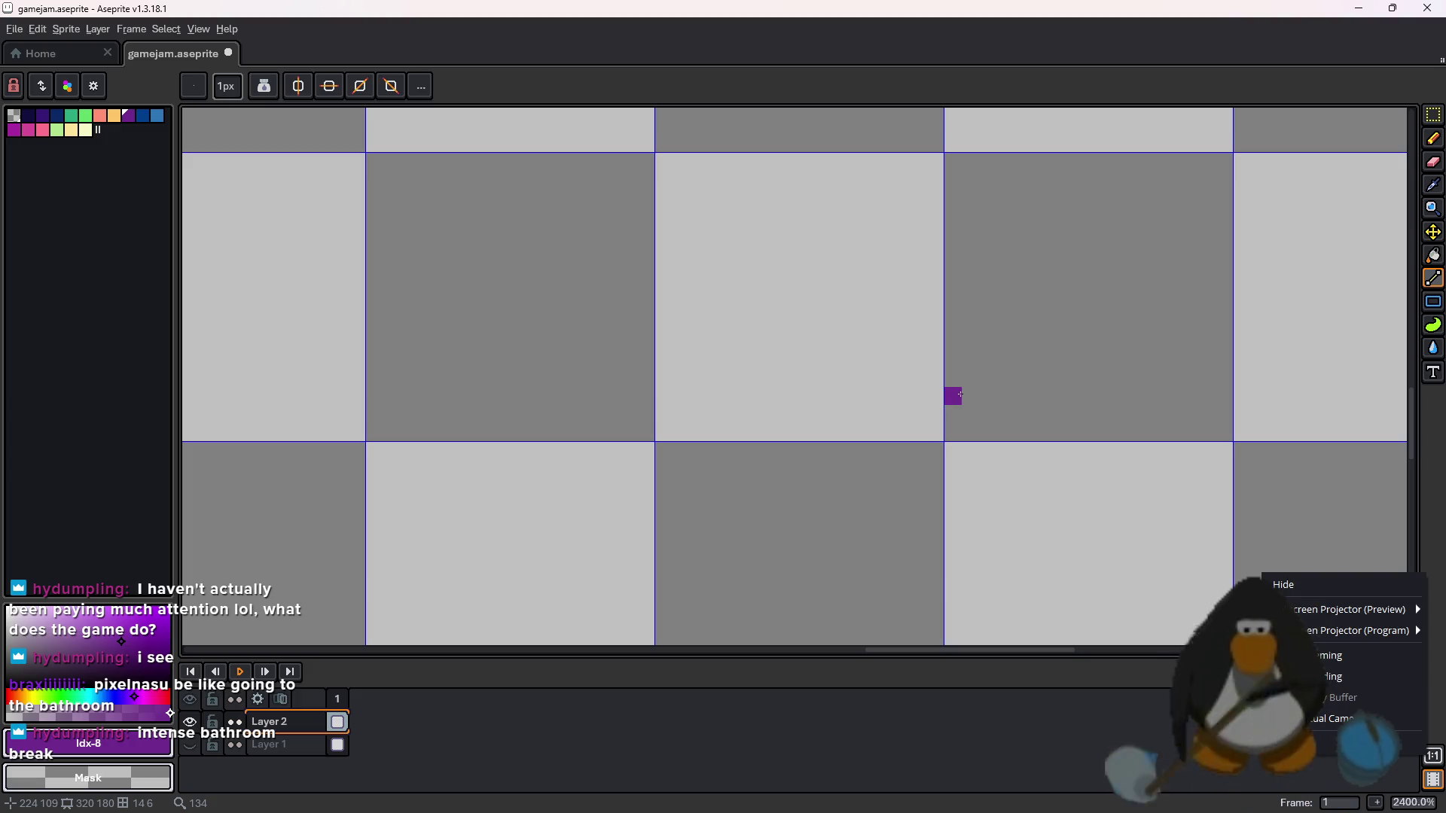
pyautogui.moveTo(956, 431)
pyautogui.mouseDown()
pyautogui.moveTo(1213, 392)
pyautogui.moveTo(1215, 416)
pyautogui.mouseUp()
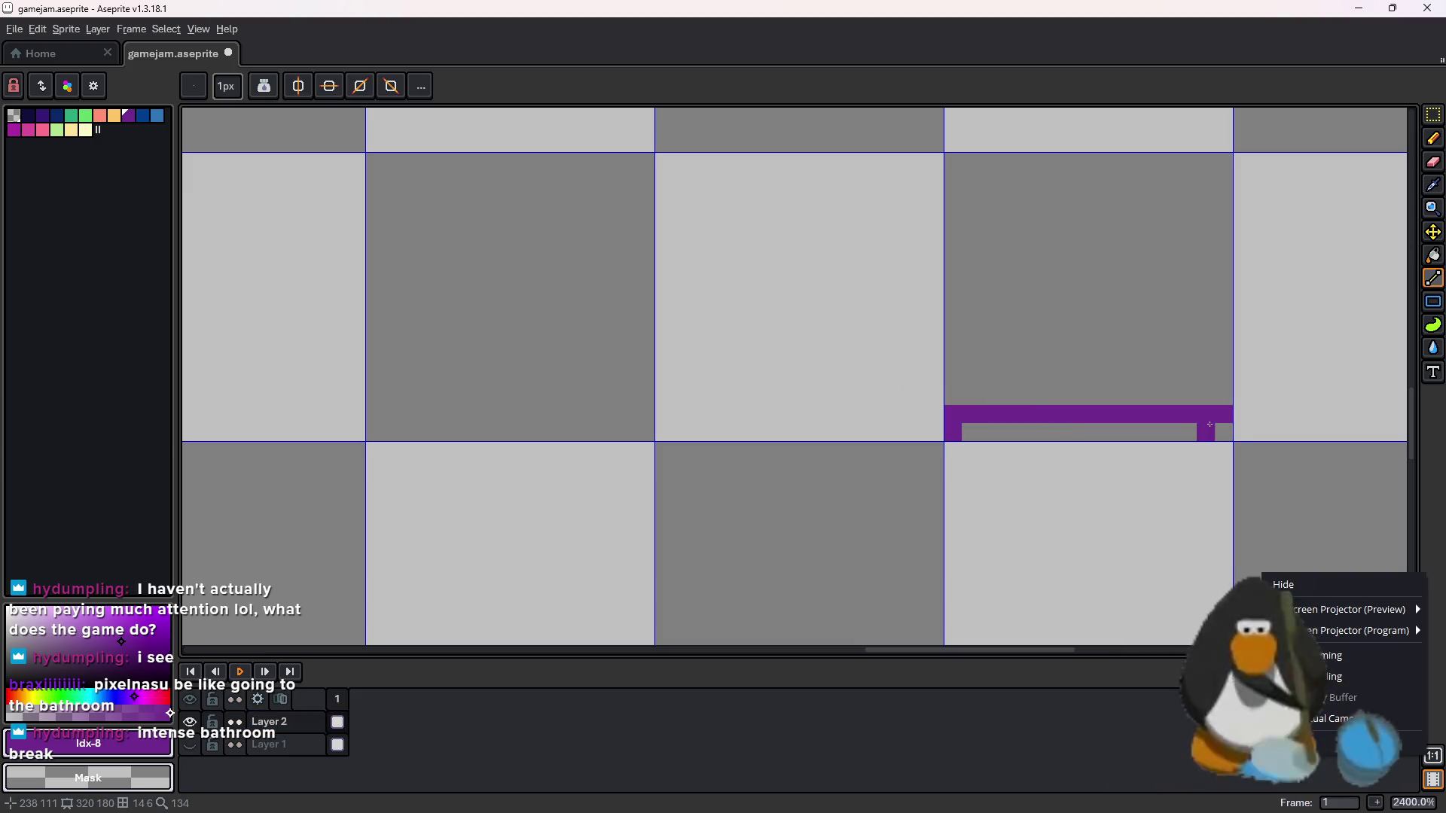
pyautogui.scroll(-8, 506, 113)
pyautogui.moveTo(506, 113); pyautogui.dragTo(735, 113)
pyautogui.scroll(5, 714, 295)
pyautogui.scroll(3, 734, 248)
# - Draw mirrored purple diagonal lines on both sides, undoing the extra upper pixels
pyautogui.moveTo(864, 570)
pyautogui.mouseDown()
pyautogui.moveTo(830, 546)
pyautogui.moveTo(858, 570)
pyautogui.moveTo(883, 561)
pyautogui.moveTo(821, 493)
pyautogui.moveTo(851, 519)
pyautogui.moveTo(833, 488)
pyautogui.mouseUp()
pyautogui.scroll(1, 837, 557)
pyautogui.press('ctrl')
pyautogui.hotkey('ctrl', 'z')
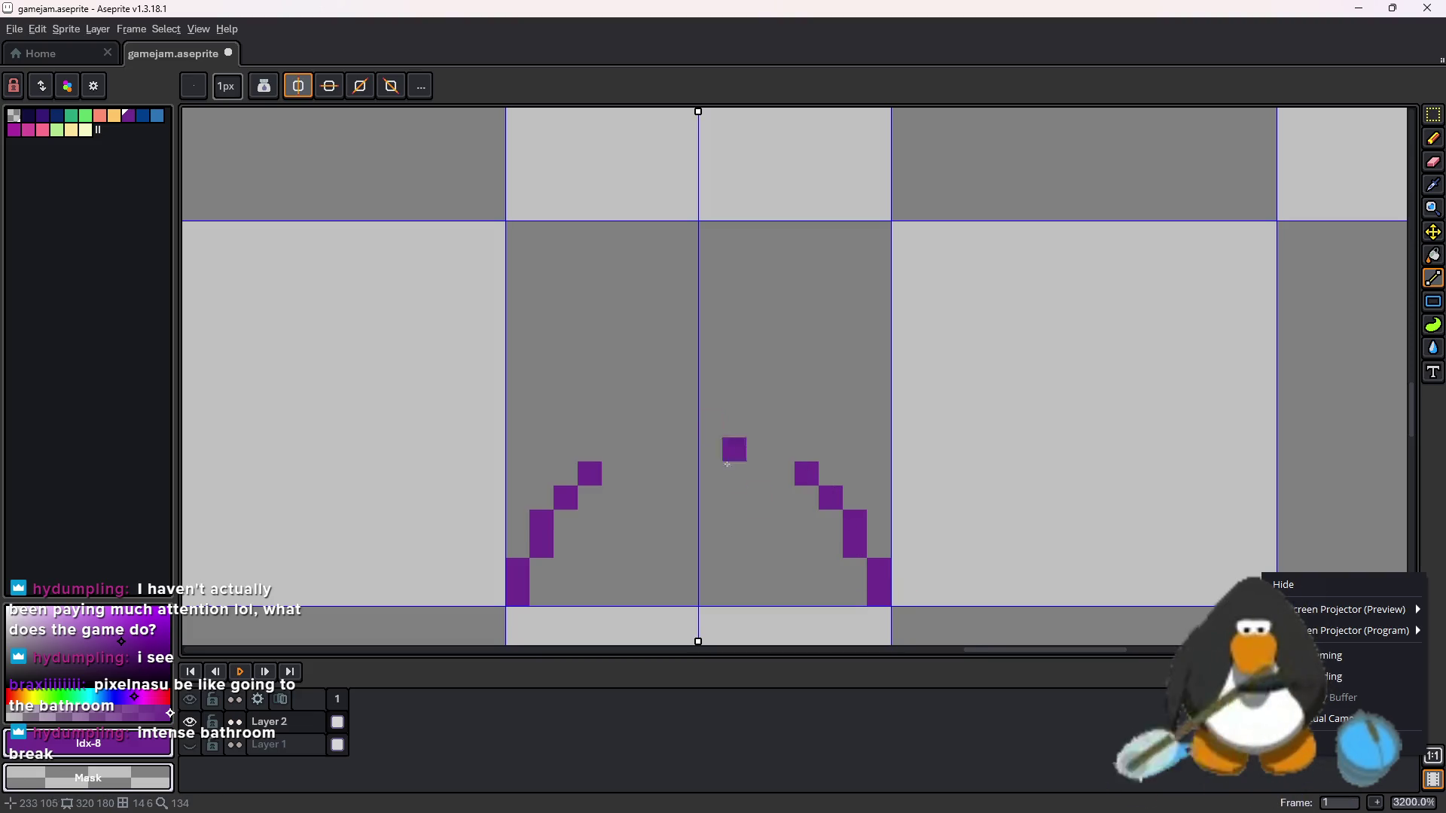
# - Extend the diagonals, close the arch top, and draw mirrored lines rising into the head
pyautogui.click(773, 444)
pyautogui.moveTo(725, 417); pyautogui.dragTo(628, 419)
pyautogui.hotkey('ctrl', 'z')
pyautogui.click(758, 450)
pyautogui.moveTo(723, 414); pyautogui.dragTo(677, 424)
pyautogui.click(758, 402)
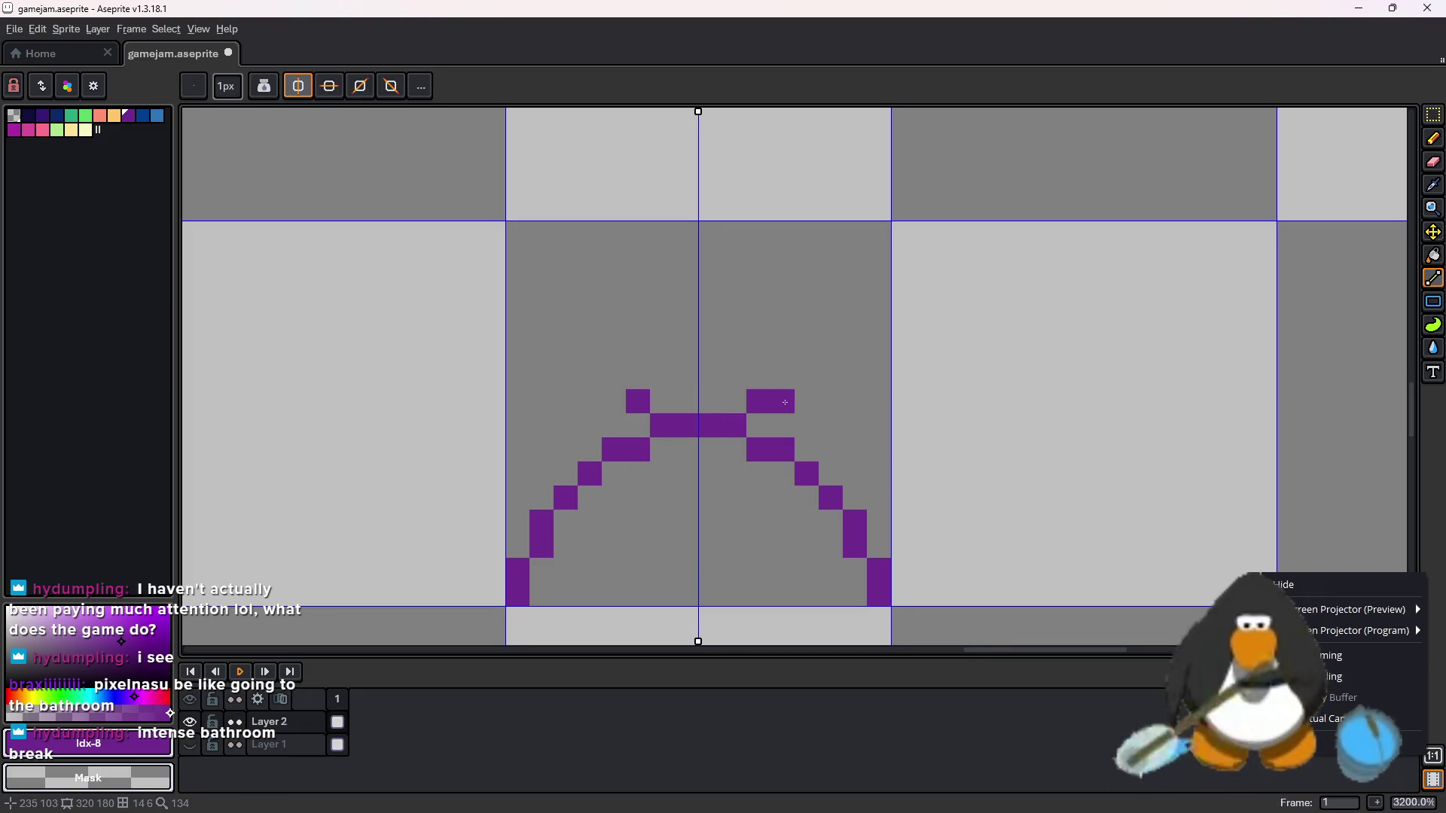
pyautogui.moveTo(783, 378)
pyautogui.mouseDown()
pyautogui.moveTo(794, 358)
pyautogui.moveTo(782, 329)
pyautogui.mouseUp()
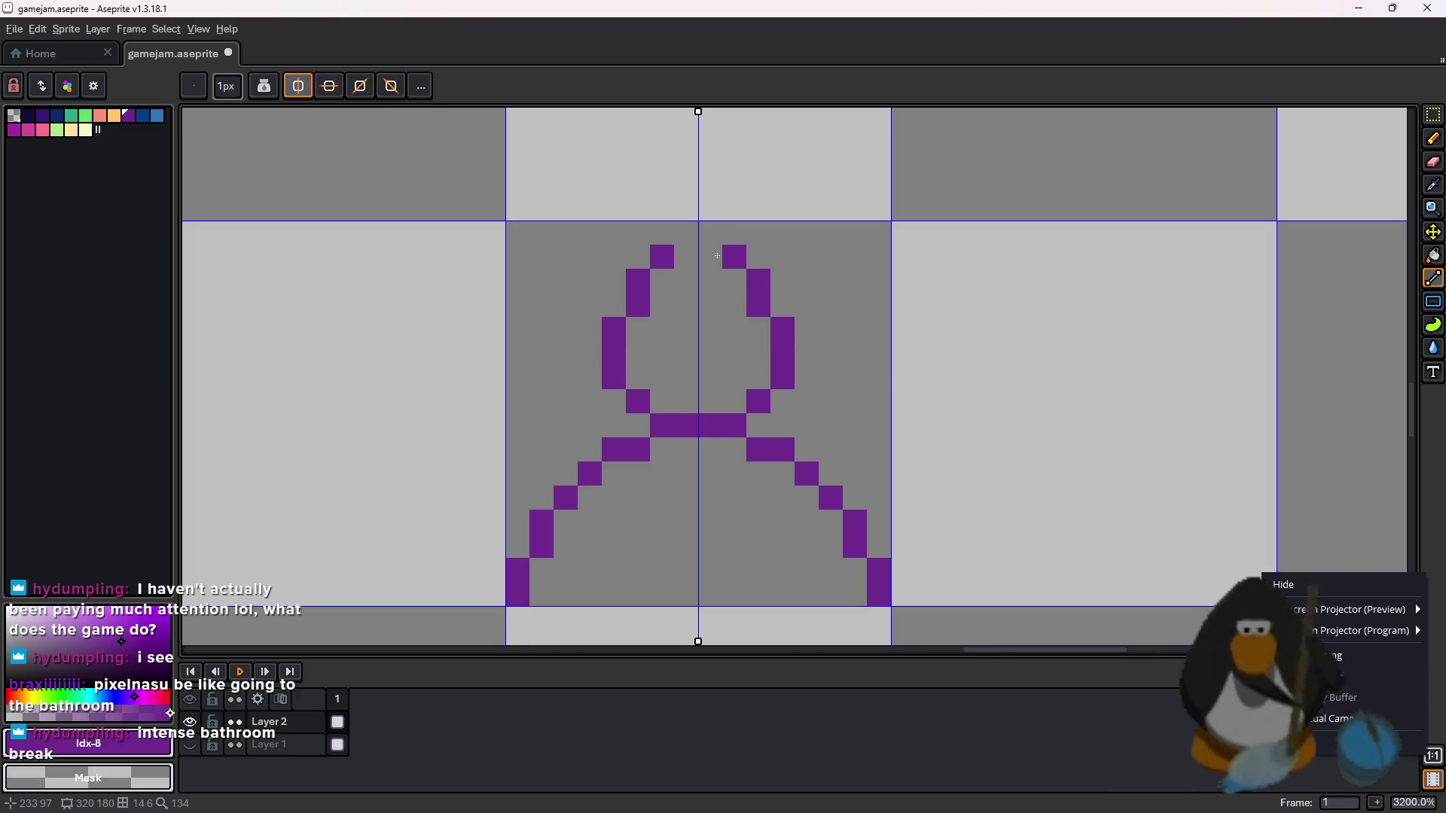
# - Sketch mirrored leg strokes and inner leg pixels, undoing the misplaced ones
pyautogui.click(697, 236)
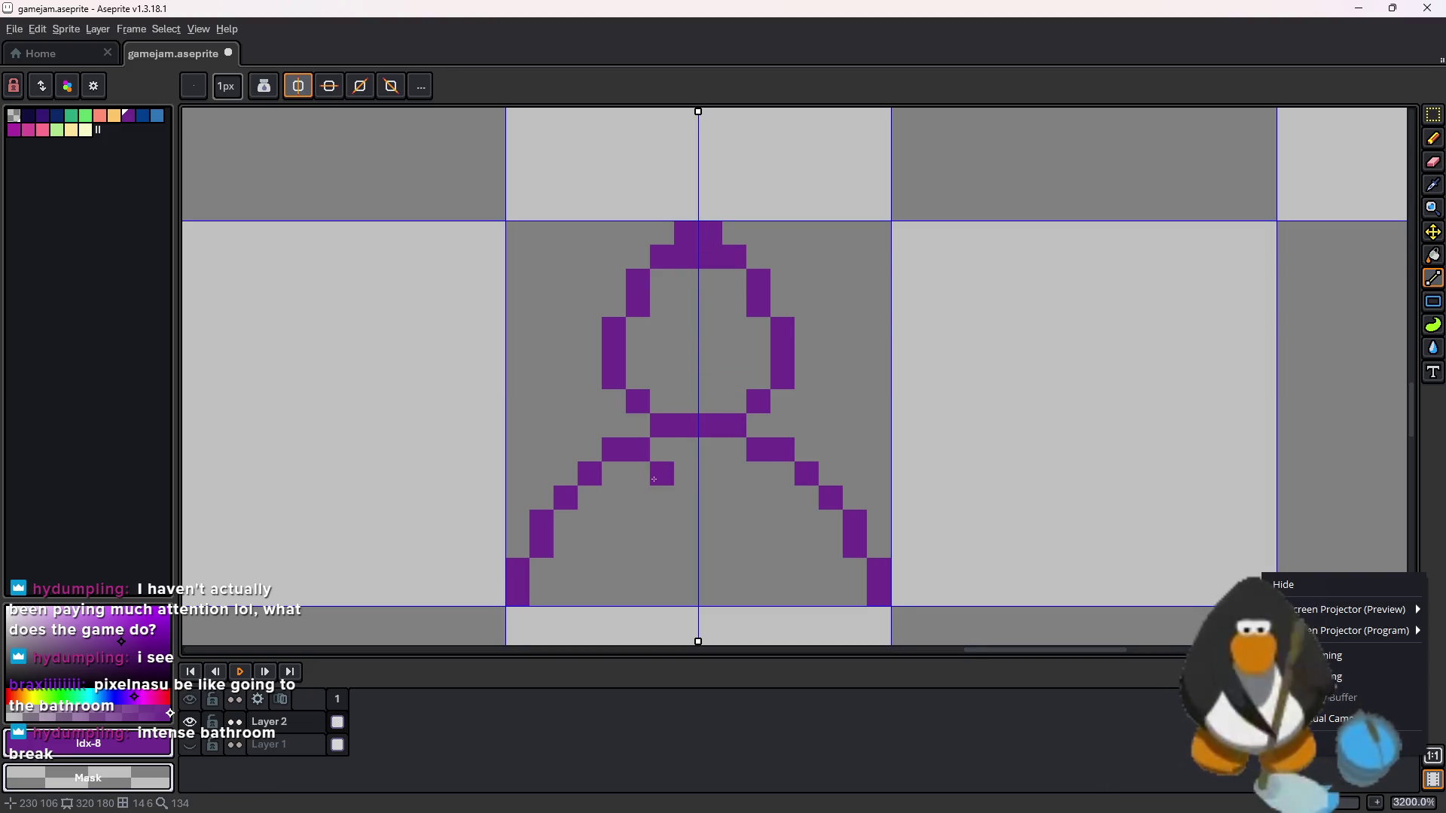
pyautogui.click(654, 479)
pyautogui.hotkey('ctrl', 'z')
pyautogui.moveTo(590, 594); pyautogui.dragTo(621, 531)
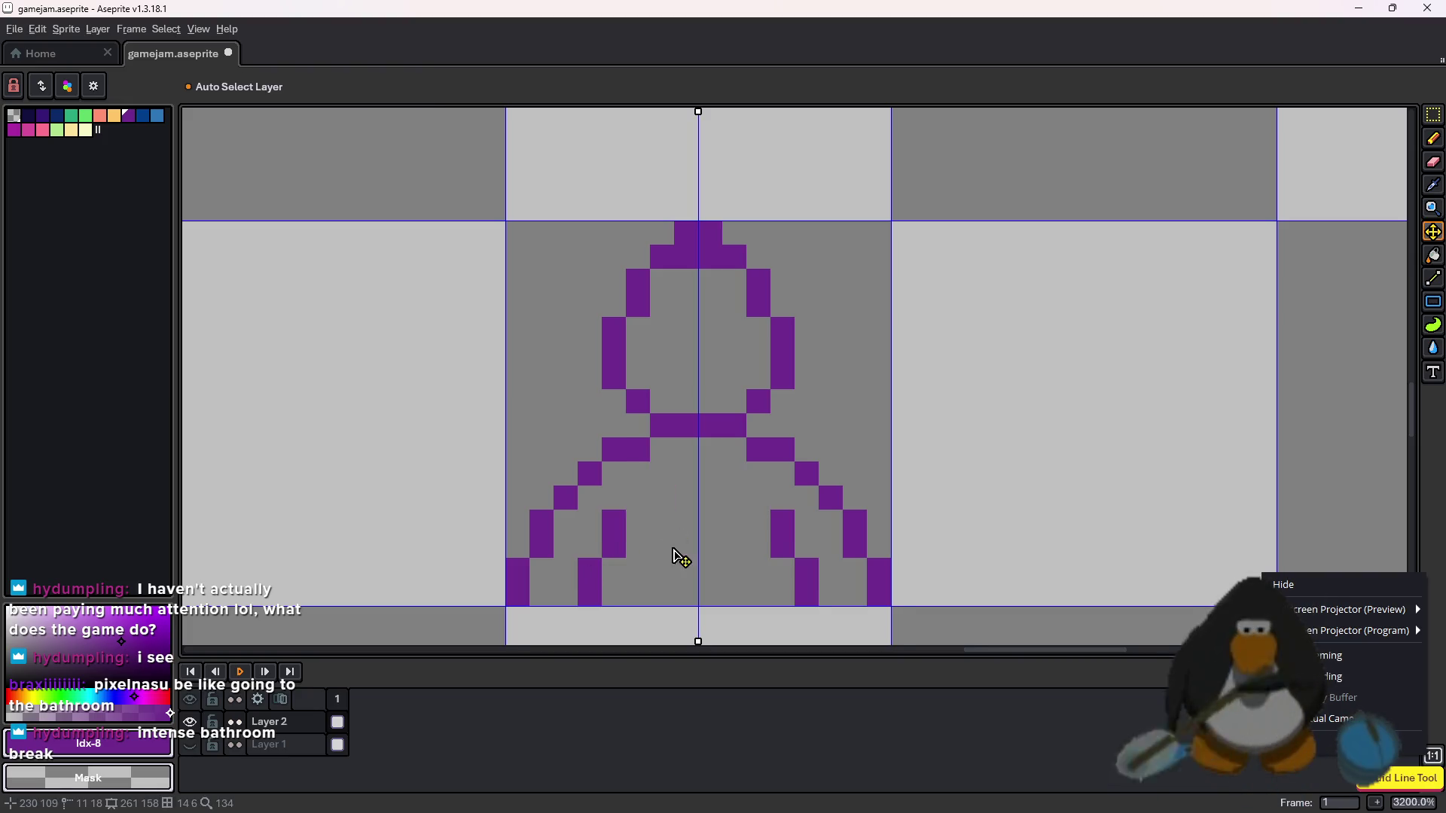
pyautogui.hotkey('ctrl', 'z')
pyautogui.click(647, 515)
pyautogui.click(660, 499)
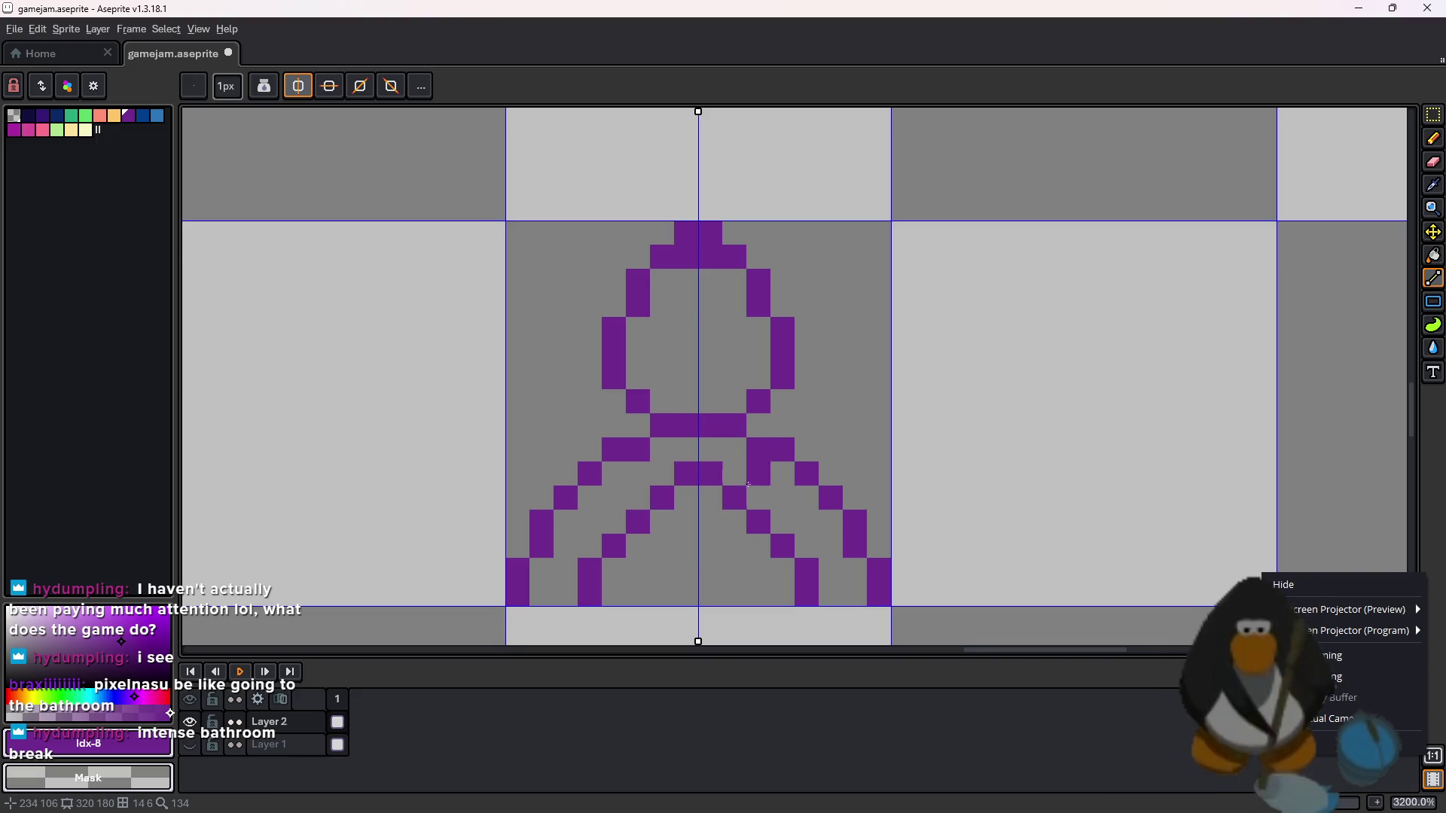
pyautogui.hotkey('ctrl', 'z')
pyautogui.hotkey('ctrl', 'z')
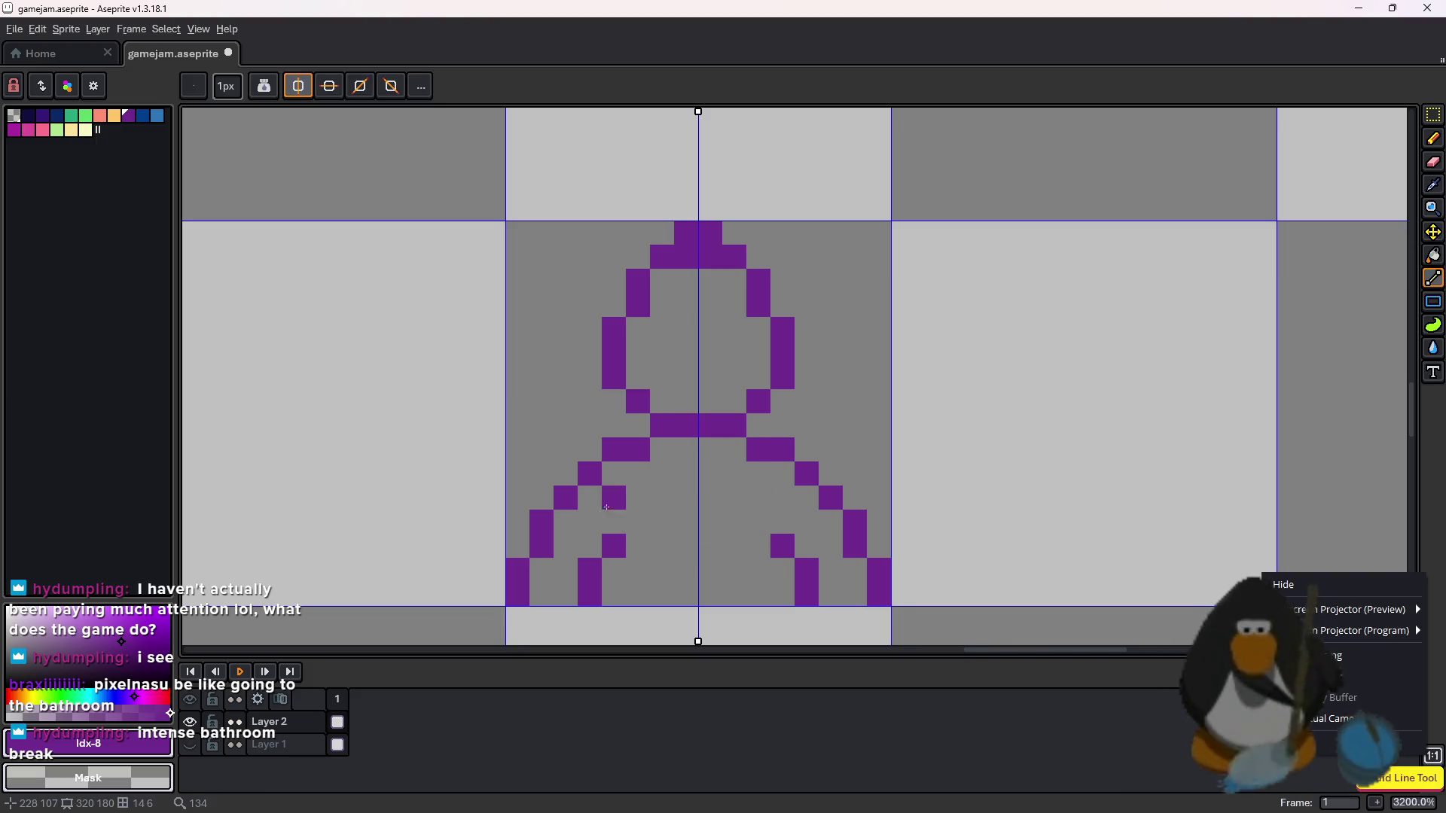
pyautogui.click(636, 518)
pyautogui.click(662, 497)
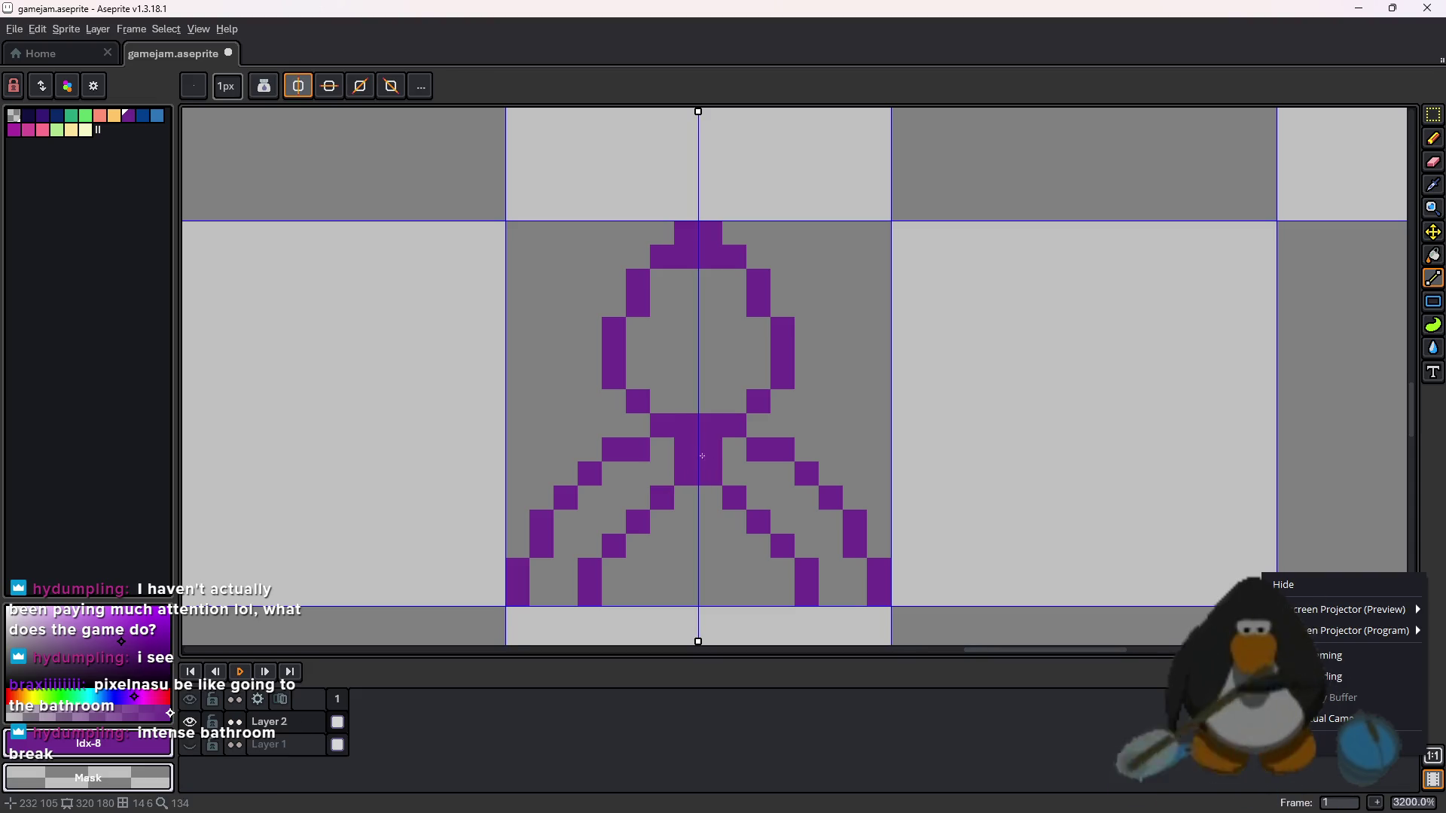
pyautogui.hotkey('ctrl', 'z')
pyautogui.hotkey('ctrl', 'z')
pyautogui.hotkey('ctrl', 'z')
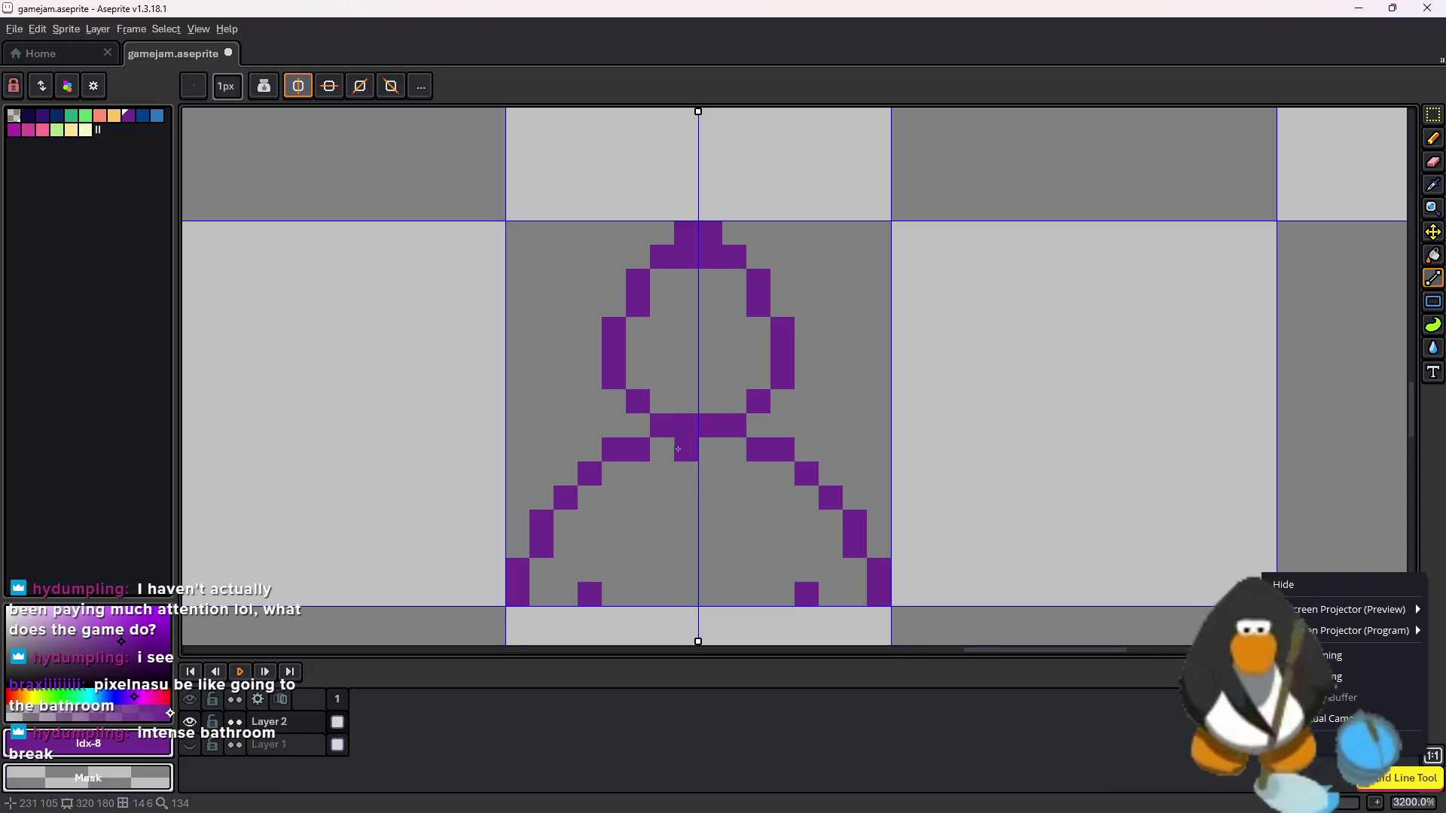
# - Add a mirrored leg to the bottom and fill the centre column and middle-row gaps
pyautogui.click(677, 449)
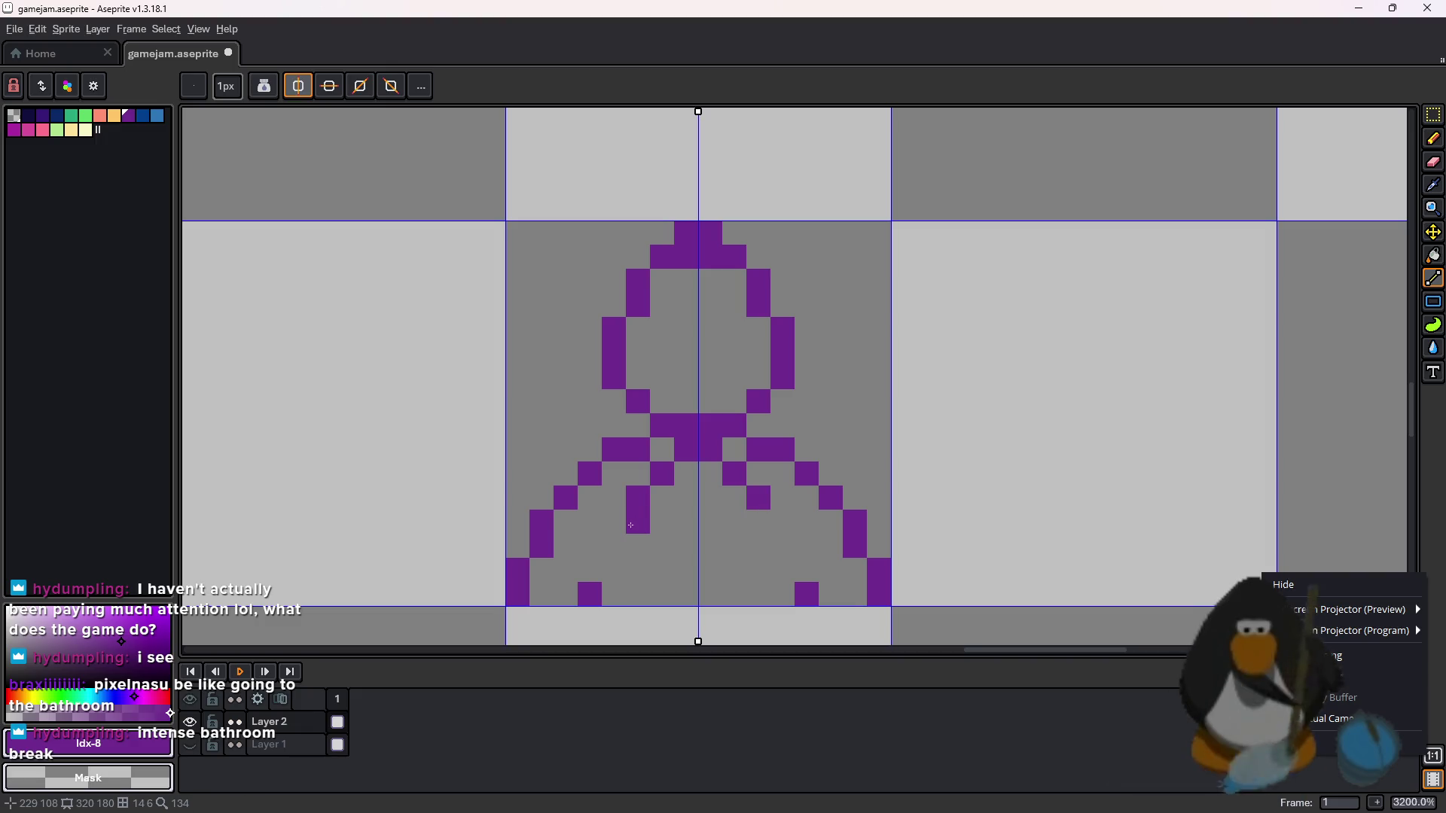
pyautogui.moveTo(627, 529)
pyautogui.mouseDown()
pyautogui.moveTo(592, 570)
pyautogui.moveTo(662, 584)
pyautogui.moveTo(684, 498)
pyautogui.mouseUp()
pyautogui.click(683, 534)
pyautogui.click(662, 546)
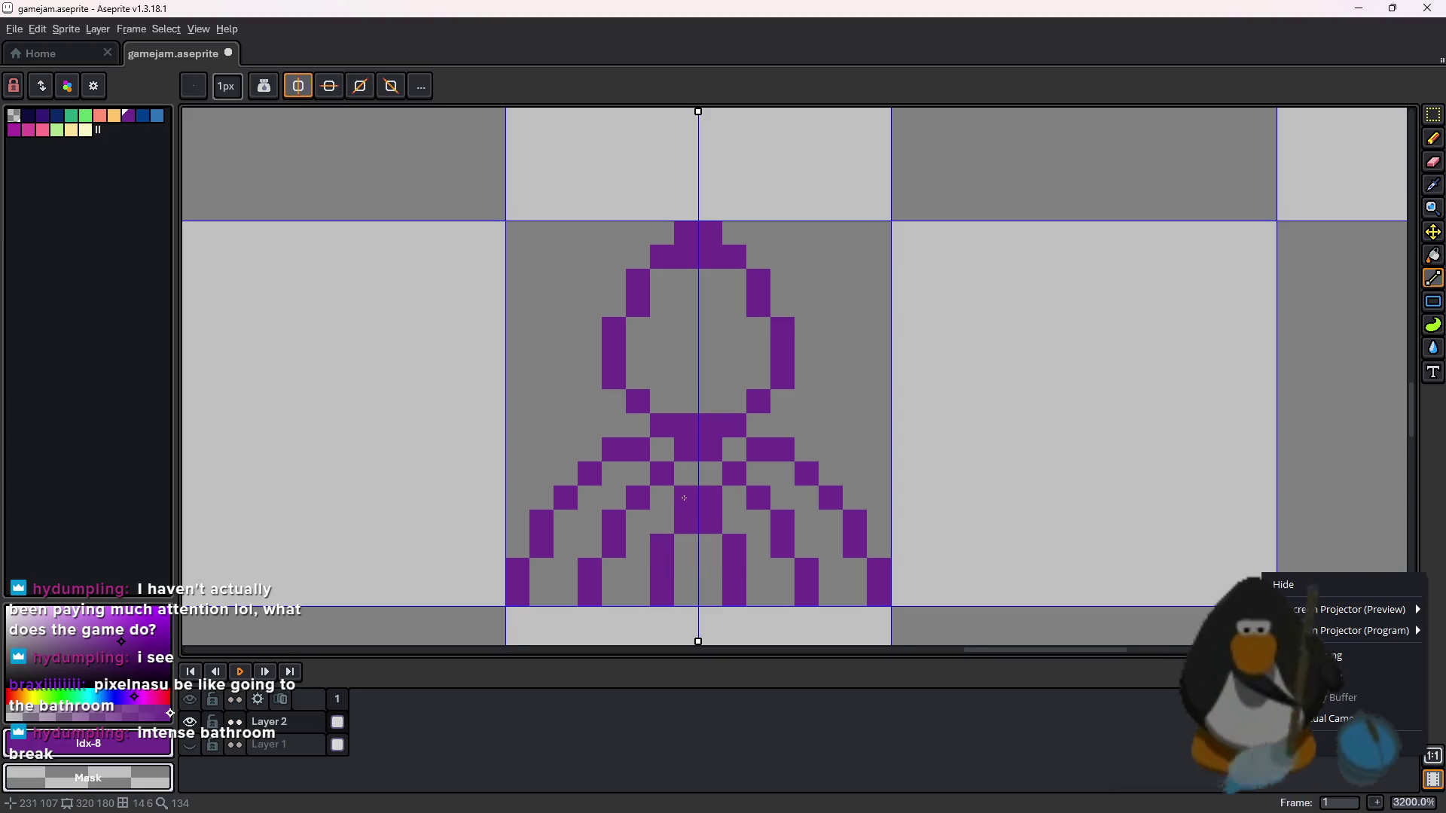
pyautogui.click(653, 437)
pyautogui.scroll(-3, 927, 498)
pyautogui.scroll(1, 922, 508)
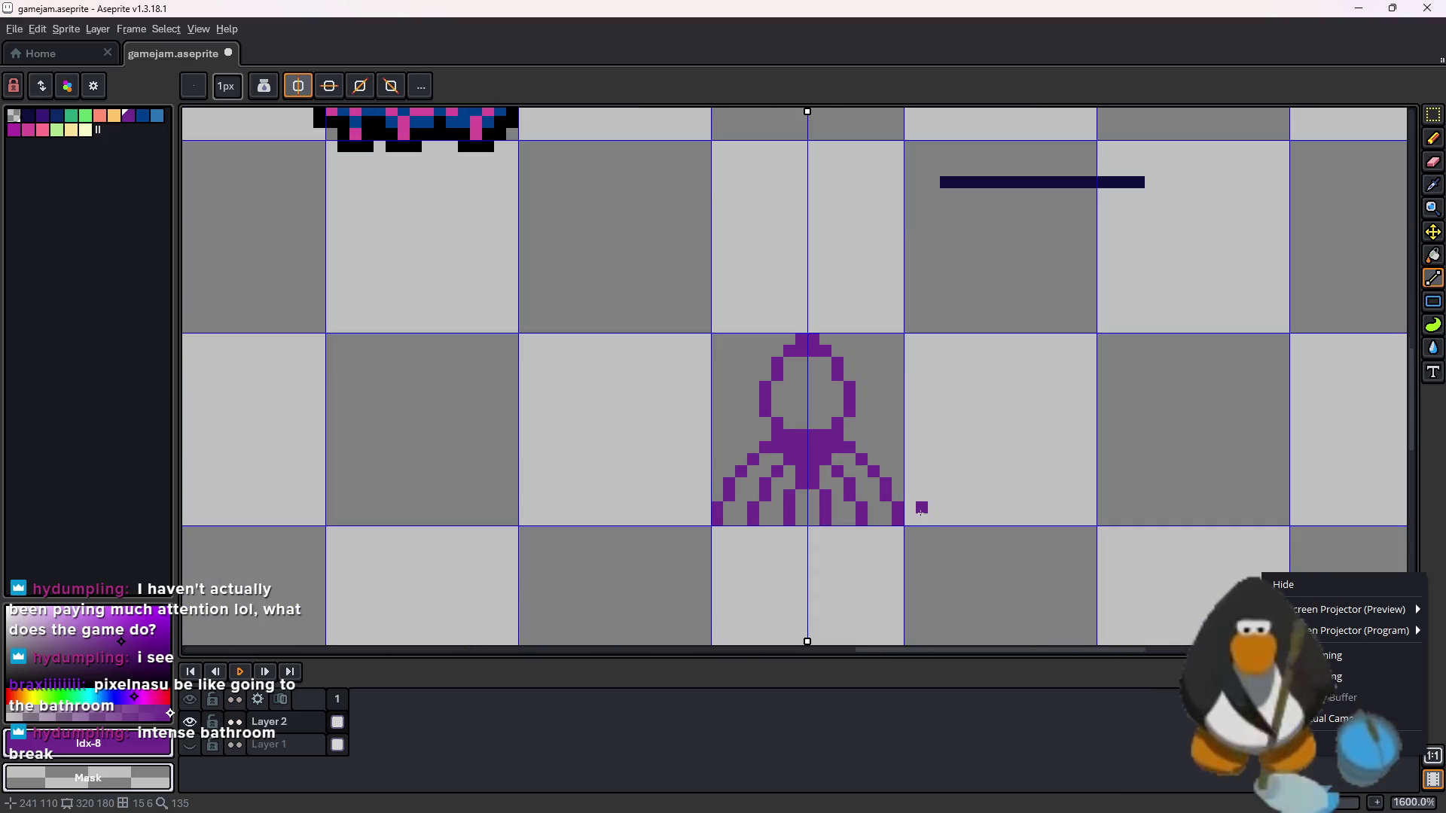
# - Try a mirrored purple pixel beside the arms, then undo it
pyautogui.scroll(2, 921, 511)
pyautogui.scroll(-1, 921, 511)
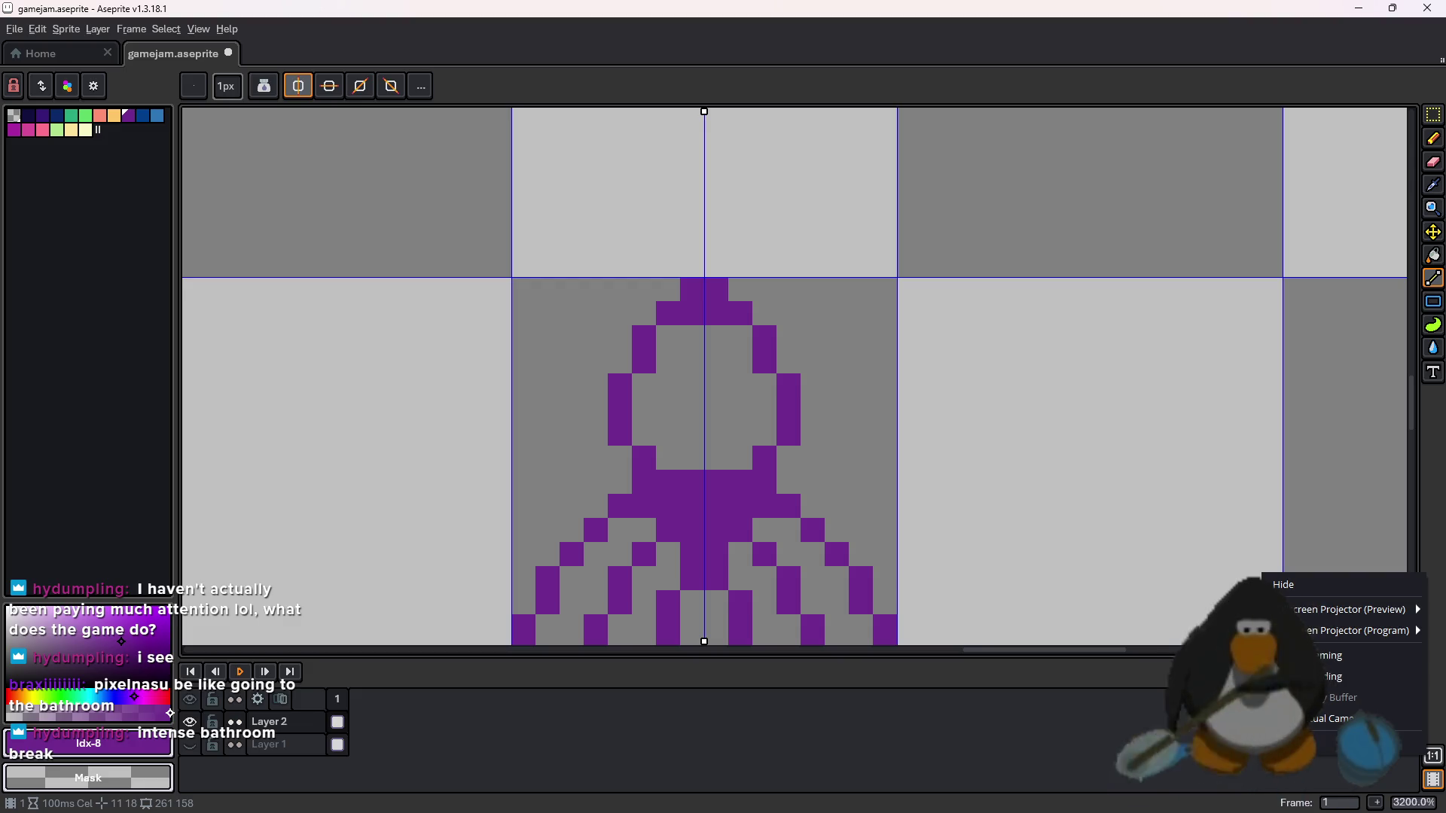
pyautogui.scroll(-3, 801, 342)
pyautogui.scroll(3, 777, 311)
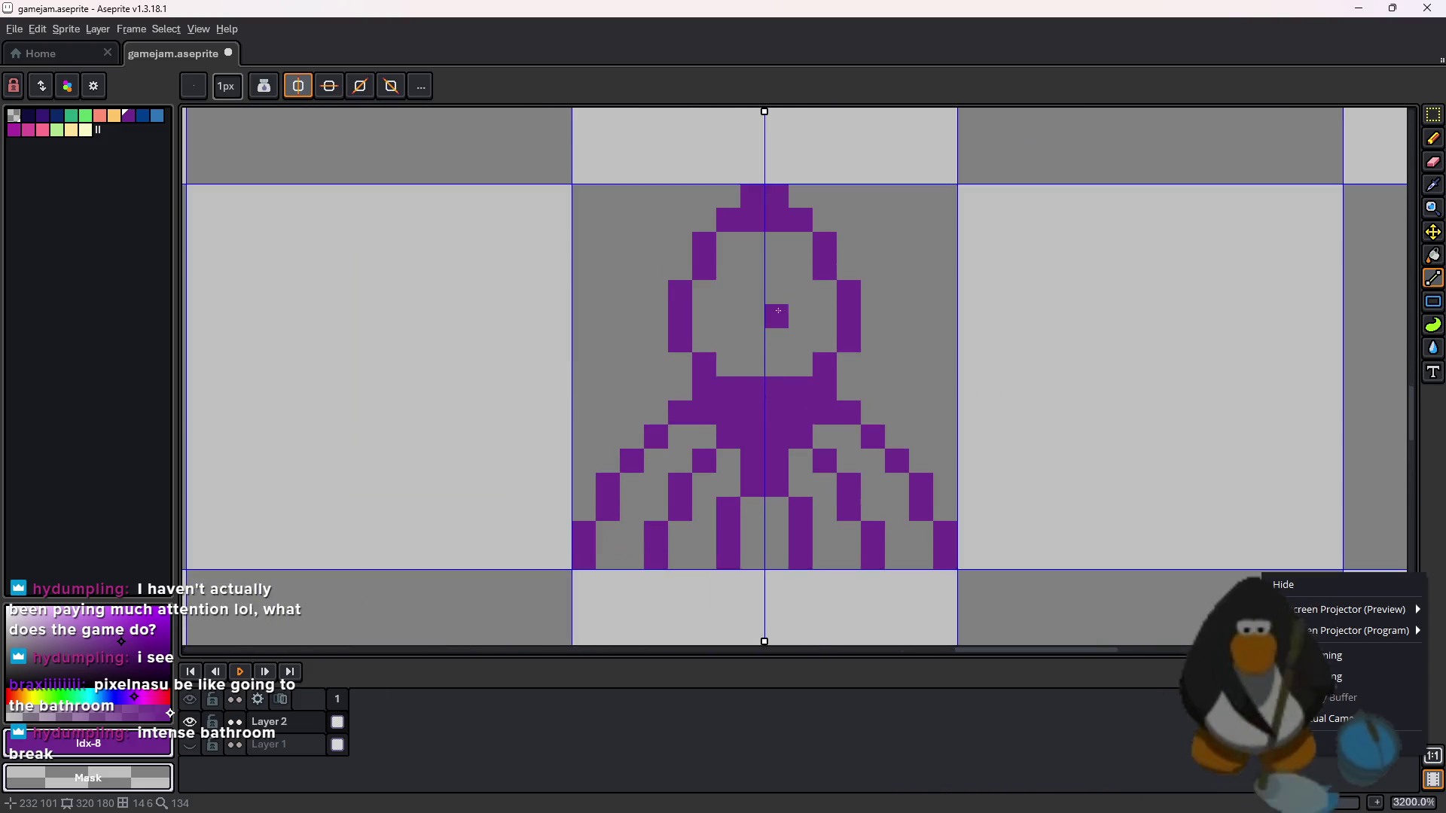
pyautogui.scroll(1, 789, 343)
pyautogui.click(710, 342)
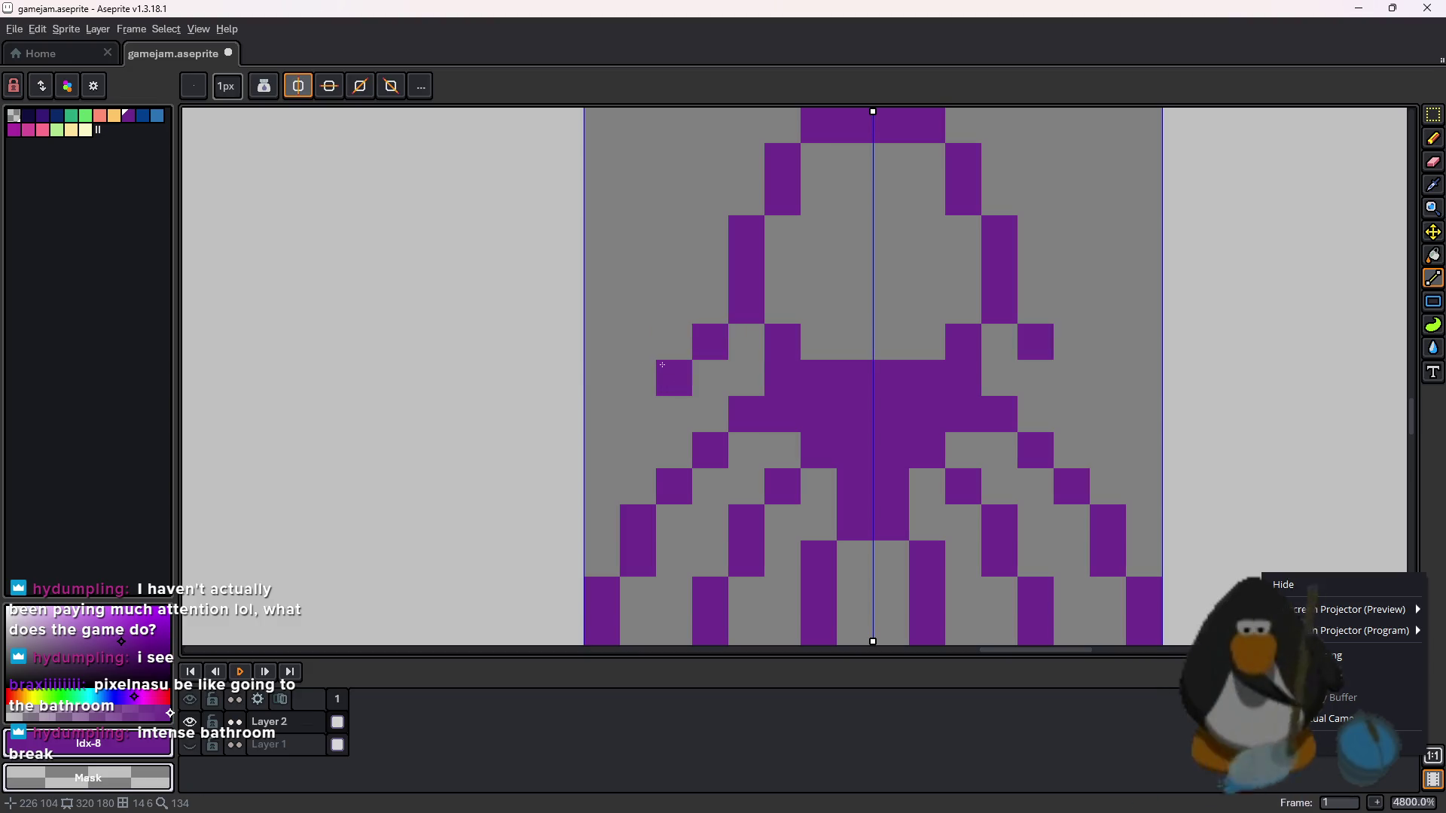
pyautogui.hotkey('ctrl', 'z')
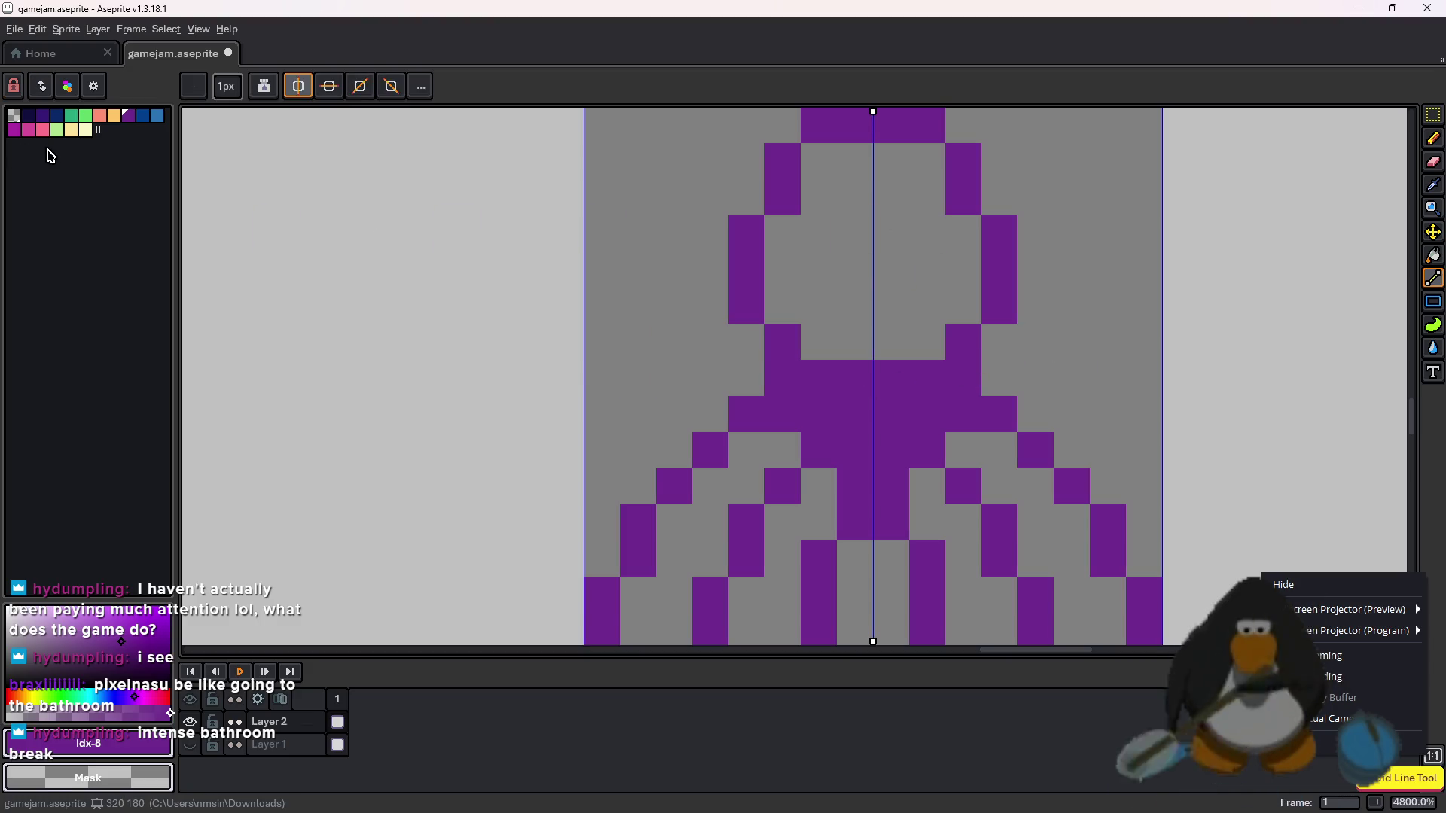
# - Fill the head's interior with dark navy using the fill tool
pyautogui.click(28, 116)
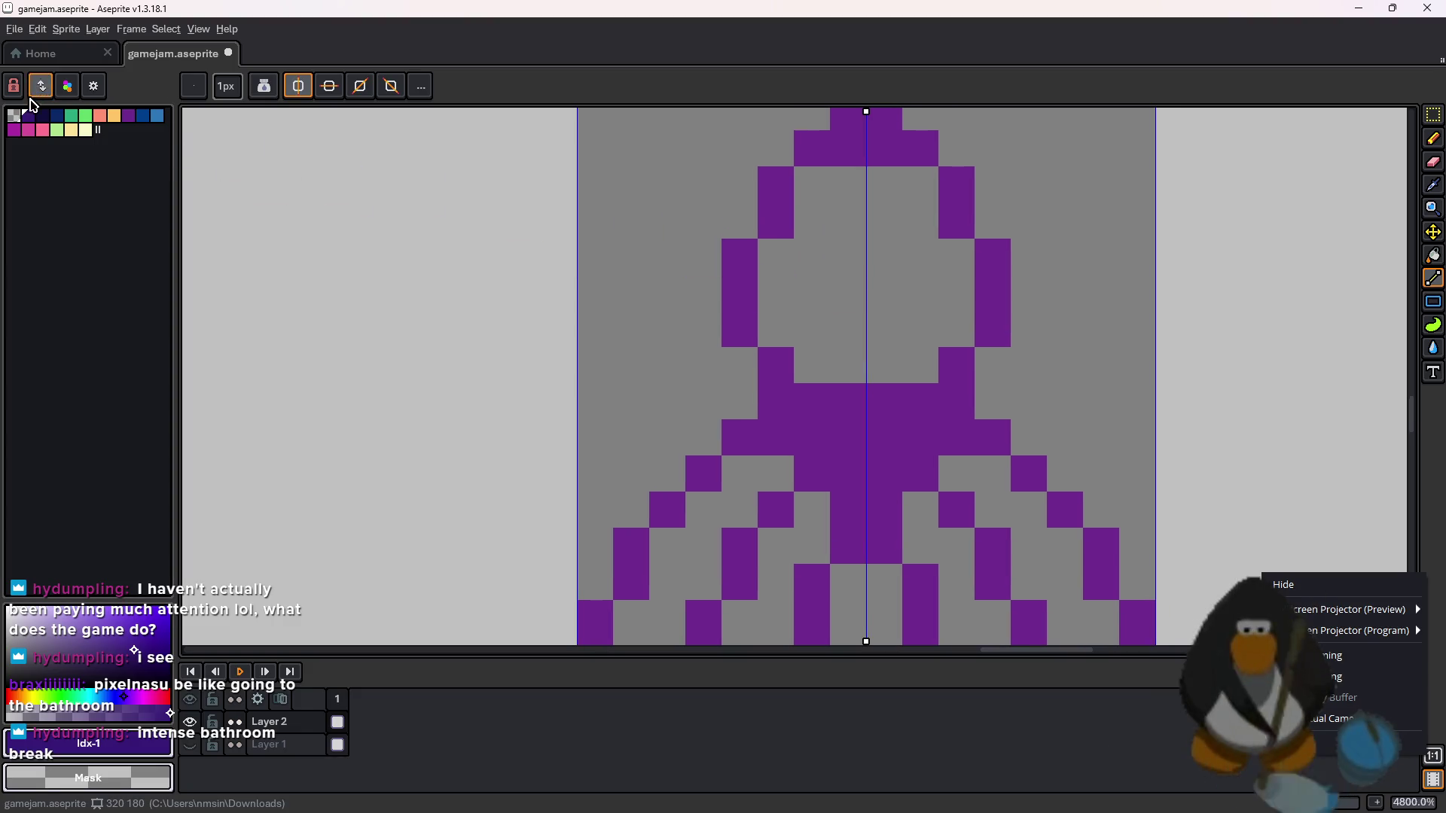
pyautogui.click(42, 116)
pyautogui.press('g')
pyautogui.click(829, 271)
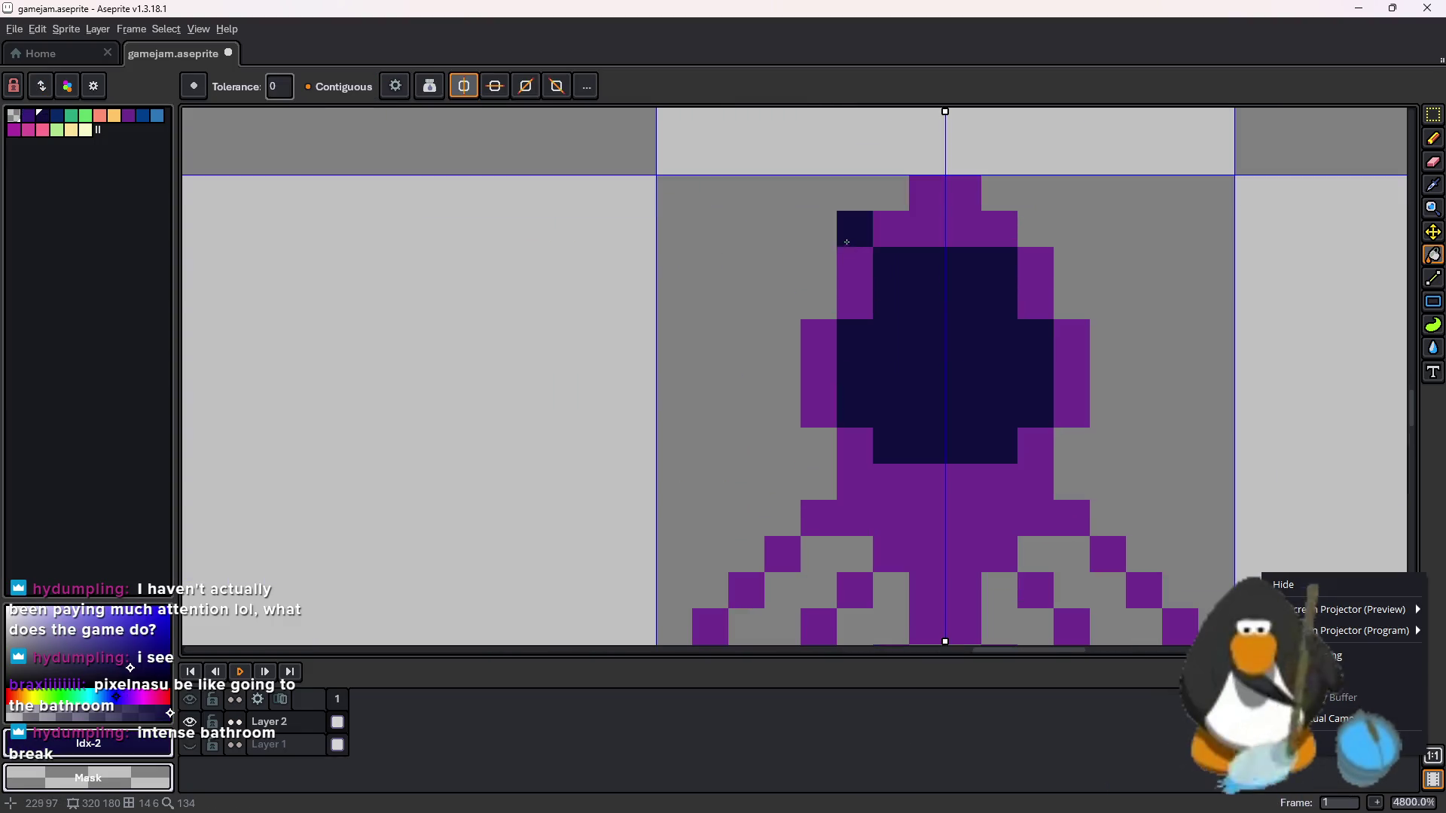
# - Repaint the head's top outline and its surrounding pixels dark navy
pyautogui.scroll(-1, 776, 335)
pyautogui.scroll(-1, 881, 339)
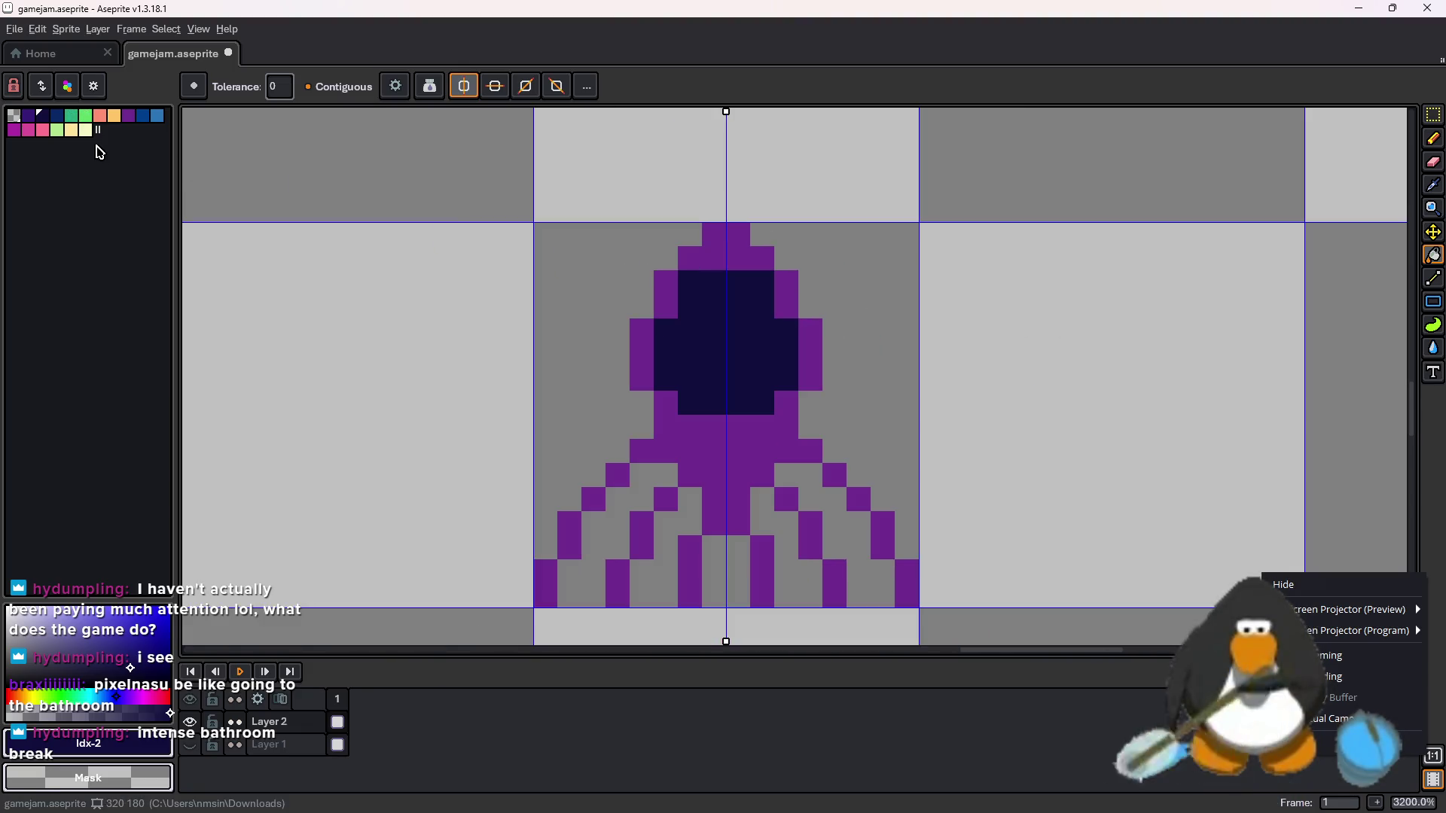
pyautogui.scroll(4, 691, 266)
pyautogui.press('l')
pyautogui.moveTo(691, 266); pyautogui.dragTo(652, 226)
pyautogui.scroll(-1, 691, 266)
pyautogui.moveTo(820, 307); pyautogui.dragTo(694, 333)
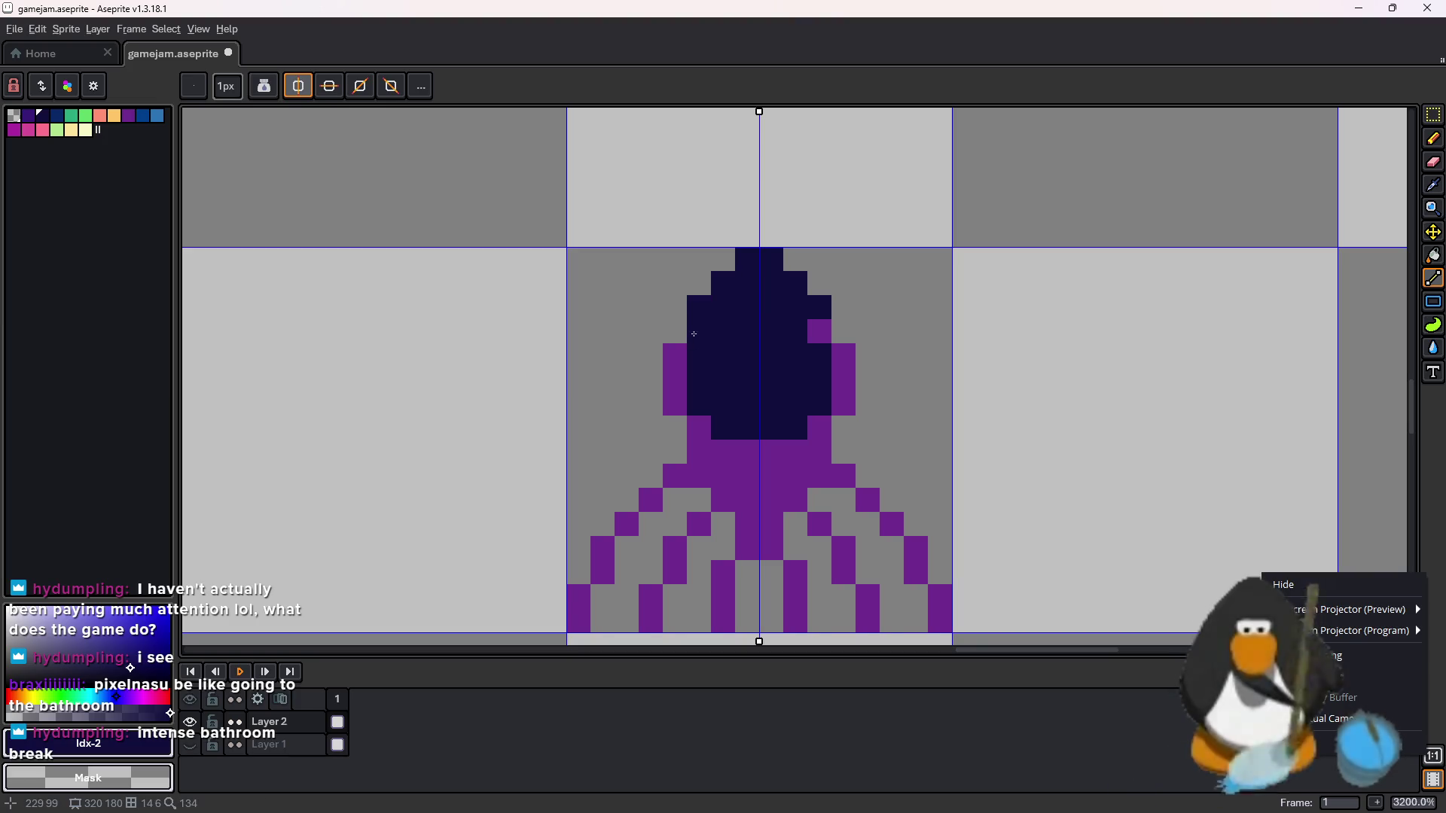
pyautogui.click(650, 355)
pyautogui.hotkey('ctrl', 'z')
pyautogui.click(680, 356)
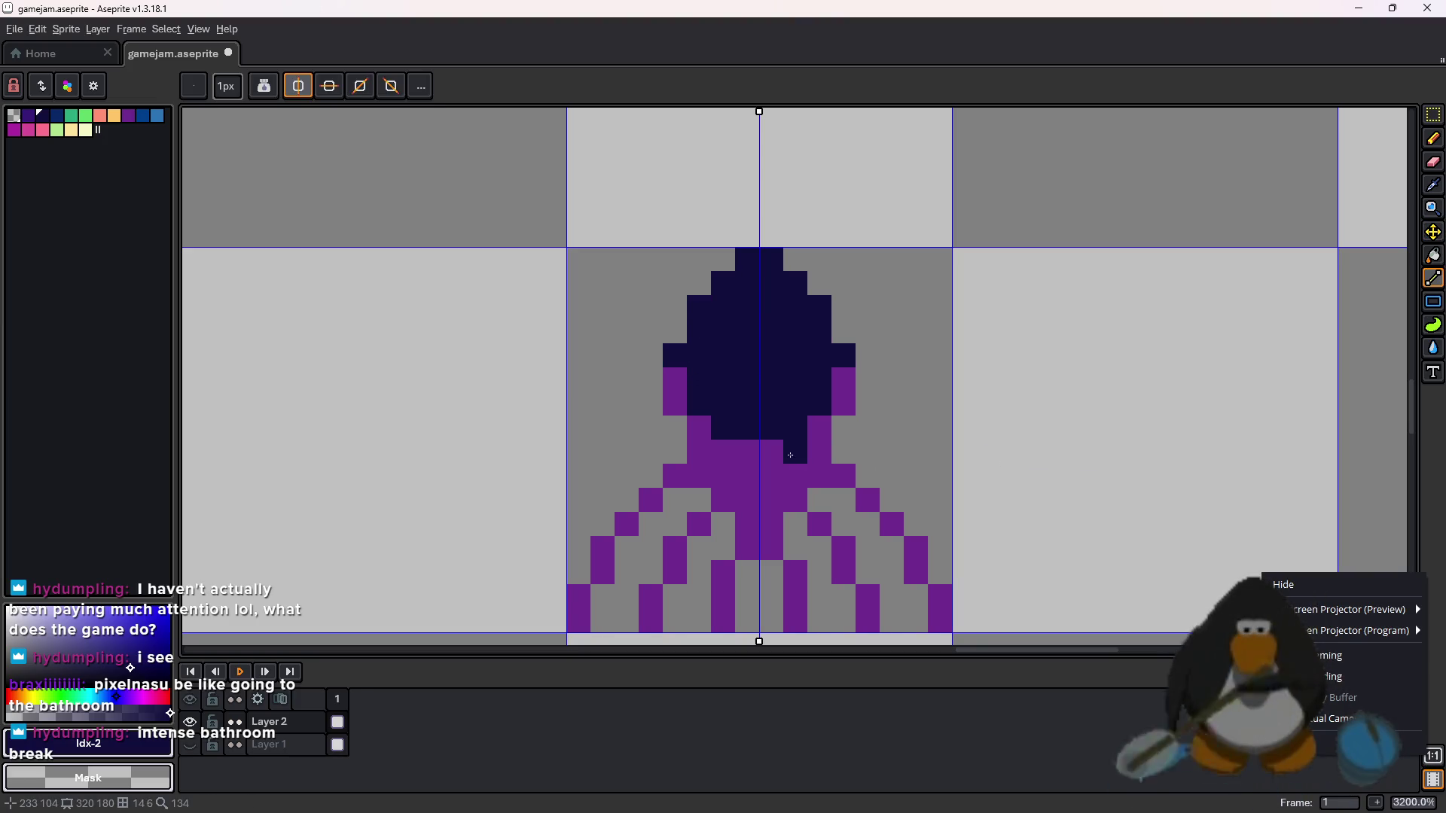
# - Paint a purple 2x2 core in the centre of the navy head
pyautogui.click(14, 129)
pyautogui.moveTo(746, 332); pyautogui.dragTo(746, 364)
pyautogui.hotkey('ctrl', 'z')
pyautogui.keyDown('alt'); pyautogui.click(746, 452); pyautogui.keyUp('alt')
pyautogui.scroll(-3, 1009, 467)
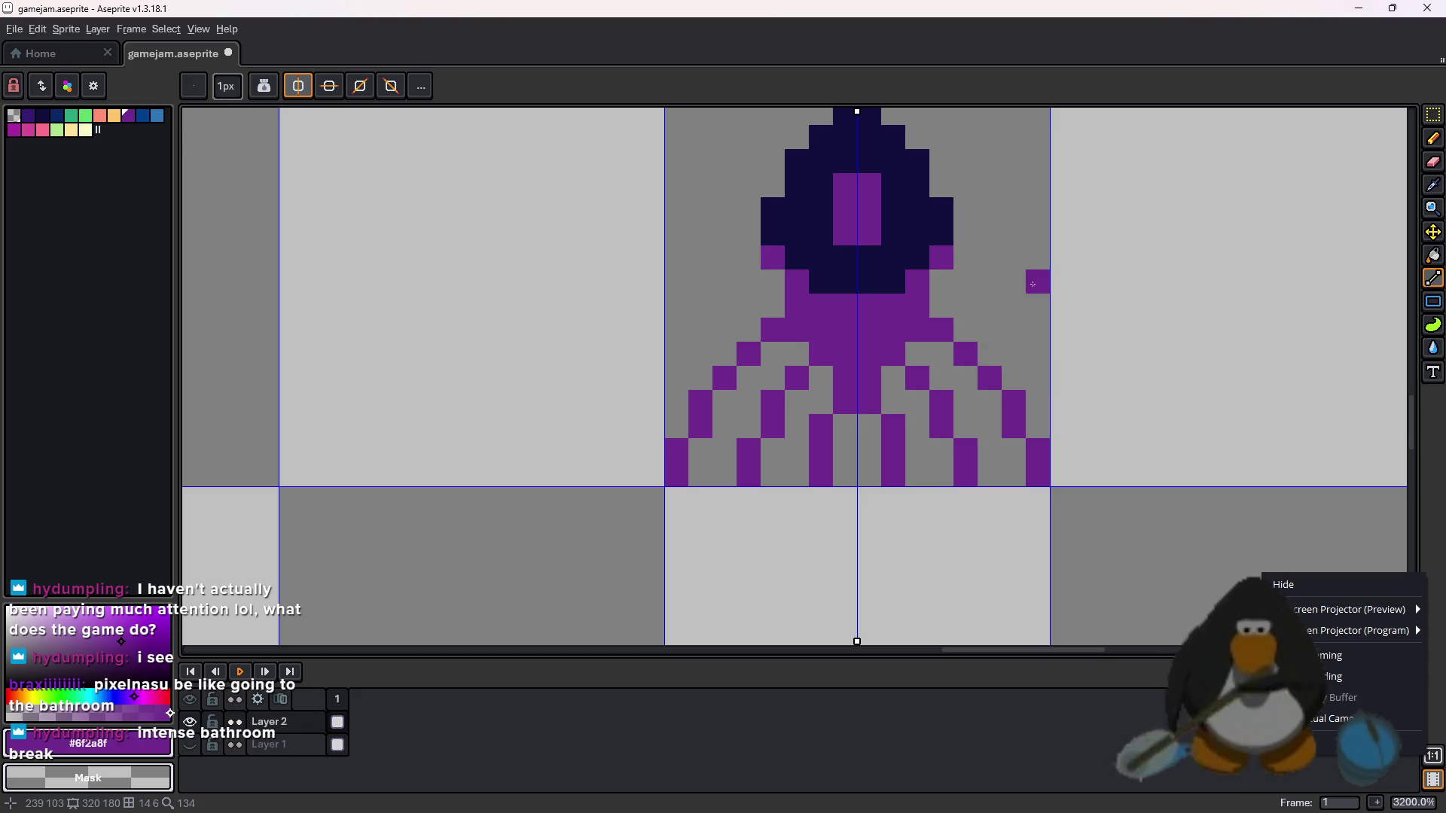
pyautogui.scroll(-1, 1039, 325)
pyautogui.scroll(1, 1388, 209)
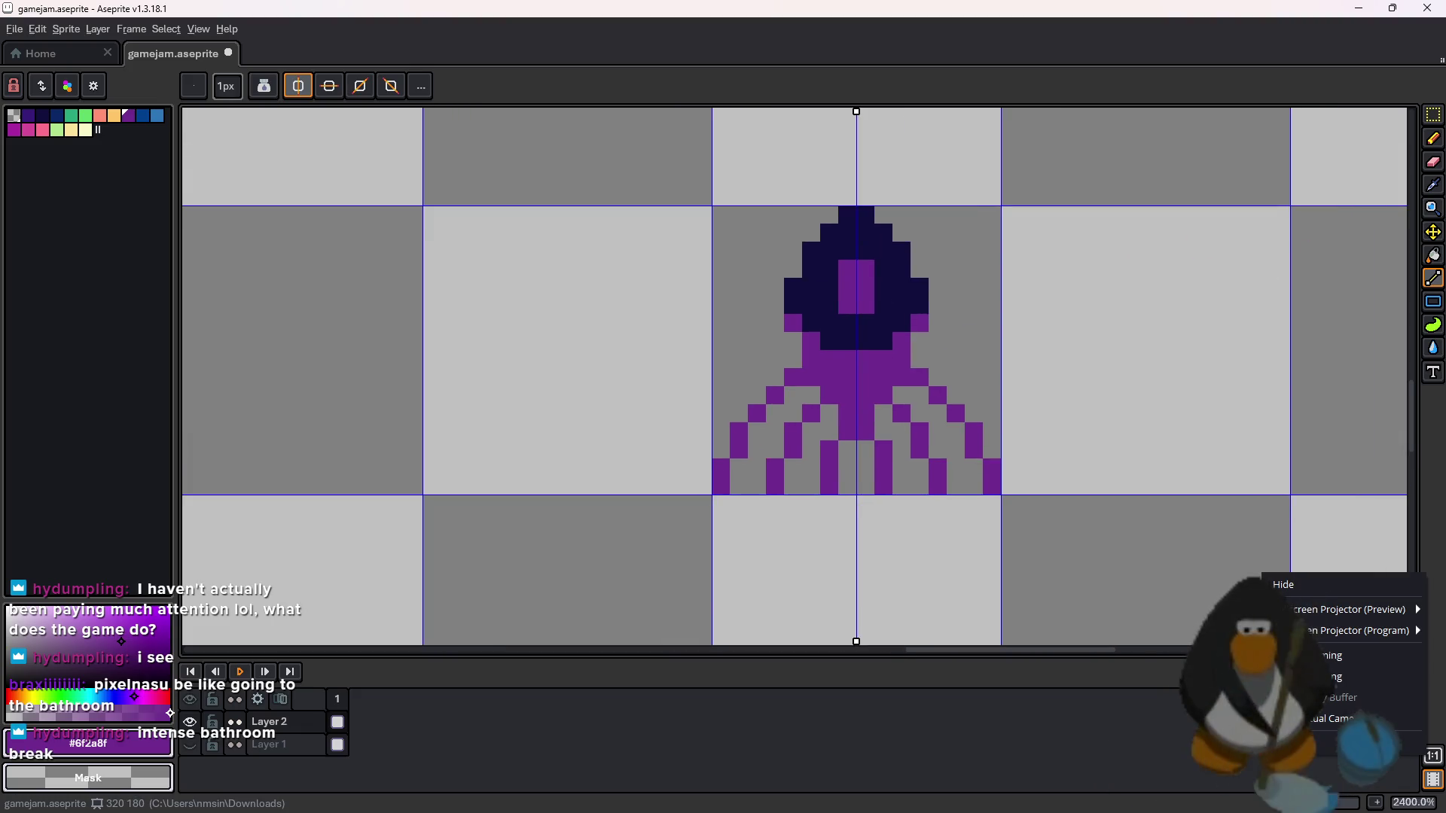
pyautogui.click(1433, 115)
pyautogui.scroll(1, 859, 354)
pyautogui.scroll(-1, 912, 339)
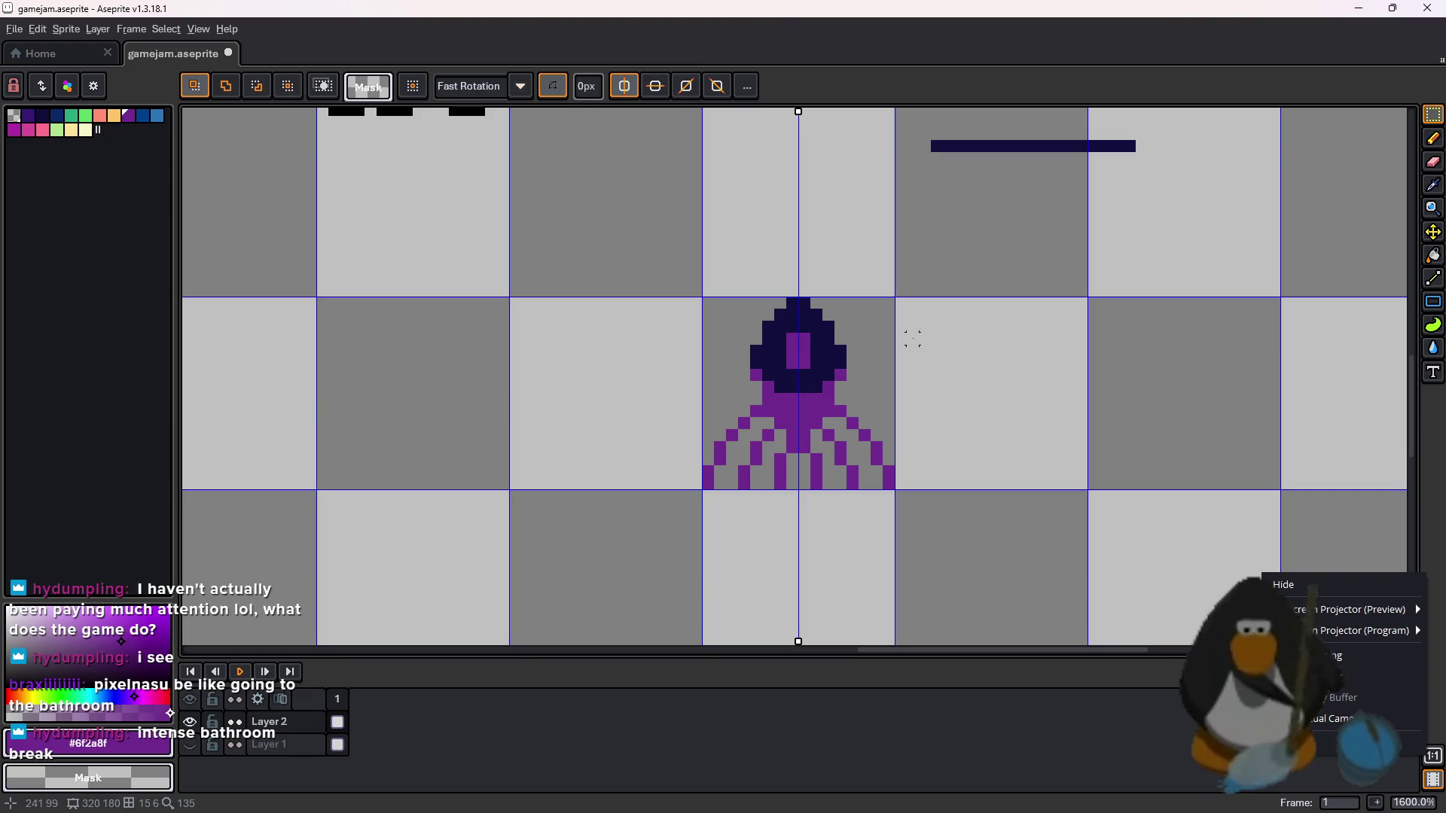
# - Copy the vent into the next cell right and lower that copy two pixels
pyautogui.scroll(1, 832, 334)
pyautogui.moveTo(832, 334); pyautogui.dragTo(640, 121)
pyautogui.moveTo(971, 395); pyautogui.dragTo(688, 404)
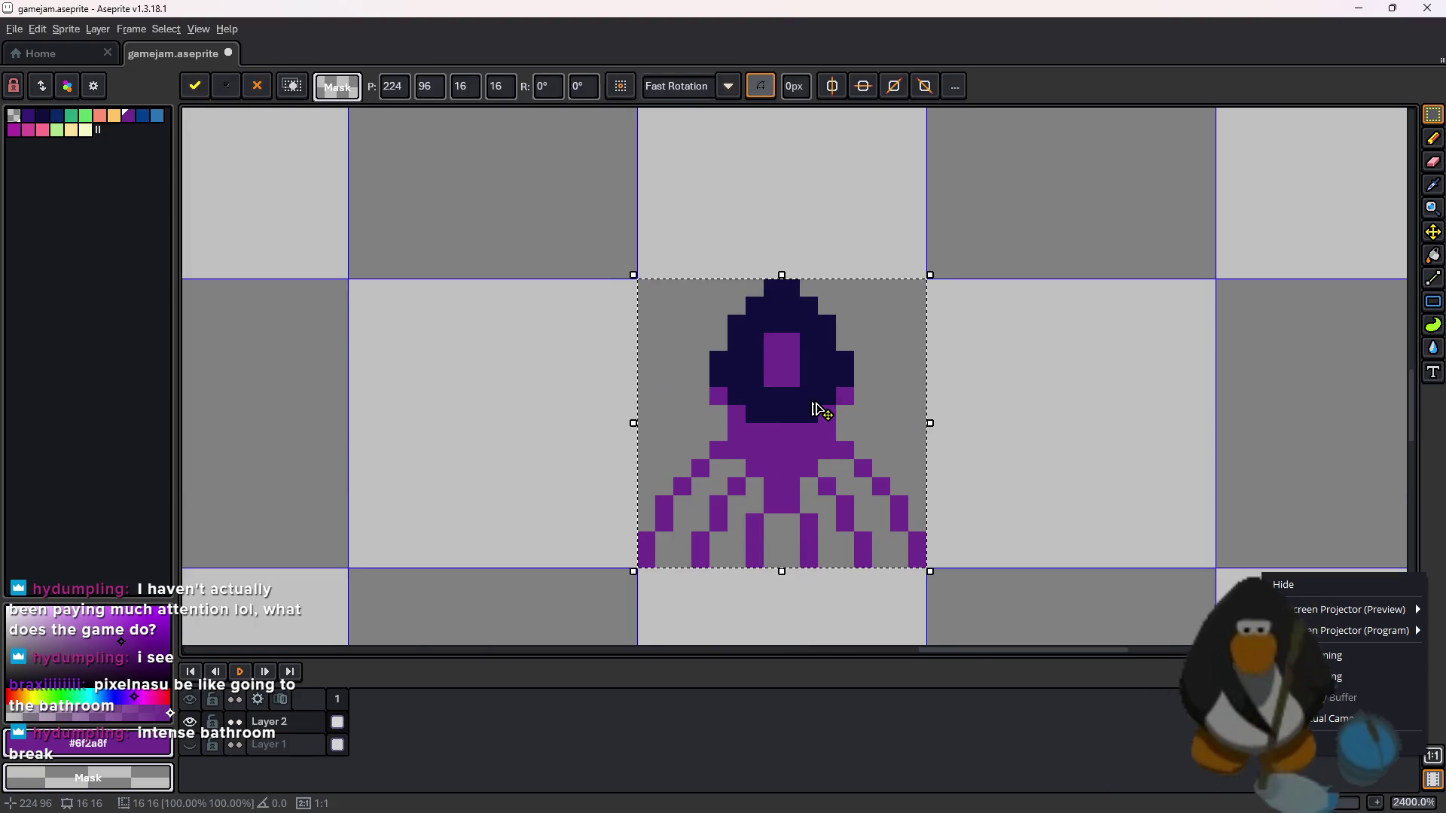
pyautogui.moveTo(791, 425)
pyautogui.mouseDown()
pyautogui.moveTo(1155, 409)
pyautogui.moveTo(784, 436)
pyautogui.moveTo(823, 434)
pyautogui.mouseUp()
pyautogui.click(1040, 388)
pyautogui.moveTo(607, 298)
pyautogui.mouseDown()
pyautogui.moveTo(953, 468)
pyautogui.moveTo(908, 582)
pyautogui.mouseUp()
pyautogui.moveTo(737, 307); pyautogui.dragTo(749, 322)
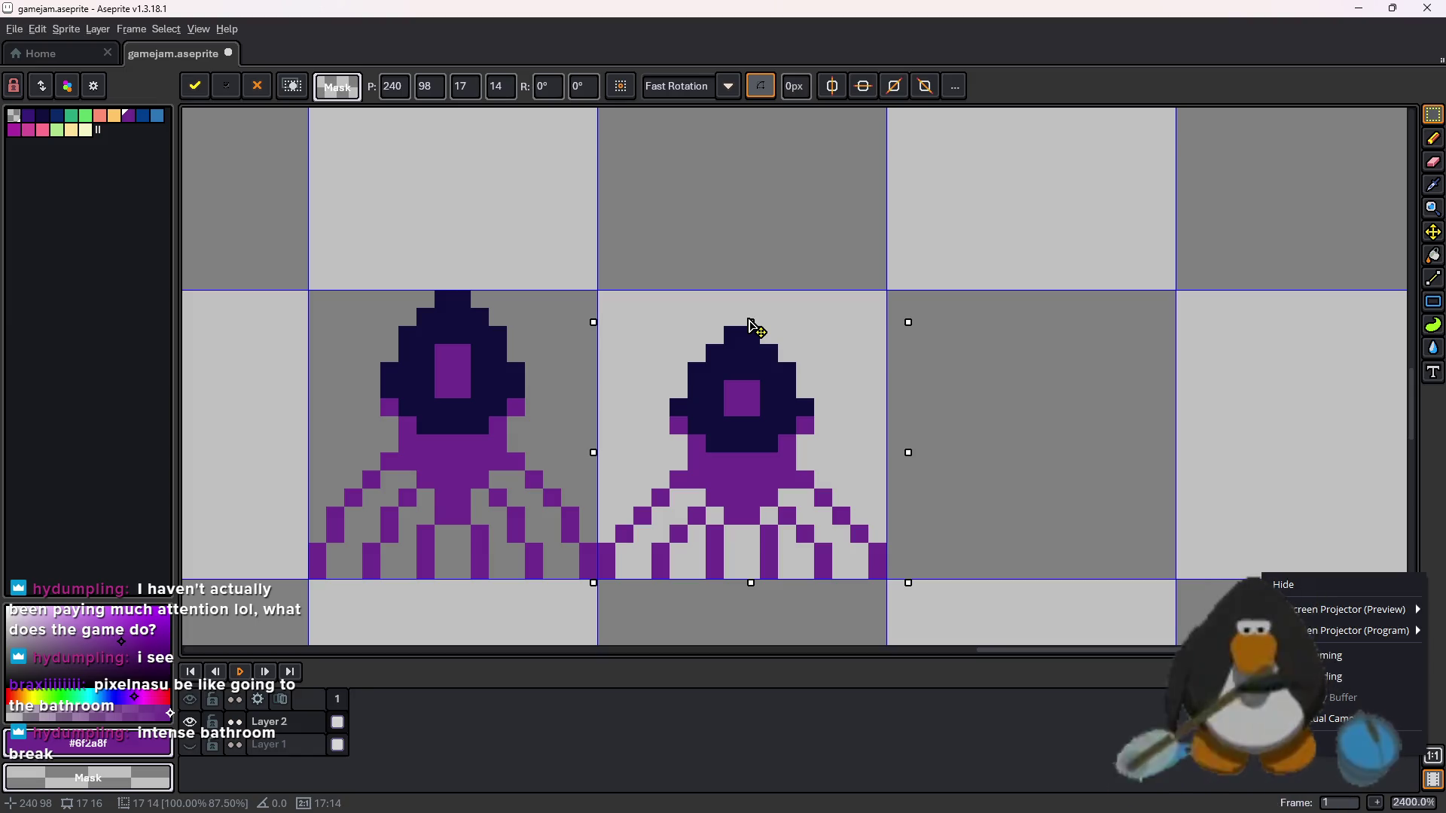
pyautogui.click(962, 507)
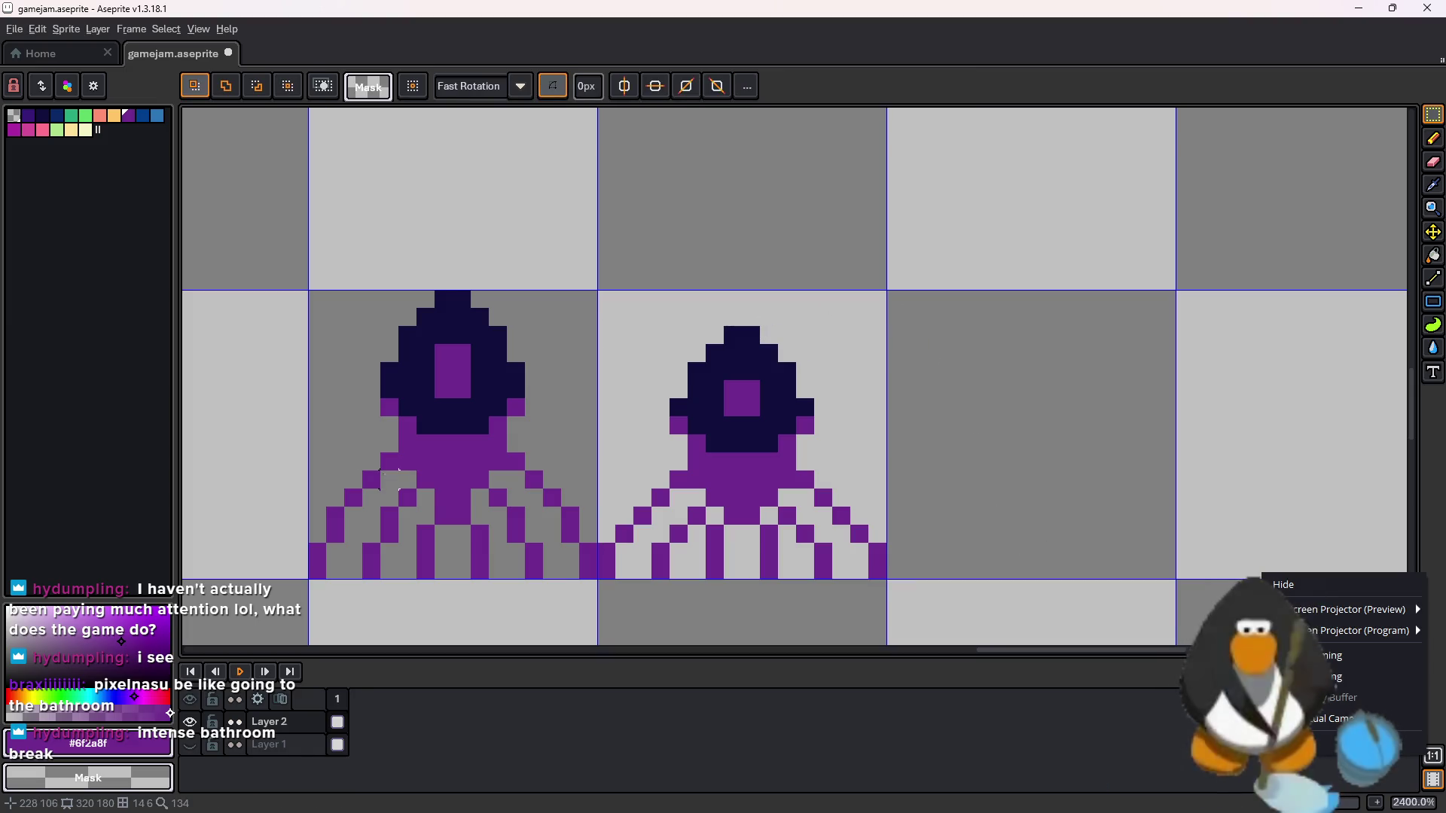
# - Paste another vent copy into the next cell and stretch it taller
pyautogui.moveTo(324, 301); pyautogui.dragTo(601, 459)
pyautogui.hotkey('ctrl', 'c')
pyautogui.hotkey('ctrl', 'v')
pyautogui.moveTo(511, 461); pyautogui.dragTo(1098, 454)
pyautogui.hscroll(5, 1098, 454)
pyautogui.scroll(2, 878, 507)
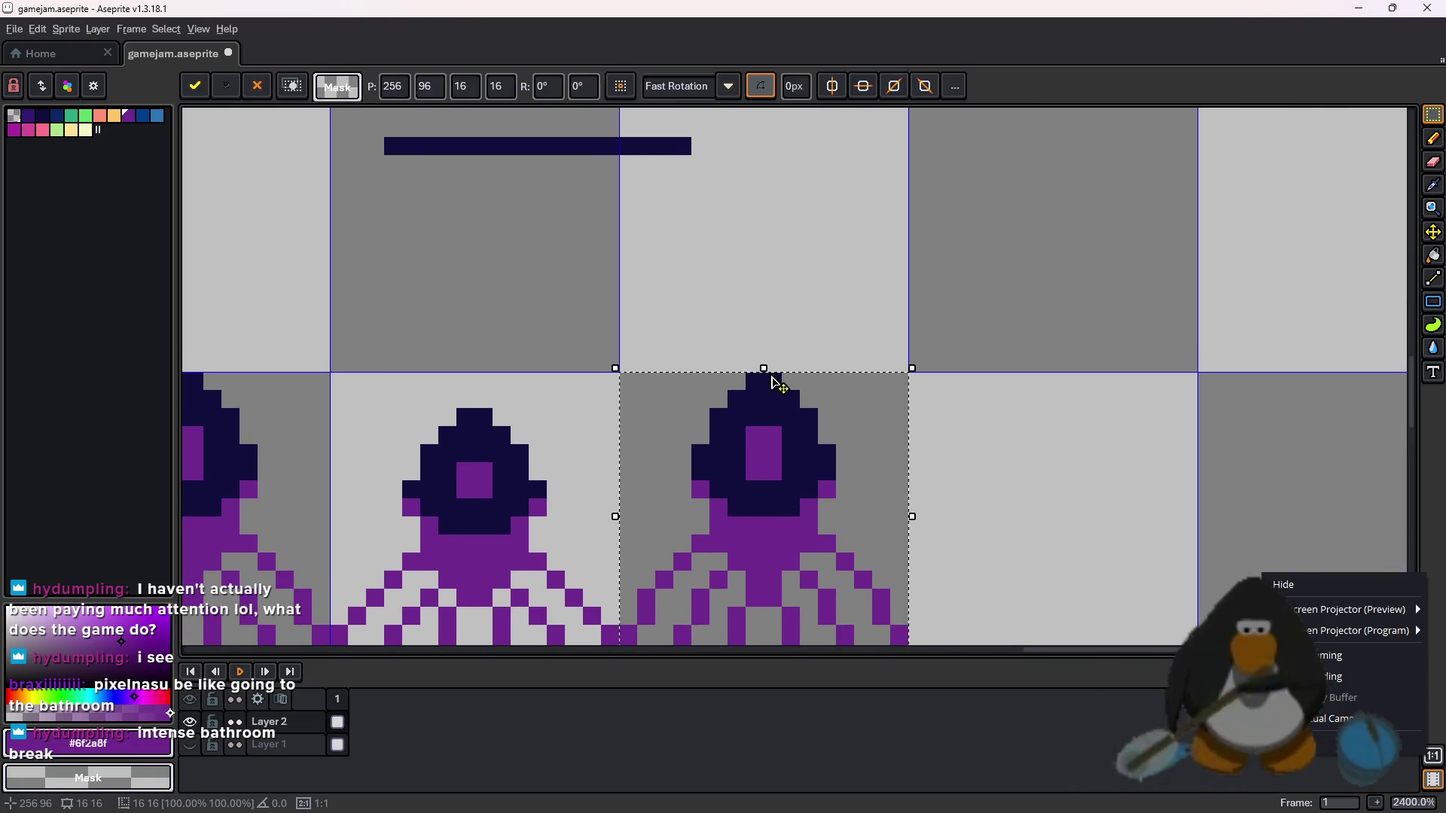
pyautogui.moveTo(765, 363); pyautogui.dragTo(772, 288)
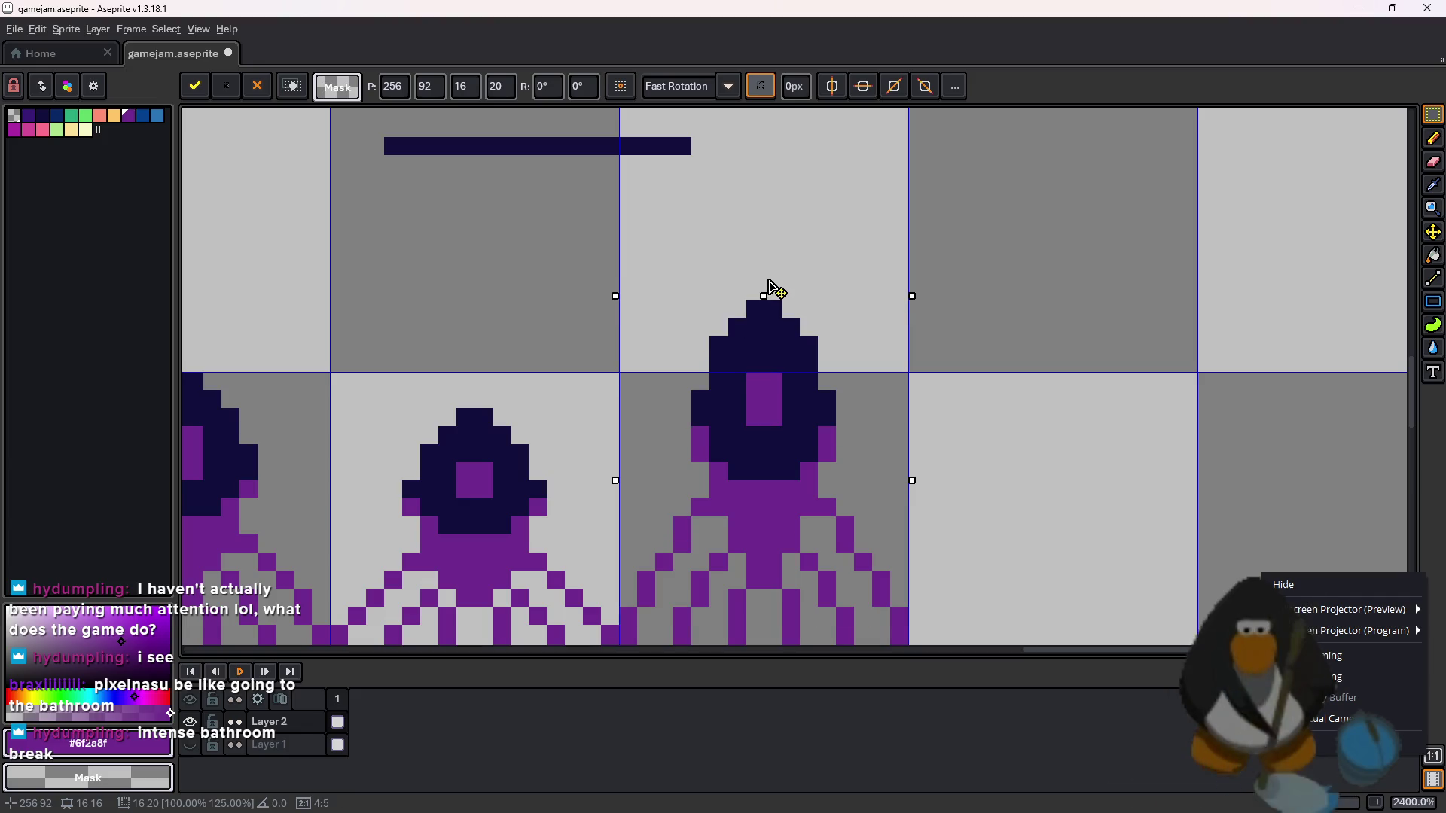
pyautogui.scroll(-3, 846, 232)
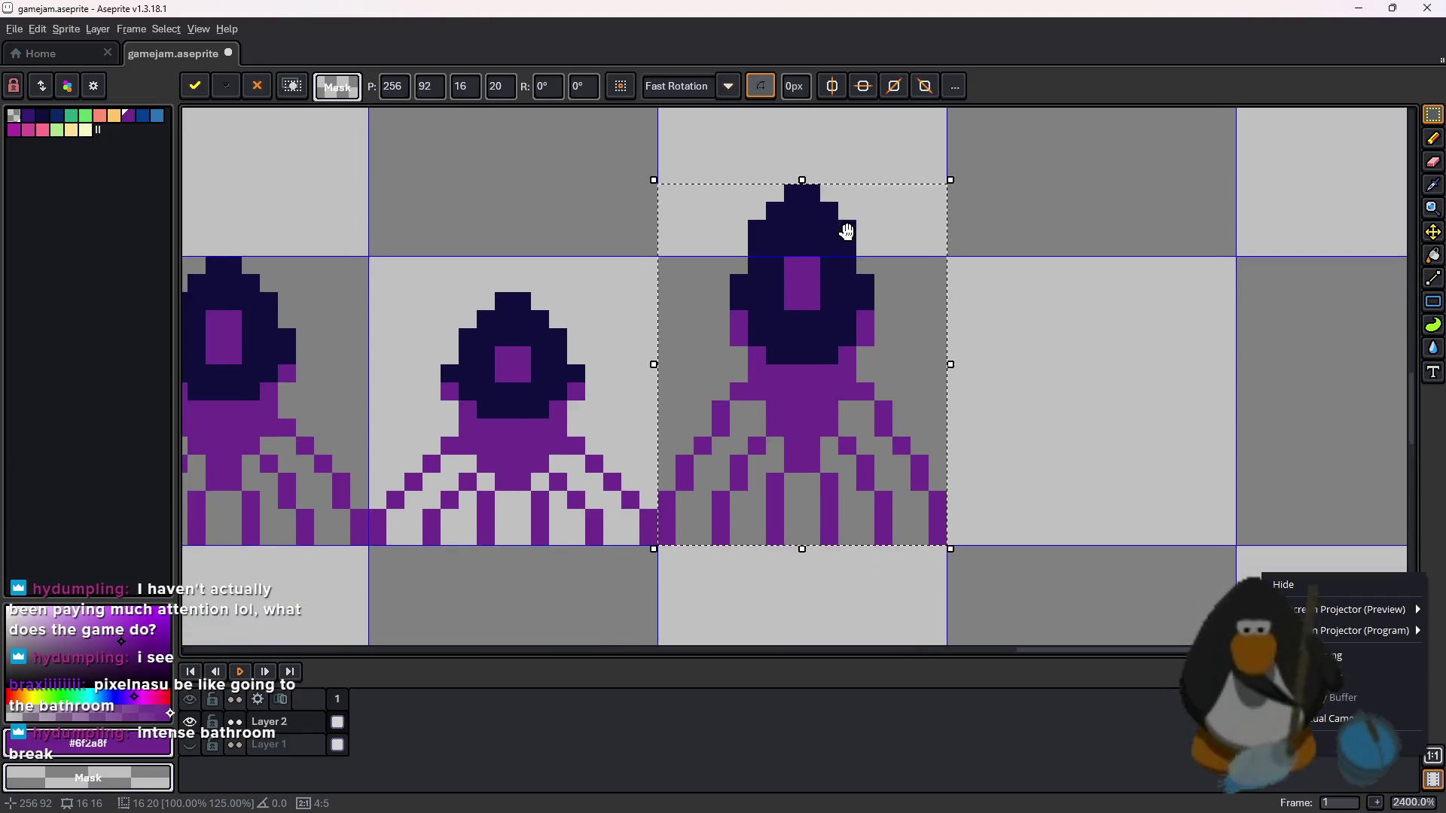
pyautogui.scroll(1, 1081, 323)
pyautogui.click(1085, 339)
# - Place a fourth vent copy further to the right
pyautogui.scroll(-3, 1092, 370)
pyautogui.hscroll(2, 1092, 371)
pyautogui.scroll(1, 1092, 370)
pyautogui.moveTo(664, 443); pyautogui.dragTo(1060, 457)
pyautogui.click(874, 312)
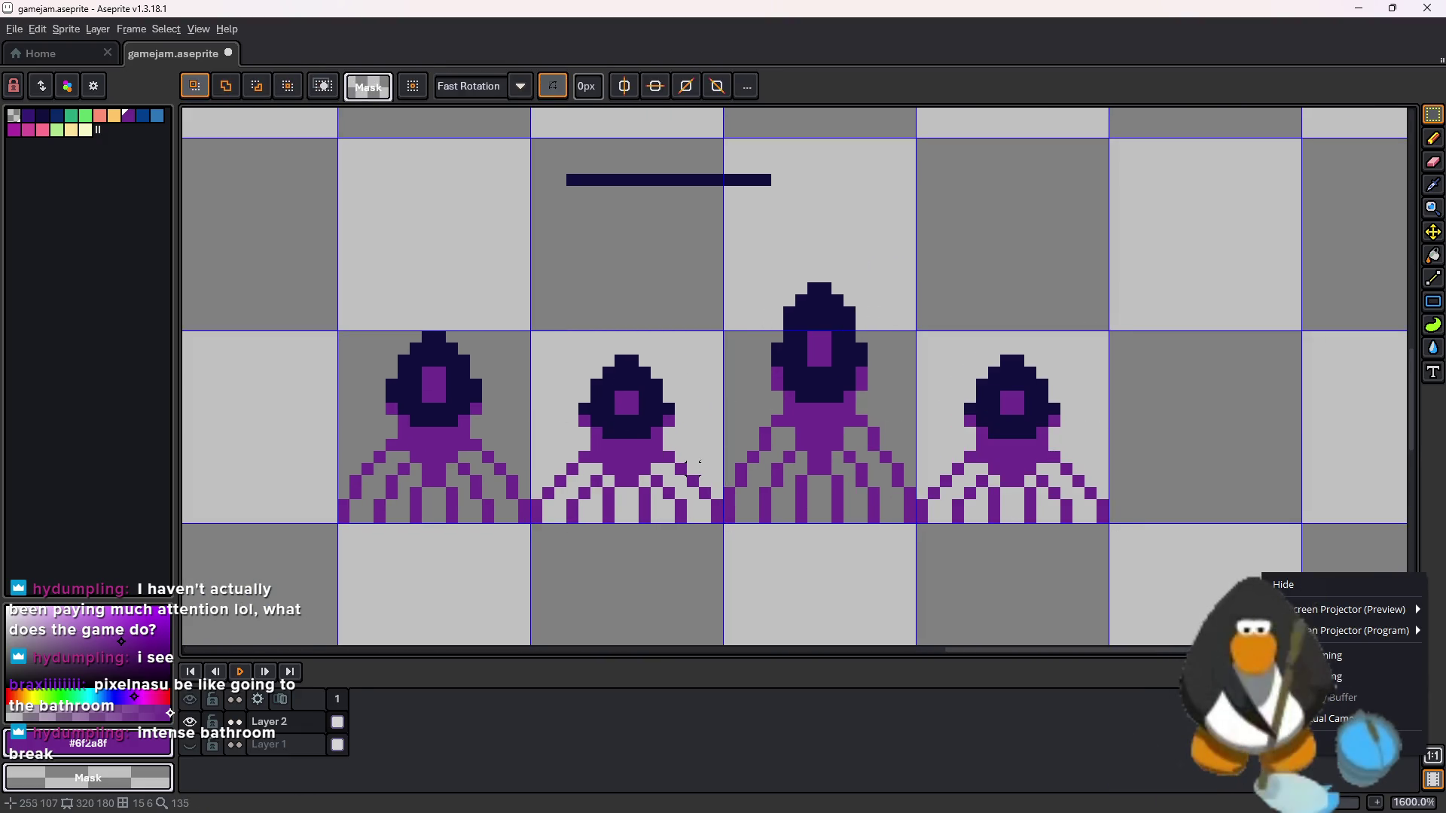
# - Shift the first vent one cell left, the fourth two cells right, the second right
pyautogui.hscroll(-3, 979, 489)
pyautogui.scroll(1, 1130, 528)
pyautogui.moveTo(1268, 559)
pyautogui.mouseDown()
pyautogui.moveTo(516, 381)
pyautogui.moveTo(381, 316)
pyautogui.mouseUp()
pyautogui.hotkey('ctrl', 'd')
pyautogui.moveTo(460, 423); pyautogui.dragTo(268, 423)
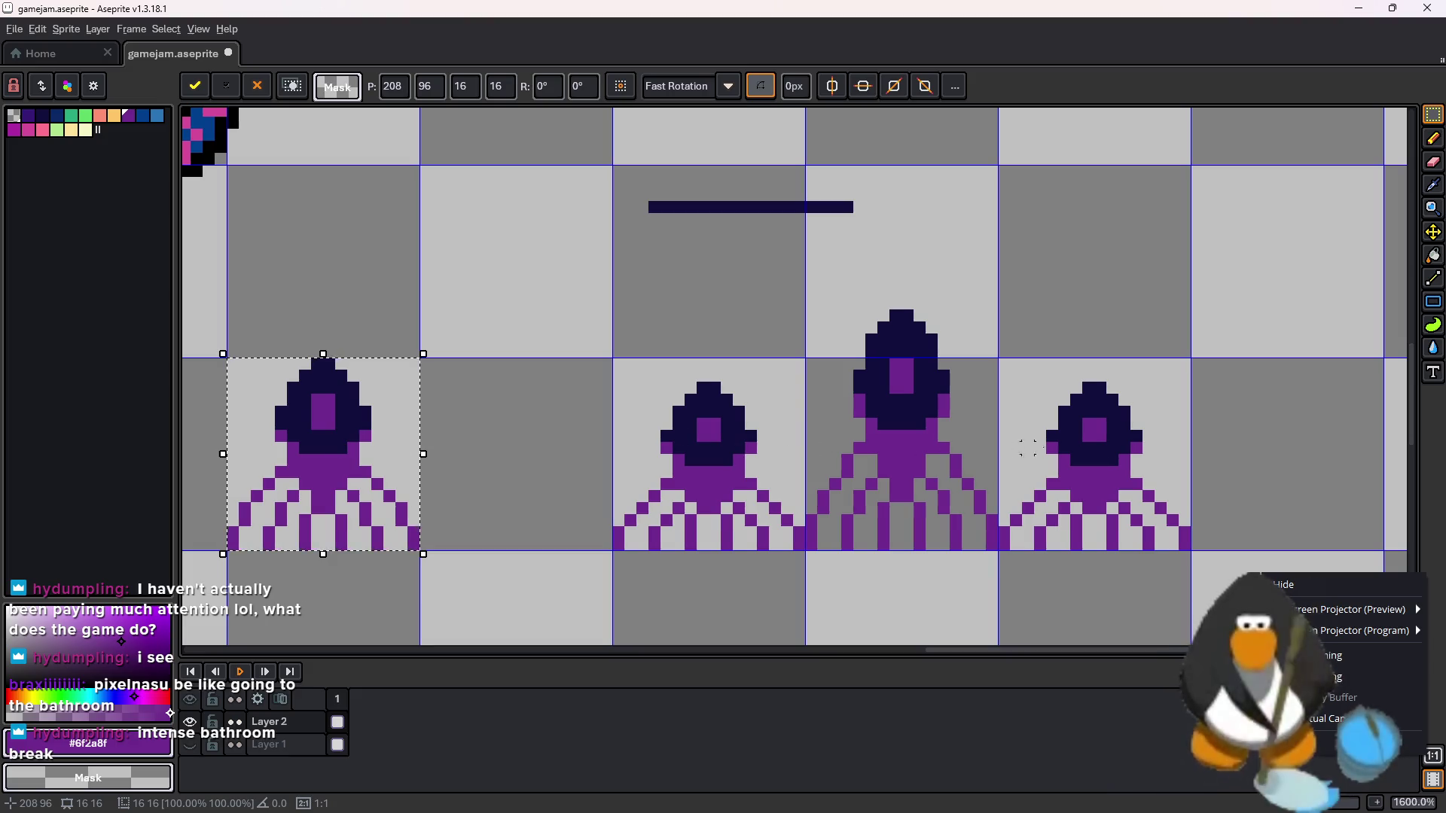
pyautogui.moveTo(1002, 360); pyautogui.dragTo(1188, 548)
pyautogui.scroll(1, 1094, 452)
pyautogui.moveTo(775, 441)
pyautogui.mouseDown()
pyautogui.moveTo(1355, 399)
pyautogui.moveTo(1372, 413)
pyautogui.mouseUp()
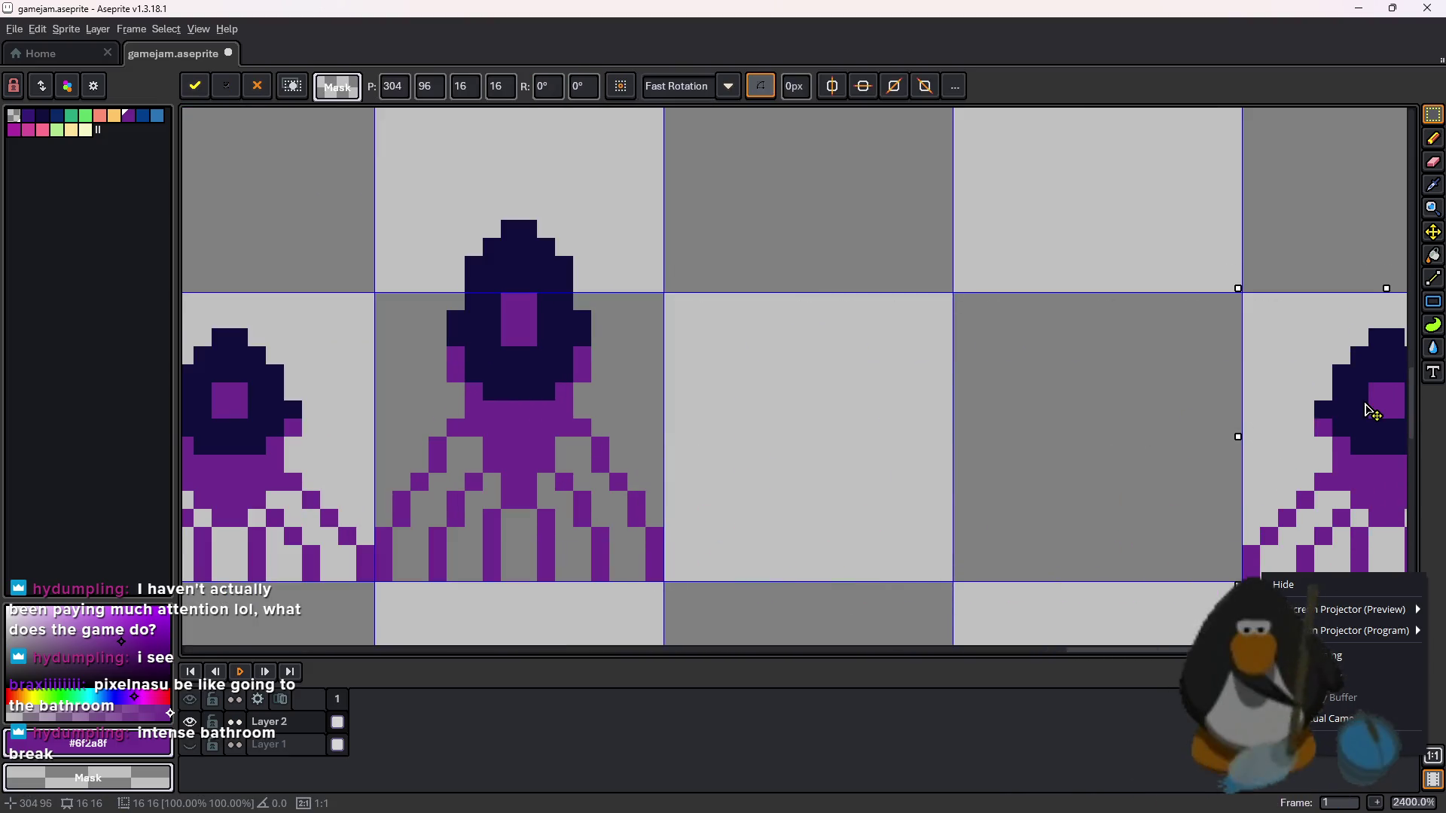
pyautogui.moveTo(564, 371); pyautogui.dragTo(662, 580)
pyautogui.moveTo(581, 203); pyautogui.dragTo(663, 579)
pyautogui.moveTo(564, 398)
pyautogui.mouseDown()
pyautogui.moveTo(961, 395)
pyautogui.moveTo(862, 391)
pyautogui.mouseUp()
pyautogui.press('Return')
# - Bring the canvas's right edge into view and open Canvas Size
pyautogui.scroll(-5, 1107, 332)
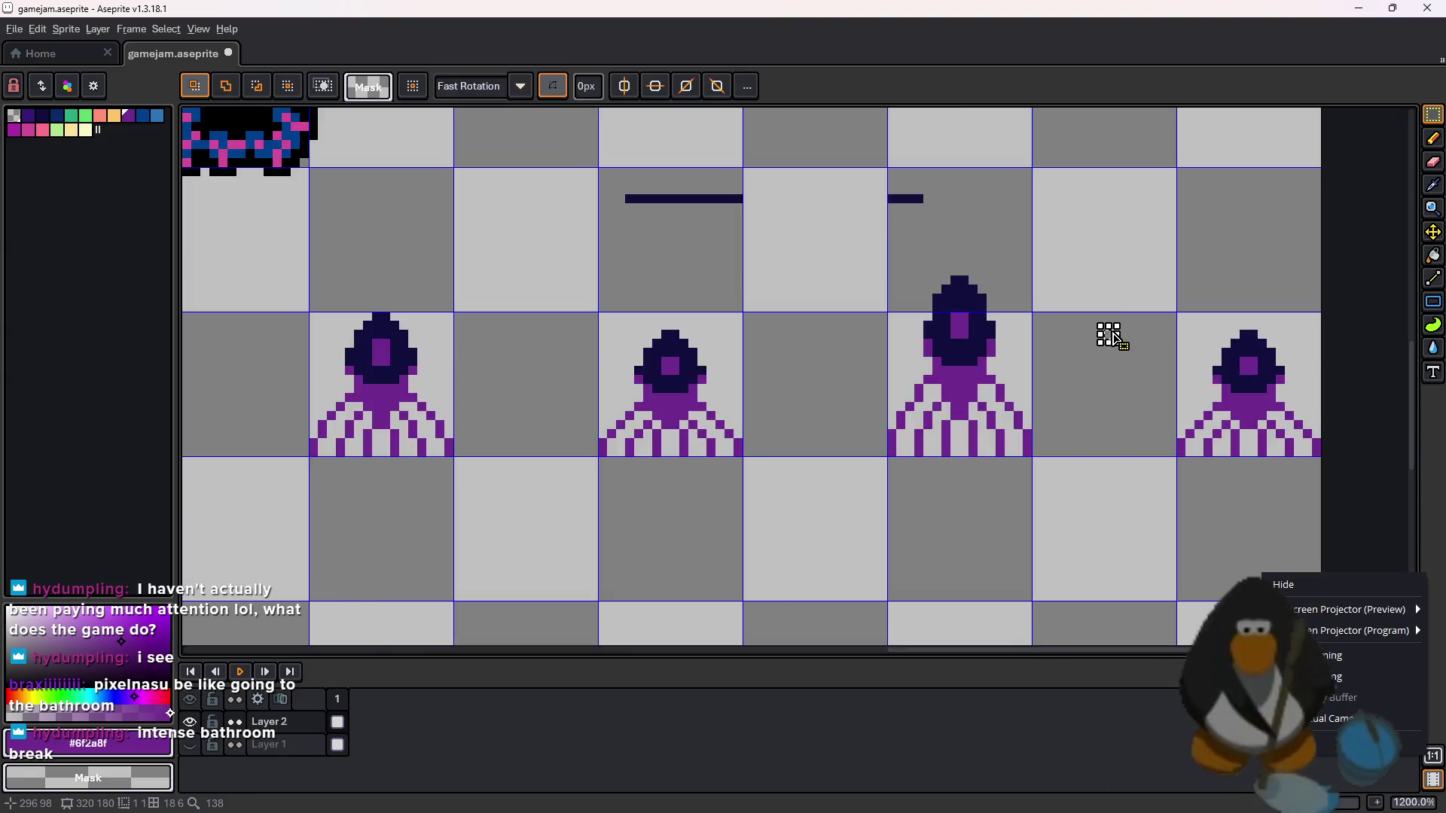
pyautogui.moveTo(1109, 332); pyautogui.dragTo(1066, 350)
pyautogui.hotkey('ctrl', 'alt', 'c')
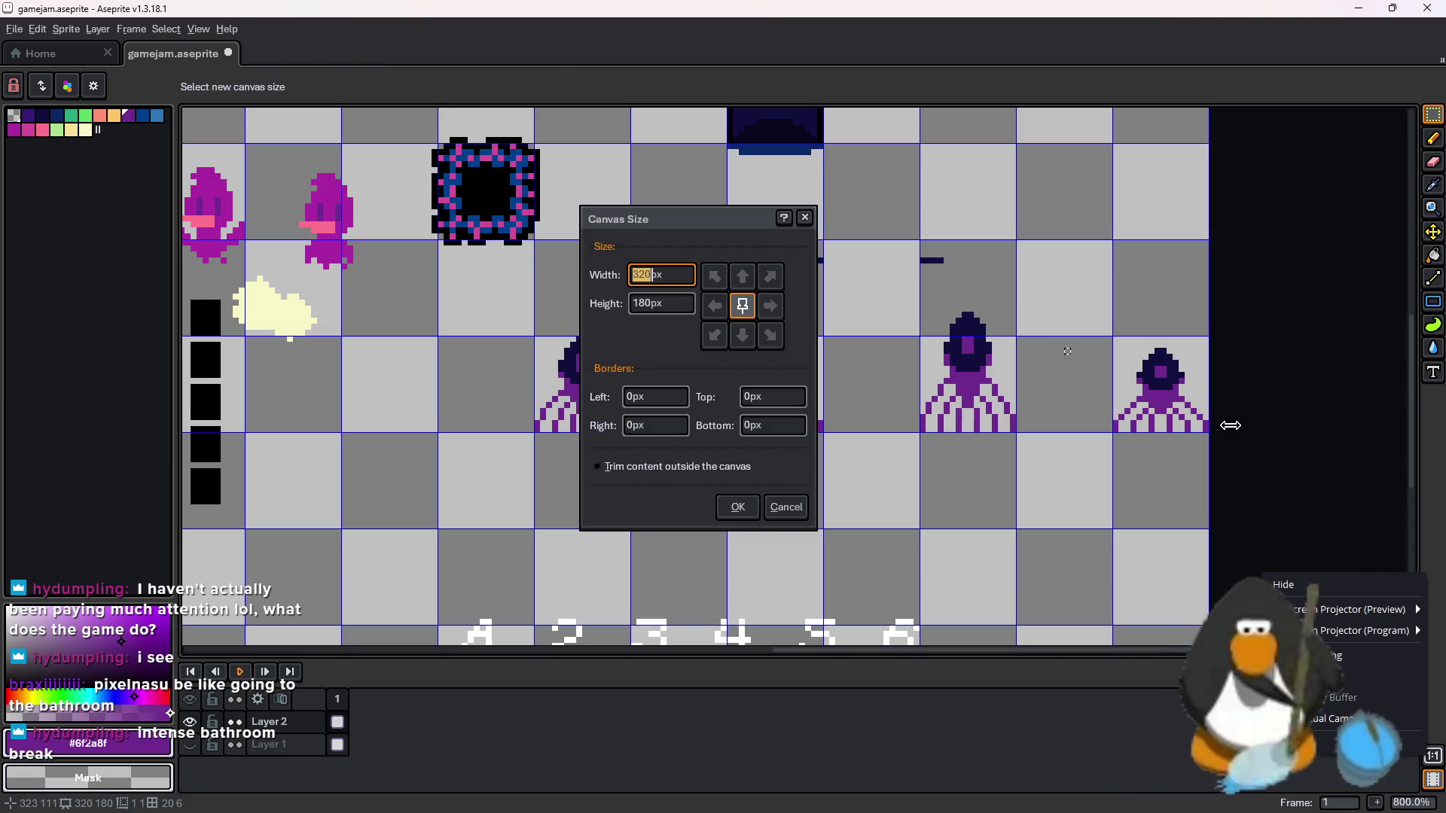
# - Widen the canvas to 328 by 180 and select the row of vents
pyautogui.click(737, 506)
pyautogui.moveTo(1257, 529)
pyautogui.mouseDown()
pyautogui.moveTo(633, 345)
pyautogui.moveTo(534, 239)
pyautogui.mouseUp()
pyautogui.scroll(1, 495, 253)
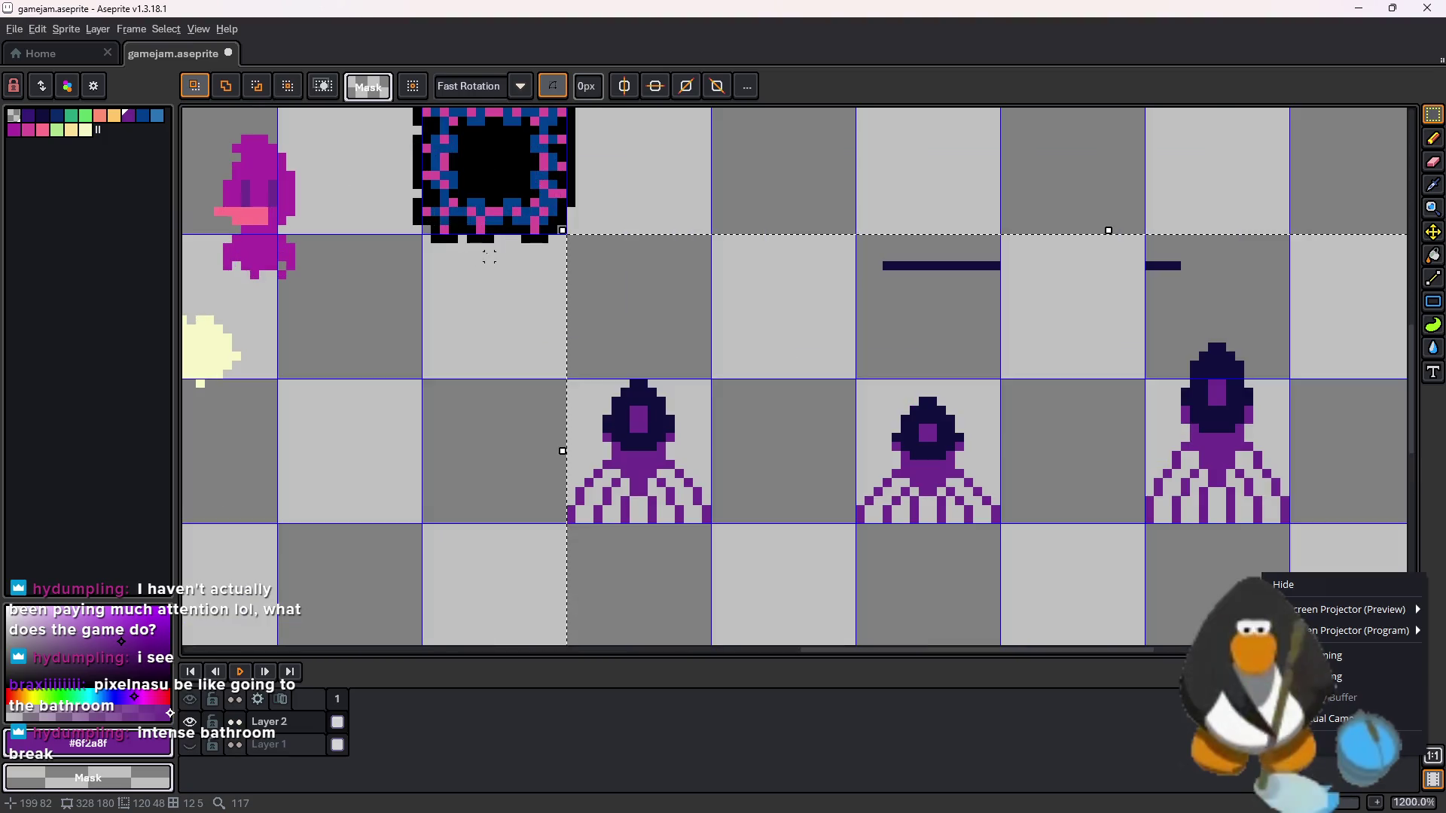
# - Apply a pure black Outline effect to the selected vent row
pyautogui.press('h')
pyautogui.hotkey('shift', 'o')
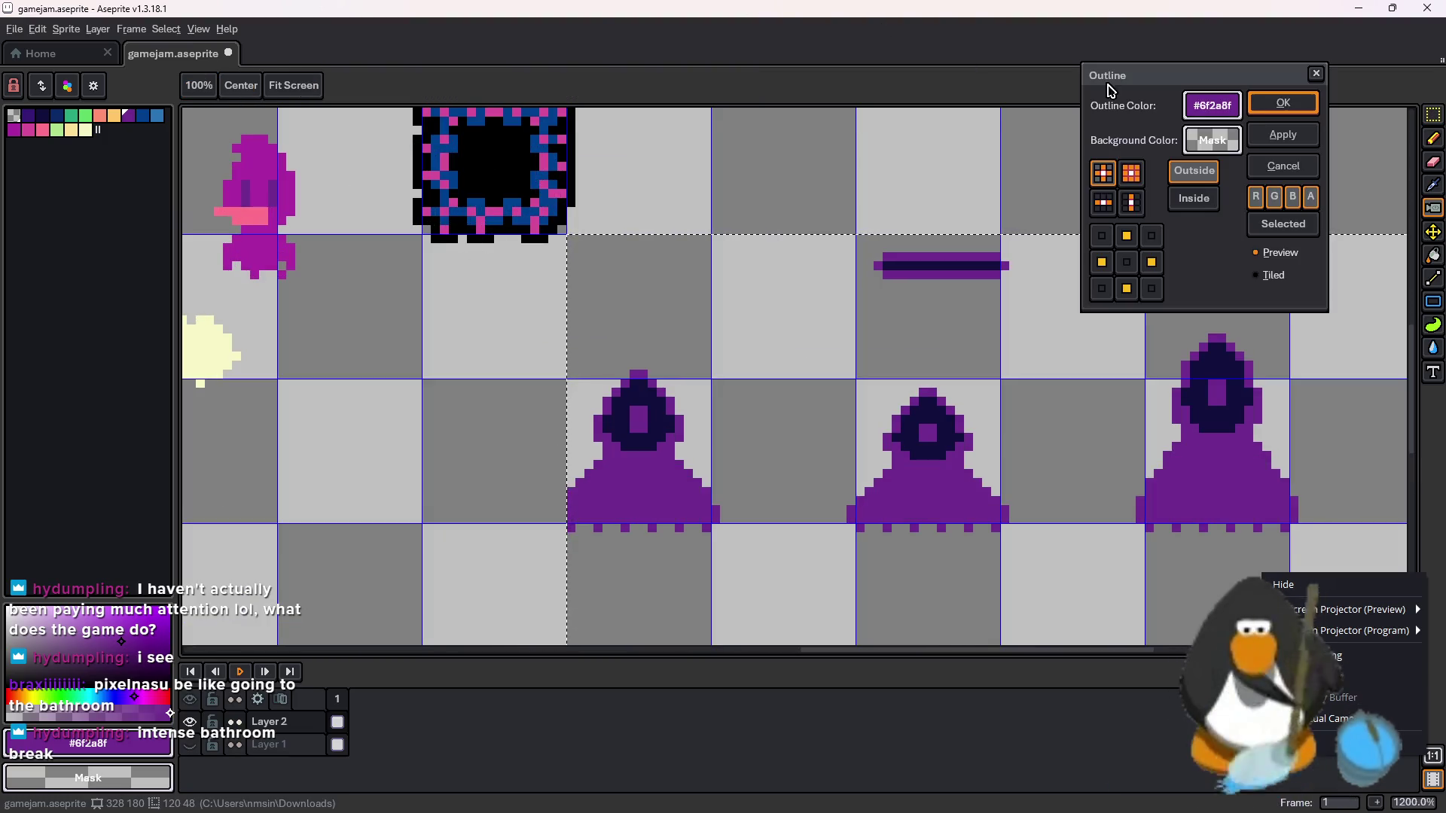
pyautogui.click(1213, 106)
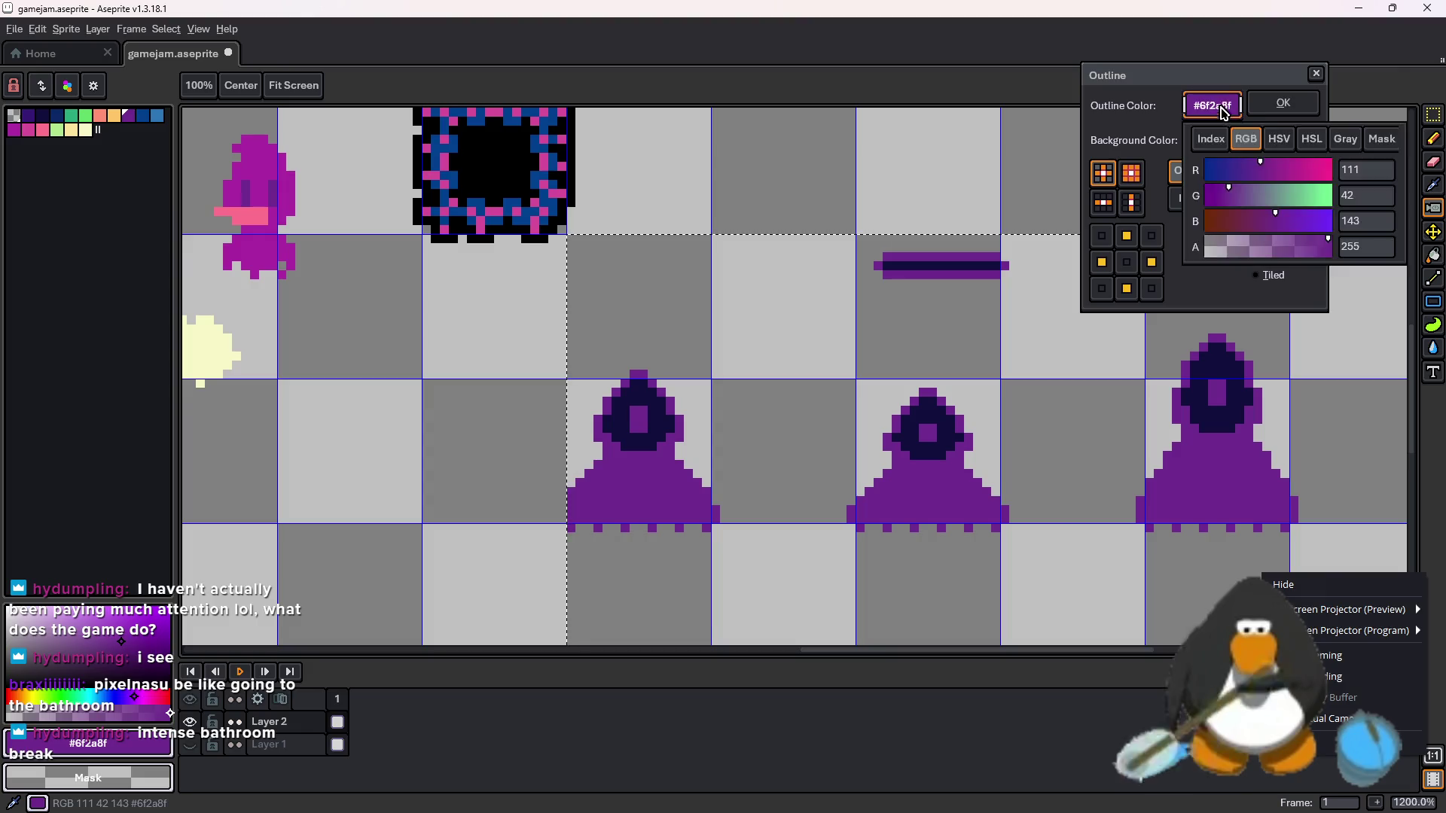
pyautogui.click(1122, 90)
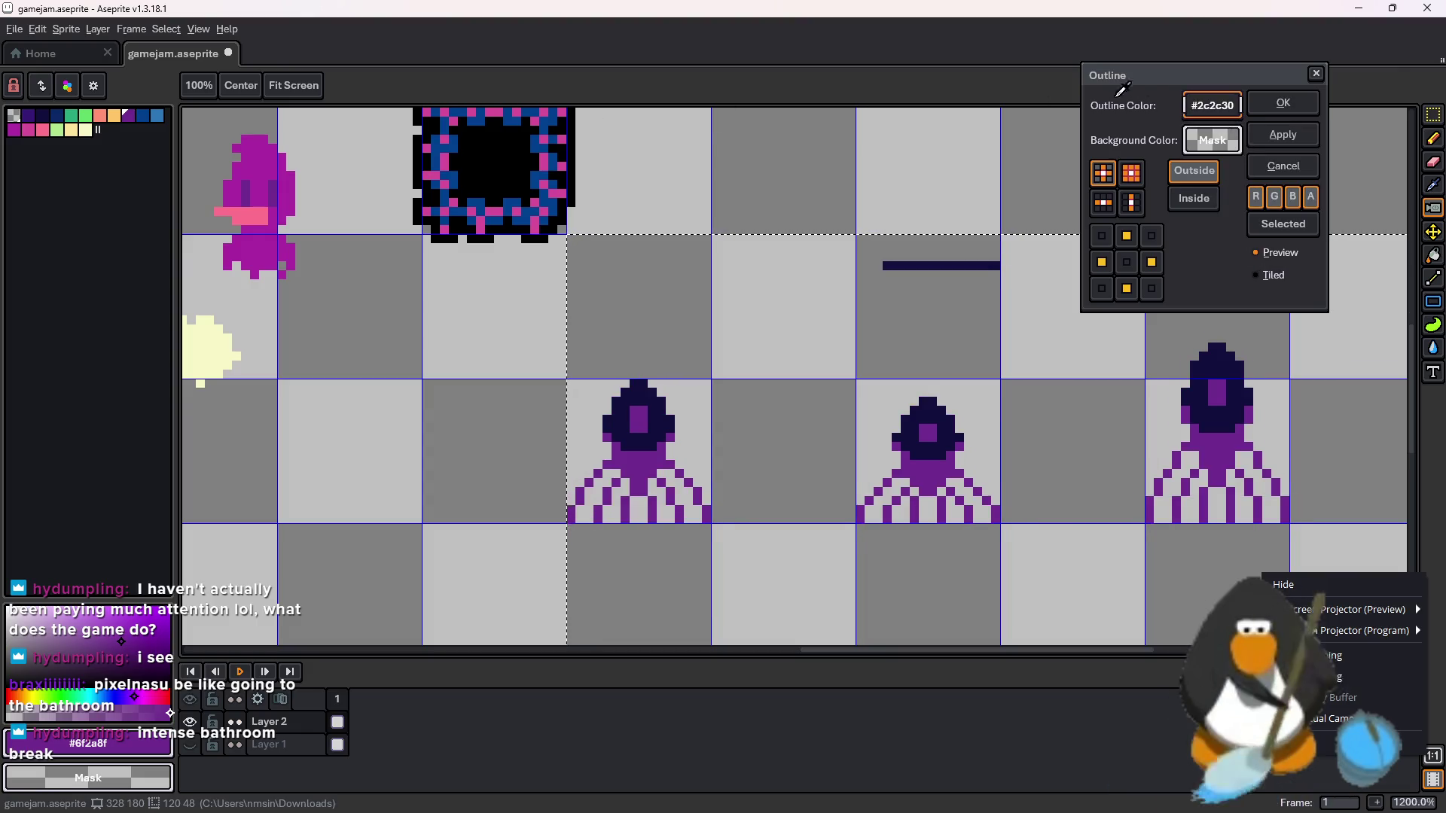
pyautogui.click(1212, 105)
pyautogui.click(1345, 138)
pyautogui.moveTo(1332, 185); pyautogui.dragTo(1199, 185)
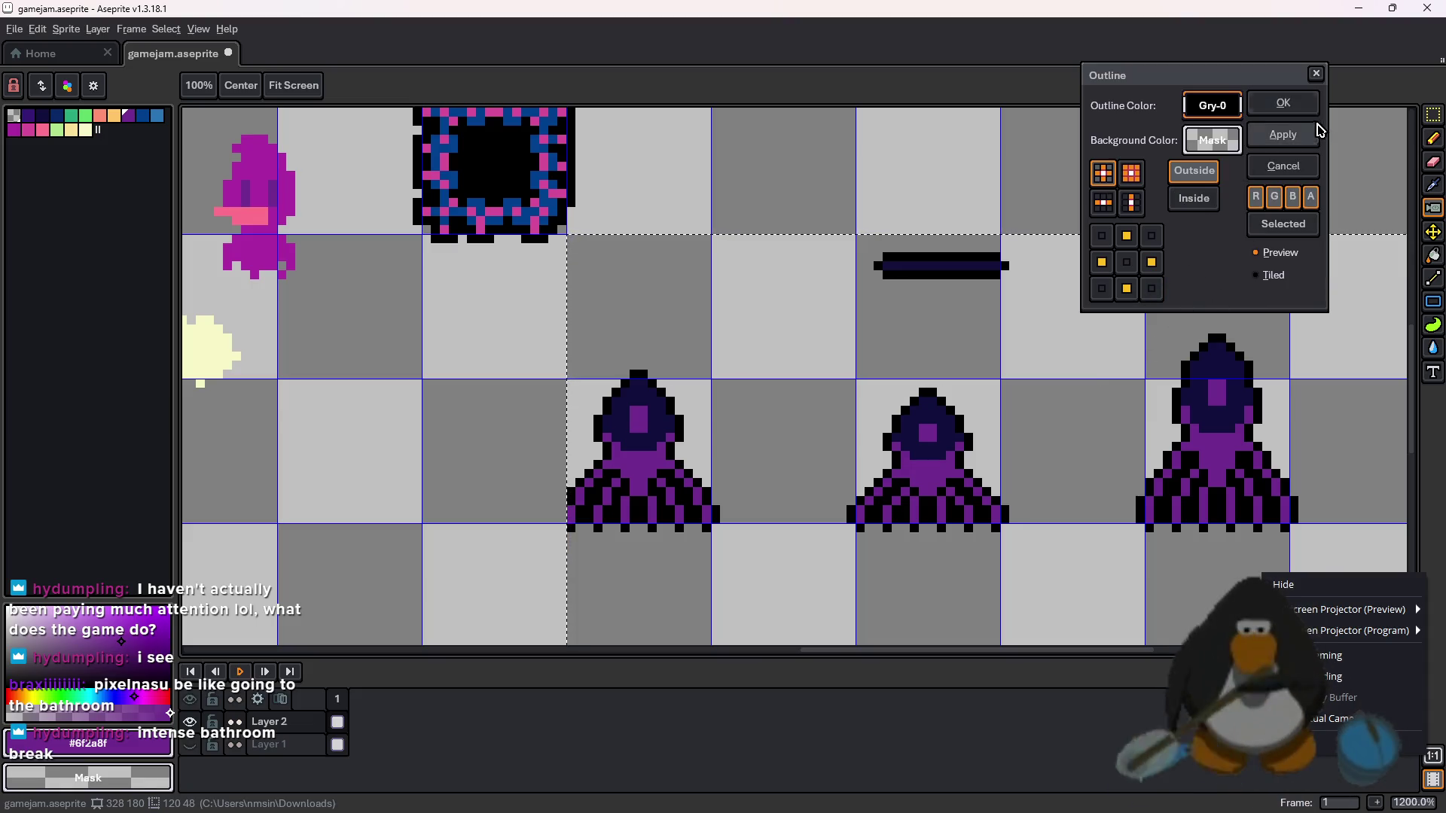
pyautogui.click(1292, 106)
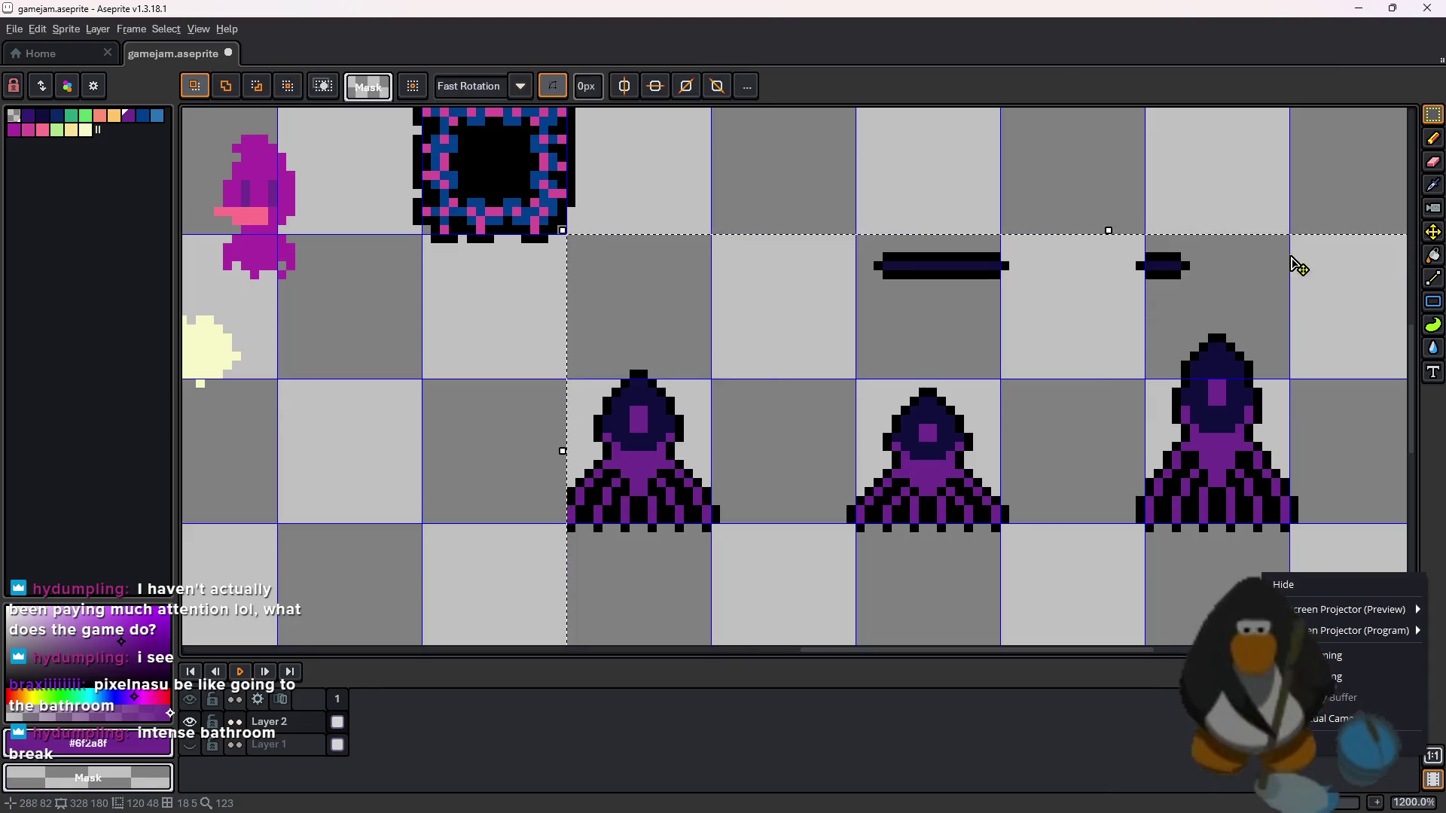
# - Zoom out over the vent sprites, then restore down Aseprite to reveal GameMaker
pyautogui.scroll(-2, 929, 268)
pyautogui.scroll(-1, 1174, 409)
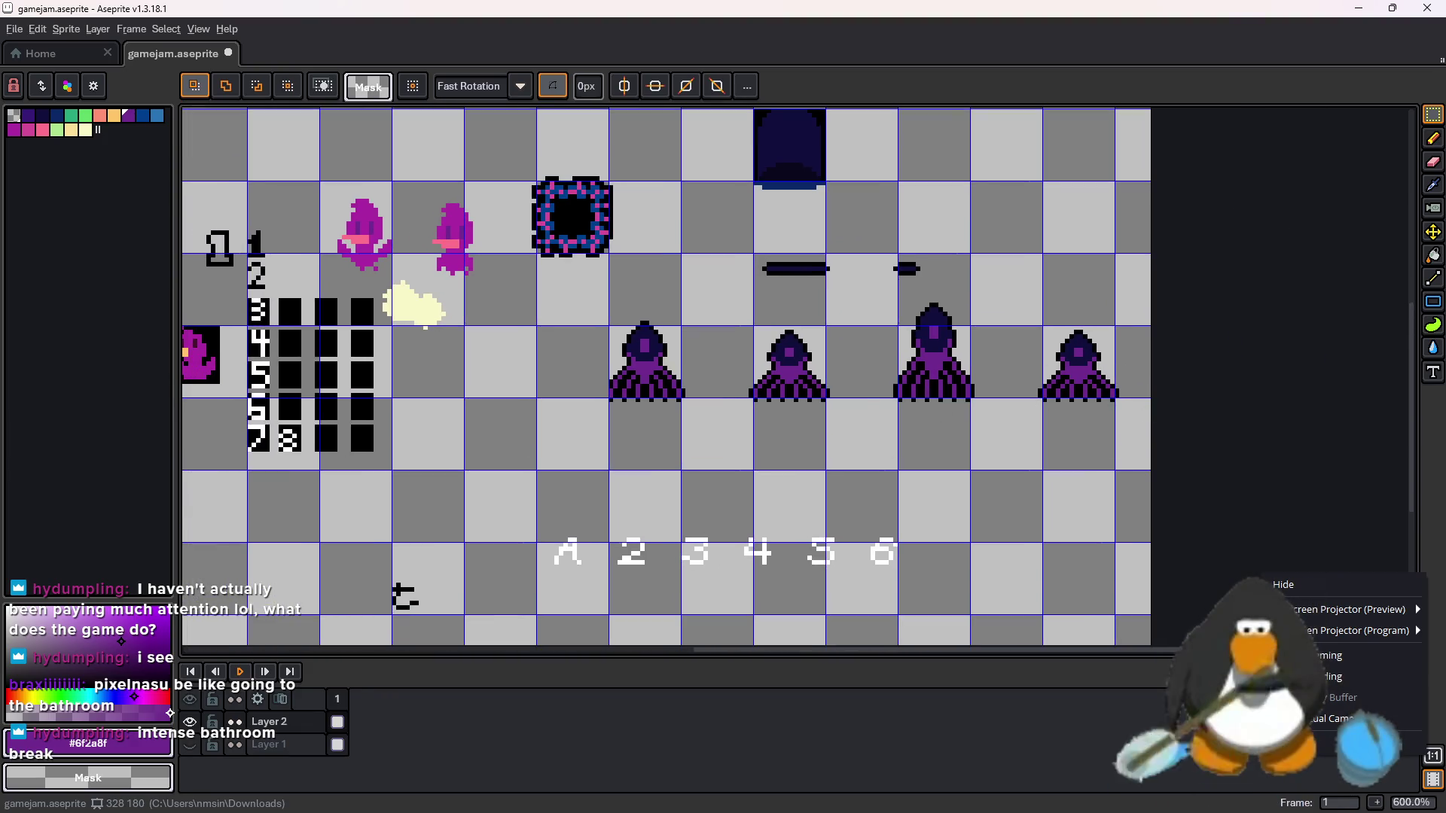
pyautogui.press('super+Down')
pyautogui.press('super+Down')
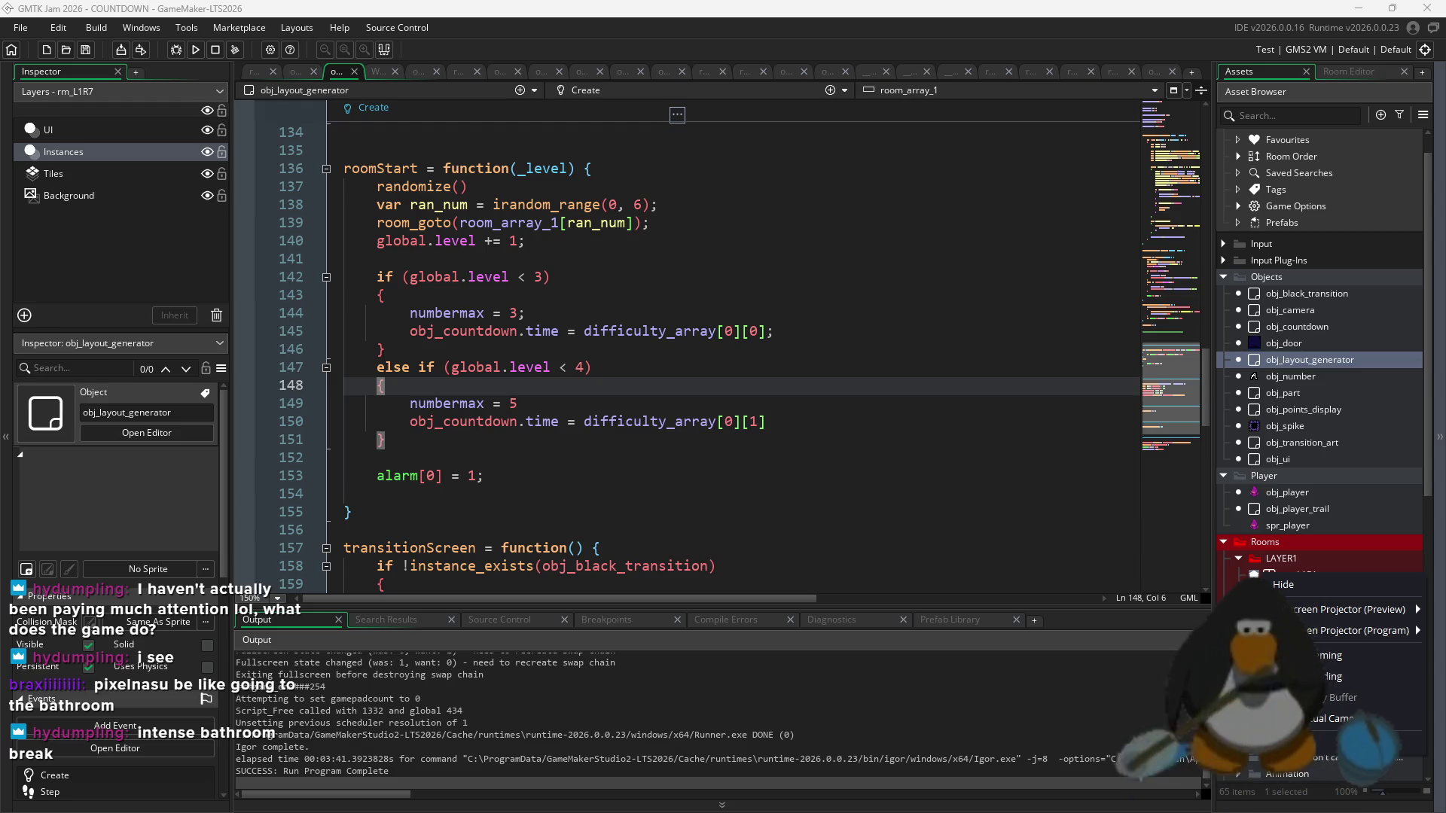
# - Close the Asset Browser menu and scroll down the asset list to a sprite
pyautogui.press('Escape')
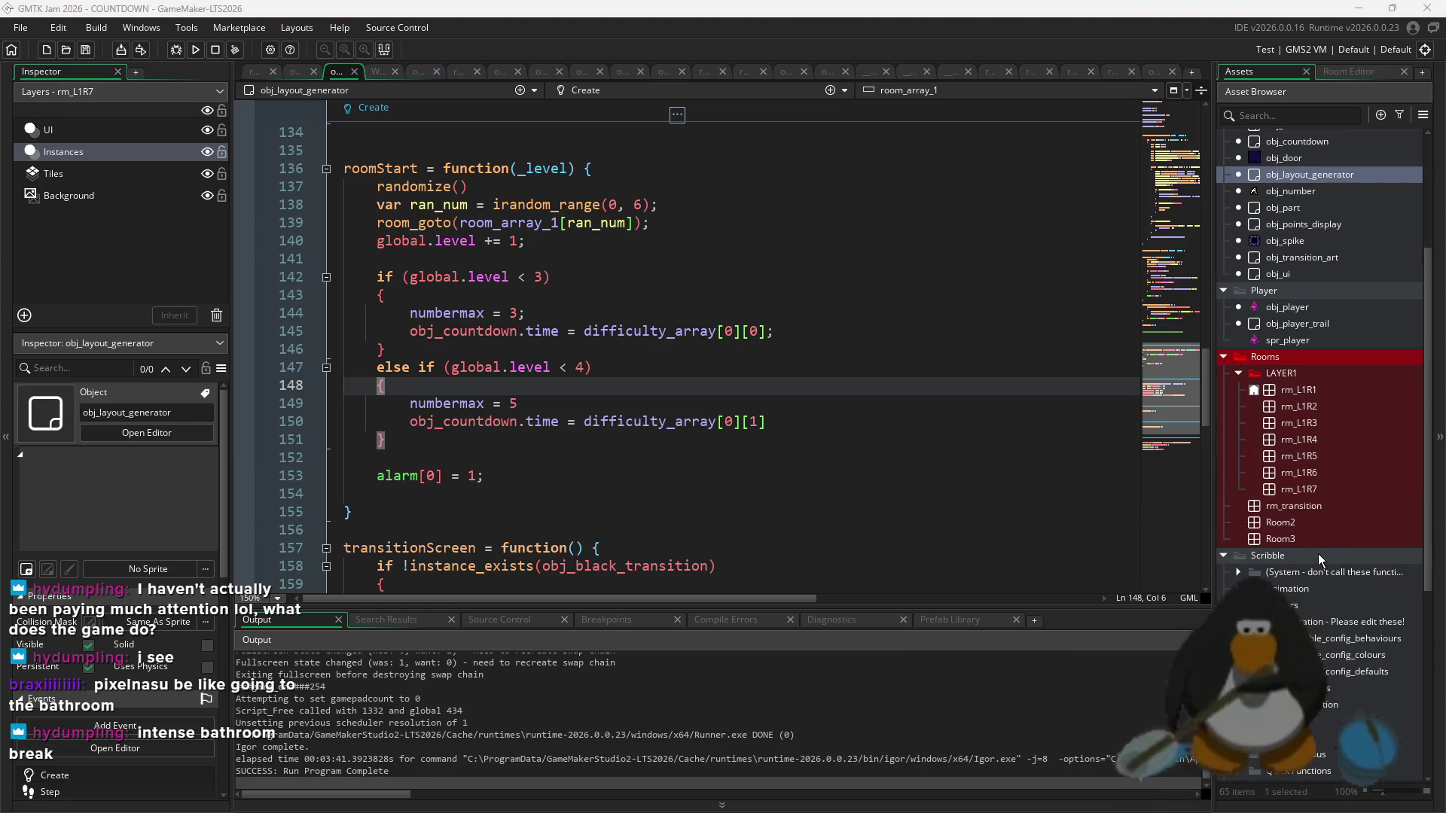
pyautogui.scroll(-3, 1318, 554)
pyautogui.scroll(-8, 1302, 552)
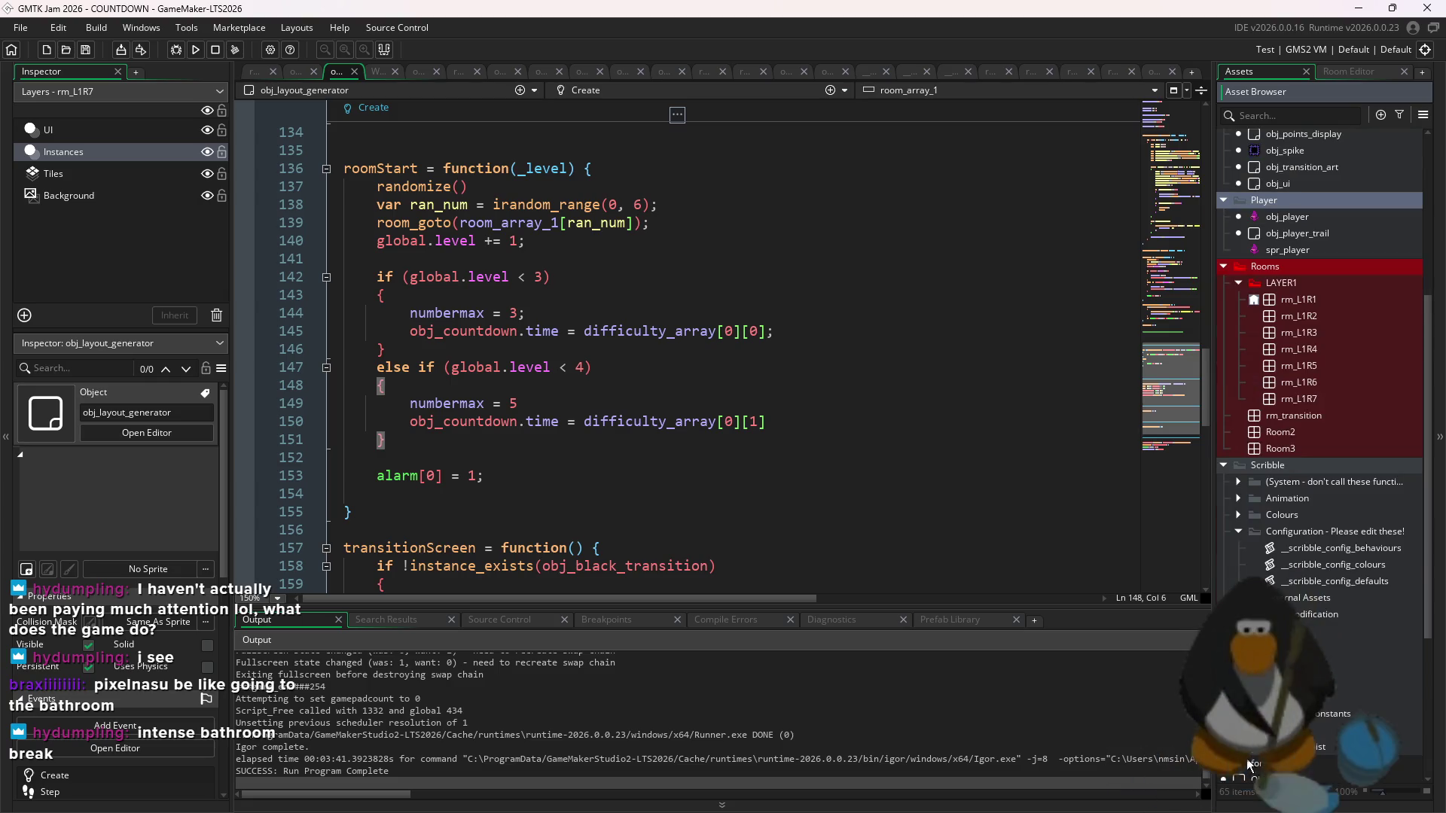
pyautogui.click(1295, 681)
# - Create a new sprite named spr_gun and resize it to 1 by 1
pyautogui.rightClick(1295, 682)
pyautogui.moveTo(1177, 389)
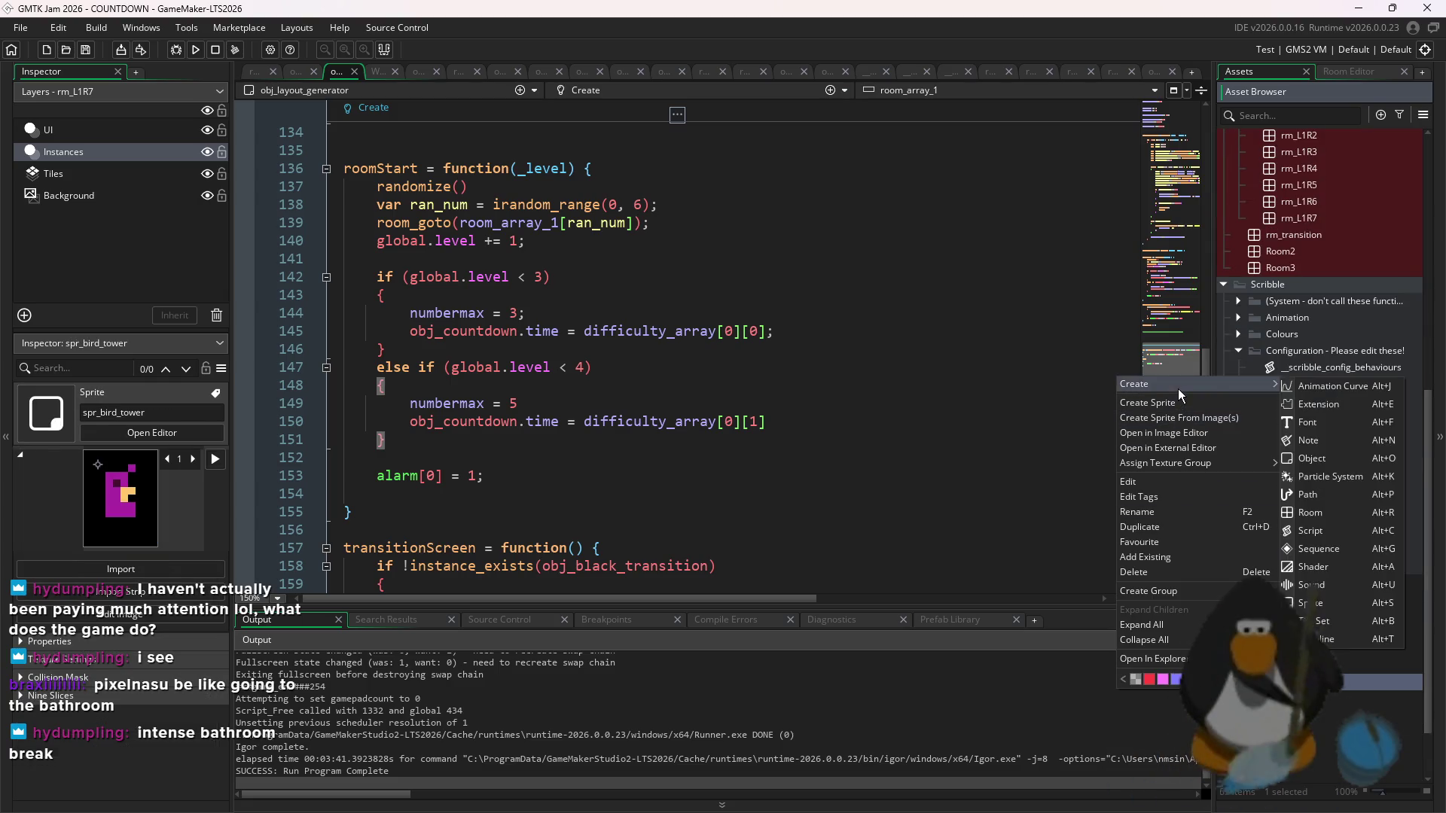
pyautogui.click(1310, 602)
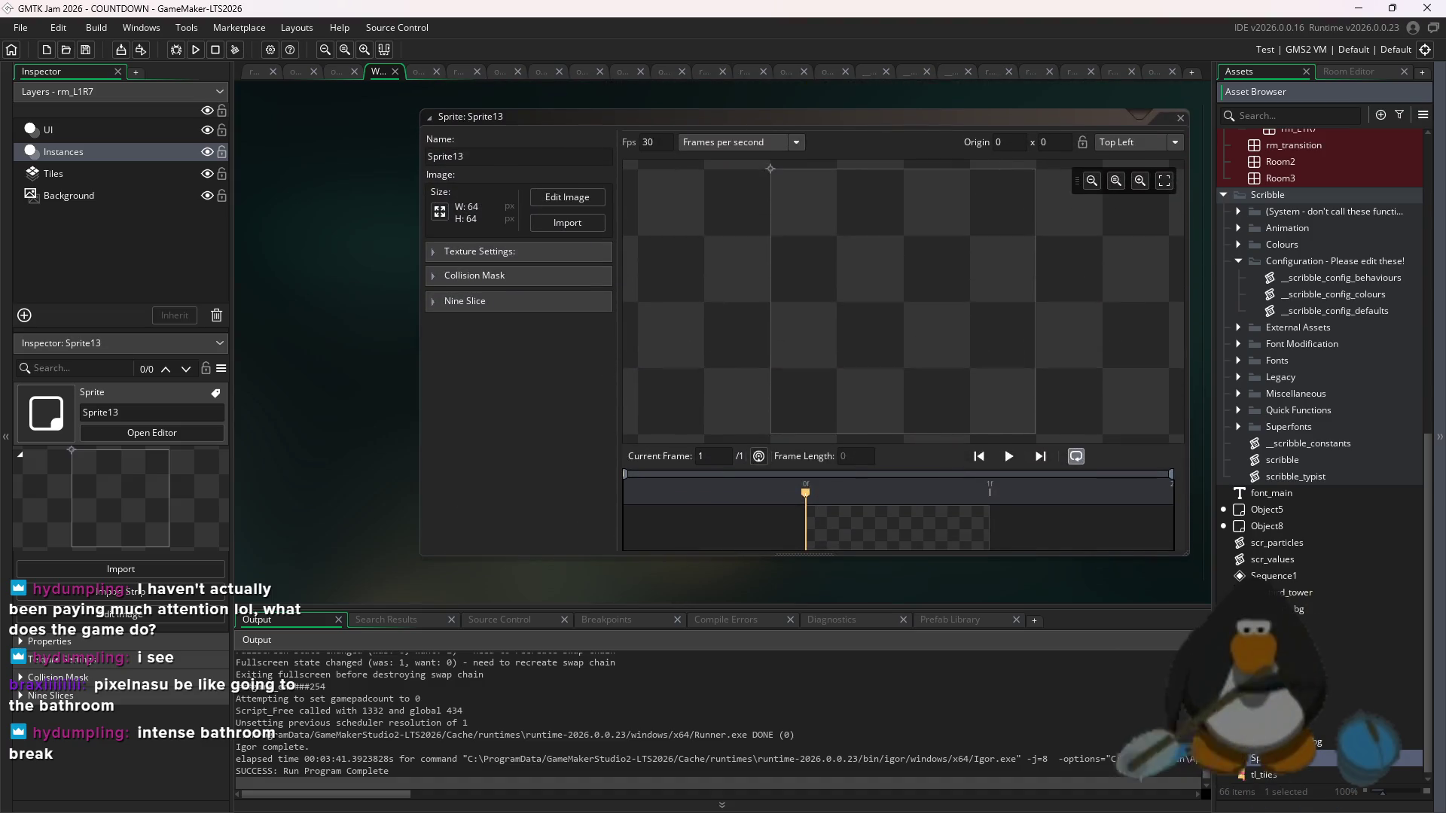
pyautogui.write('spr_gun')
pyautogui.press('Return')
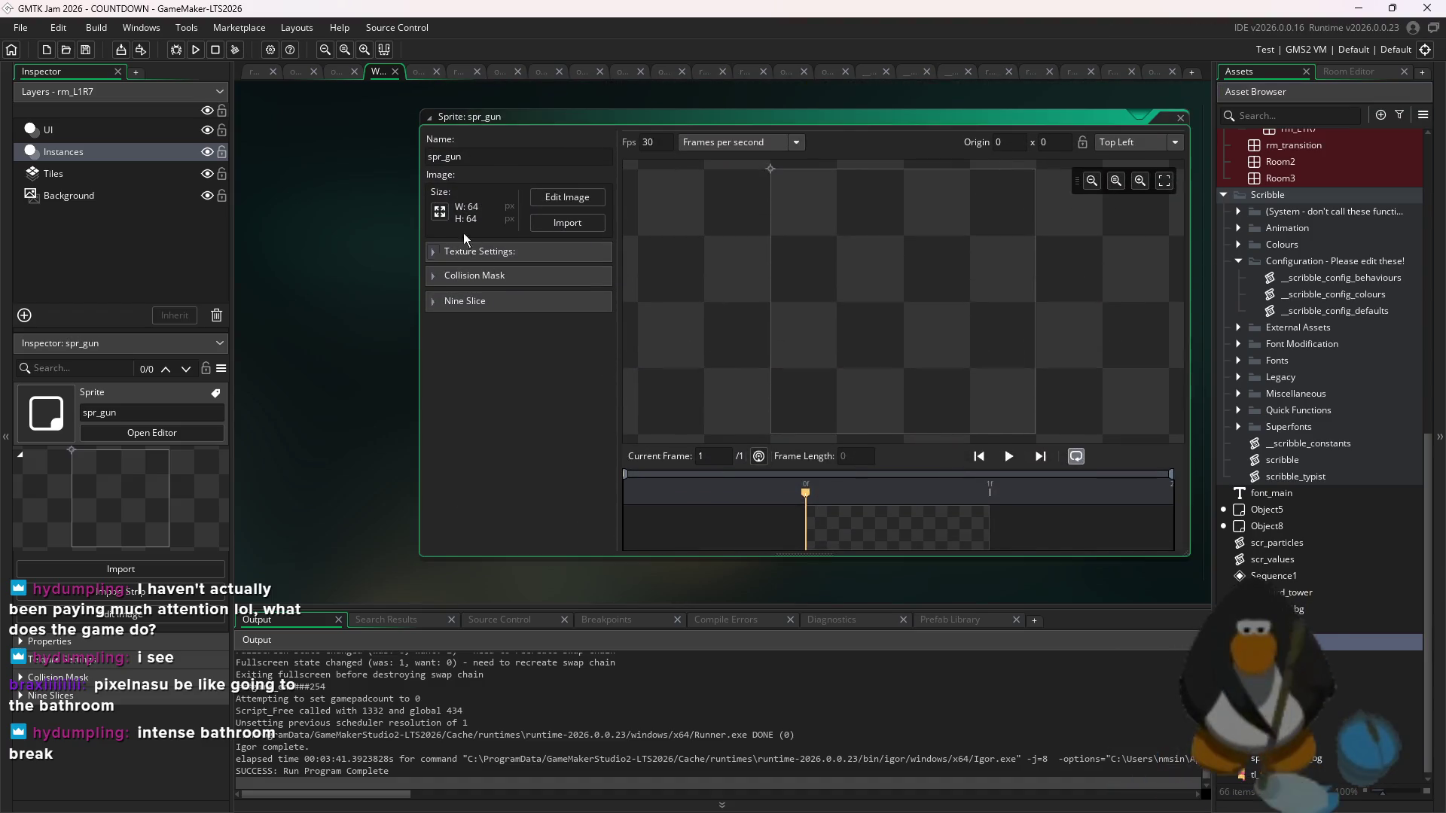
pyautogui.click(440, 212)
pyautogui.doubleClick(138, 199)
pyautogui.write('1')
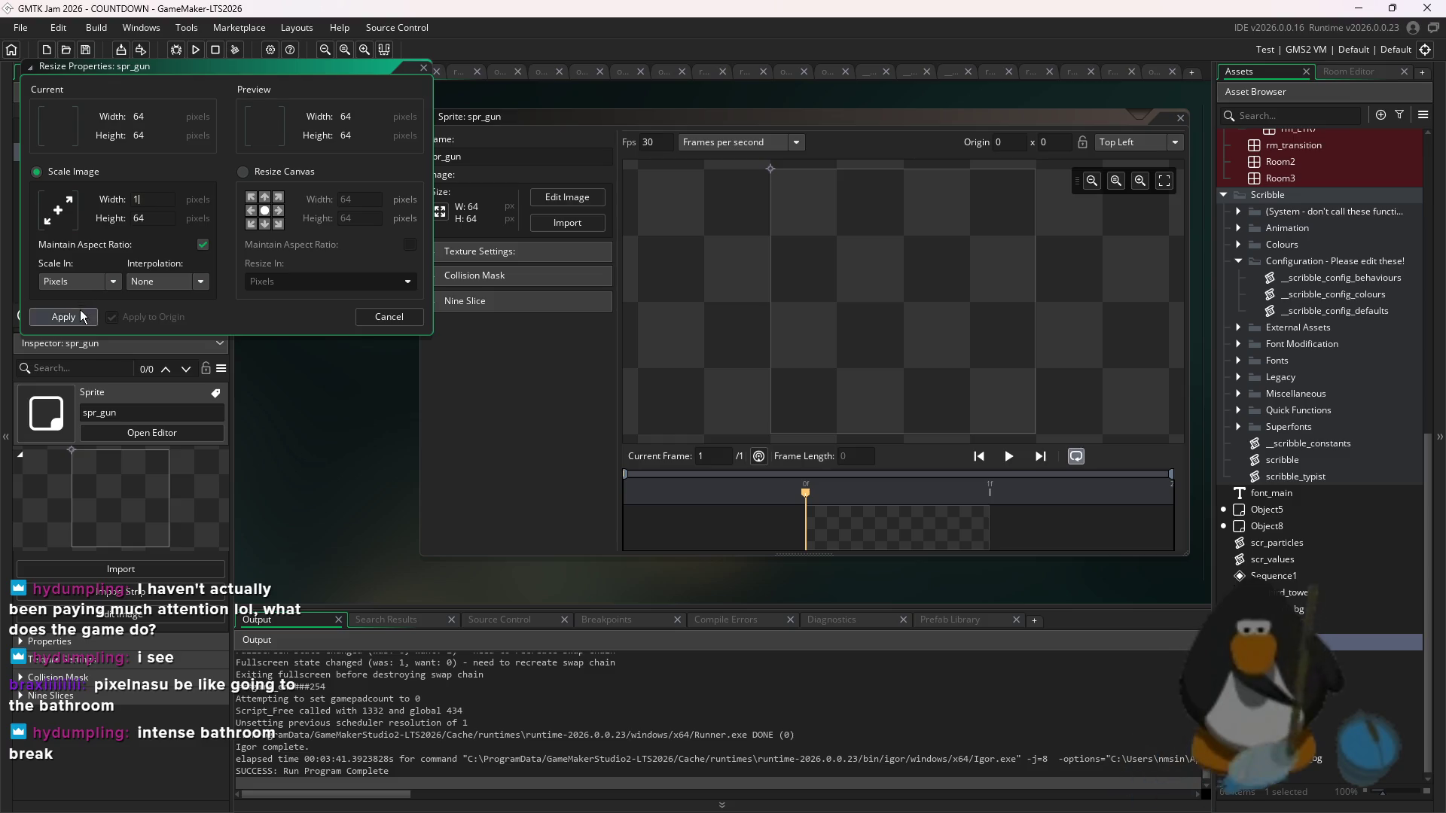
pyautogui.click(63, 316)
# - Add a second frame and paste the vent image into it at 18×22
pyautogui.click(567, 196)
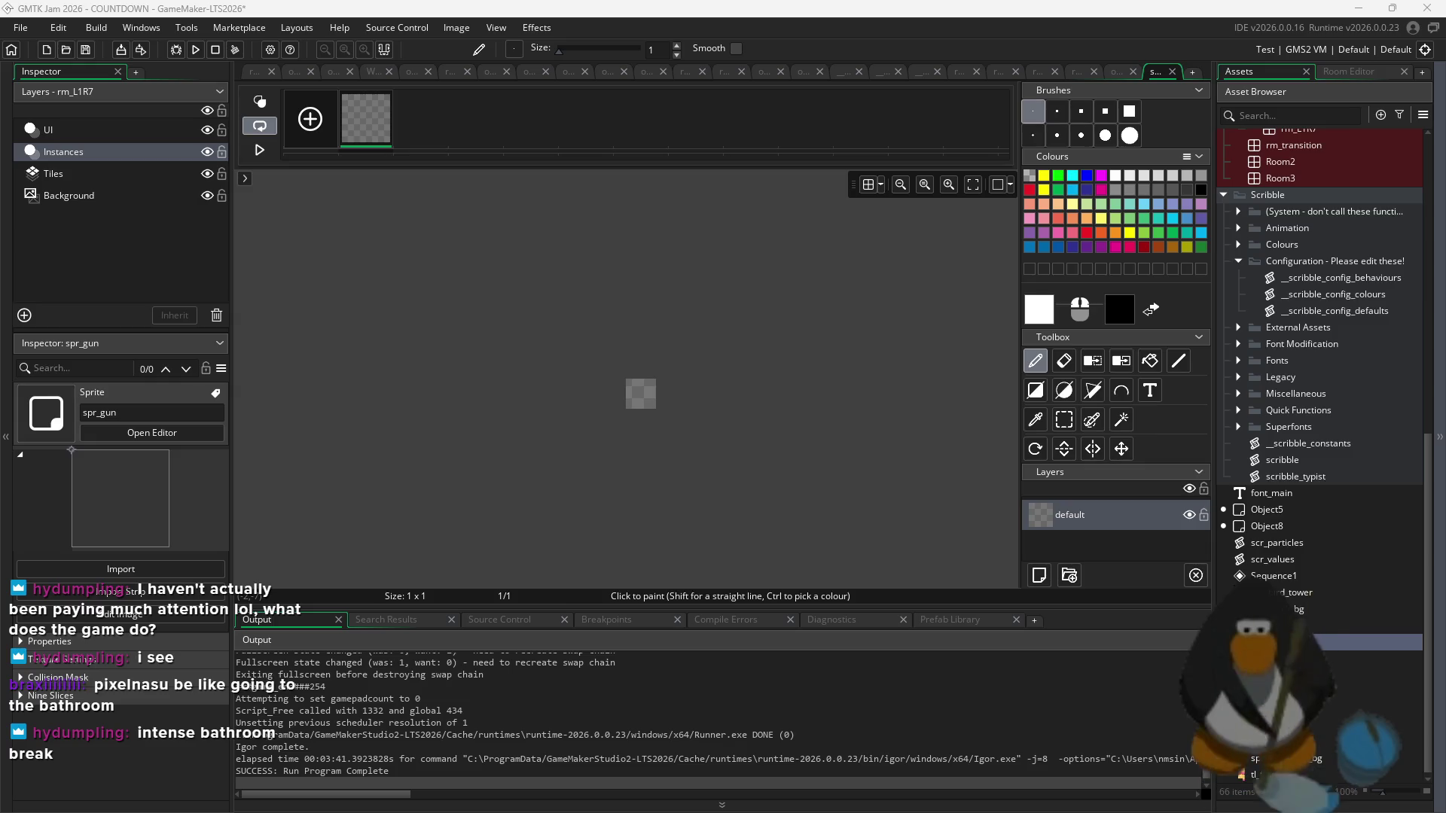
pyautogui.click(310, 118)
pyautogui.hotkey('ctrl', 'v')
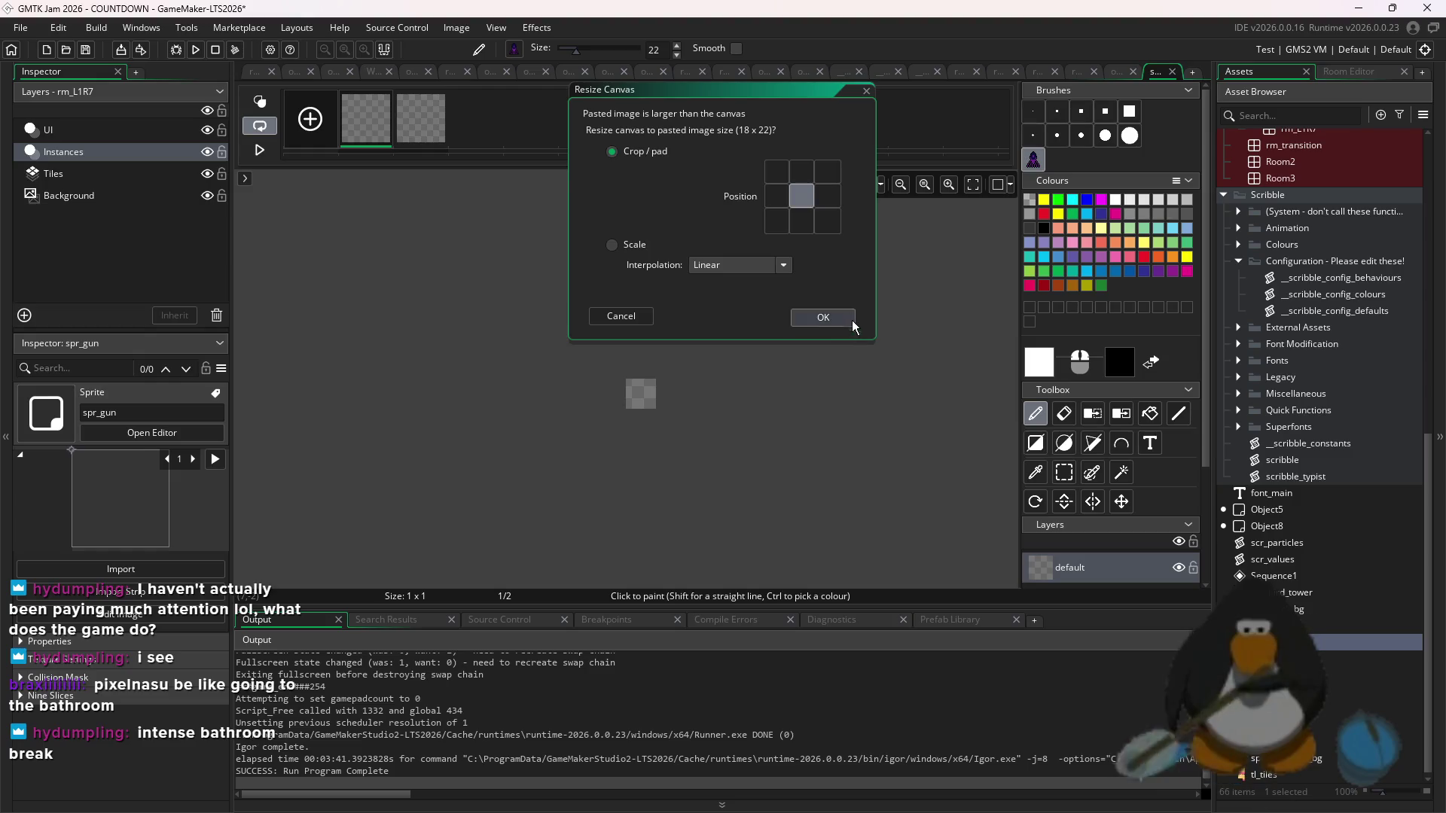
pyautogui.click(823, 318)
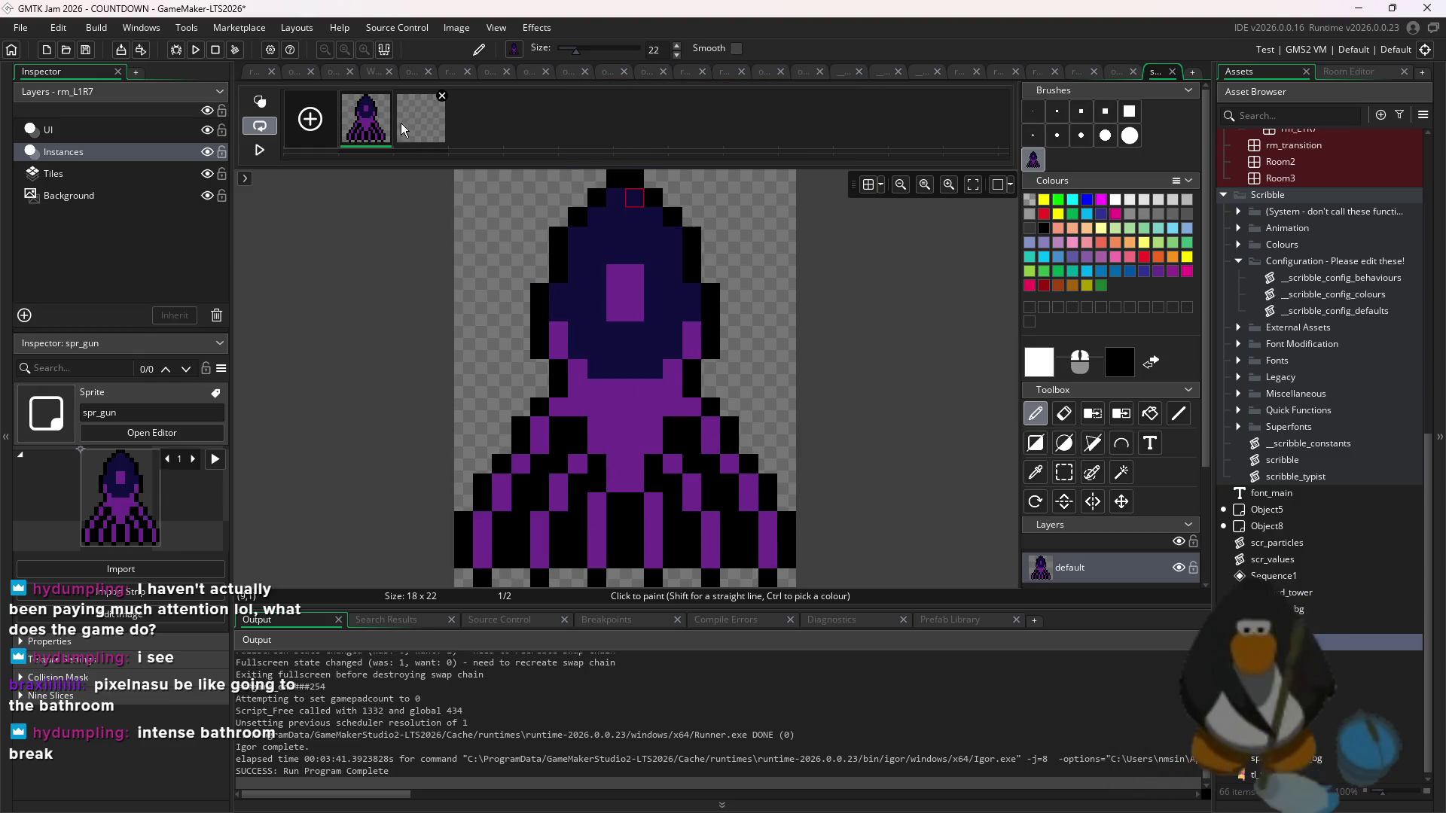
pyautogui.moveTo(367, 121); pyautogui.dragTo(424, 138)
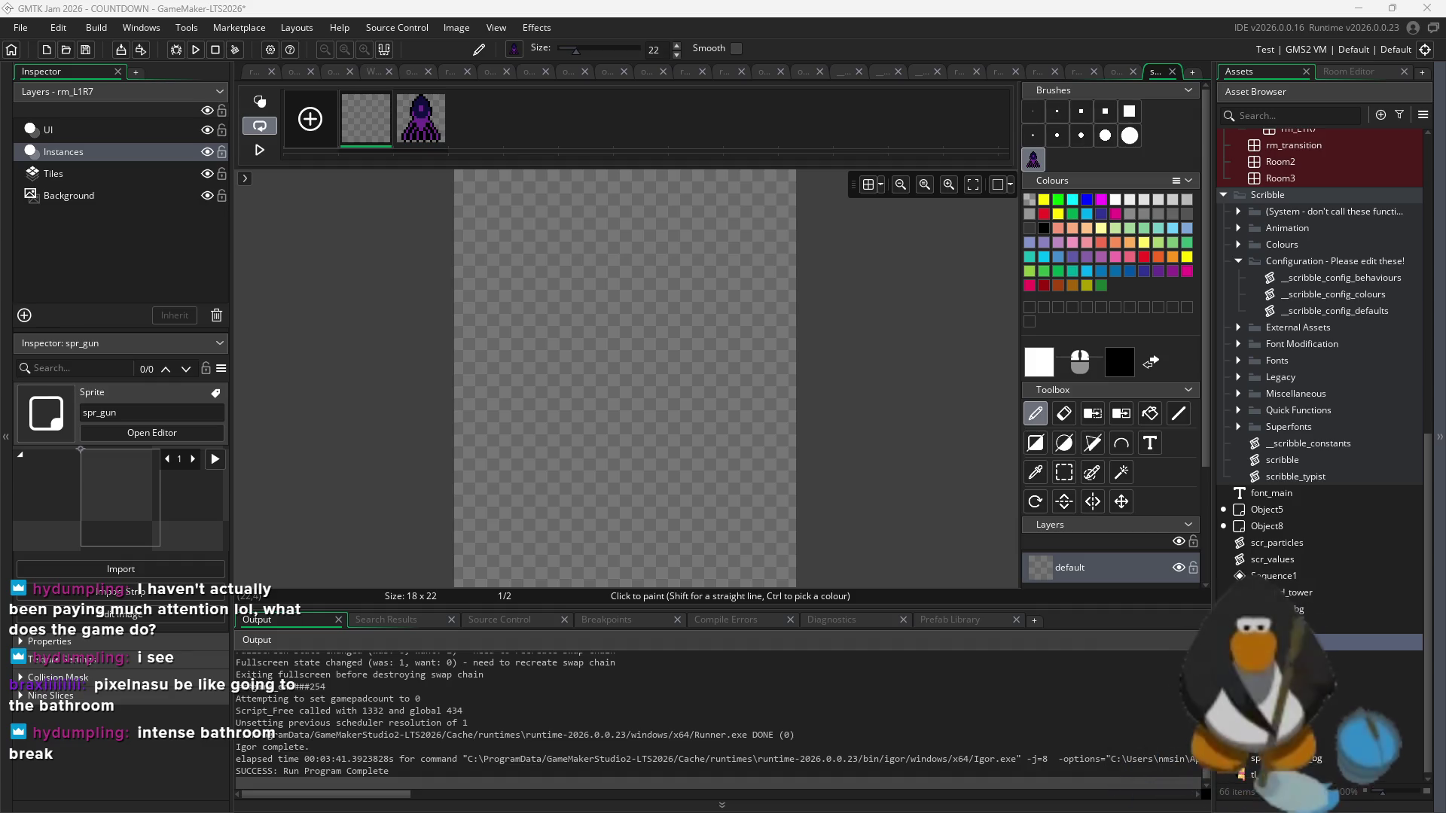
pyautogui.click(1033, 111)
pyautogui.hotkey('ctrl', 'v')
pyautogui.click(831, 314)
pyautogui.click(420, 118)
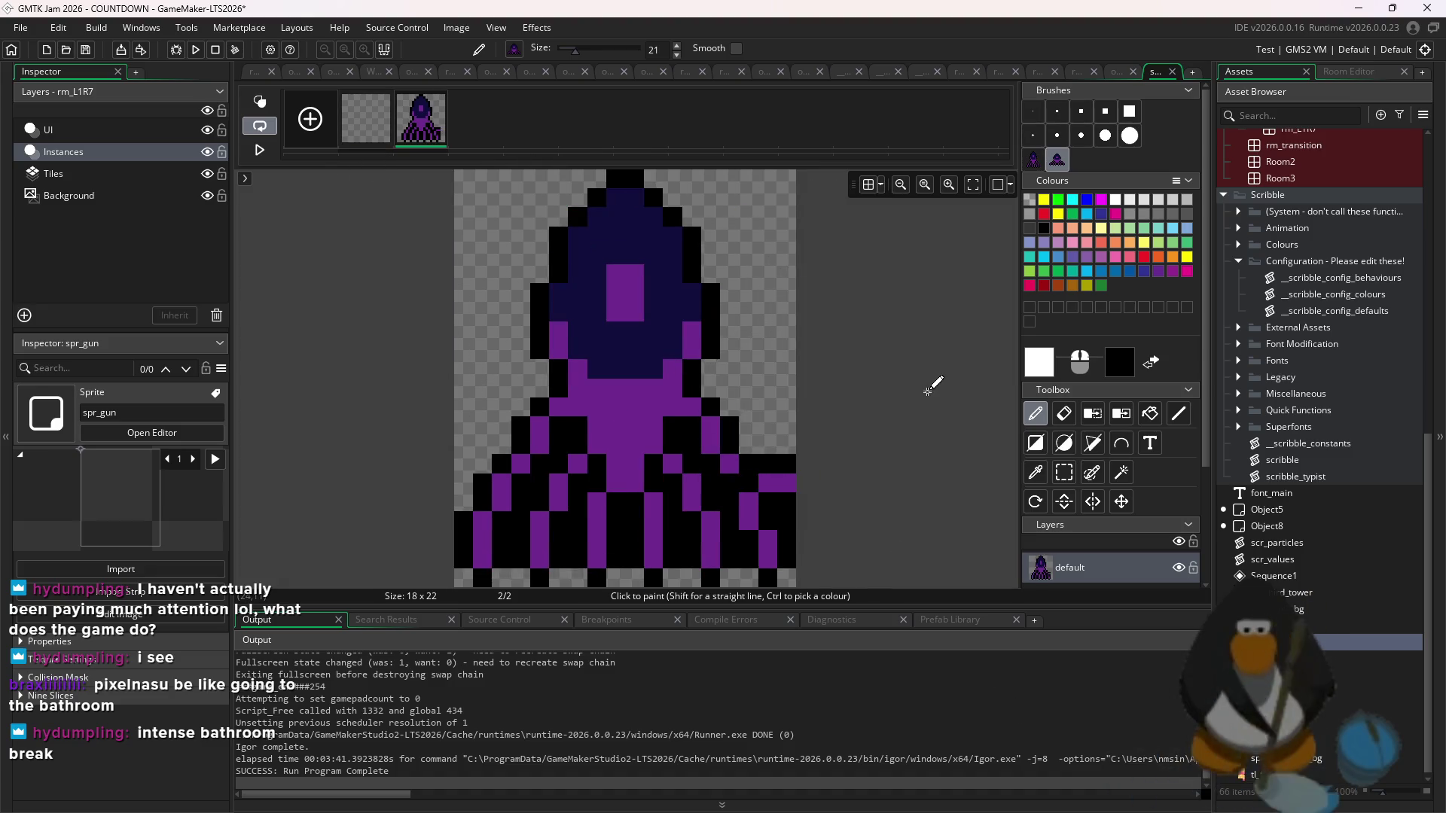
pyautogui.hotkey('ctrl', 'v')
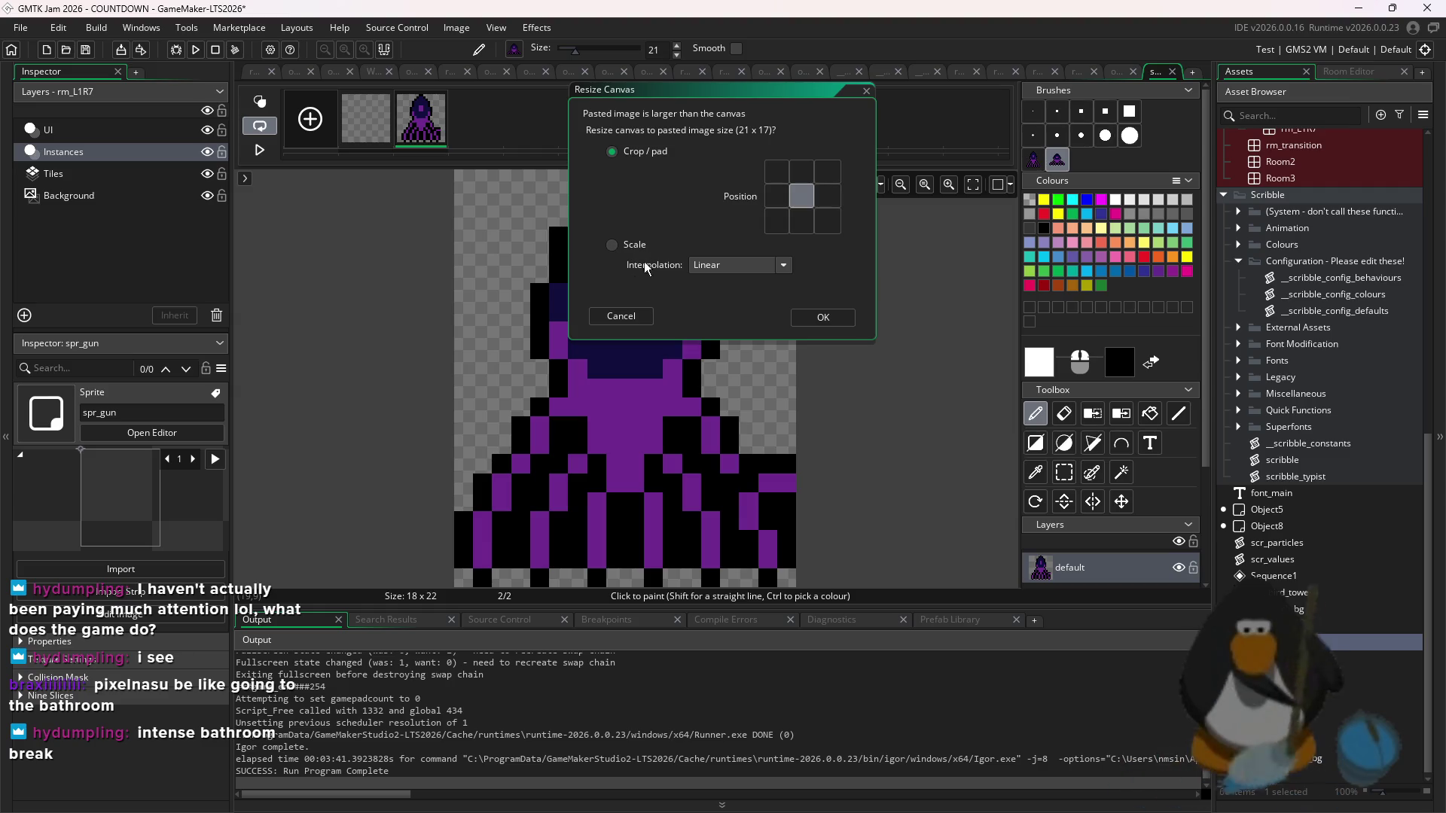
pyautogui.click(621, 315)
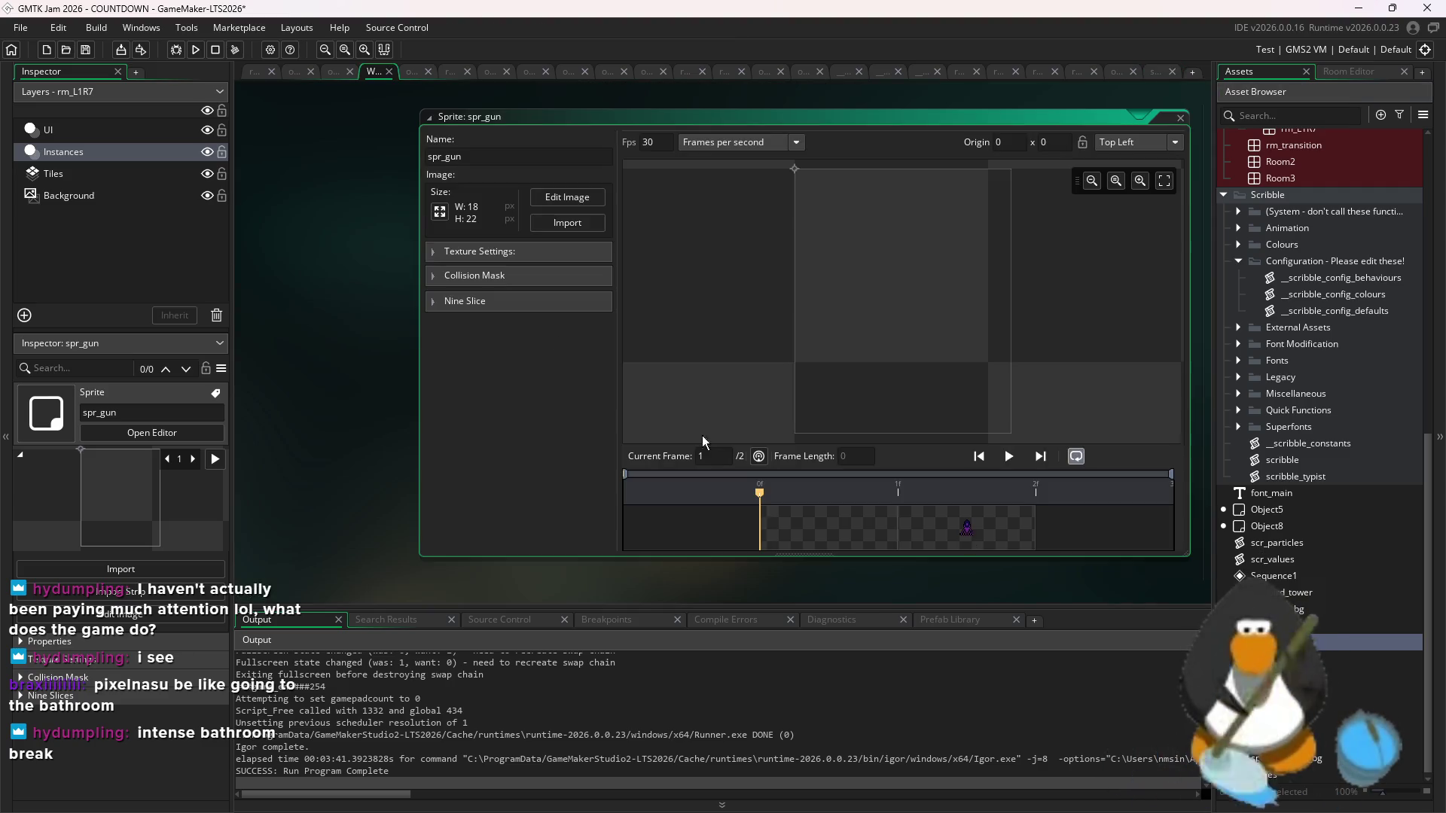
pyautogui.click(373, 71)
pyautogui.click(440, 212)
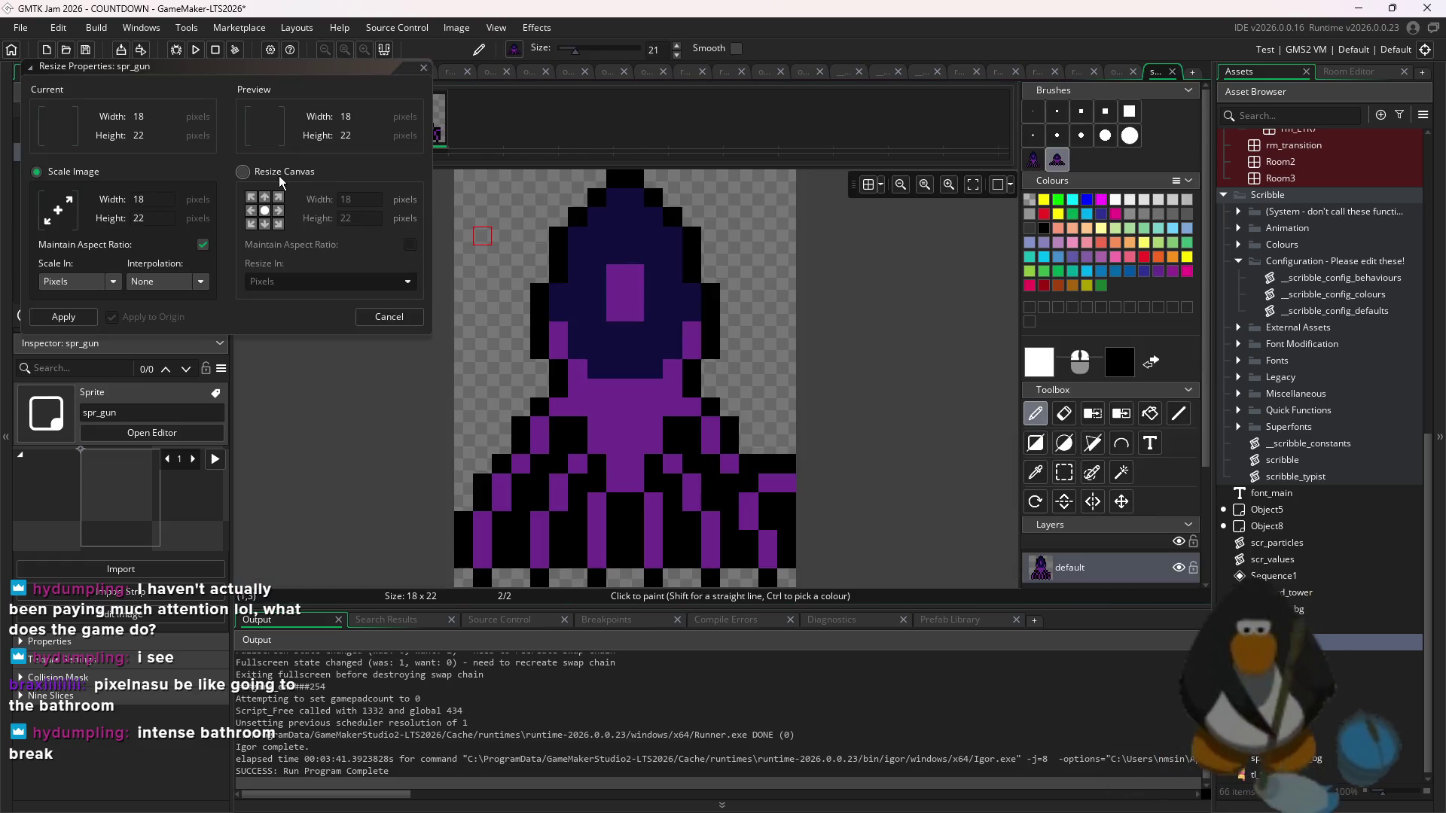
pyautogui.click(242, 172)
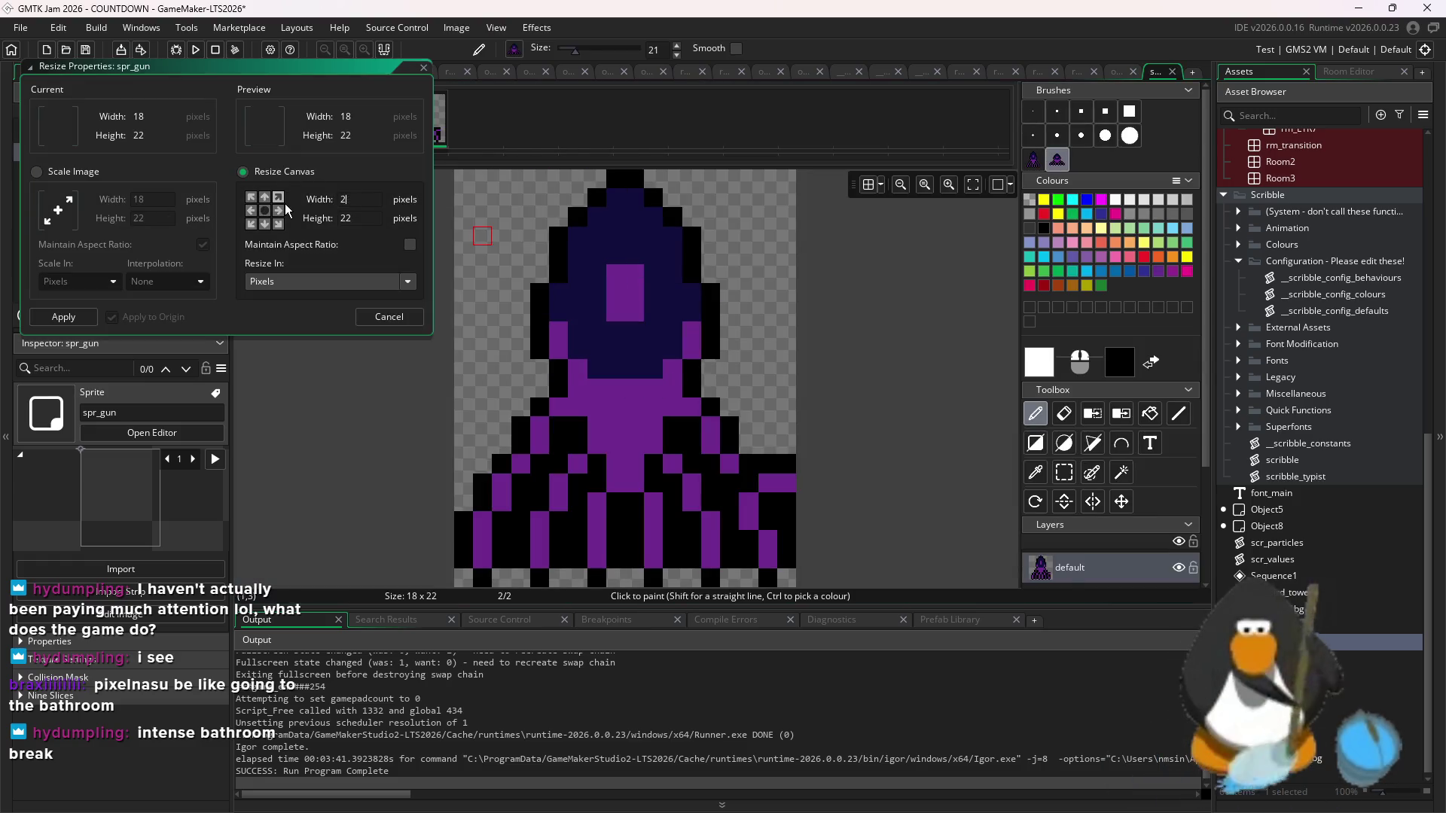
pyautogui.click(60, 315)
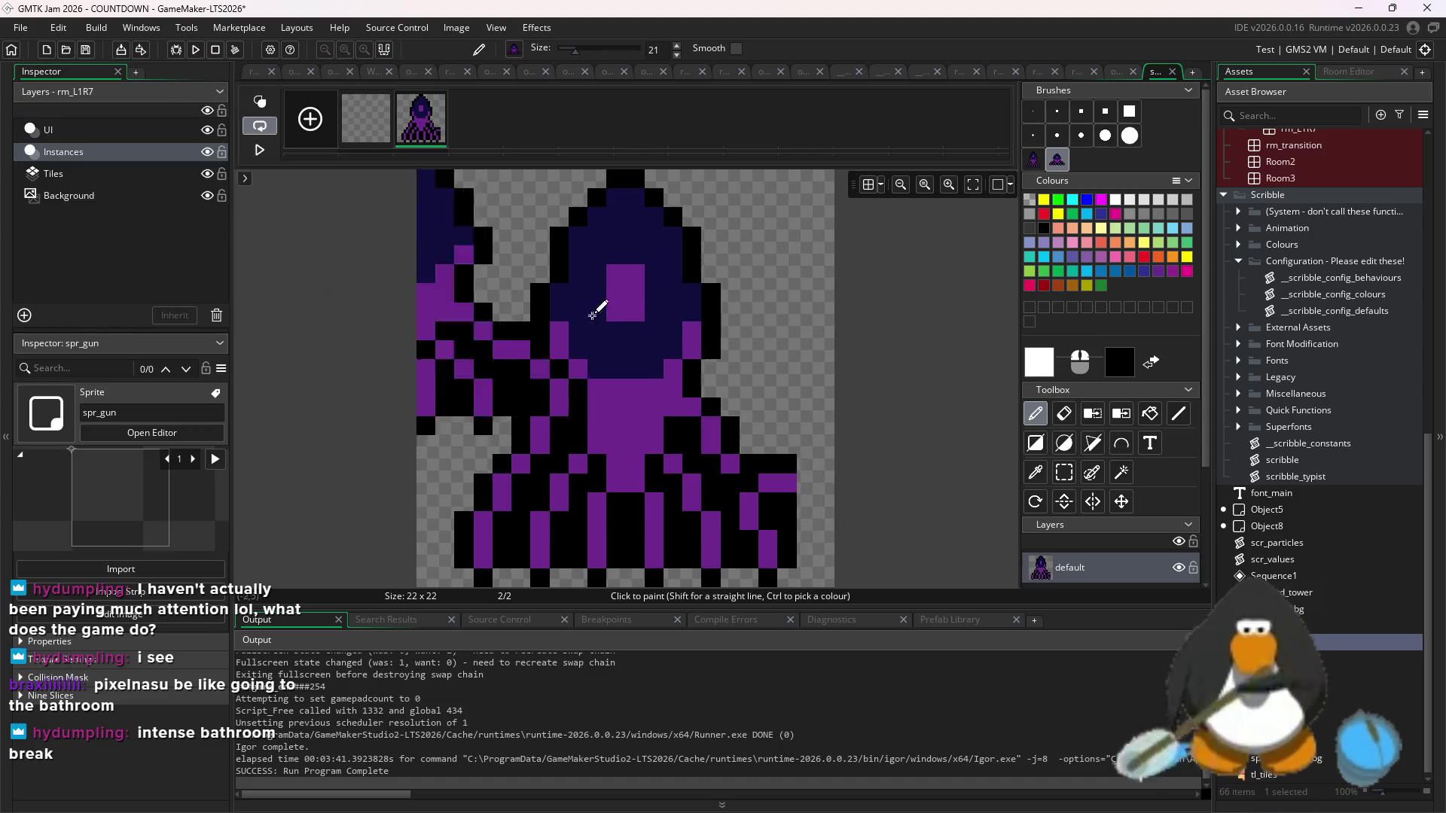
pyautogui.click(307, 121)
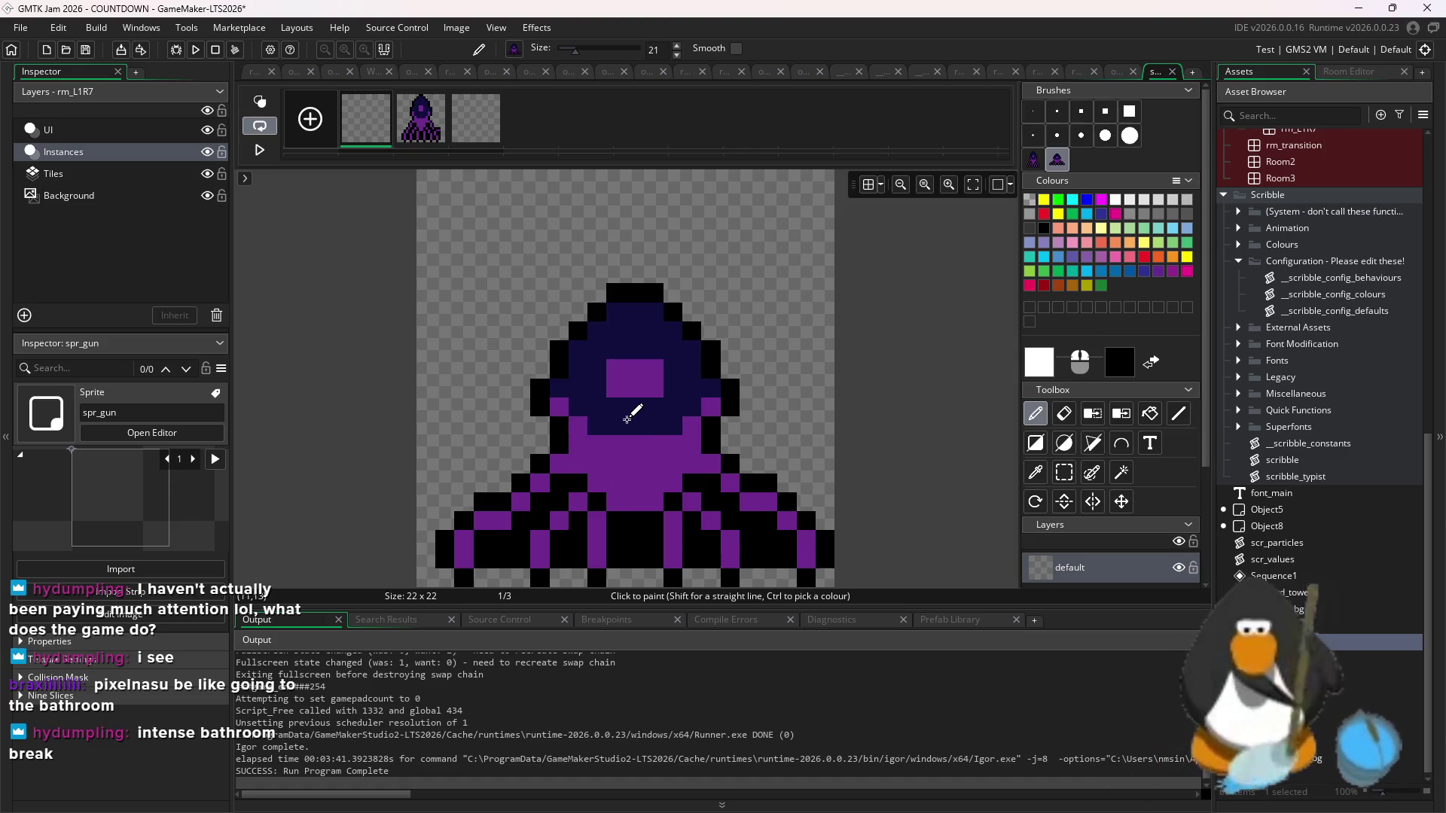
pyautogui.click(424, 124)
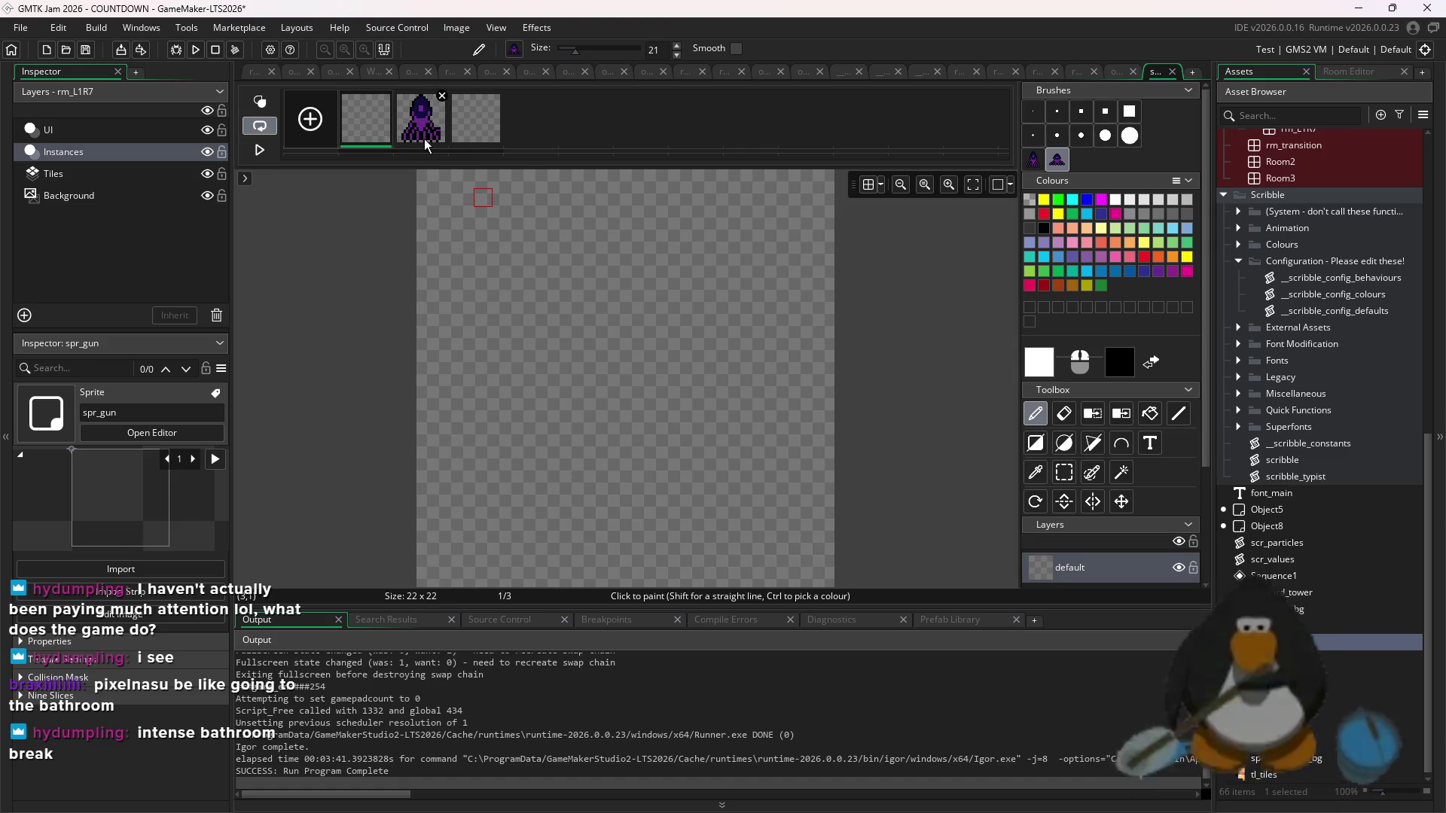
pyautogui.hotkey('ctrl', 'z')
pyautogui.hotkey('ctrl', 'z')
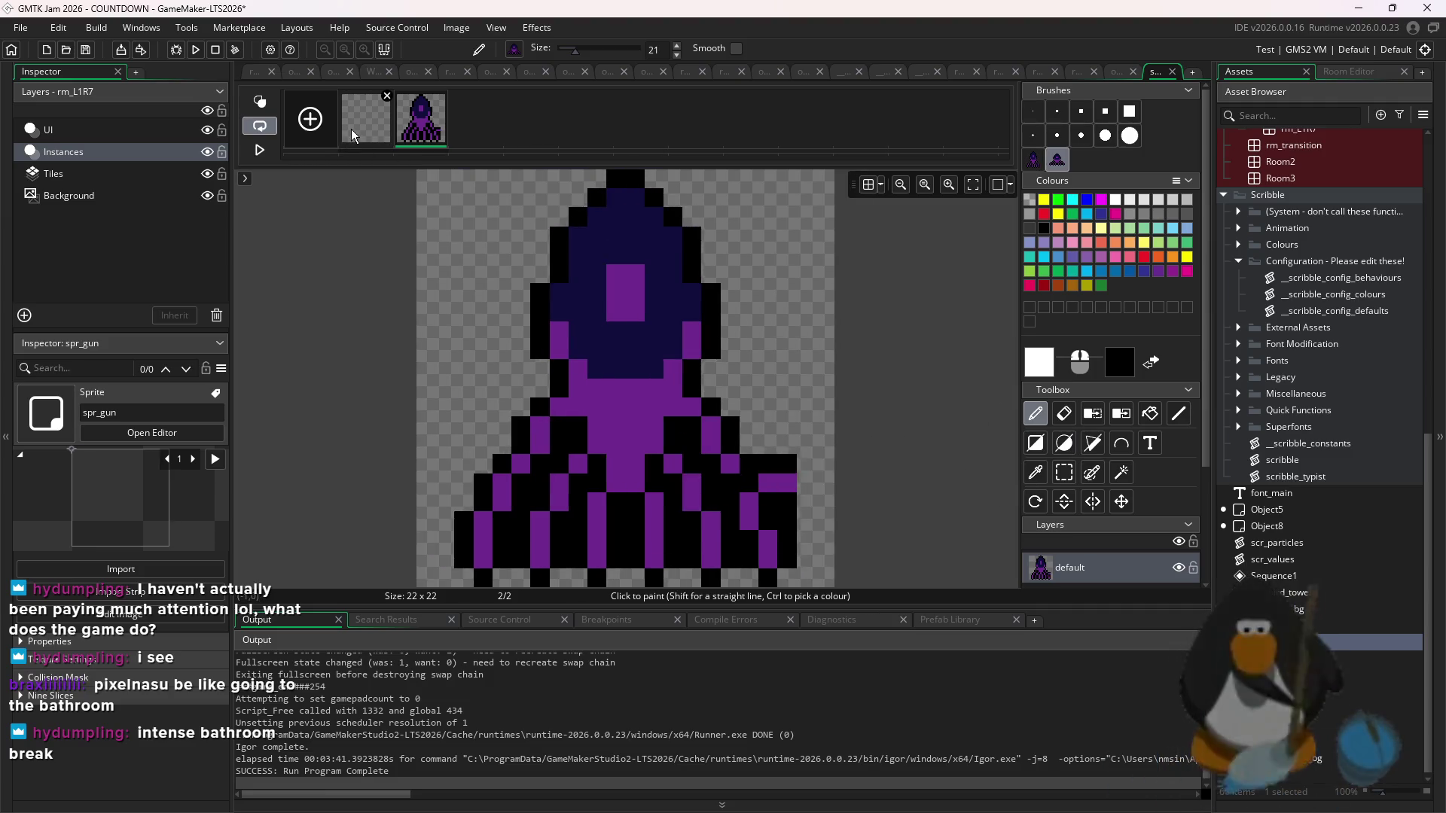
pyautogui.doubleClick(1321, 637)
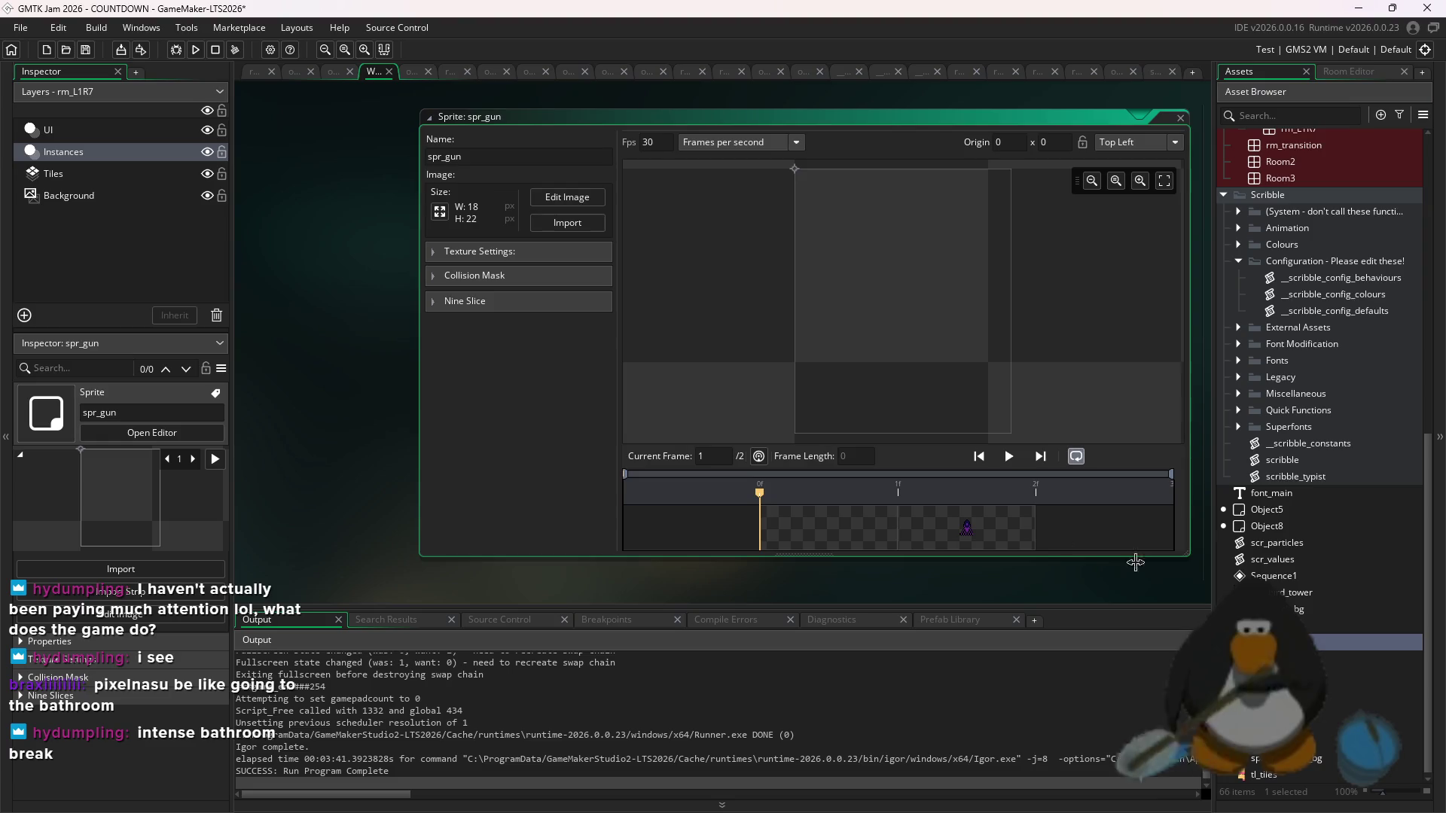
pyautogui.click(440, 213)
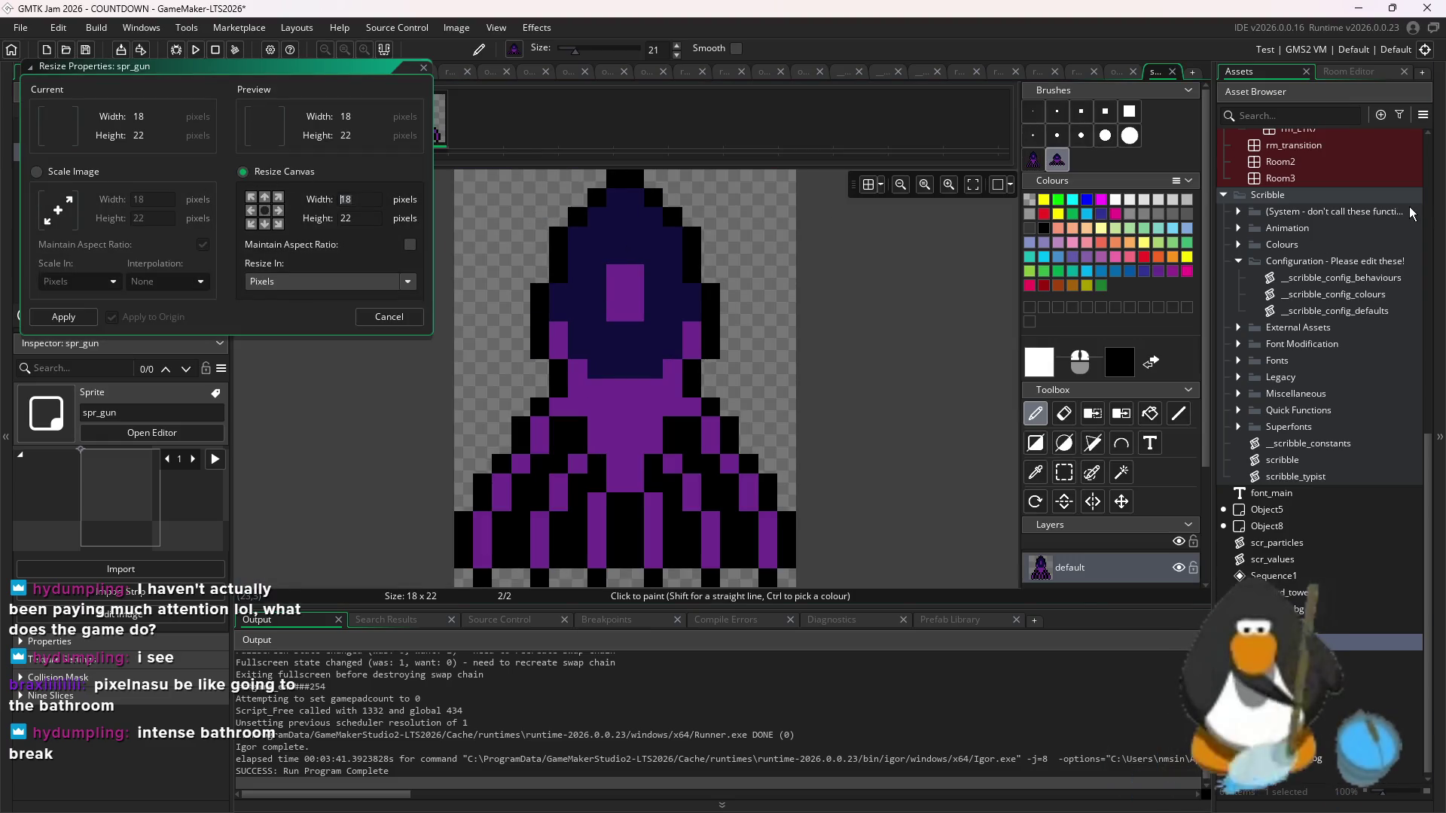
pyautogui.press('BackSpace')
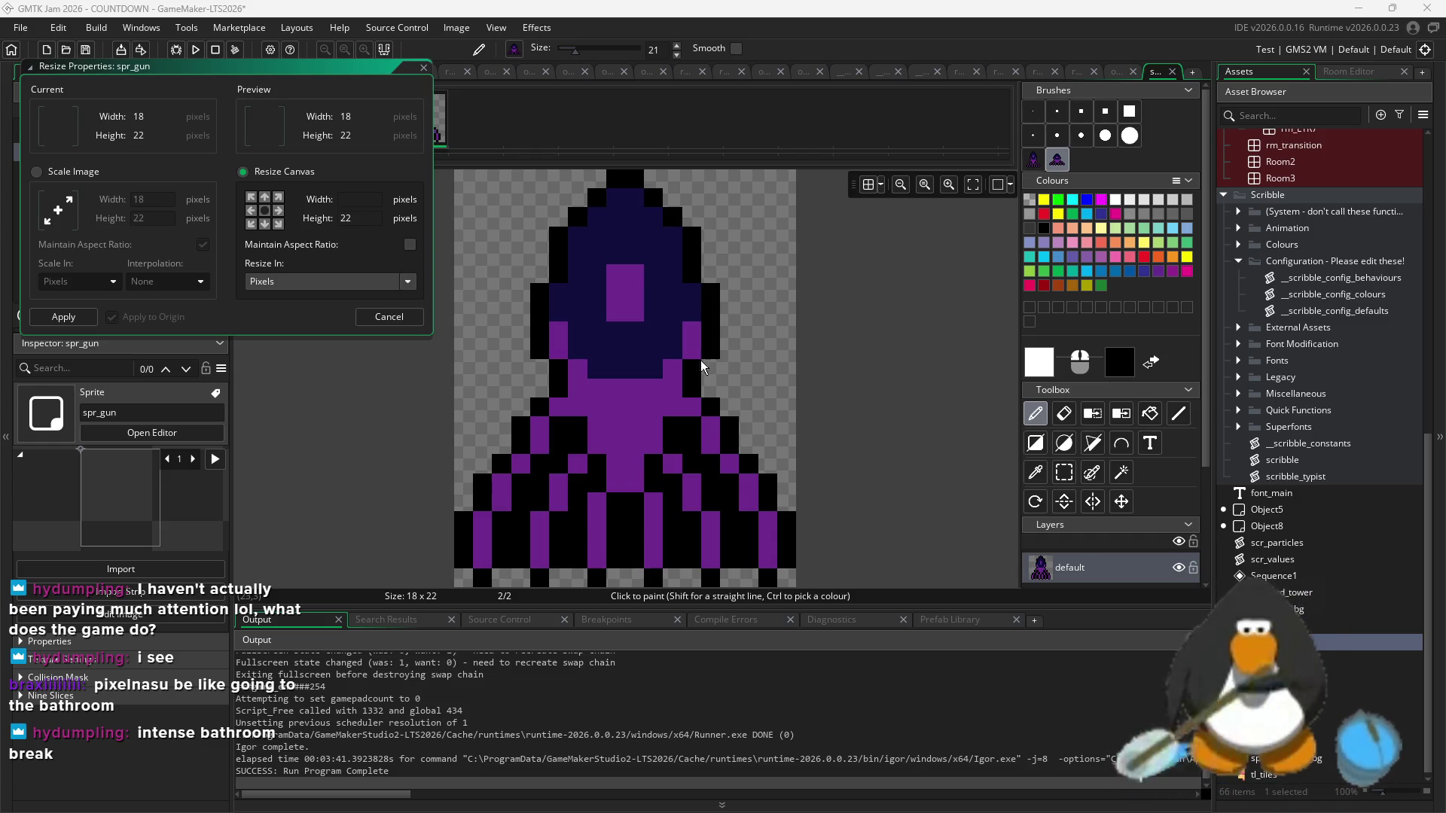
pyautogui.write('1')
pyautogui.click(423, 67)
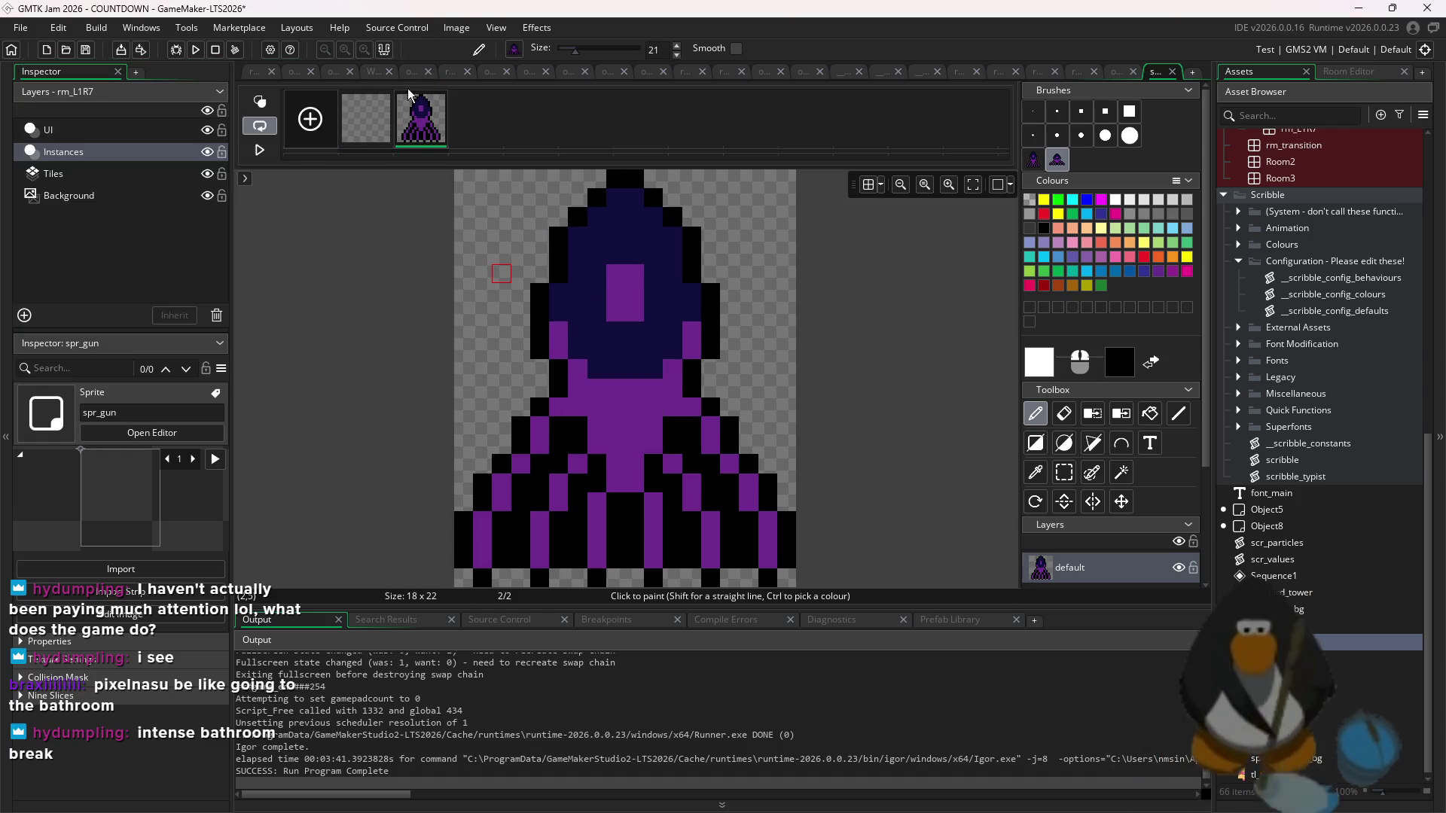
# - Paste the vent into frame 1 at 18×22, add a frame, move the blank one first
pyautogui.click(381, 102)
pyautogui.hotkey('ctrl', 'v')
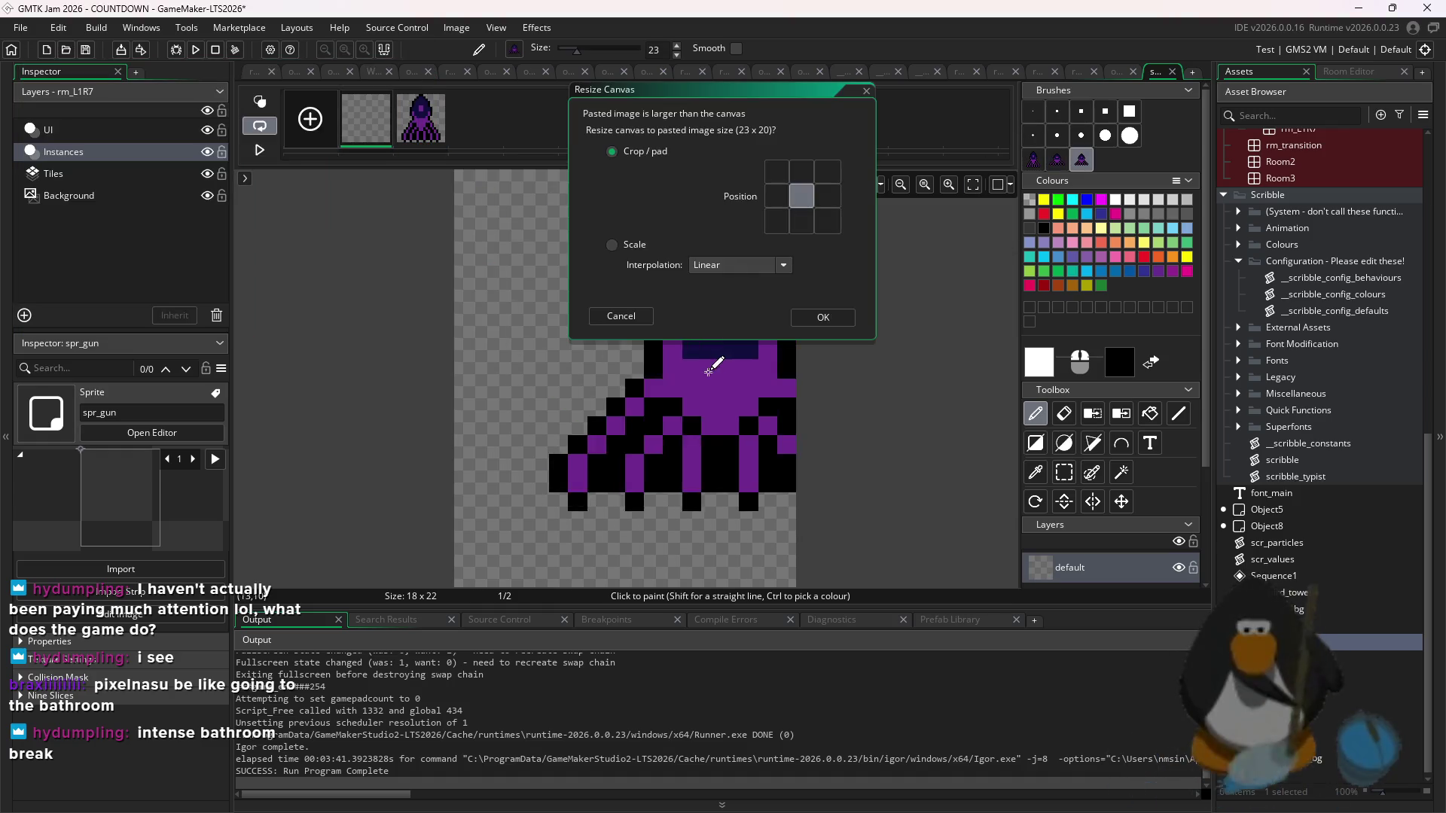
pyautogui.press('Escape')
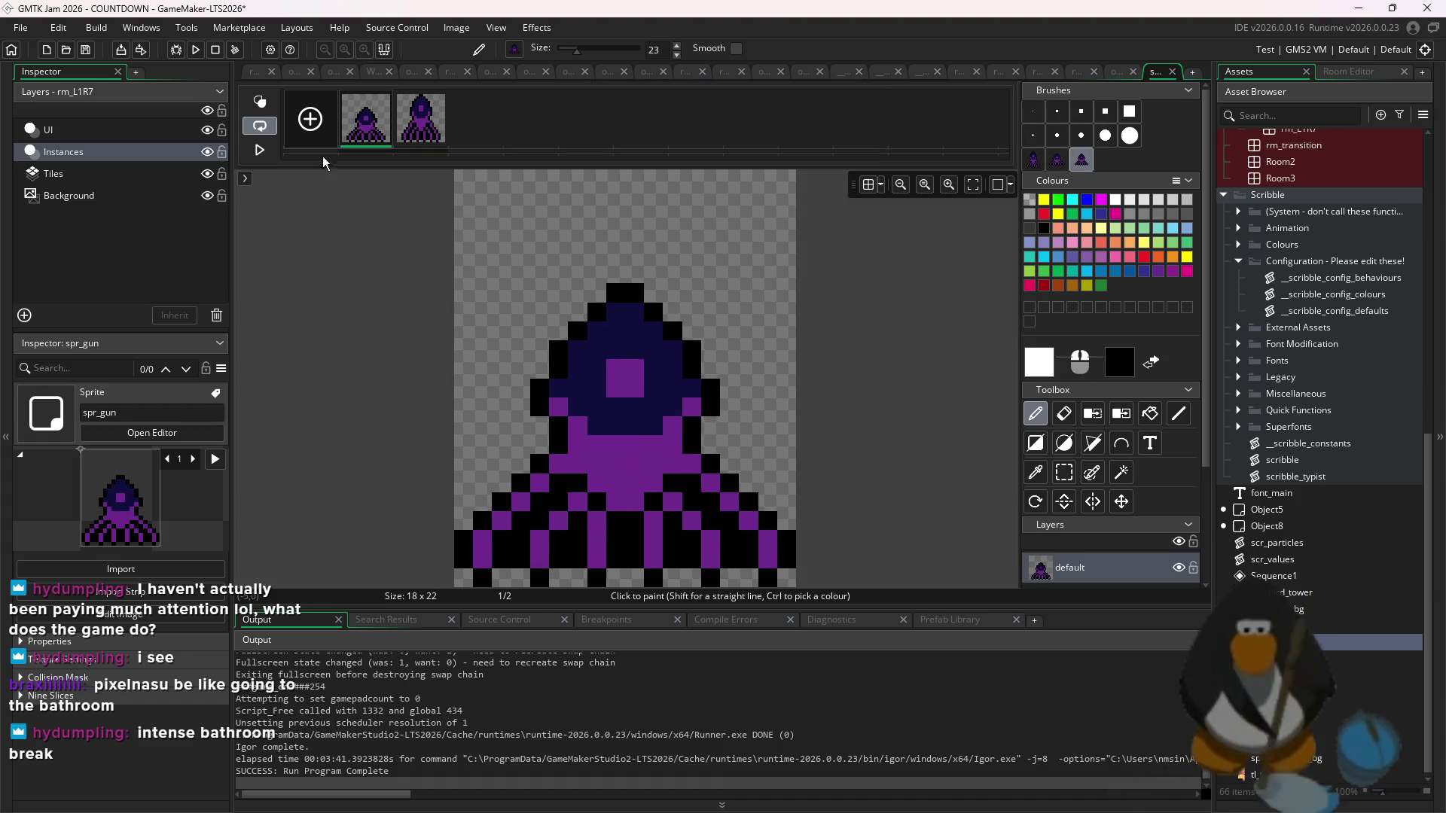
pyautogui.click(315, 126)
pyautogui.moveTo(355, 135); pyautogui.dragTo(354, 135)
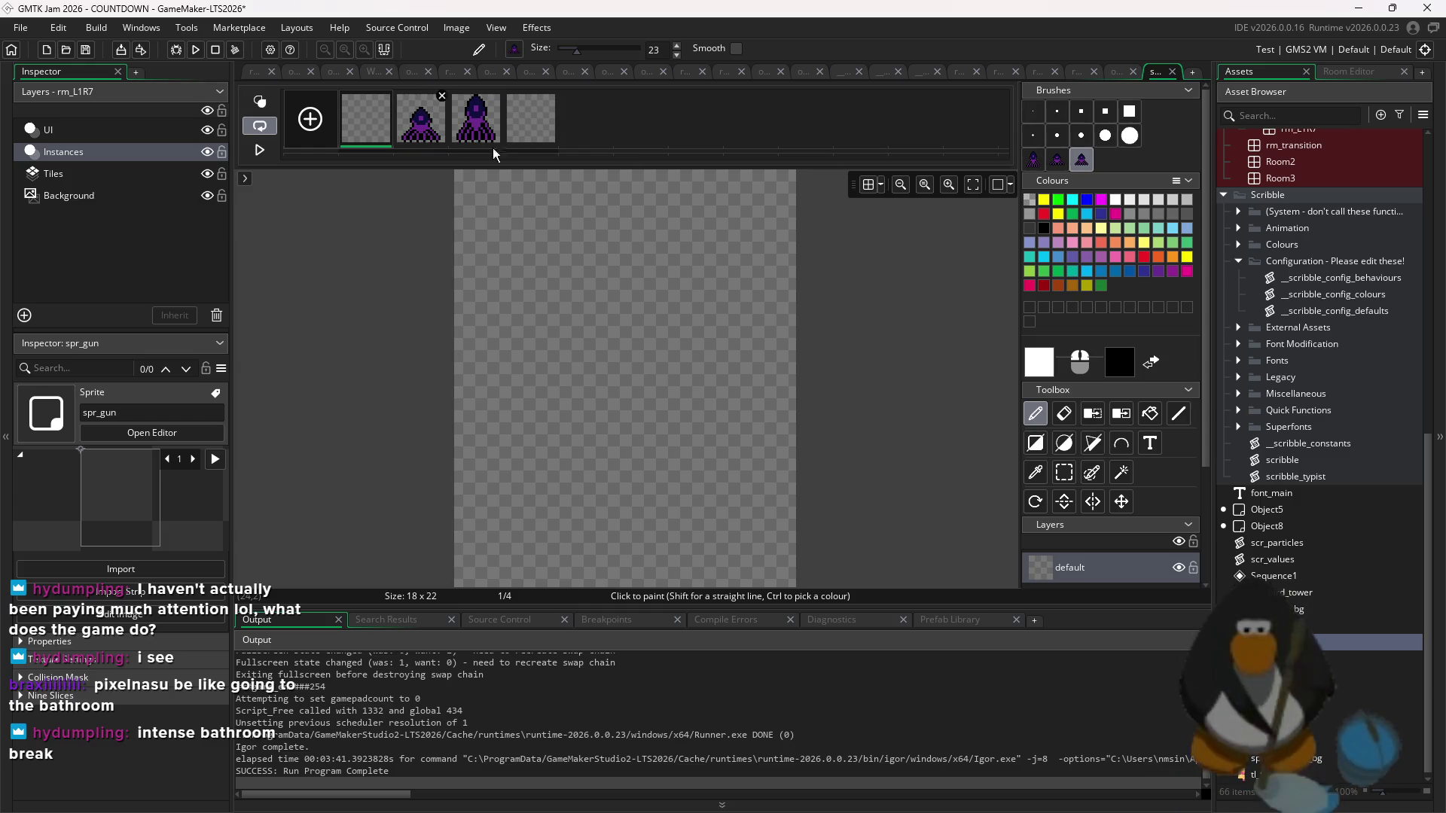
# - Stamp the purple vent image onto the empty first frame and onto frame 4
pyautogui.hotkey('ctrl', 'v')
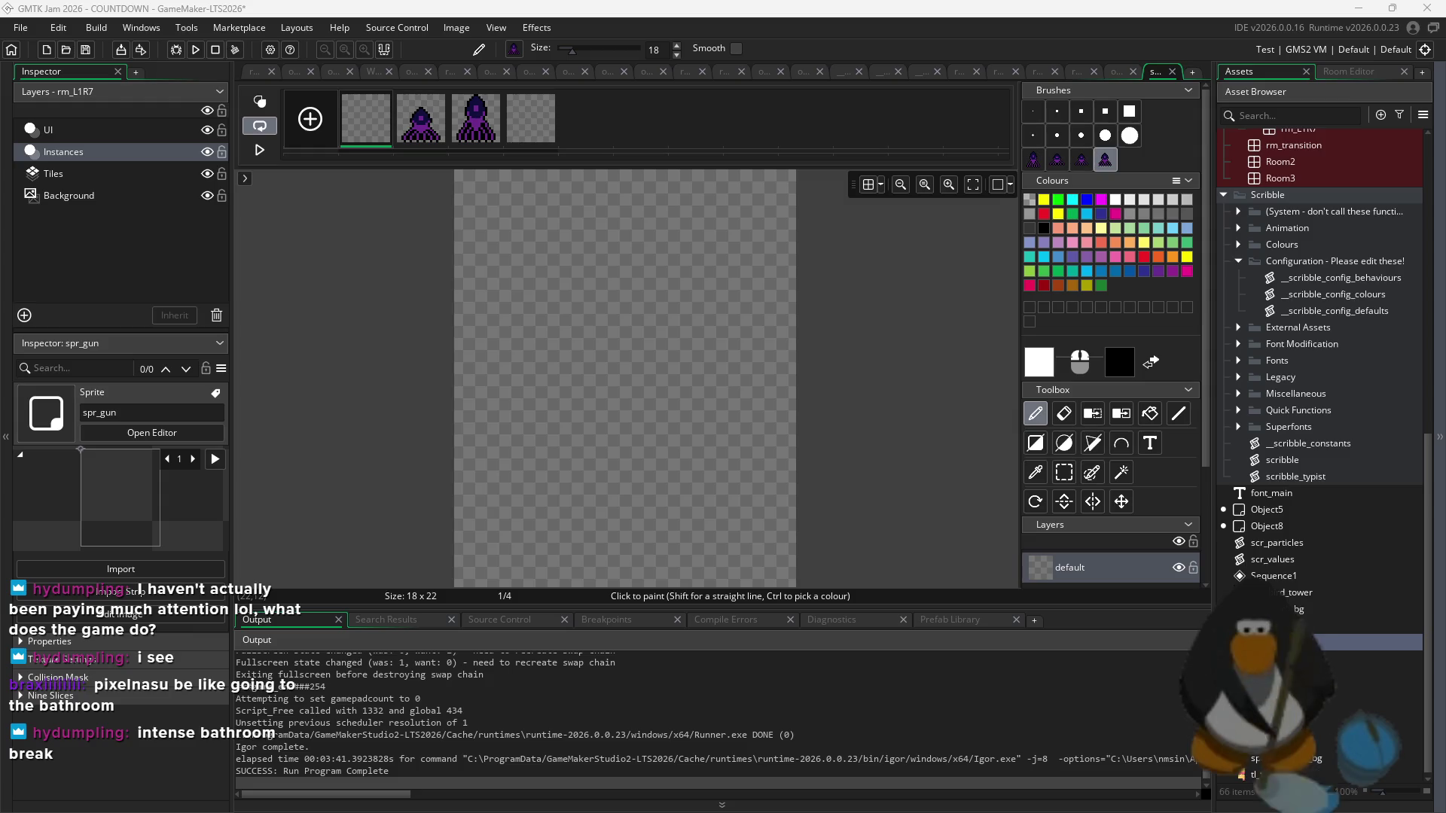
pyautogui.hotkey('ctrl', 'v')
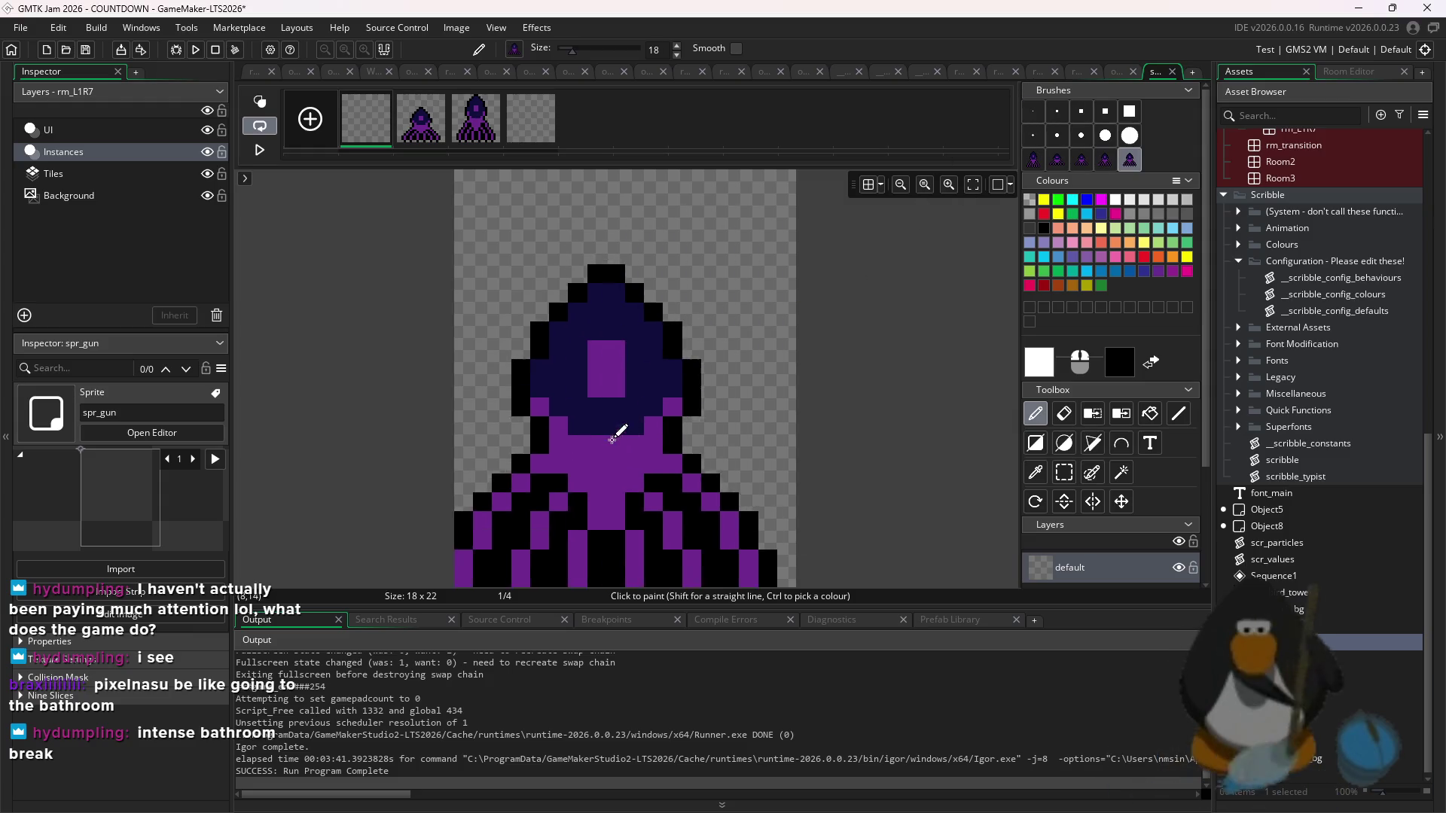
pyautogui.click(632, 414)
pyautogui.click(531, 118)
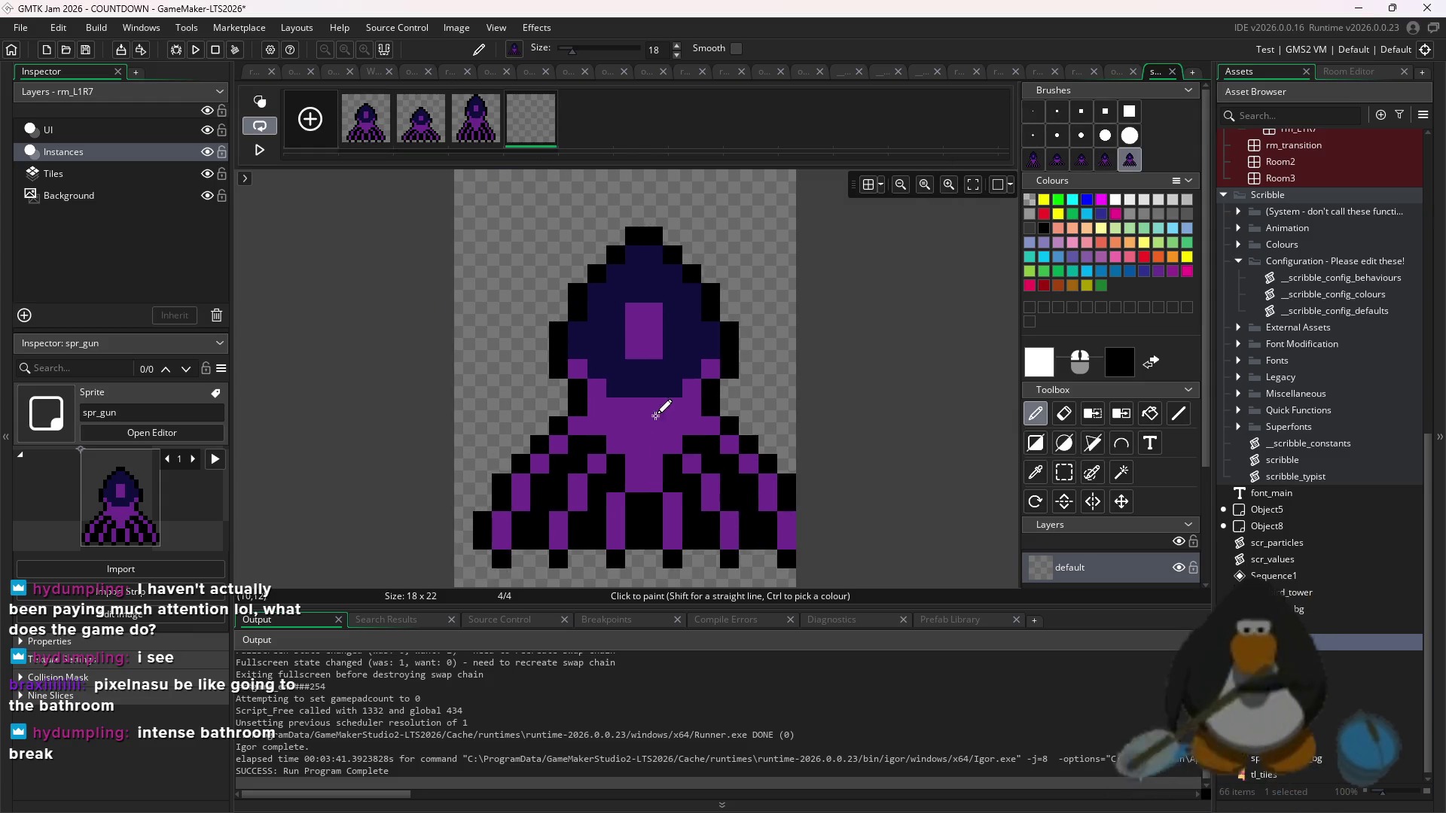
pyautogui.click(644, 416)
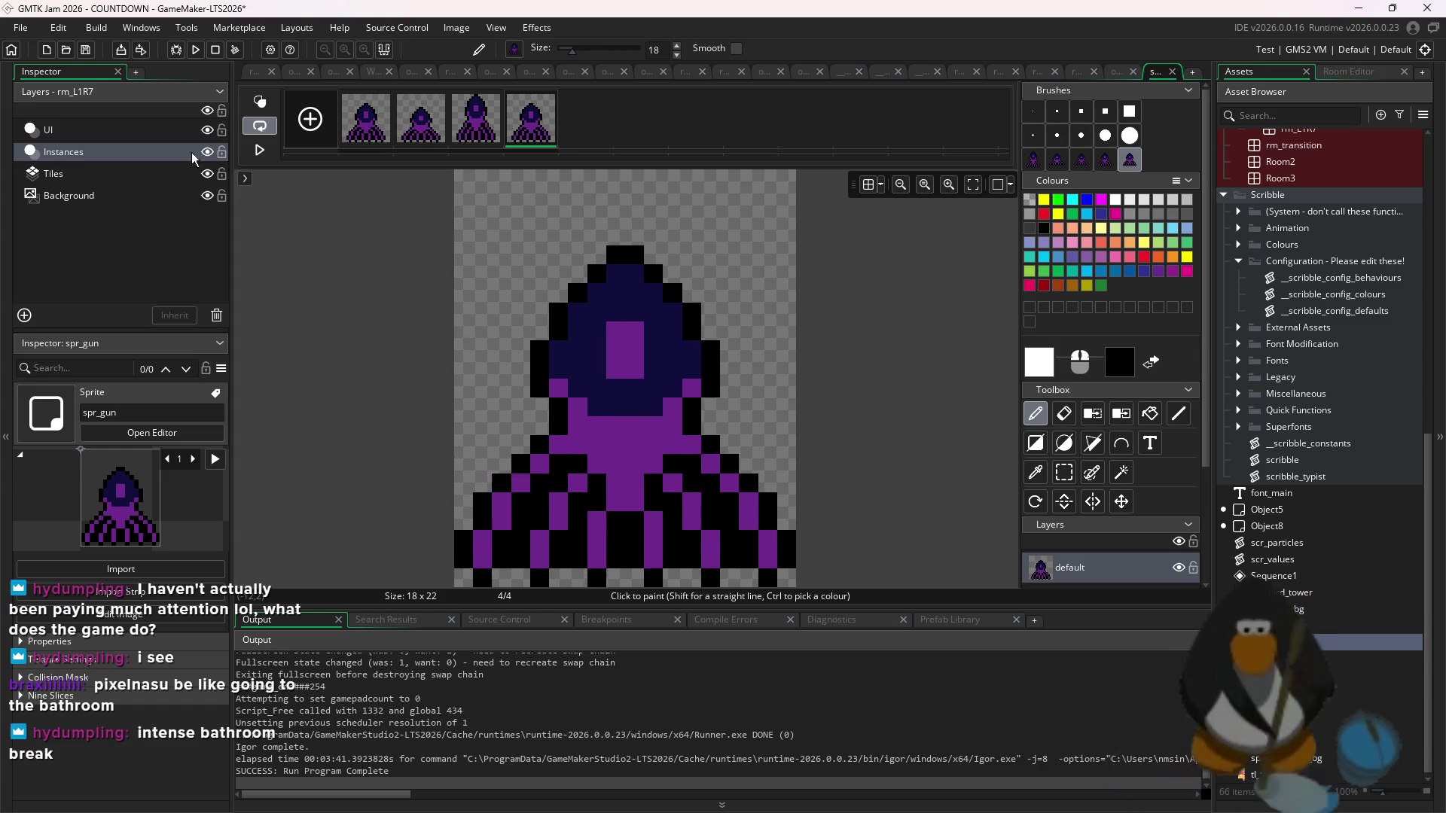
pyautogui.click(366, 118)
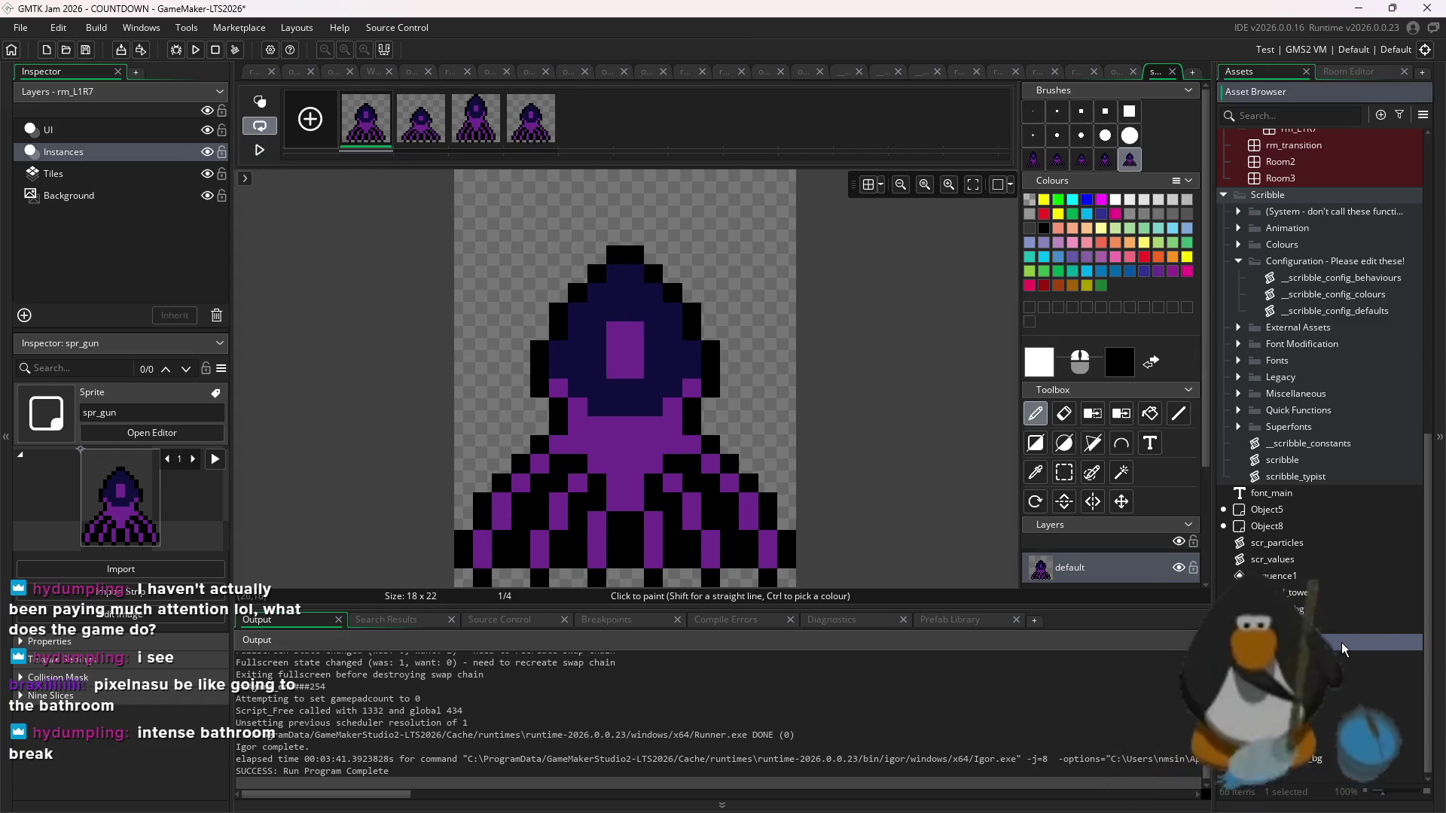
# - Open spr_gun's sprite properties and set the animation speed to 3 fps
pyautogui.doubleClick(1340, 643)
pyautogui.click(662, 145)
pyautogui.press('BackSpace')
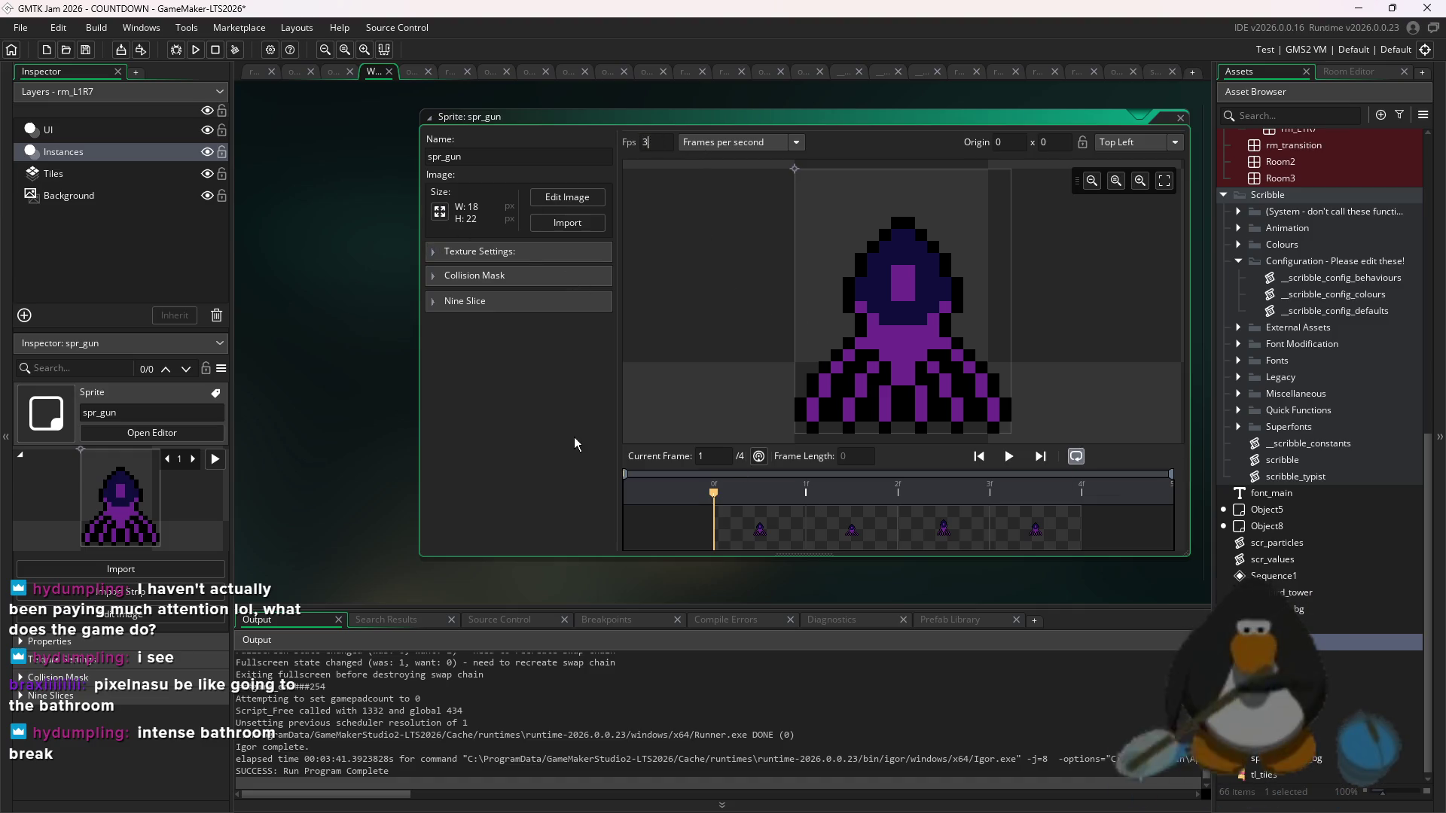
# - Preview the animation at 3 fps, then change it to 7 fps and replay
pyautogui.click(1009, 457)
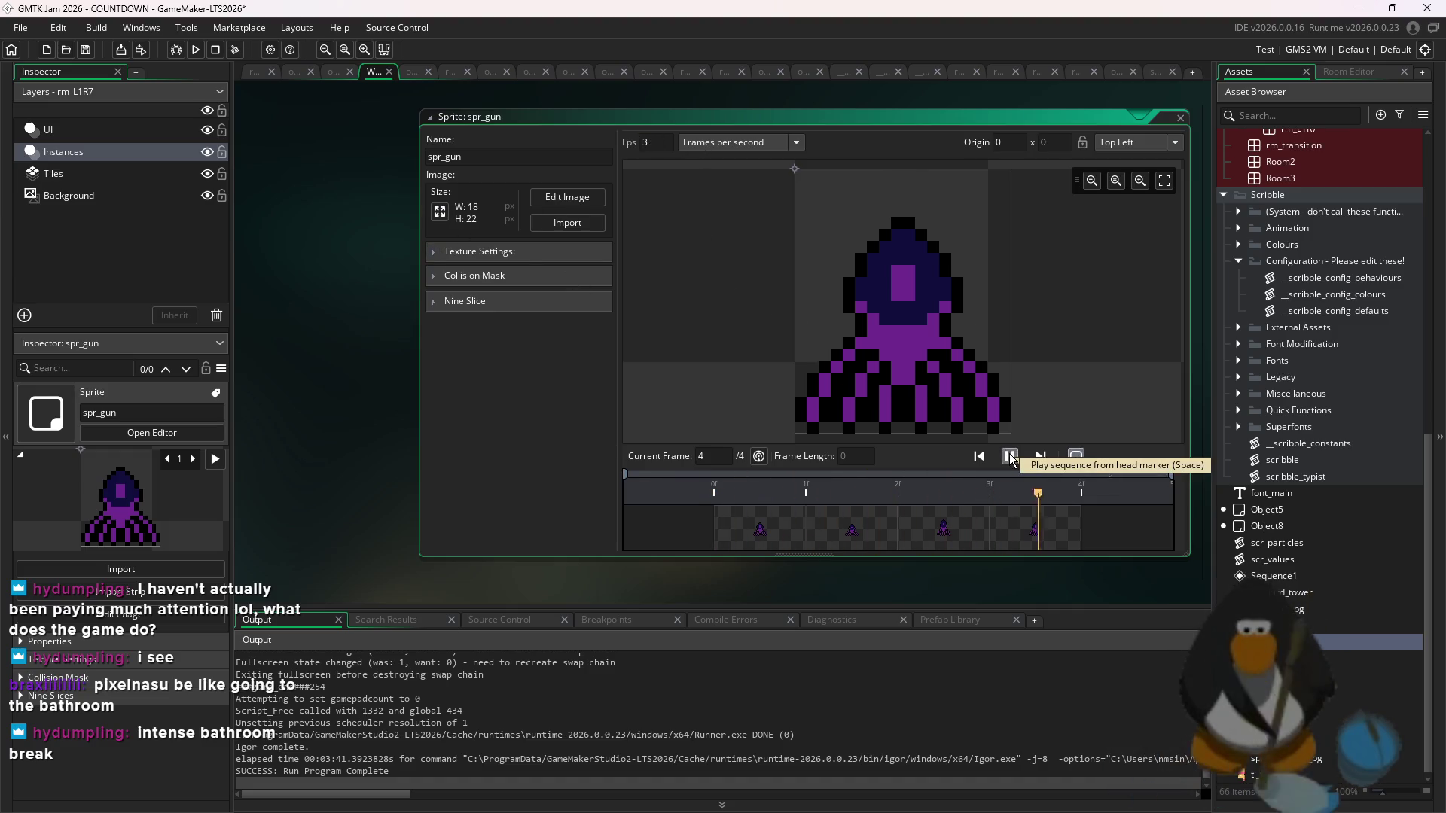
pyautogui.click(1009, 456)
pyautogui.press('BackSpace')
pyautogui.write('7')
pyautogui.click(1009, 456)
pyautogui.click(1009, 457)
pyautogui.click(1009, 457)
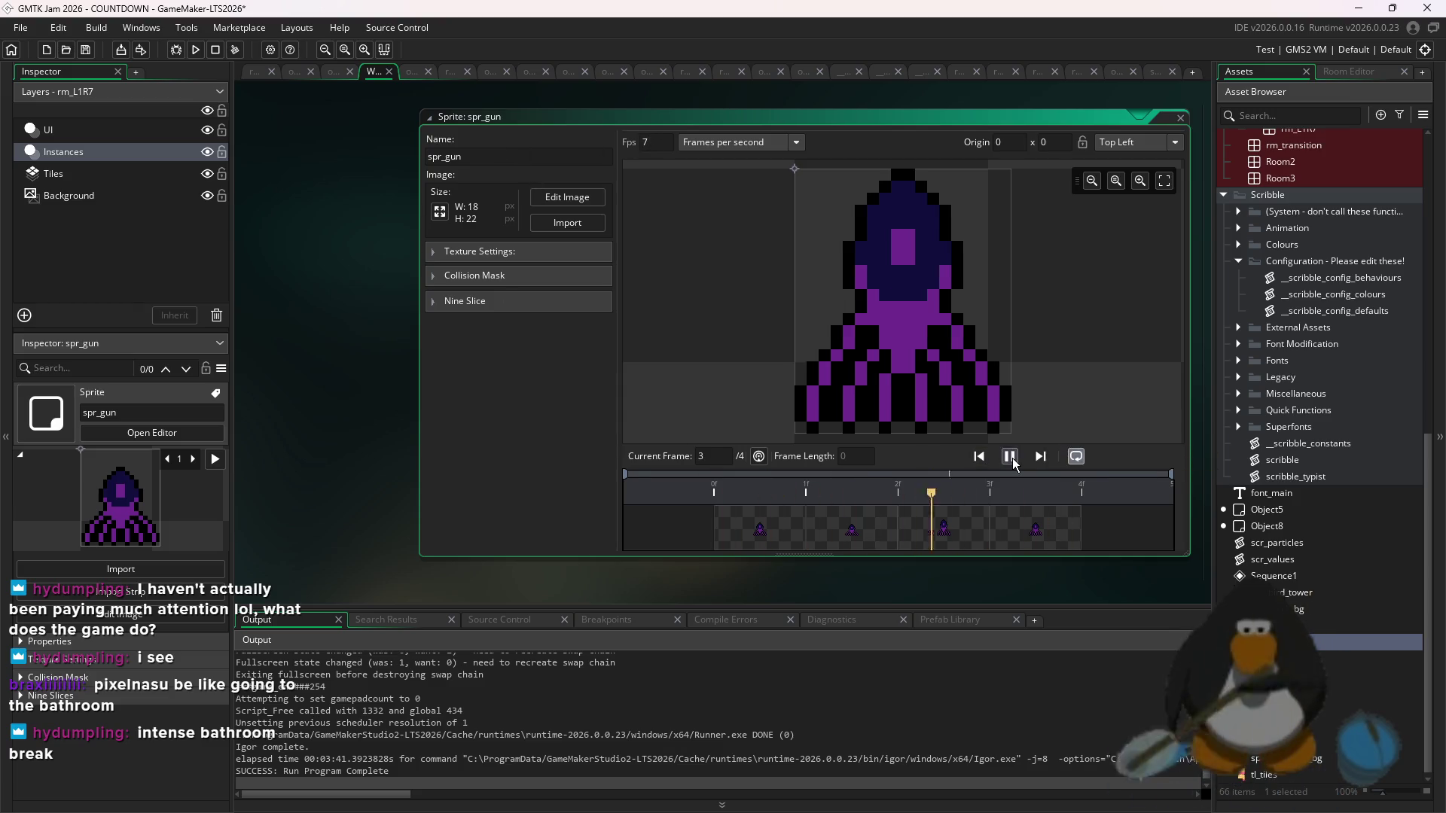
pyautogui.click(1009, 456)
# - Set the animation speed to 9 fps and play the looping preview
pyautogui.click(652, 142)
pyautogui.press('BackSpace')
pyautogui.write('9')
pyautogui.click(1009, 456)
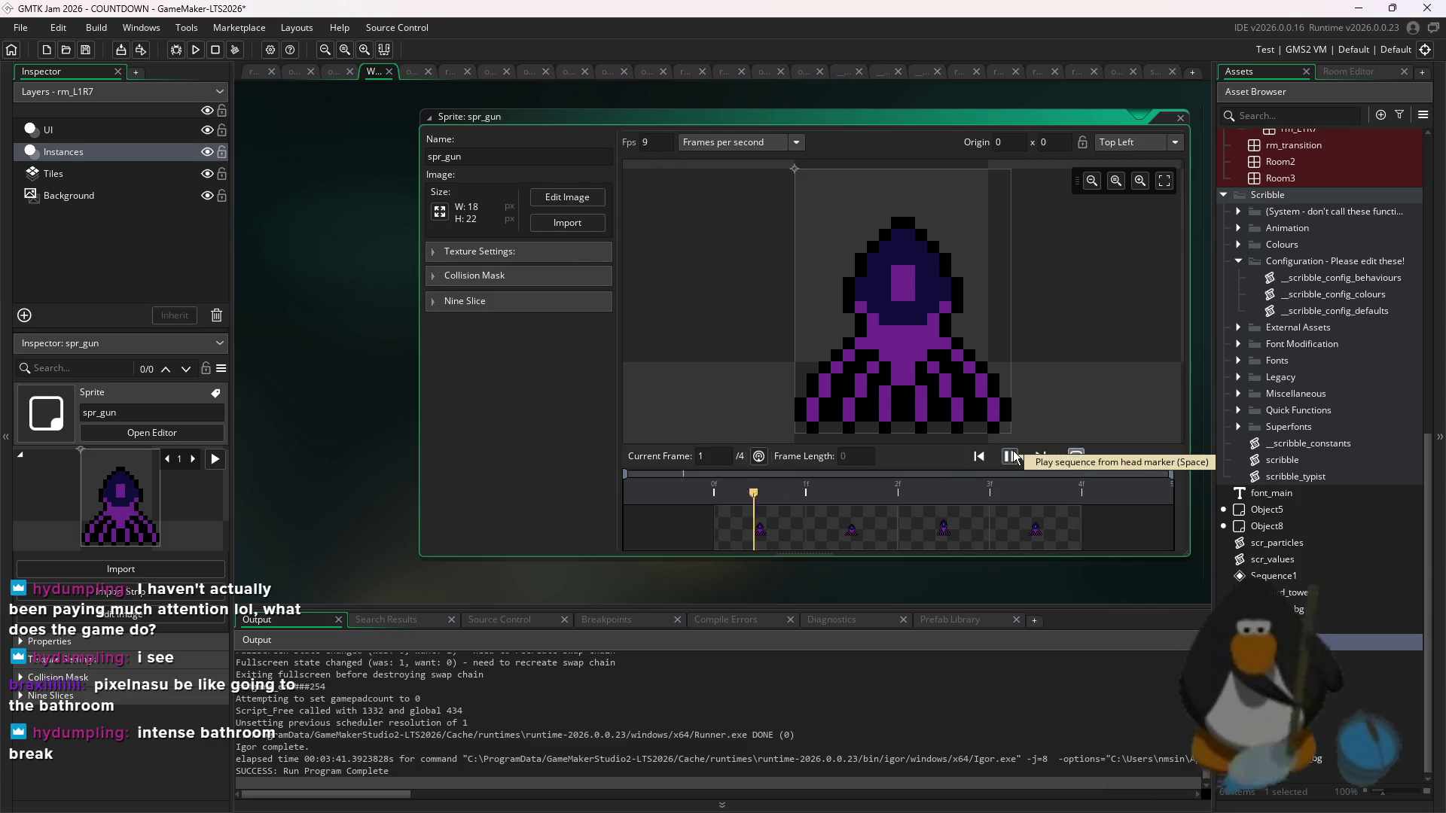
pyautogui.click(1009, 457)
pyautogui.click(1009, 456)
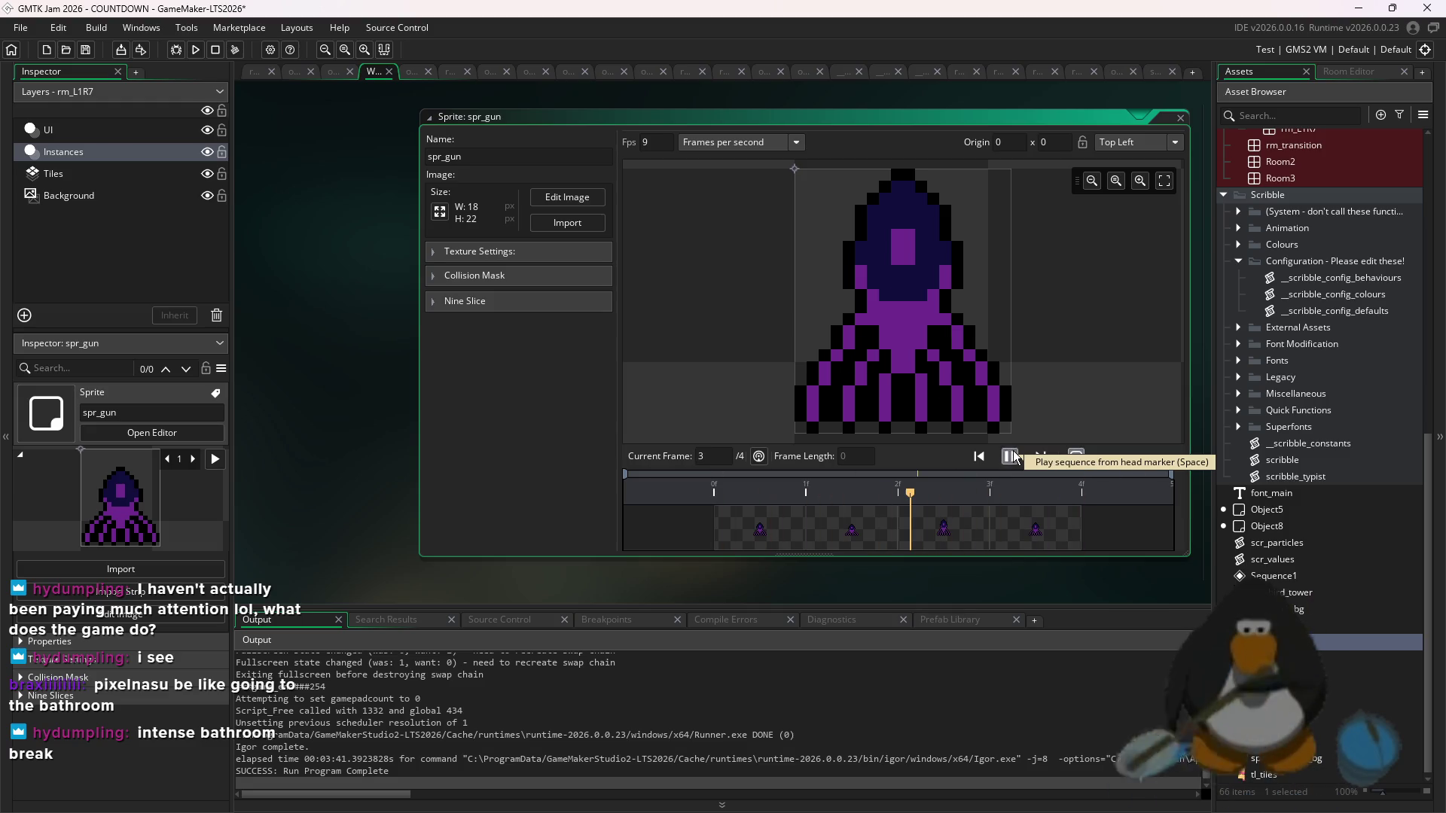
pyautogui.click(1012, 456)
pyautogui.click(1010, 456)
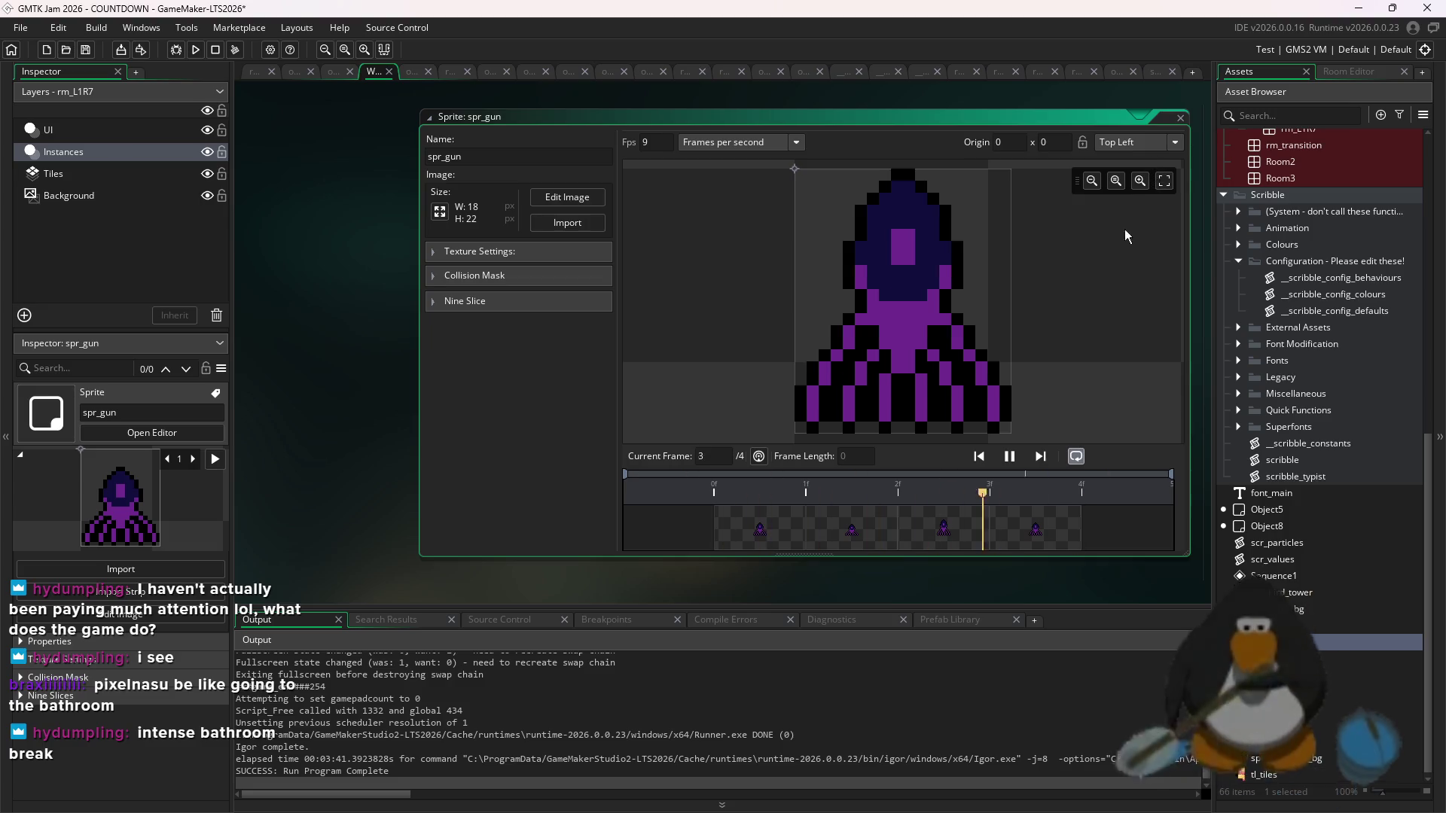
pyautogui.click(1009, 457)
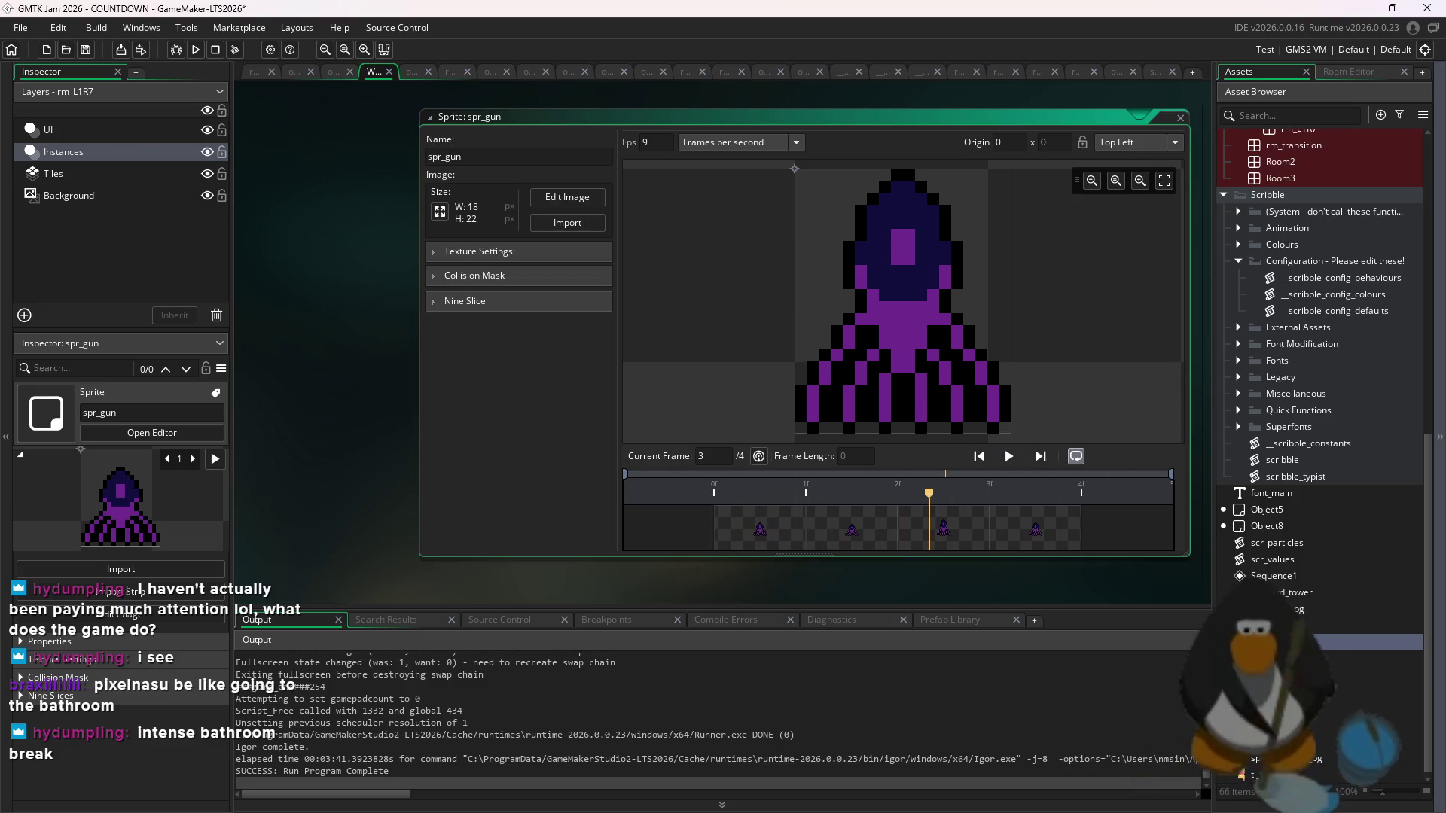
# - Scrub through all four timeline frames, then select the rm_transition room asset
pyautogui.click(1249, 461)
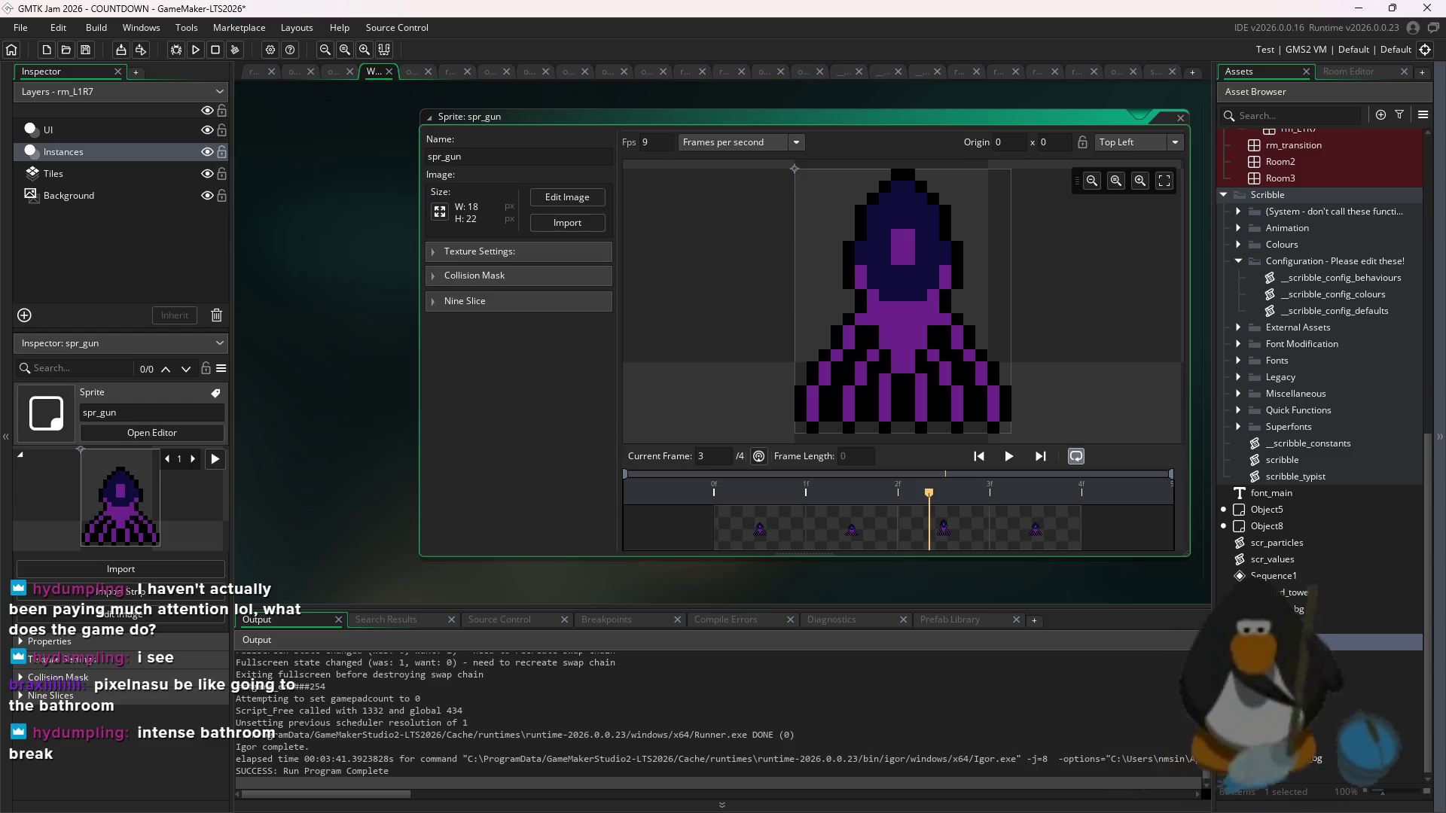
pyautogui.scroll(-3, 1089, 297)
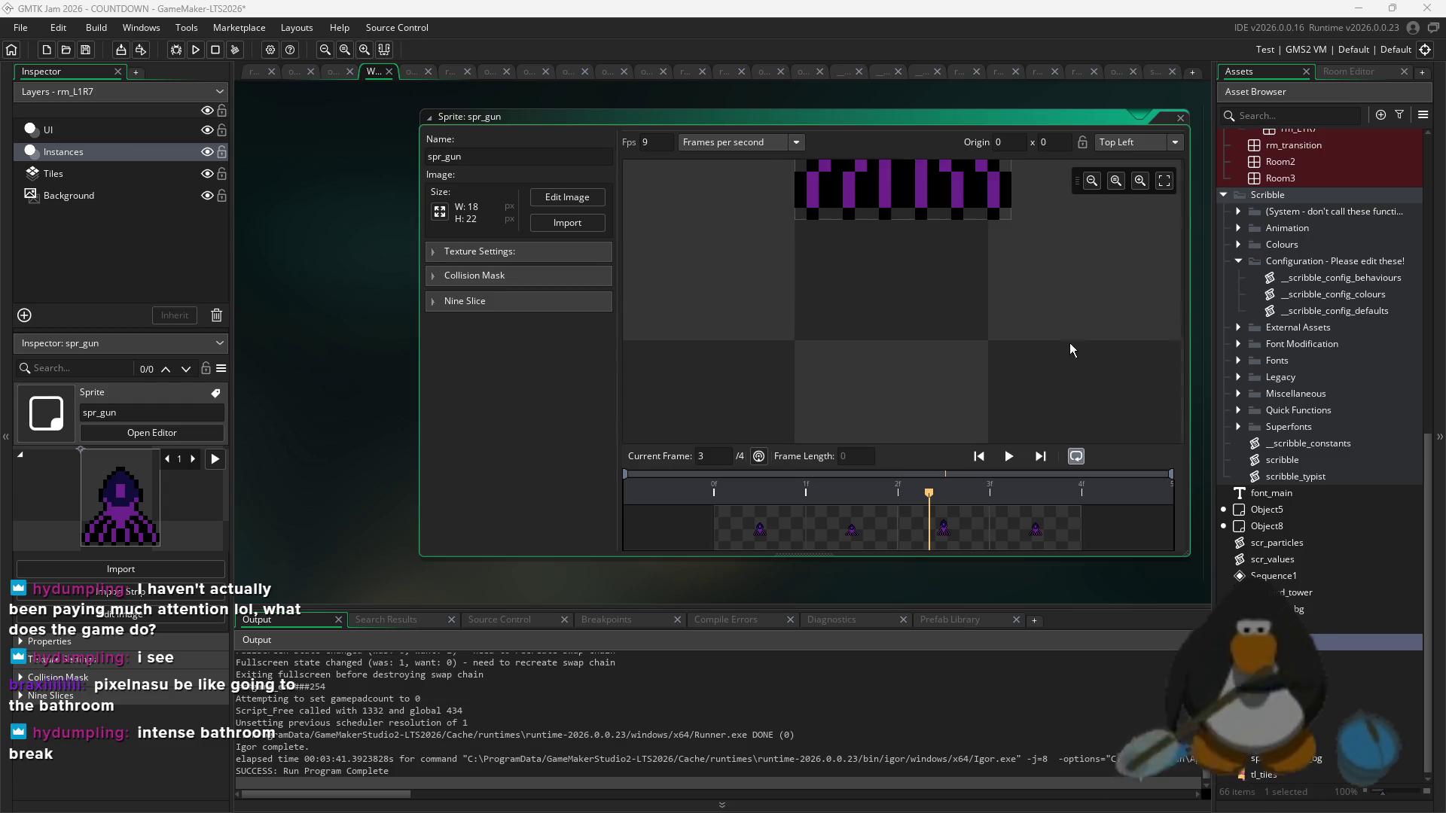
pyautogui.scroll(3, 1069, 342)
pyautogui.hscroll(2, 976, 357)
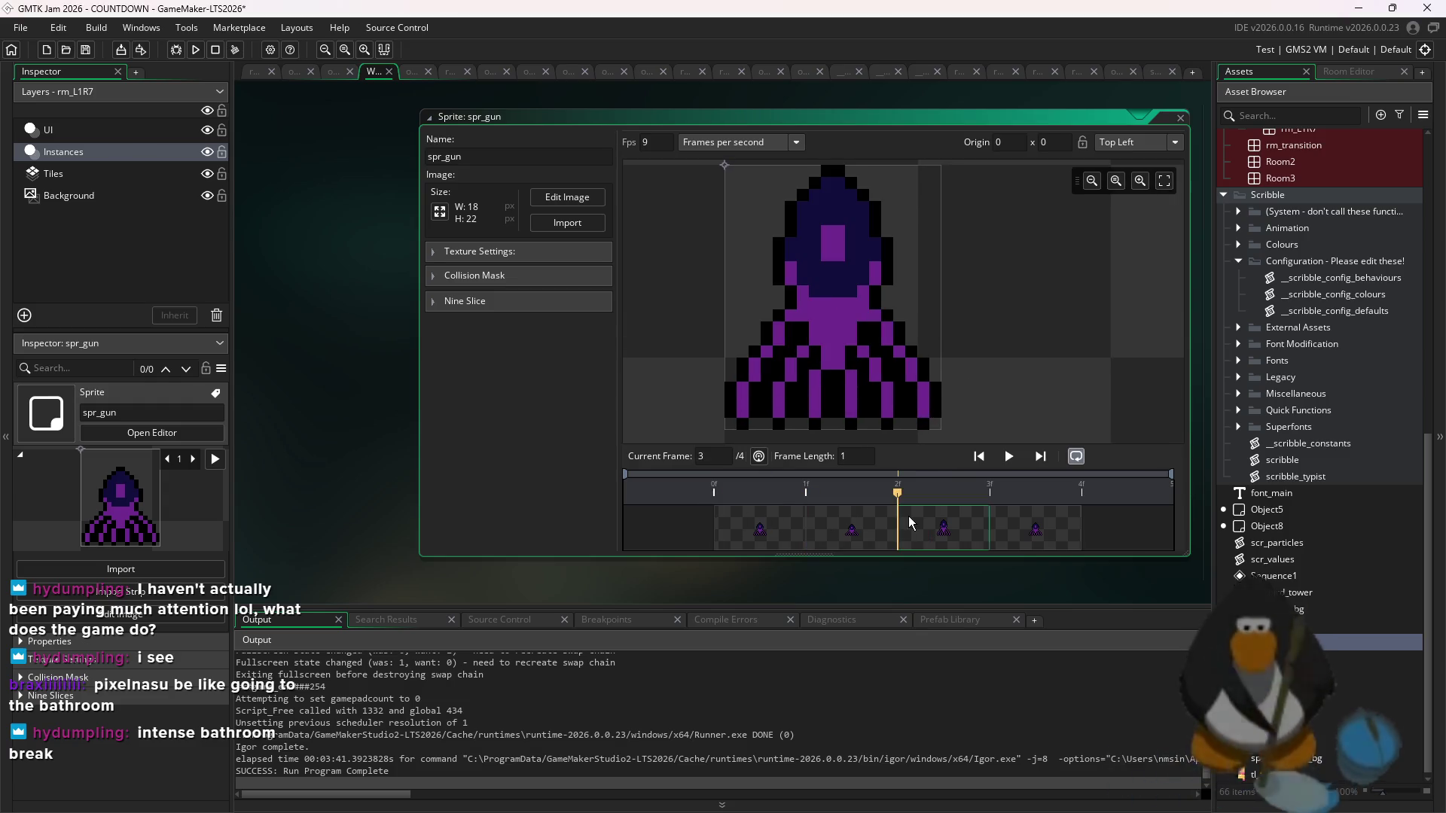
pyautogui.click(748, 521)
pyautogui.moveTo(818, 521); pyautogui.dragTo(1045, 540)
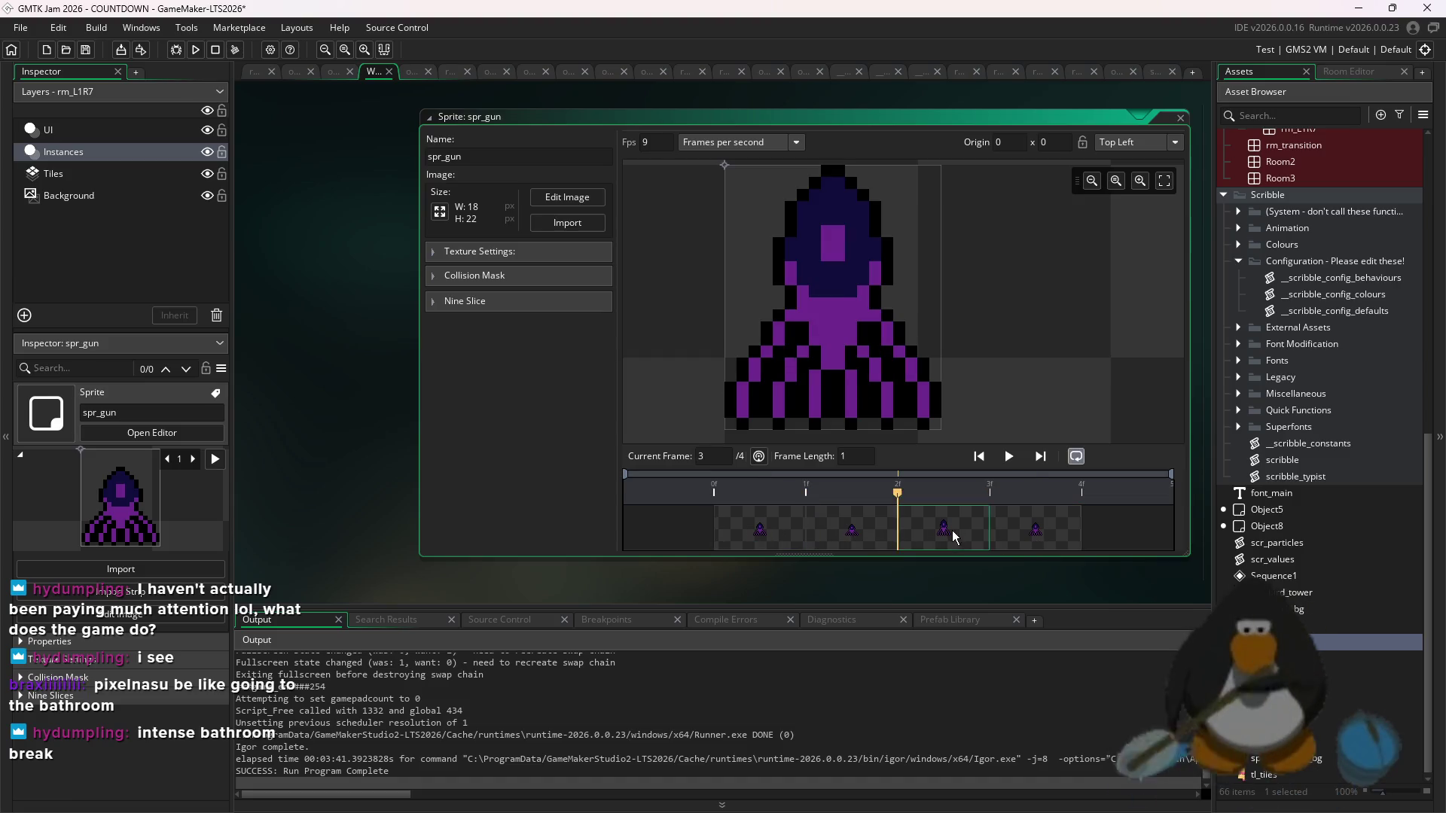
pyautogui.click(1015, 455)
pyautogui.scroll(3, 1248, 419)
pyautogui.click(1280, 394)
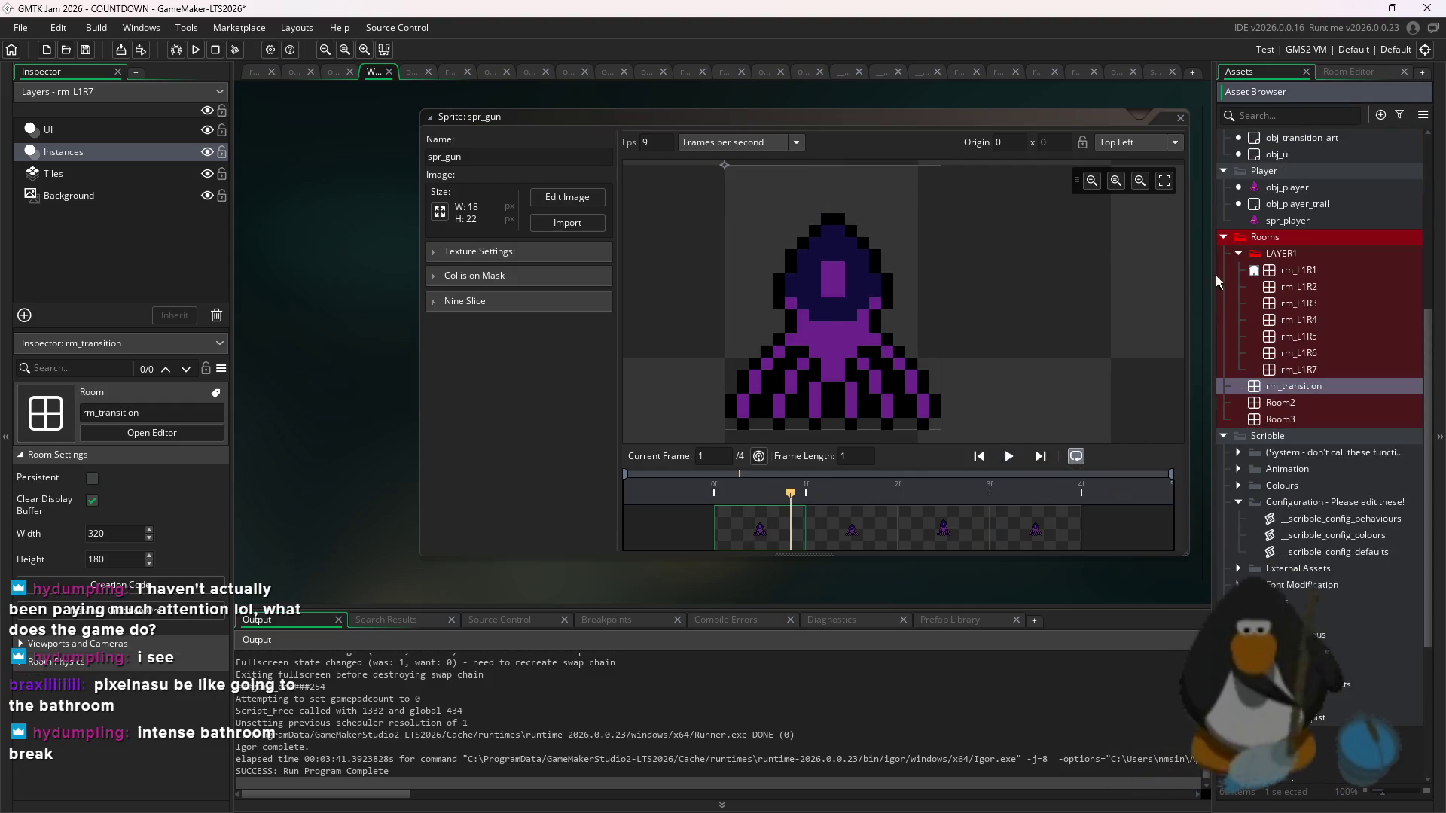
pyautogui.scroll(3, 1295, 256)
pyautogui.scroll(1, 1317, 260)
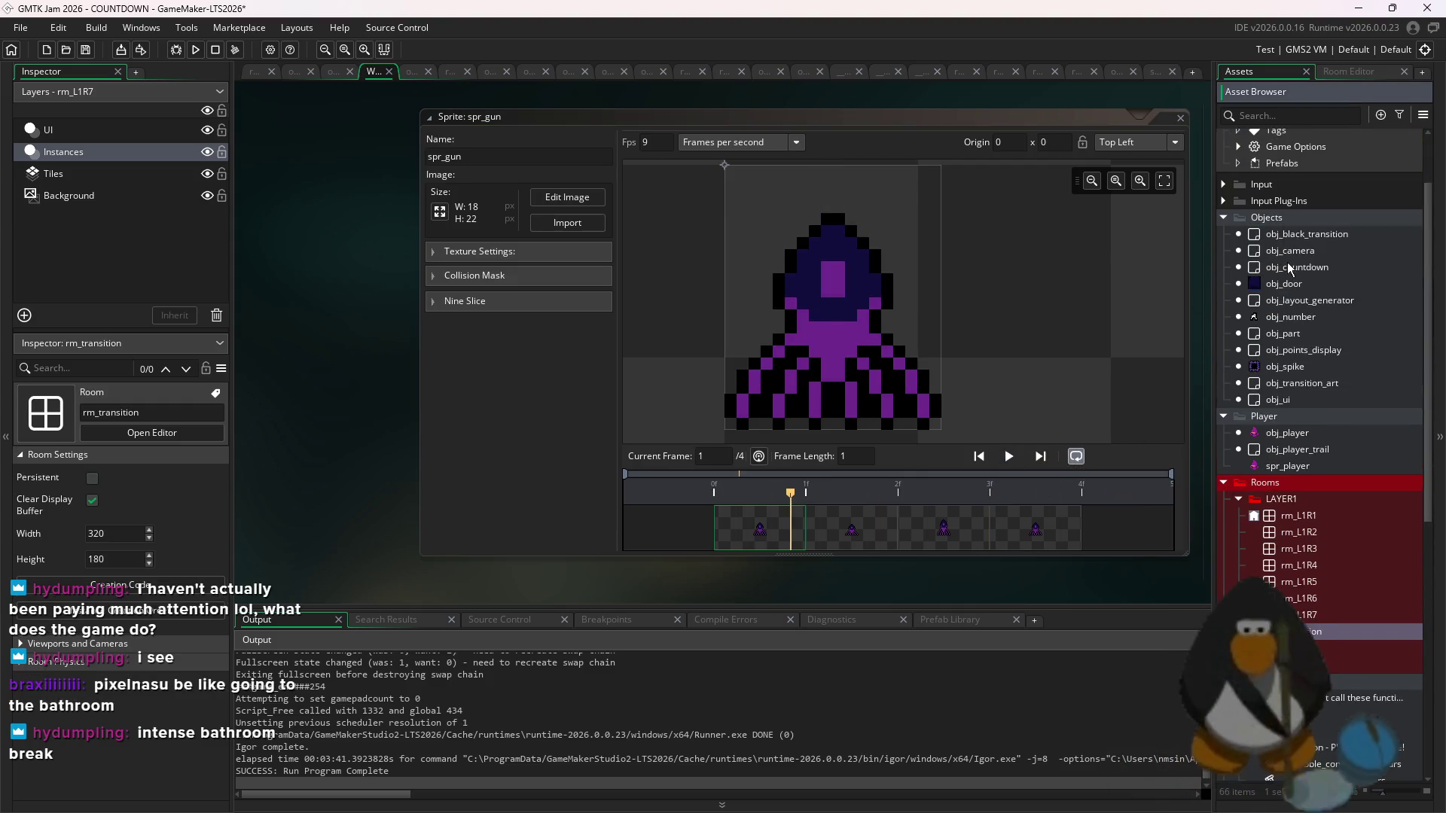
# - Create obj_gun in the Objects group, then inspect the obj_player object
pyautogui.rightClick(1282, 218)
pyautogui.moveTo(1273, 221)
pyautogui.click(1331, 300)
pyautogui.write('obj_gun')
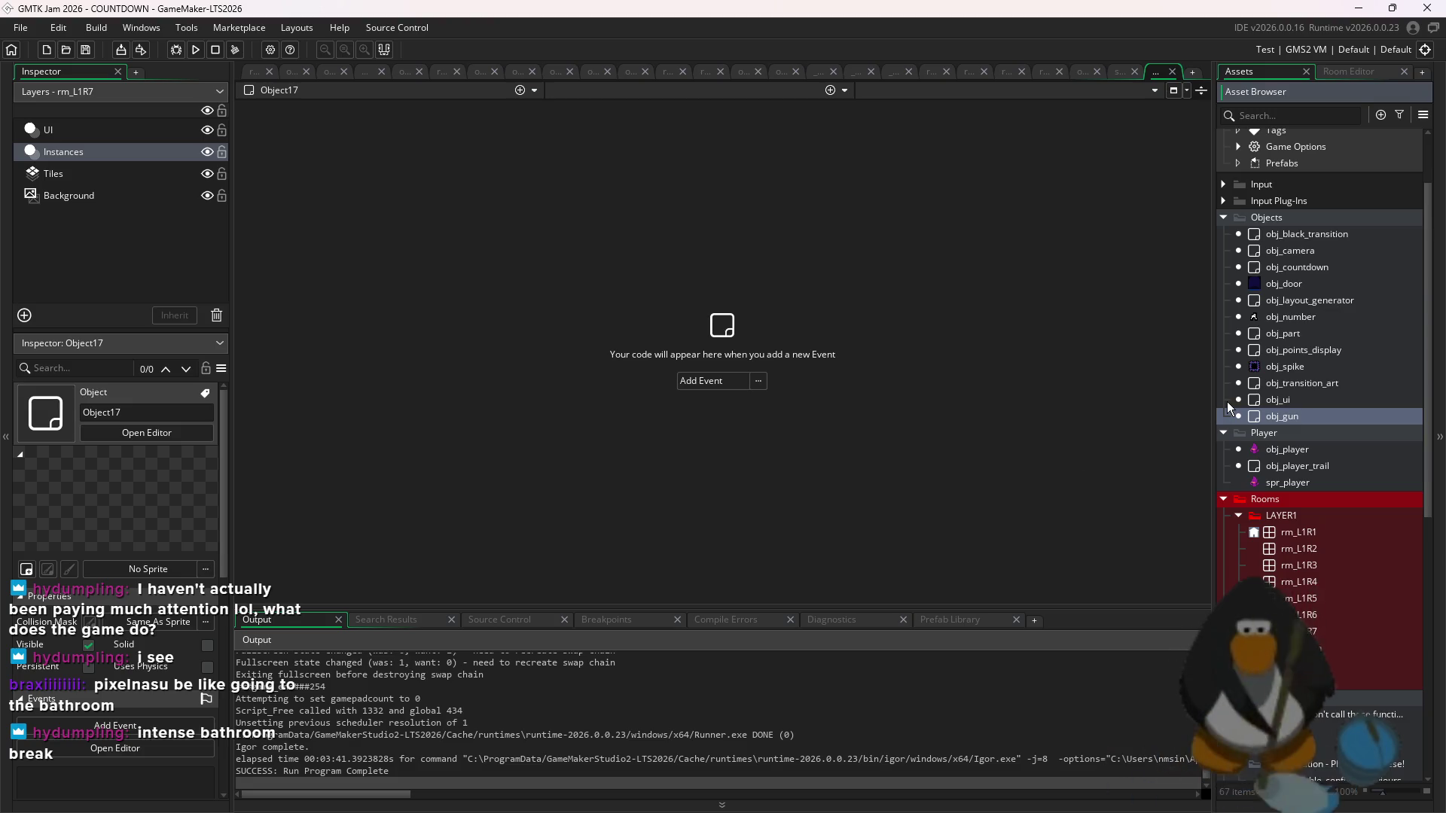
pyautogui.click(1339, 448)
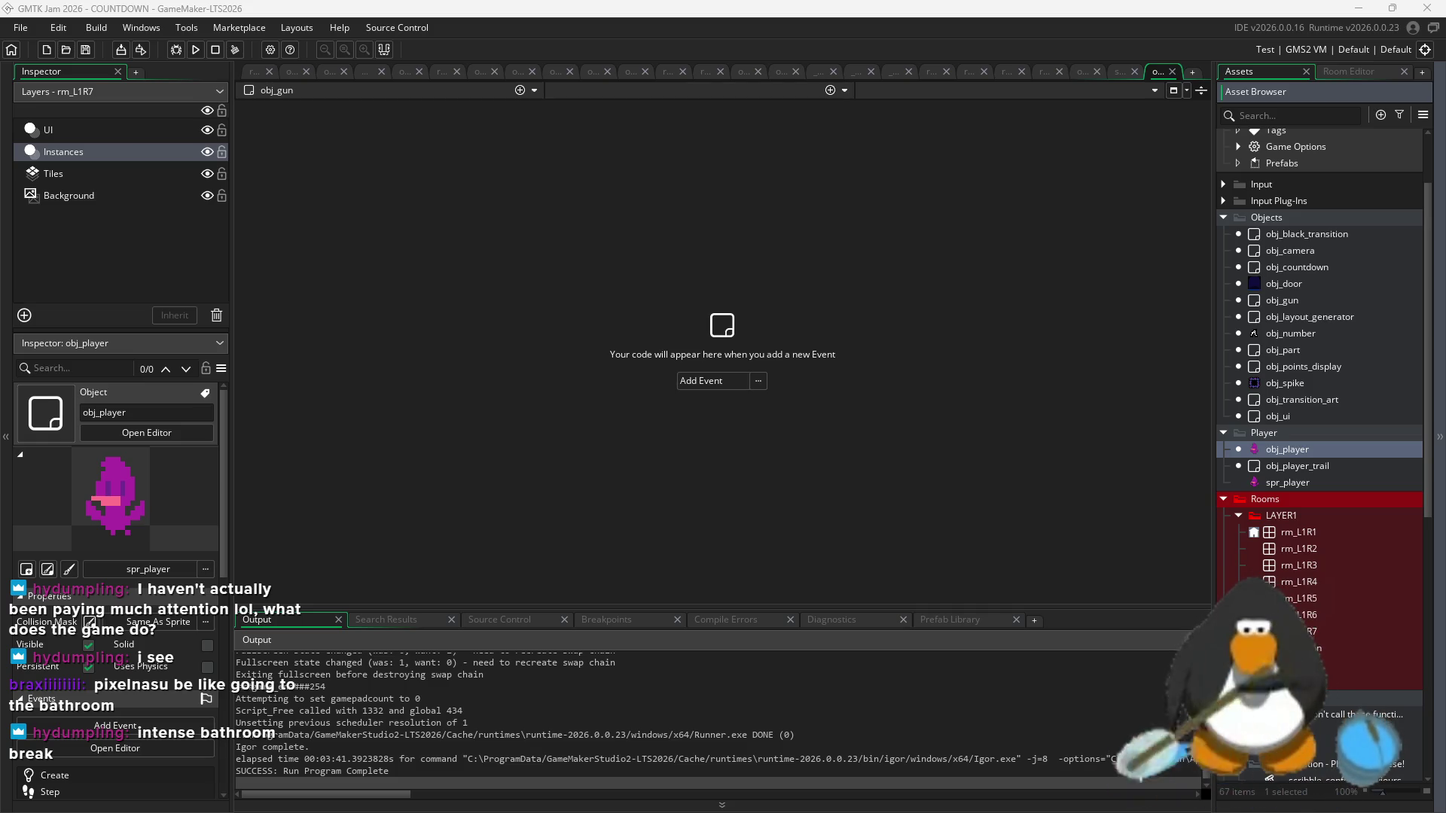
# - Draft purple ellipses of several sizes in the black tile, undoing each attempt
pyautogui.hotkey('alt', 'Tab')
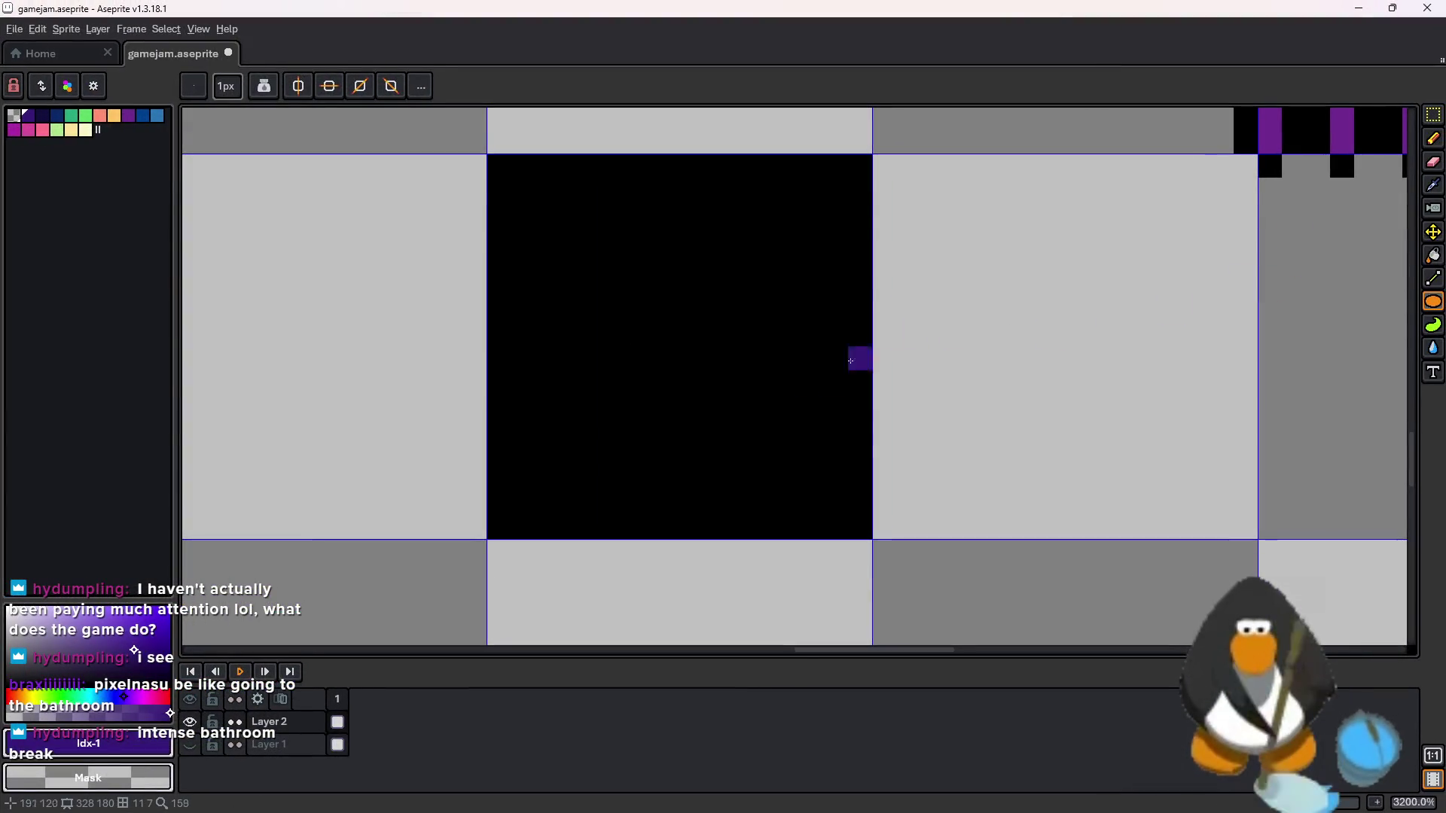
pyautogui.hotkey('ctrl', 'z')
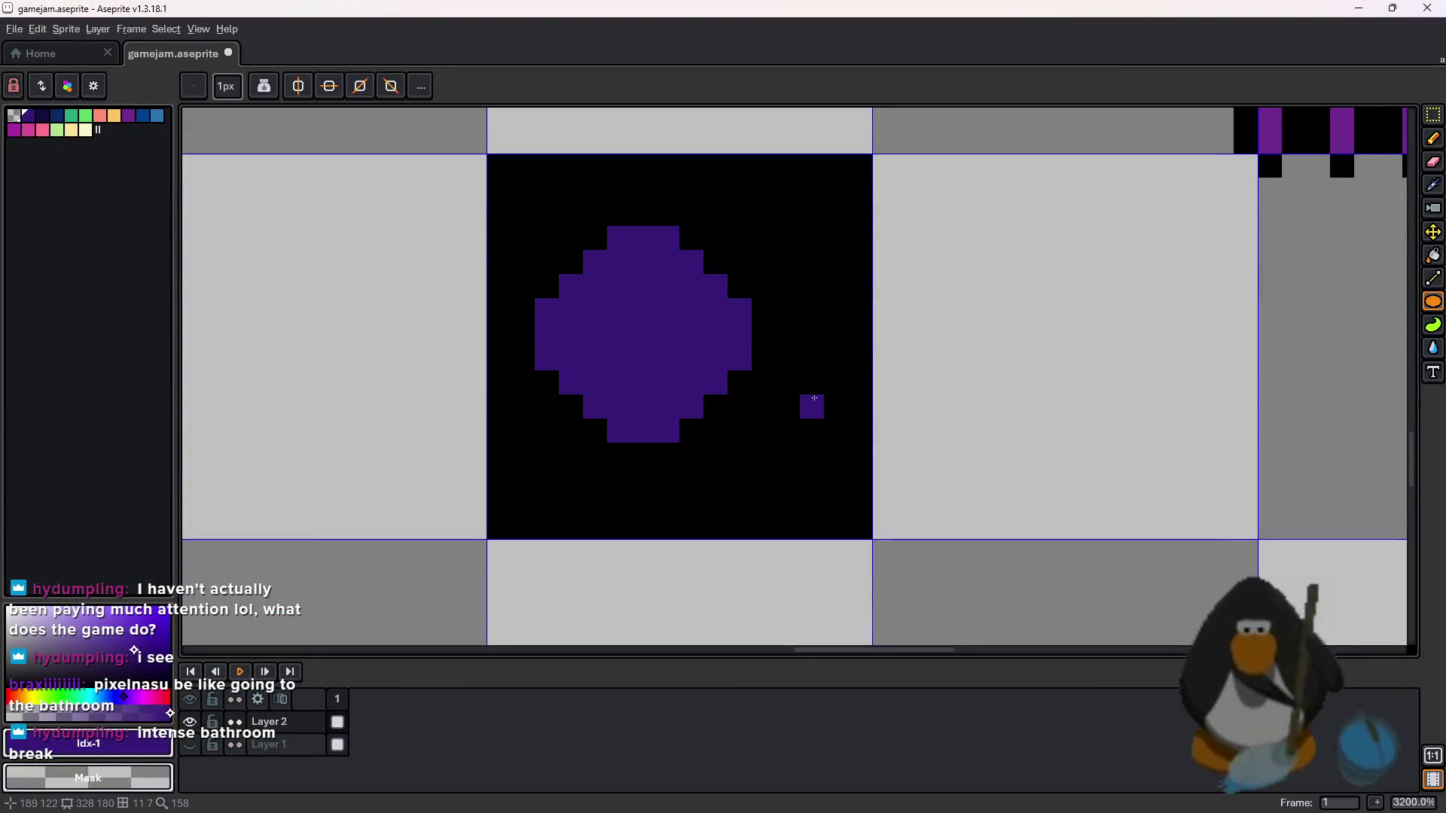
pyautogui.hotkey('ctrl', 'z')
pyautogui.moveTo(674, 337)
pyautogui.mouseDown()
pyautogui.moveTo(804, 490)
pyautogui.moveTo(841, 465)
pyautogui.moveTo(859, 484)
pyautogui.mouseUp()
pyautogui.hotkey('ctrl', 'z')
pyautogui.moveTo(836, 310)
pyautogui.mouseDown()
pyautogui.moveTo(754, 362)
pyautogui.moveTo(597, 377)
pyautogui.mouseUp()
pyautogui.hotkey('ctrl', 'z')
pyautogui.moveTo(672, 344); pyautogui.dragTo(719, 388)
pyautogui.hotkey('ctrl', 'z')
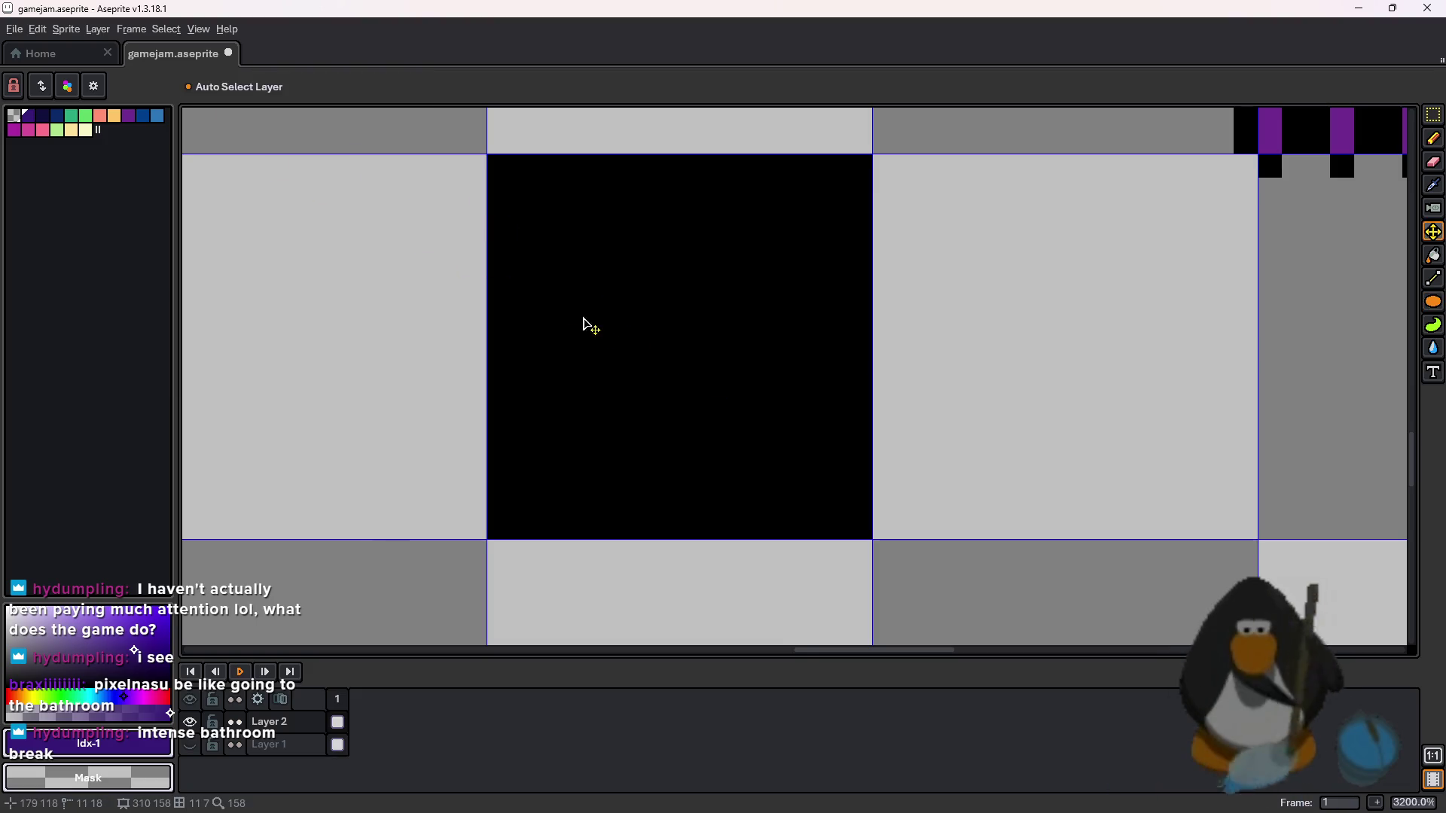
# - Redraw it as one large filled purple circle spanning the black tile
pyautogui.hotkey('ctrl', 'y')
pyautogui.moveTo(655, 323); pyautogui.dragTo(683, 364)
pyautogui.press('u')
pyautogui.hotkey('ctrl', 'z')
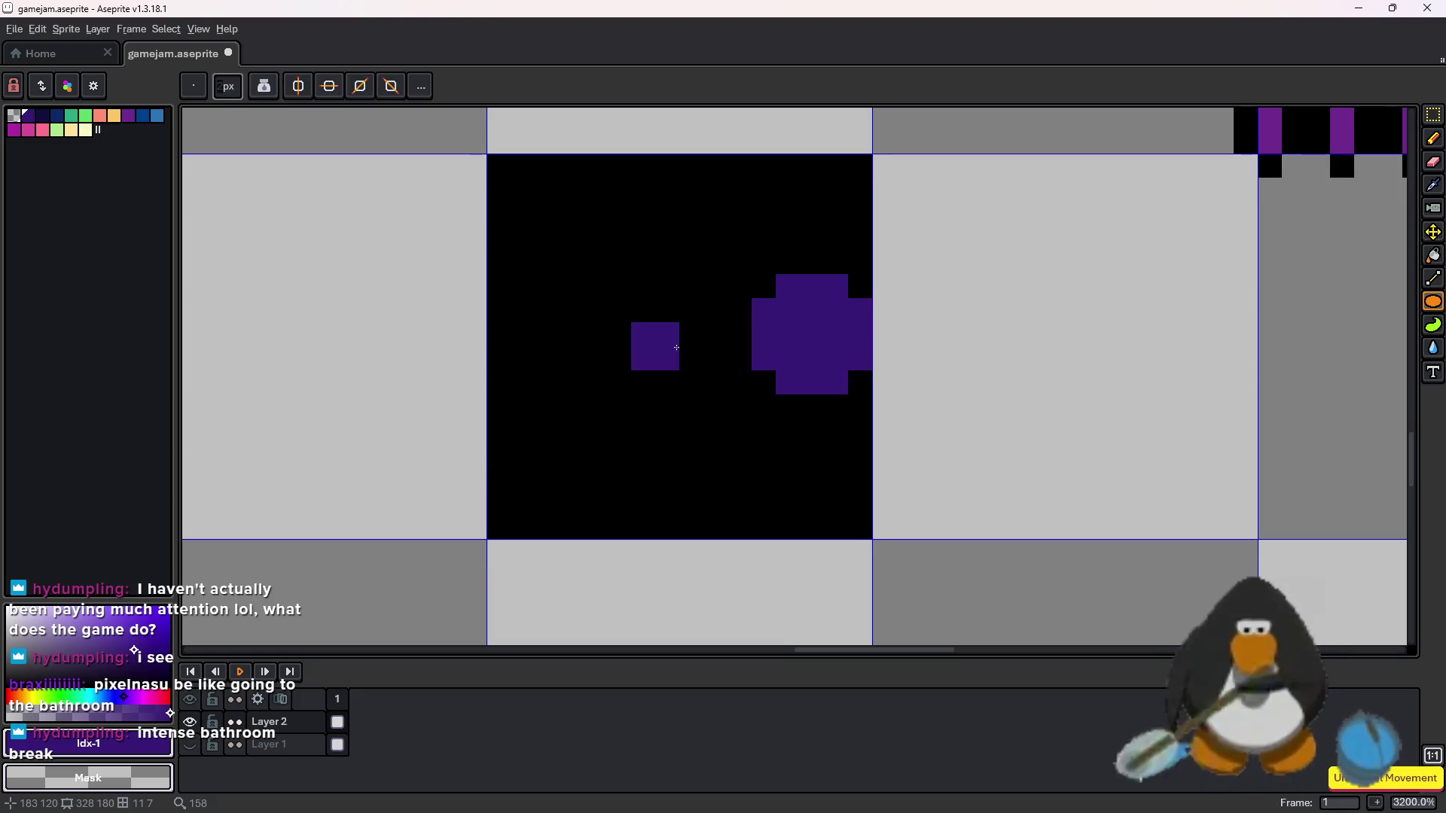
pyautogui.hotkey('ctrl', 'z')
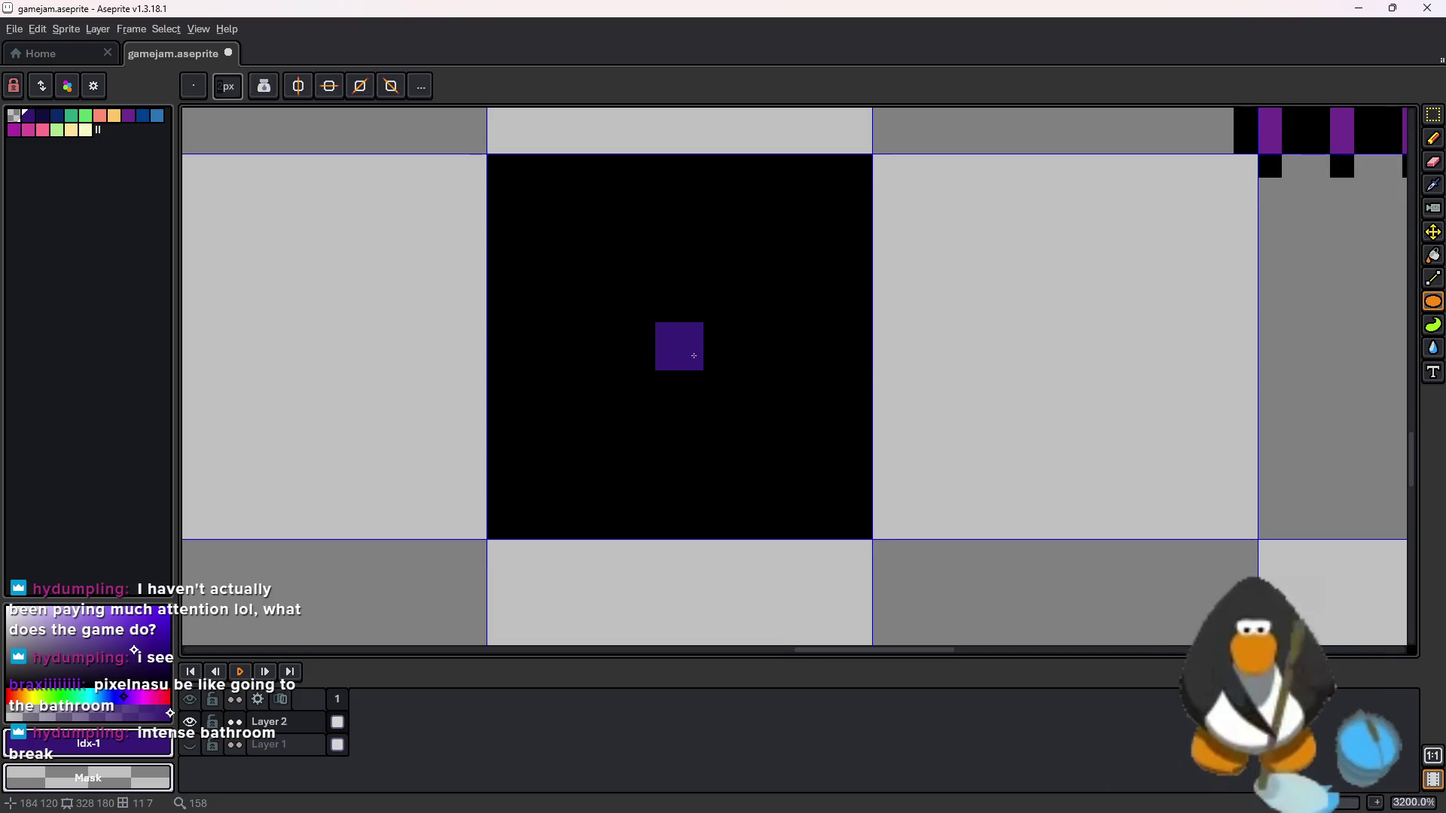
pyautogui.hotkey('ctrl', 'y')
pyautogui.hotkey('ctrl', 'z')
pyautogui.moveTo(693, 356)
pyautogui.mouseDown()
pyautogui.moveTo(800, 468)
pyautogui.moveTo(849, 494)
pyautogui.moveTo(835, 478)
pyautogui.mouseUp()
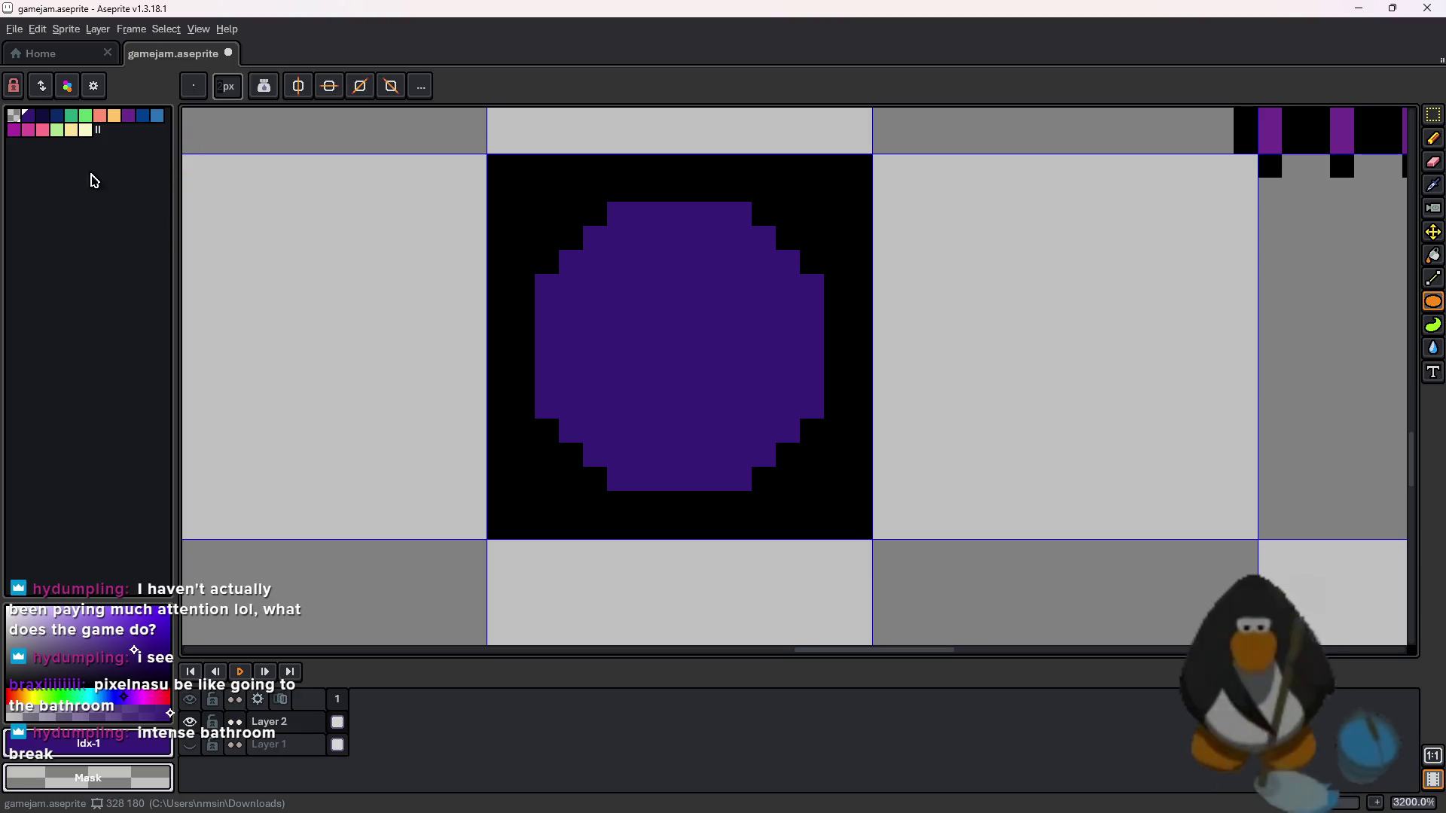
pyautogui.press('l')
pyautogui.scroll(1, 764, 309)
# - Trim the circle's upper edges and top bump with black pencil pixels
pyautogui.click(833, 292)
pyautogui.click(798, 255)
pyautogui.click(761, 219)
pyautogui.moveTo(725, 183); pyautogui.dragTo(575, 186)
pyautogui.click(544, 183)
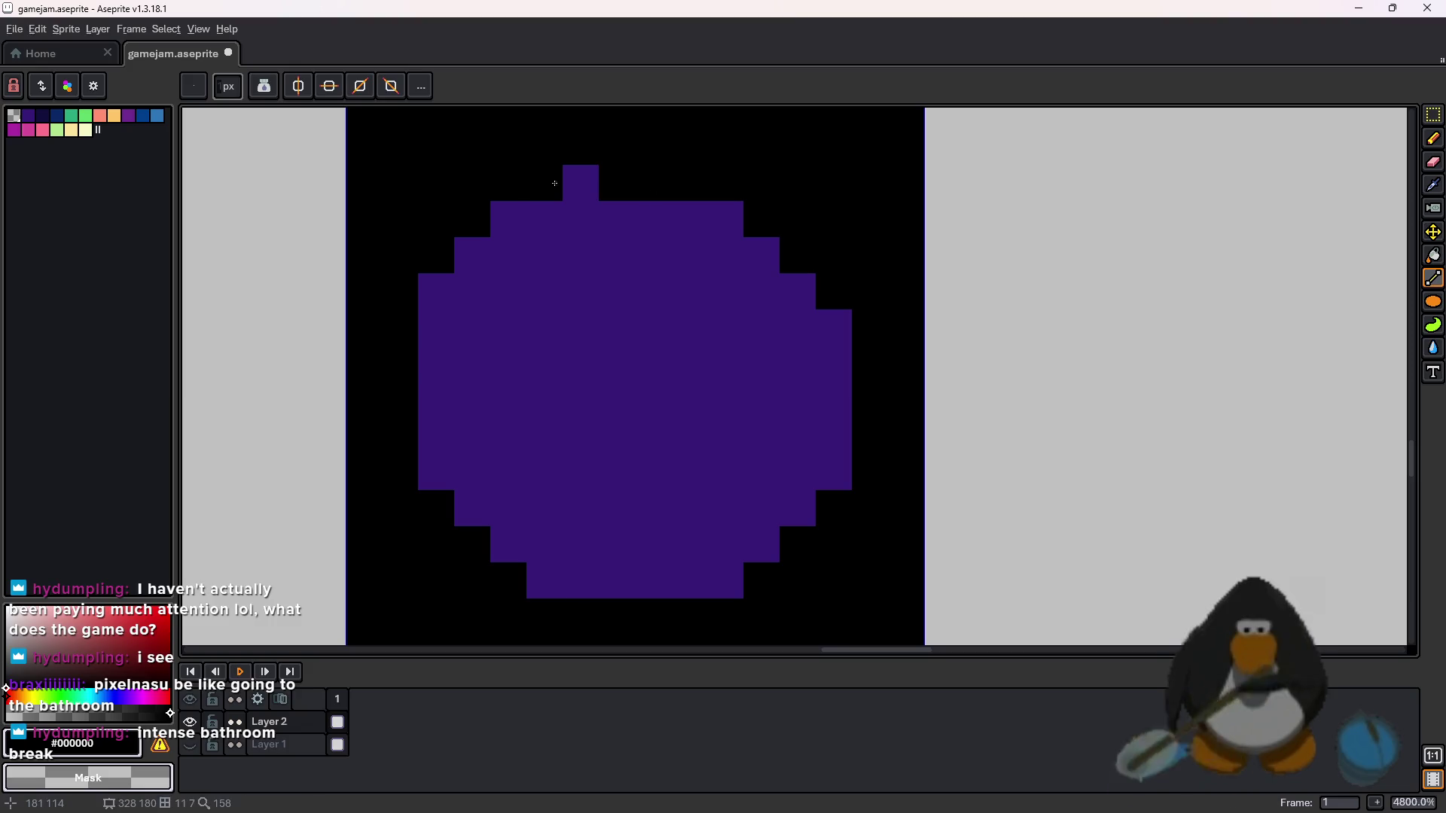
pyautogui.click(509, 219)
pyautogui.click(472, 255)
pyautogui.click(442, 284)
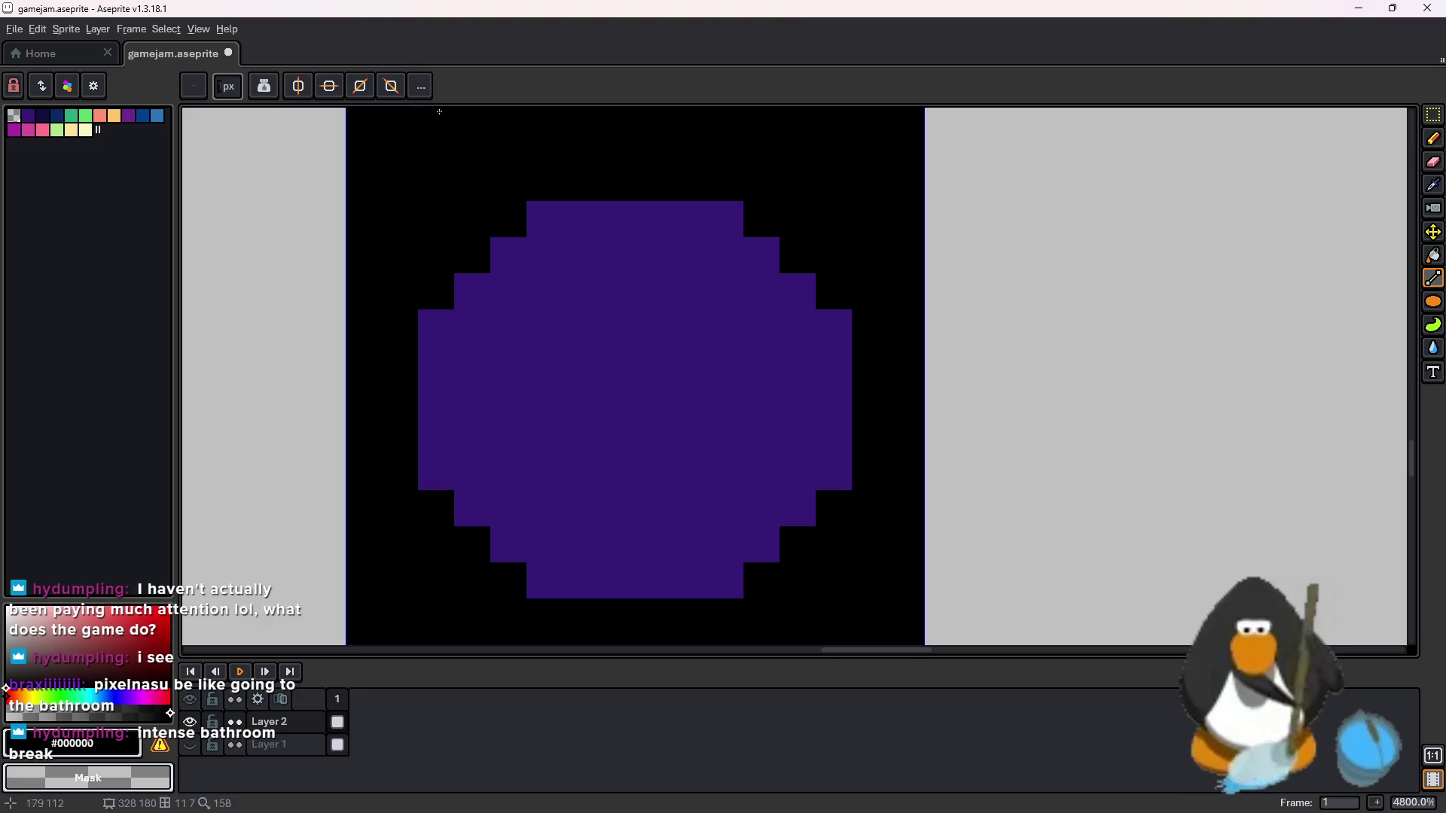
# - Turn on left-right symmetry centred on the circle and cut black columns into vertical bars
pyautogui.click(298, 85)
pyautogui.scroll(-5, 602, 233)
pyautogui.moveTo(898, 112)
pyautogui.mouseDown()
pyautogui.moveTo(626, 143)
pyautogui.moveTo(612, 178)
pyautogui.mouseUp()
pyautogui.scroll(5, 612, 178)
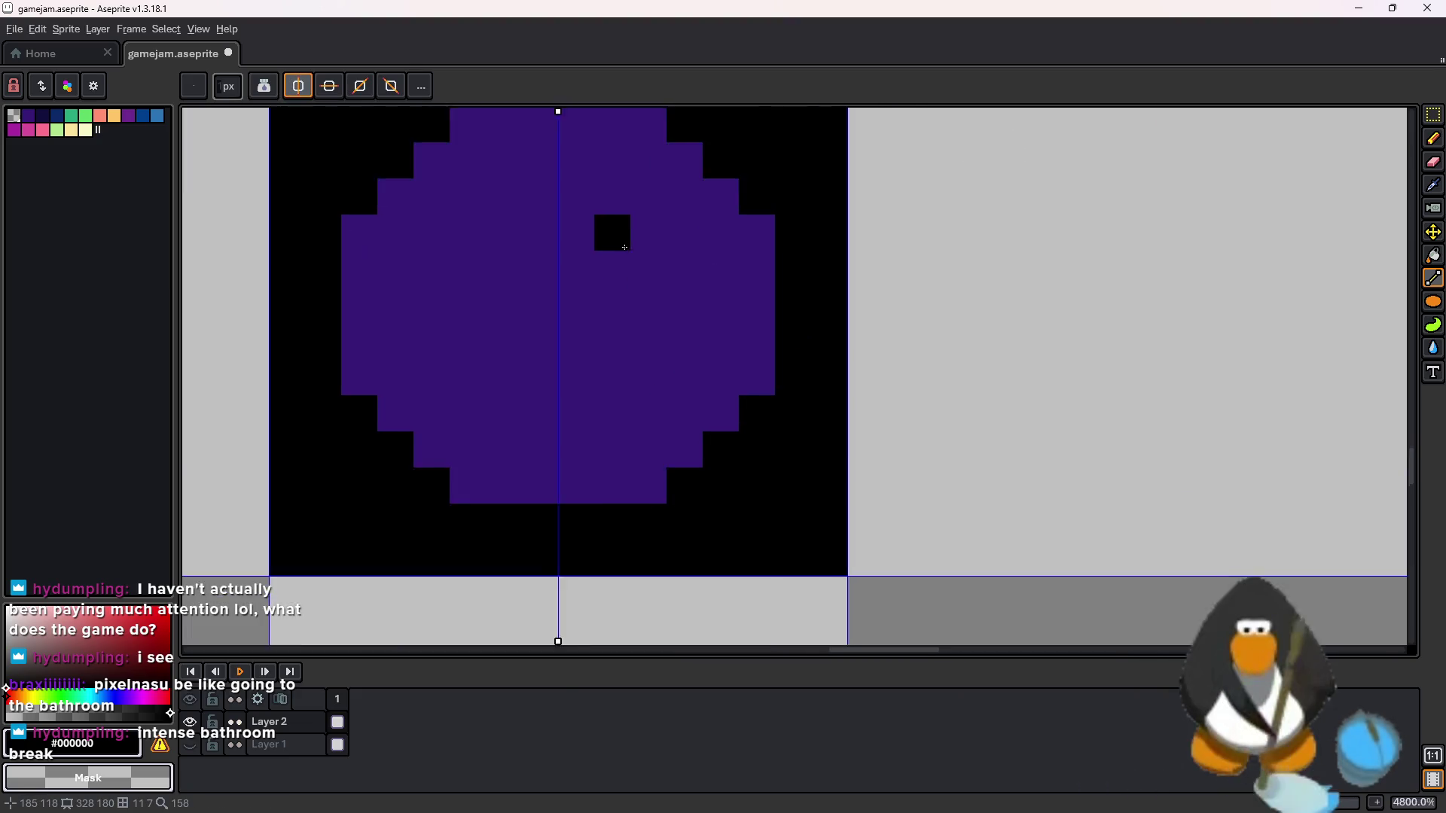
pyautogui.moveTo(836, 271); pyautogui.dragTo(836, 490)
pyautogui.moveTo(780, 220); pyautogui.dragTo(775, 595)
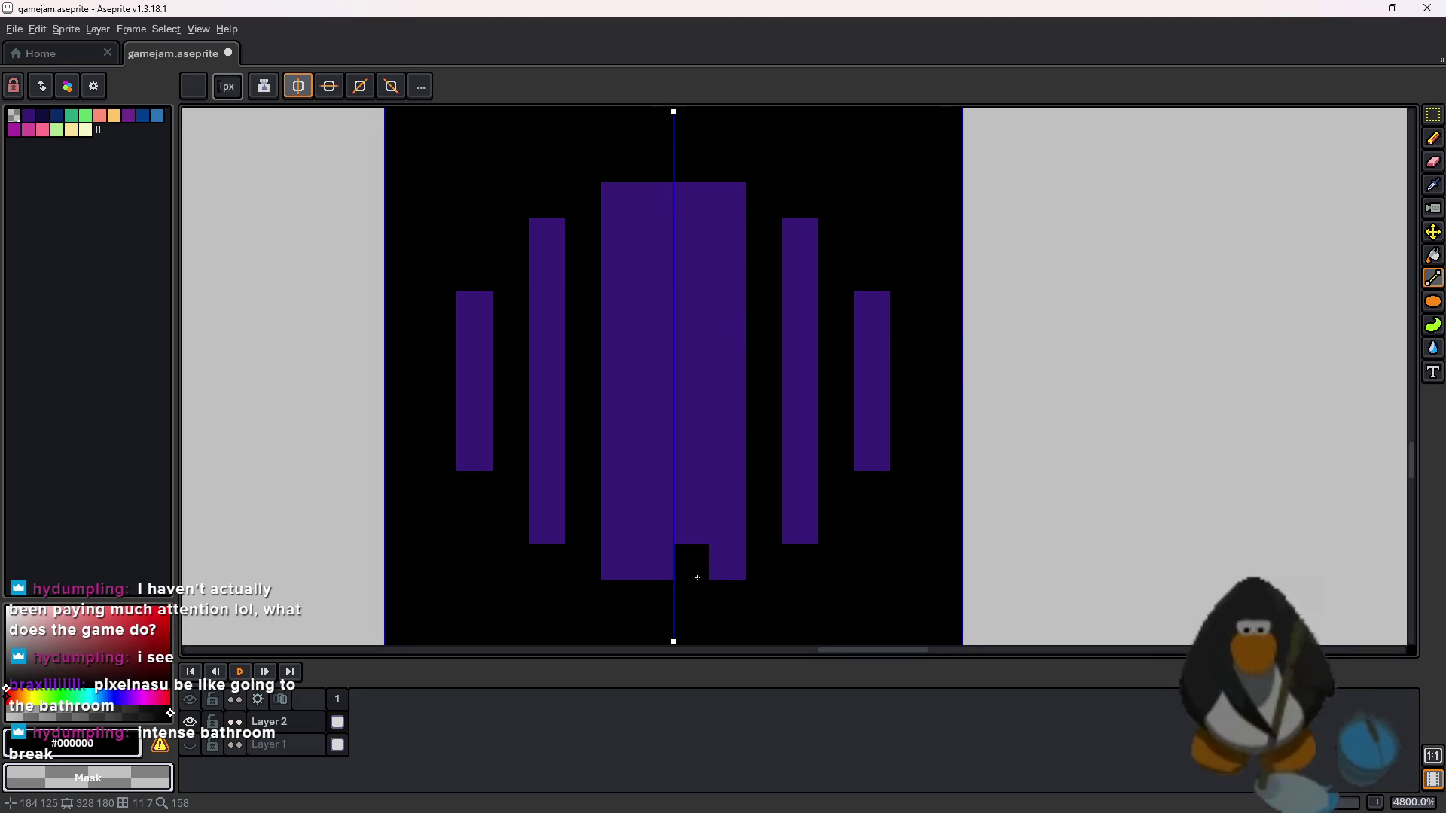
pyautogui.moveTo(691, 561); pyautogui.dragTo(714, 519)
# - Shade the tops of the centre and side bars in dark navy
pyautogui.click(42, 114)
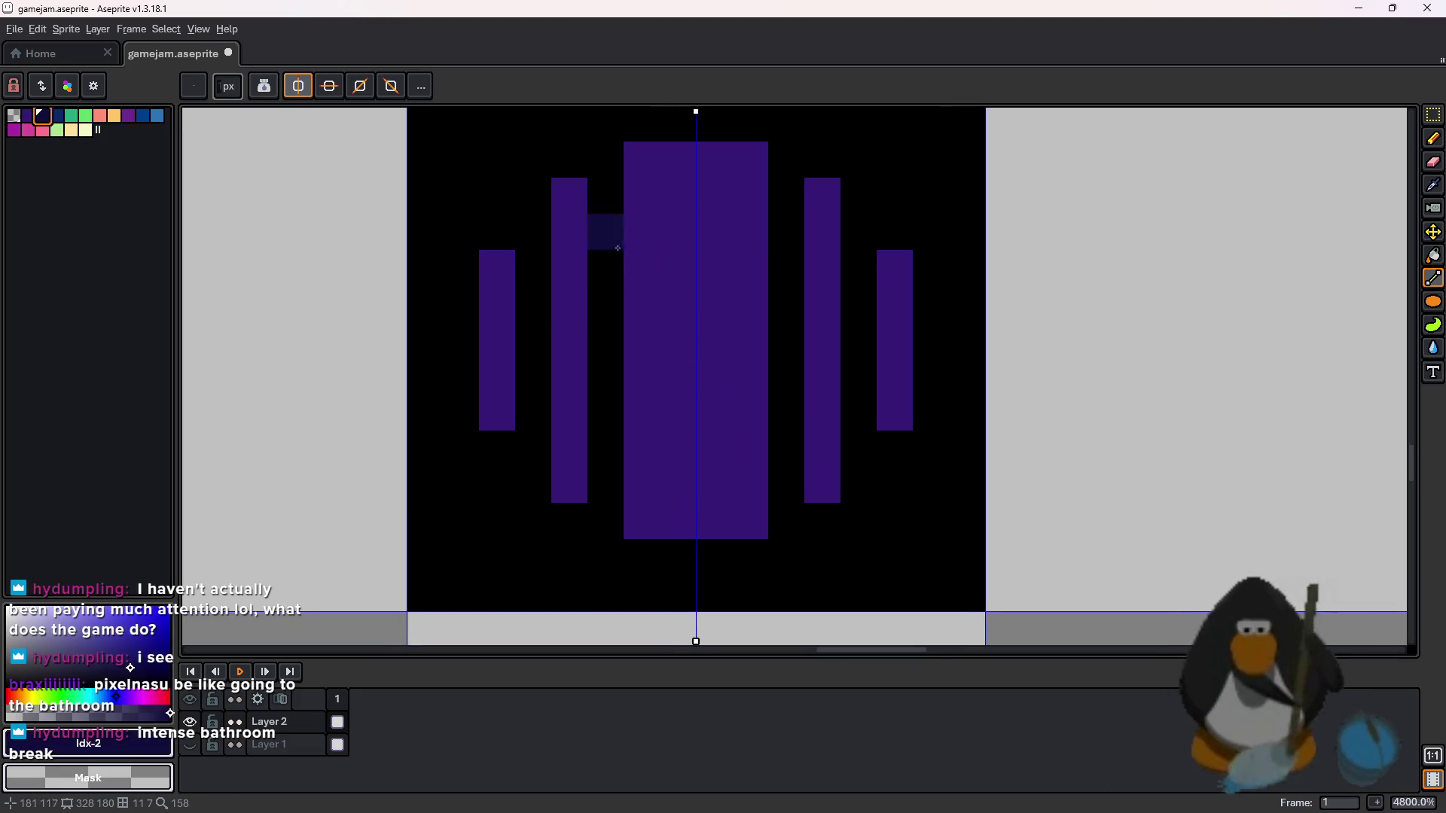
pyautogui.click(497, 269)
pyautogui.moveTo(533, 195); pyautogui.dragTo(622, 183)
pyautogui.hotkey('ctrl', 'z')
pyautogui.click(570, 195)
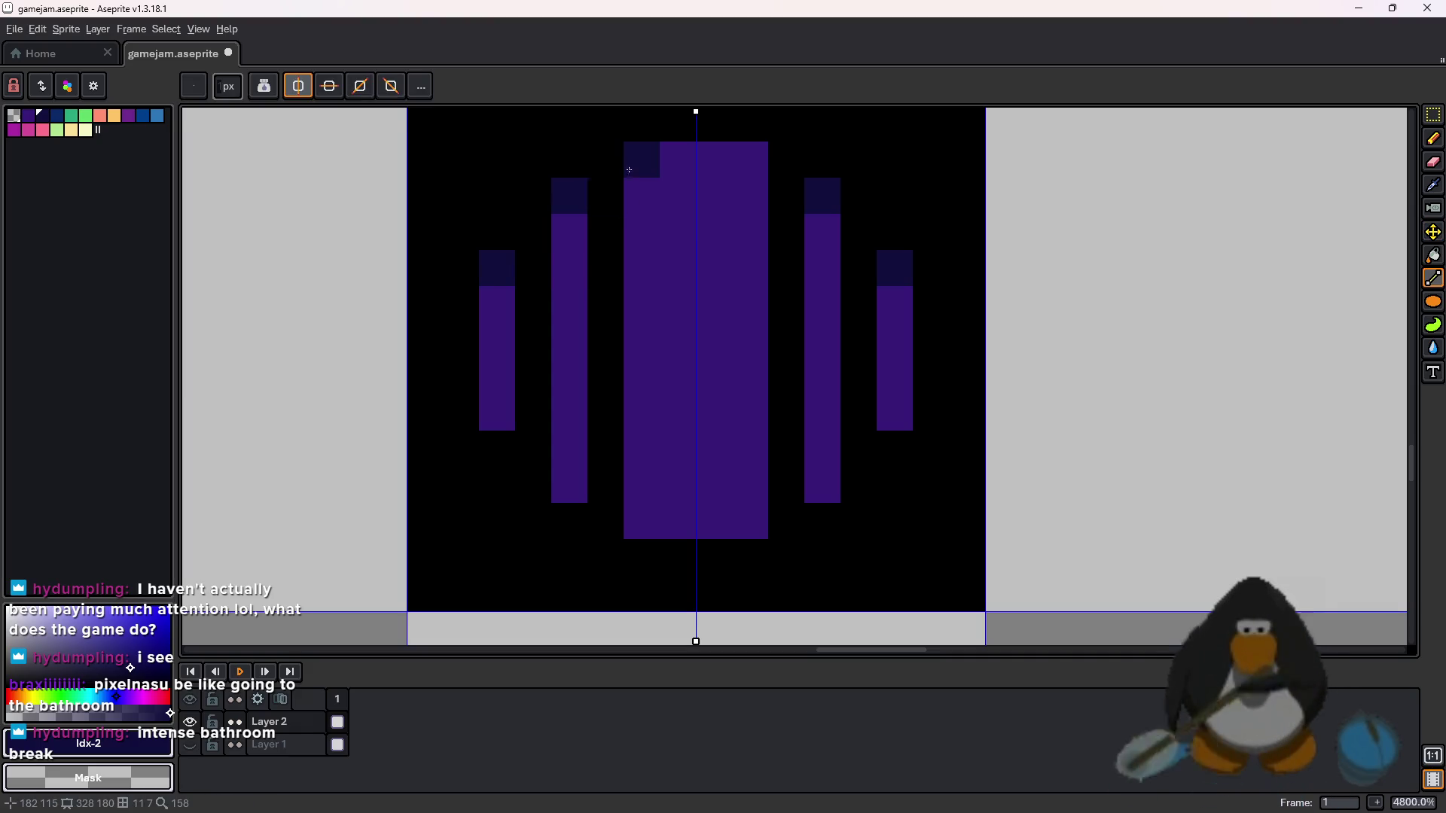
pyautogui.click(750, 160)
pyautogui.keyDown('shift'); pyautogui.click(682, 153); pyautogui.keyUp('shift')
pyautogui.click(750, 196)
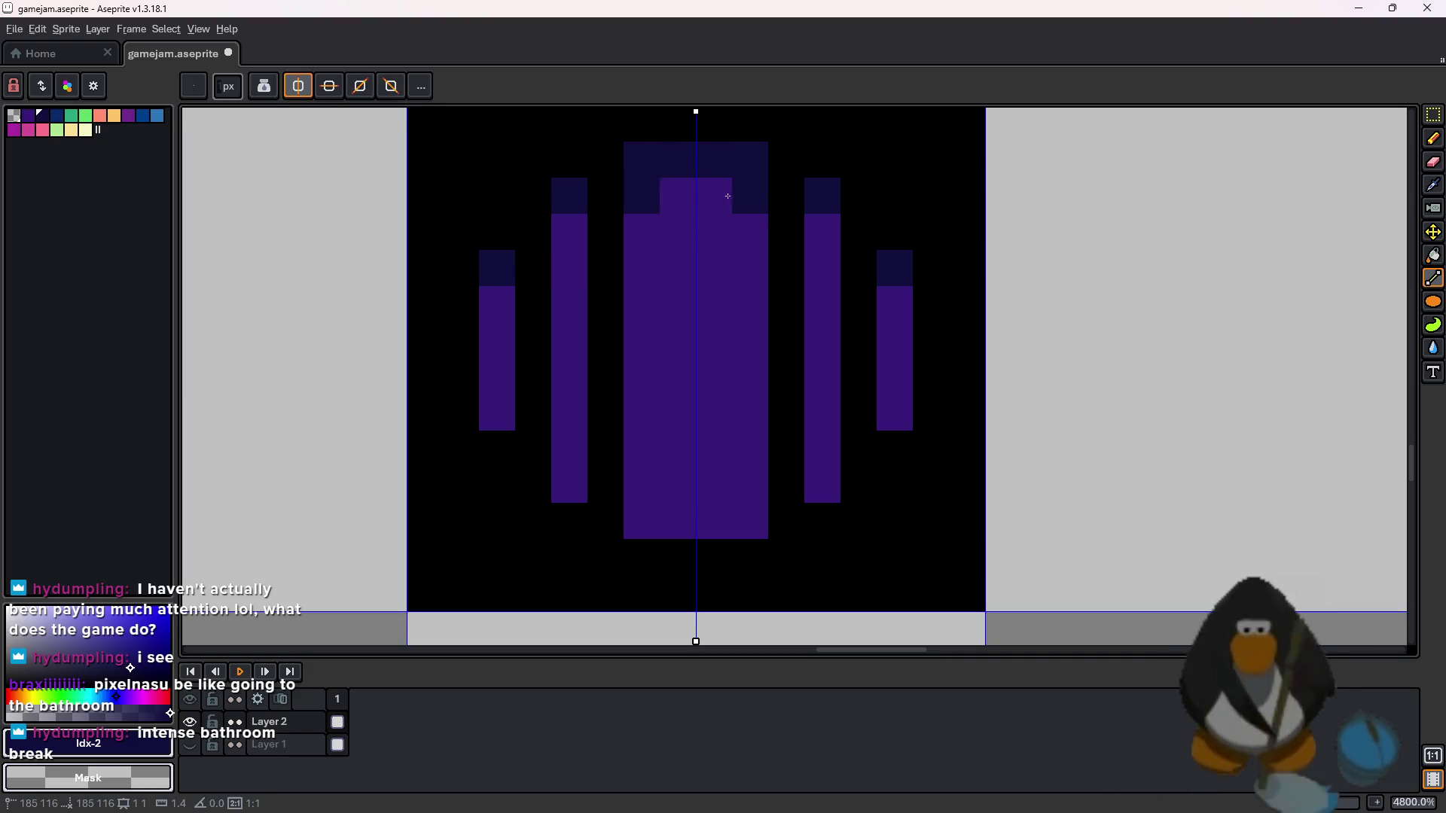
pyautogui.click(714, 196)
pyautogui.click(569, 232)
pyautogui.click(497, 305)
pyautogui.scroll(-3, 862, 365)
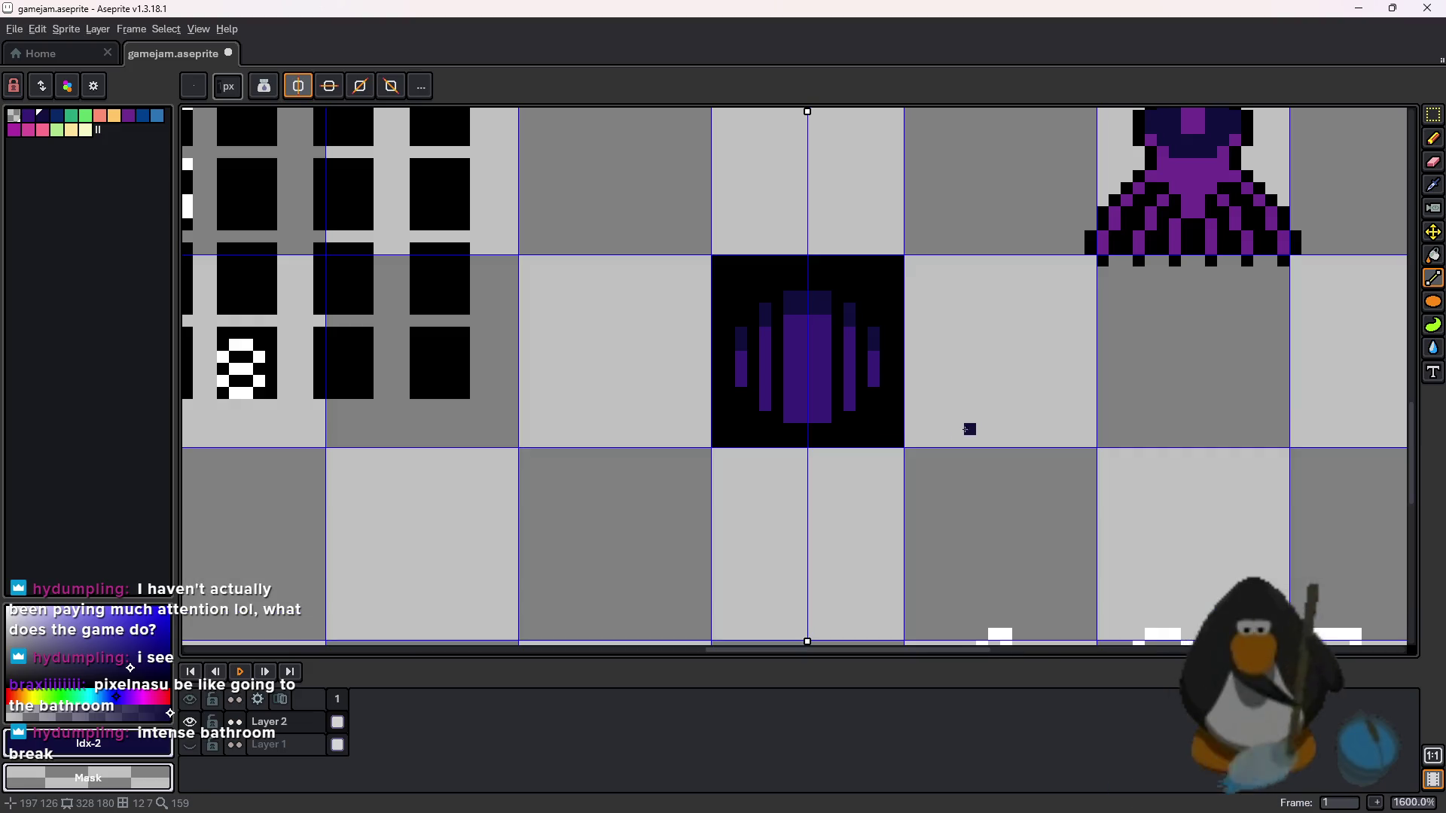
# - Add mirrored navy rows along the bar bottoms, then undo them
pyautogui.scroll(-1, 874, 415)
pyautogui.scroll(4, 828, 391)
pyautogui.moveTo(733, 360)
pyautogui.mouseDown()
pyautogui.moveTo(829, 360)
pyautogui.moveTo(745, 360)
pyautogui.mouseUp()
pyautogui.hotkey('ctrl', 'z')
pyautogui.click(684, 335)
pyautogui.click(636, 287)
pyautogui.click(857, 312)
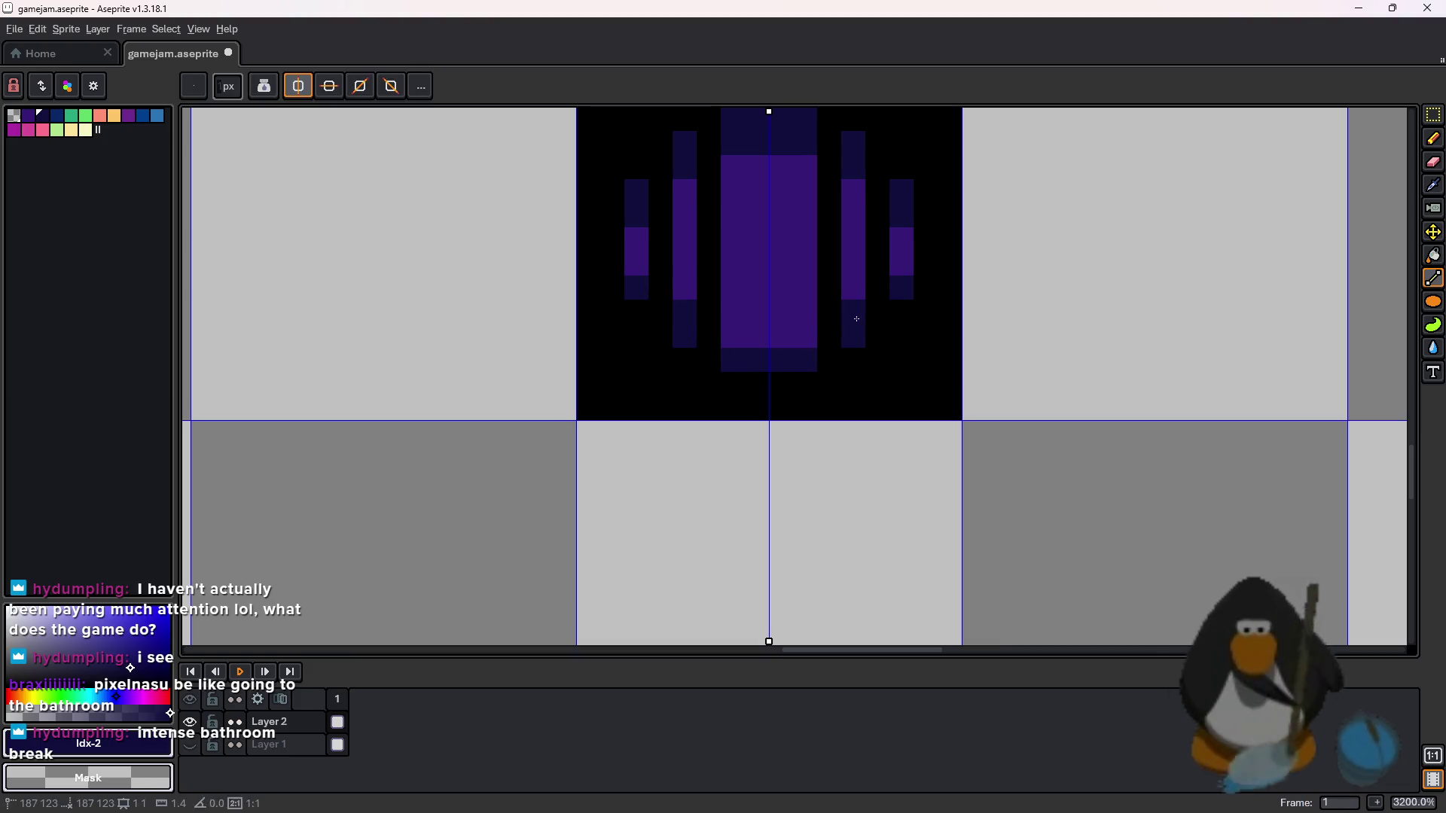
pyautogui.scroll(-2, 876, 374)
pyautogui.scroll(1, 913, 429)
pyautogui.hotkey('ctrl', 'z')
pyautogui.hotkey('ctrl', 'z')
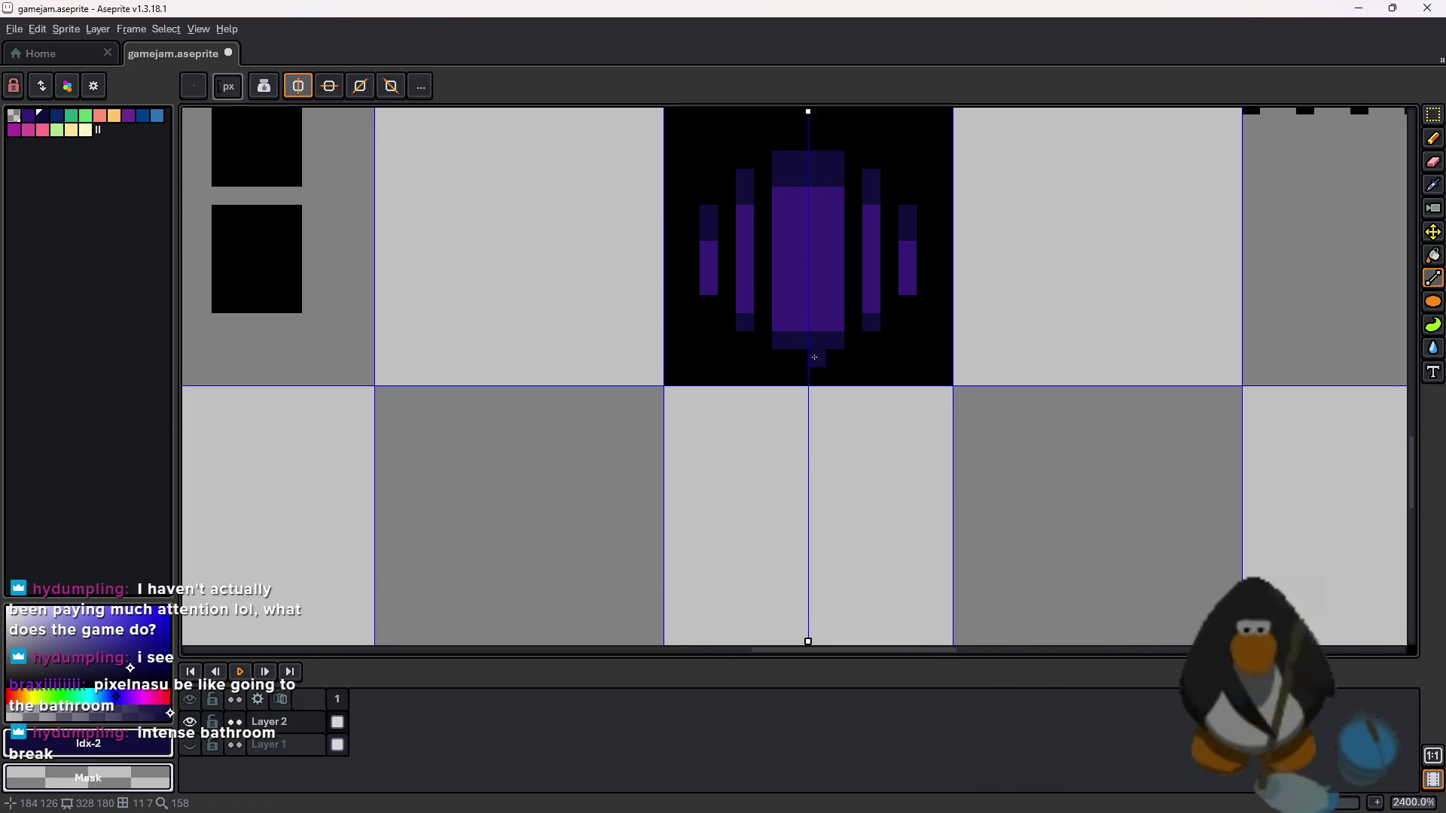
# - Outline a rectangle in the tile below the vent and fill it pink, then salmon
pyautogui.click(43, 131)
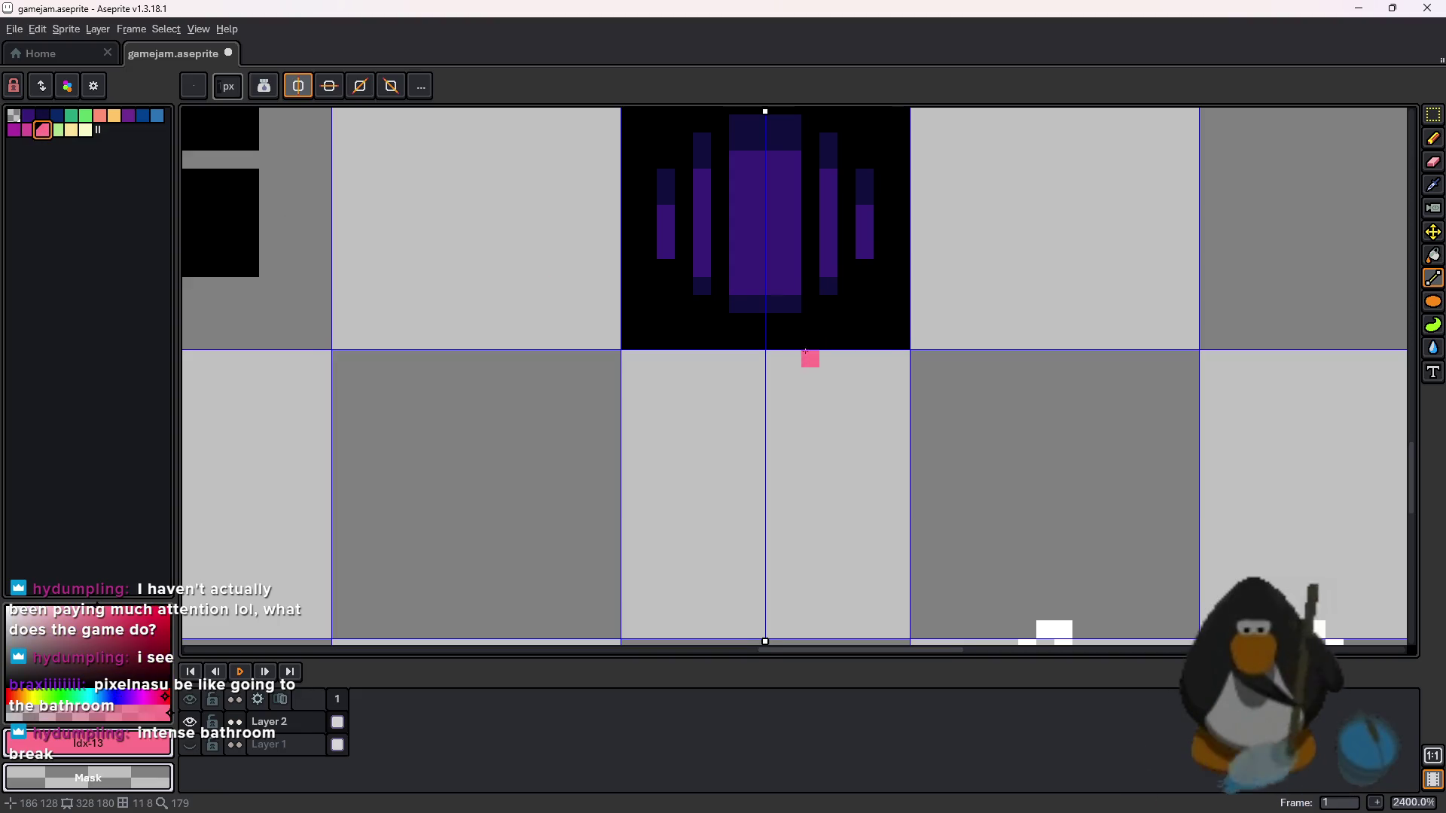
pyautogui.moveTo(917, 571)
pyautogui.mouseDown()
pyautogui.moveTo(905, 585)
pyautogui.moveTo(745, 601)
pyautogui.mouseUp()
pyautogui.press('g')
pyautogui.click(742, 555)
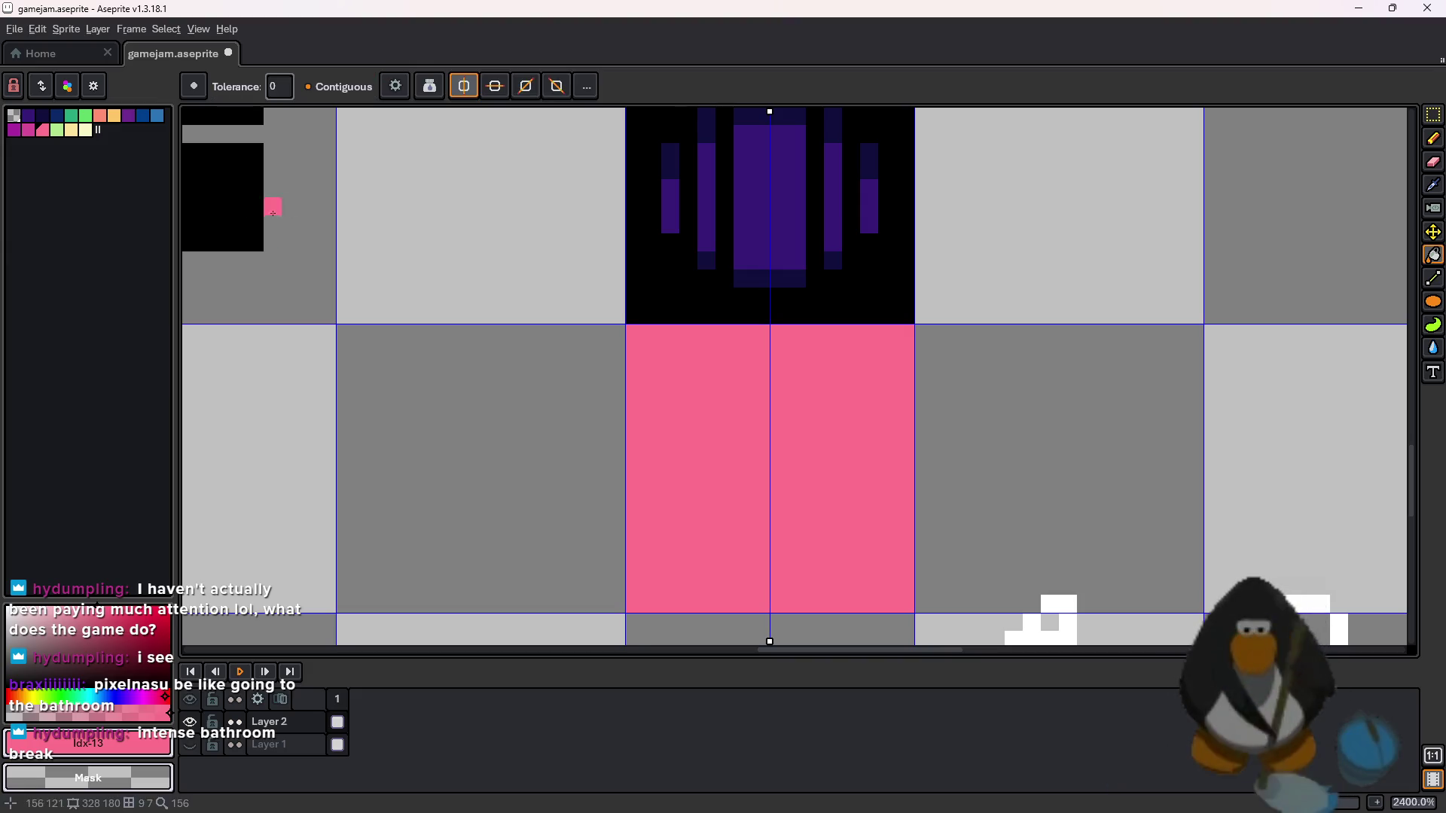
pyautogui.click(100, 115)
pyautogui.click(806, 490)
pyautogui.scroll(-1, 1049, 490)
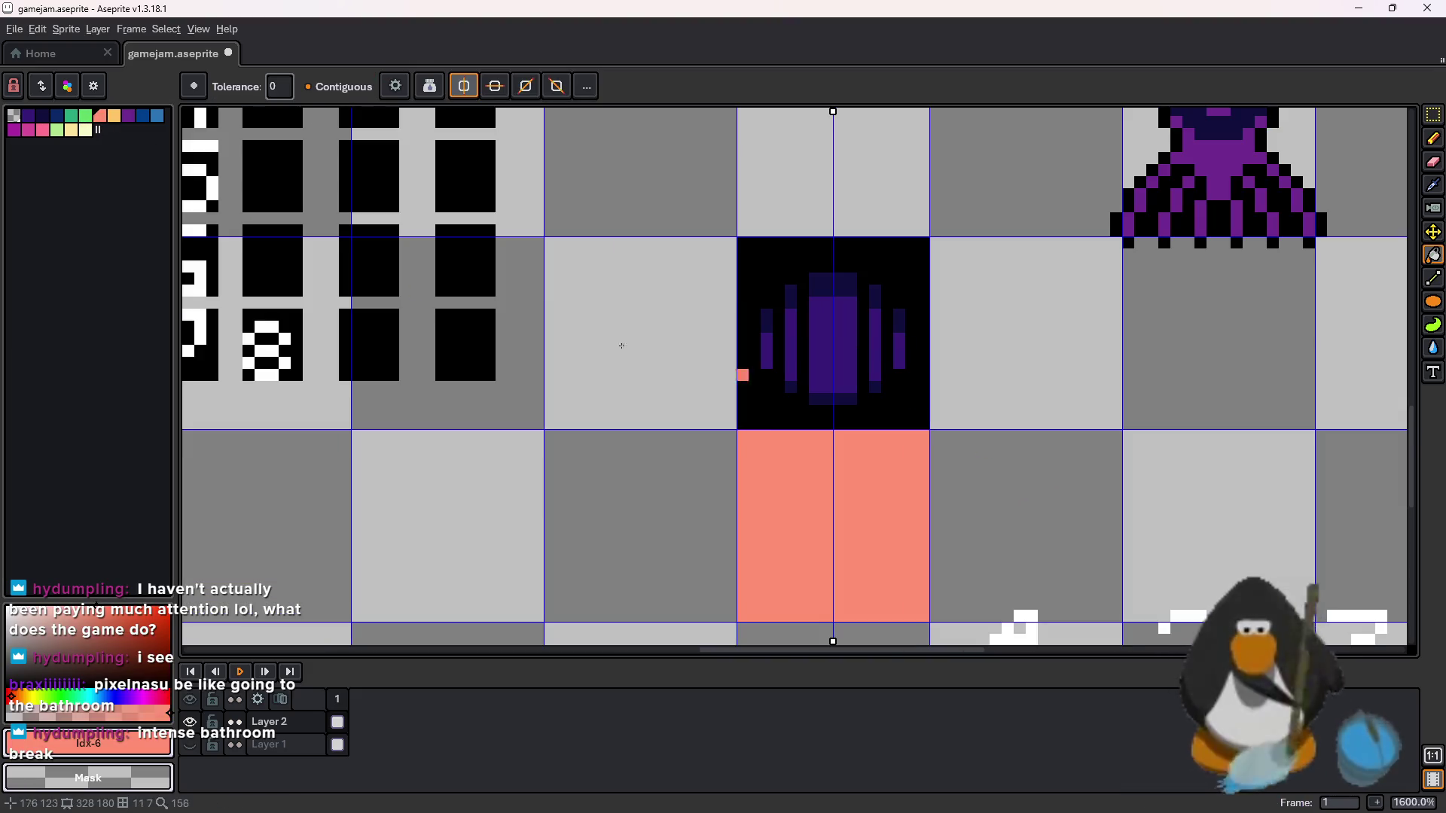
pyautogui.click(92, 134)
pyautogui.scroll(-1, 840, 487)
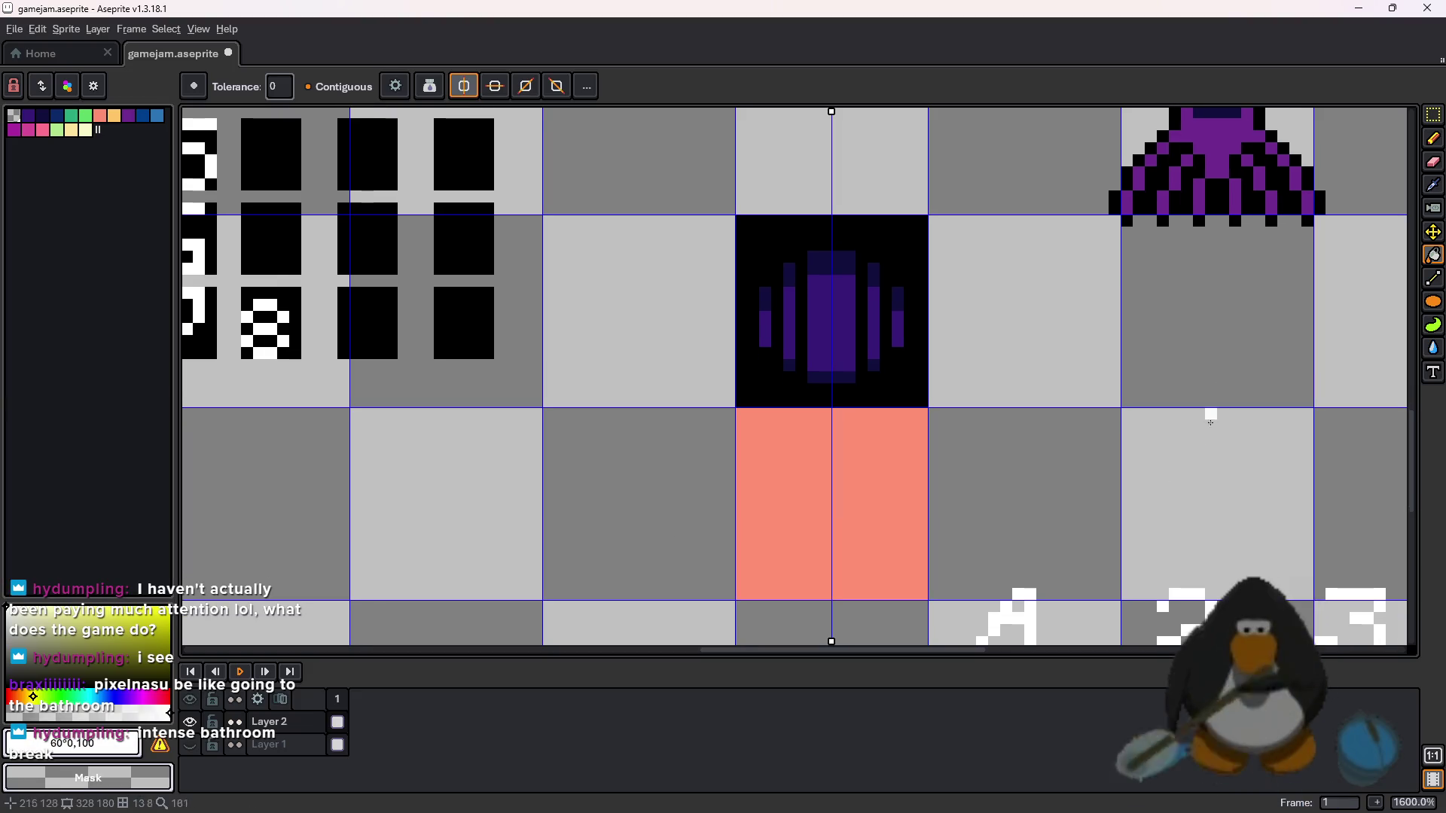
pyautogui.press('l')
pyautogui.click(840, 486)
pyautogui.hotkey('ctrl', 'z')
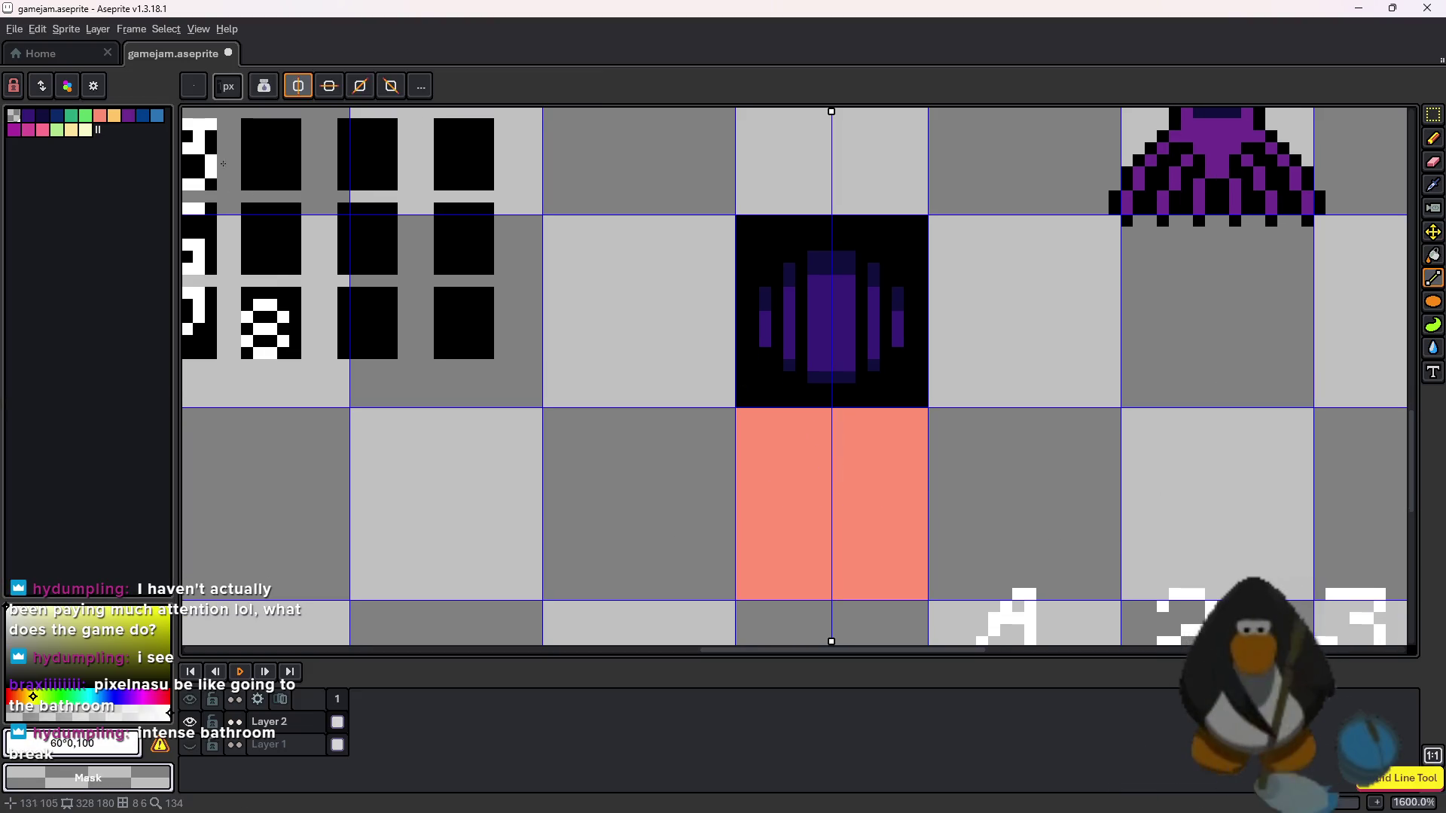
# - Shift the colour to a light orange and refill the tile with it
pyautogui.moveTo(119, 639); pyautogui.dragTo(90, 648)
pyautogui.click(21, 696)
pyautogui.click(170, 607)
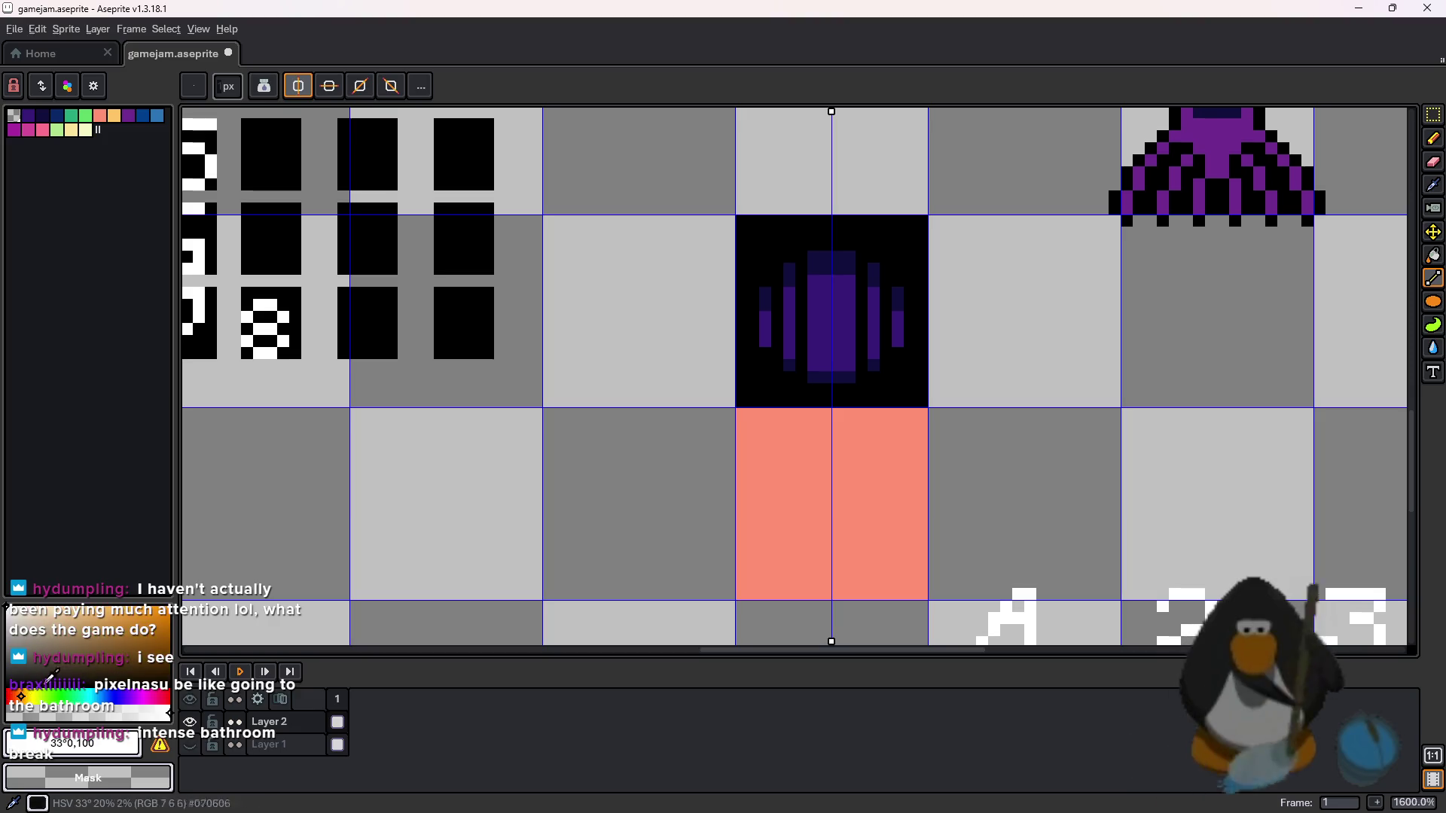
pyautogui.click(13, 708)
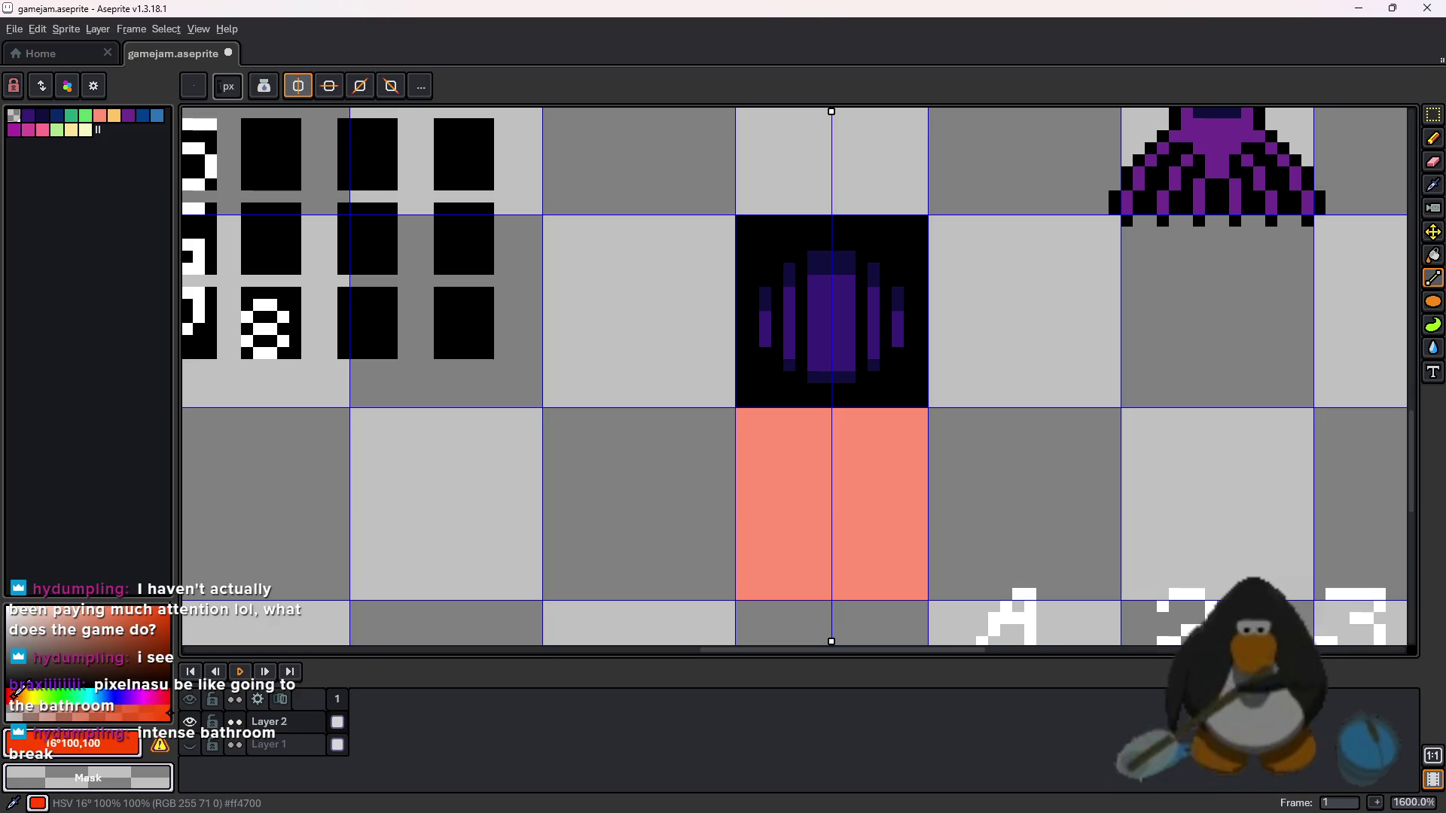
pyautogui.press('g')
pyautogui.click(878, 522)
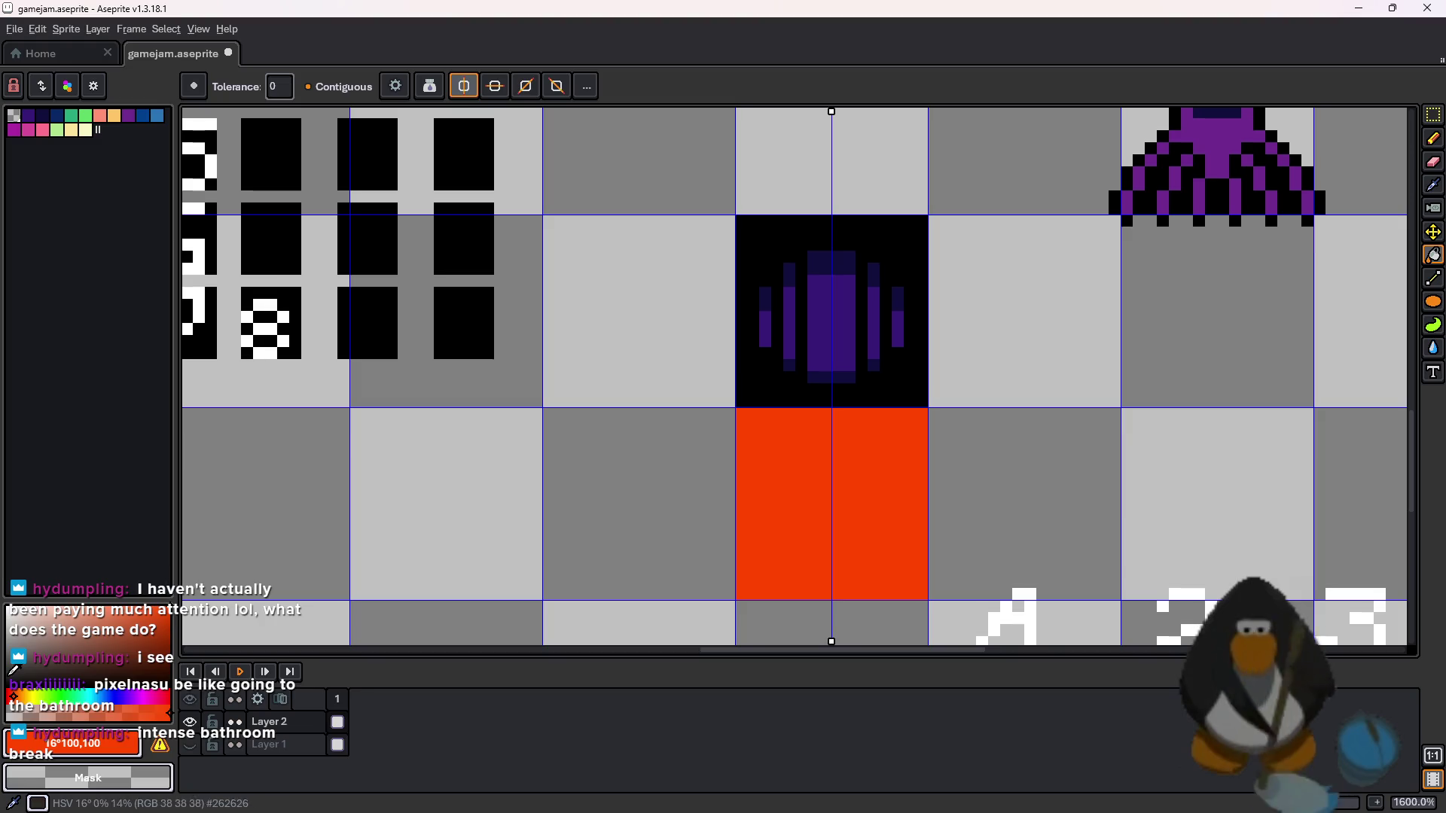
pyautogui.moveTo(111, 623); pyautogui.dragTo(139, 609)
pyautogui.click(799, 534)
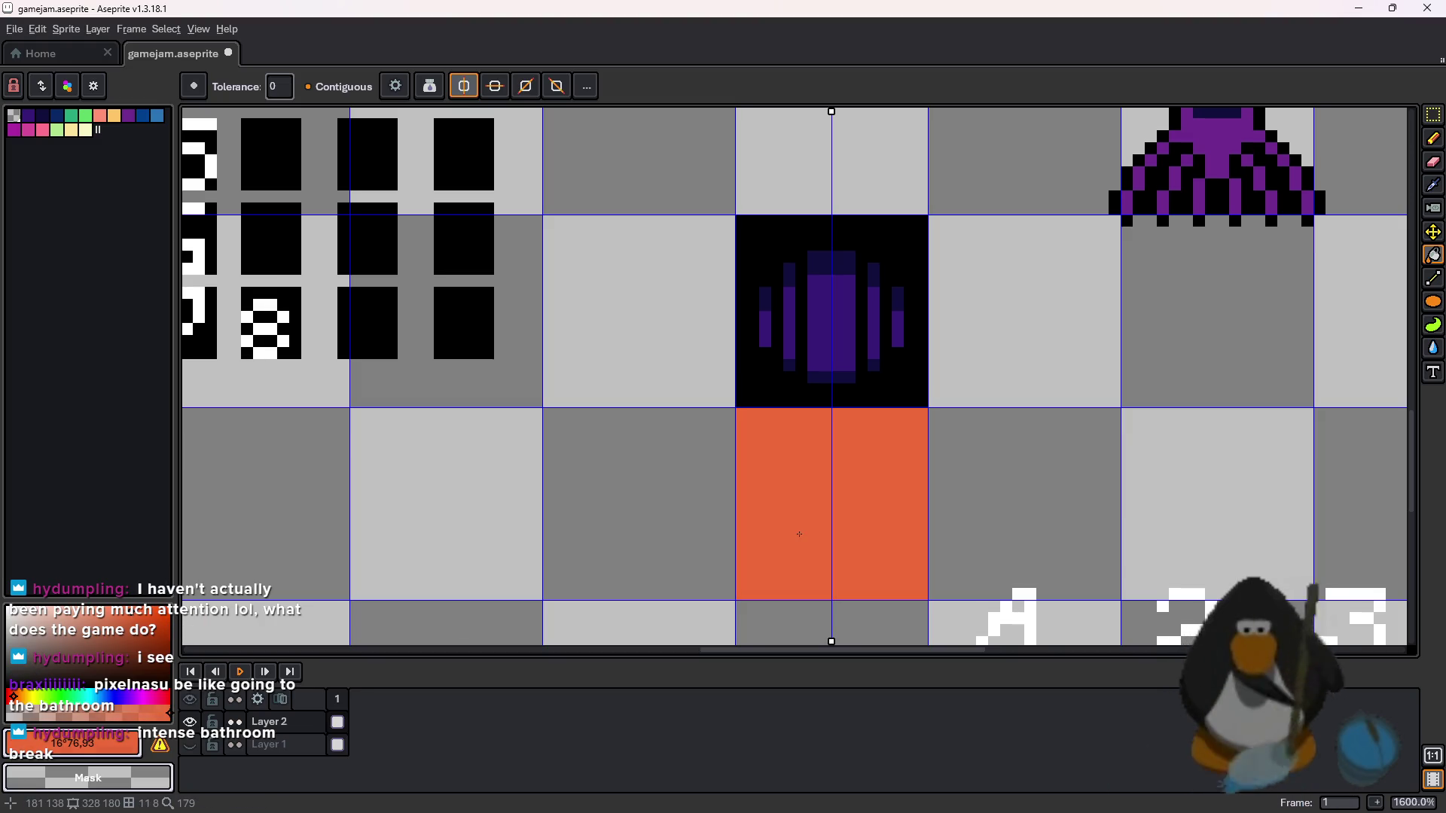
pyautogui.scroll(2, 915, 491)
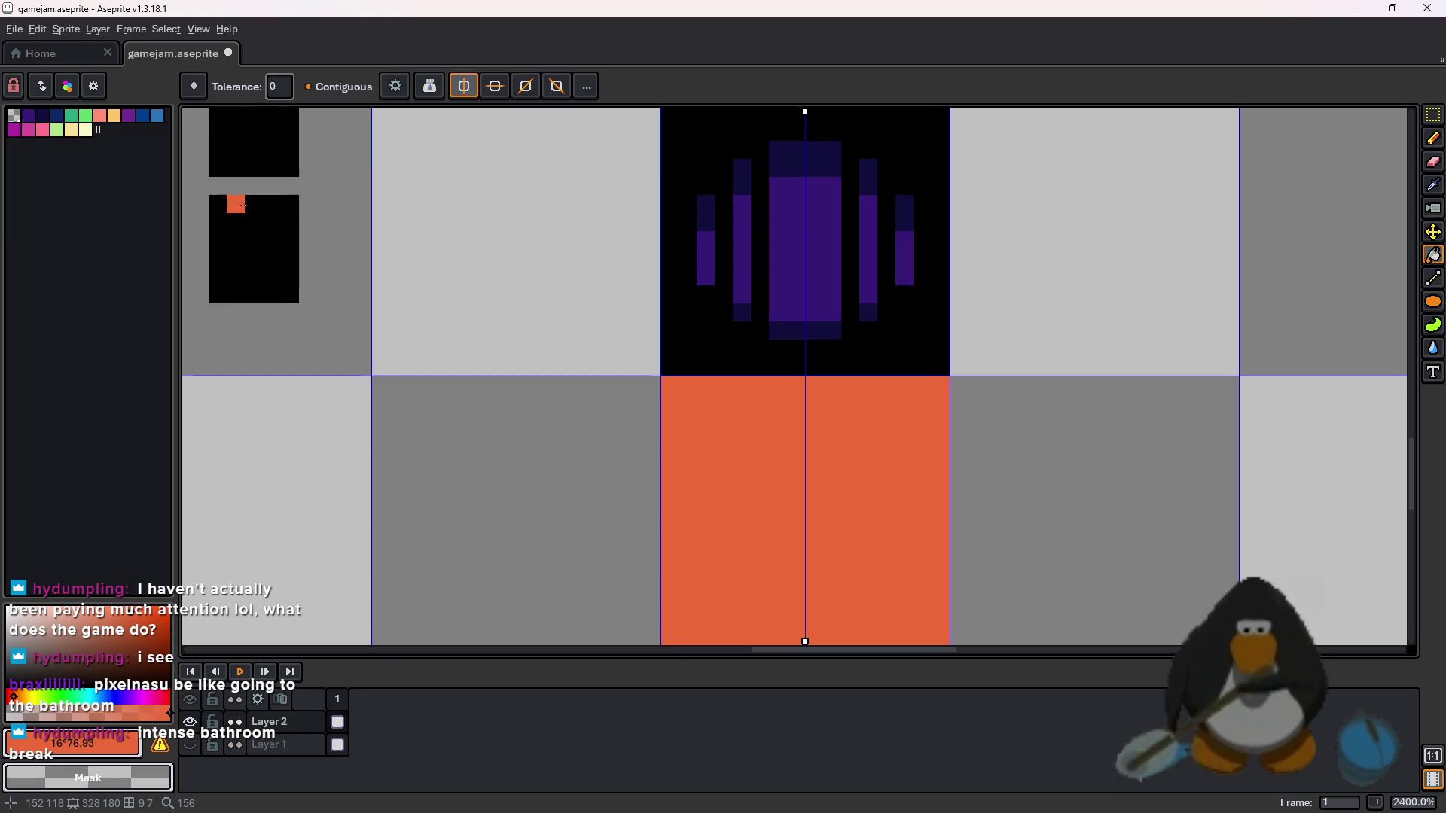
pyautogui.scroll(-3, 993, 397)
pyautogui.scroll(1, 994, 387)
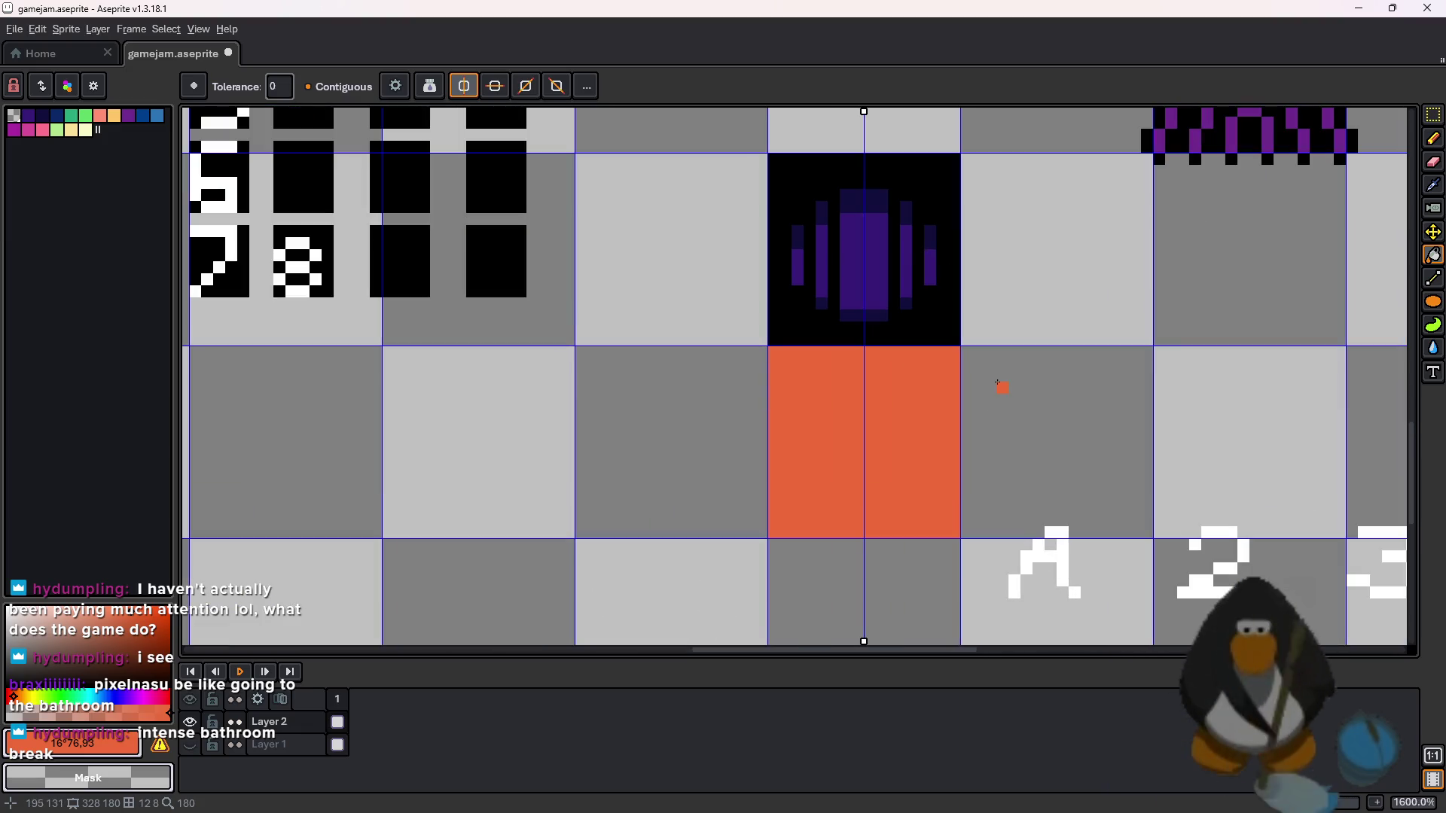
pyautogui.scroll(-1, 982, 427)
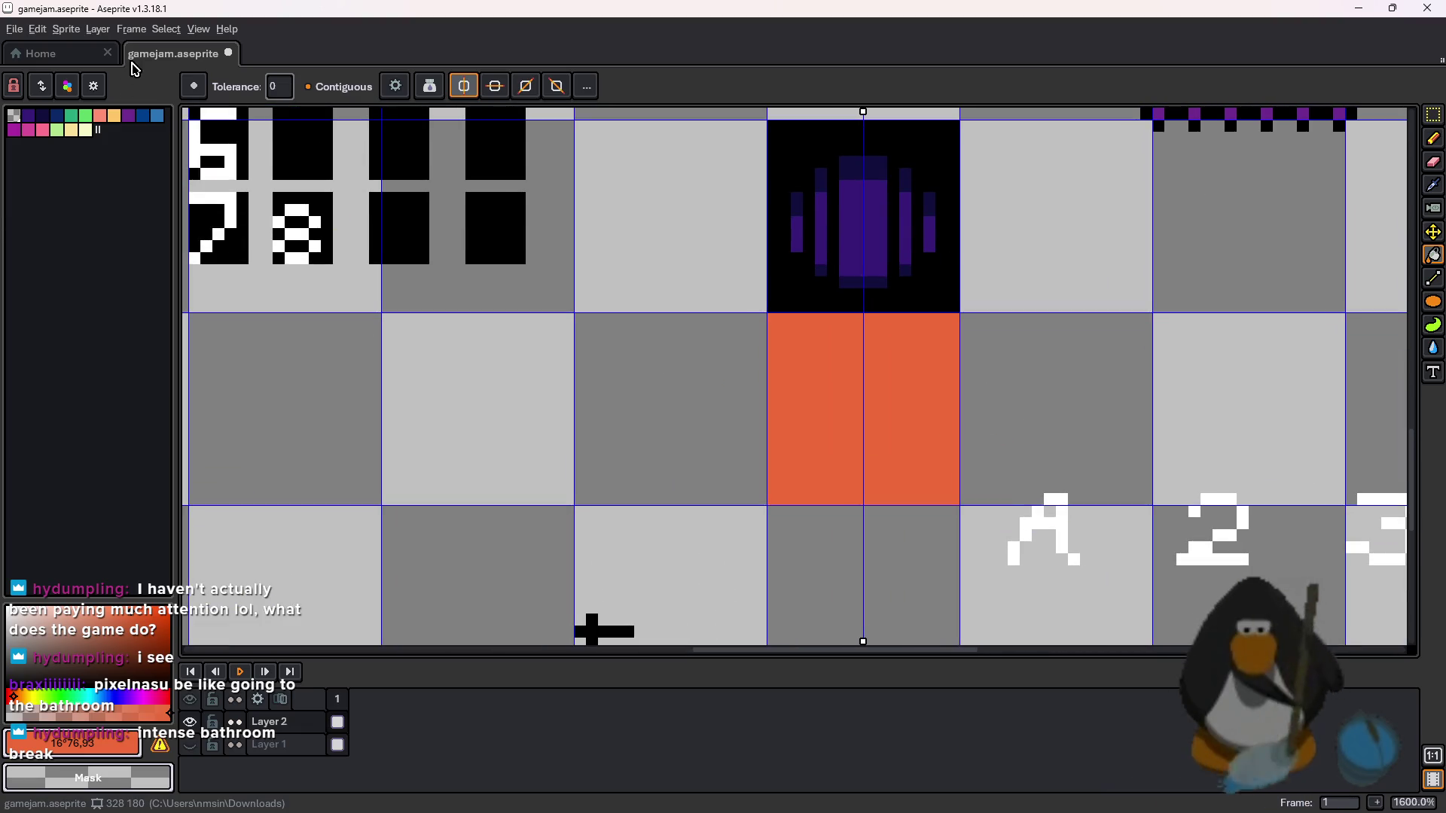
# - Try a white fill and white lines on the orange tile, undoing both
pyautogui.click(8, 603)
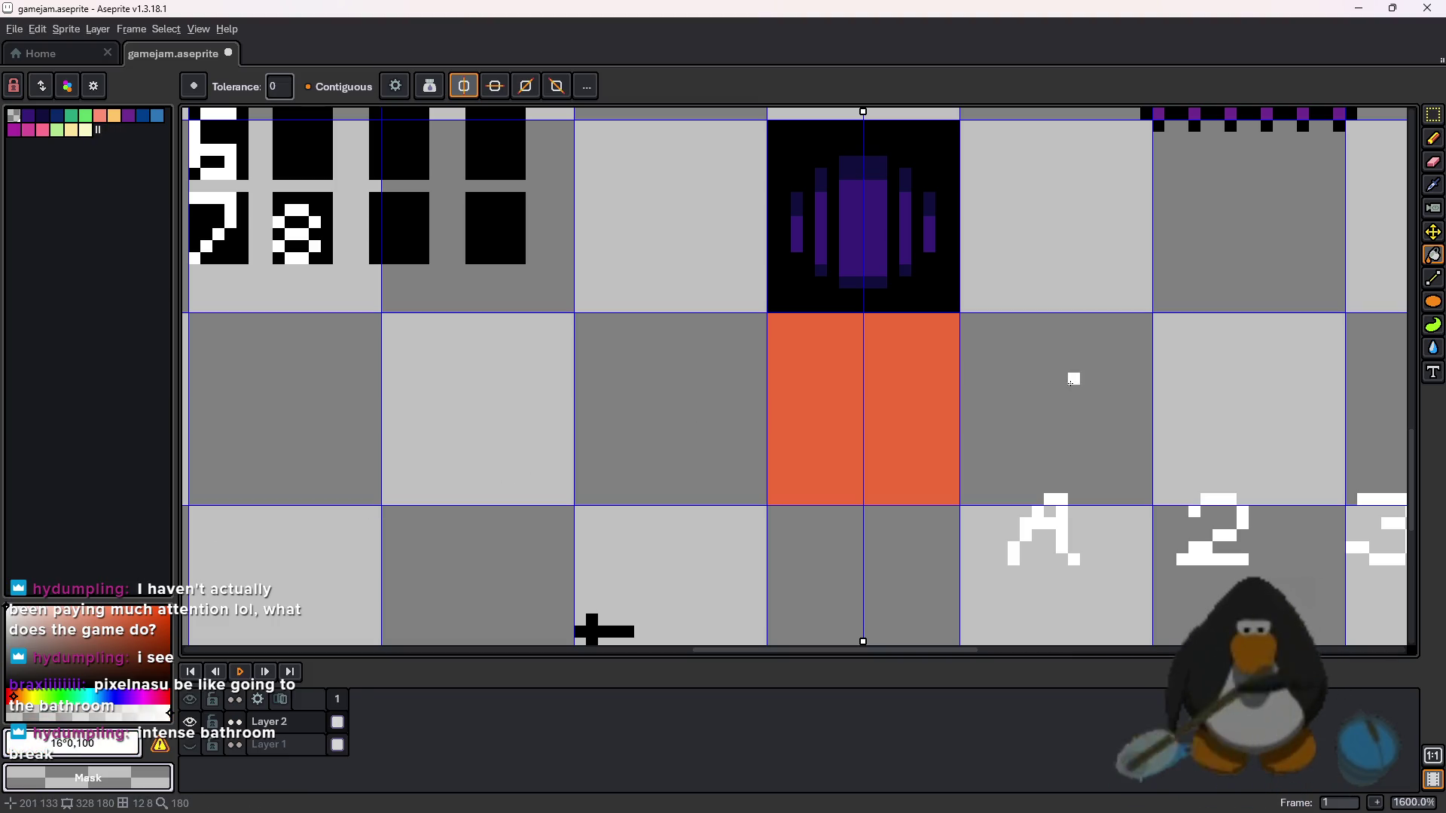
pyautogui.scroll(5, 810, 361)
pyautogui.click(960, 338)
pyautogui.hotkey('ctrl', 'z')
pyautogui.press('l')
pyautogui.moveTo(884, 360)
pyautogui.mouseDown()
pyautogui.moveTo(848, 360)
pyautogui.moveTo(774, 430)
pyautogui.moveTo(994, 354)
pyautogui.mouseUp()
pyautogui.hotkey('ctrl', 'z')
pyautogui.hotkey('ctrl', 'z')
pyautogui.hotkey('ctrl', 'z')
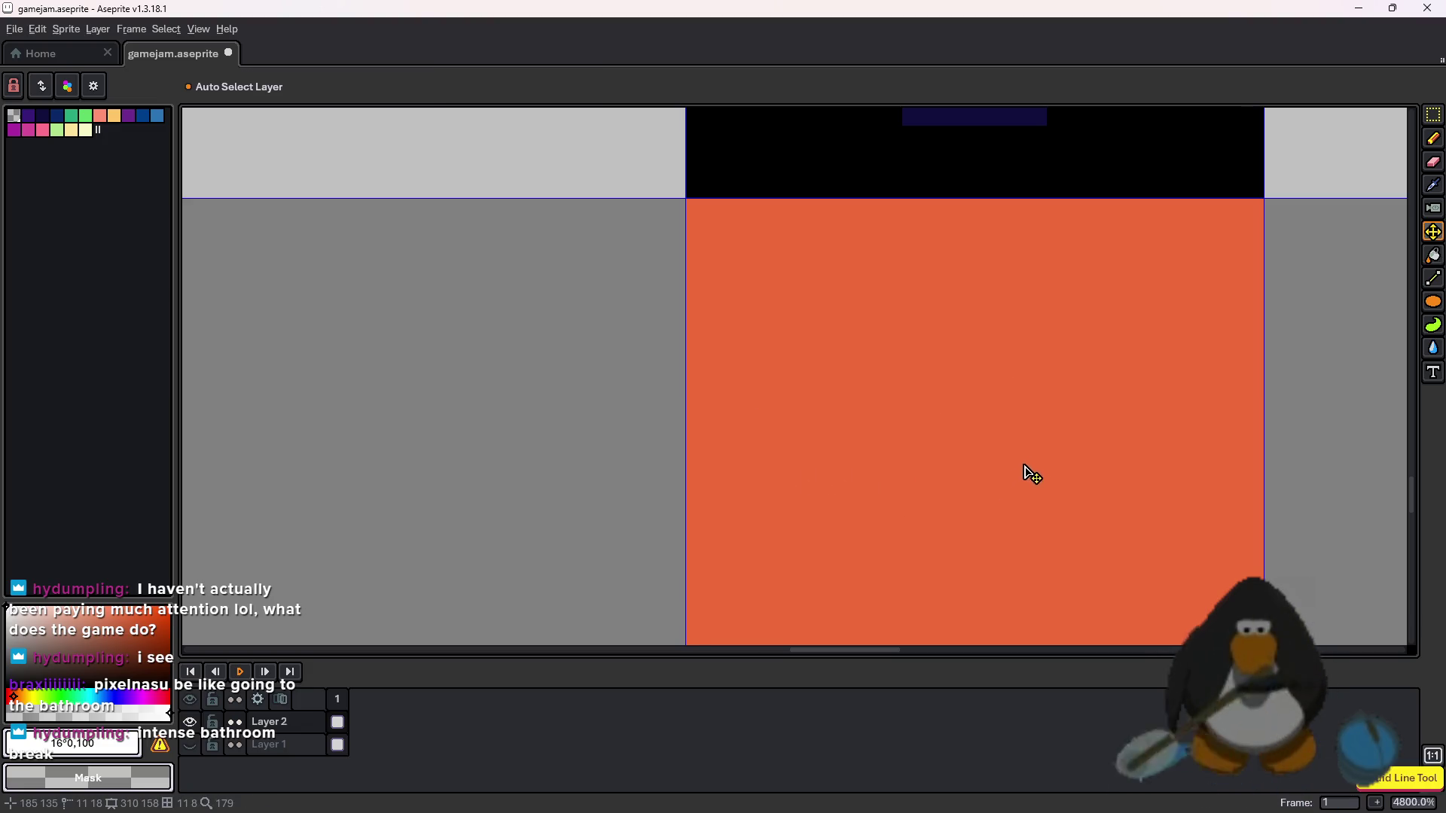
# - Try pink and pink-red vertical streaks on the orange tile, then undo them
pyautogui.scroll(-5, 1031, 474)
pyautogui.scroll(3, 1049, 403)
pyautogui.press('m')
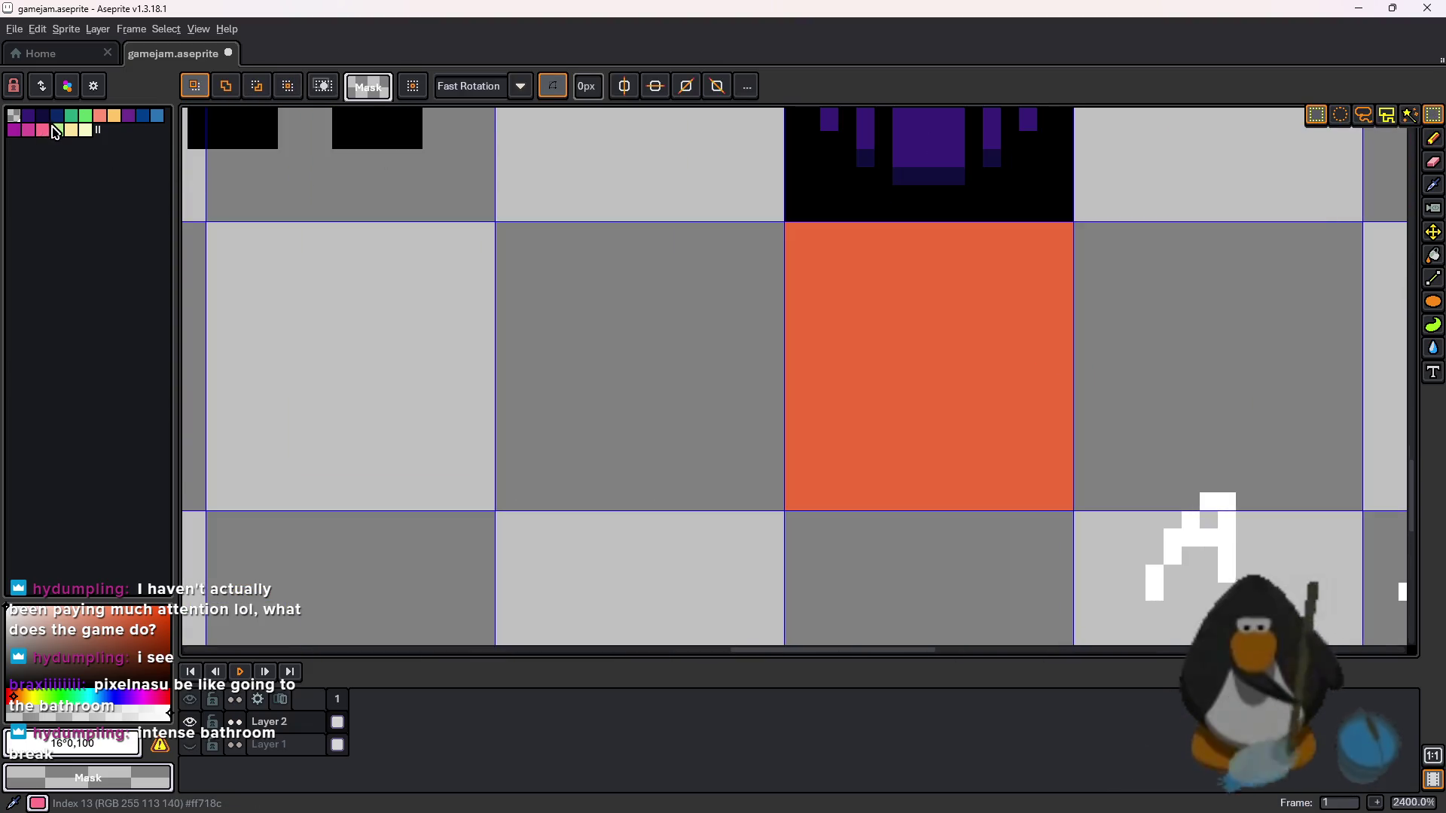
pyautogui.click(42, 130)
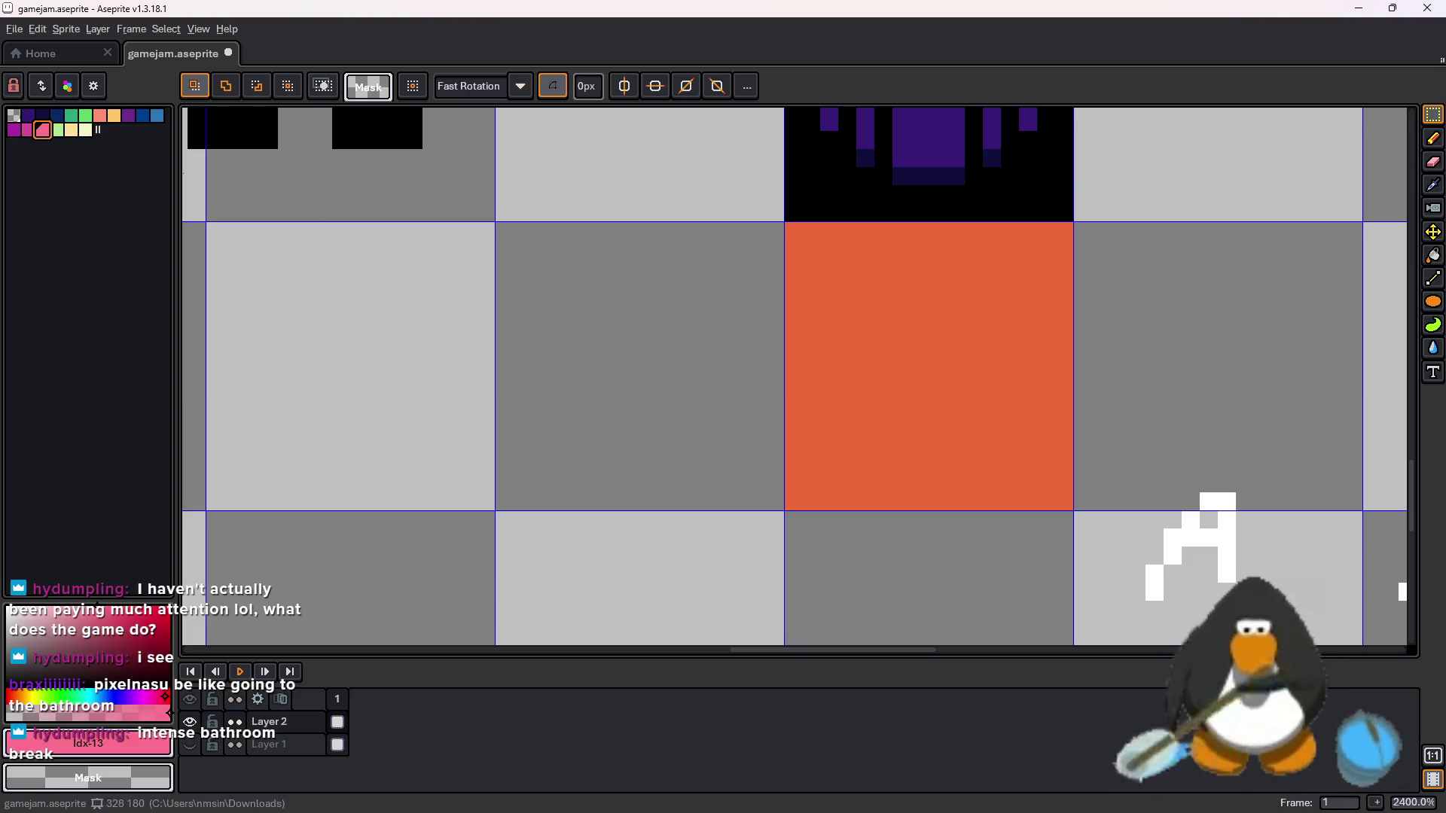
pyautogui.press('l')
pyautogui.moveTo(1025, 251); pyautogui.dragTo(1025, 332)
pyautogui.press('ctrl')
pyautogui.hotkey('ctrl', 'z')
pyautogui.click(165, 704)
pyautogui.press('l')
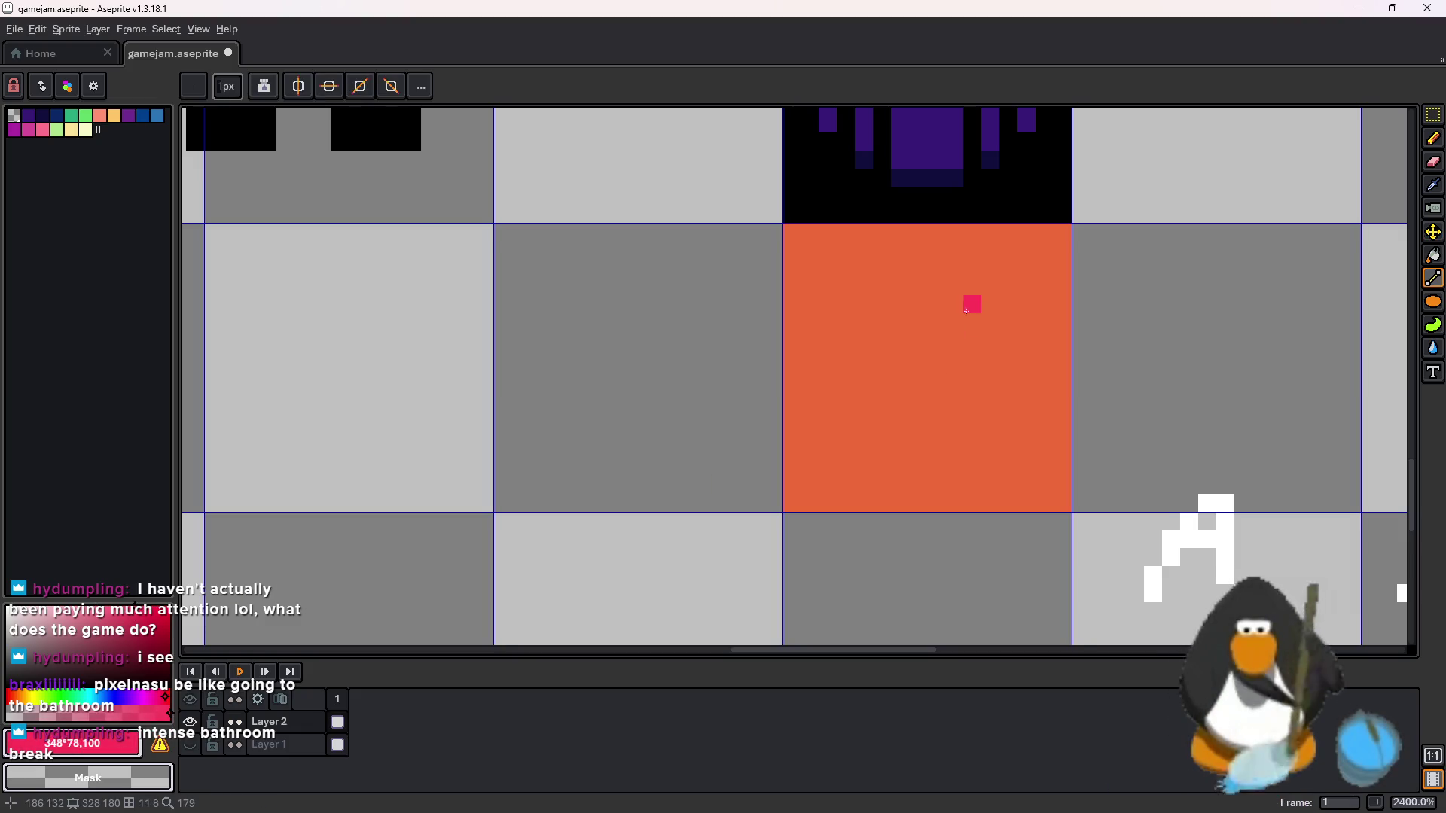
pyautogui.moveTo(1044, 247); pyautogui.dragTo(1044, 416)
pyautogui.press('ctrl')
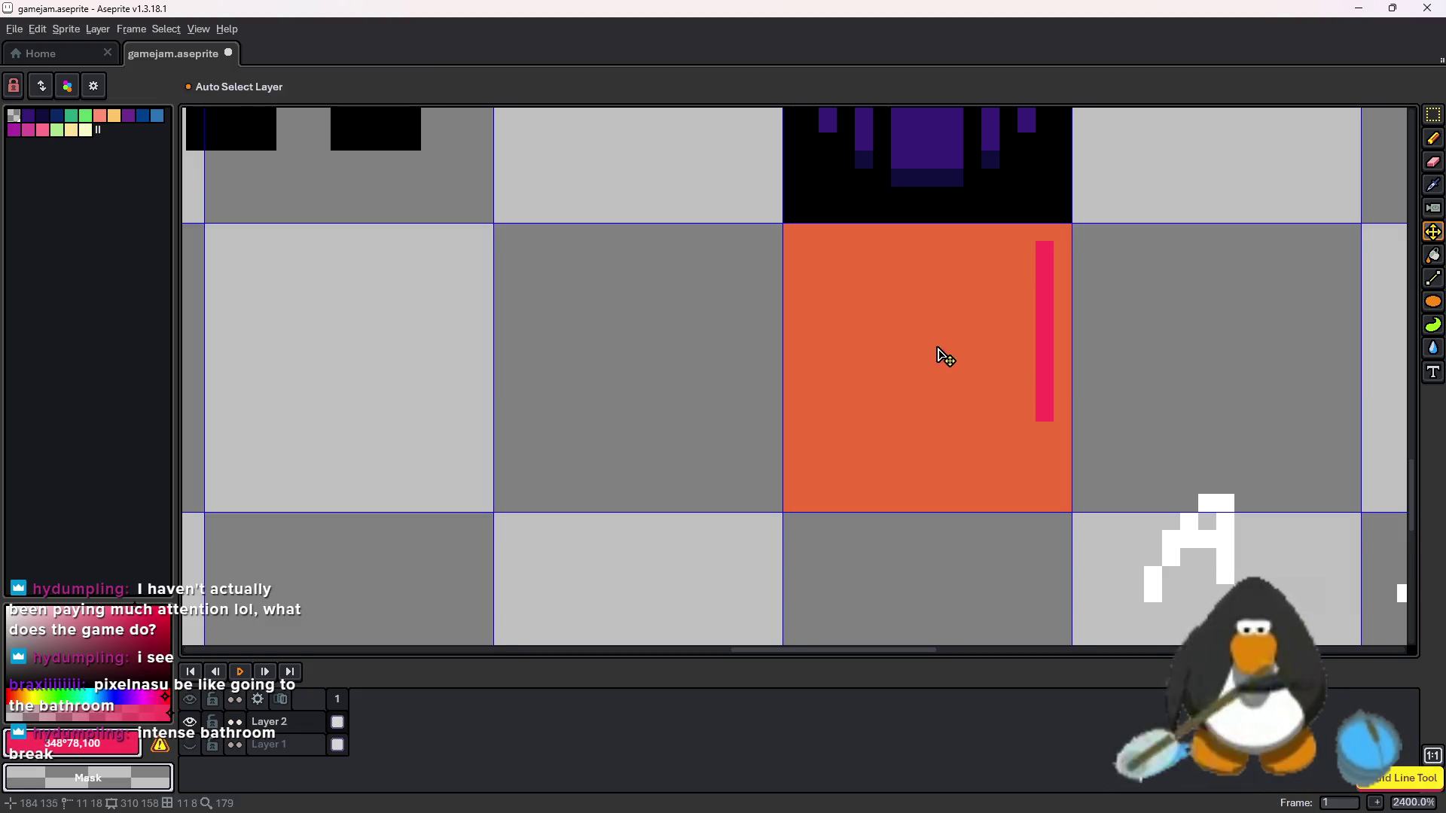
pyautogui.hotkey('ctrl', 'z')
pyautogui.hotkey('ctrl', 'z')
# - Select the whole orange tile and move it down-left into a grid cell
pyautogui.press('m')
pyautogui.moveTo(1088, 510); pyautogui.dragTo(1064, 233)
pyautogui.scroll(-2, 1038, 389)
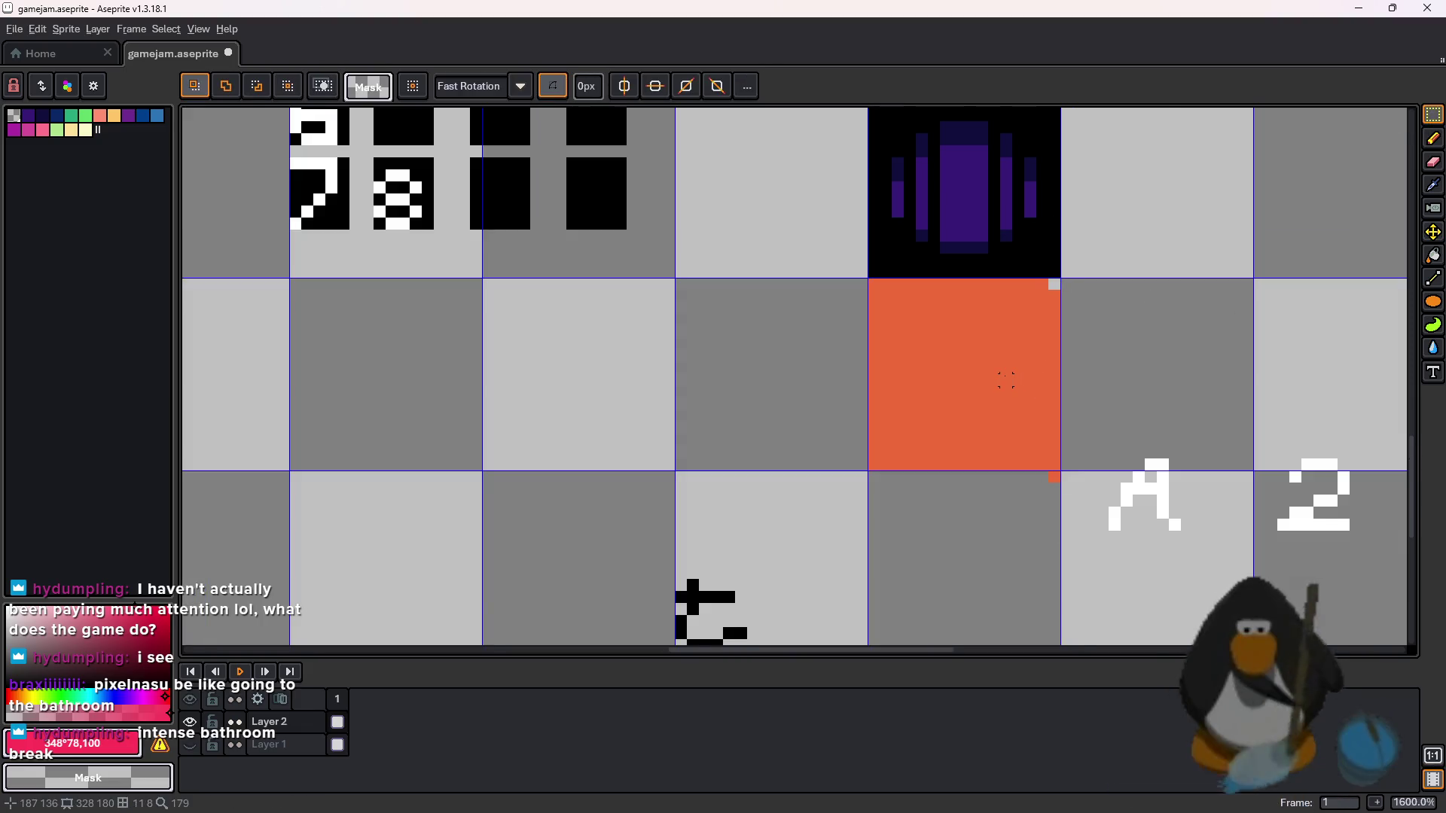
pyautogui.hotkey('ctrl', 'z')
pyautogui.moveTo(1006, 377)
pyautogui.mouseDown()
pyautogui.moveTo(457, 510)
pyautogui.moveTo(674, 340)
pyautogui.moveTo(571, 404)
pyautogui.mouseUp()
pyautogui.scroll(-1, 458, 510)
pyautogui.click(756, 397)
# - Shift several one-pixel columns of the orange tile down by one pixel
pyautogui.scroll(3, 755, 396)
pyautogui.moveTo(846, 513); pyautogui.dragTo(801, 181)
pyautogui.moveTo(814, 230); pyautogui.dragTo(813, 249)
pyautogui.moveTo(748, 177); pyautogui.dragTo(765, 576)
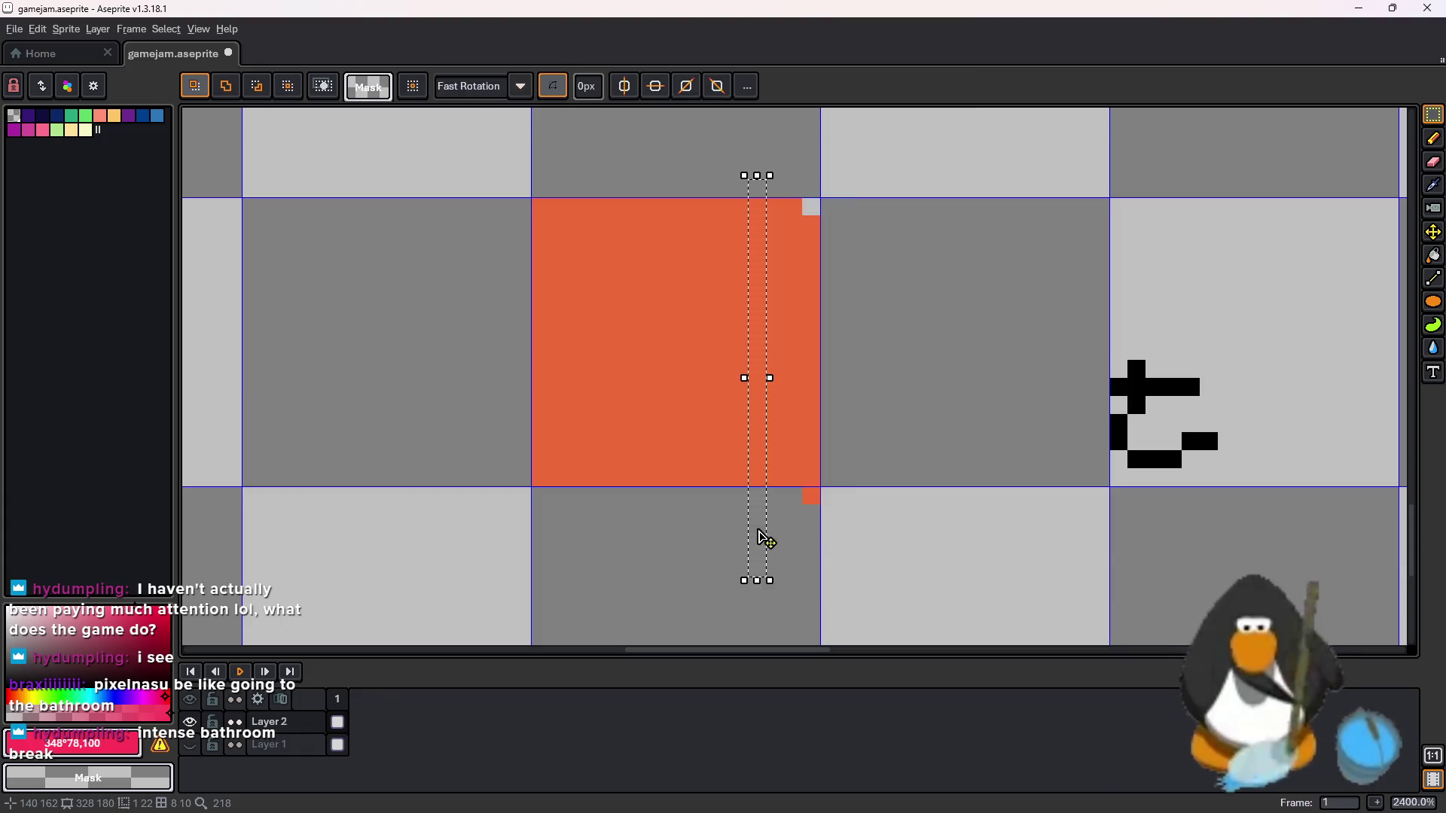
pyautogui.moveTo(762, 527); pyautogui.dragTo(761, 545)
pyautogui.hotkey('shift', 'u')
pyautogui.moveTo(648, 169); pyautogui.dragTo(660, 527)
pyautogui.moveTo(671, 477); pyautogui.dragTo(671, 500)
pyautogui.moveTo(557, 169); pyautogui.dragTo(567, 528)
pyautogui.moveTo(568, 467); pyautogui.dragTo(568, 484)
# - Nudge more pixel columns up or down one pixel to make the tile's edges jagged
pyautogui.moveTo(497, 162)
pyautogui.mouseDown()
pyautogui.moveTo(512, 484)
pyautogui.moveTo(544, 503)
pyautogui.moveTo(543, 521)
pyautogui.mouseUp()
pyautogui.moveTo(654, 194)
pyautogui.mouseDown()
pyautogui.moveTo(672, 561)
pyautogui.moveTo(673, 512)
pyautogui.mouseUp()
pyautogui.click(702, 151)
pyautogui.moveTo(702, 151)
pyautogui.mouseDown()
pyautogui.moveTo(721, 573)
pyautogui.moveTo(681, 597)
pyautogui.moveTo(693, 531)
pyautogui.mouseUp()
pyautogui.click(775, 532)
pyautogui.moveTo(552, 198)
pyautogui.mouseDown()
pyautogui.moveTo(616, 442)
pyautogui.moveTo(584, 610)
pyautogui.moveTo(561, 601)
pyautogui.moveTo(566, 583)
pyautogui.mouseUp()
pyautogui.click(756, 514)
pyautogui.moveTo(792, 514); pyautogui.dragTo(813, 180)
pyautogui.moveTo(823, 255); pyautogui.dragTo(823, 273)
pyautogui.click(955, 259)
# - Draw a short orange edge line and fill the outlined cell orange
pyautogui.scroll(-3, 954, 260)
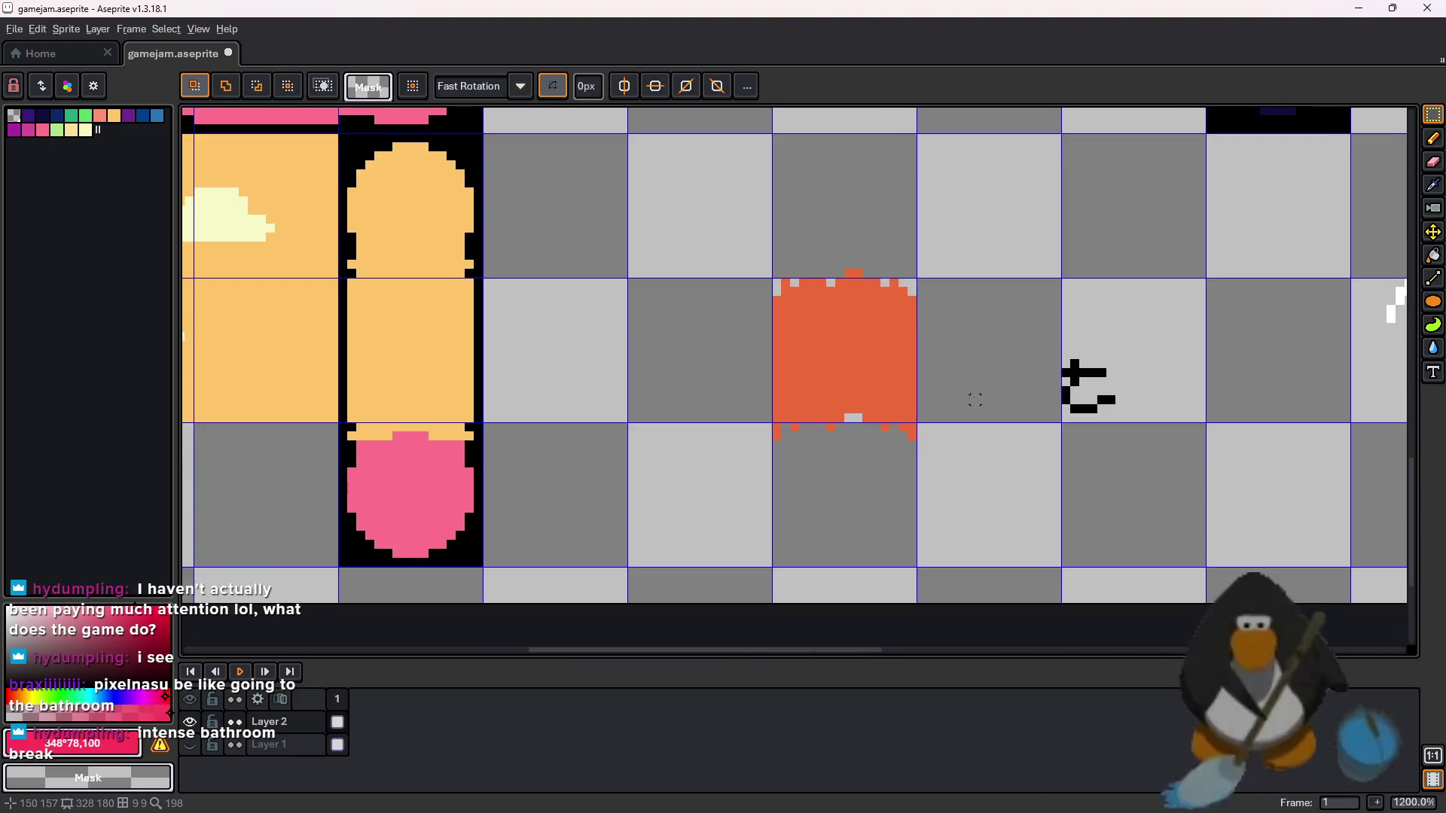
pyautogui.moveTo(974, 400); pyautogui.dragTo(954, 421)
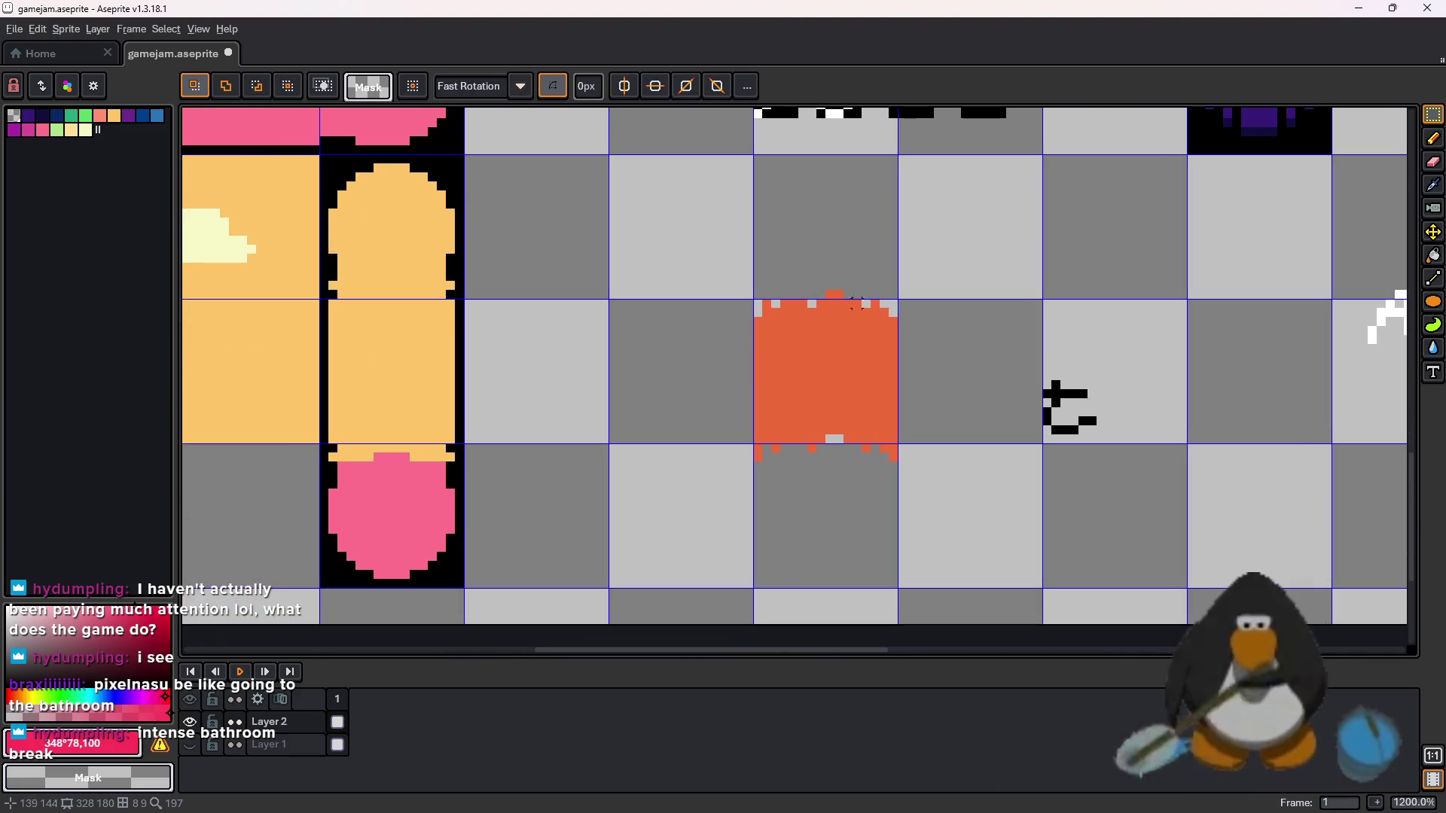
pyautogui.scroll(1, 830, 323)
pyautogui.moveTo(926, 435)
pyautogui.mouseDown()
pyautogui.moveTo(799, 439)
pyautogui.moveTo(1026, 451)
pyautogui.mouseUp()
pyautogui.scroll(-1, 907, 372)
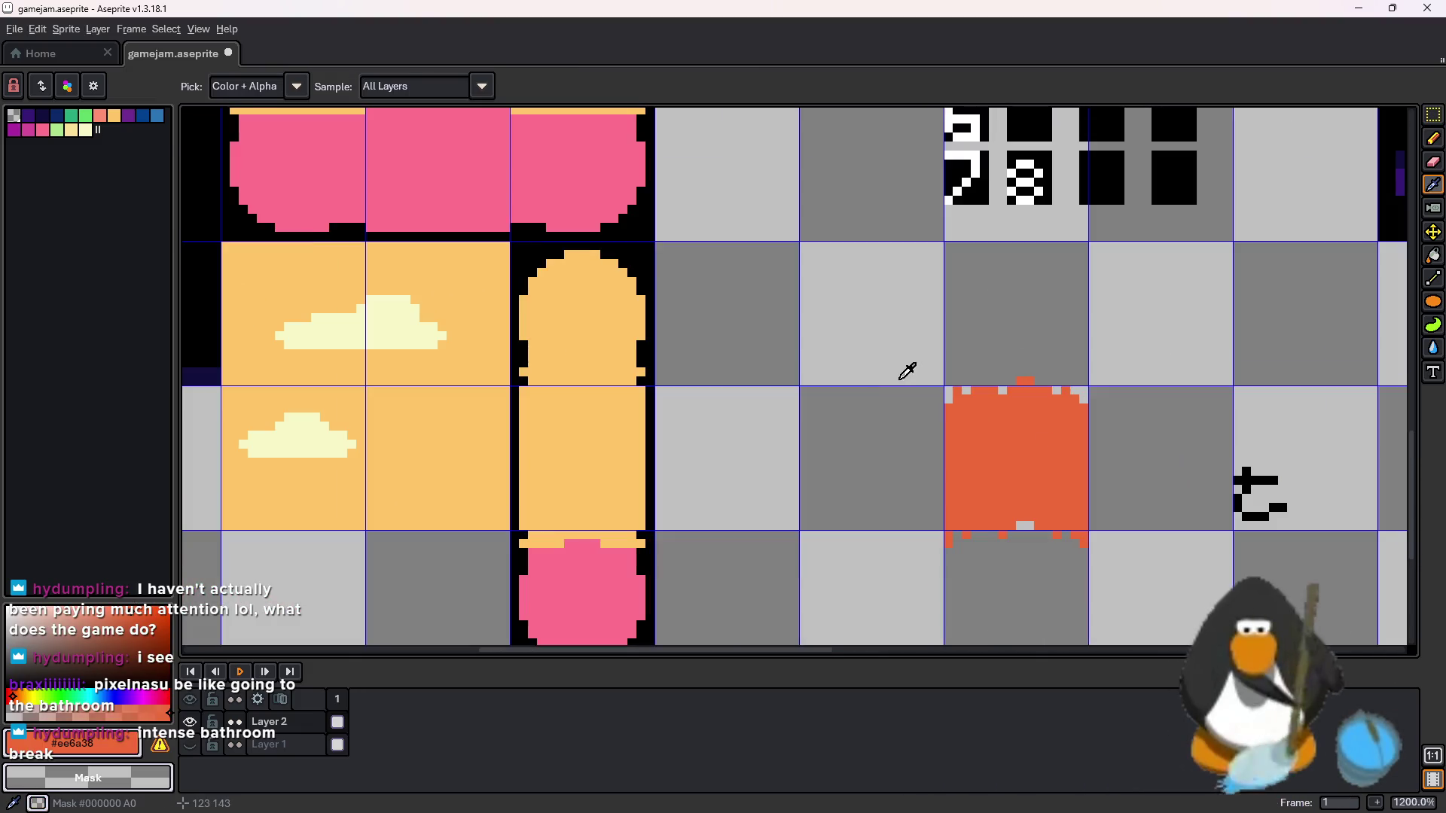
pyautogui.press('l')
pyautogui.moveTo(803, 249)
pyautogui.mouseDown()
pyautogui.moveTo(803, 380)
pyautogui.moveTo(941, 380)
pyautogui.moveTo(940, 246)
pyautogui.moveTo(809, 245)
pyautogui.mouseUp()
pyautogui.press('g')
pyautogui.click(848, 291)
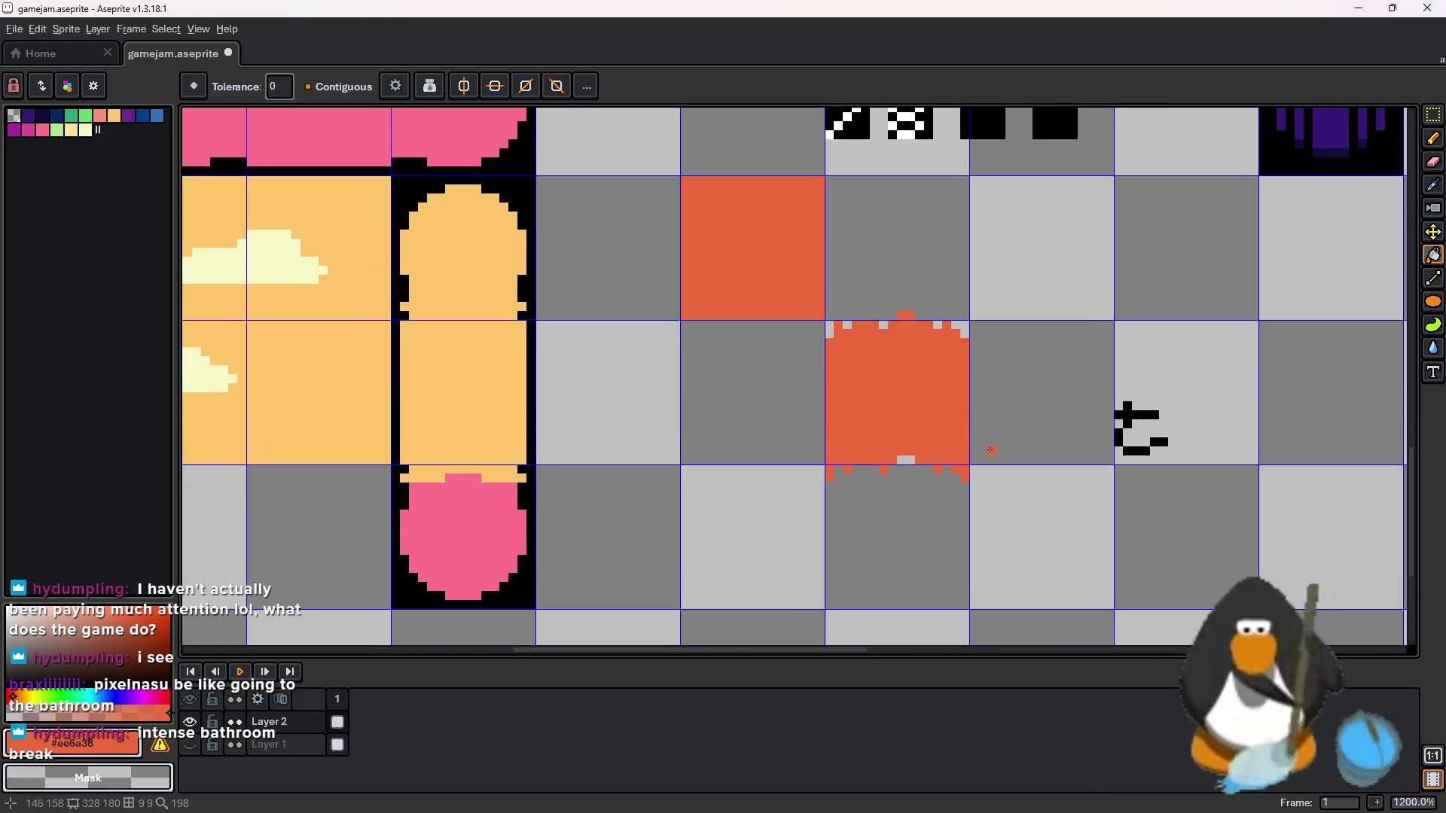
pyautogui.scroll(1, 1137, 323)
# - Move the orange block down-right and commit its new position
pyautogui.press('m')
pyautogui.moveTo(879, 427); pyautogui.dragTo(638, 150)
pyautogui.moveTo(738, 293)
pyautogui.mouseDown()
pyautogui.moveTo(883, 485)
pyautogui.moveTo(920, 493)
pyautogui.moveTo(1245, 403)
pyautogui.moveTo(1040, 366)
pyautogui.mouseUp()
pyautogui.press('Return')
# - Lower several narrow columns of the orange block, including its right edge, by one pixel
pyautogui.scroll(2, 1242, 429)
pyautogui.moveTo(1216, 574)
pyautogui.mouseDown()
pyautogui.moveTo(1123, 154)
pyautogui.moveTo(1137, 151)
pyautogui.mouseUp()
pyautogui.moveTo(1159, 286); pyautogui.dragTo(1163, 300)
pyautogui.moveTo(1065, 188)
pyautogui.mouseDown()
pyautogui.moveTo(1084, 331)
pyautogui.moveTo(1085, 613)
pyautogui.mouseUp()
pyautogui.moveTo(941, 173)
pyautogui.mouseDown()
pyautogui.moveTo(991, 565)
pyautogui.moveTo(959, 586)
pyautogui.mouseUp()
pyautogui.moveTo(1017, 157); pyautogui.dragTo(1032, 627)
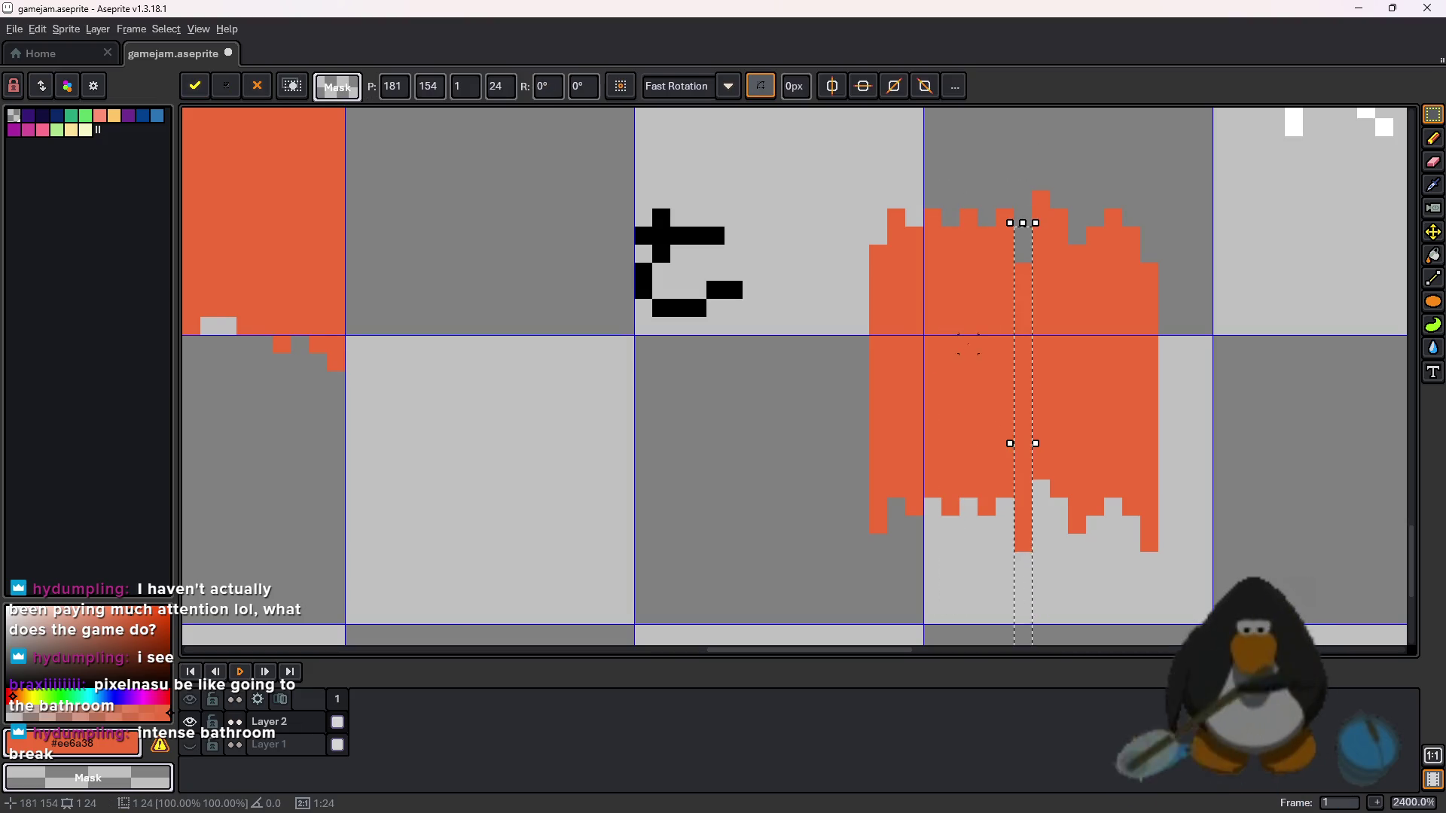
pyautogui.hotkey('ctrl', 'd')
pyautogui.click(969, 197)
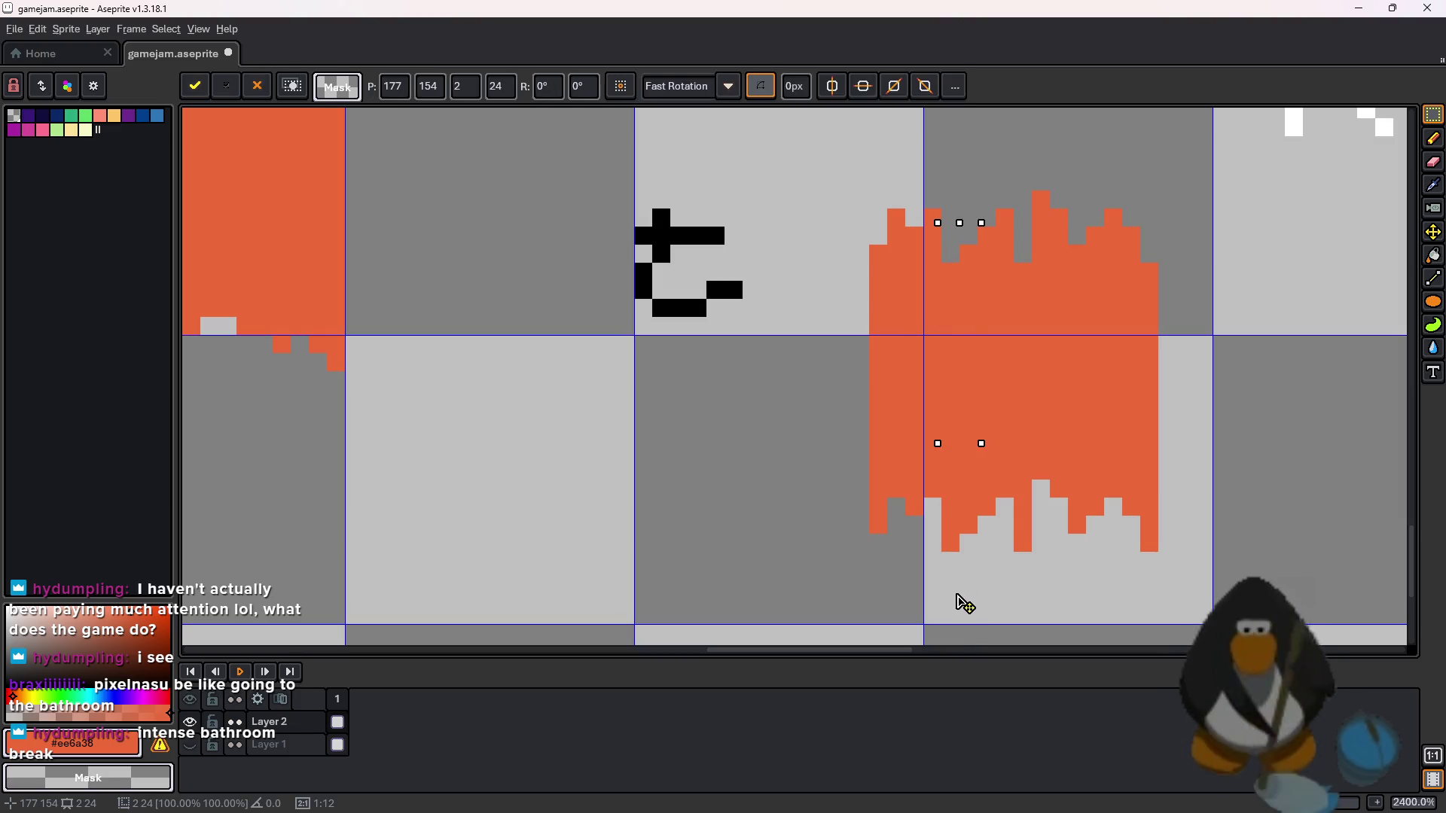
pyautogui.moveTo(896, 214)
pyautogui.mouseDown()
pyautogui.moveTo(896, 564)
pyautogui.moveTo(907, 552)
pyautogui.mouseUp()
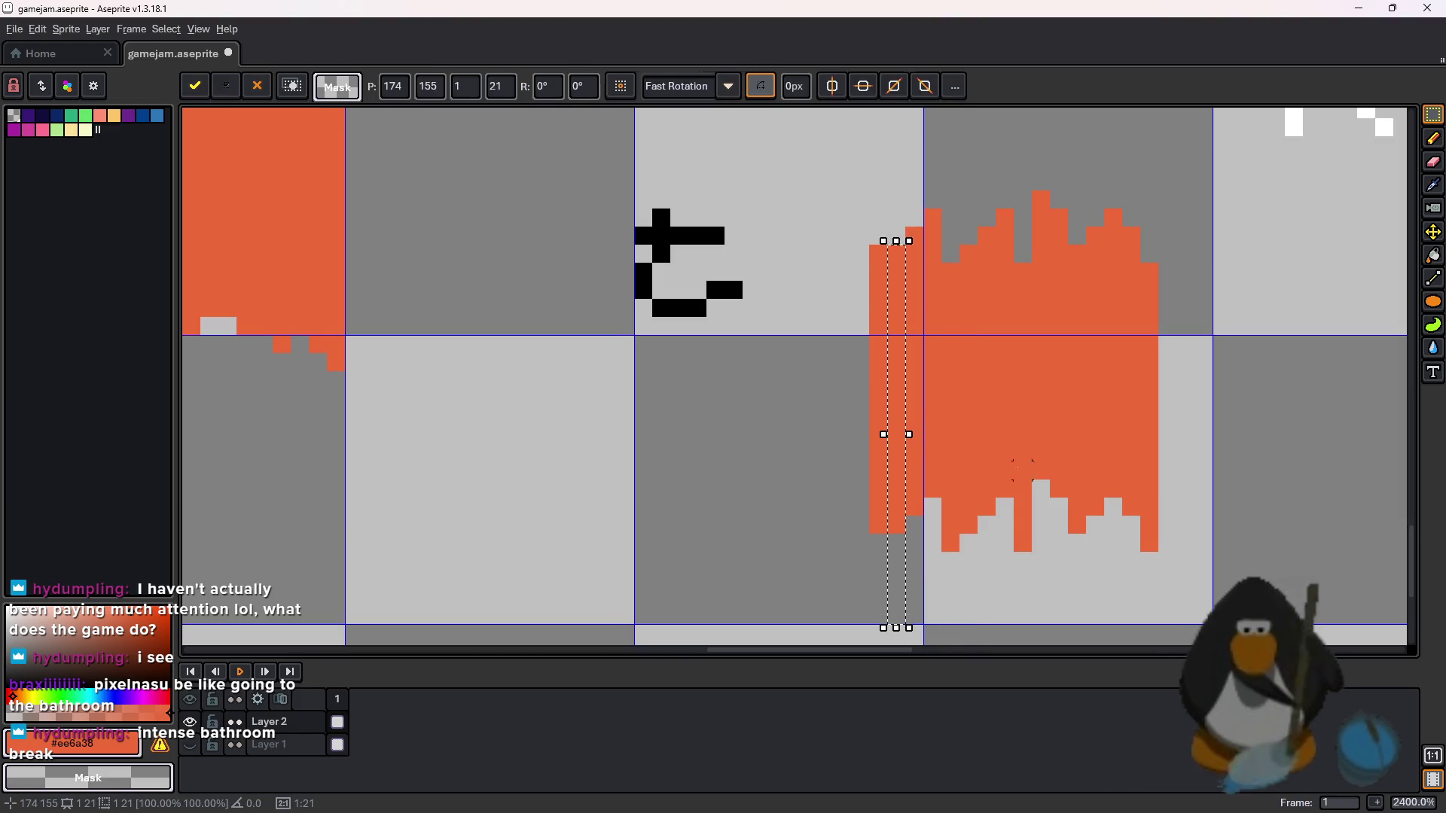
pyautogui.hotkey('ctrl', 'd')
pyautogui.scroll(-5, 1082, 250)
pyautogui.scroll(3, 1082, 250)
pyautogui.moveTo(1028, 202); pyautogui.dragTo(1033, 445)
pyautogui.hotkey('ctrl', 'd')
pyautogui.scroll(-3, 1059, 319)
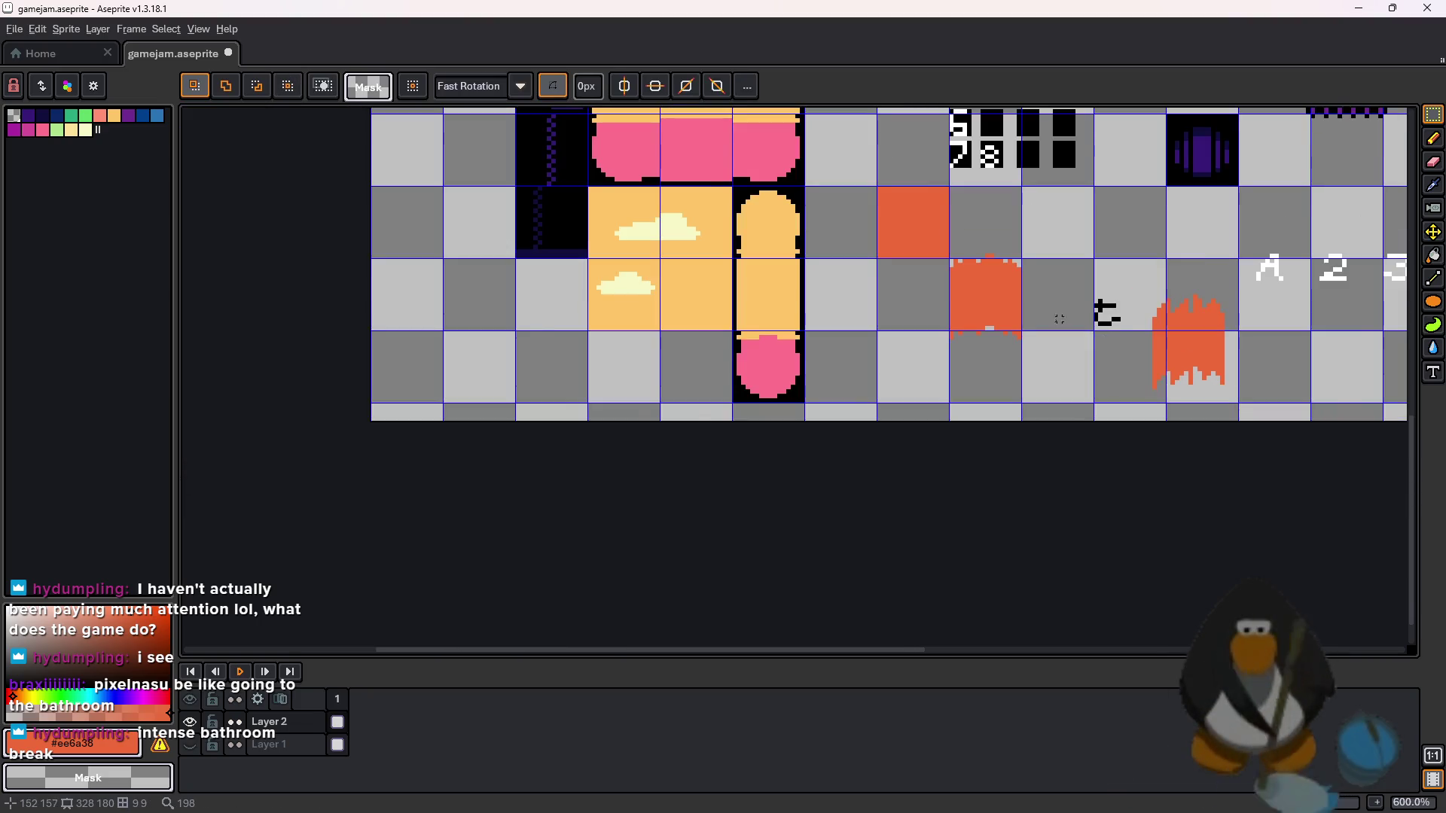
pyautogui.scroll(1, 1058, 319)
pyautogui.scroll(2, 1077, 316)
pyautogui.scroll(-2, 1077, 316)
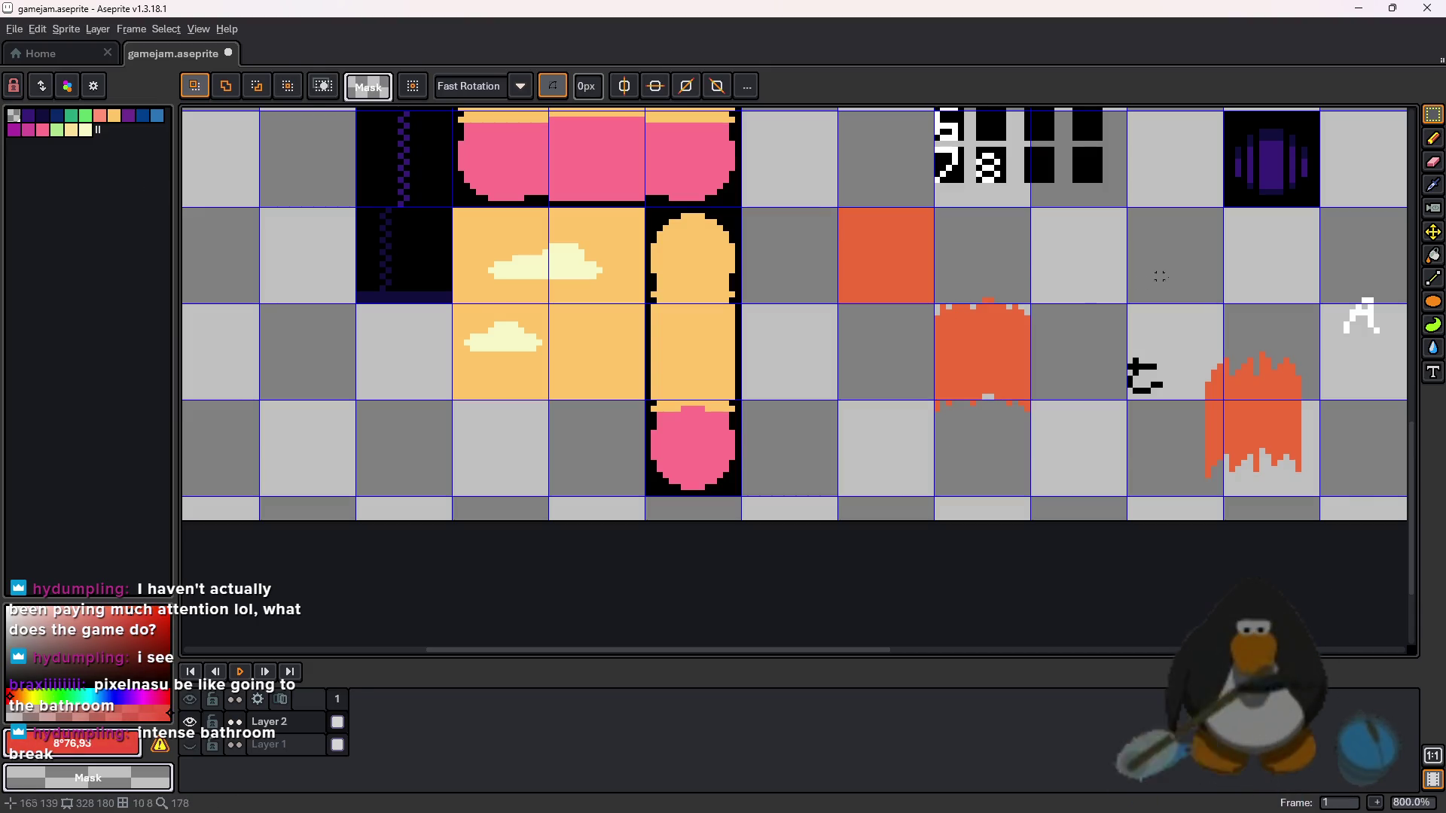
# - Draw two red vertical lines down the orange block
pyautogui.press('l')
pyautogui.scroll(3, 1053, 349)
pyautogui.moveTo(977, 264)
pyautogui.mouseDown()
pyautogui.moveTo(974, 462)
pyautogui.moveTo(976, 451)
pyautogui.mouseUp()
pyautogui.moveTo(877, 264); pyautogui.dragTo(881, 448)
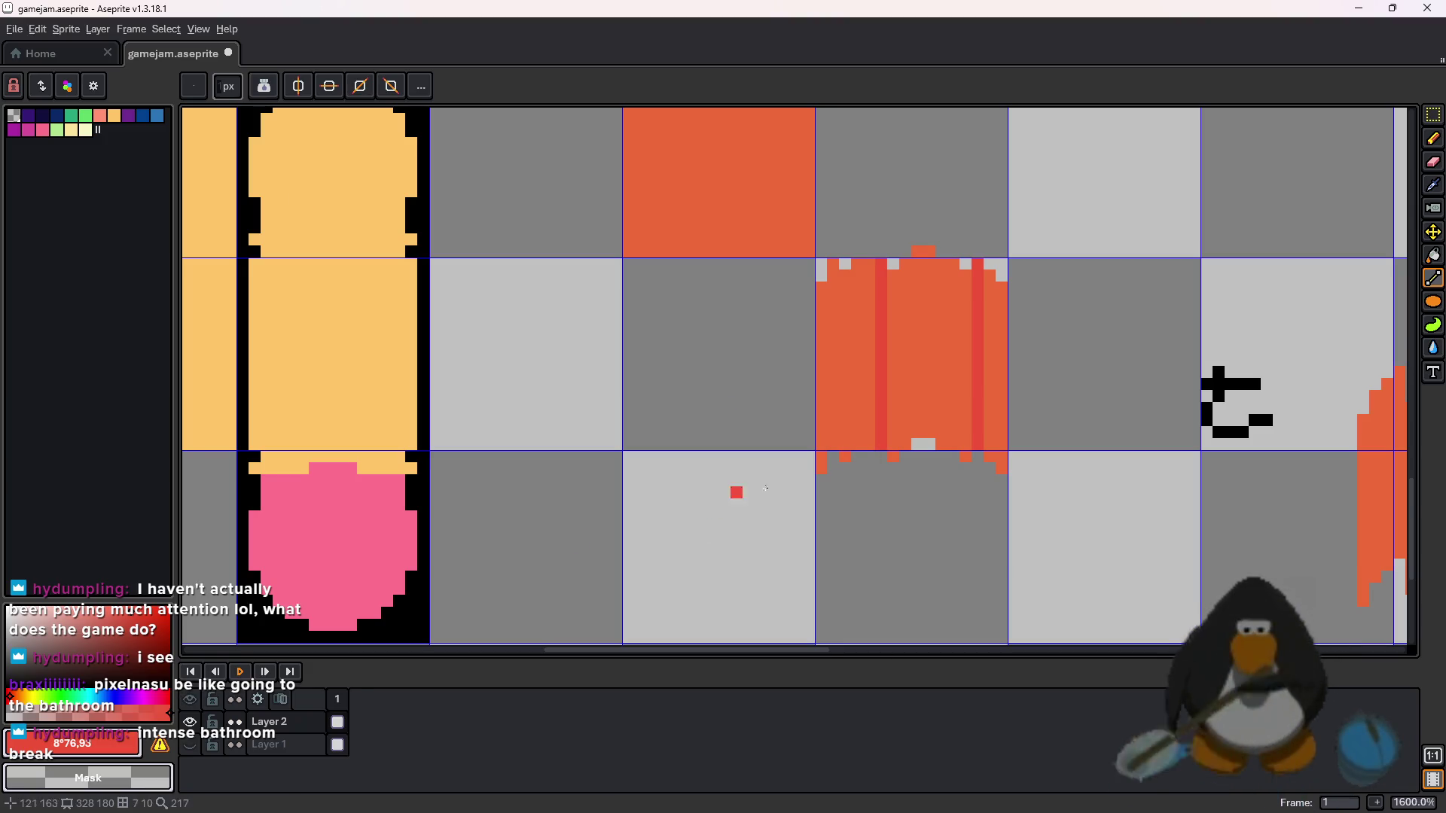
# - Pick the dark red from a stripe and draw several vertical dark red stripes on the block
pyautogui.scroll(3, 962, 364)
pyautogui.press('i')
pyautogui.click(1022, 369)
pyautogui.press('l')
pyautogui.moveTo(1001, 162); pyautogui.dragTo(1001, 500)
pyautogui.moveTo(856, 174); pyautogui.dragTo(856, 501)
pyautogui.moveTo(712, 186); pyautogui.dragTo(712, 284)
pyautogui.moveTo(723, 349); pyautogui.dragTo(712, 548)
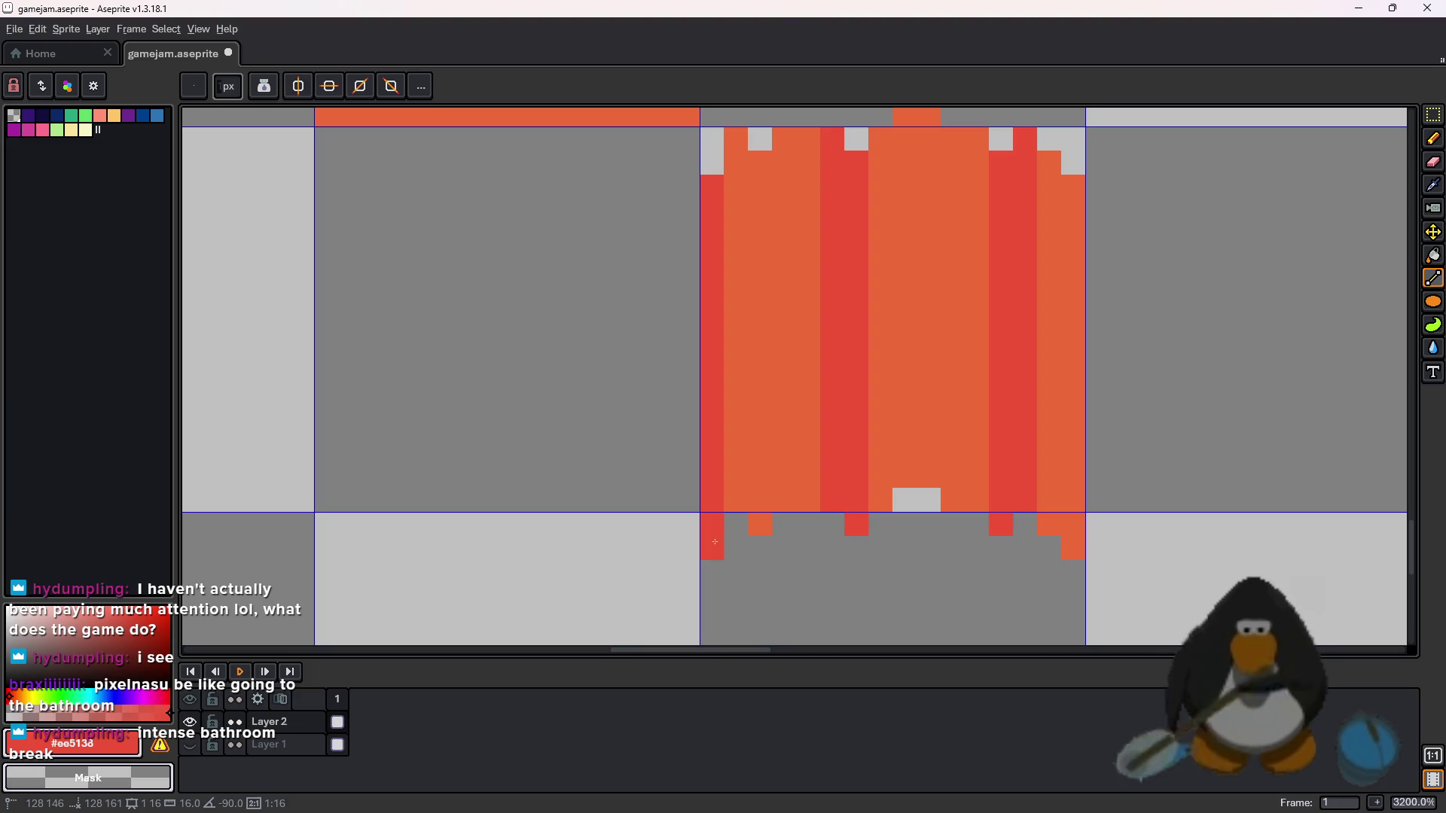
pyautogui.moveTo(1073, 186); pyautogui.dragTo(1073, 549)
# - Add dark red stripes along the block's left edge, middle and right edge
pyautogui.scroll(-3, 1062, 507)
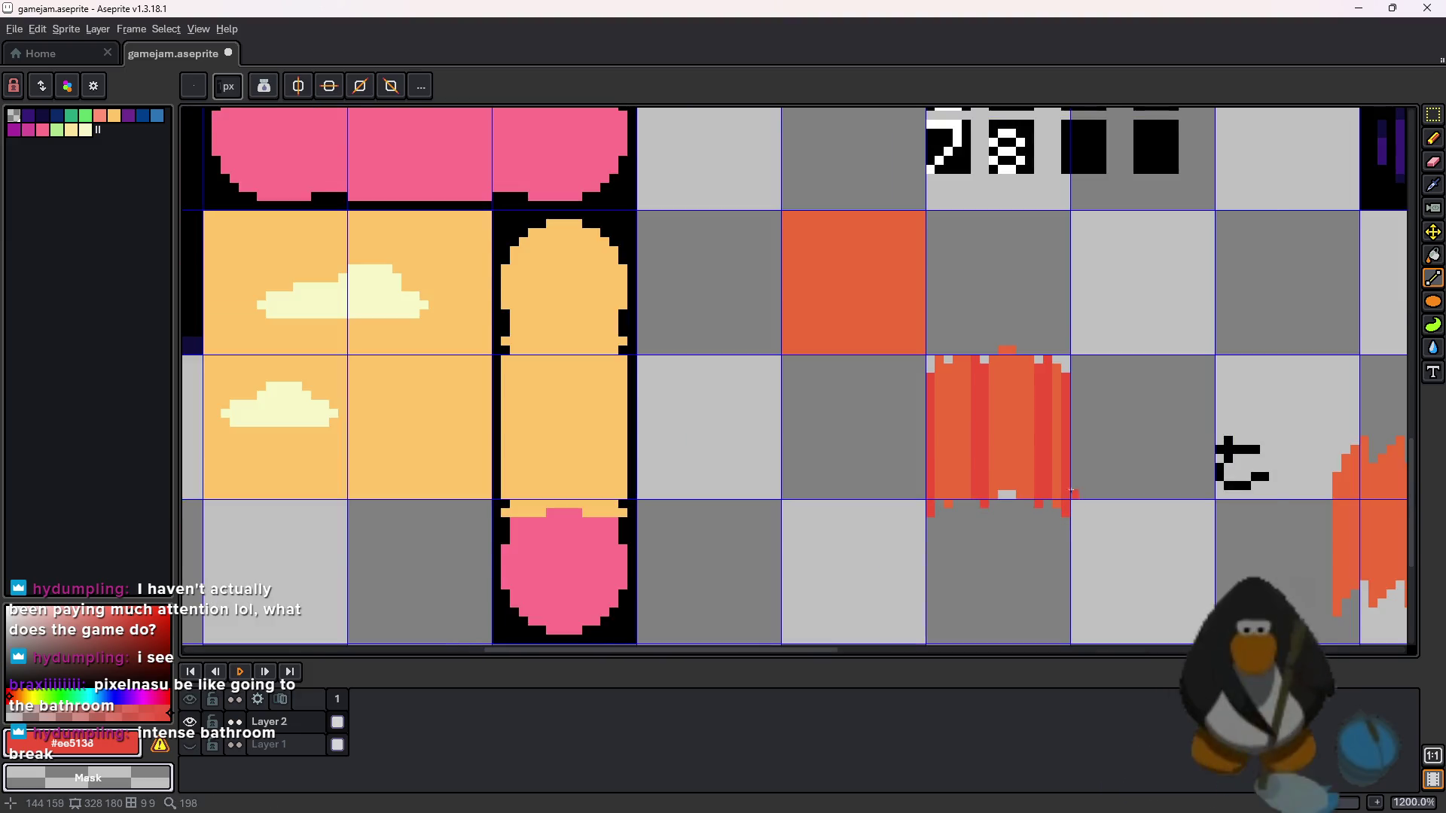
pyautogui.scroll(2, 1069, 452)
pyautogui.moveTo(896, 140)
pyautogui.mouseDown()
pyautogui.moveTo(900, 372)
pyautogui.moveTo(884, 411)
pyautogui.mouseUp()
pyautogui.moveTo(854, 140); pyautogui.dragTo(852, 410)
pyautogui.moveTo(832, 148); pyautogui.dragTo(833, 404)
pyautogui.moveTo(621, 138); pyautogui.dragTo(617, 410)
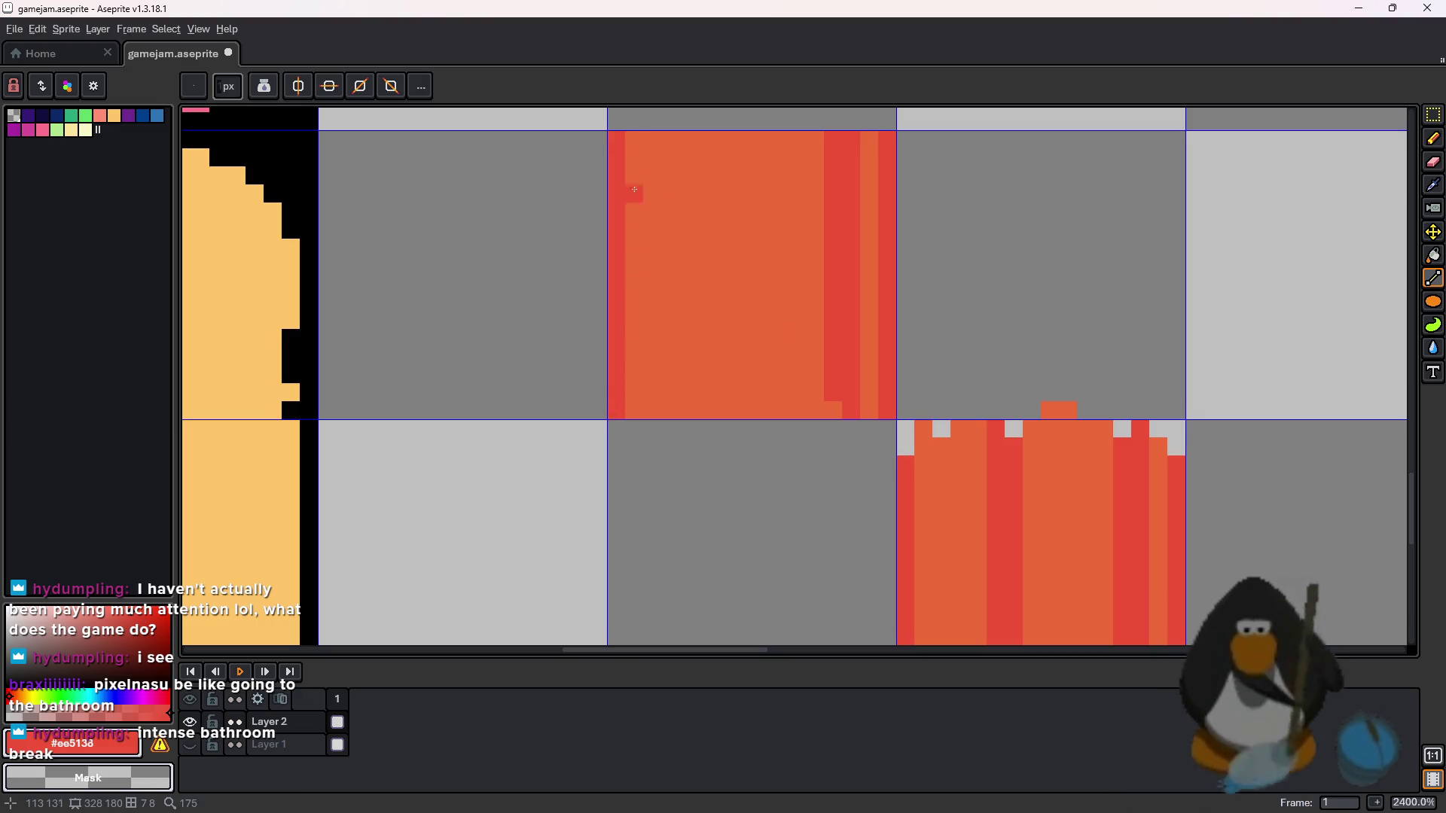
pyautogui.moveTo(694, 137); pyautogui.dragTo(707, 413)
pyautogui.moveTo(720, 135)
pyautogui.mouseDown()
pyautogui.moveTo(742, 399)
pyautogui.moveTo(725, 413)
pyautogui.mouseUp()
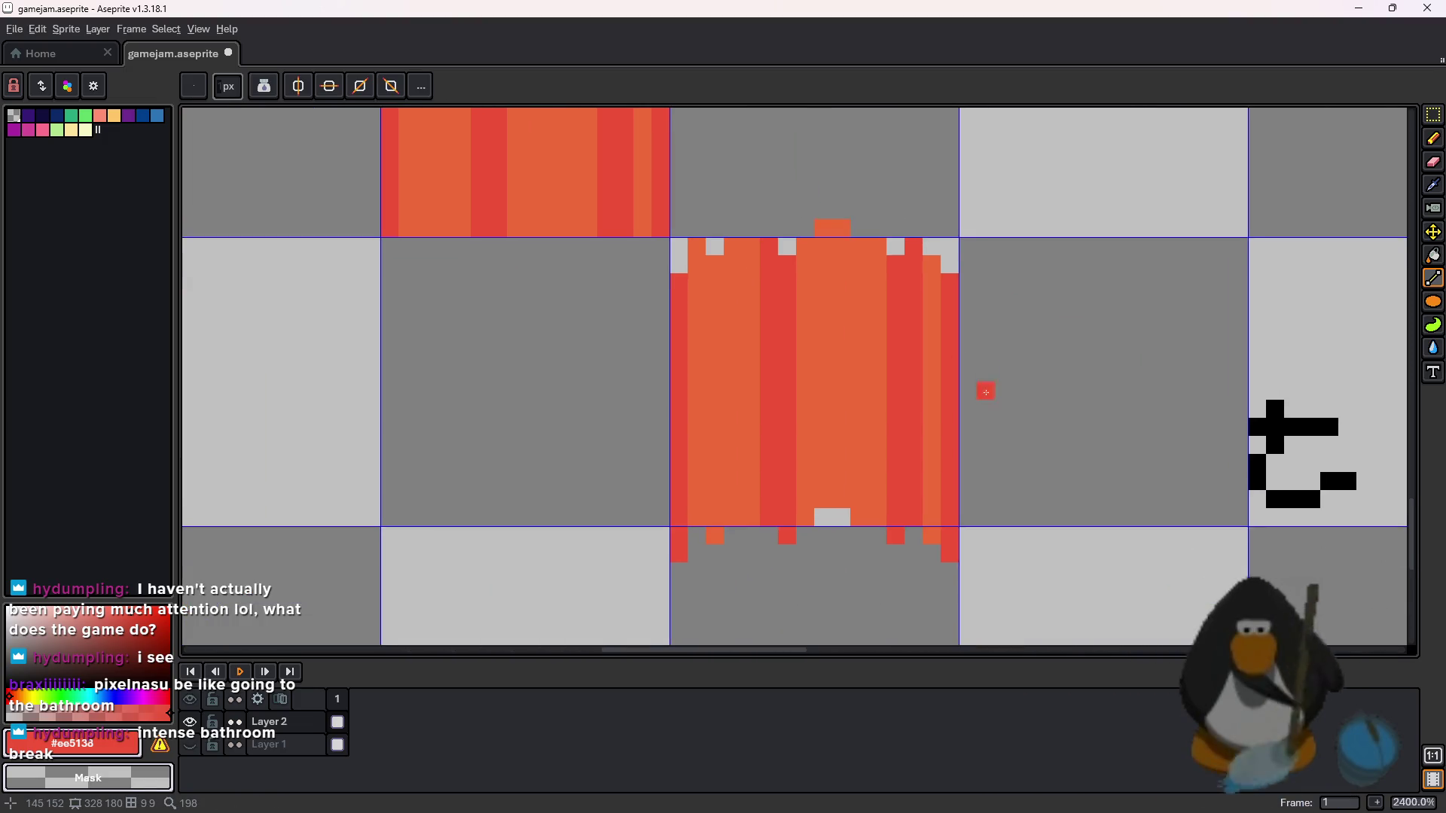
# - Streak the flame-shaped sprite with dark red vertical lines, undoing one overlong stripe
pyautogui.scroll(-4, 939, 391)
pyautogui.scroll(3, 1060, 358)
pyautogui.scroll(1, 1061, 357)
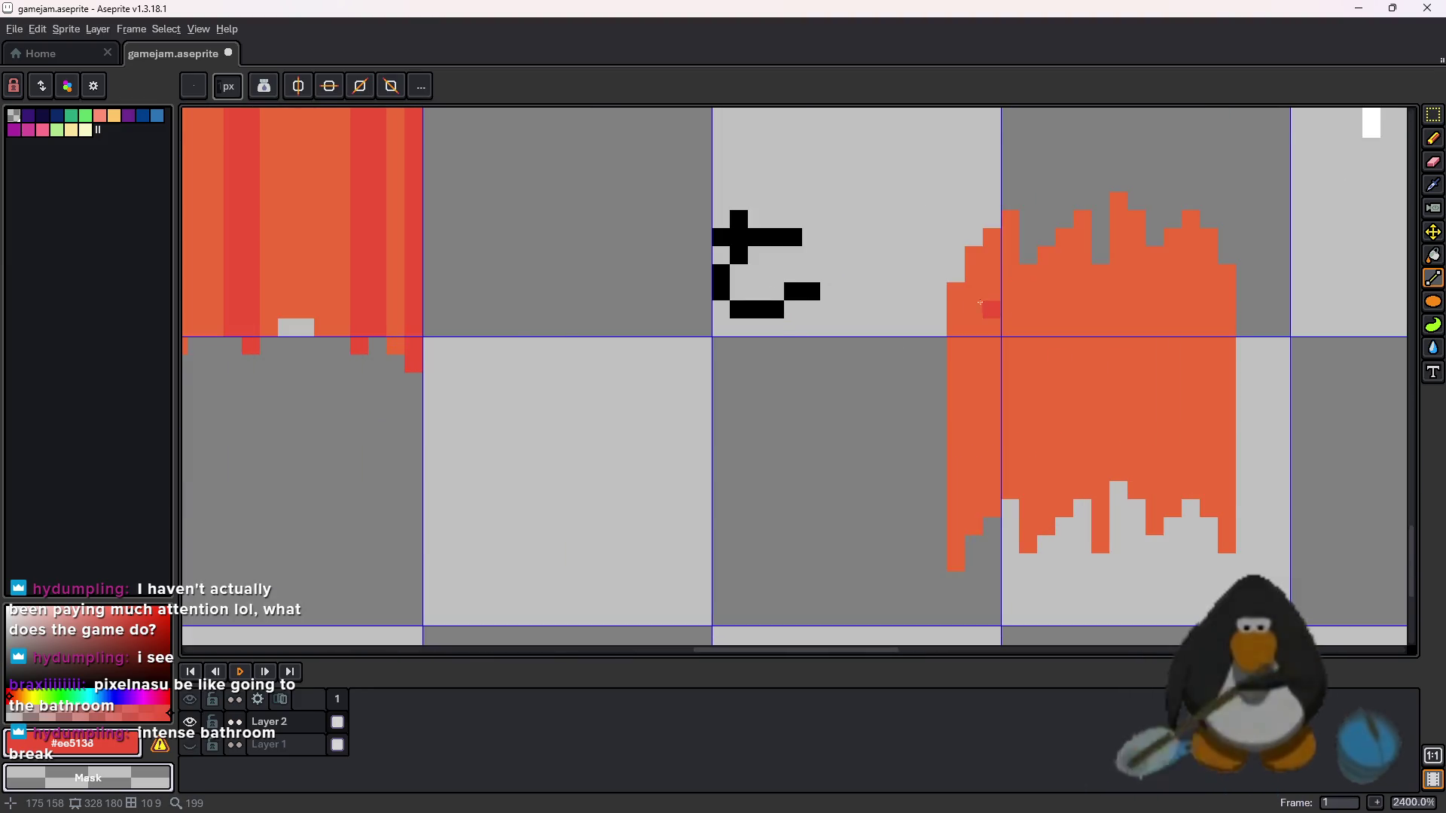
pyautogui.scroll(-1, 979, 377)
pyautogui.moveTo(961, 294); pyautogui.dragTo(959, 472)
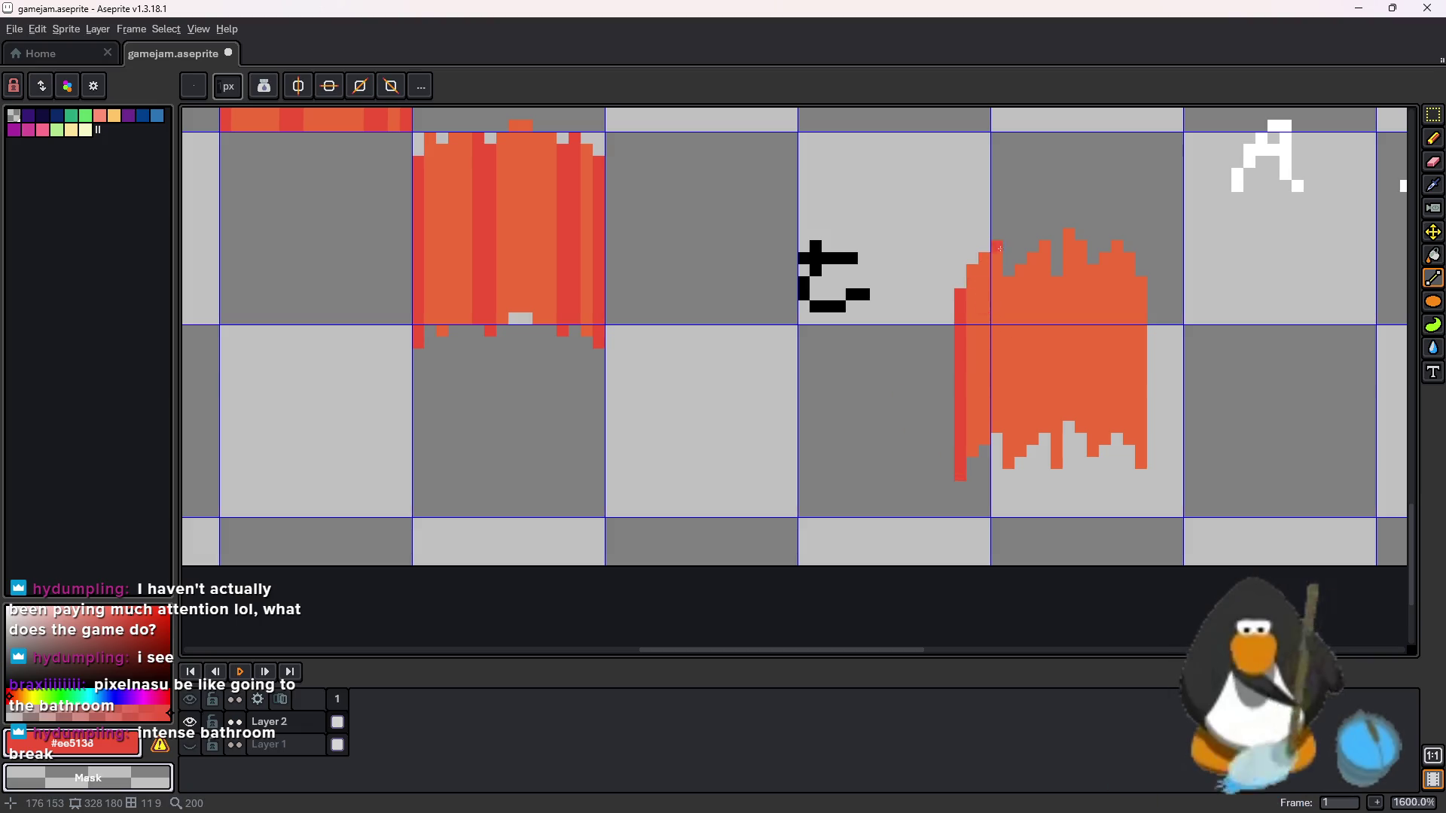
pyautogui.moveTo(1019, 271)
pyautogui.mouseDown()
pyautogui.moveTo(1020, 467)
pyautogui.moveTo(1020, 266)
pyautogui.moveTo(1032, 275)
pyautogui.moveTo(1029, 436)
pyautogui.mouseUp()
pyautogui.hotkey('ctrl', 'z')
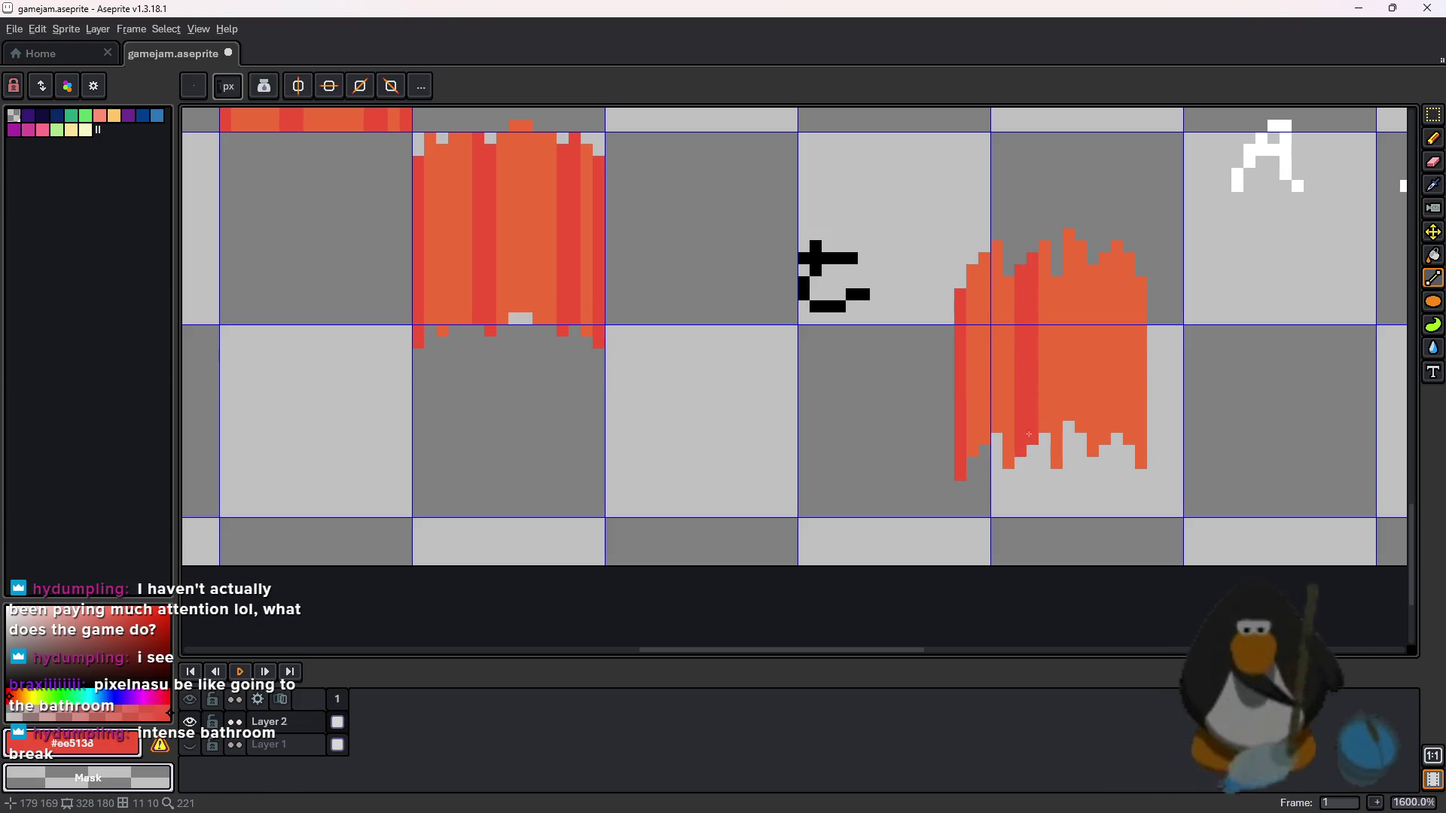
pyautogui.moveTo(1137, 286); pyautogui.dragTo(1140, 432)
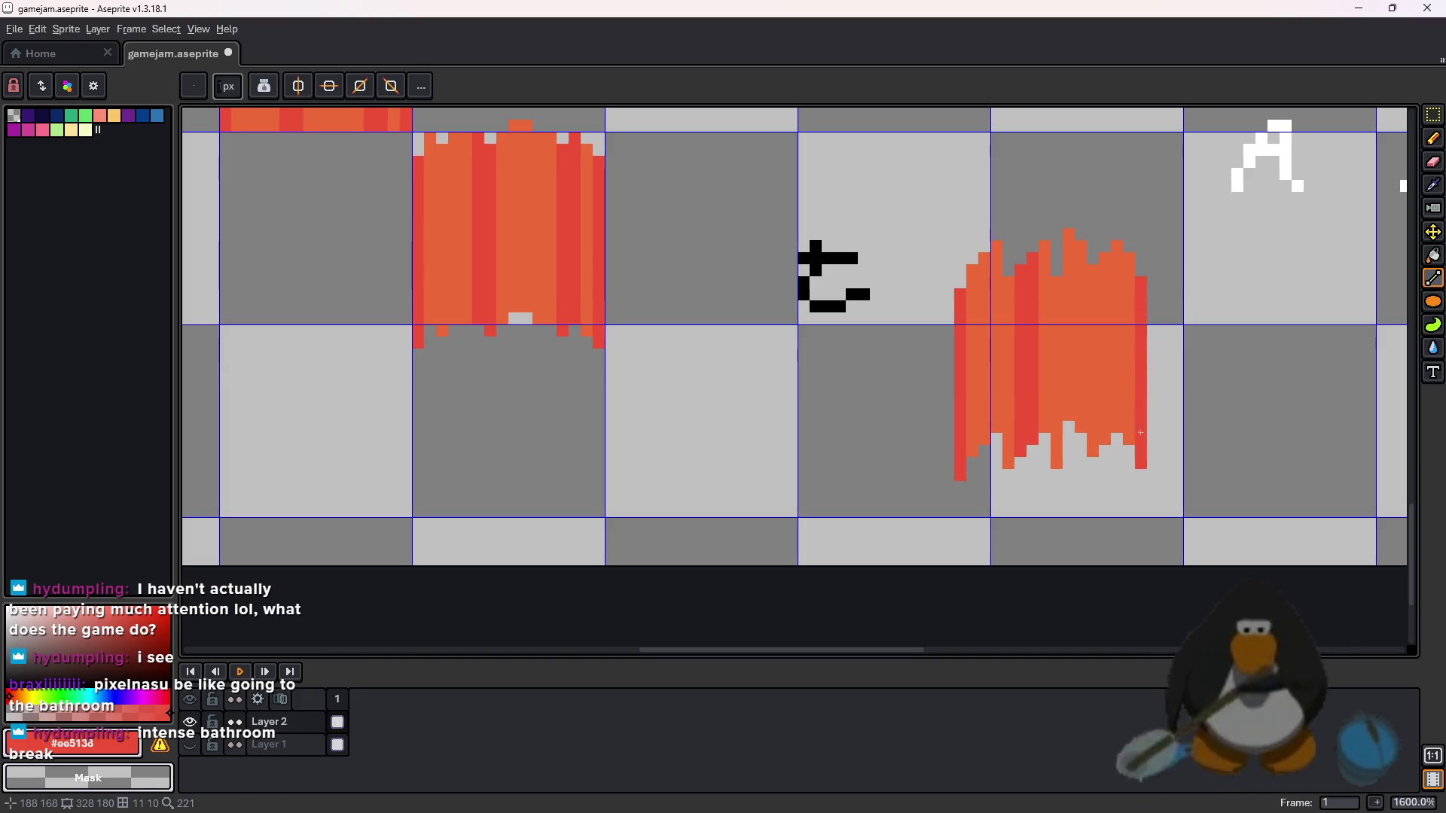
pyautogui.moveTo(1117, 256); pyautogui.dragTo(1106, 433)
pyautogui.moveTo(1093, 437); pyautogui.dragTo(1092, 278)
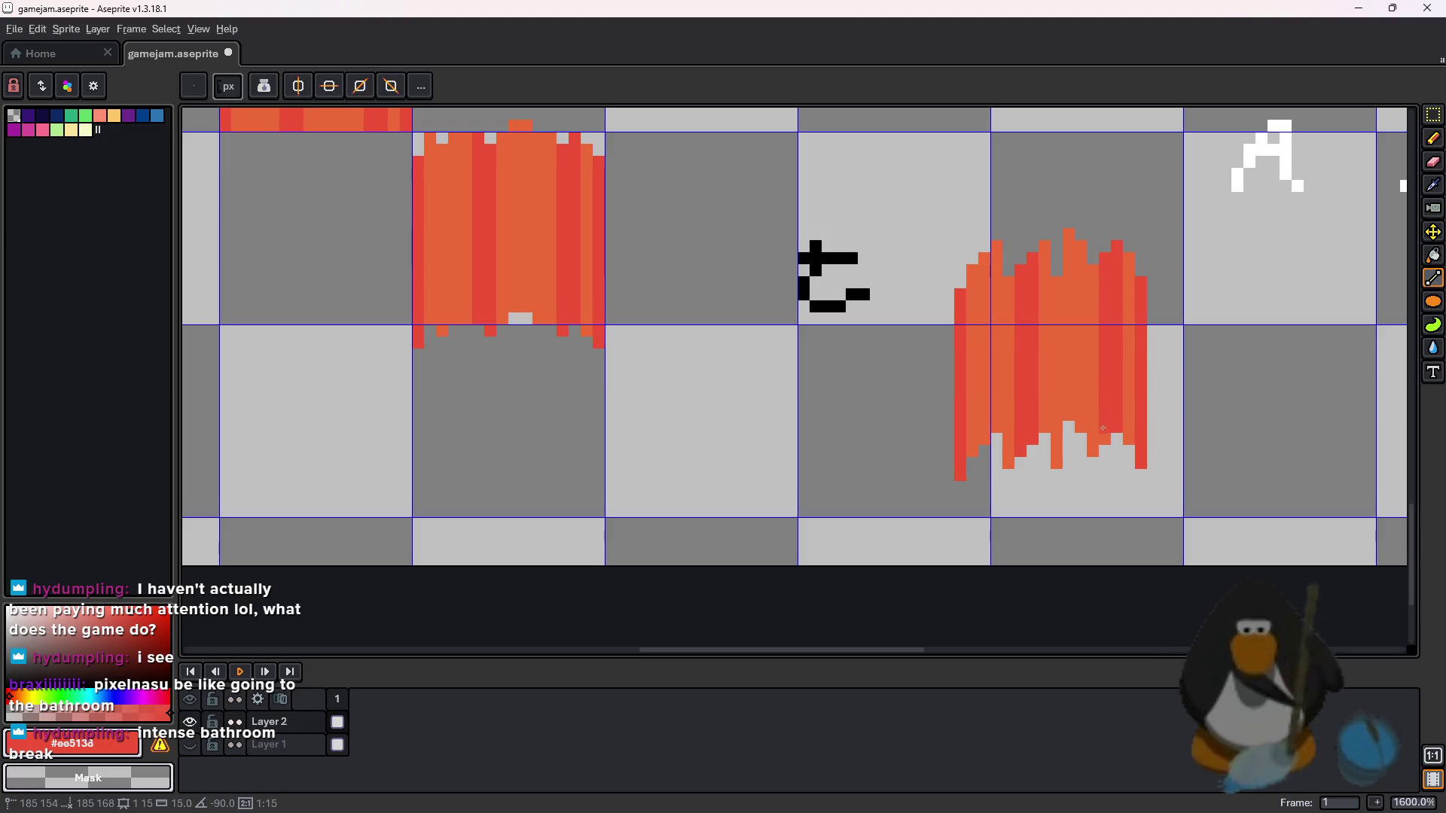
pyautogui.scroll(-3, 1103, 262)
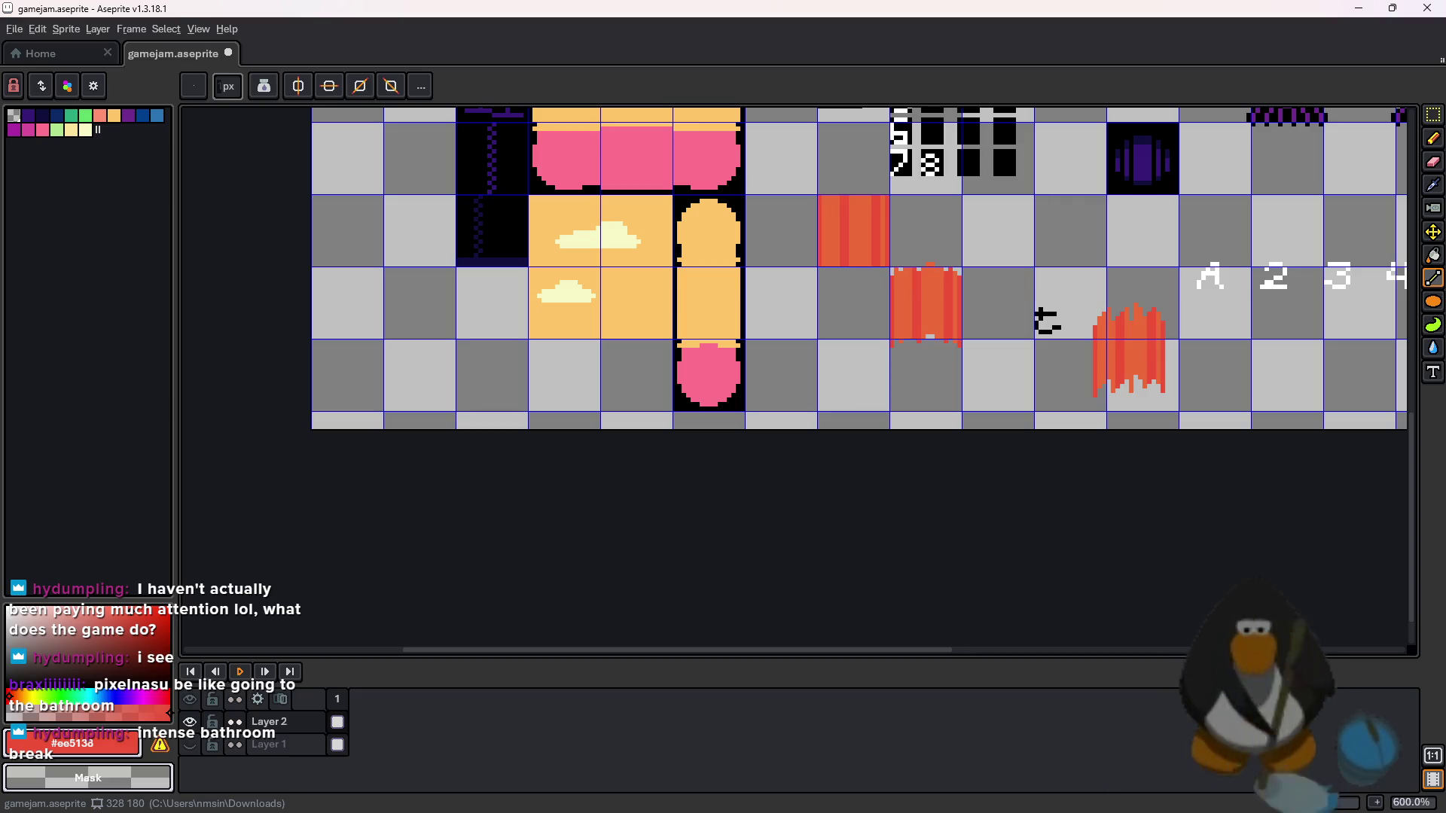
# - In GameMaker's Asset Browser, create a new sprite named spr_lava
pyautogui.hotkey('alt', 'Tab')
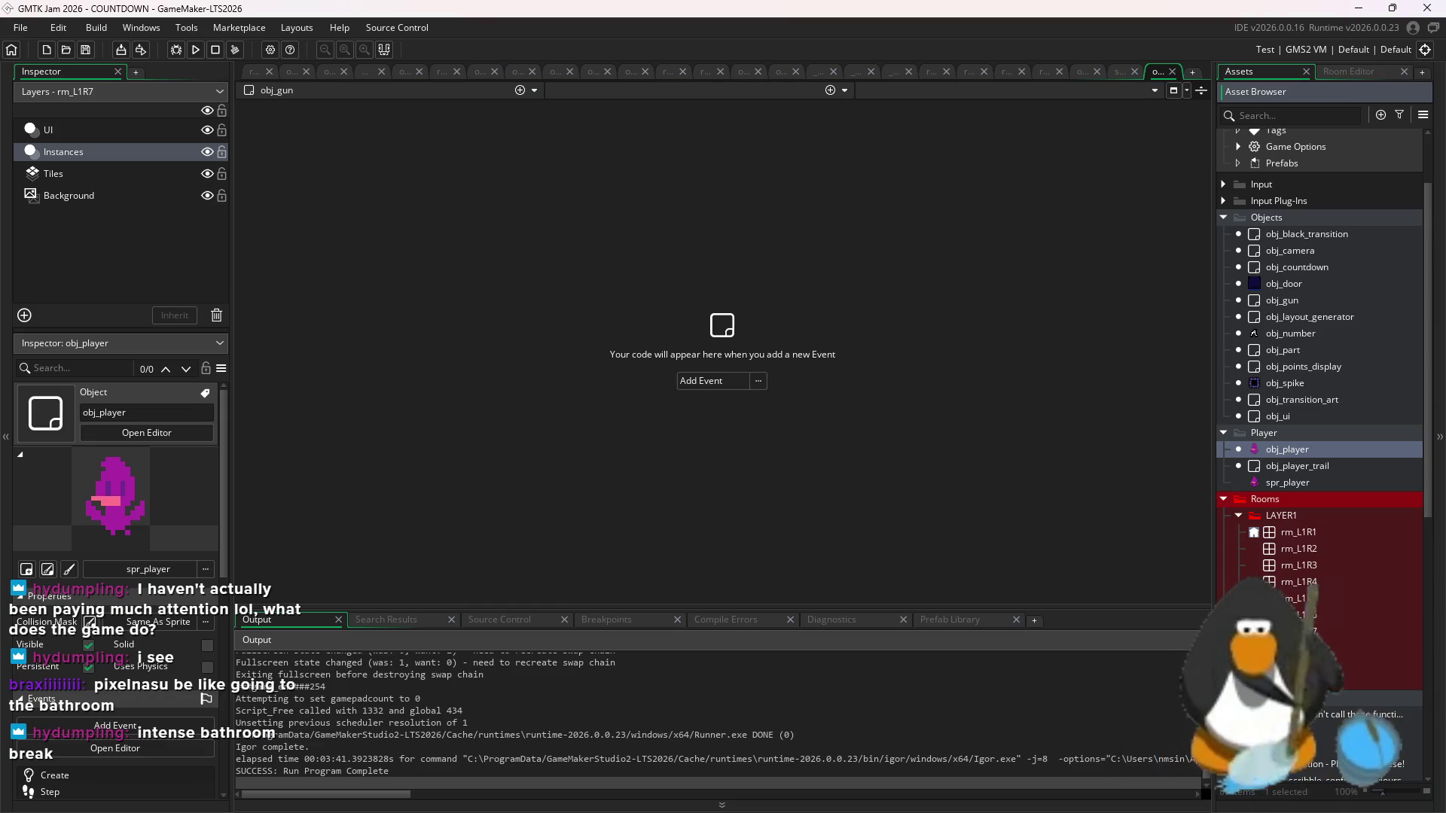
pyautogui.scroll(-5, 1339, 629)
pyautogui.scroll(-4, 1339, 625)
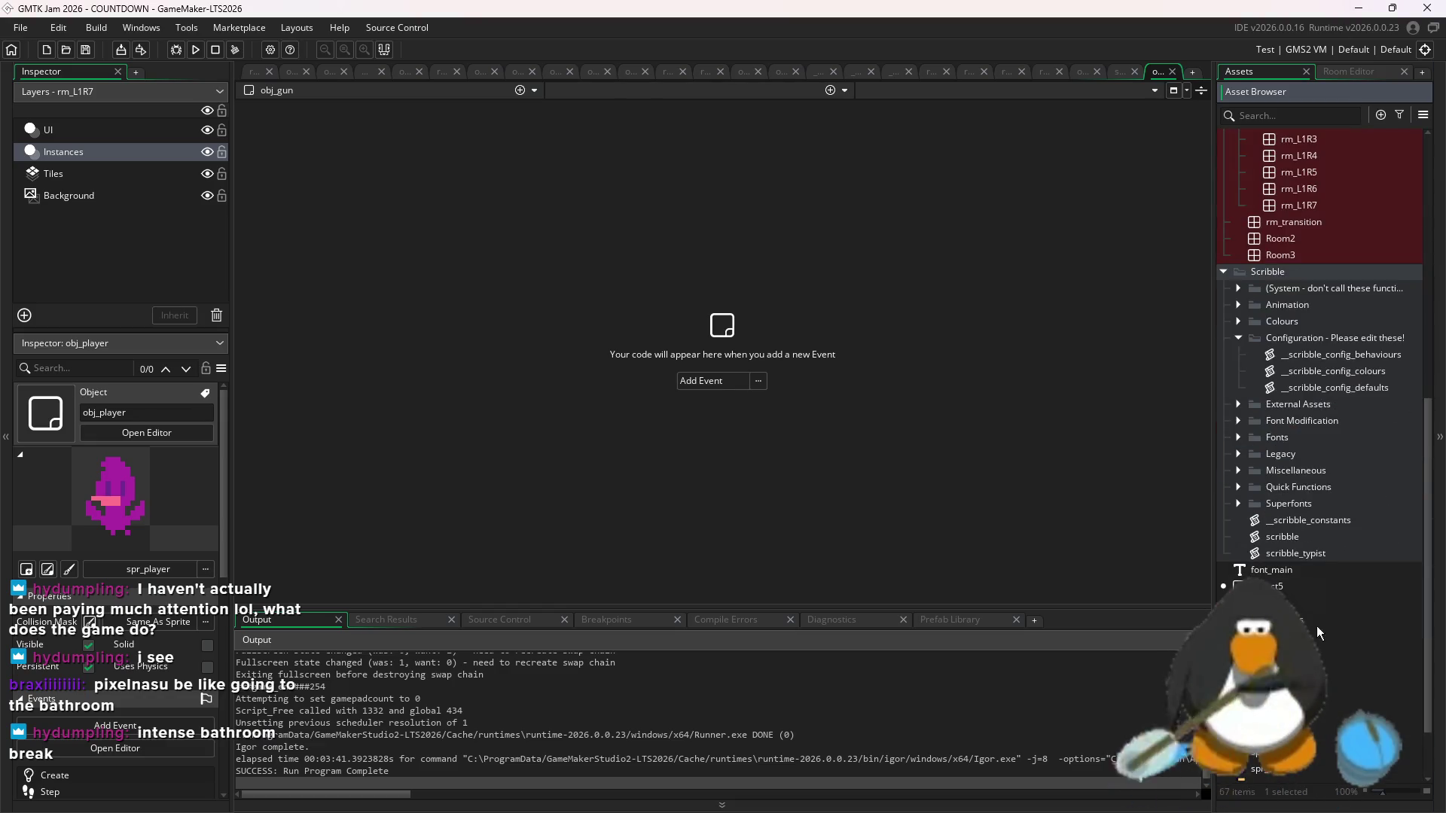
pyautogui.rightClick(1317, 684)
pyautogui.moveTo(1276, 384)
pyautogui.click(1200, 612)
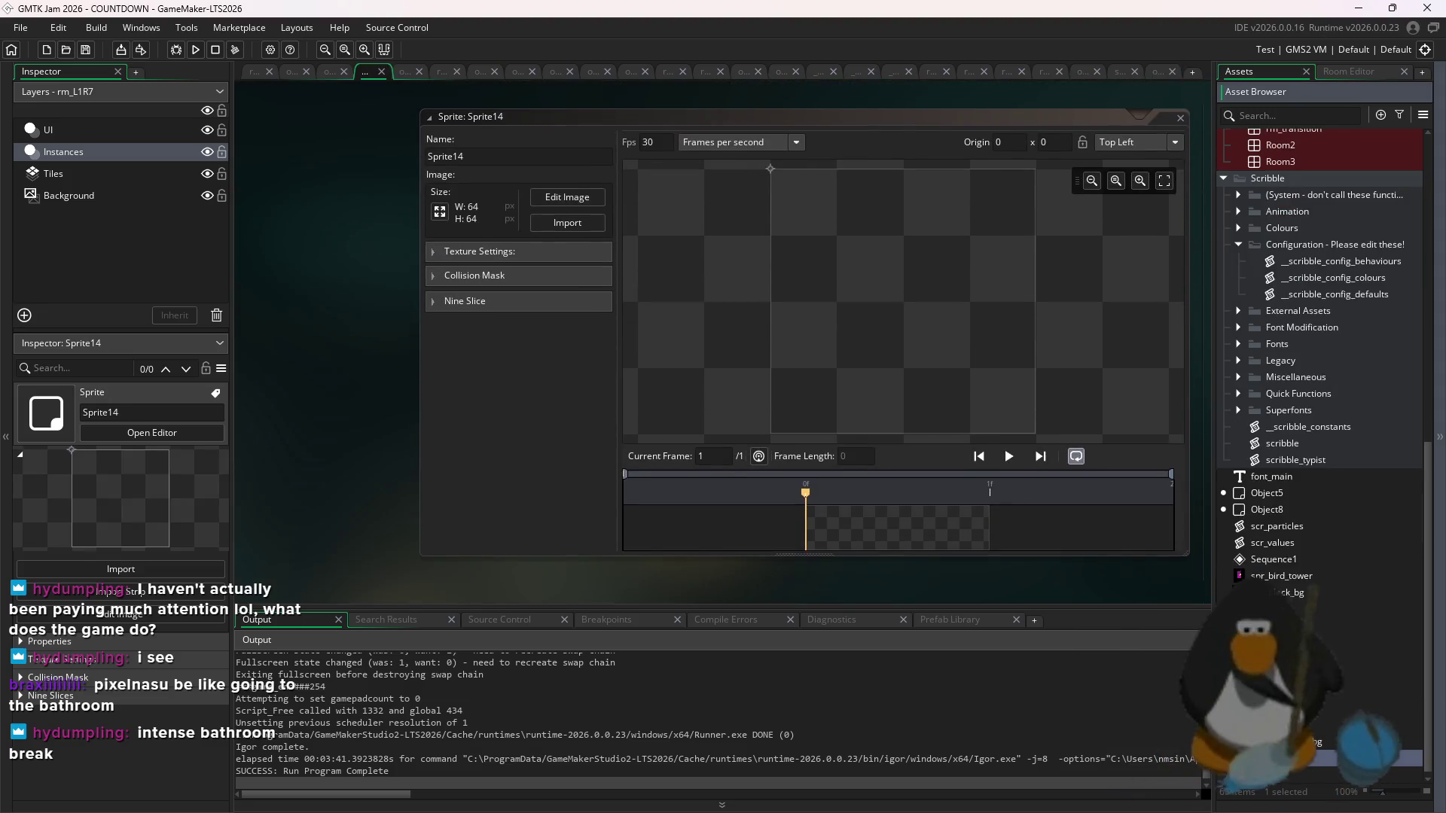
pyautogui.write('r_lava')
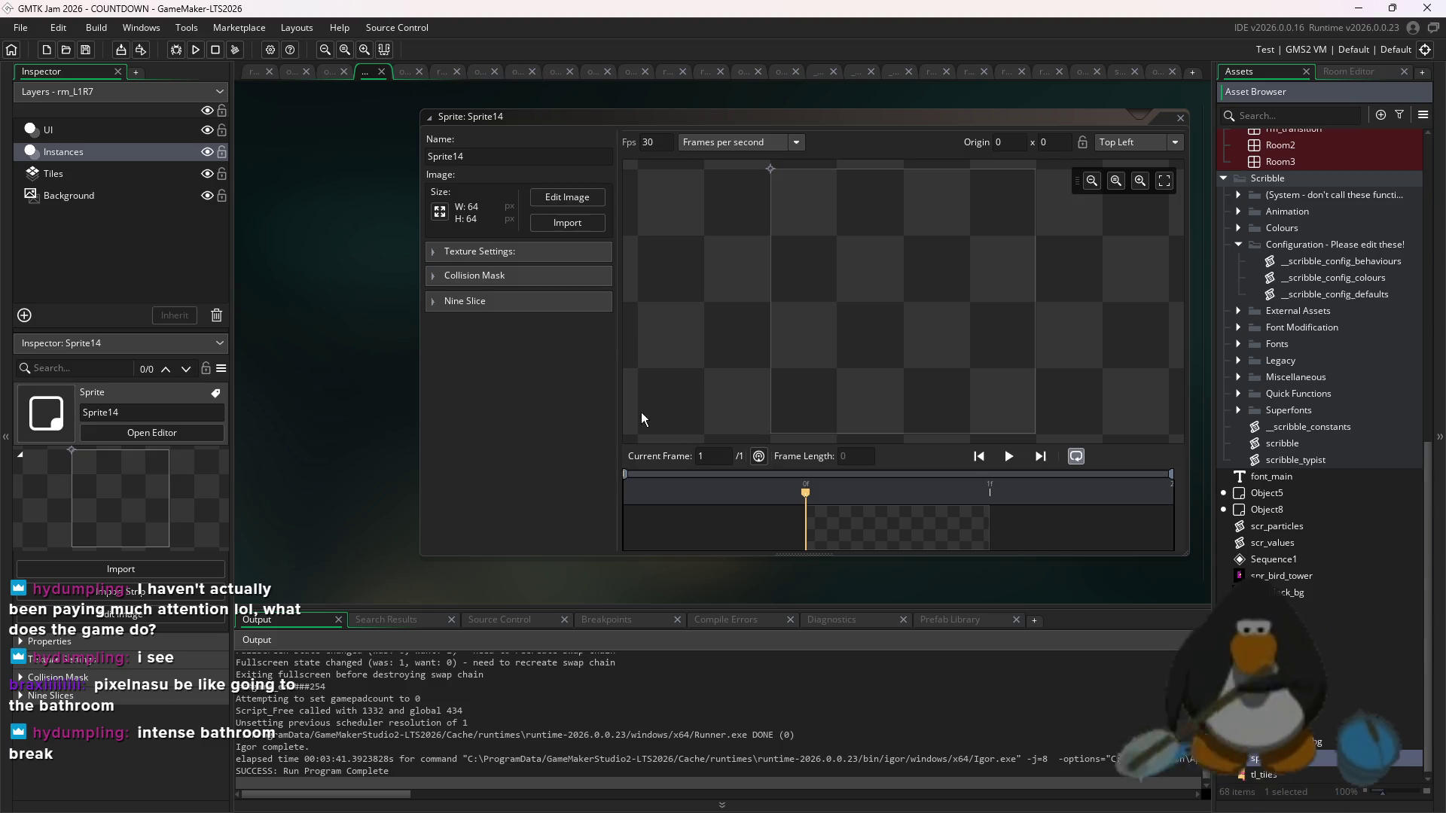
pyautogui.press('Return')
# - Resize spr_lava to width 1, open its image editor, and return to Aseprite
pyautogui.click(440, 212)
pyautogui.write('1')
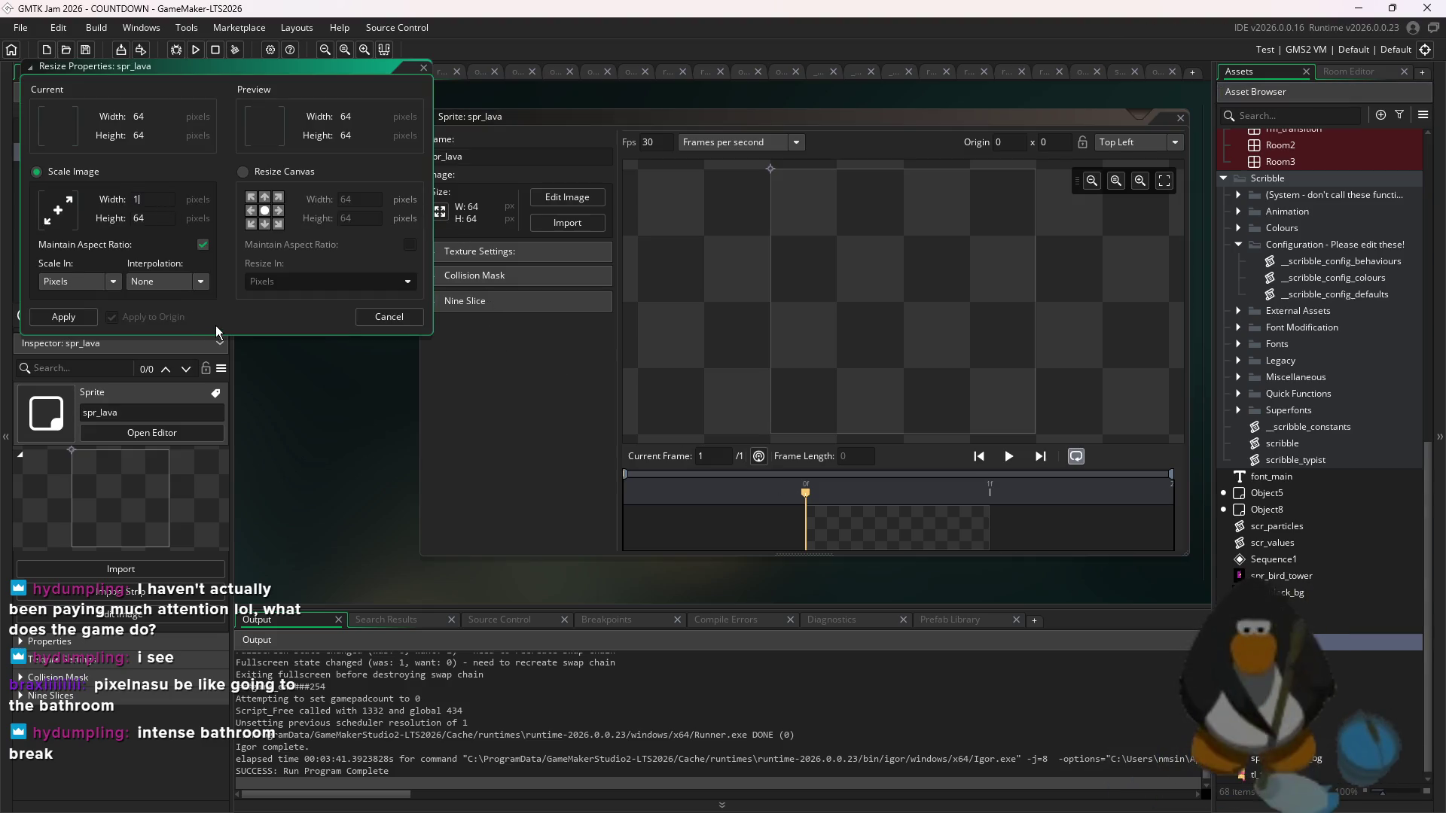
pyautogui.click(63, 317)
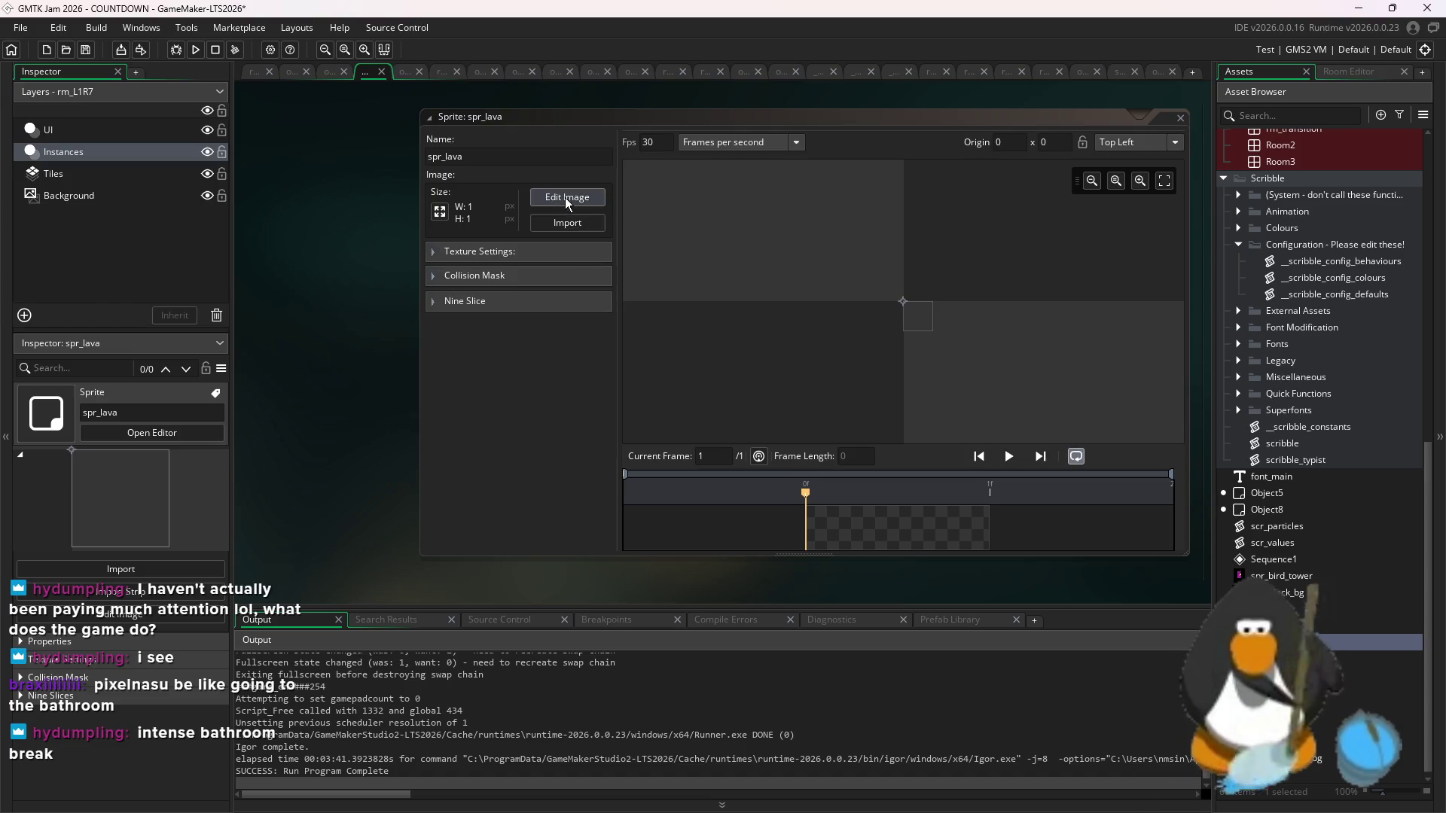
pyautogui.click(566, 197)
pyautogui.hotkey('alt', 'Tab')
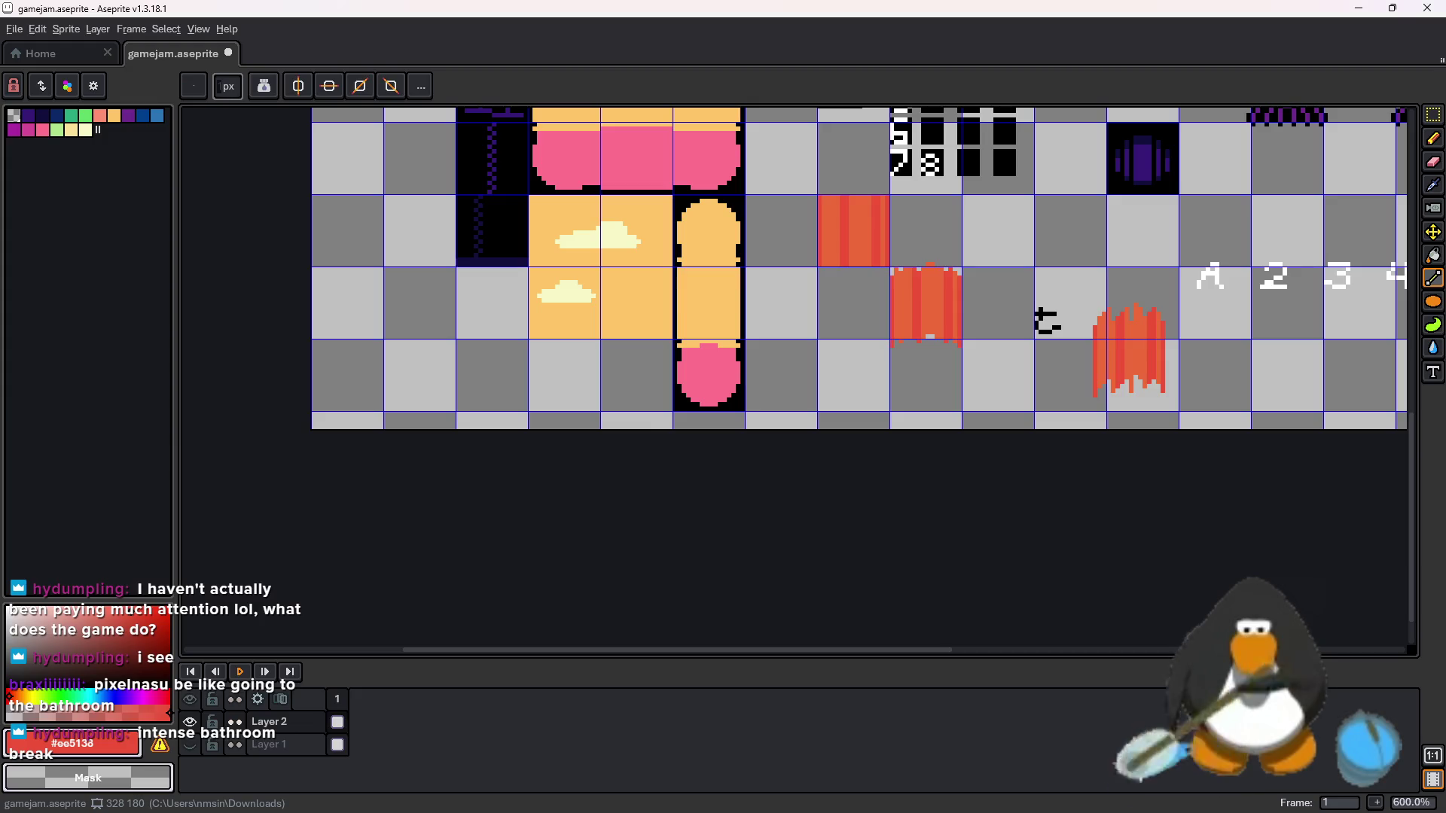
# - Copy the red flame art from Aseprite and paste it into spr_lava, fitted to the canvas
pyautogui.scroll(2, 1074, 442)
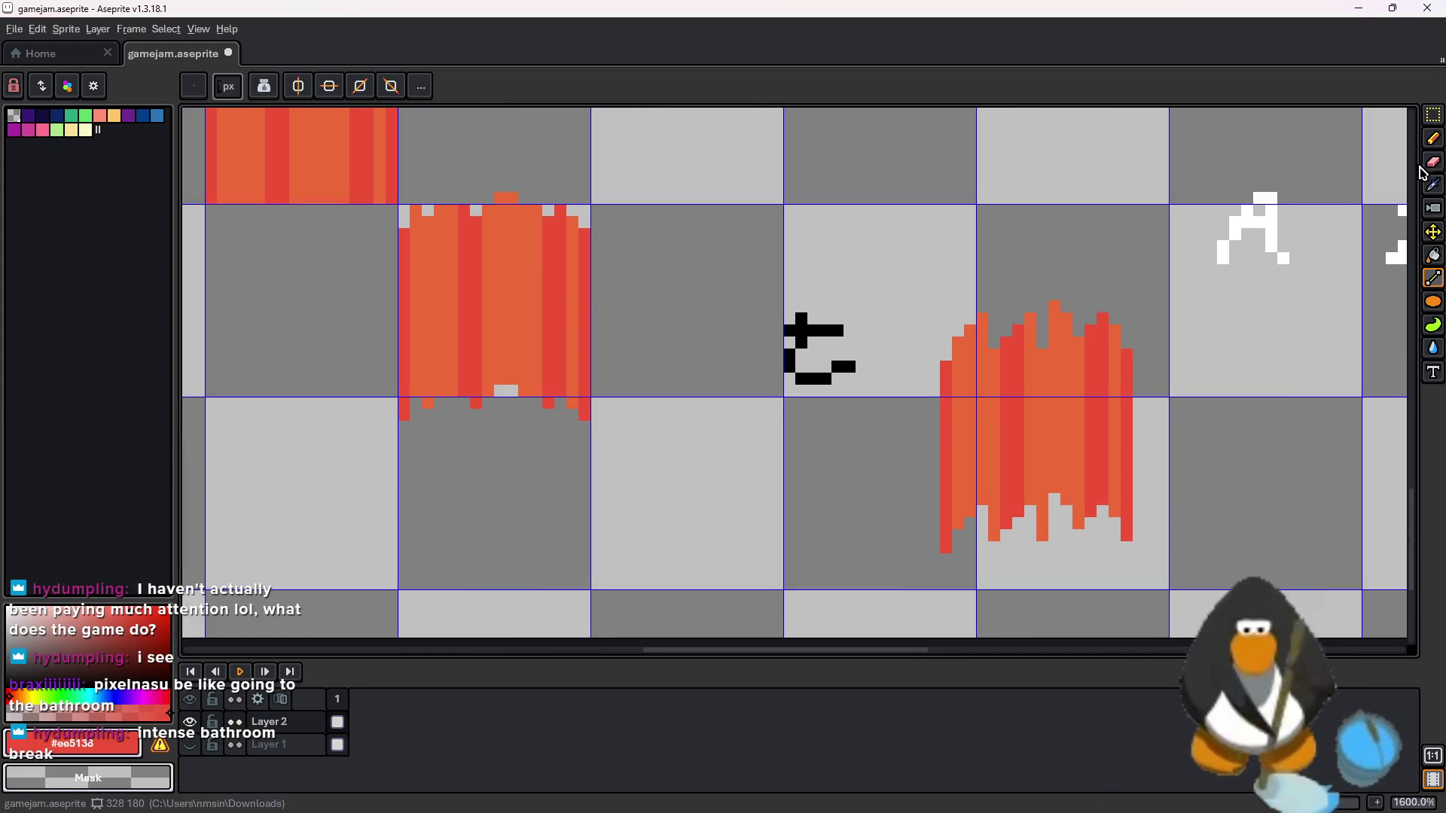
pyautogui.press('m')
pyautogui.moveTo(1129, 550)
pyautogui.mouseDown()
pyautogui.moveTo(919, 284)
pyautogui.moveTo(938, 310)
pyautogui.mouseUp()
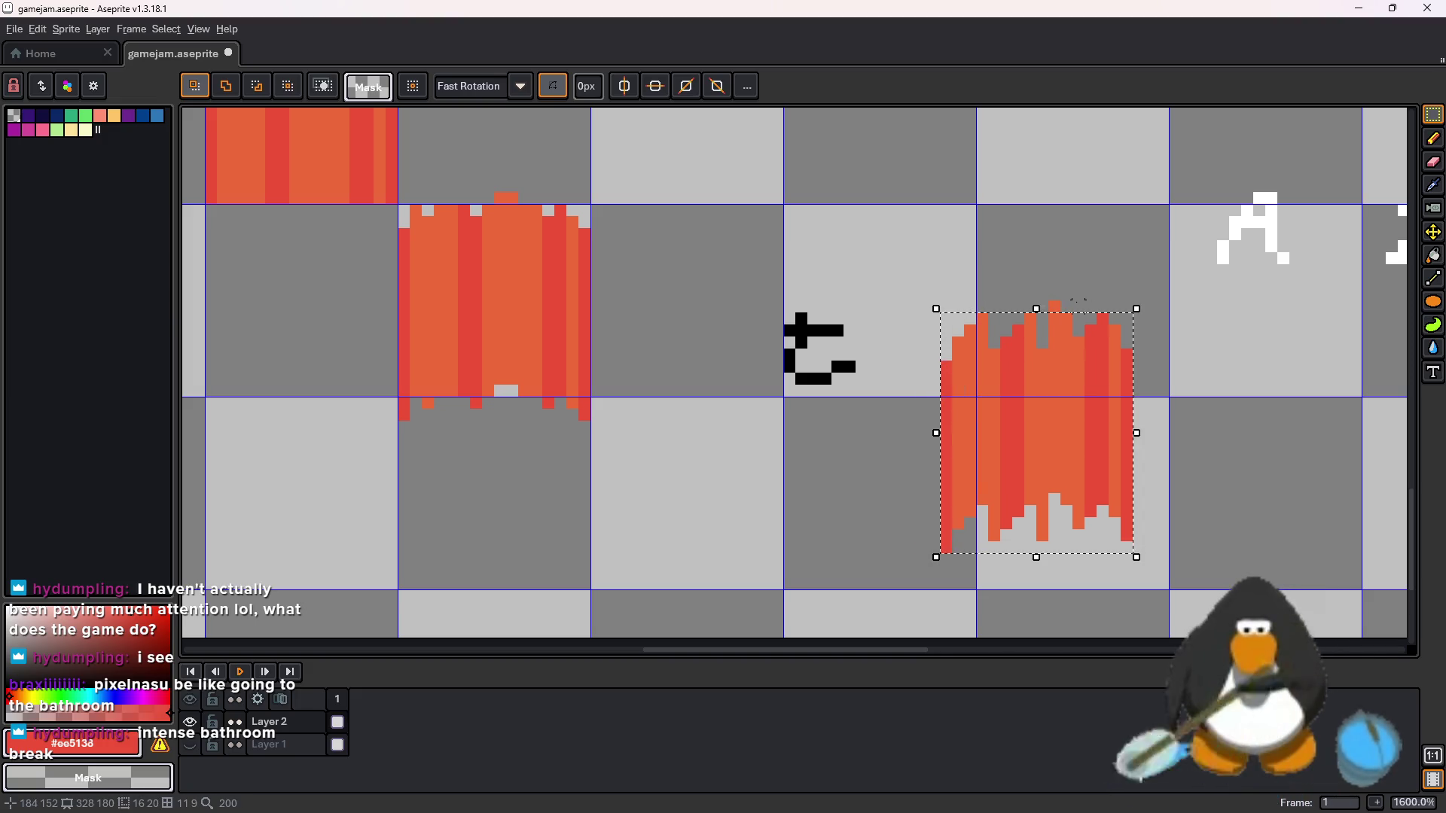
pyautogui.moveTo(1126, 305)
pyautogui.mouseDown()
pyautogui.moveTo(978, 533)
pyautogui.moveTo(938, 556)
pyautogui.mouseUp()
pyautogui.click(1361, 8)
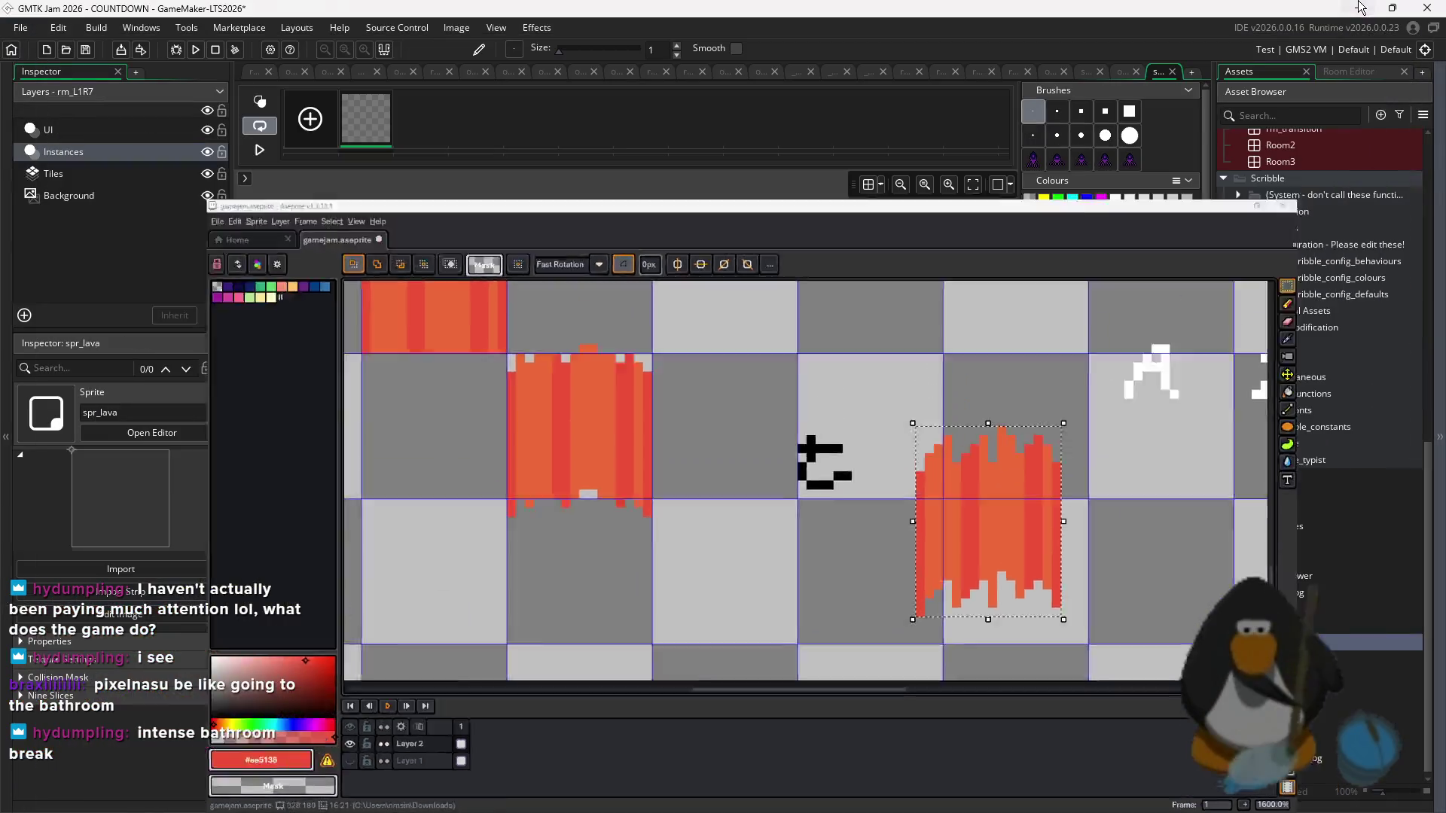
pyautogui.hotkey('ctrl', 'v')
pyautogui.click(816, 314)
pyautogui.moveTo(814, 331)
pyautogui.mouseDown()
pyautogui.moveTo(644, 392)
pyautogui.moveTo(664, 238)
pyautogui.mouseUp()
# - Add two empty frames and move the lava frame into the third slot
pyautogui.click(305, 130)
pyautogui.click(308, 130)
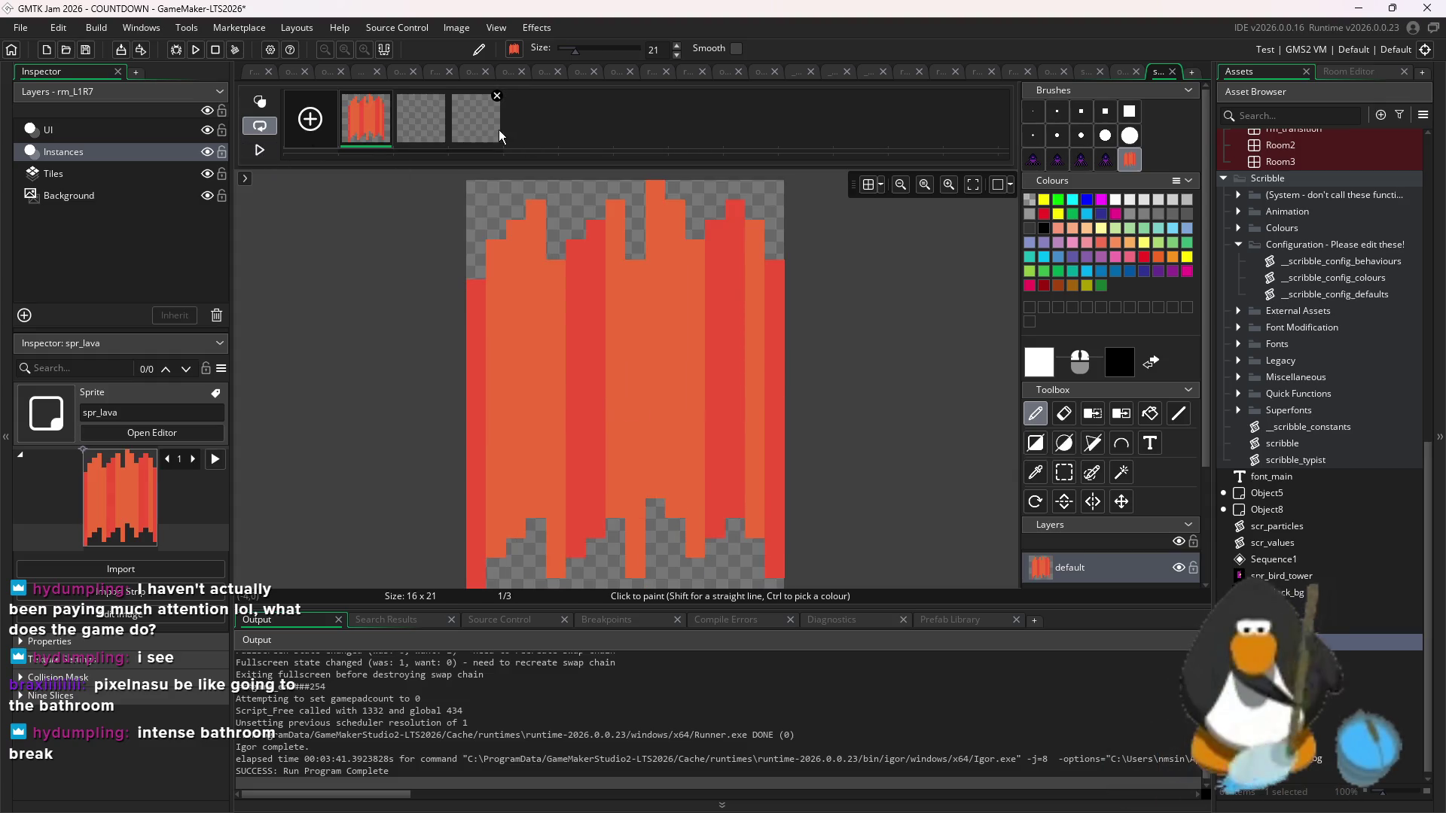
pyautogui.click(482, 126)
pyautogui.moveTo(406, 124); pyautogui.dragTo(495, 120)
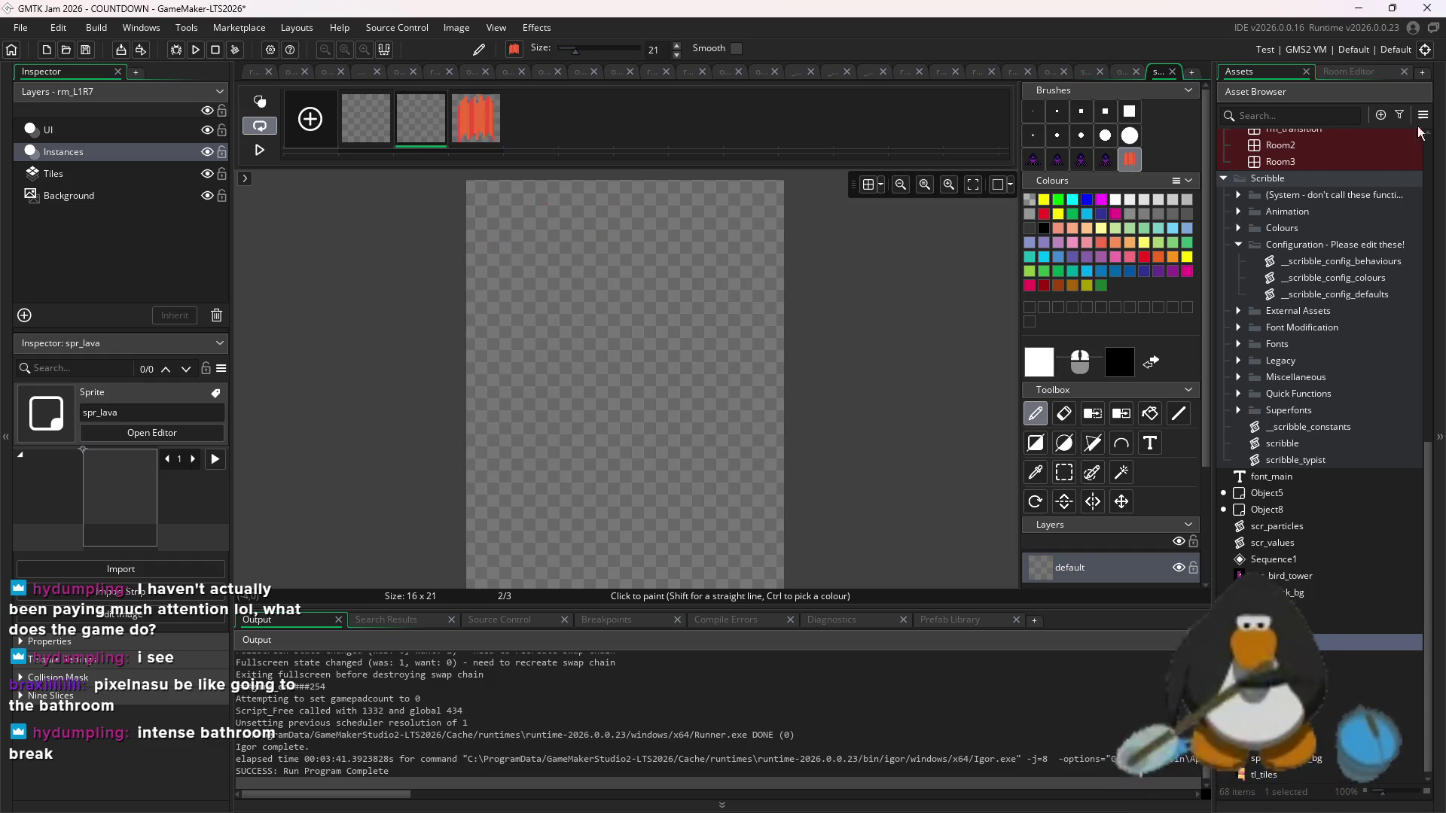
# - Paste the lava image onto frame 2 and frame 1
pyautogui.hotkey('alt', 'Tab')
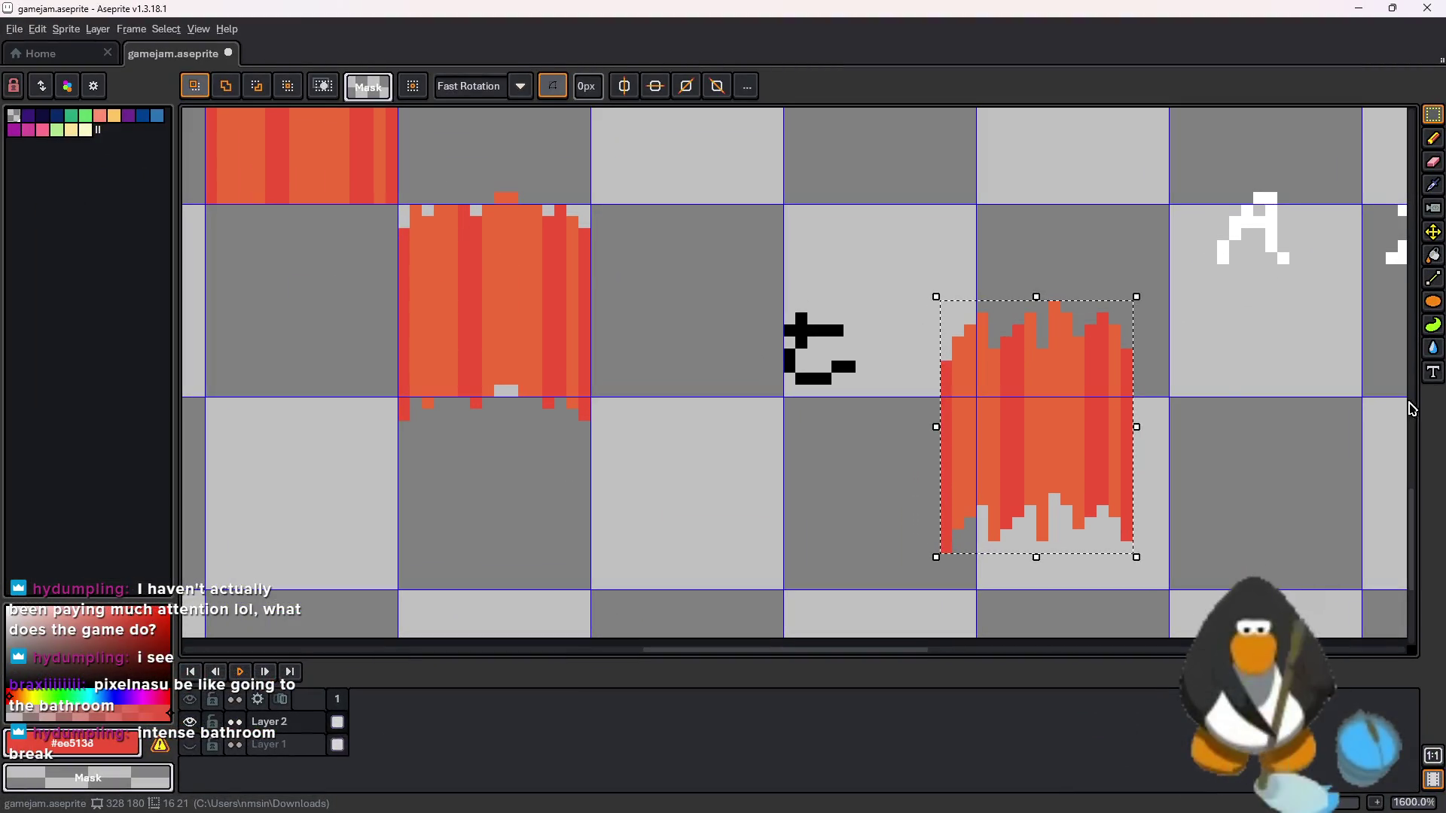
pyautogui.hotkey('alt', 'Tab')
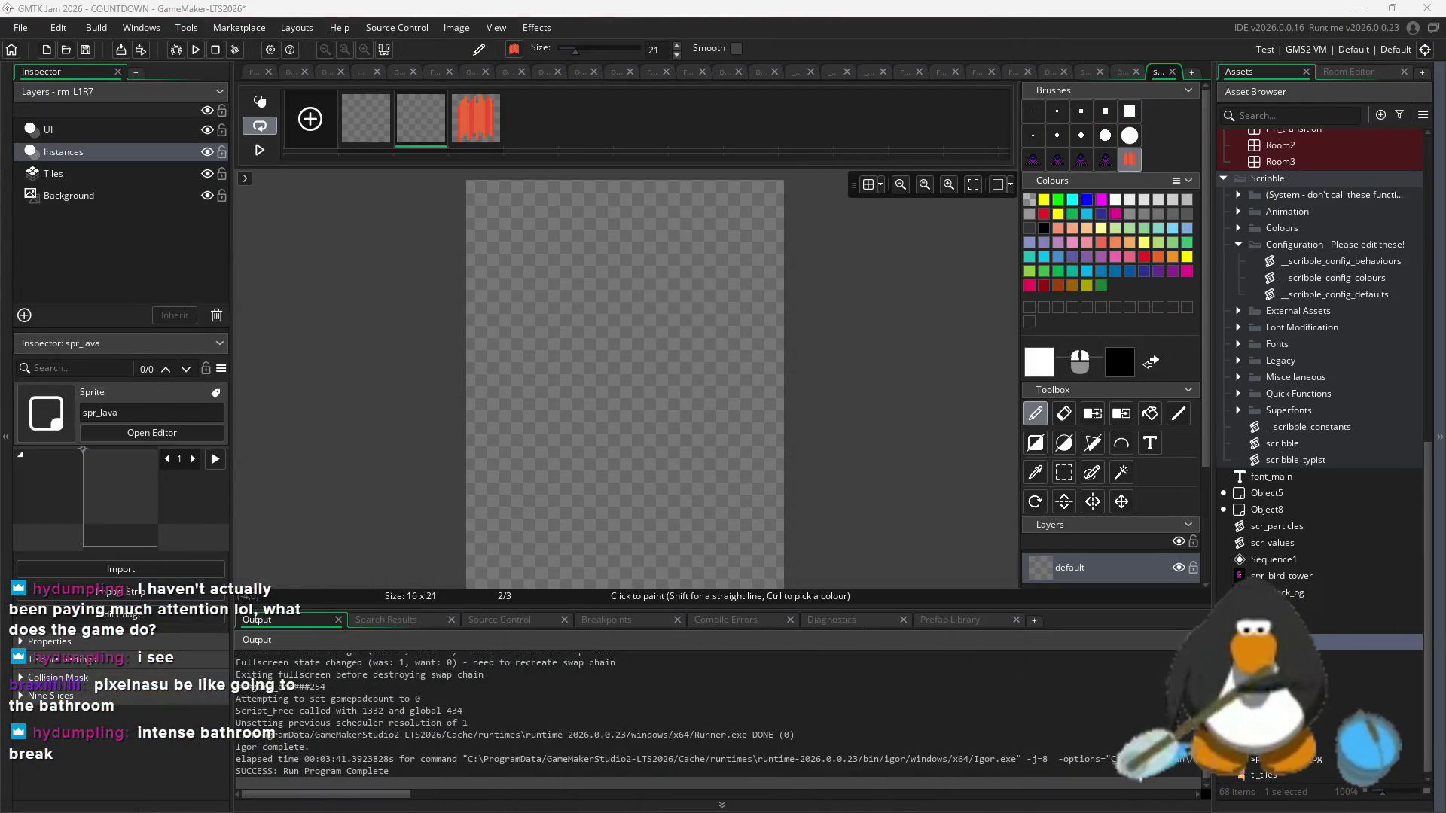
pyautogui.hotkey('ctrl', 'v')
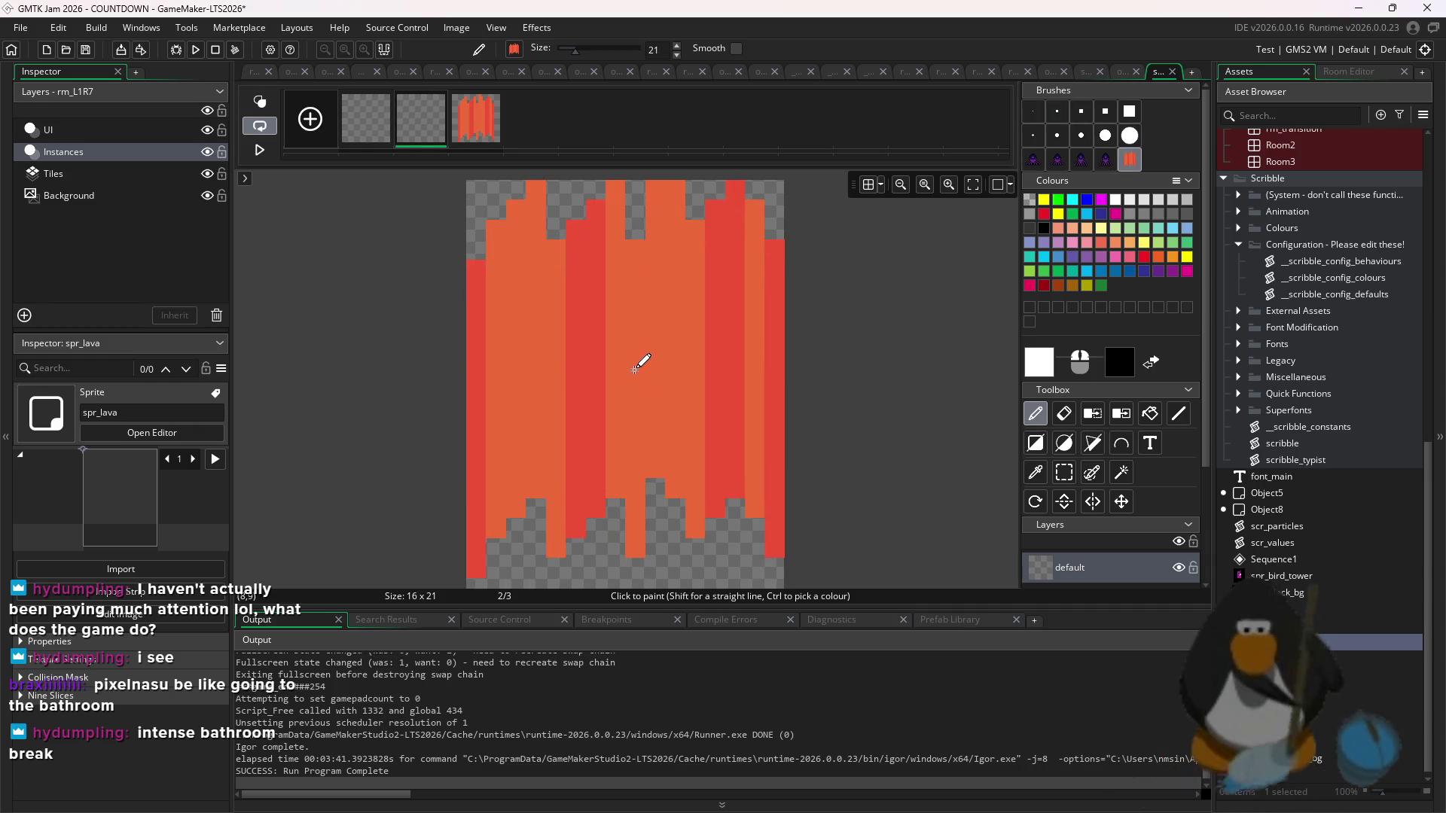
pyautogui.click(636, 378)
pyautogui.click(366, 119)
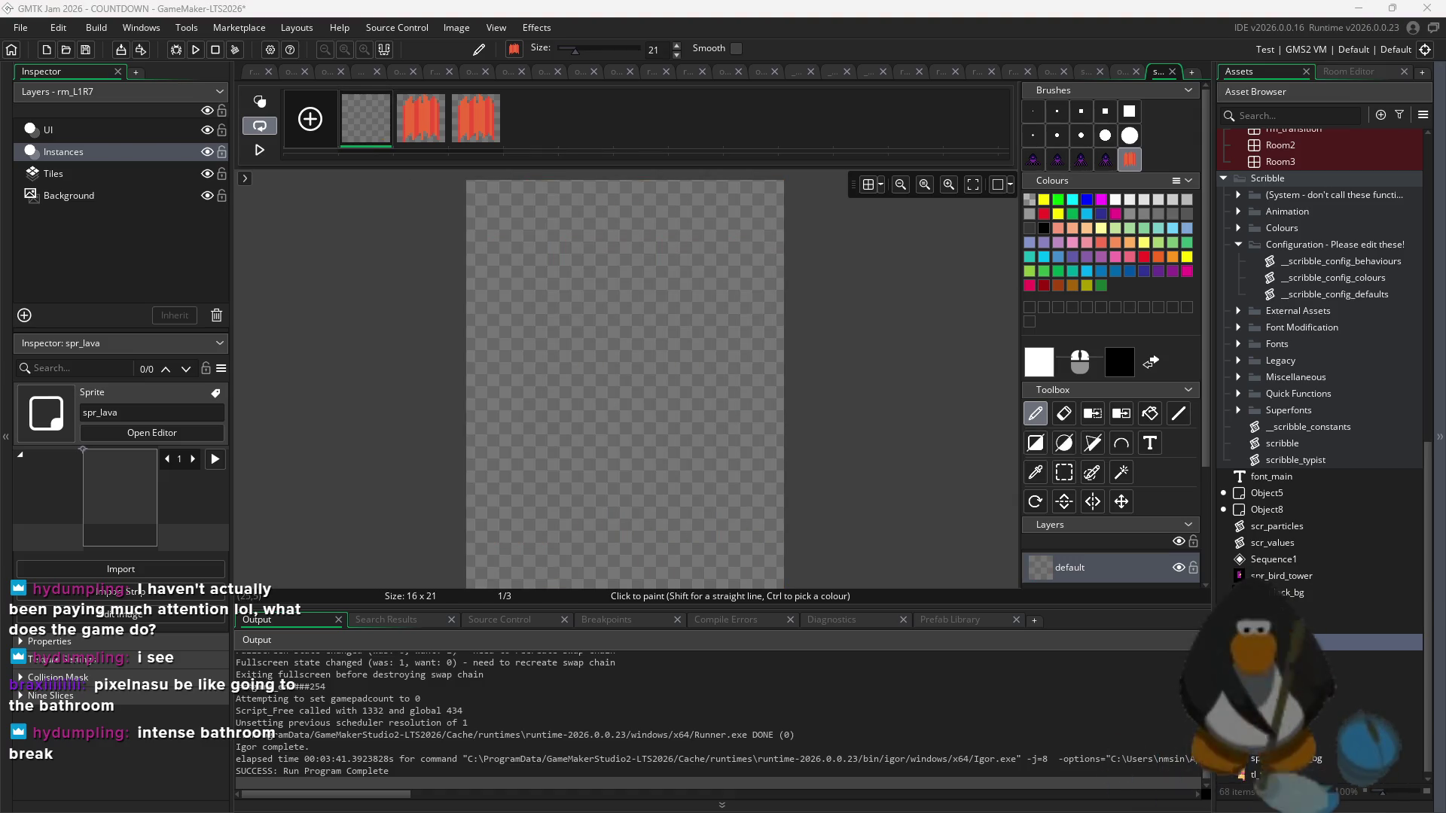
pyautogui.hotkey('ctrl', 'v')
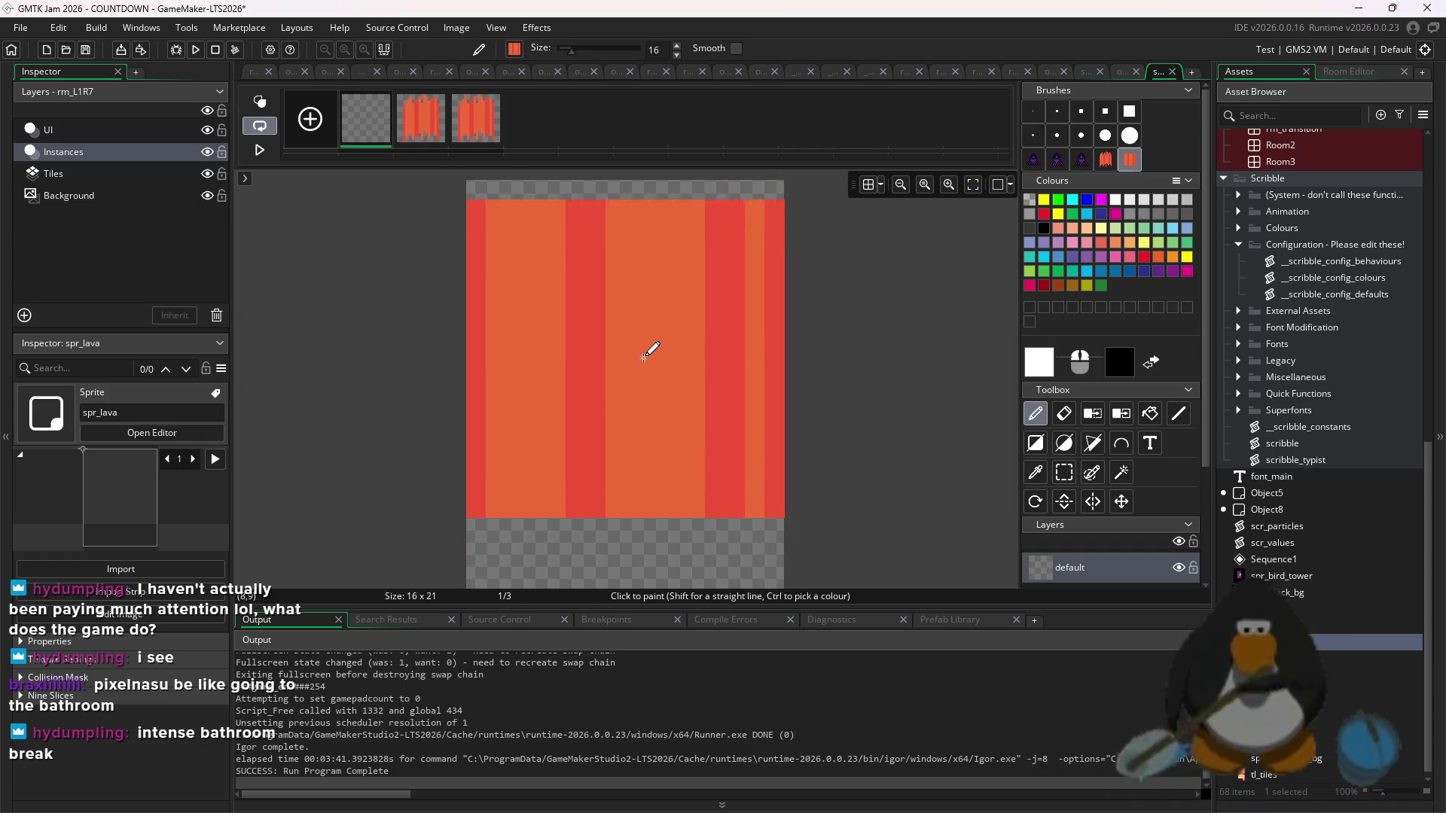
pyautogui.click(420, 119)
pyautogui.click(475, 118)
# - Clear frame 2 and stamp the lava art onto it as a custom brush
pyautogui.click(420, 119)
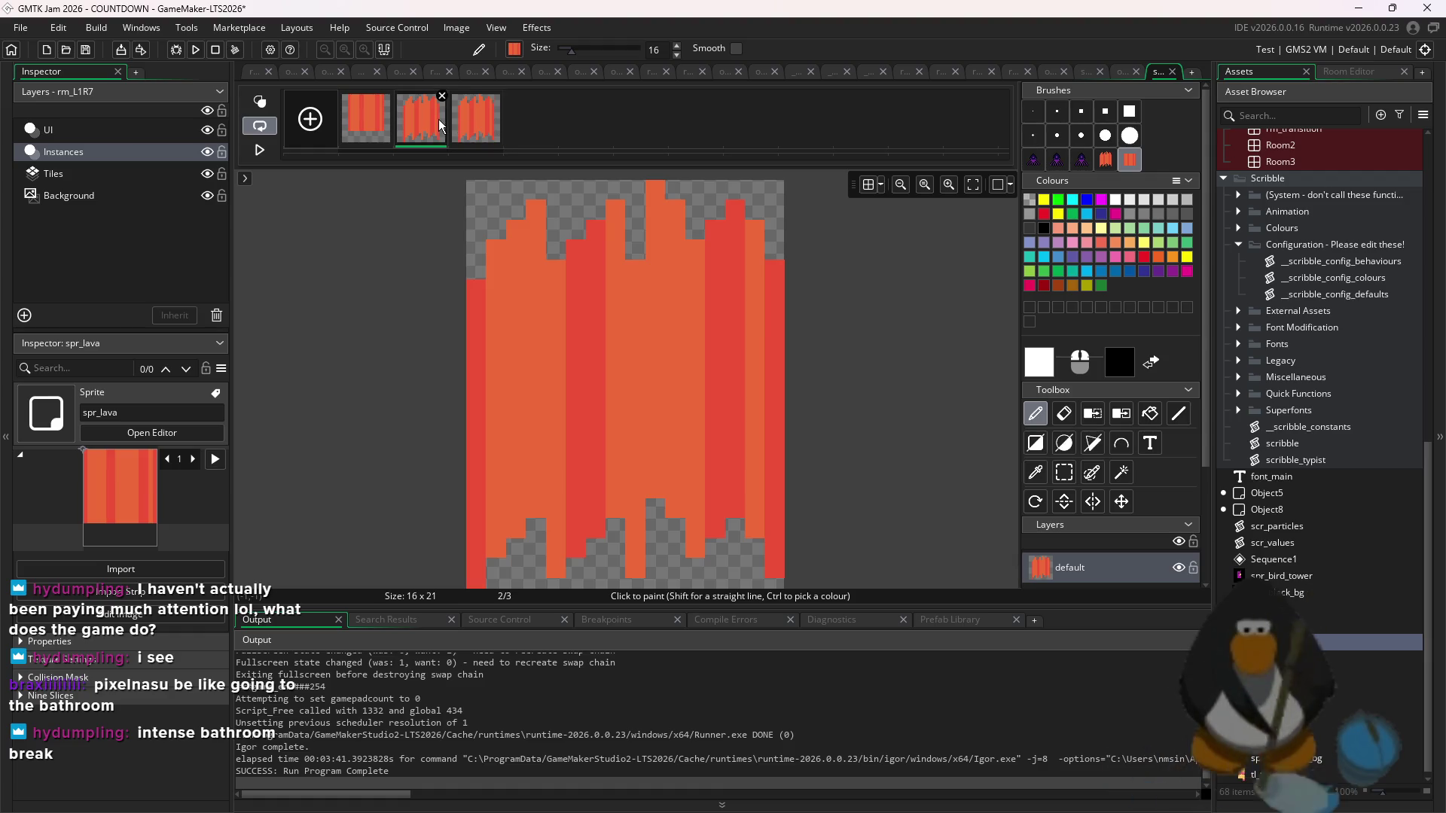
pyautogui.click(1032, 111)
pyautogui.hotkey('ctrl', 'a')
pyautogui.press('Delete')
pyautogui.hotkey('ctrl', 'v')
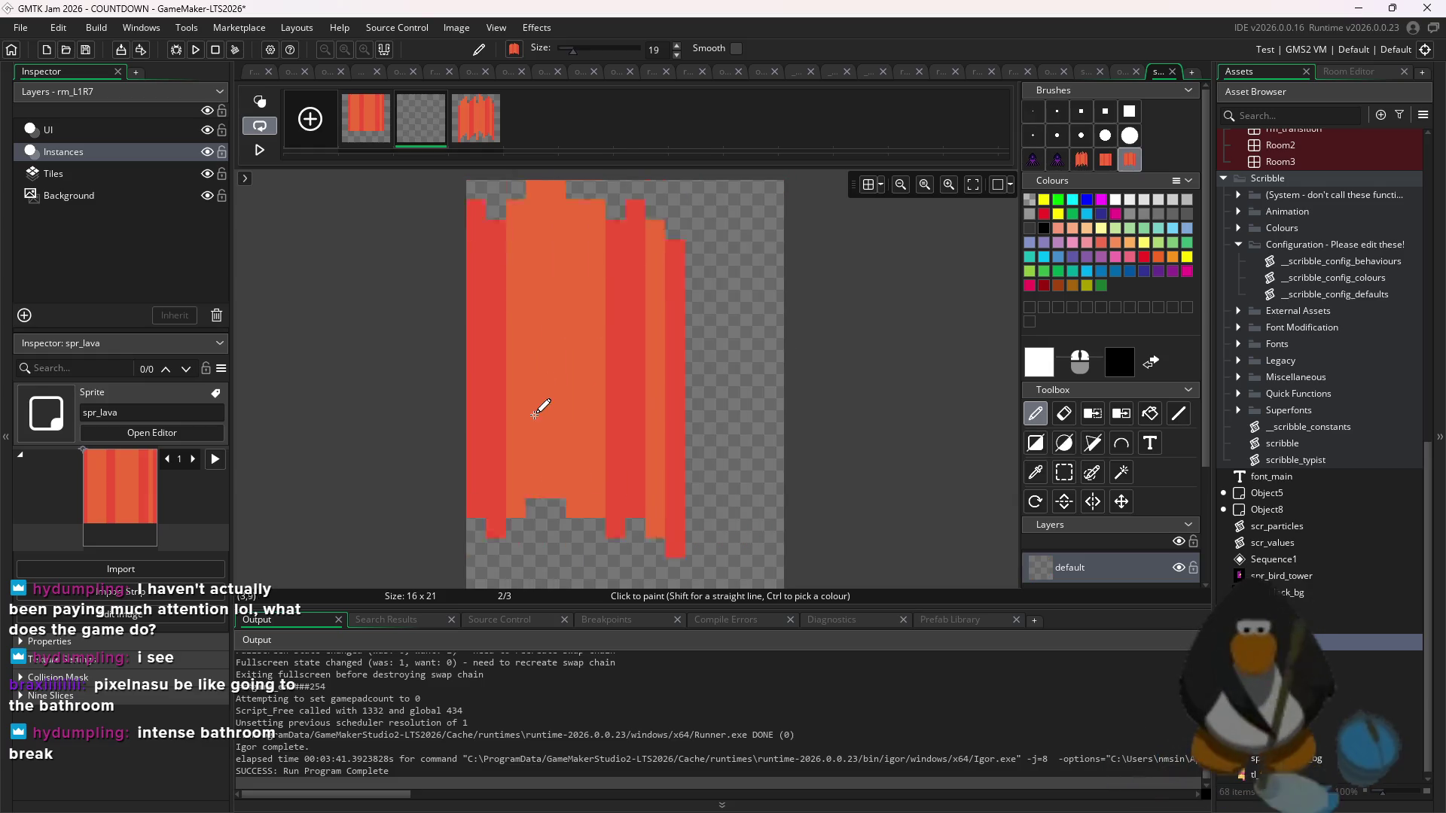
pyautogui.click(646, 380)
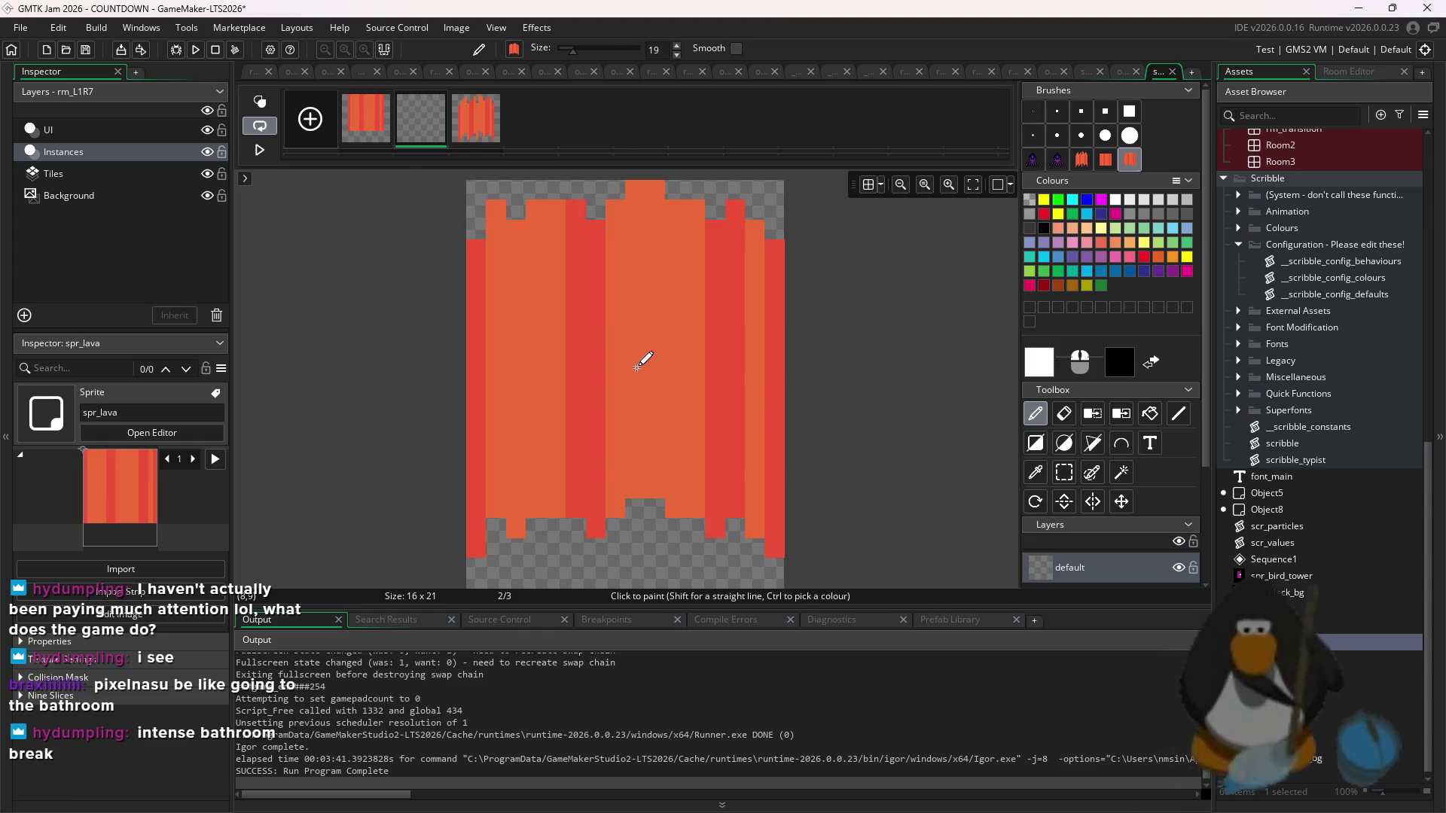
# - Undo the lava stamp on frame 3 and return to the spr_lava sprite editor
pyautogui.click(467, 132)
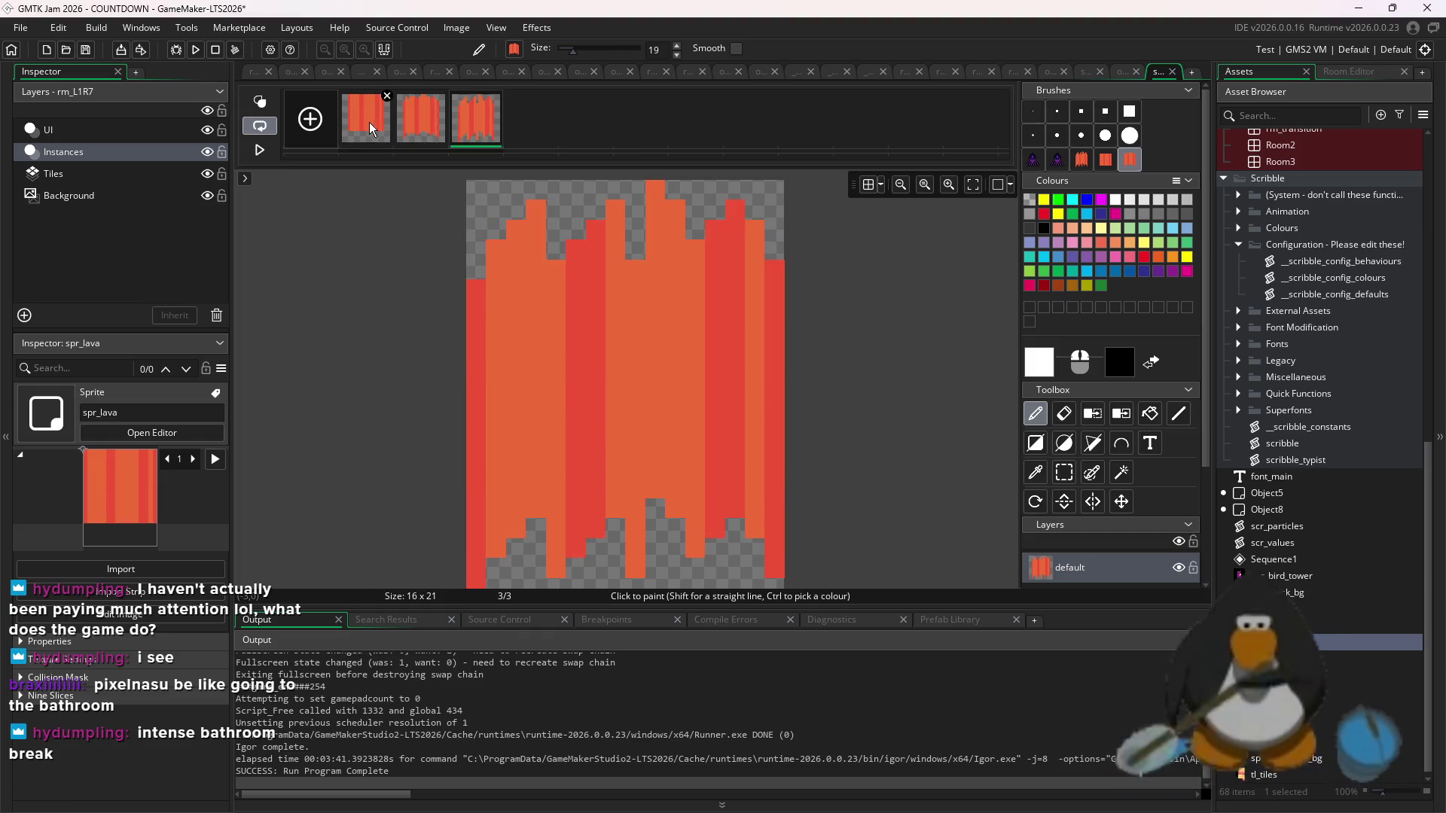
pyautogui.click(632, 381)
pyautogui.hotkey('ctrl', 'z')
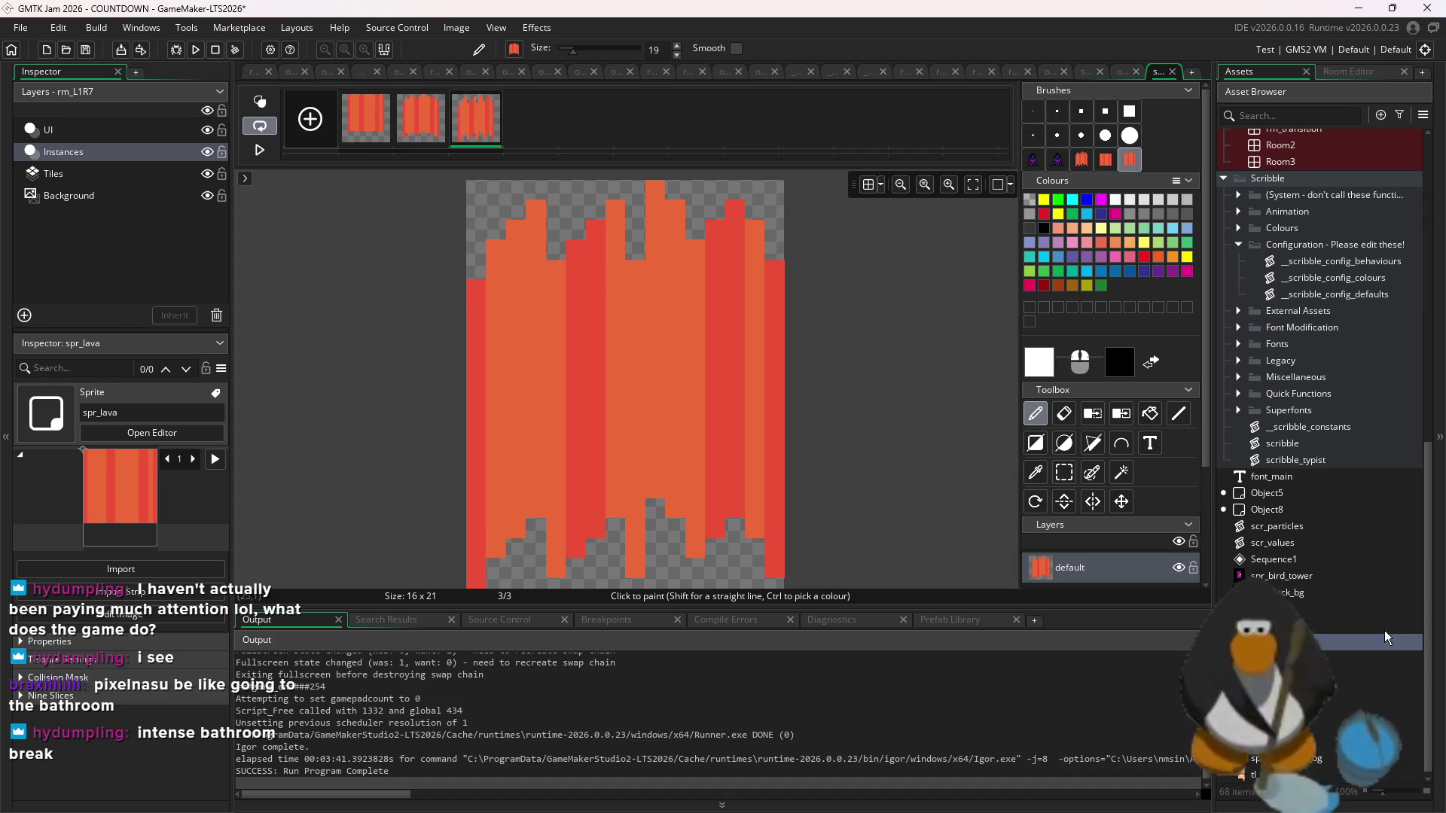
pyautogui.click(369, 71)
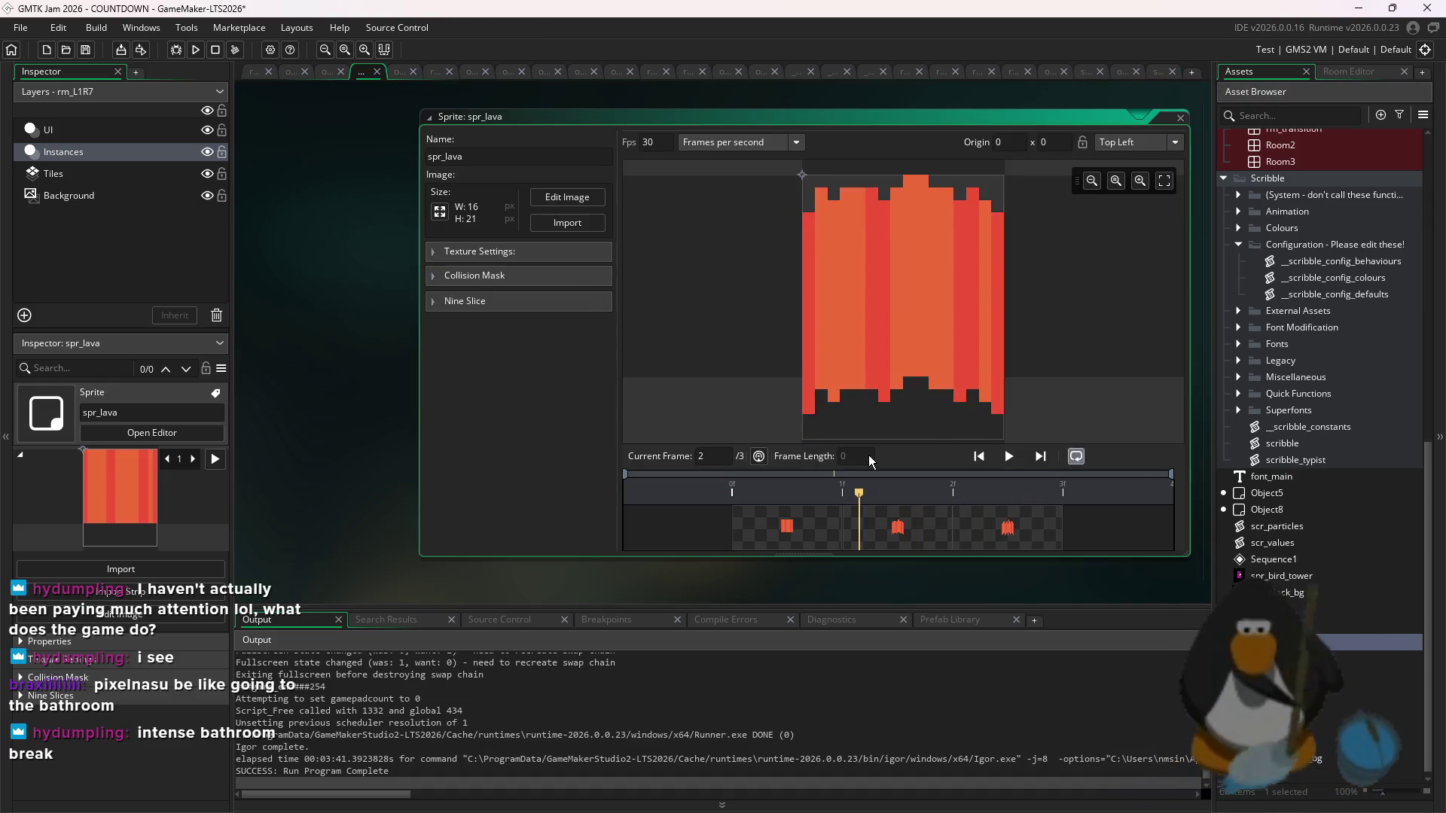
# - Set spr_lava's animation speed to 1 fps and play the preview
pyautogui.click(804, 491)
pyautogui.doubleClick(652, 142)
pyautogui.write('1')
pyautogui.press('Return')
pyautogui.press('space')
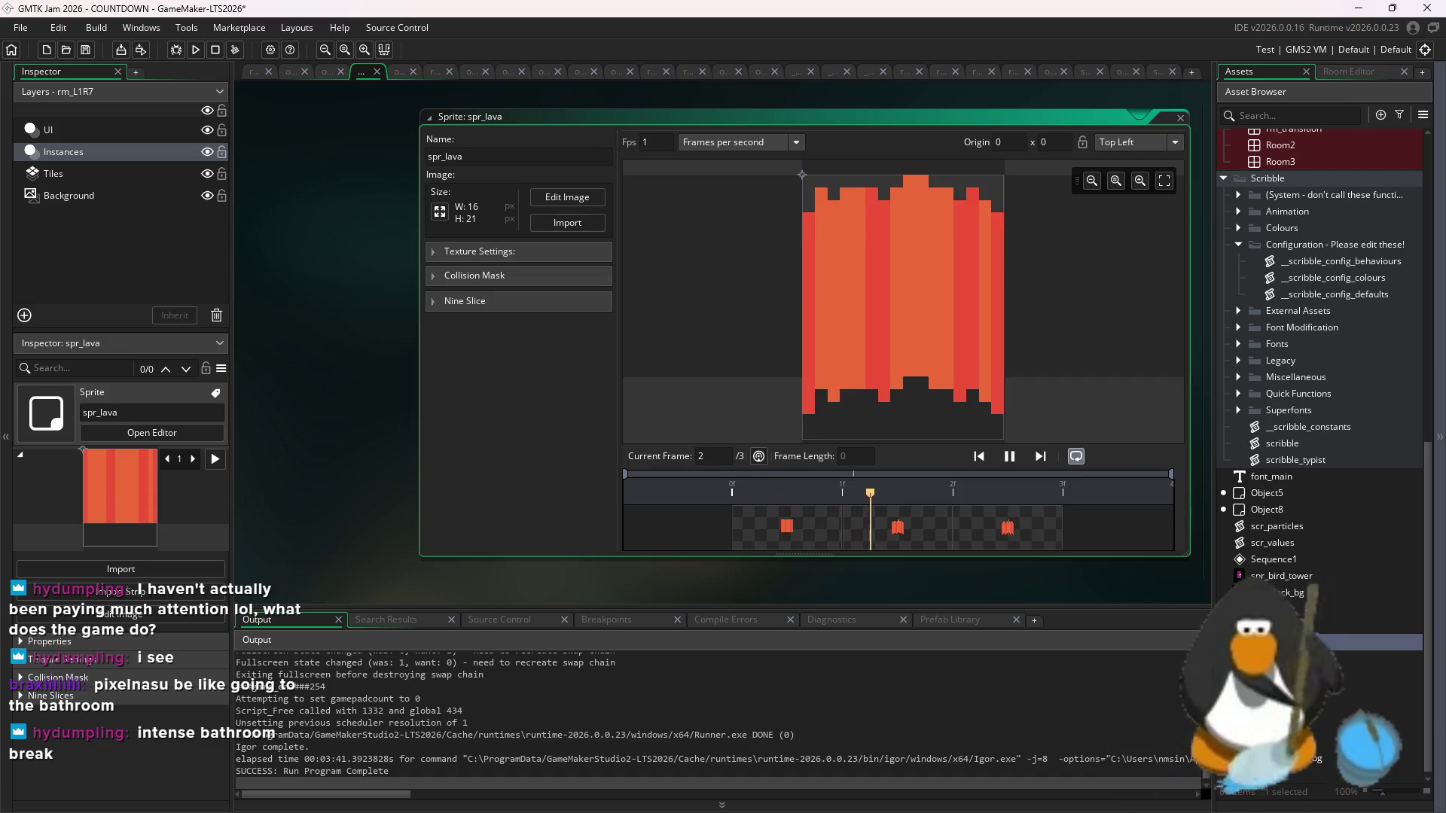
# - Create a new sprite, resize it to 16x16, and open it for pixel drawing
pyautogui.rightClick(1320, 637)
pyautogui.moveTo(1218, 337)
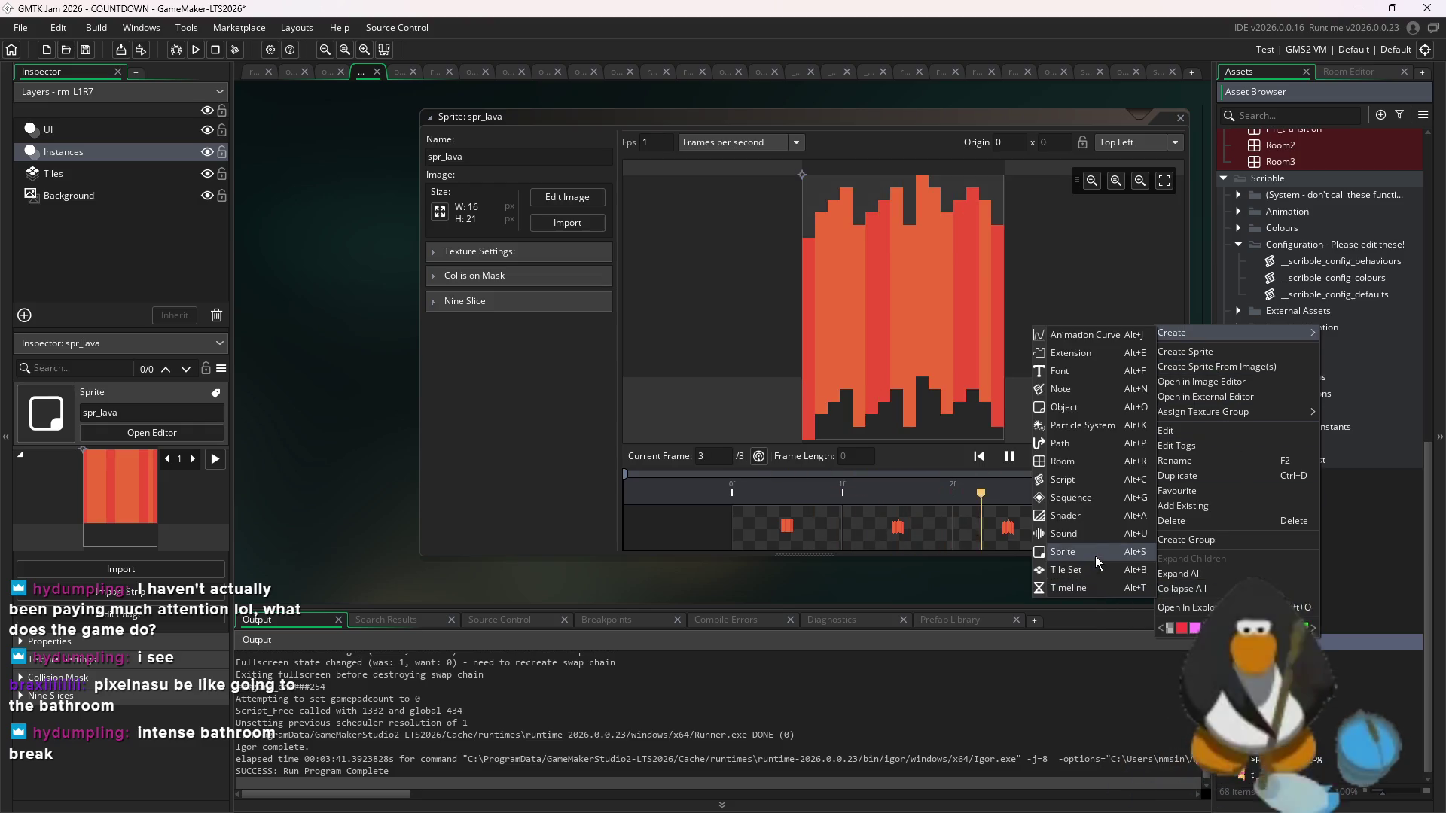
pyautogui.click(1095, 555)
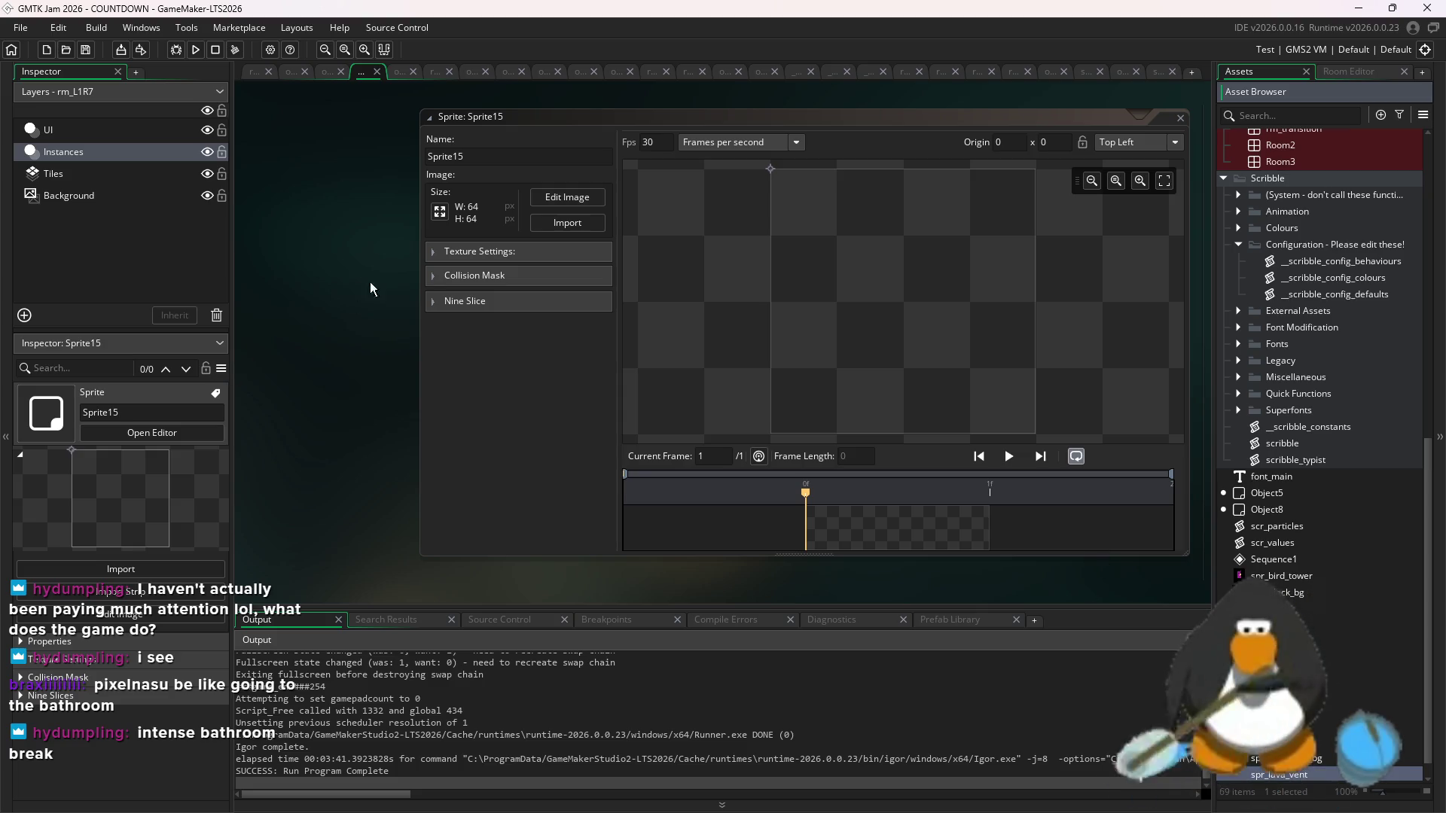
pyautogui.click(440, 211)
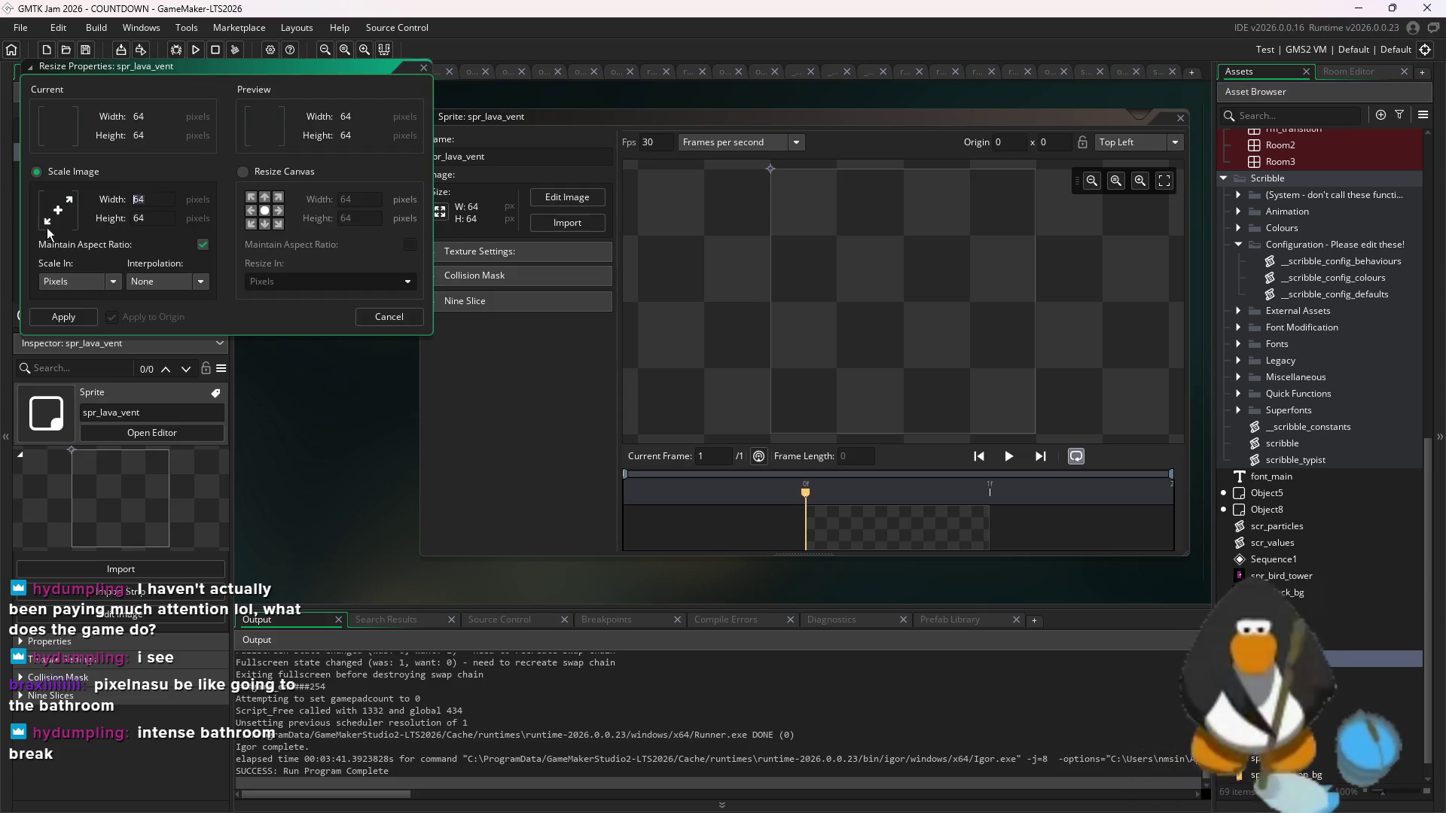
pyautogui.click(63, 317)
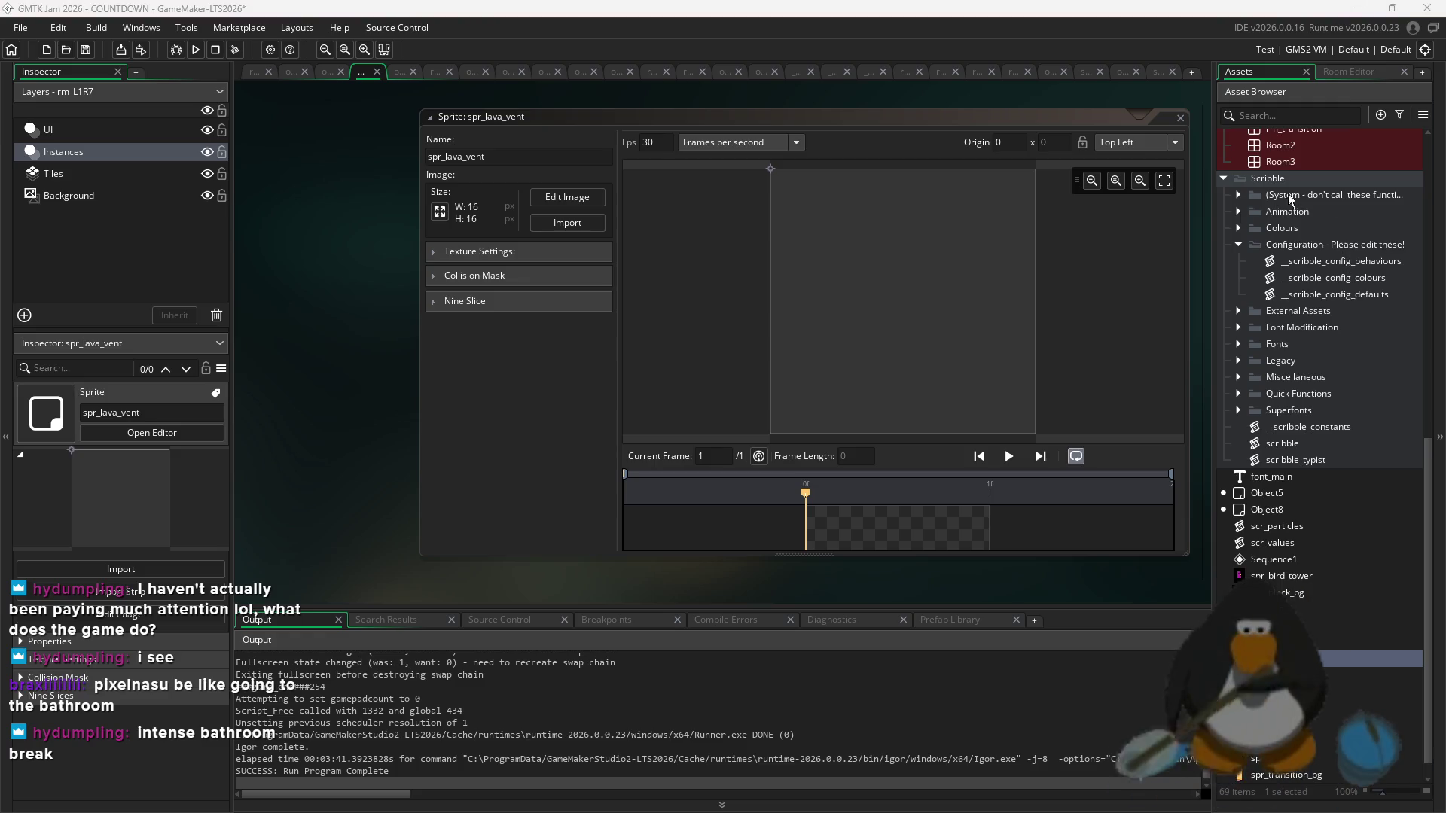
pyautogui.click(587, 376)
pyautogui.click(552, 198)
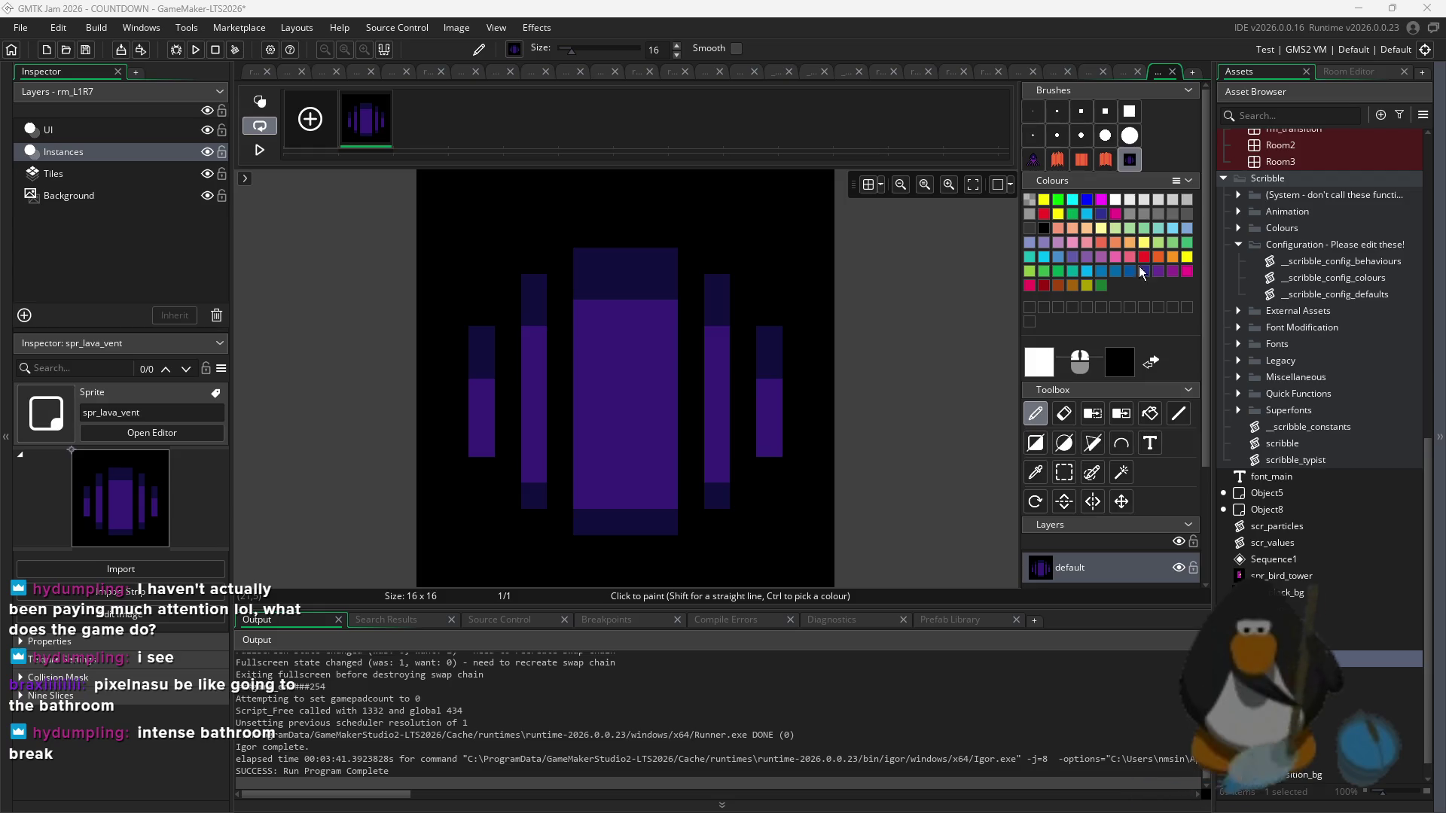
# - Stamp lava into the vent on frame 1, add frames 2–4 with lava at different heights, then close the image editor
pyautogui.hotkey('ctrl', 'z')
pyautogui.hotkey('ctrl', 'v')
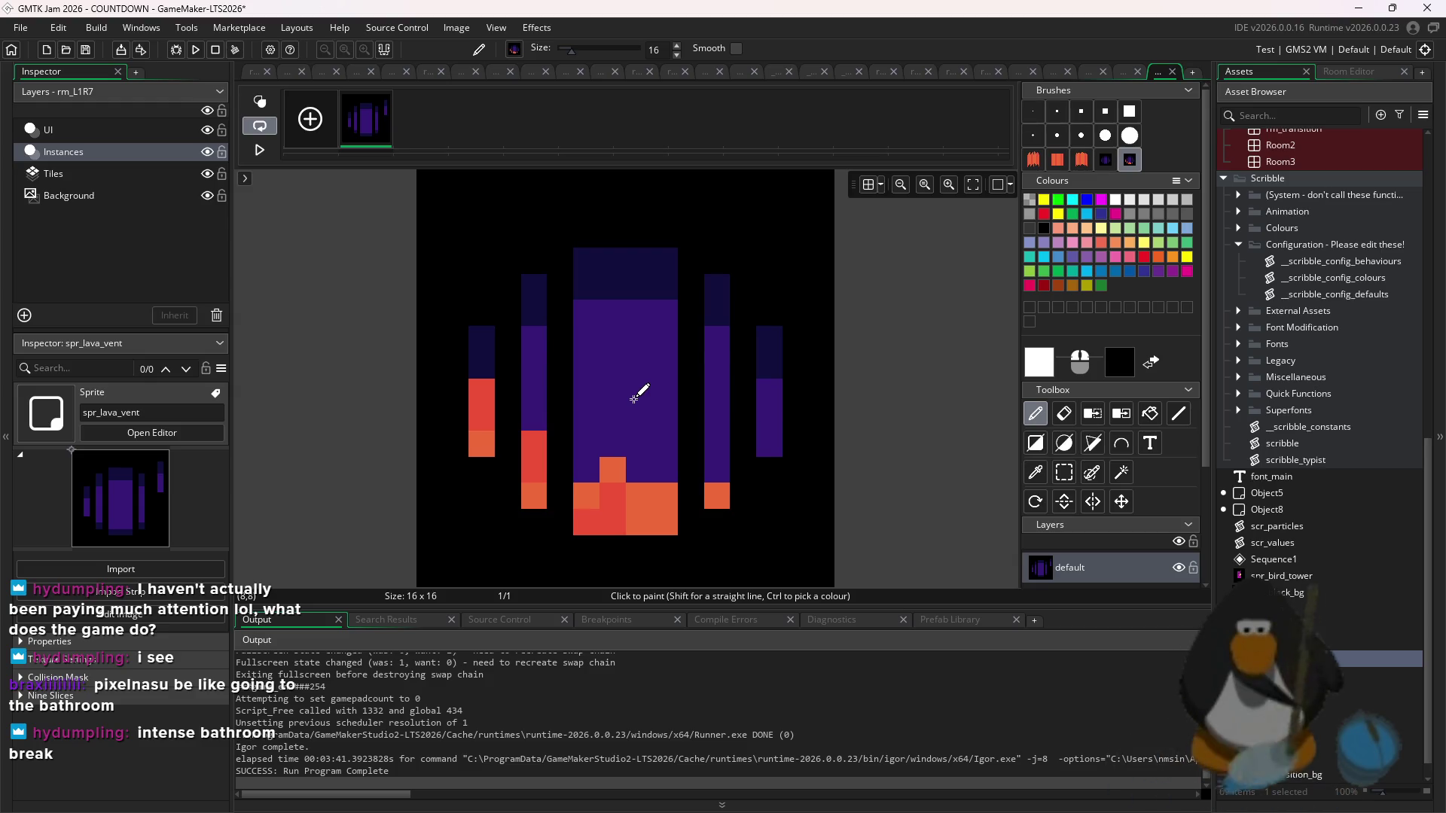
pyautogui.click(635, 397)
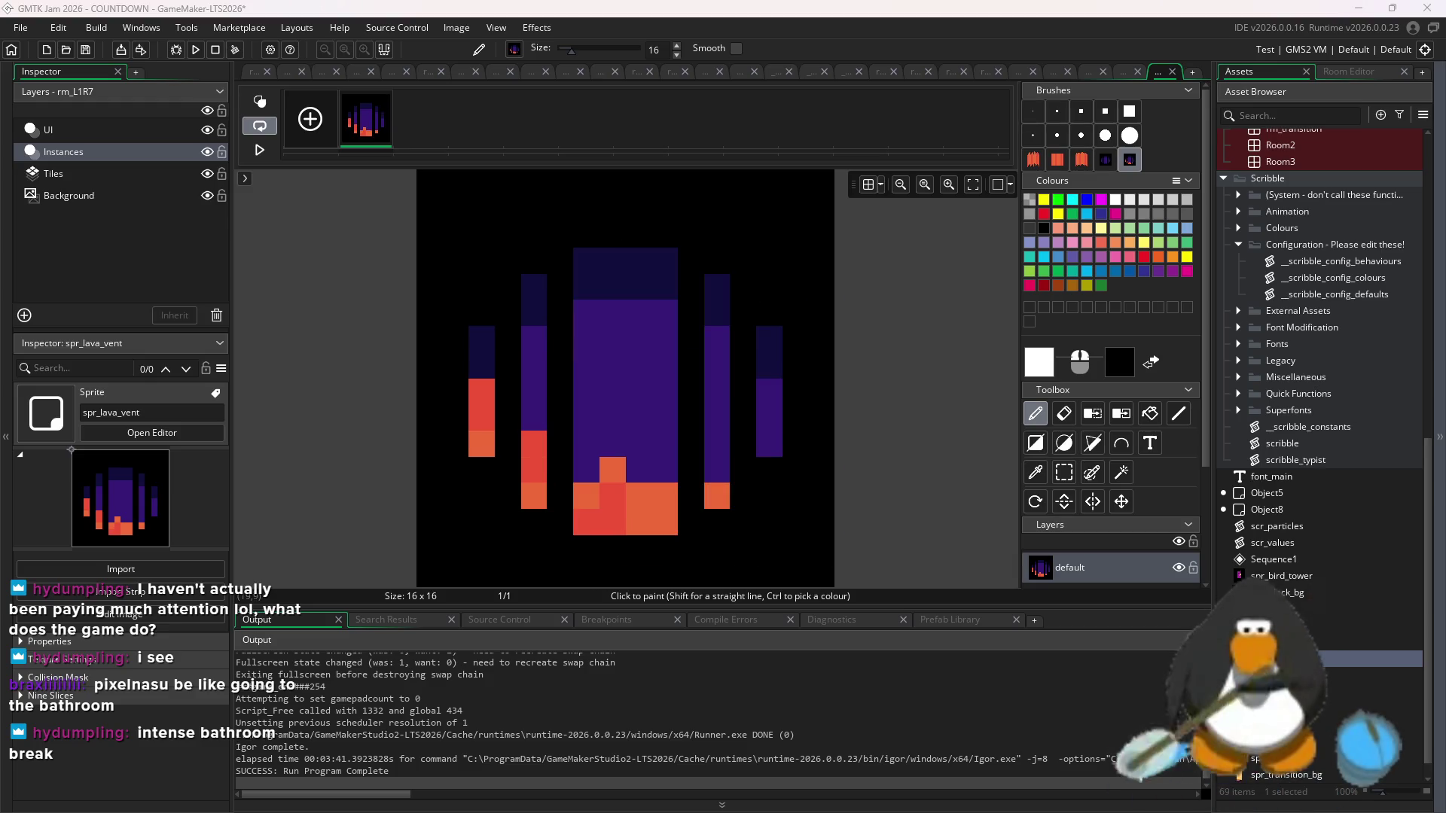
pyautogui.click(310, 118)
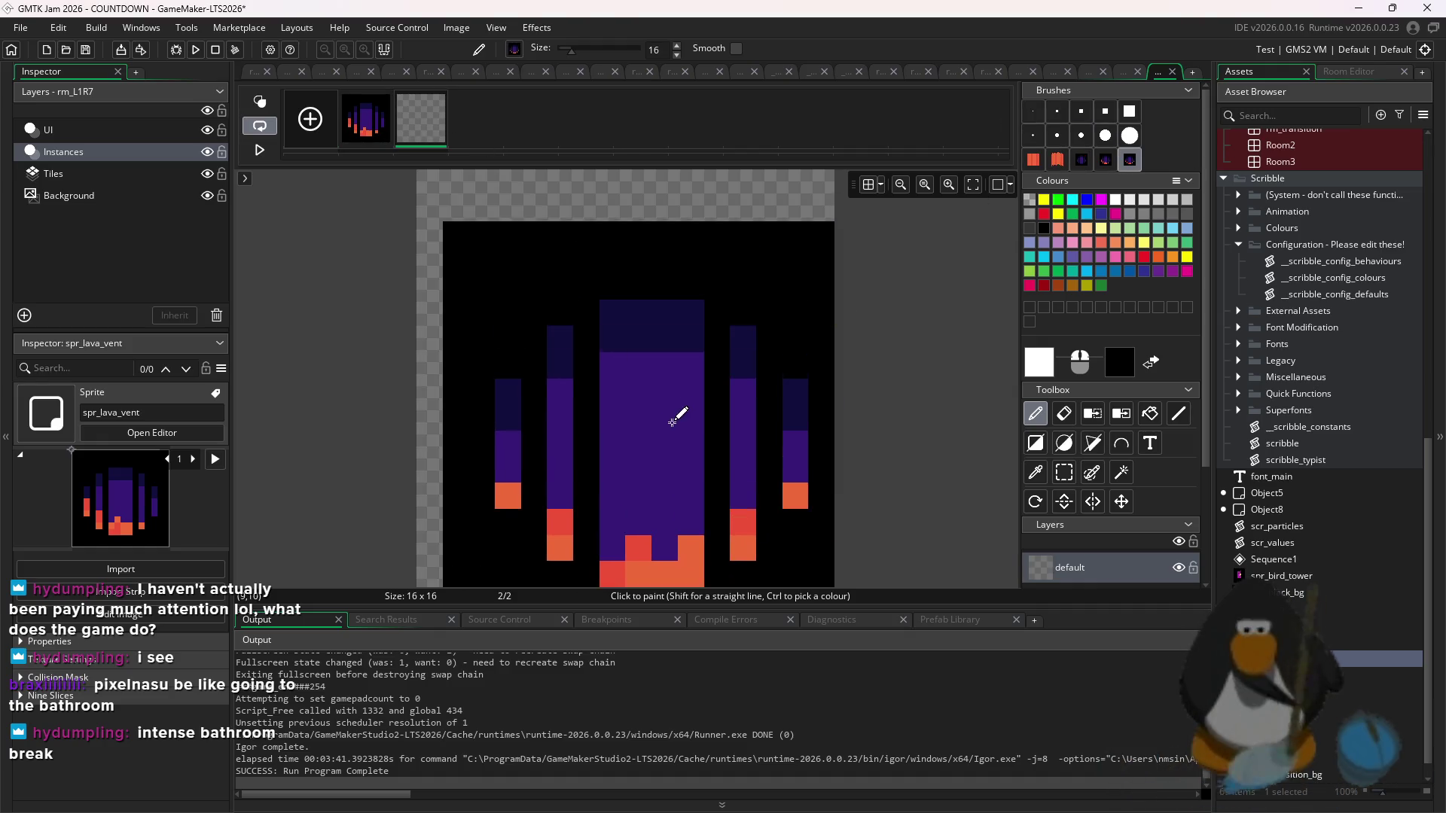
pyautogui.click(329, 134)
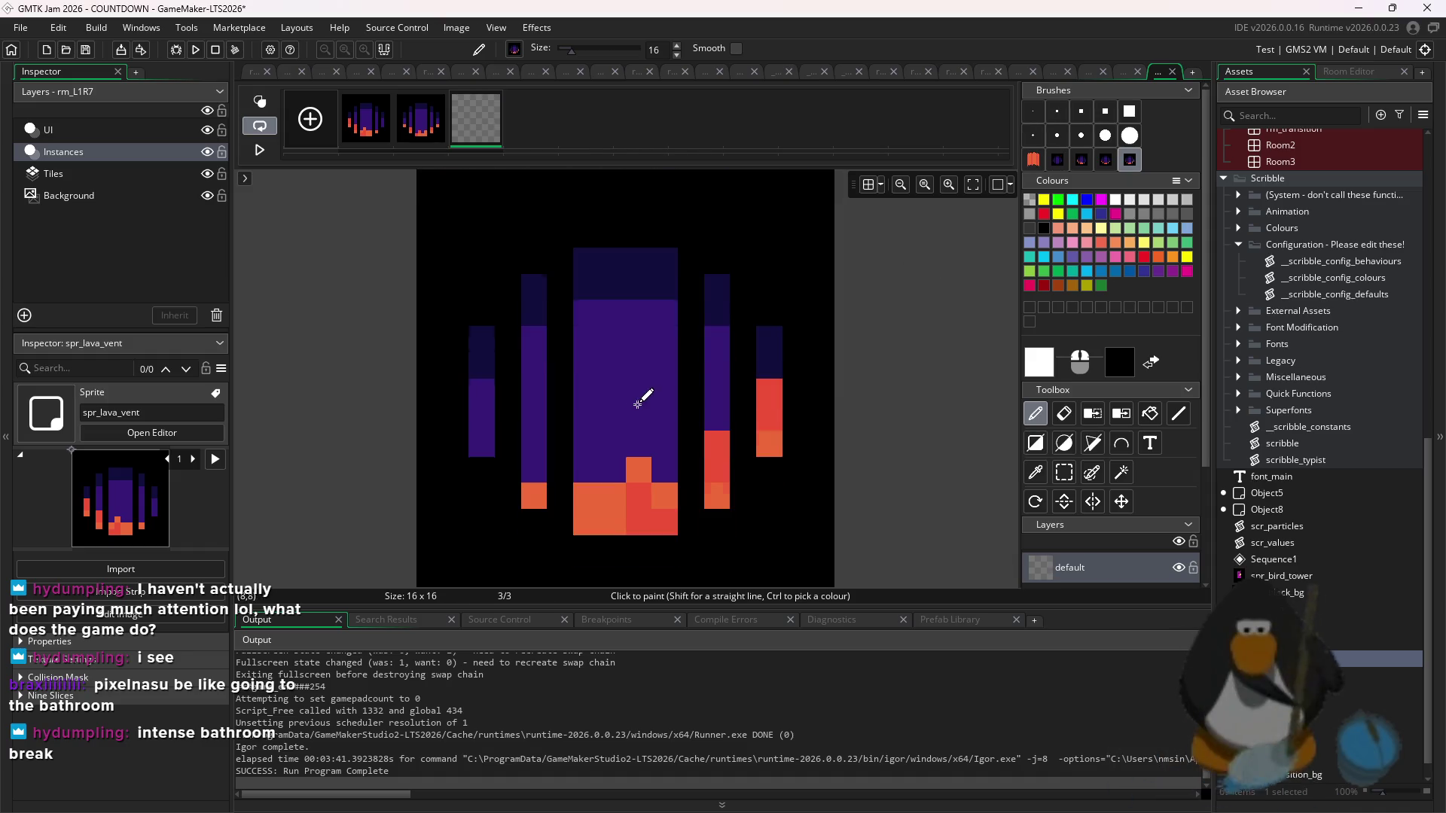
pyautogui.click(640, 403)
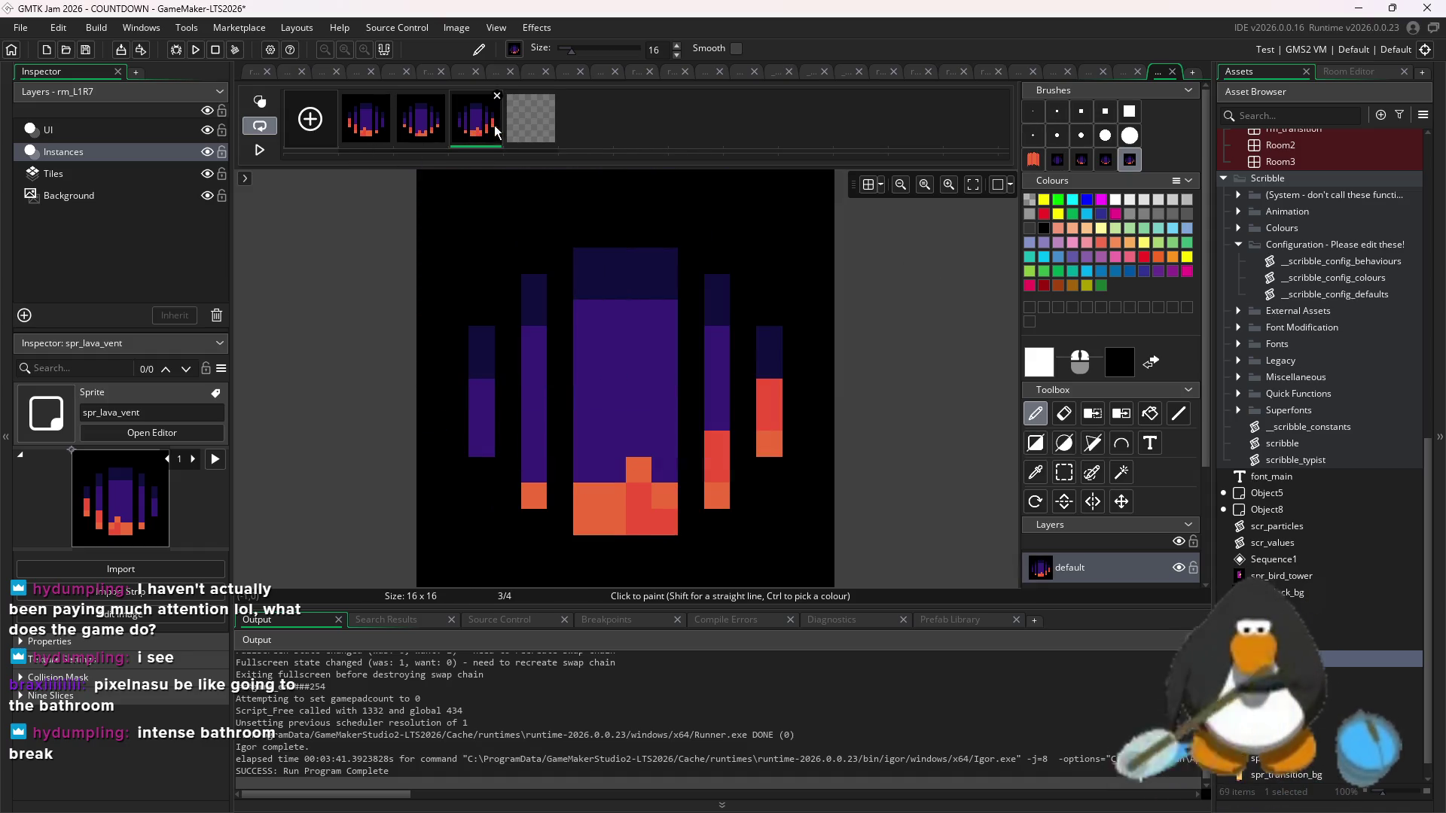
pyautogui.click(532, 110)
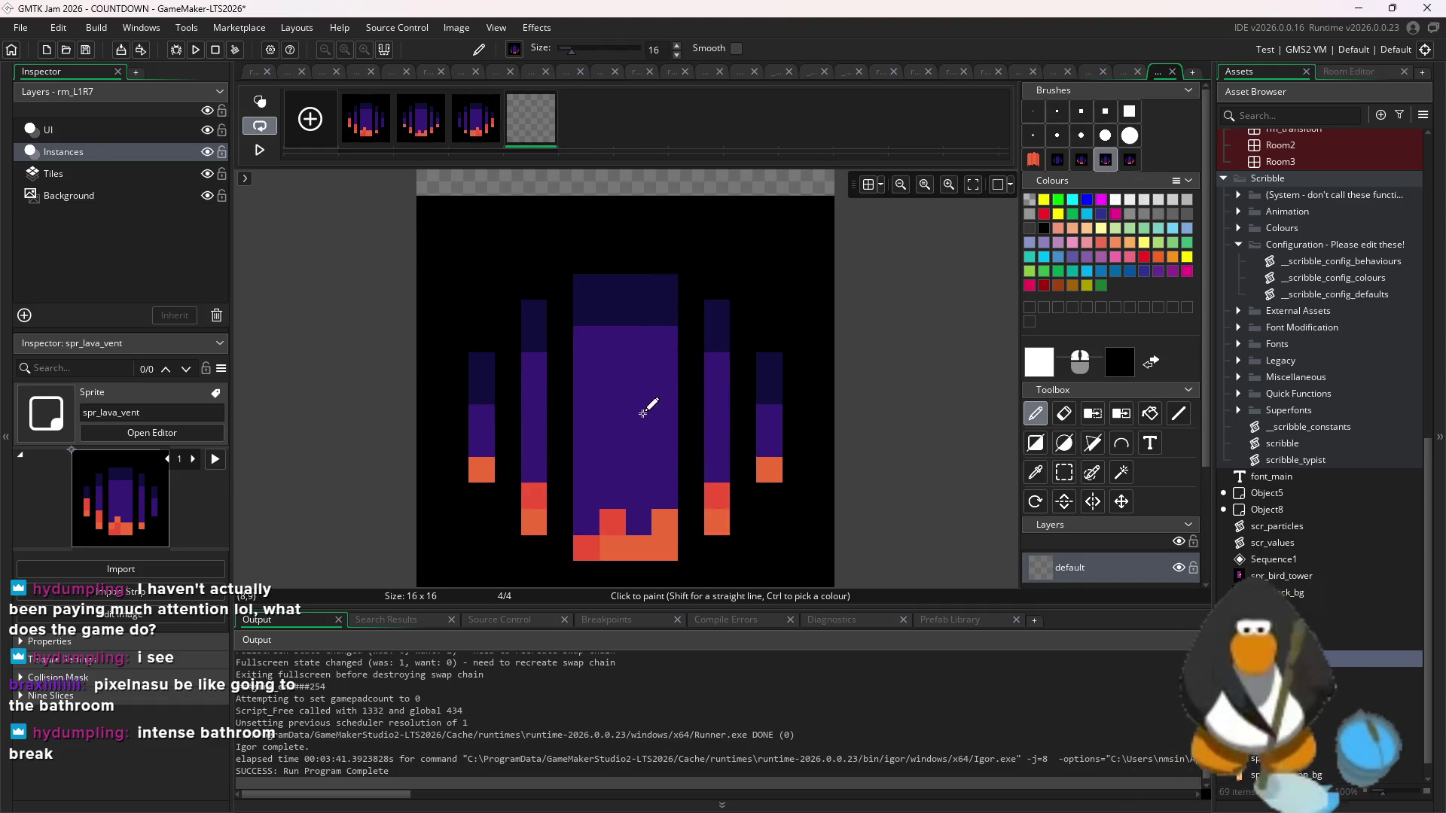
pyautogui.click(648, 388)
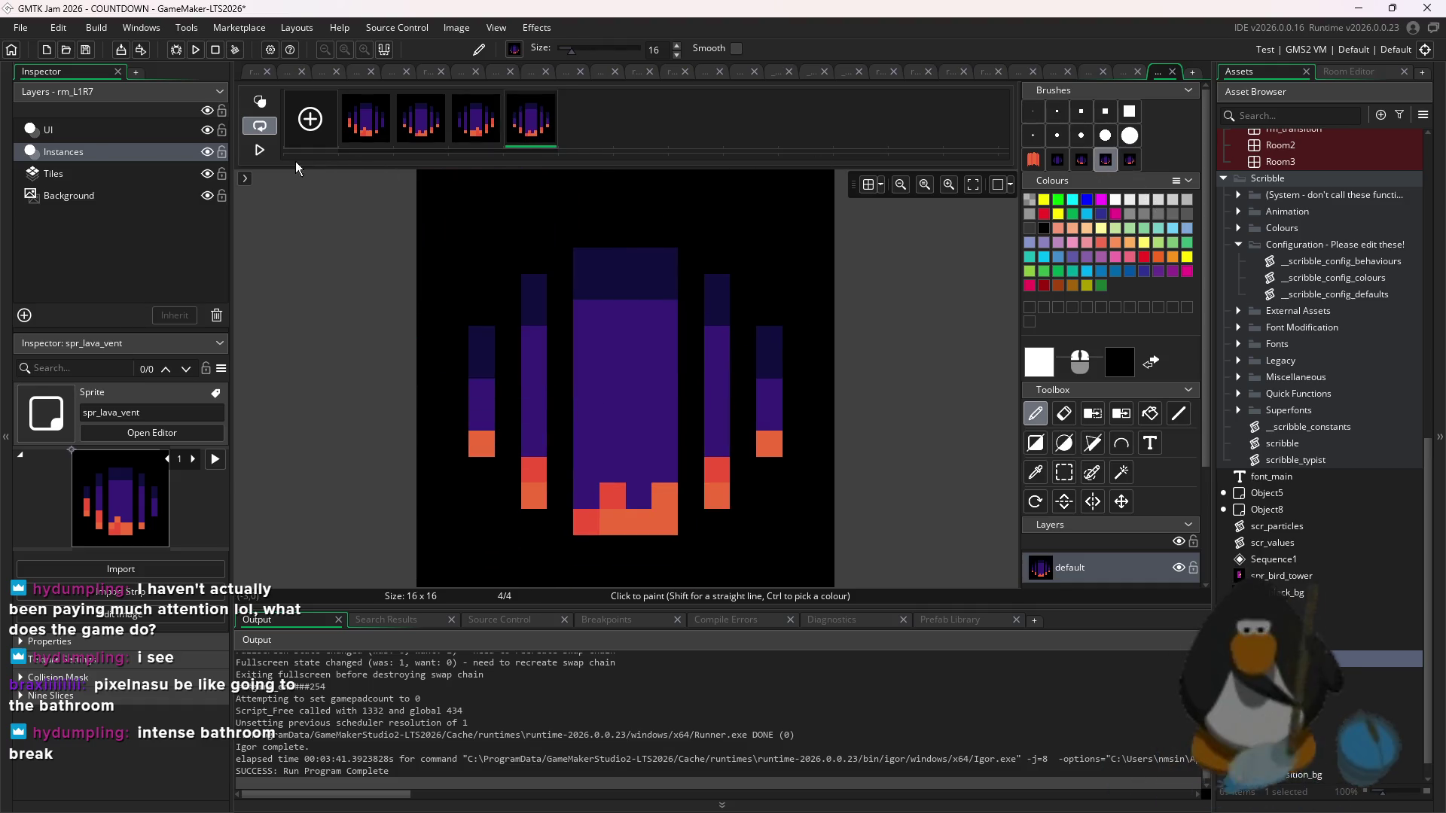
pyautogui.click(420, 118)
pyautogui.hotkey('ctrl', 'w')
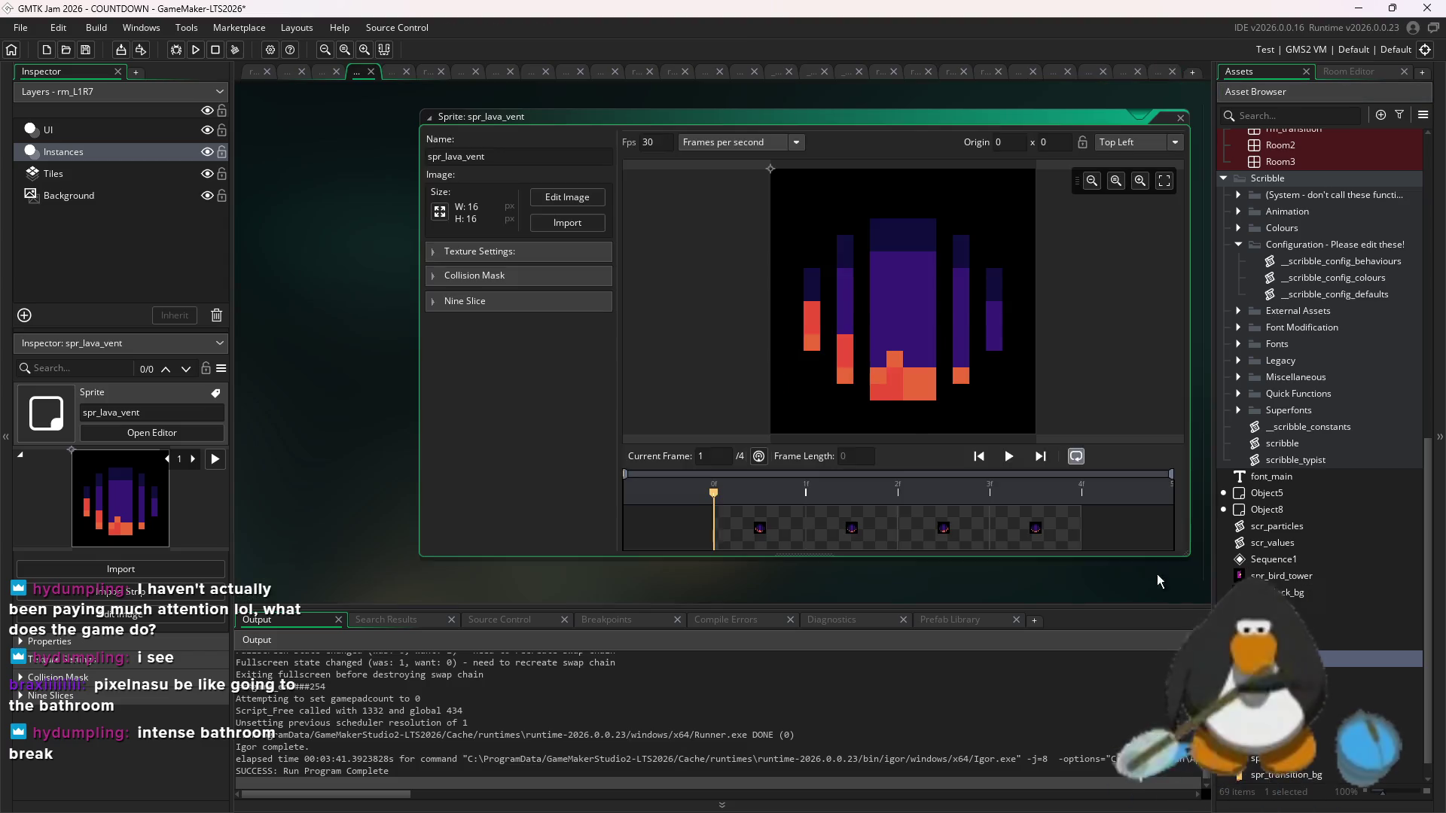
pyautogui.write('2')
# - Set spr_lava_vent to 2 fps and play it, then open obj_gun from the Asset Browser
pyautogui.press('Return')
pyautogui.press('space')
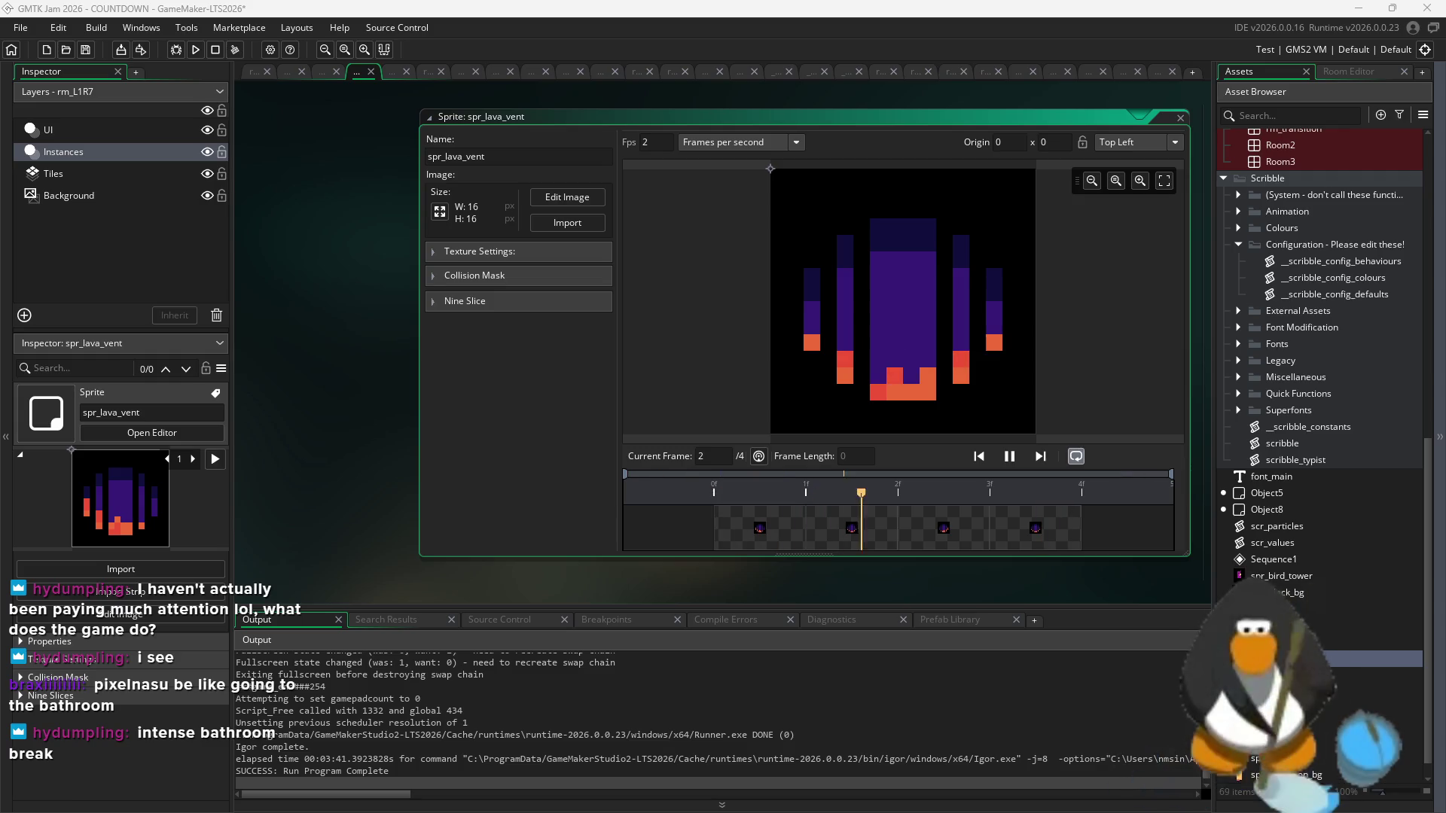
pyautogui.scroll(2, 1366, 488)
pyautogui.scroll(10, 1329, 460)
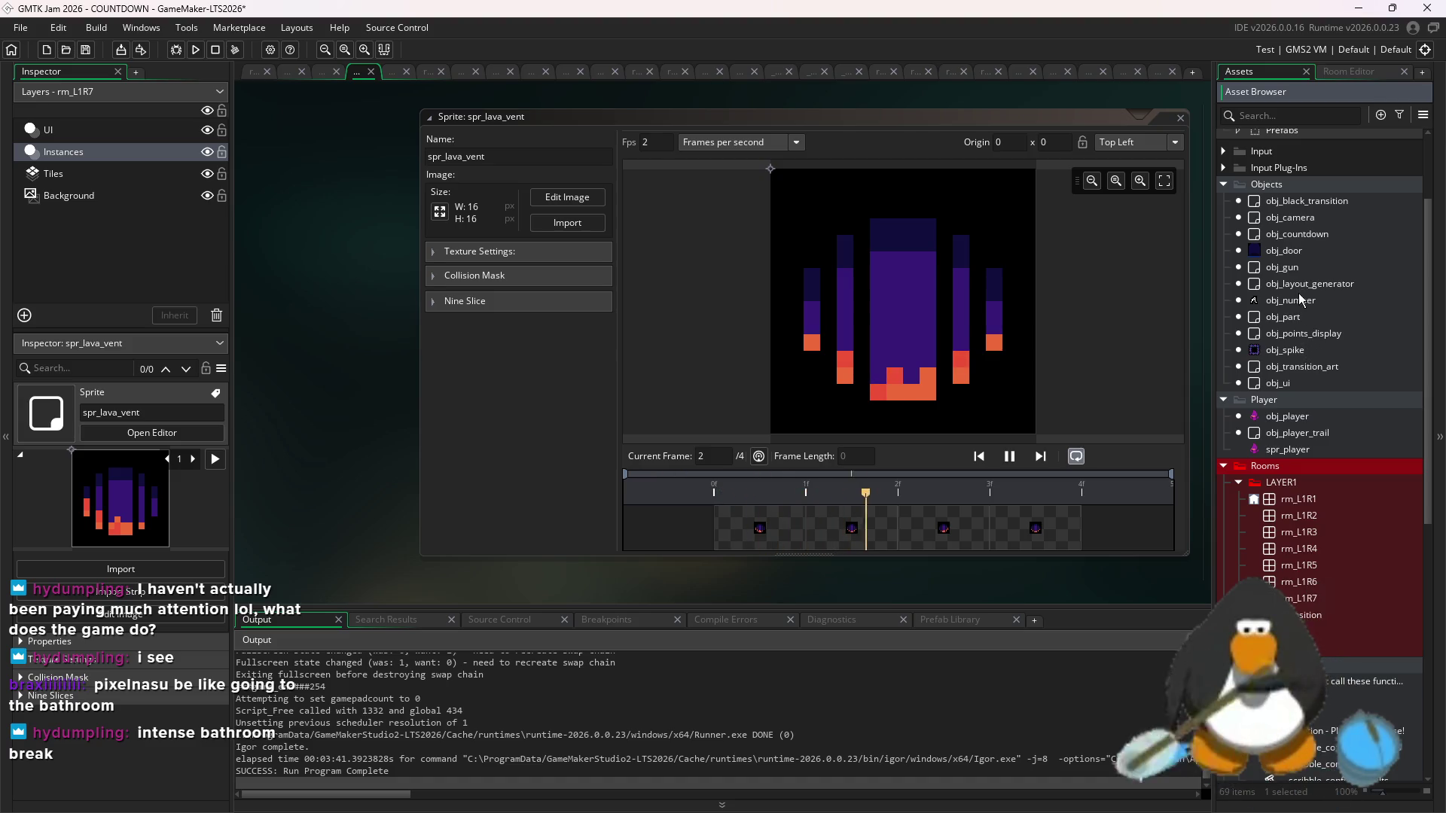
pyautogui.doubleClick(1301, 267)
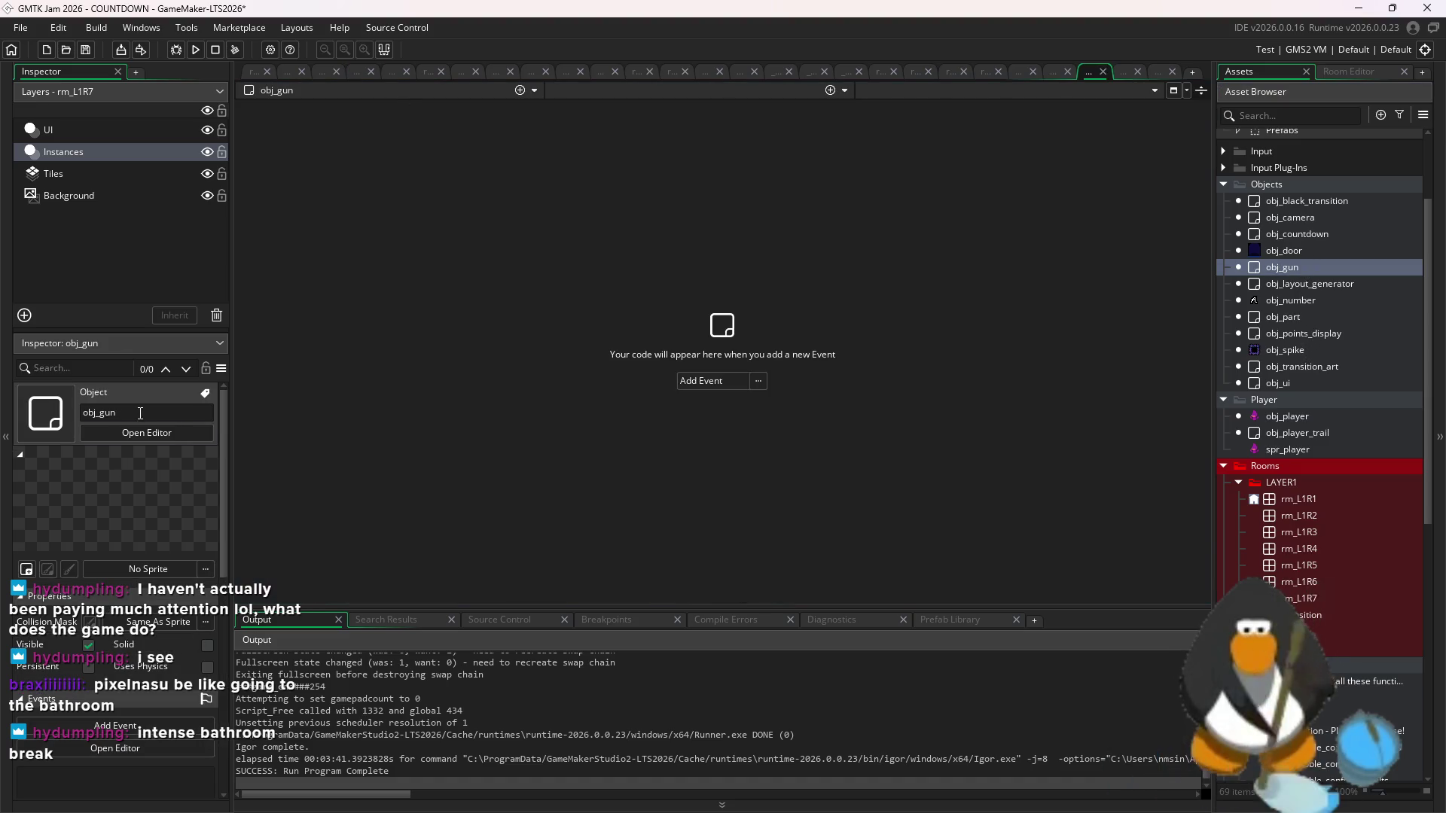
# - Rename the object to obj_lava_spawner and close all other editor tabs
pyautogui.click(141, 412)
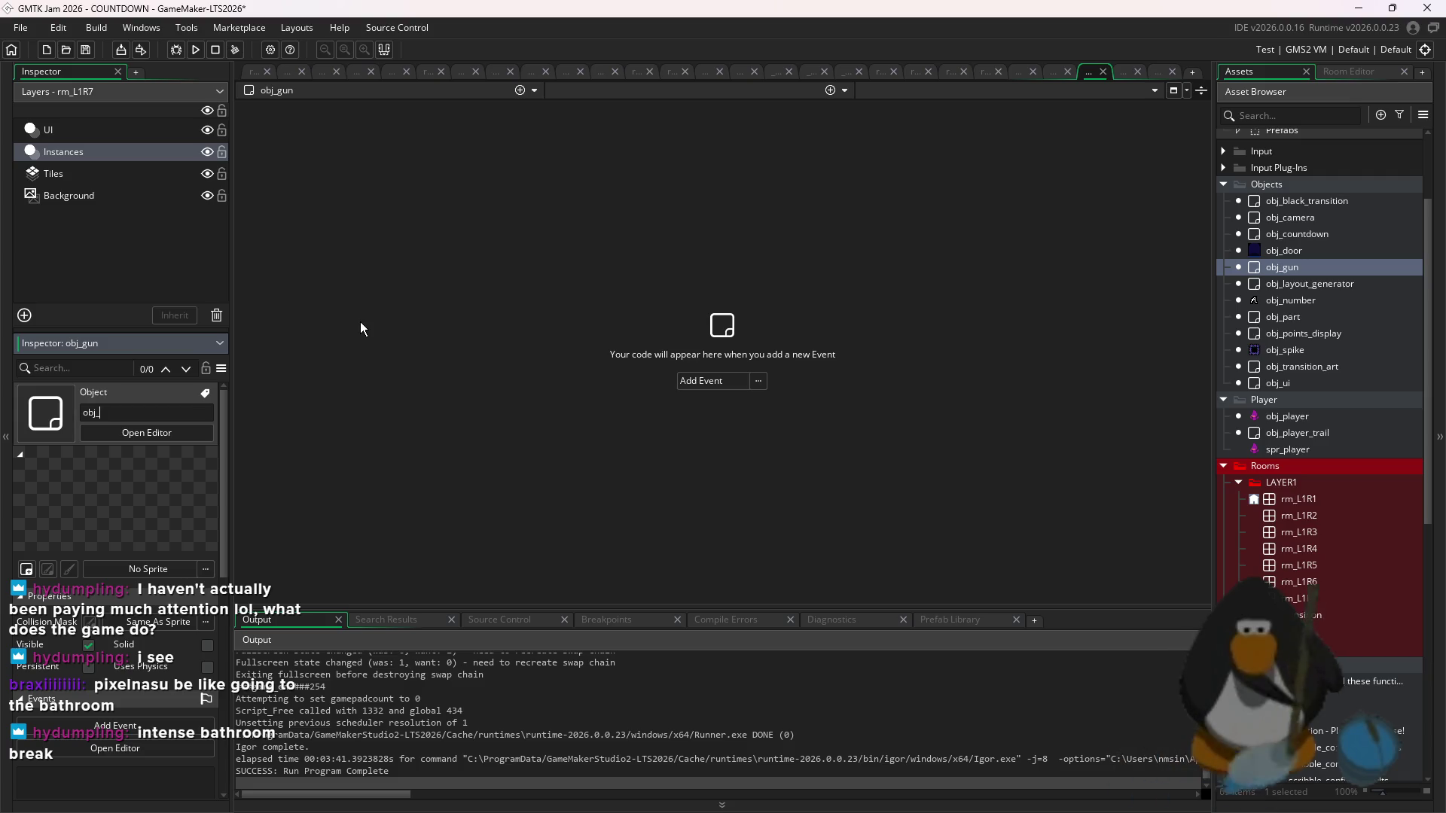
pyautogui.write('lava_spawner')
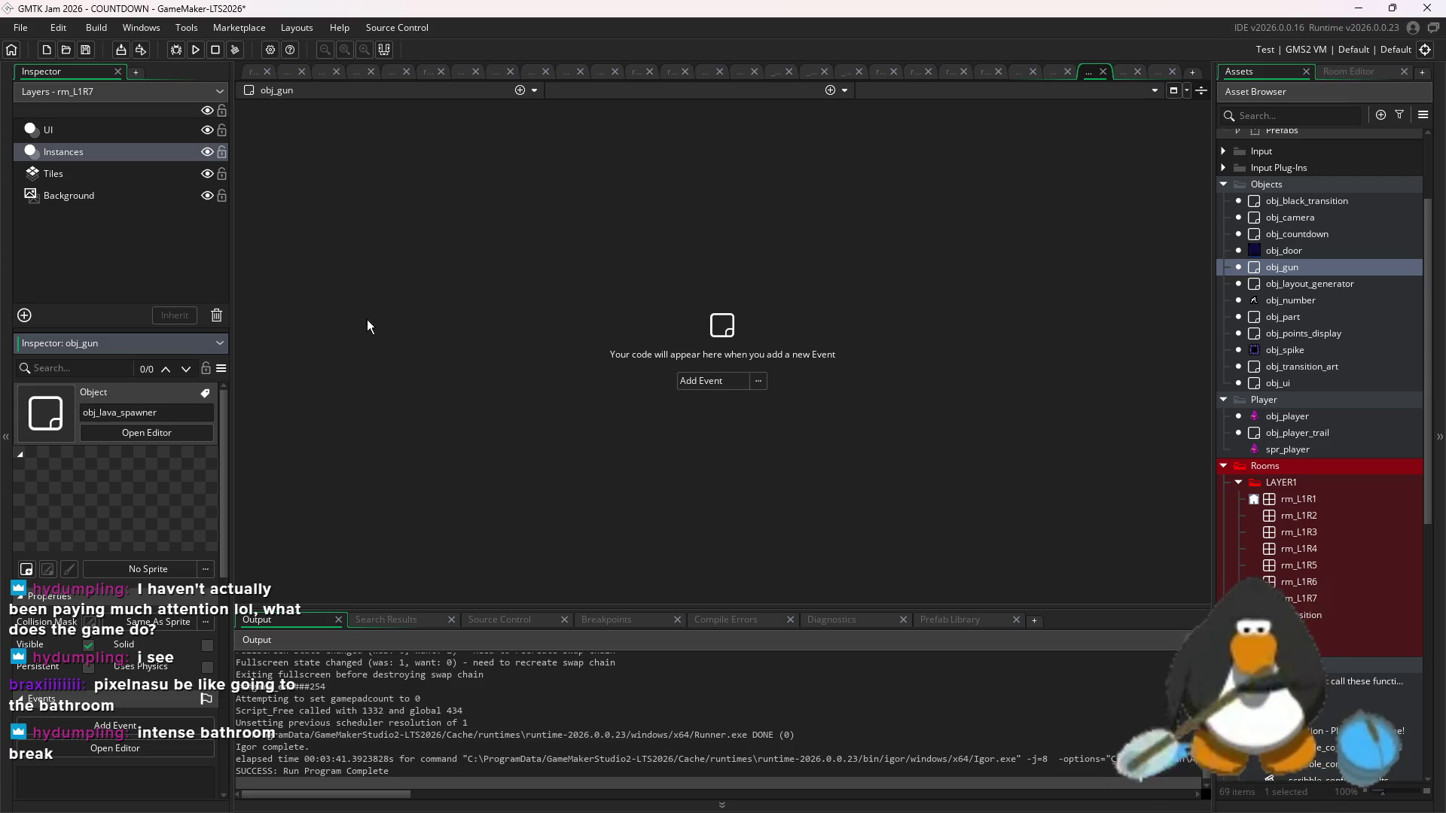
pyautogui.press('Return')
pyautogui.rightClick(1088, 72)
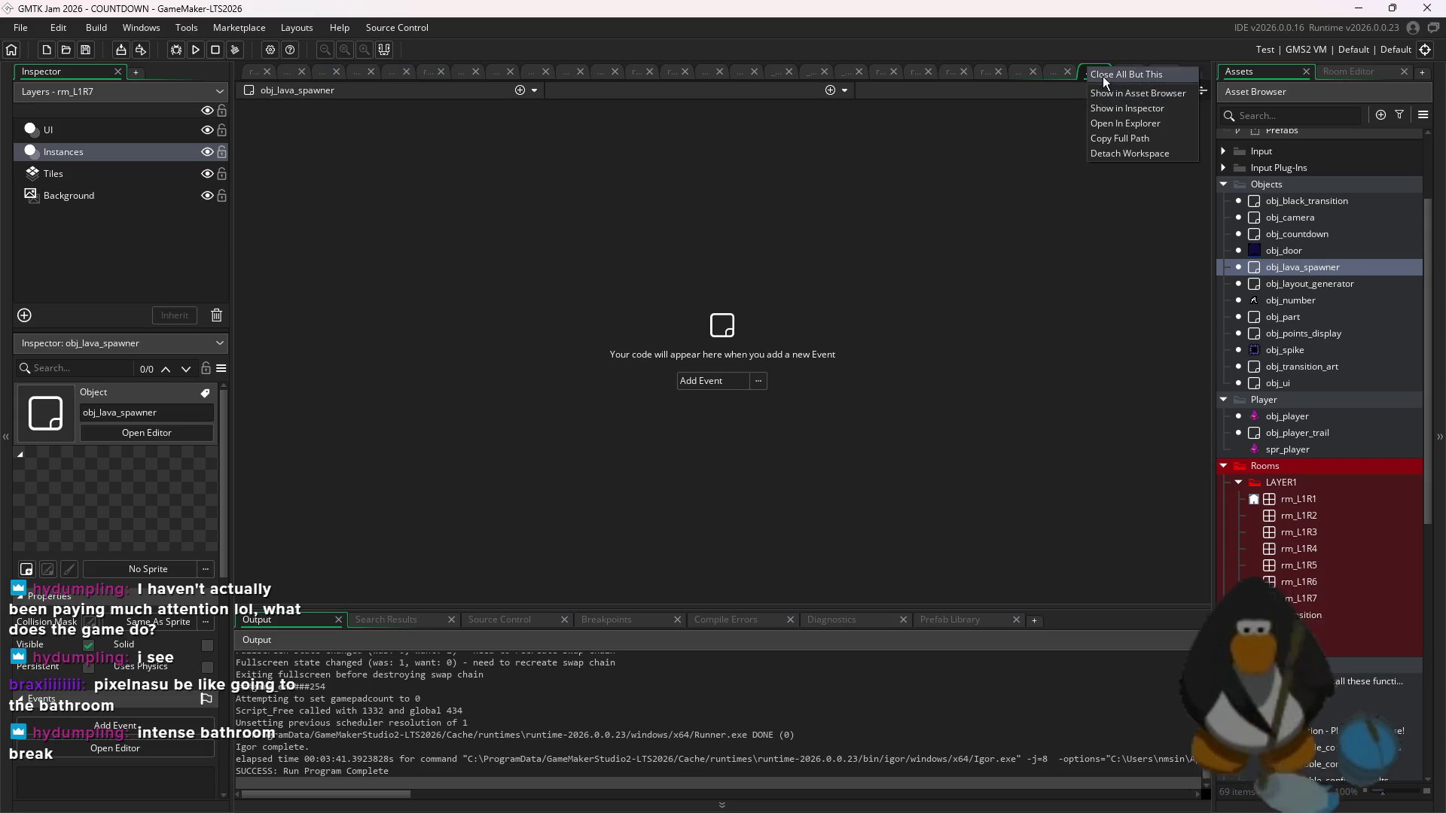
pyautogui.click(1103, 76)
# - Assign spr_lava_vent as obj_lava_spawner's sprite, checking the instances in room rm_L1R1
pyautogui.doubleClick(1297, 497)
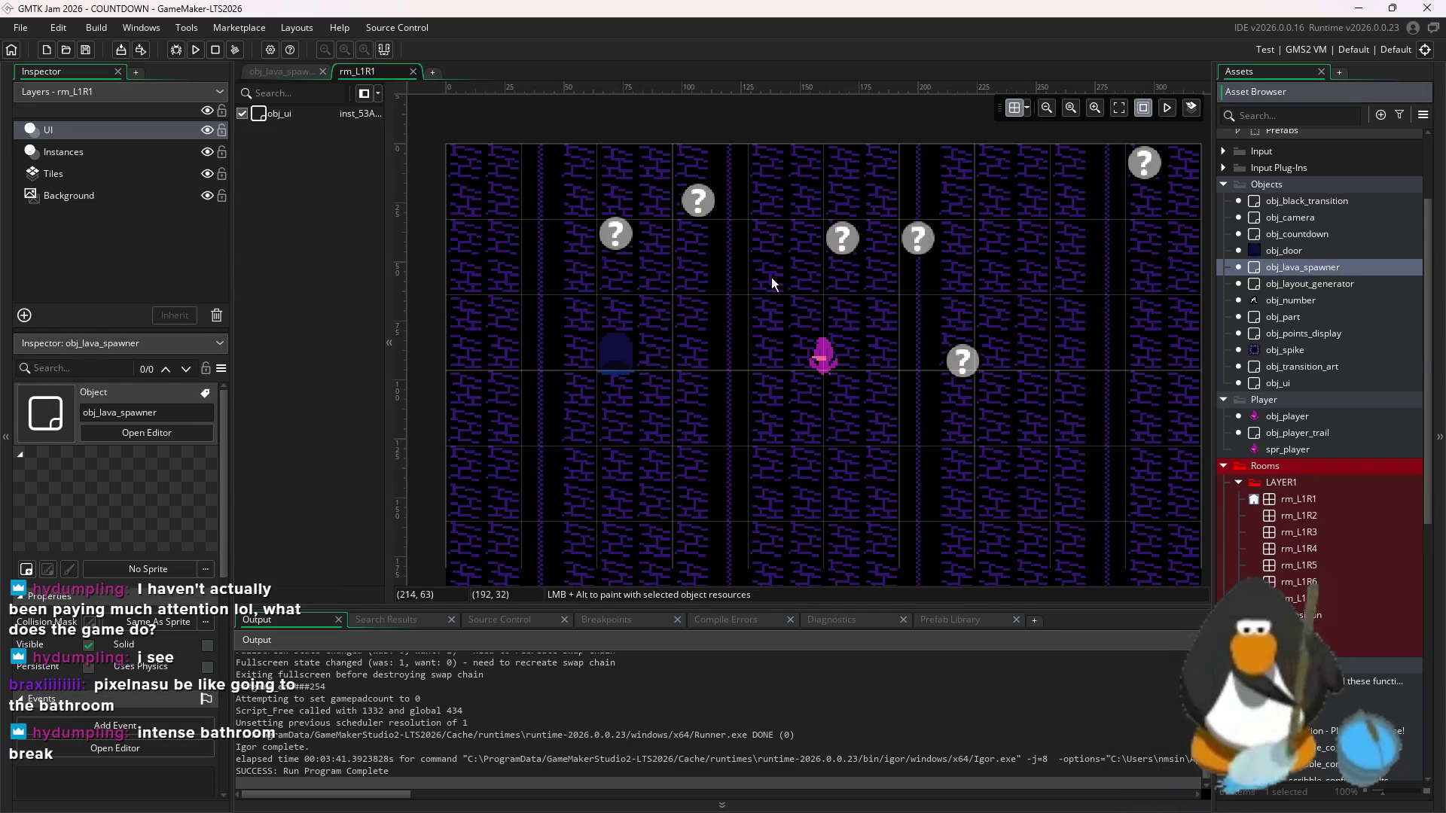
pyautogui.doubleClick(1302, 267)
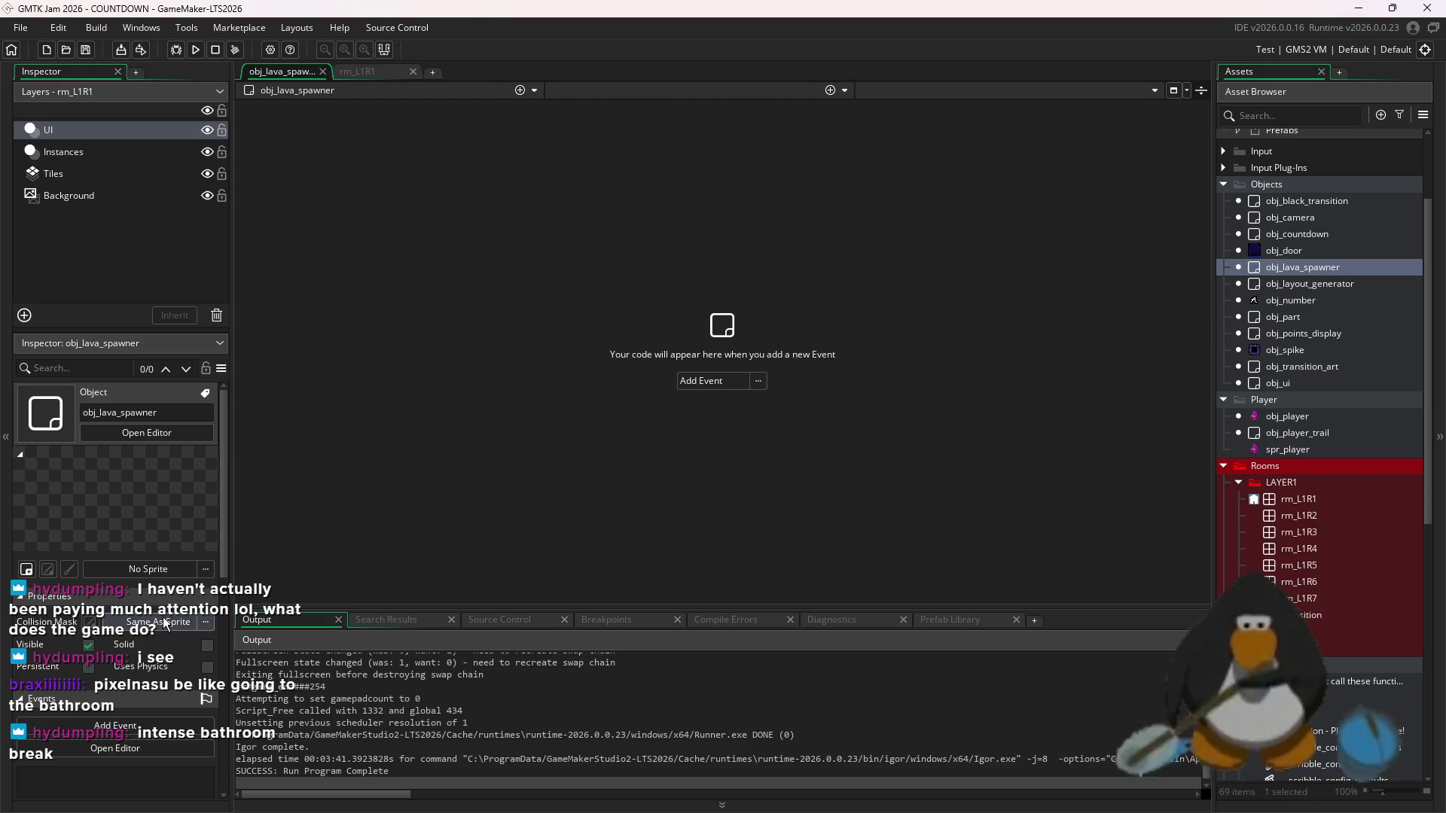
pyautogui.click(148, 568)
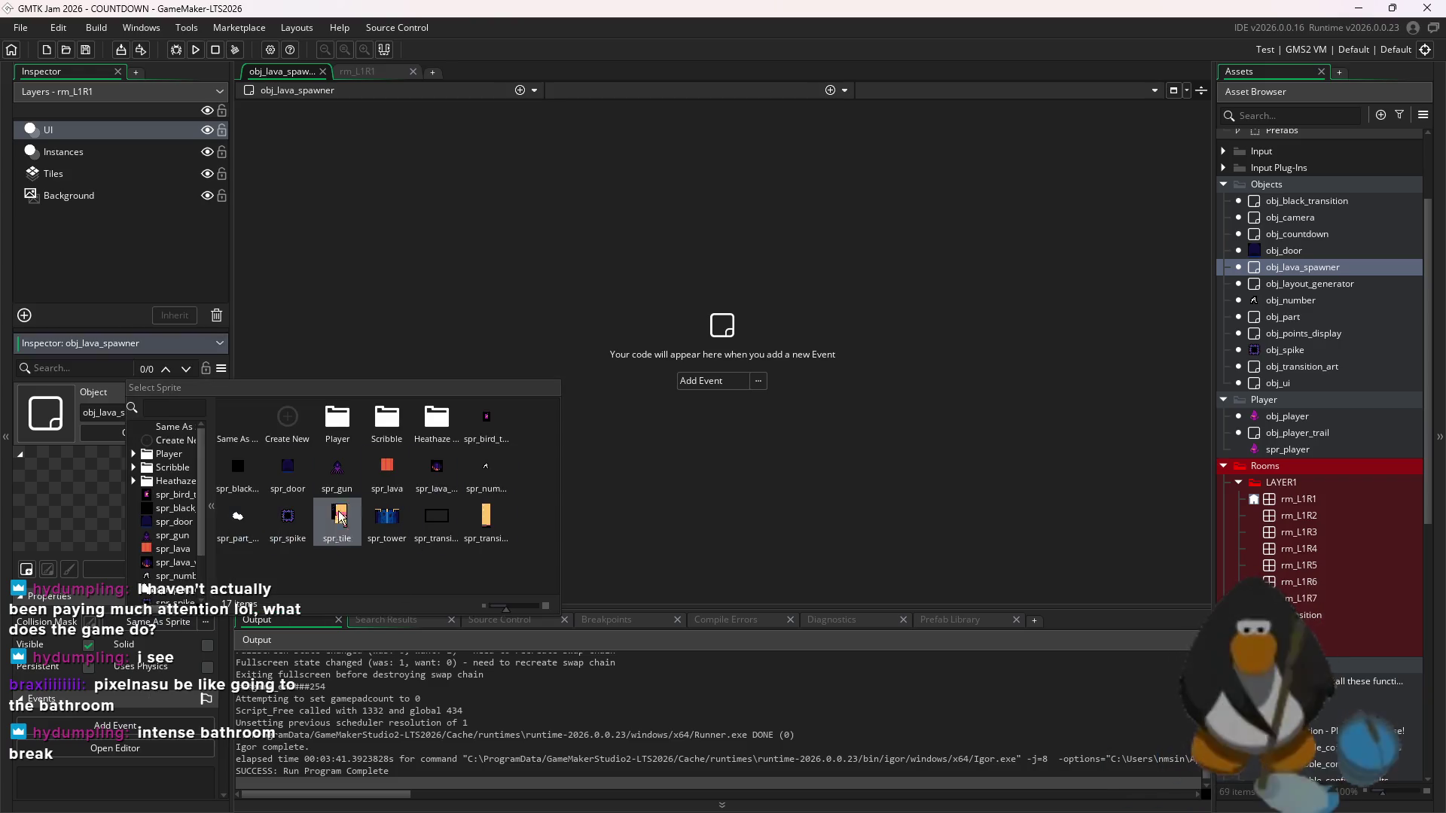
pyautogui.click(436, 467)
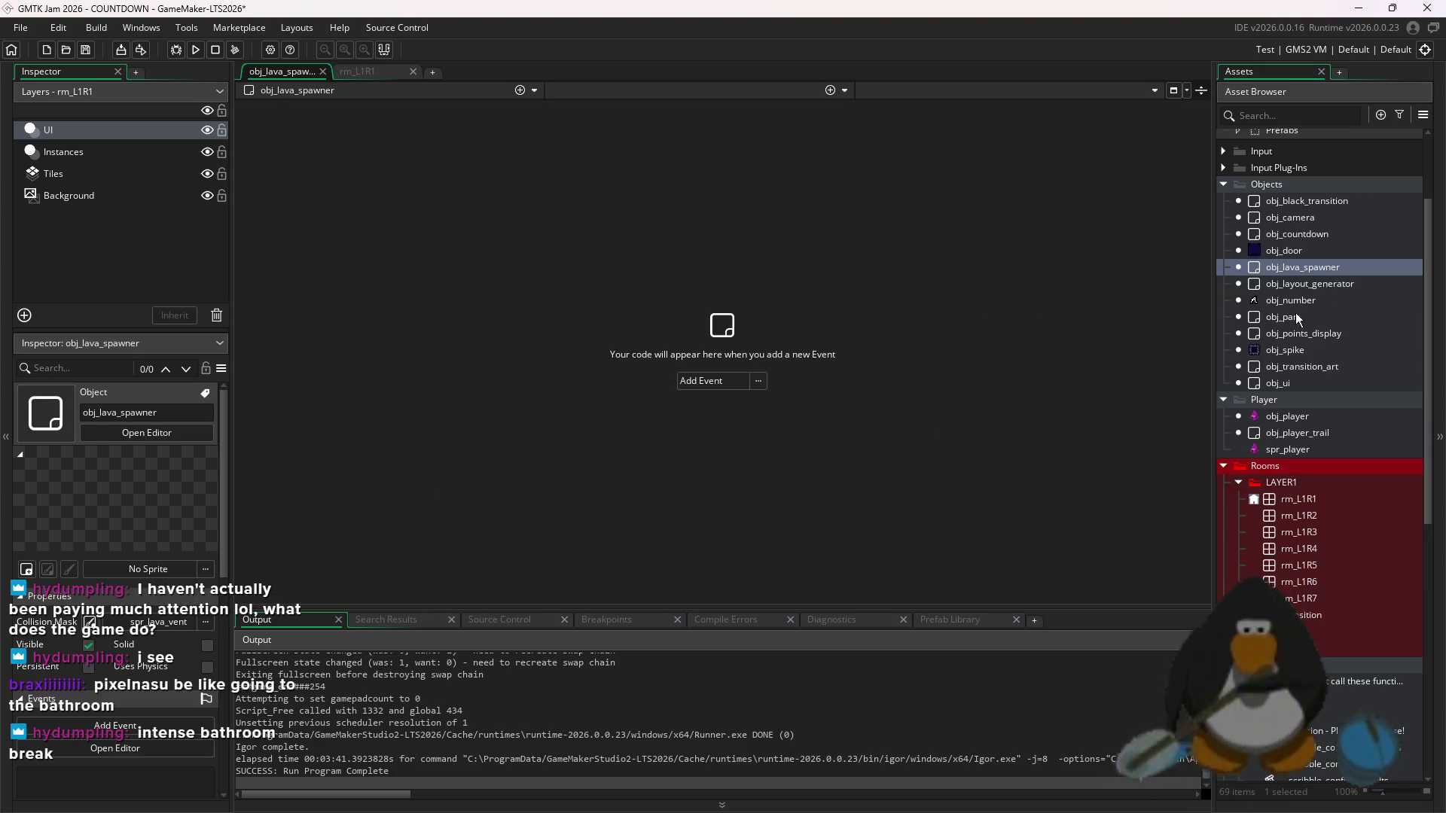
pyautogui.doubleClick(1334, 251)
pyautogui.doubleClick(1314, 499)
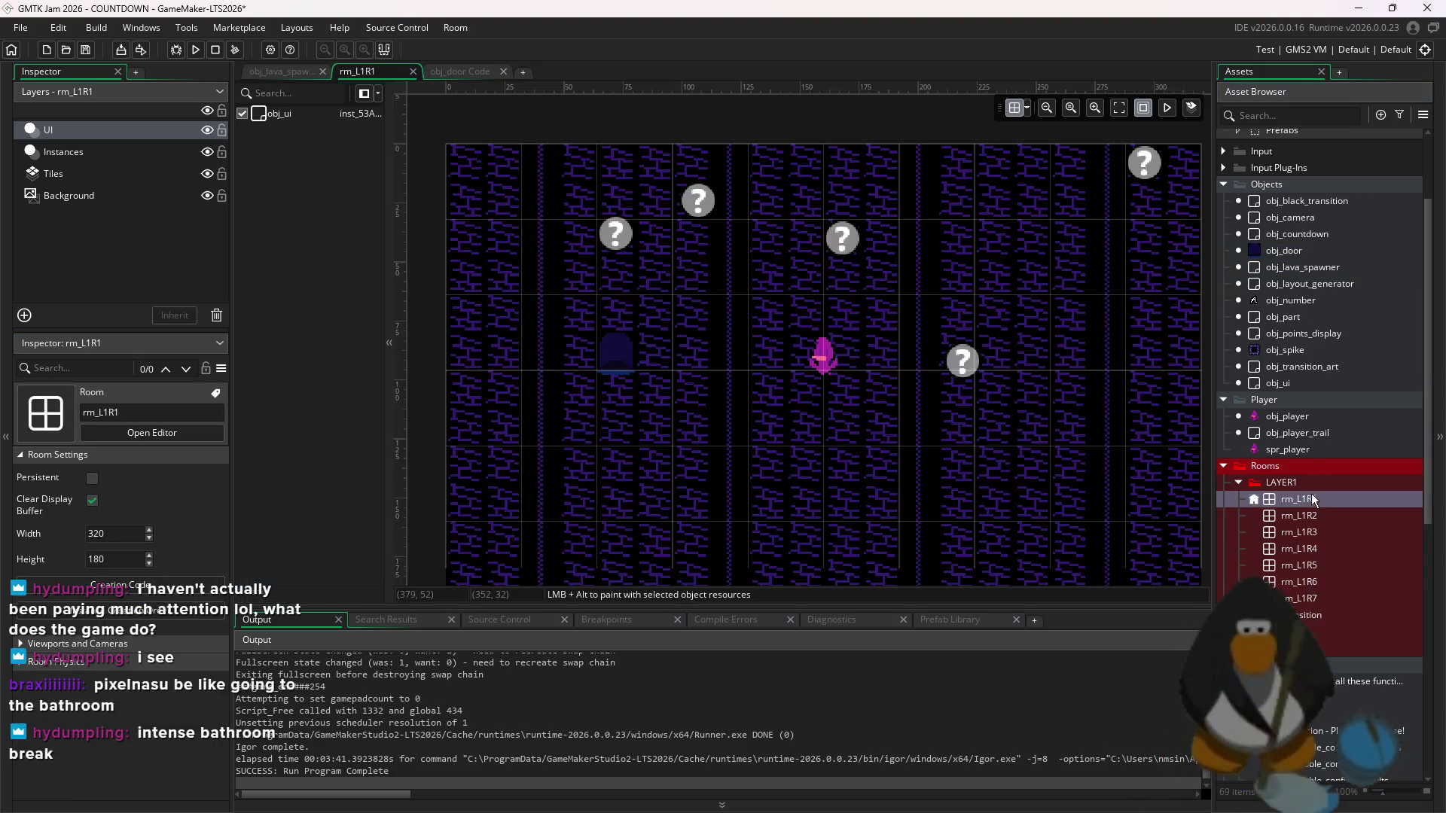
pyautogui.click(83, 152)
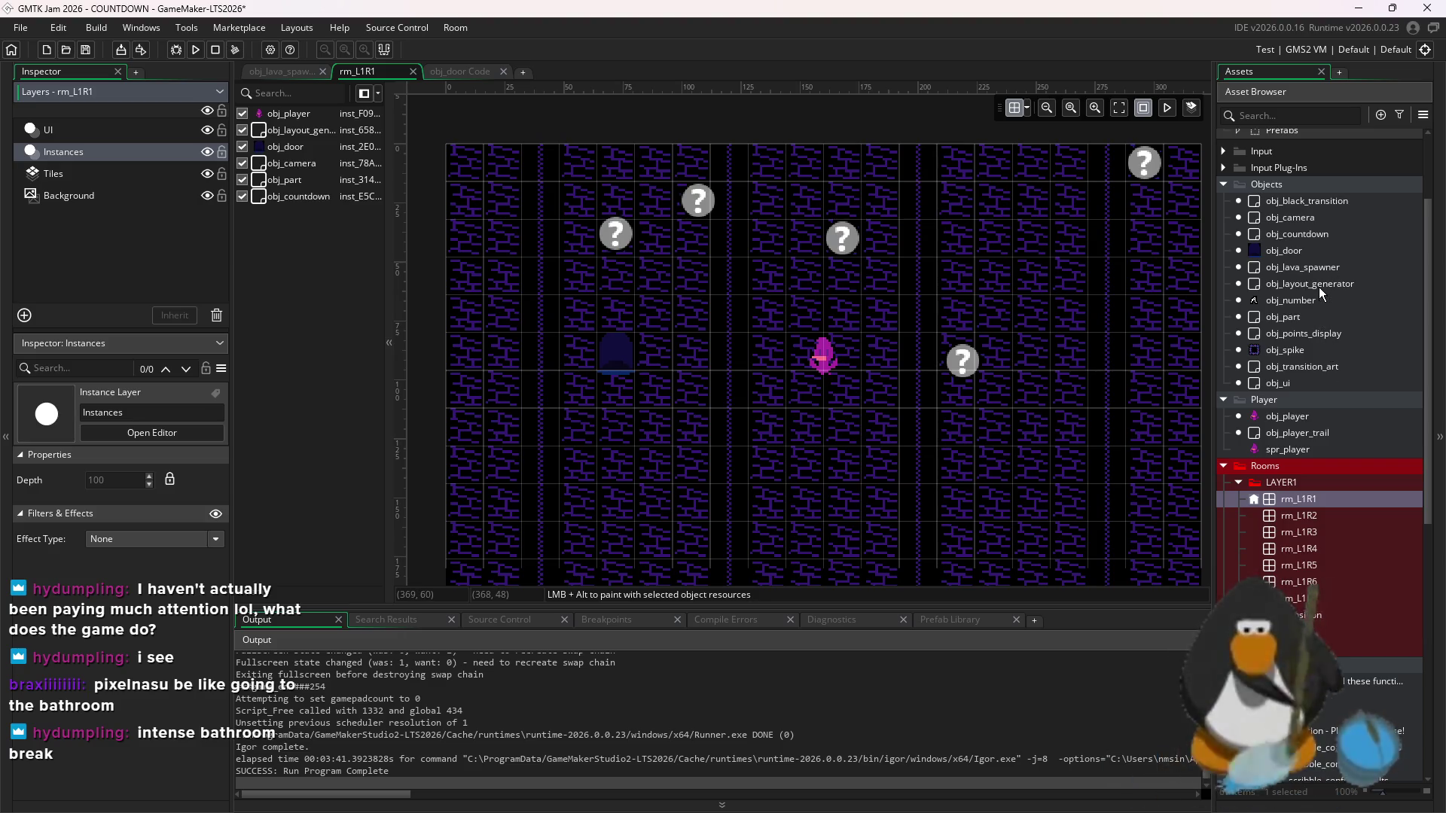
pyautogui.doubleClick(1304, 268)
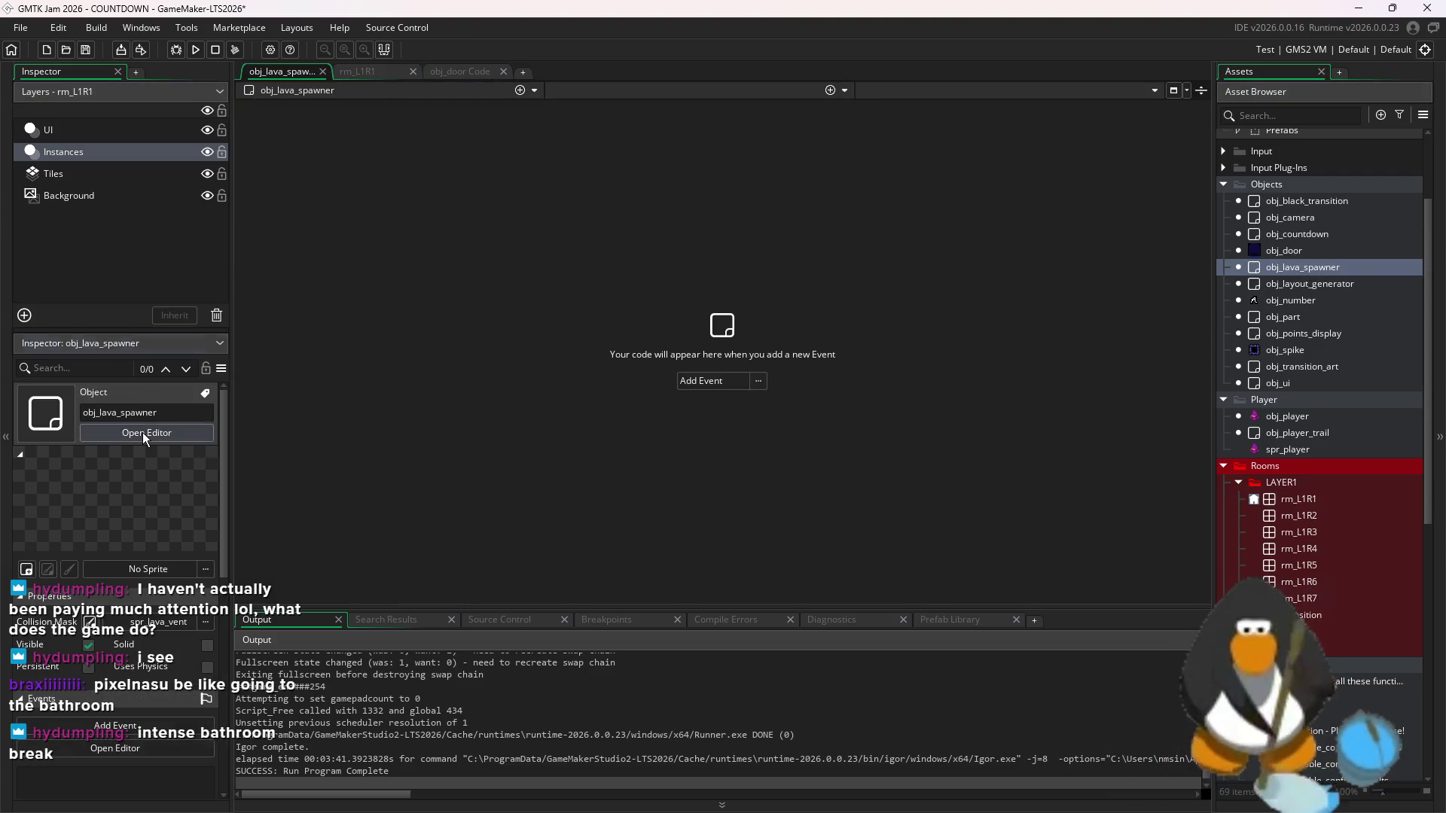
pyautogui.click(166, 571)
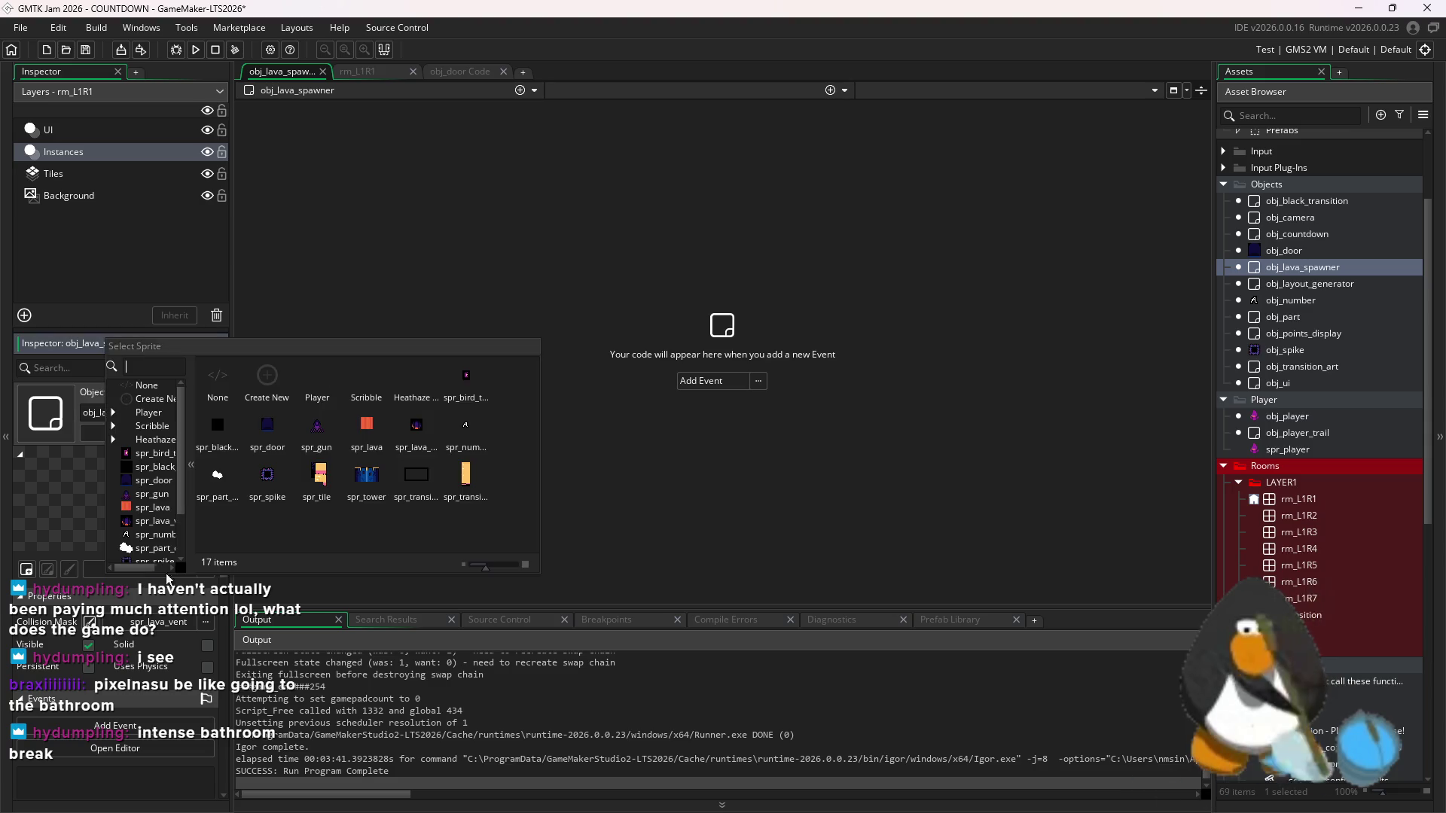
pyautogui.click(417, 437)
# - Back in rm_L1R1, deselect the lava spawner instance, then save and run the game with F5
pyautogui.click(357, 71)
pyautogui.scroll(5, 990, 277)
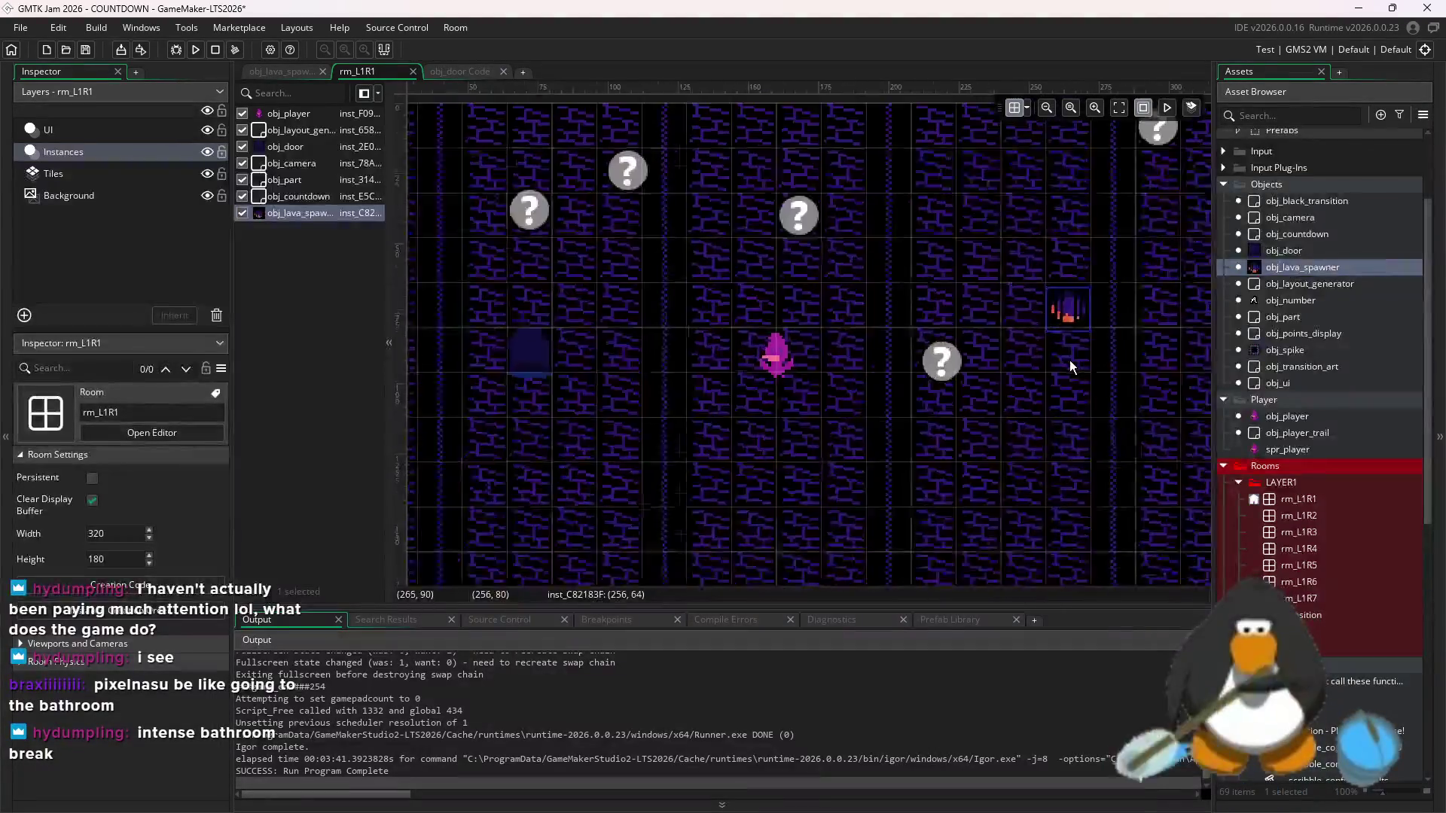
pyautogui.scroll(3, 947, 207)
pyautogui.click(946, 207)
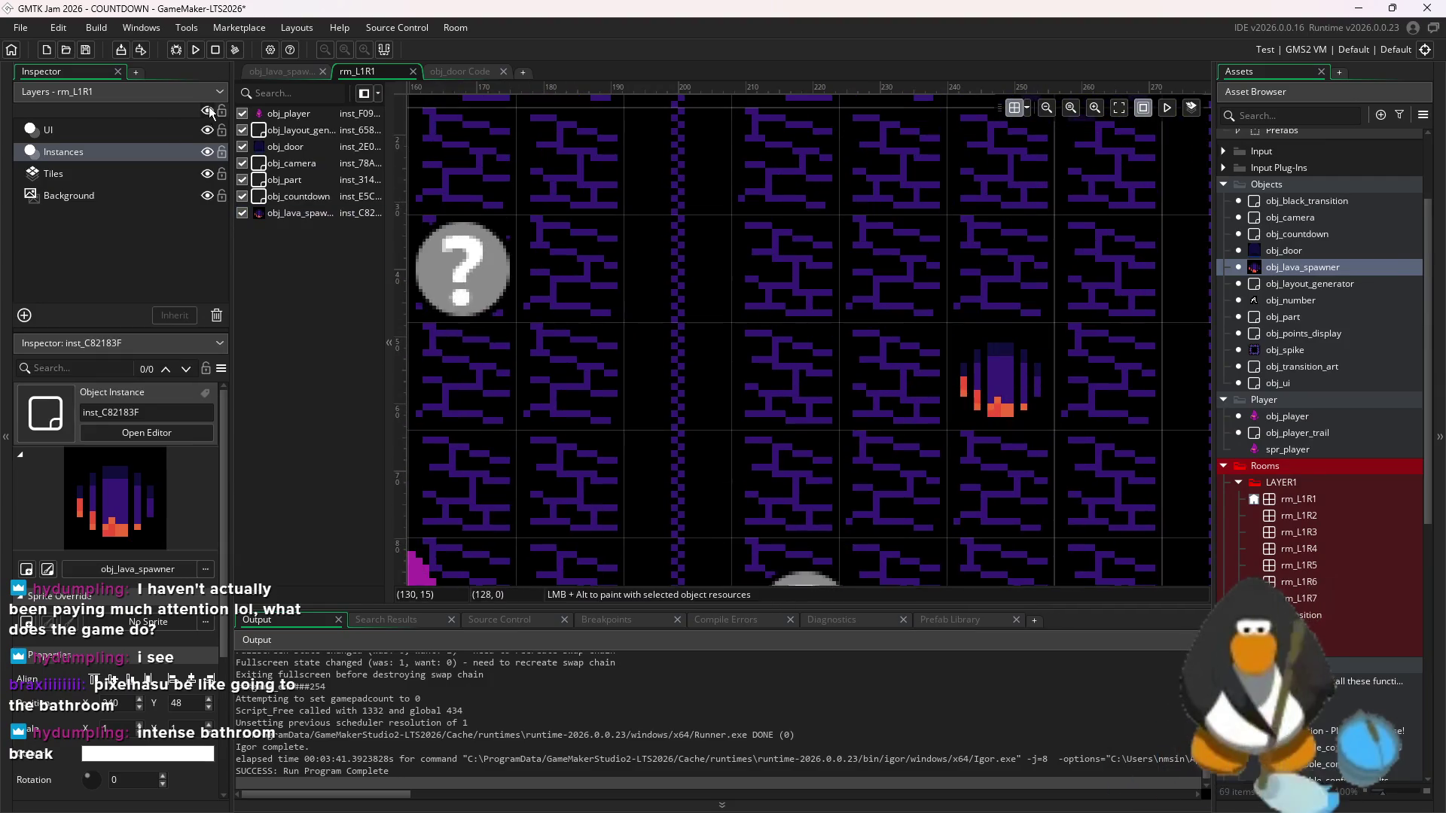
pyautogui.press('F5')
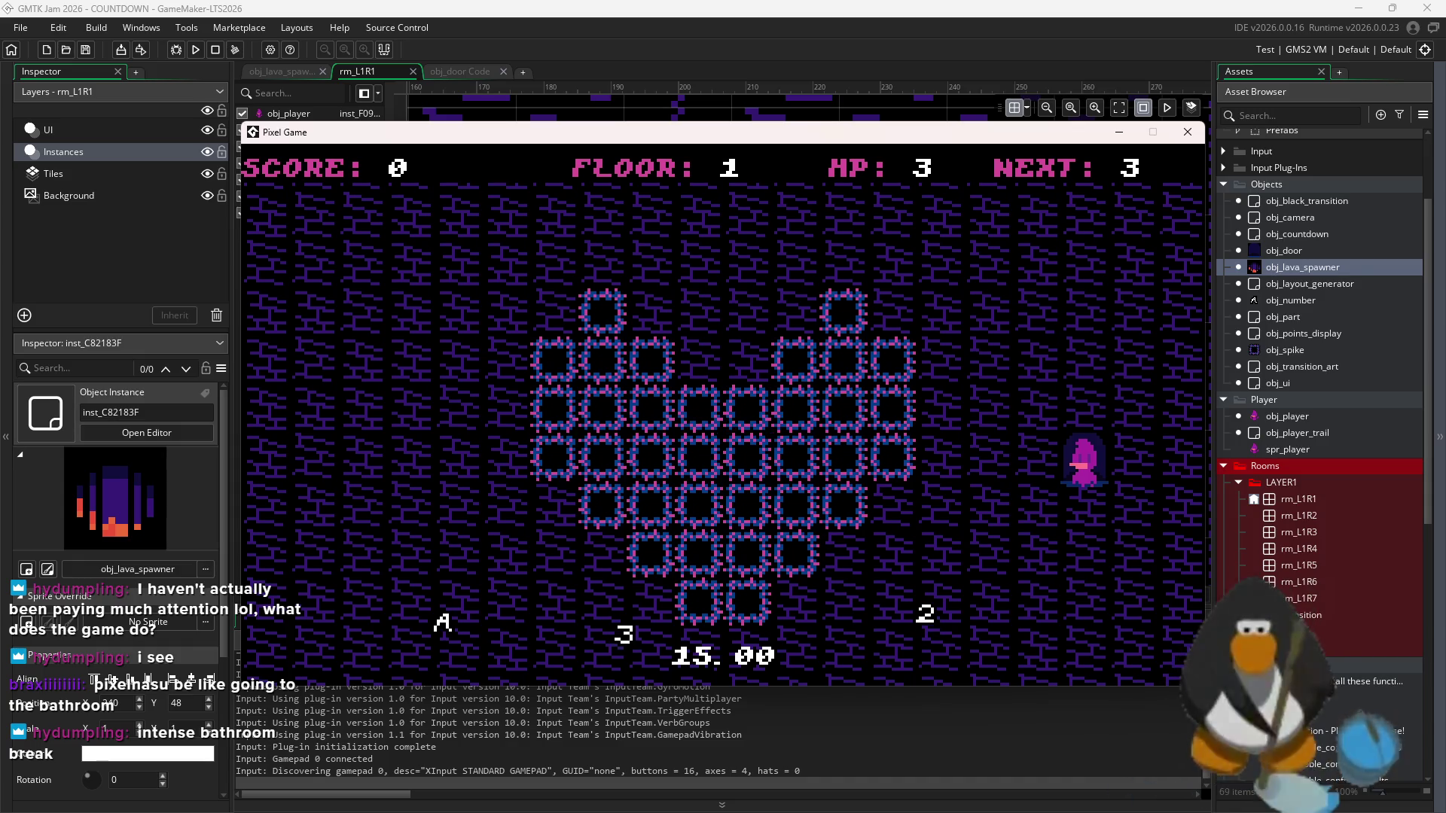
# - Close the running game, rebuild it, and restart the test run
pyautogui.press('F5')
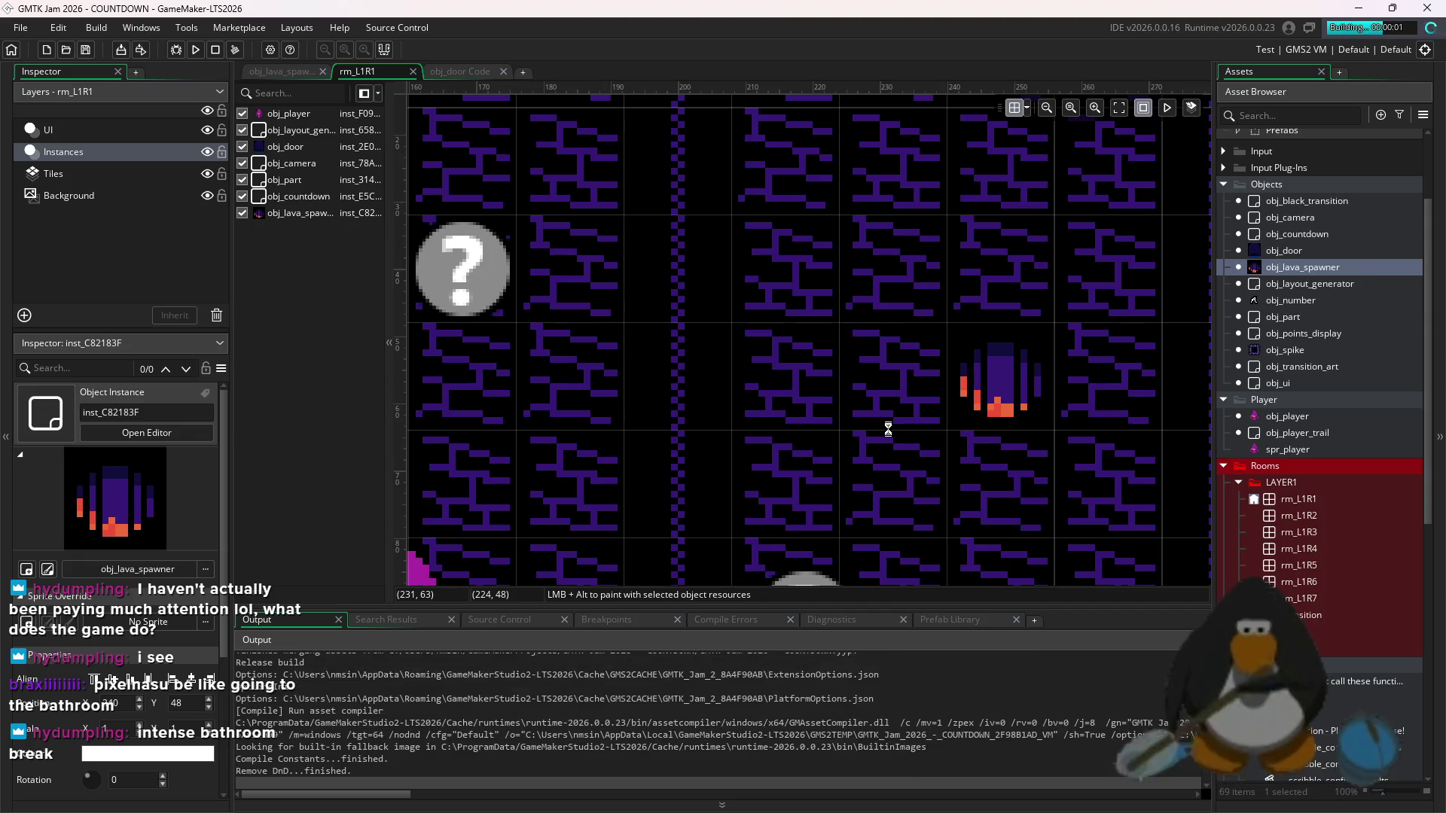
pyautogui.click(198, 52)
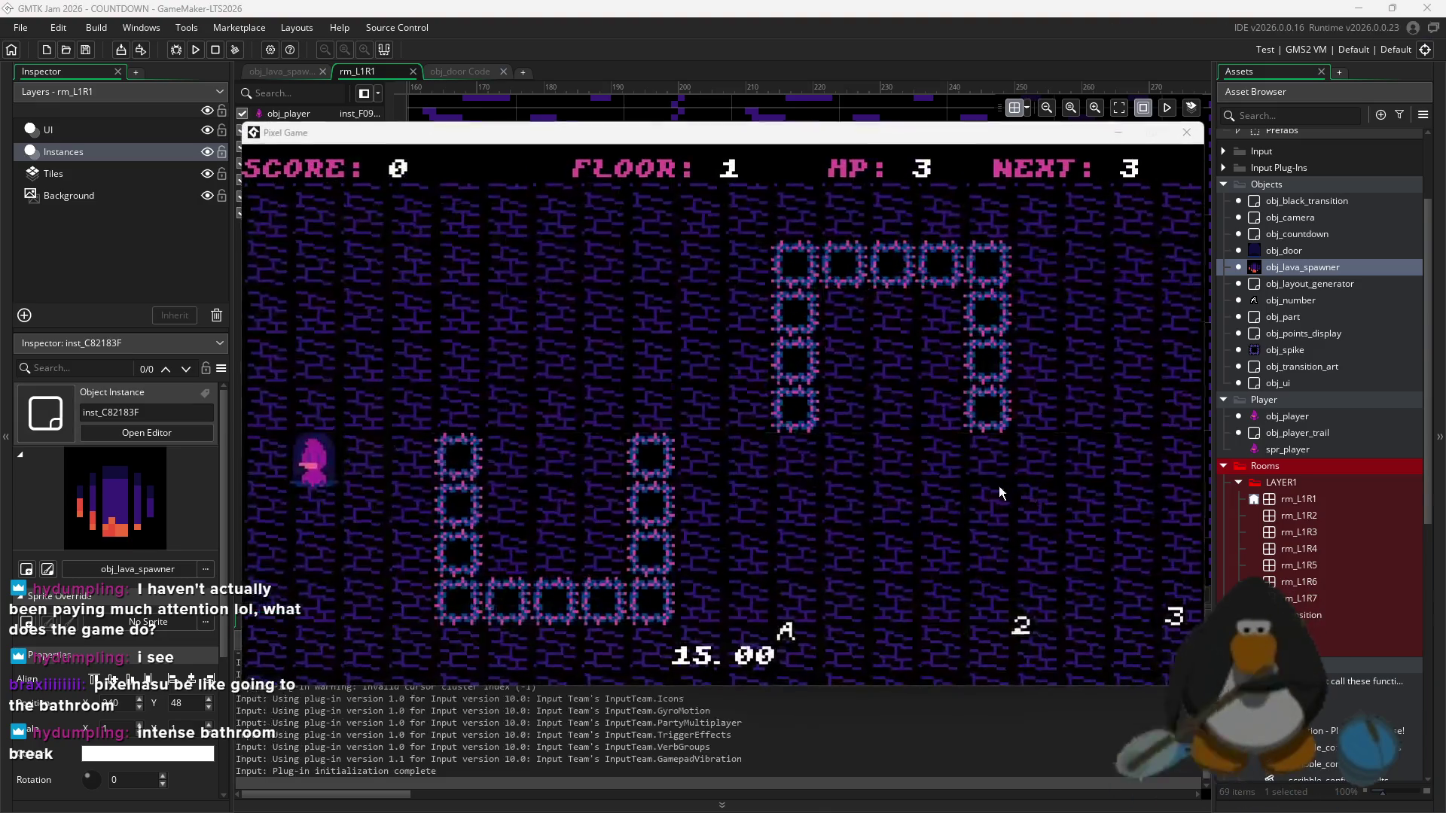
pyautogui.click(216, 47)
pyautogui.click(193, 50)
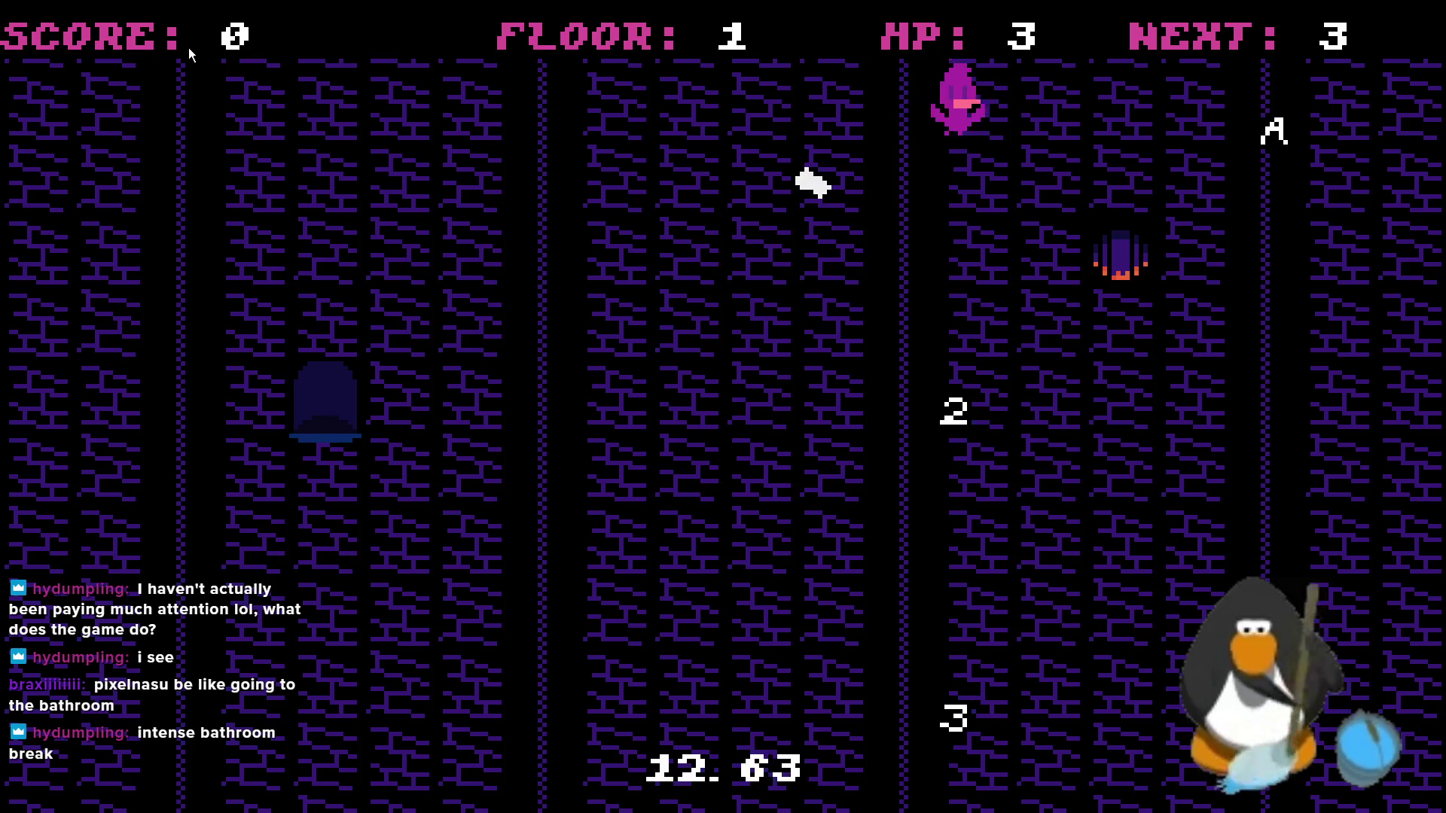
# - Move the character around floor 1 with the arrow keys, heading toward the lava vent
pyautogui.press('Left')
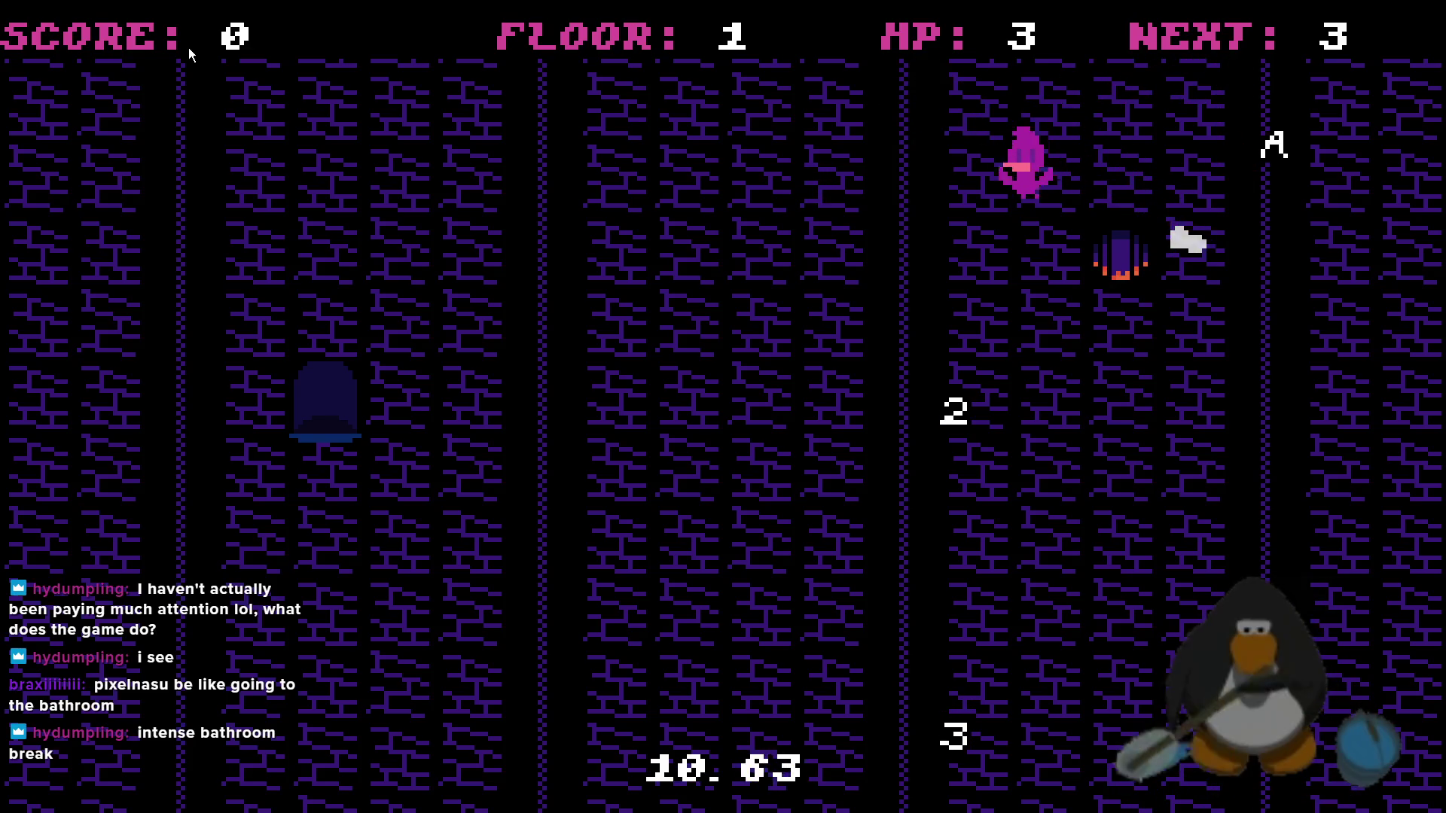
pyautogui.press('Up')
pyautogui.press('Right')
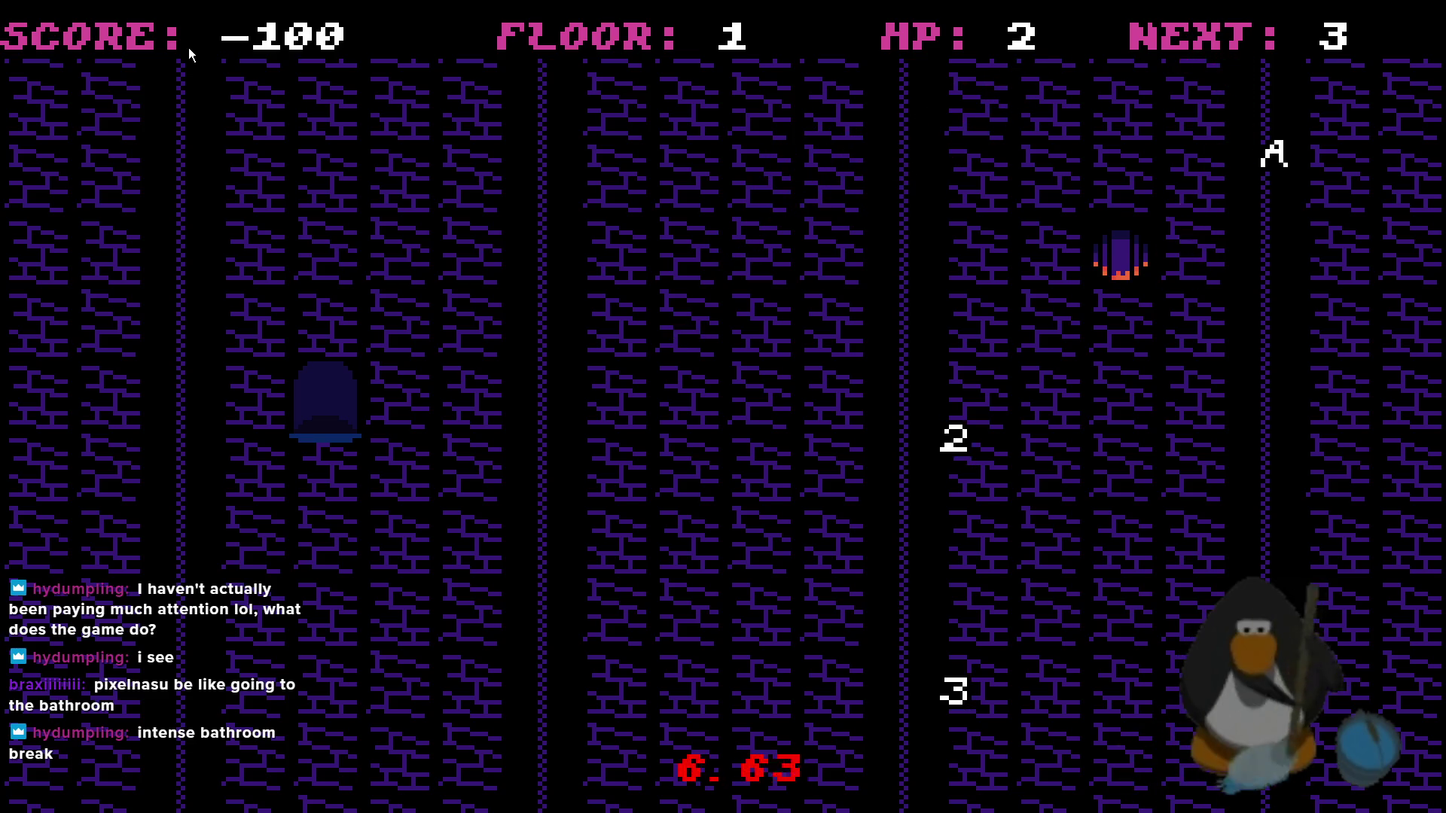
pyautogui.press('Up')
pyautogui.press('Left')
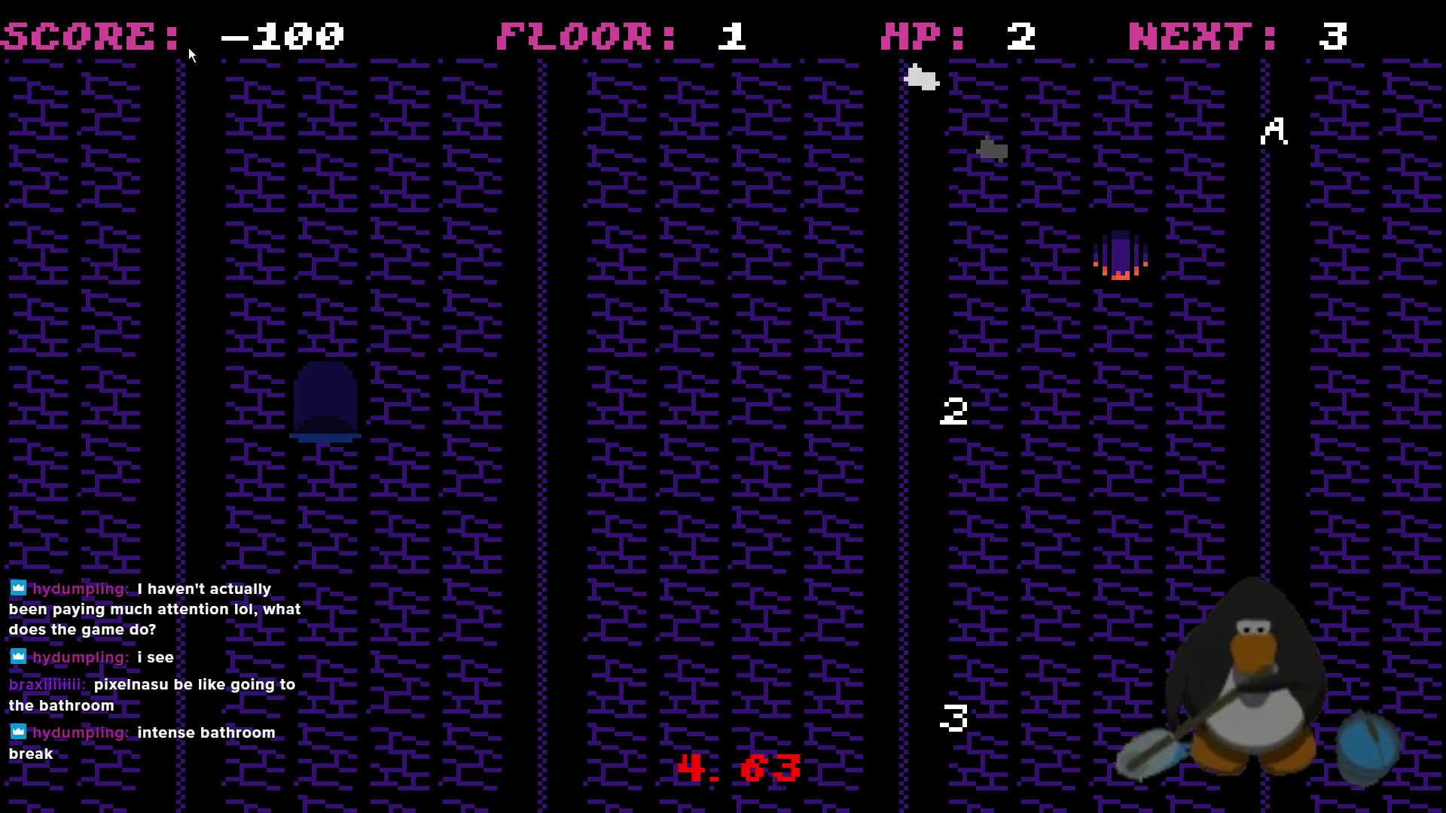
pyautogui.press('Down')
pyautogui.press('Right')
pyautogui.press('Down')
pyautogui.press('Left')
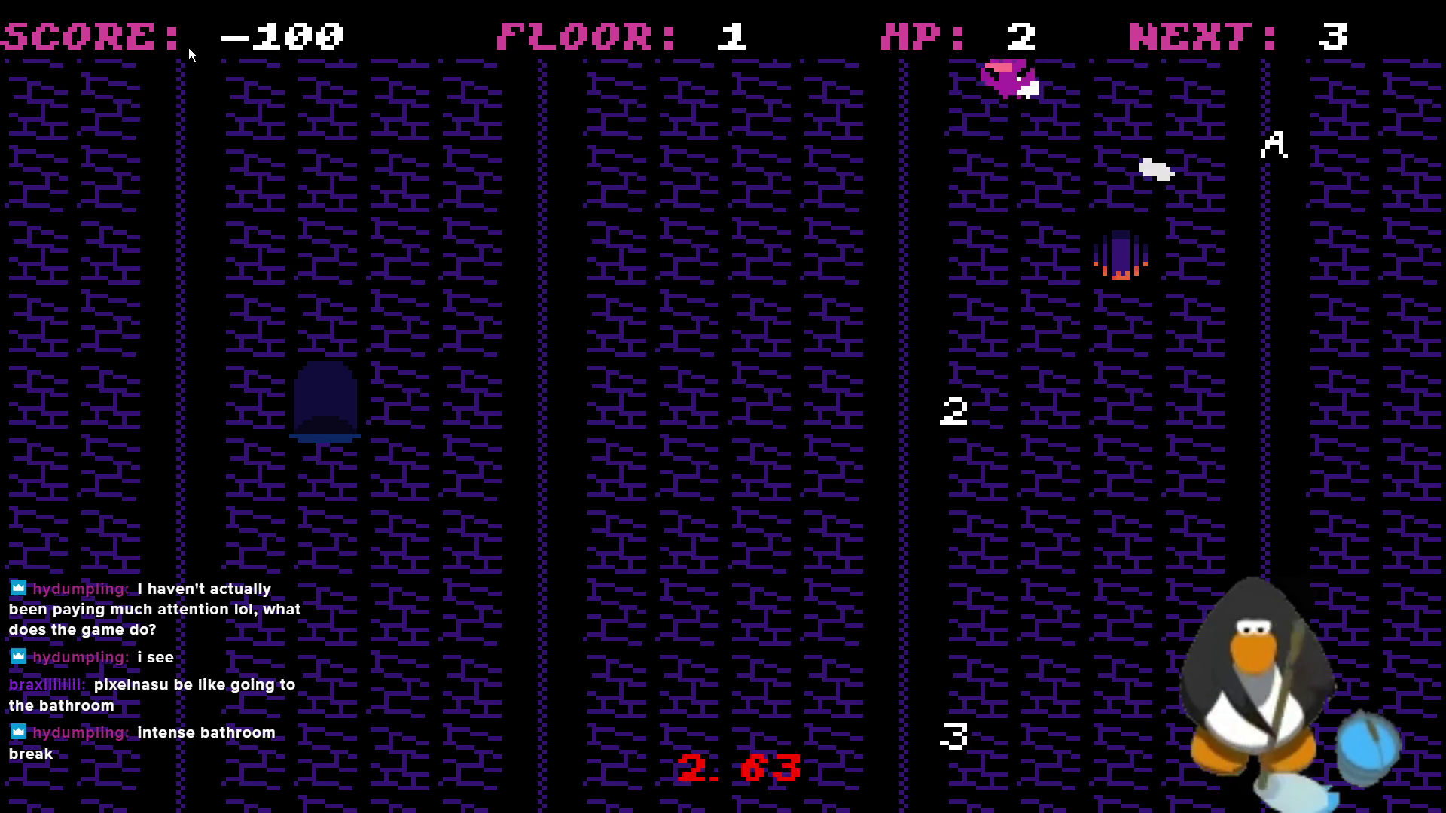
pyautogui.press('Down')
pyautogui.press('Up')
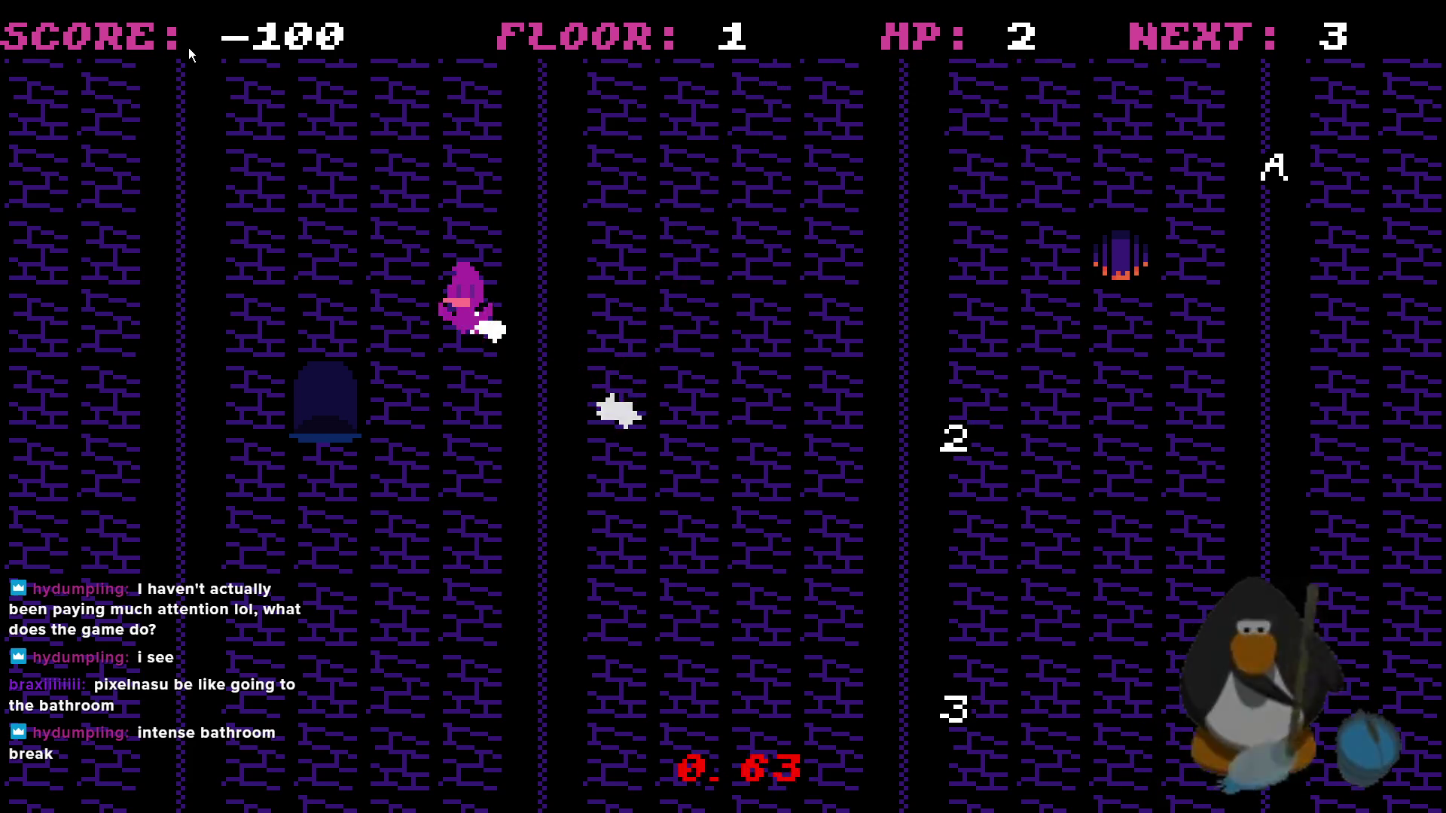
pyautogui.press('Right')
pyautogui.press('Up')
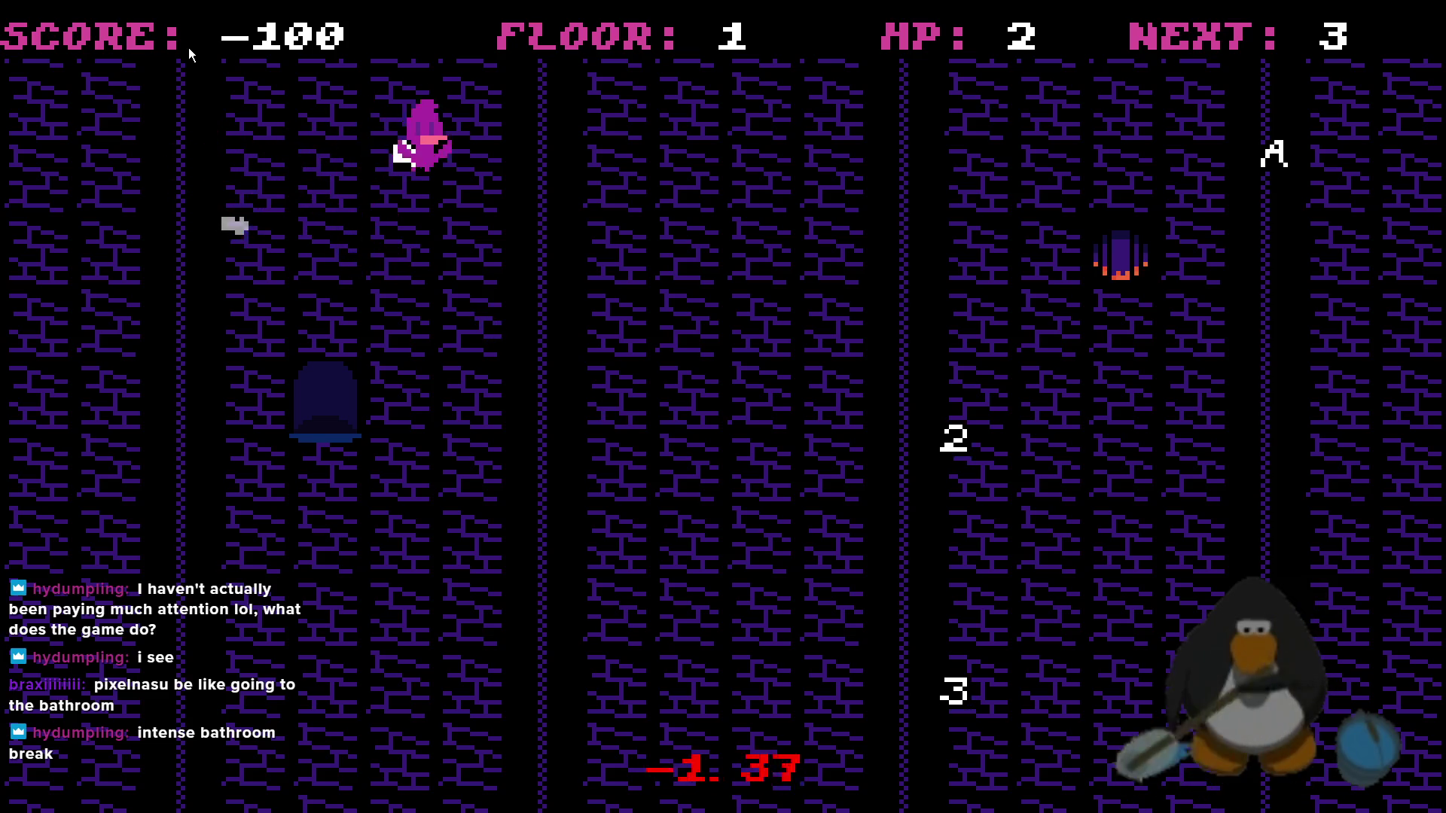
pyautogui.press('Up')
pyautogui.press('Right')
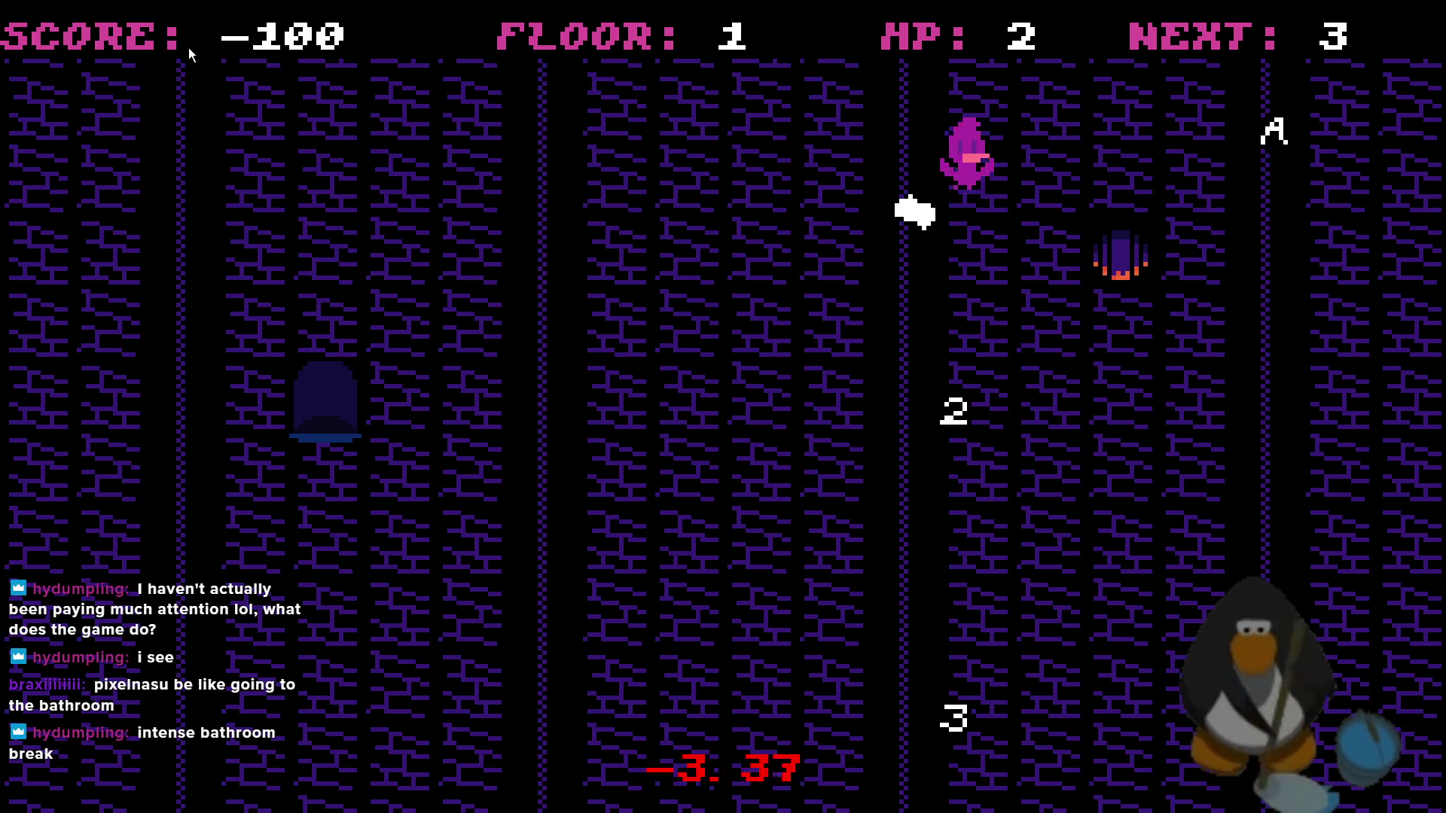
pyautogui.press('Left')
pyautogui.press('Left')
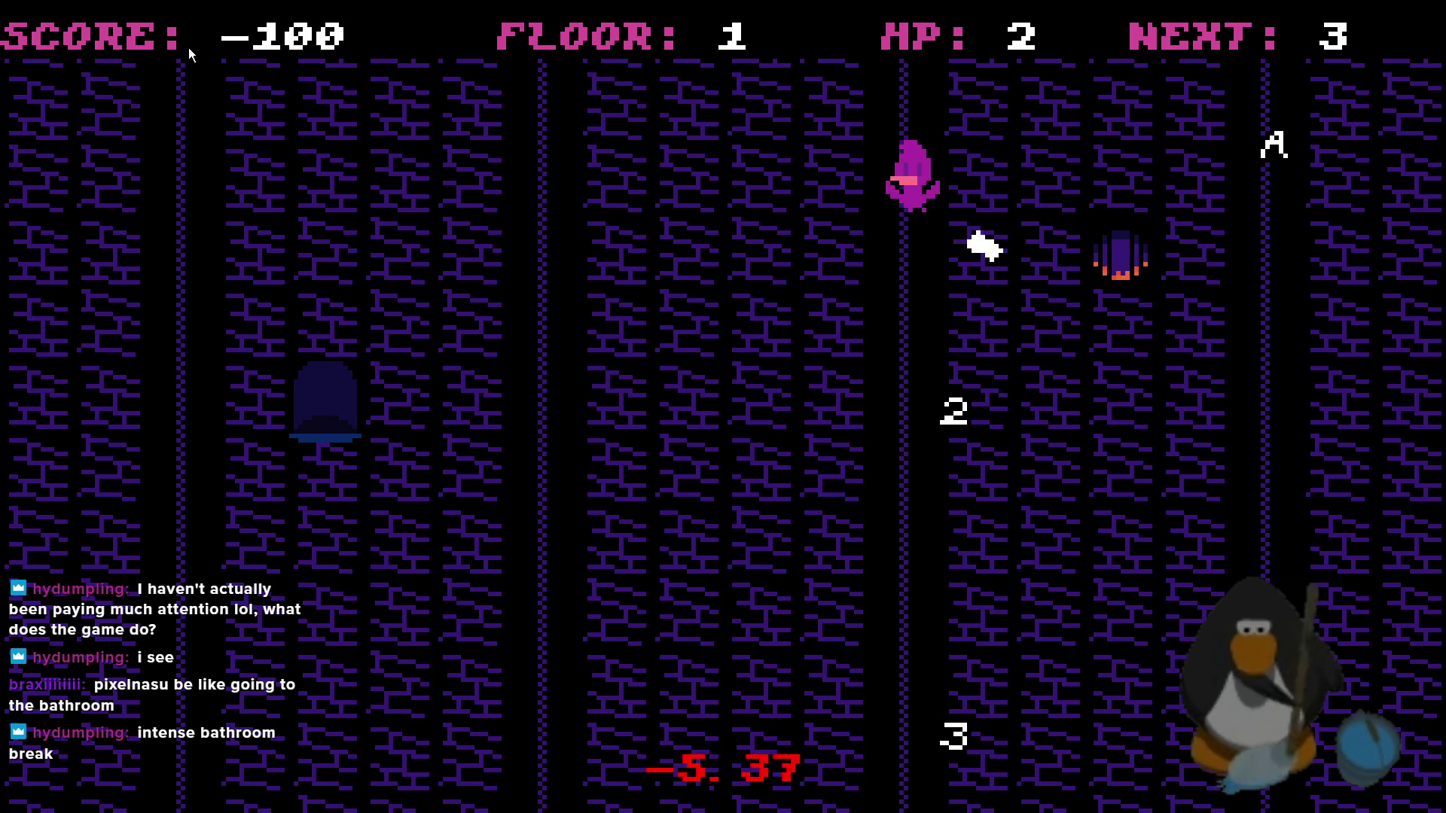
pyautogui.press('Down')
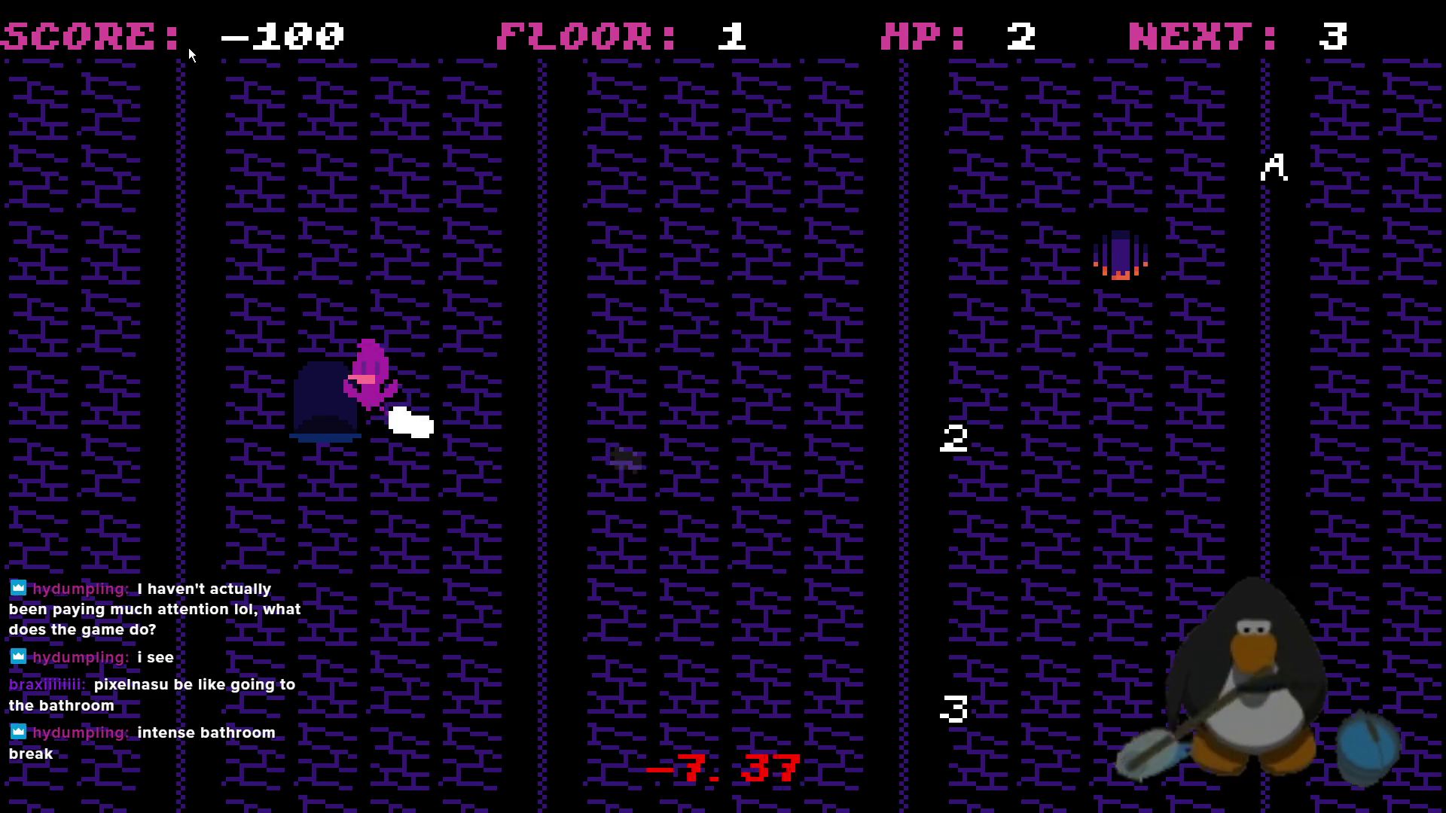
pyautogui.press('Up')
pyautogui.press('Right')
pyautogui.press('Down')
pyautogui.press('Up')
pyautogui.press('Left')
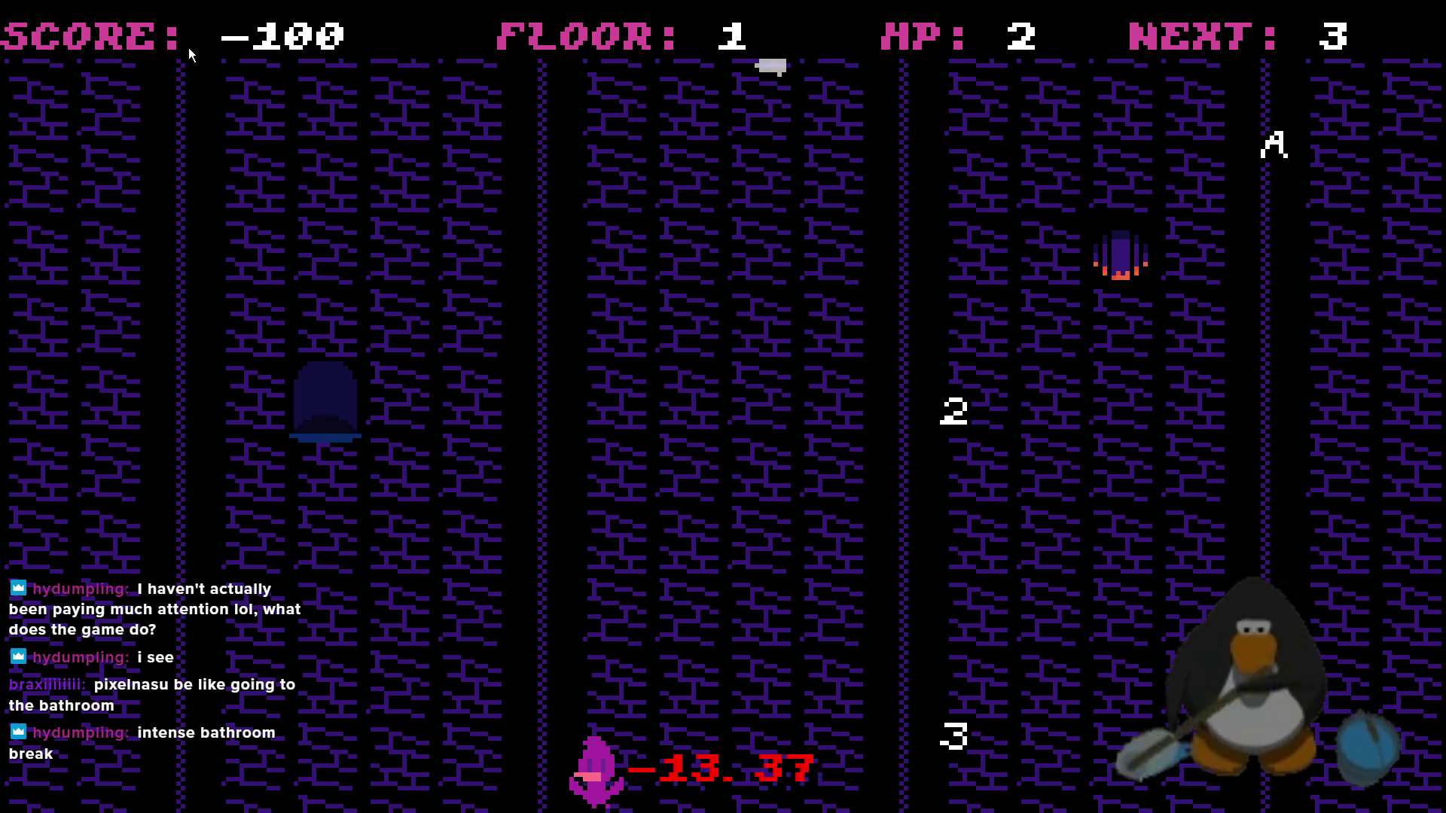
pyautogui.press('Up')
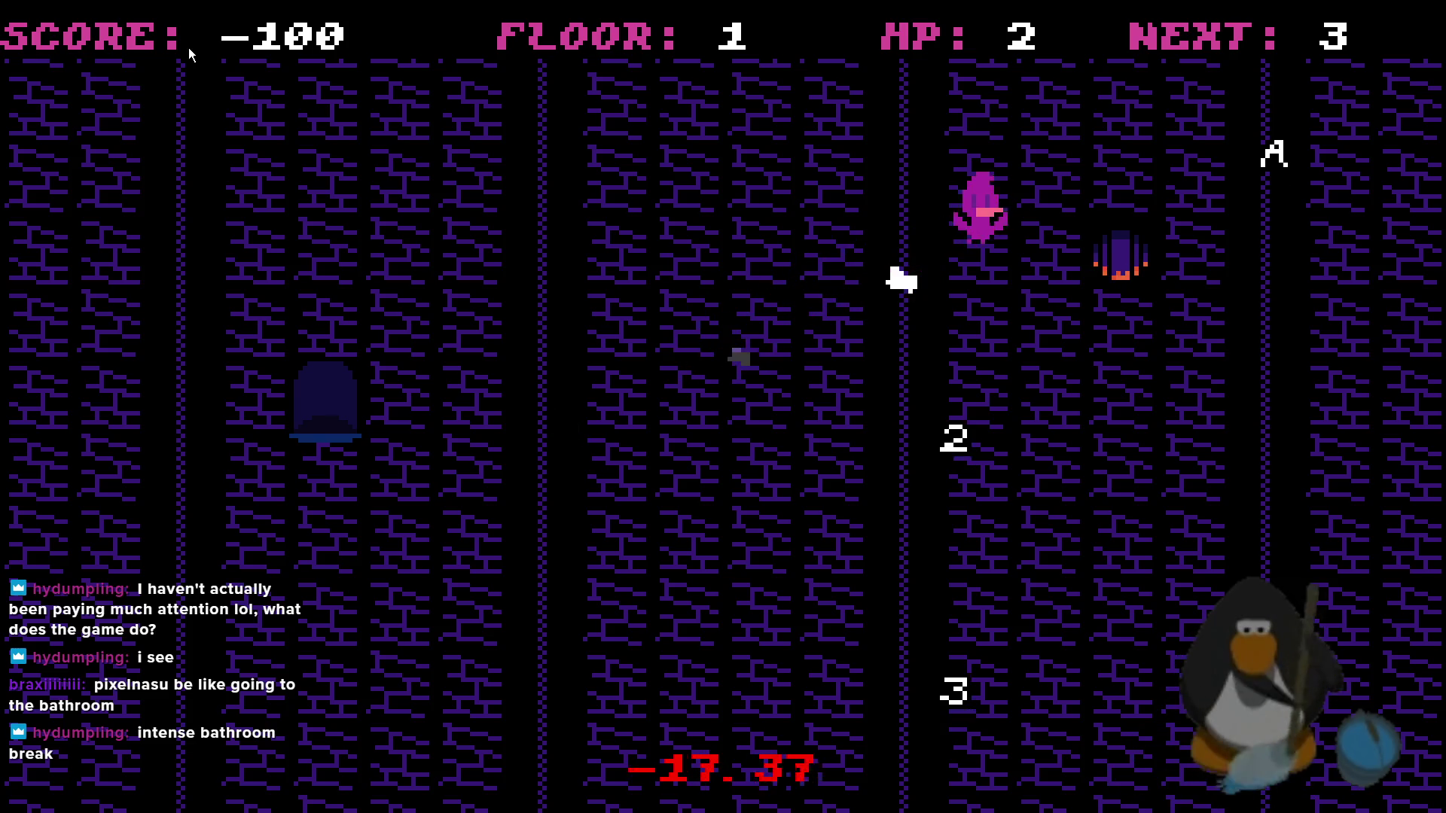
pyautogui.press('Left')
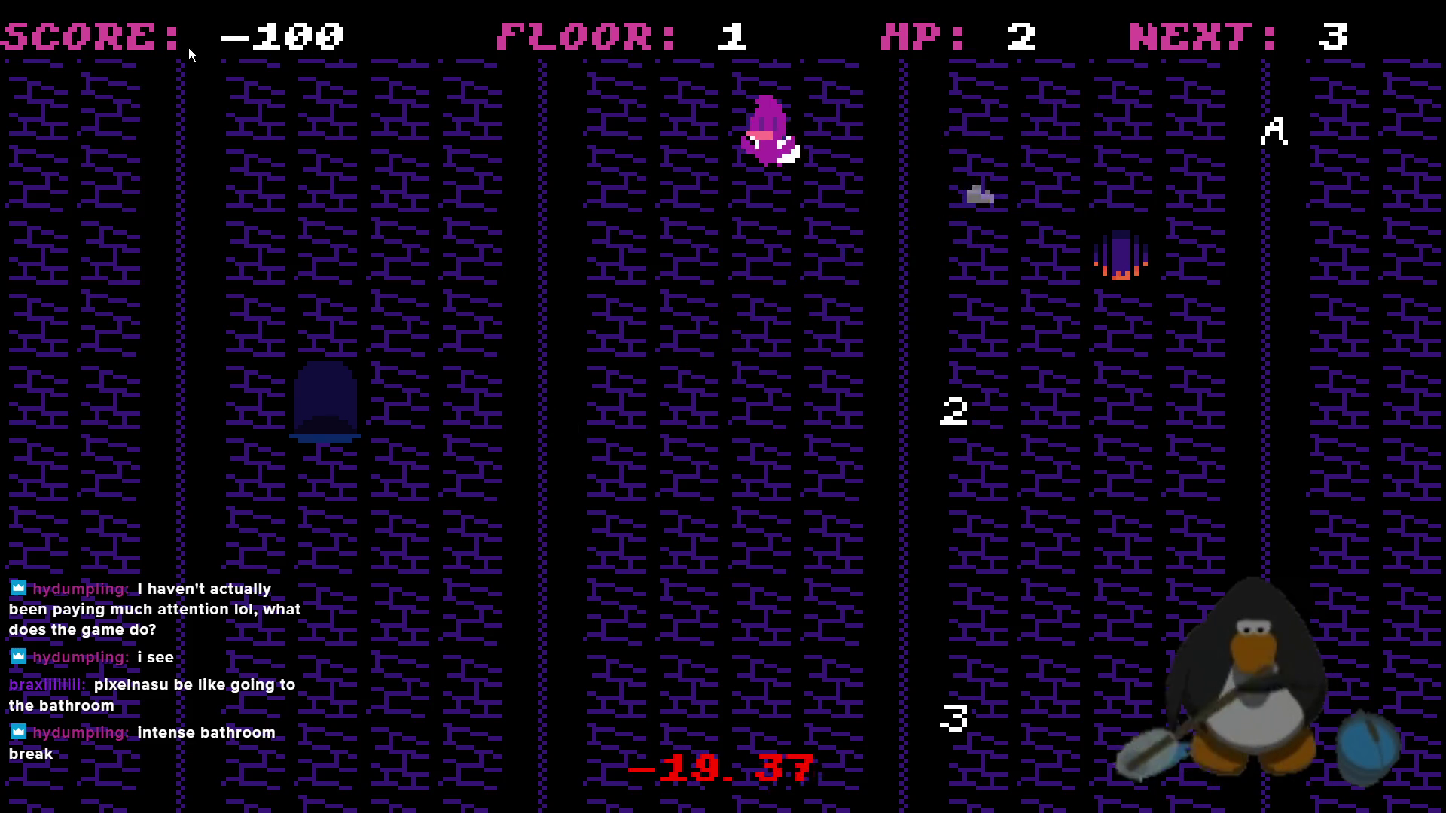
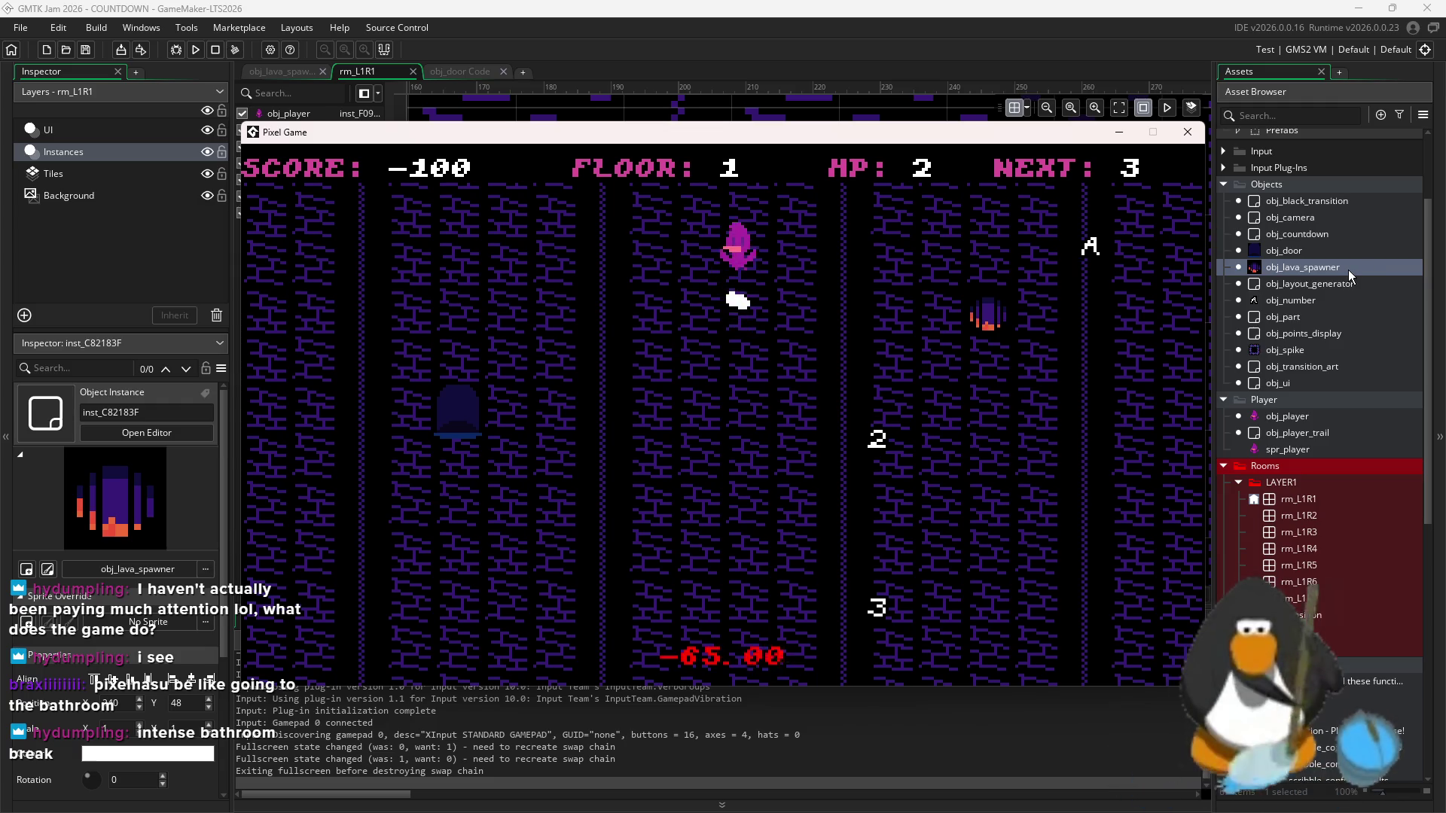
# - Create a new object asset named obj_lava
pyautogui.rightClick(1277, 187)
pyautogui.moveTo(1295, 194)
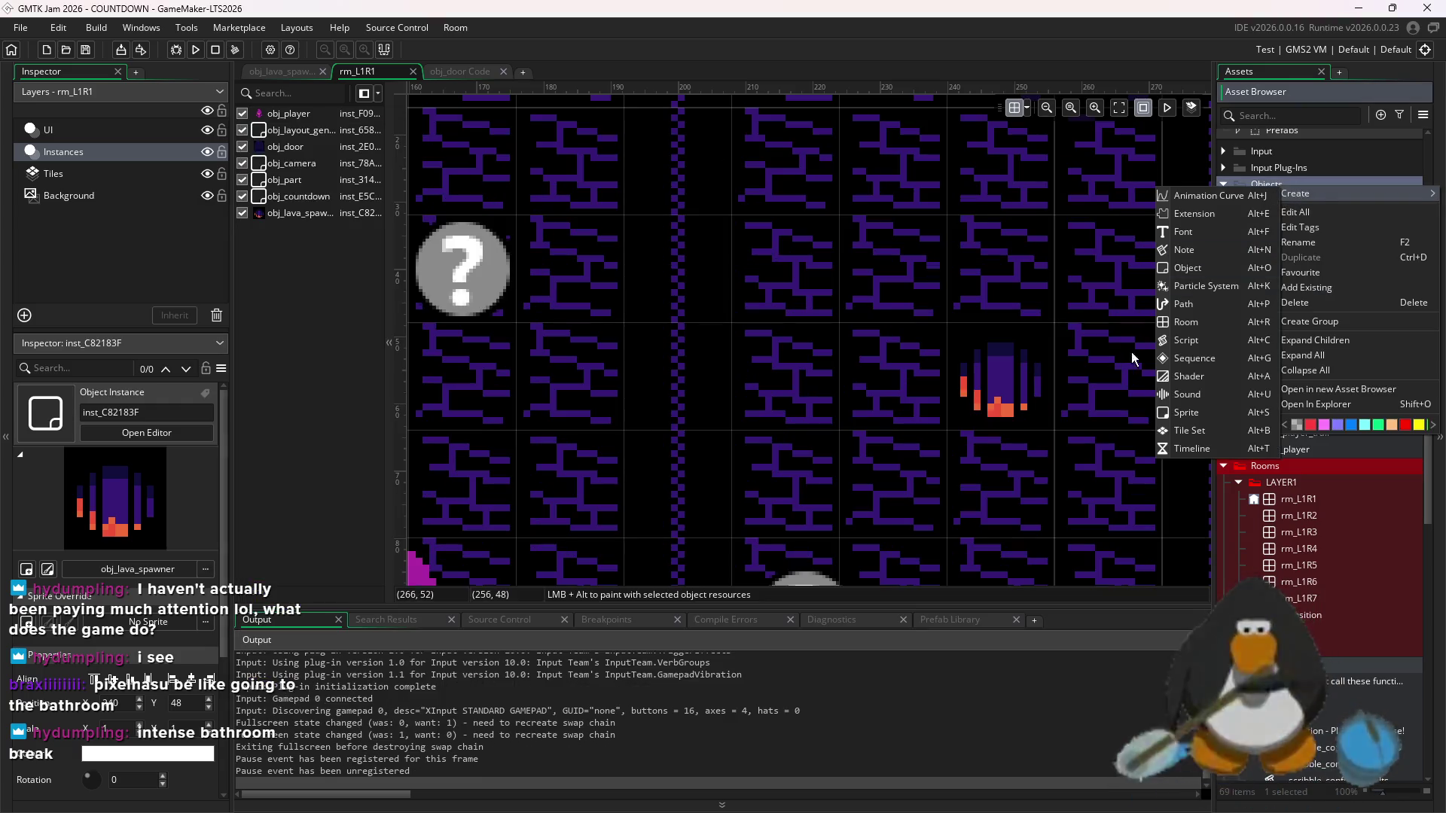
pyautogui.click(1192, 274)
pyautogui.write('ob')
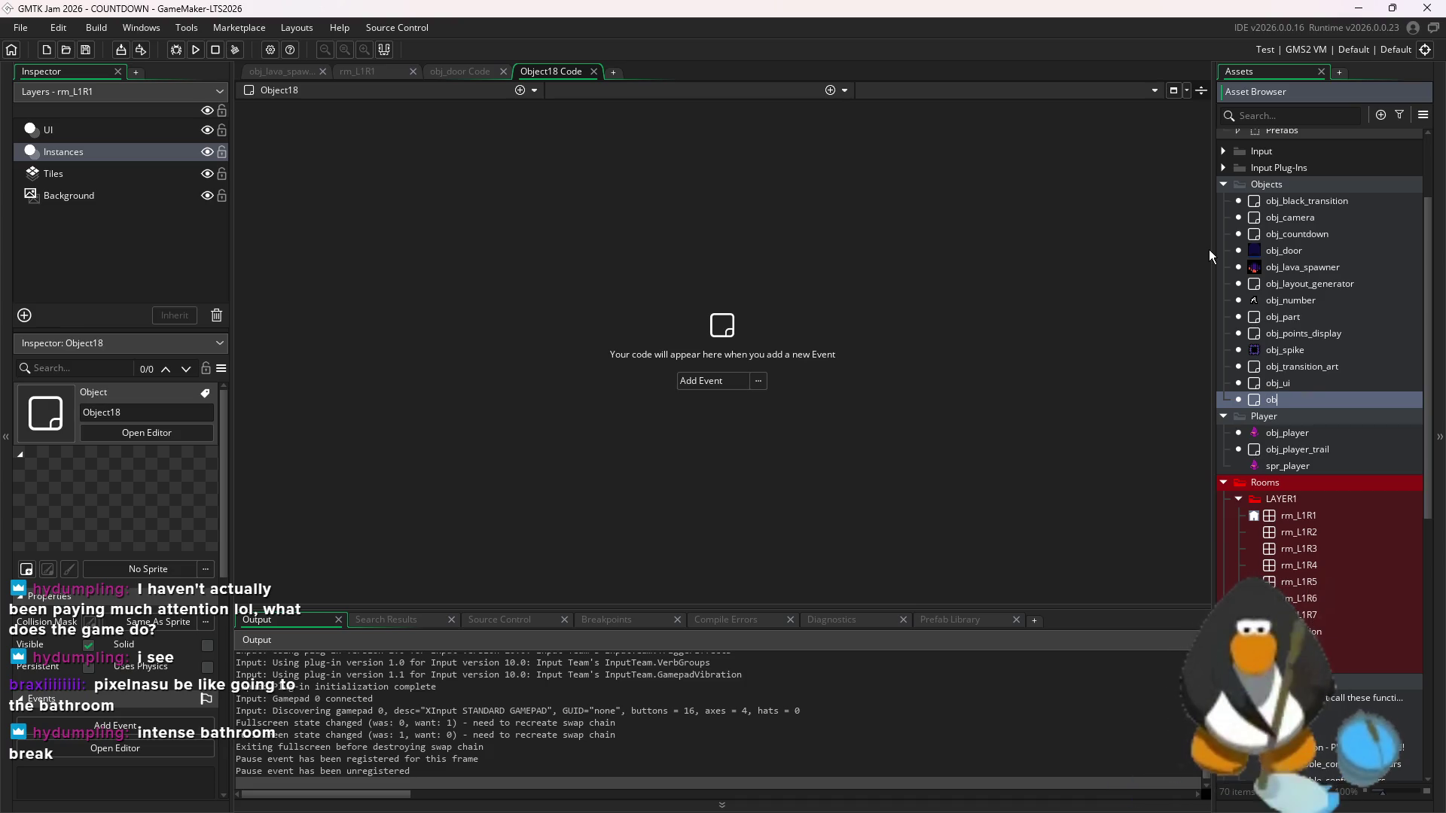
pyautogui.write('j_lava')
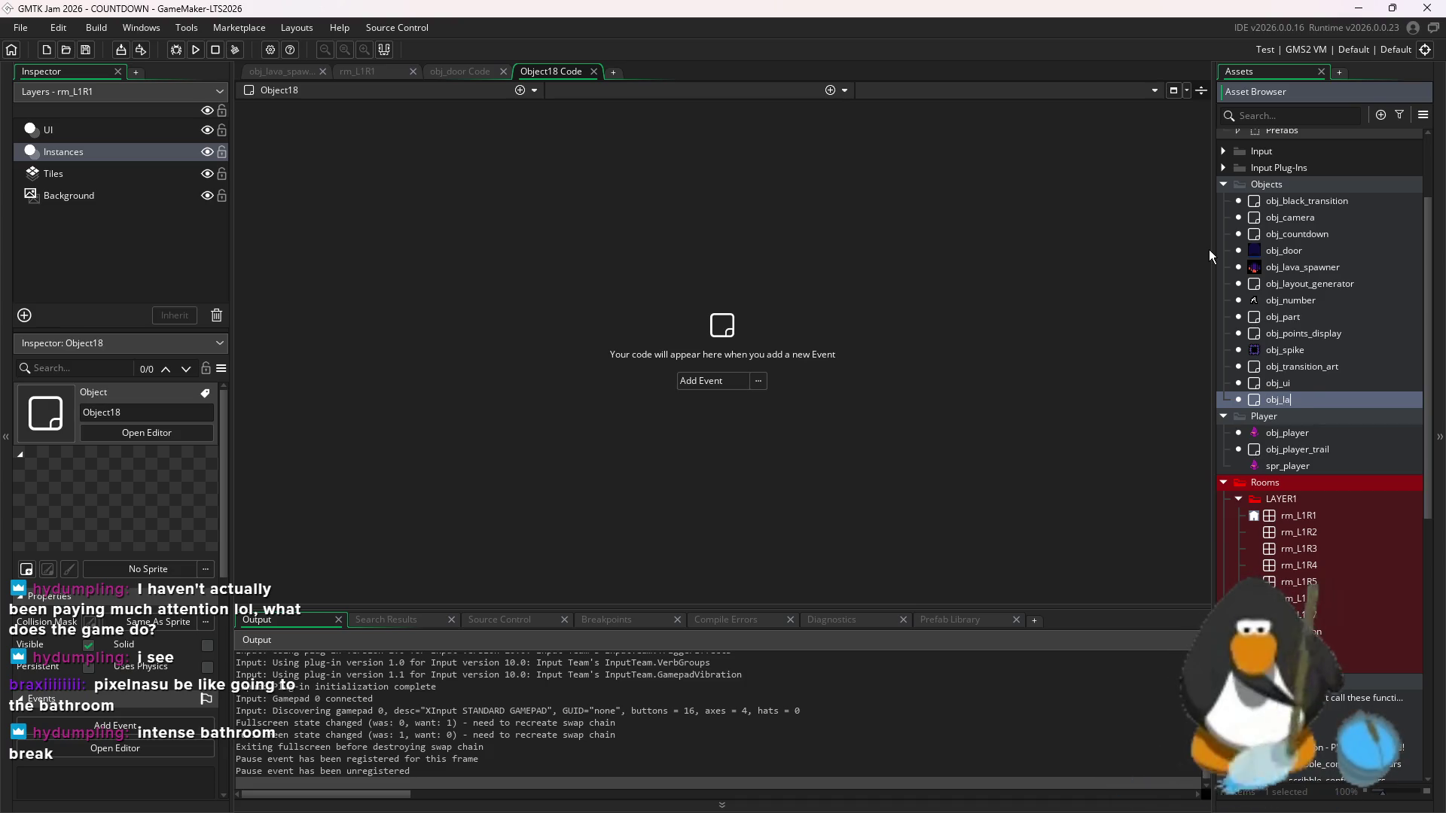
pyautogui.press('Return')
# - Add a Create event to obj_lava that sets move_cooldown_def = 30
pyautogui.click(715, 381)
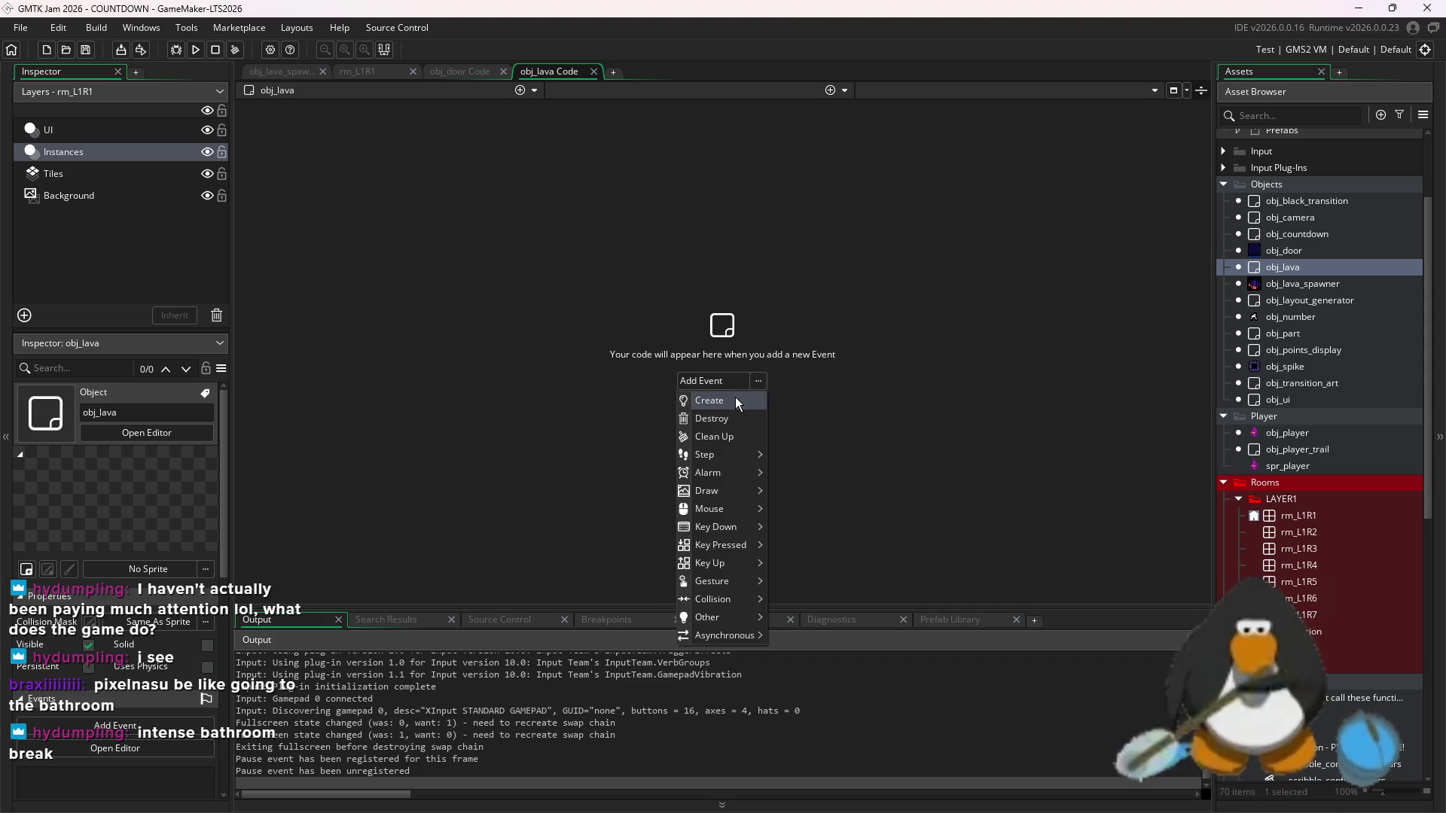
pyautogui.click(735, 396)
pyautogui.write('move')
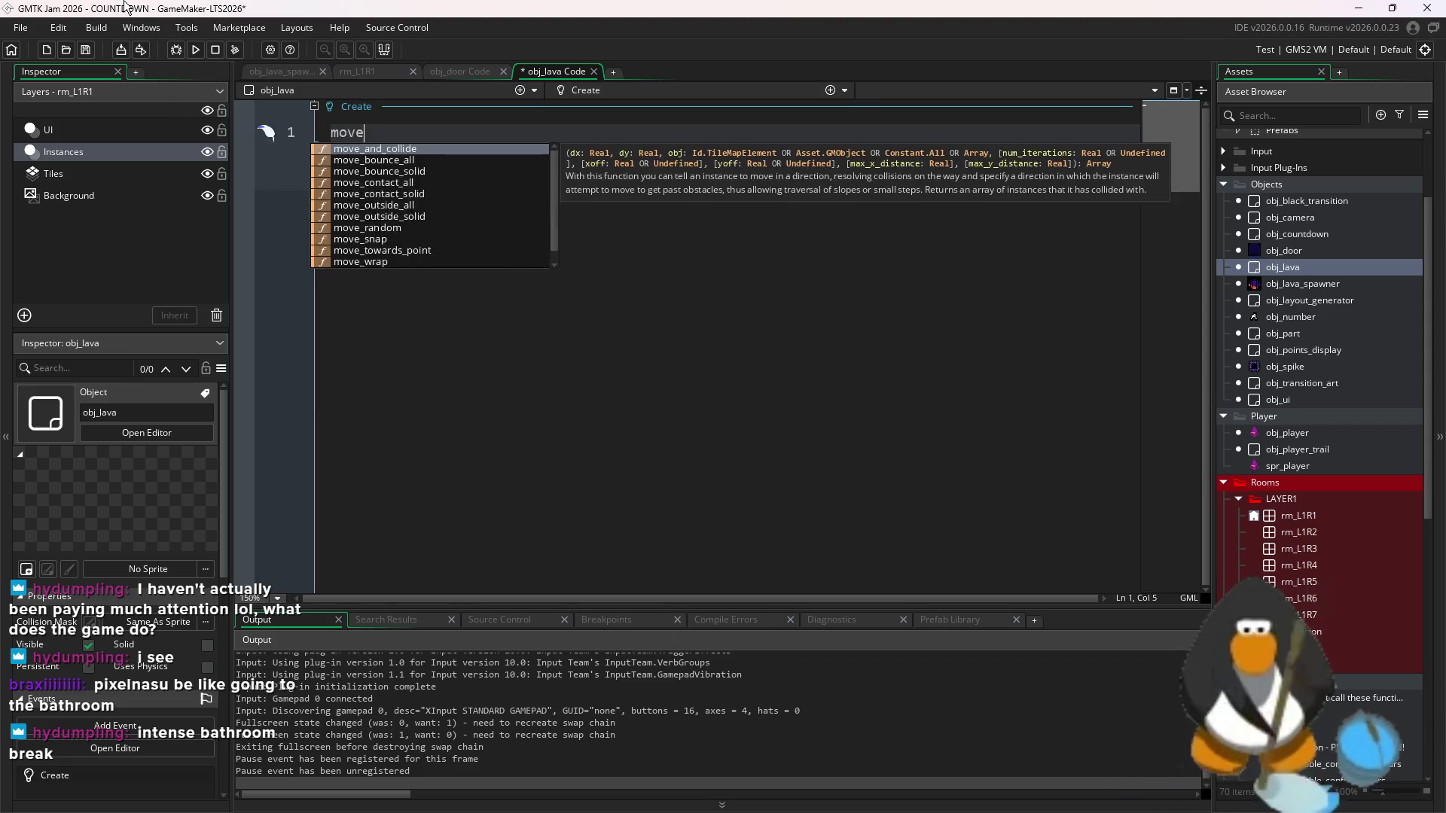
pyautogui.write('_cooldown_def = 60')
pyautogui.press('BackSpace')
pyautogui.press('BackSpace')
pyautogui.write('30;')
pyautogui.press('Return')
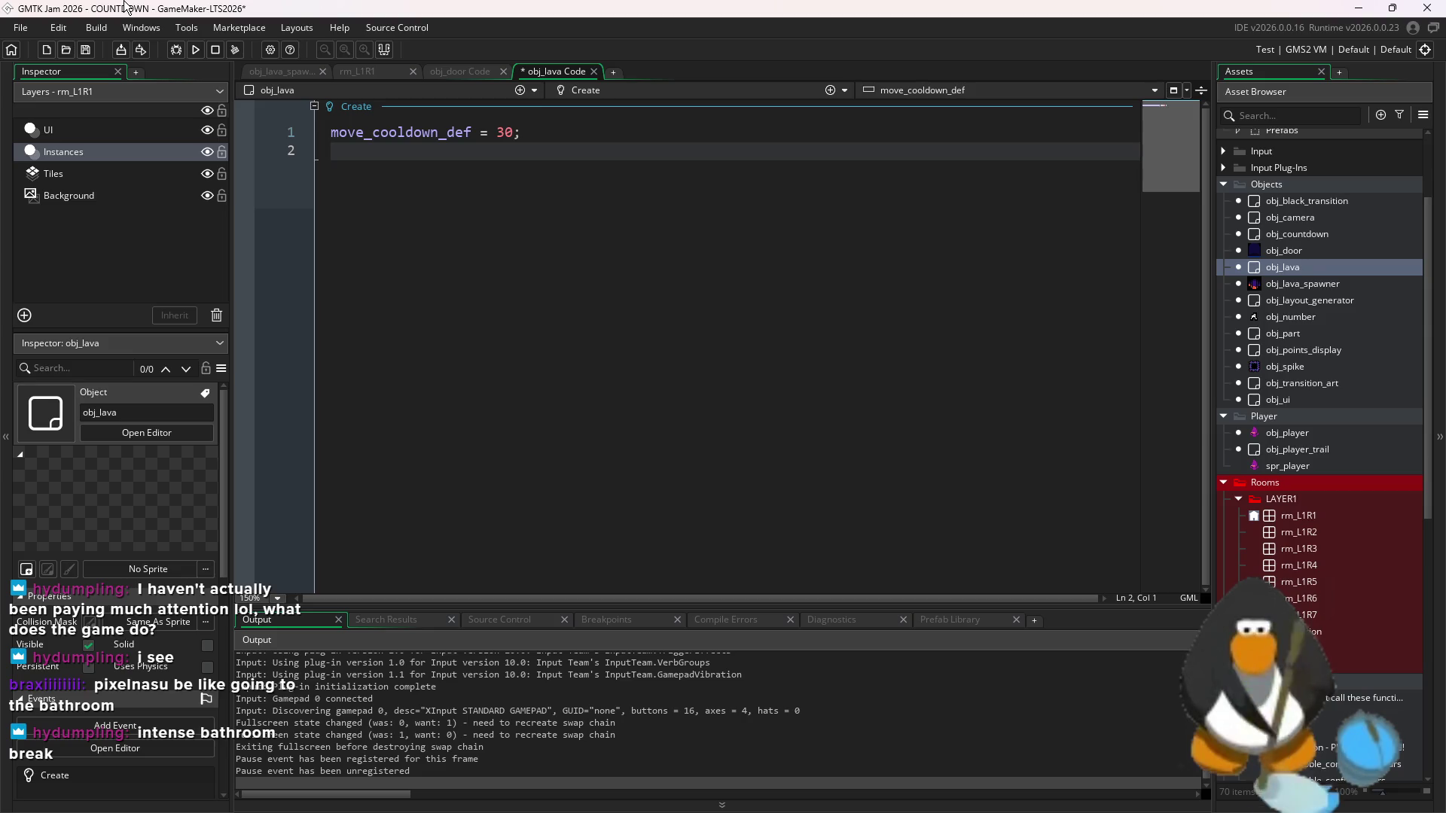
# - Add a second Create line assigning moove_cooldown = move_cooldown_def
pyautogui.write('moove_cooldow')
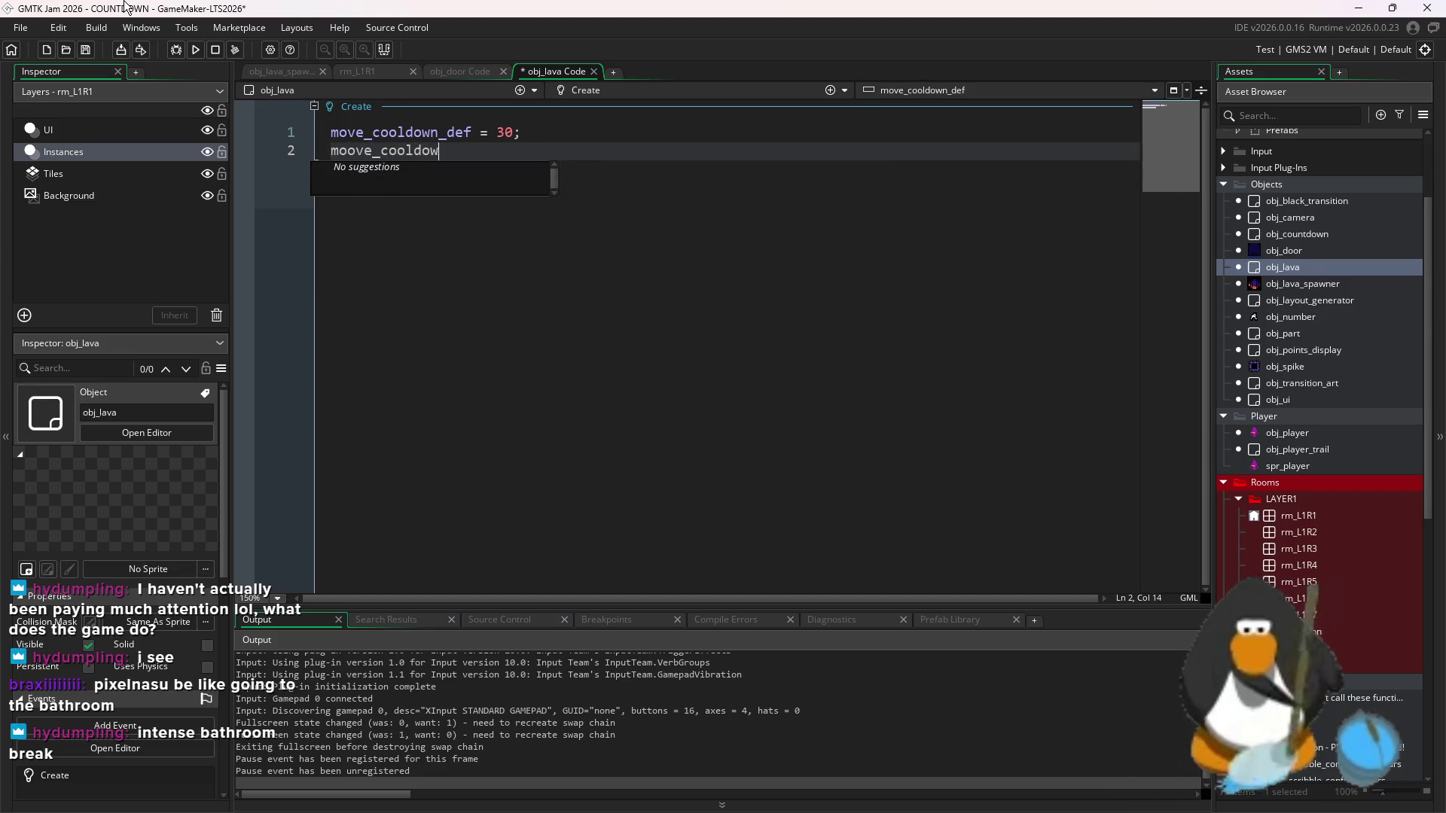
pyautogui.write('n_def =')
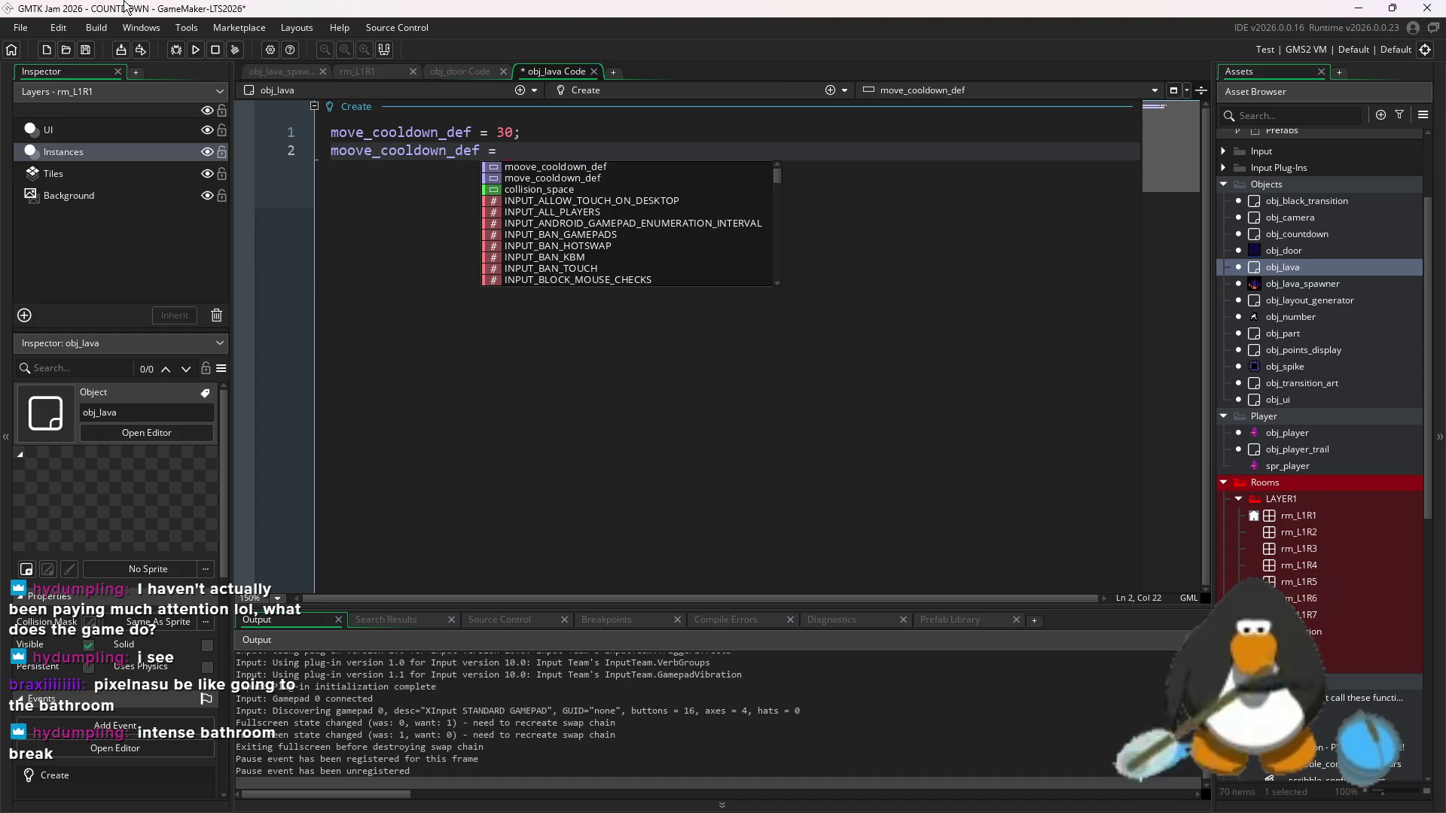
pyautogui.press('BackSpace')
pyautogui.press('BackSpace')
pyautogui.press('BackSpace')
pyautogui.write('= move')
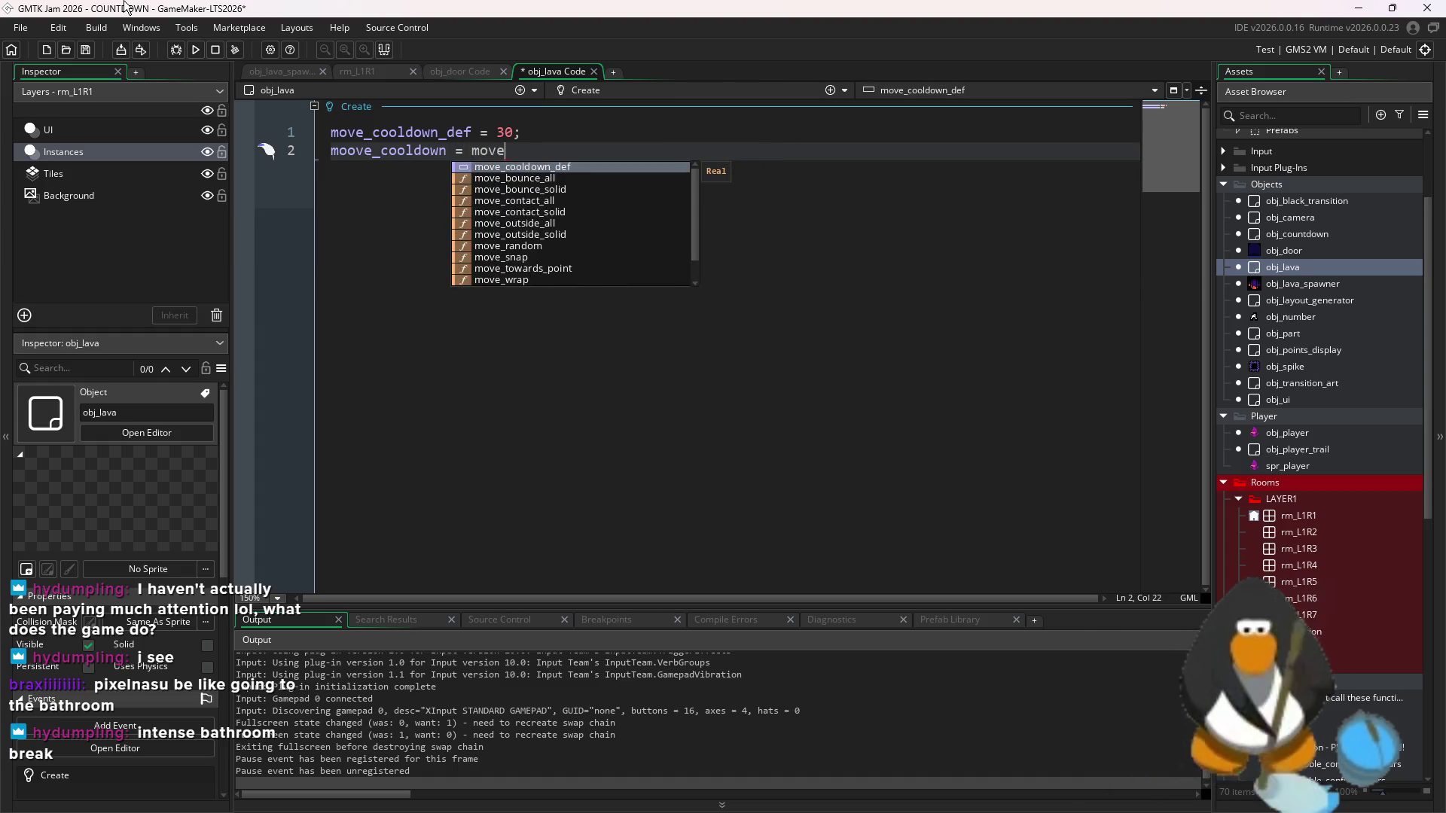
pyautogui.press('Return')
pyautogui.write(';')
pyautogui.press('Return')
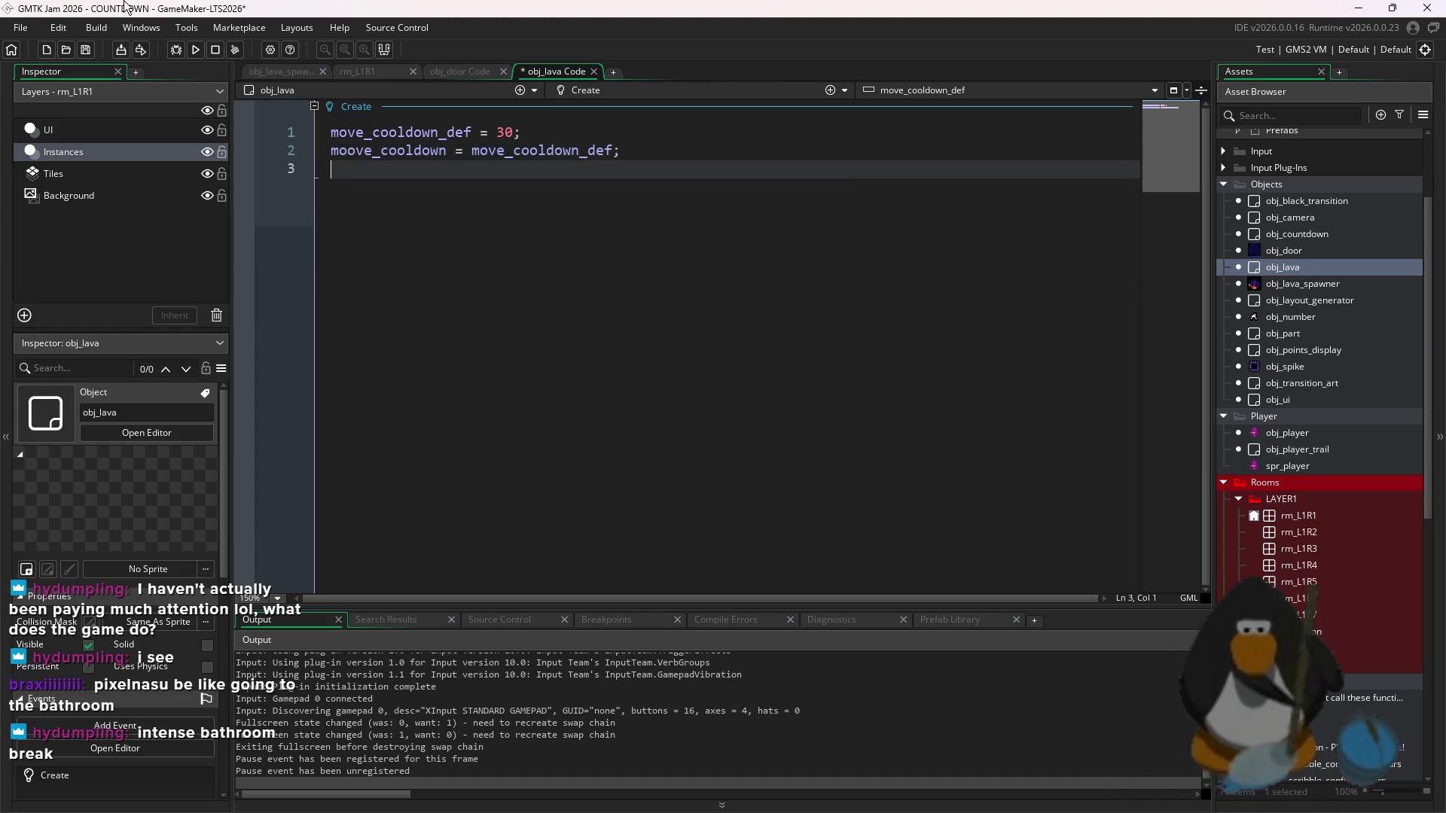
pyautogui.press('BackSpace')
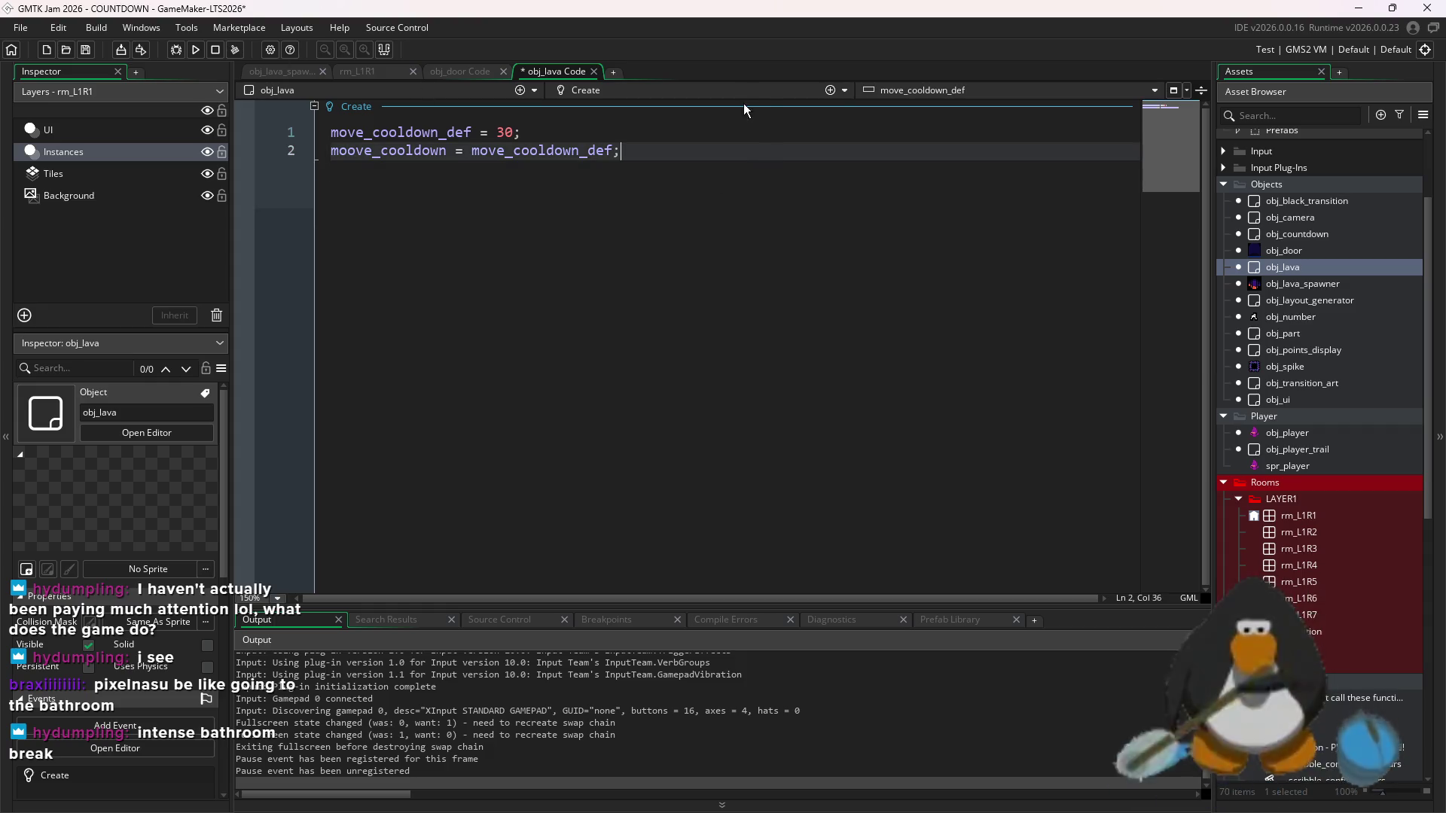
pyautogui.click(832, 91)
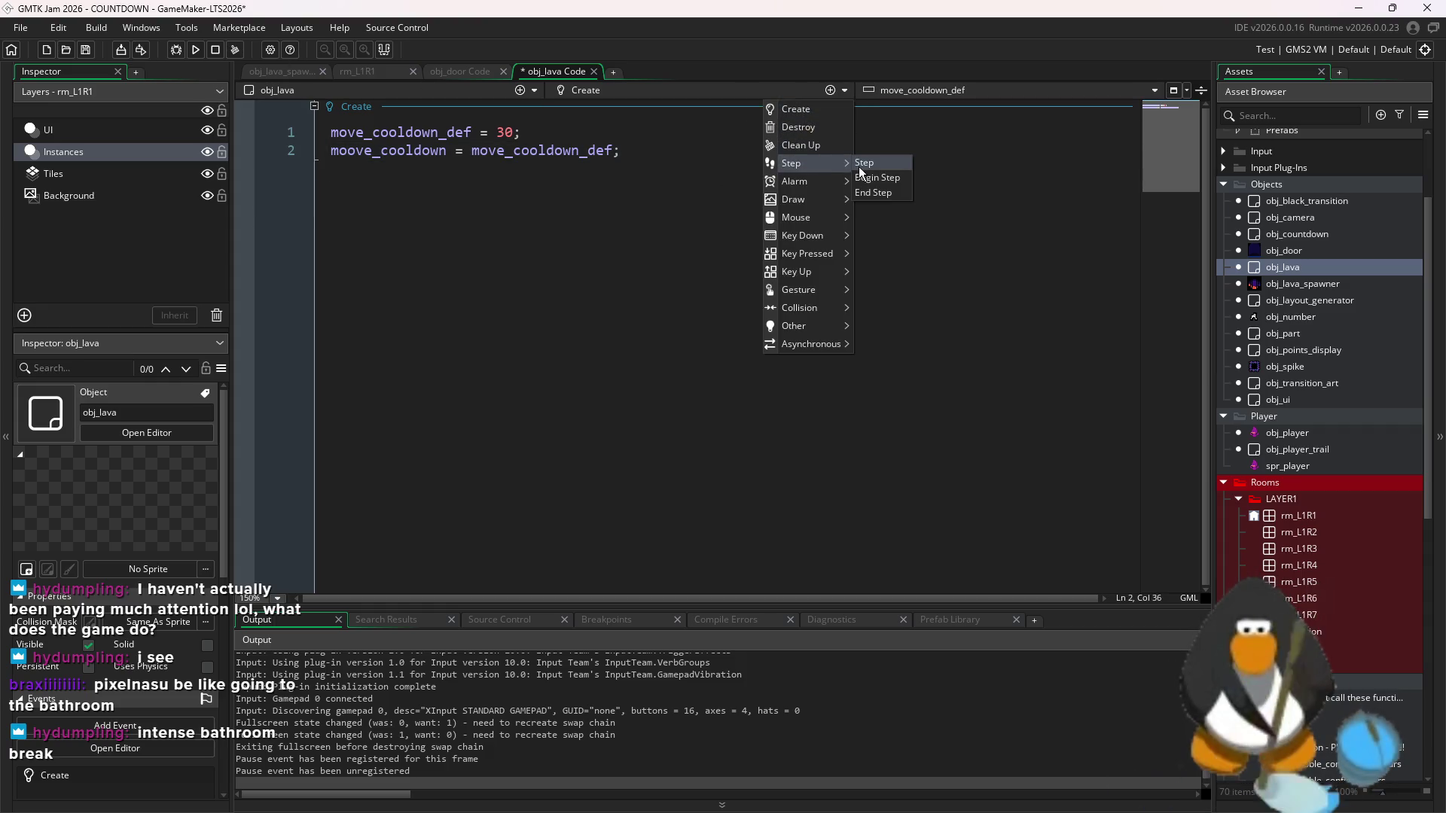
# - Add a Step event to obj_lava beginning an if condition on move_cooldown
pyautogui.click(862, 164)
pyautogui.write('if')
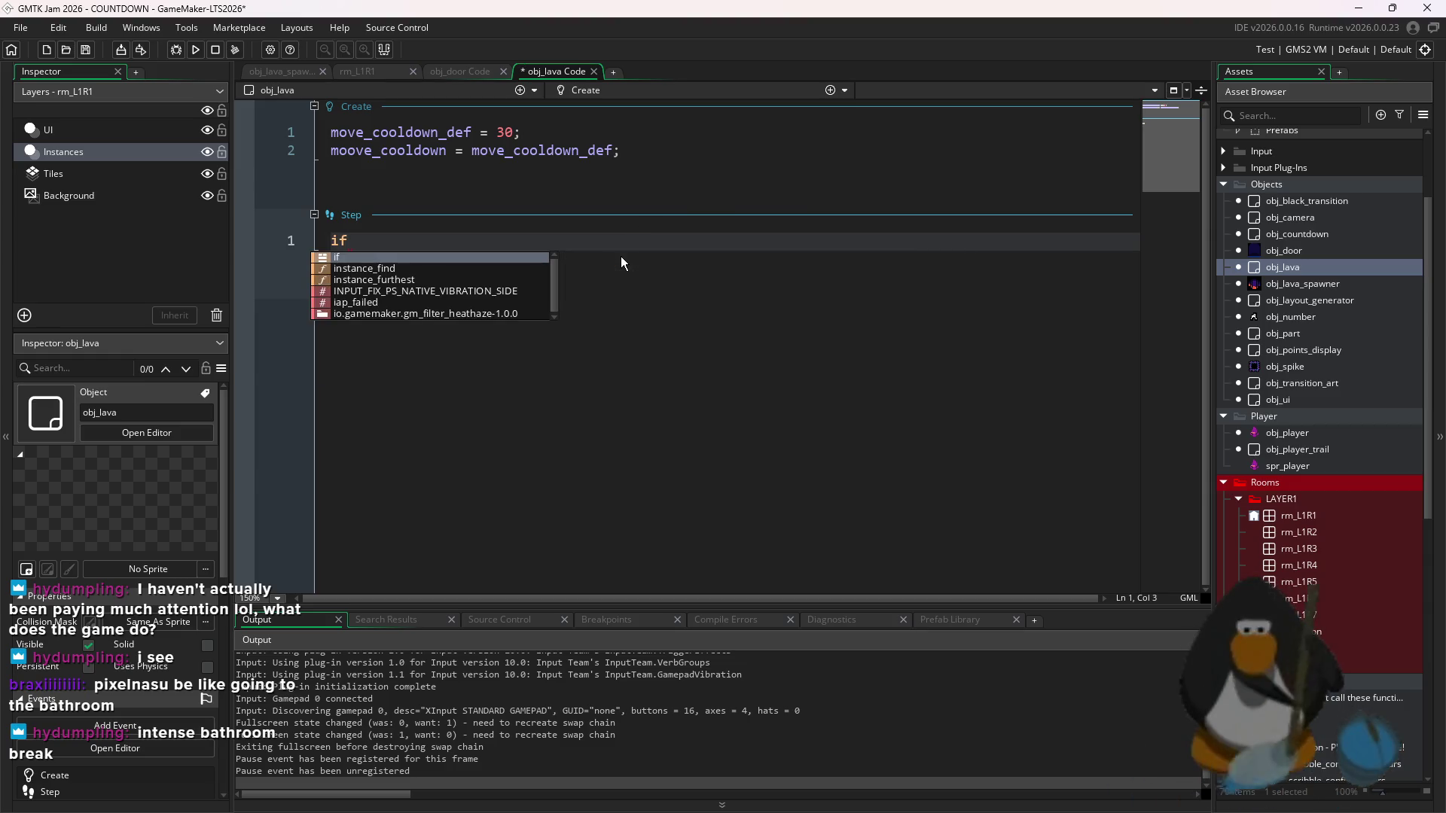
pyautogui.write(' move_coo')
pyautogui.hotkey('ctrl', 'BackSpace')
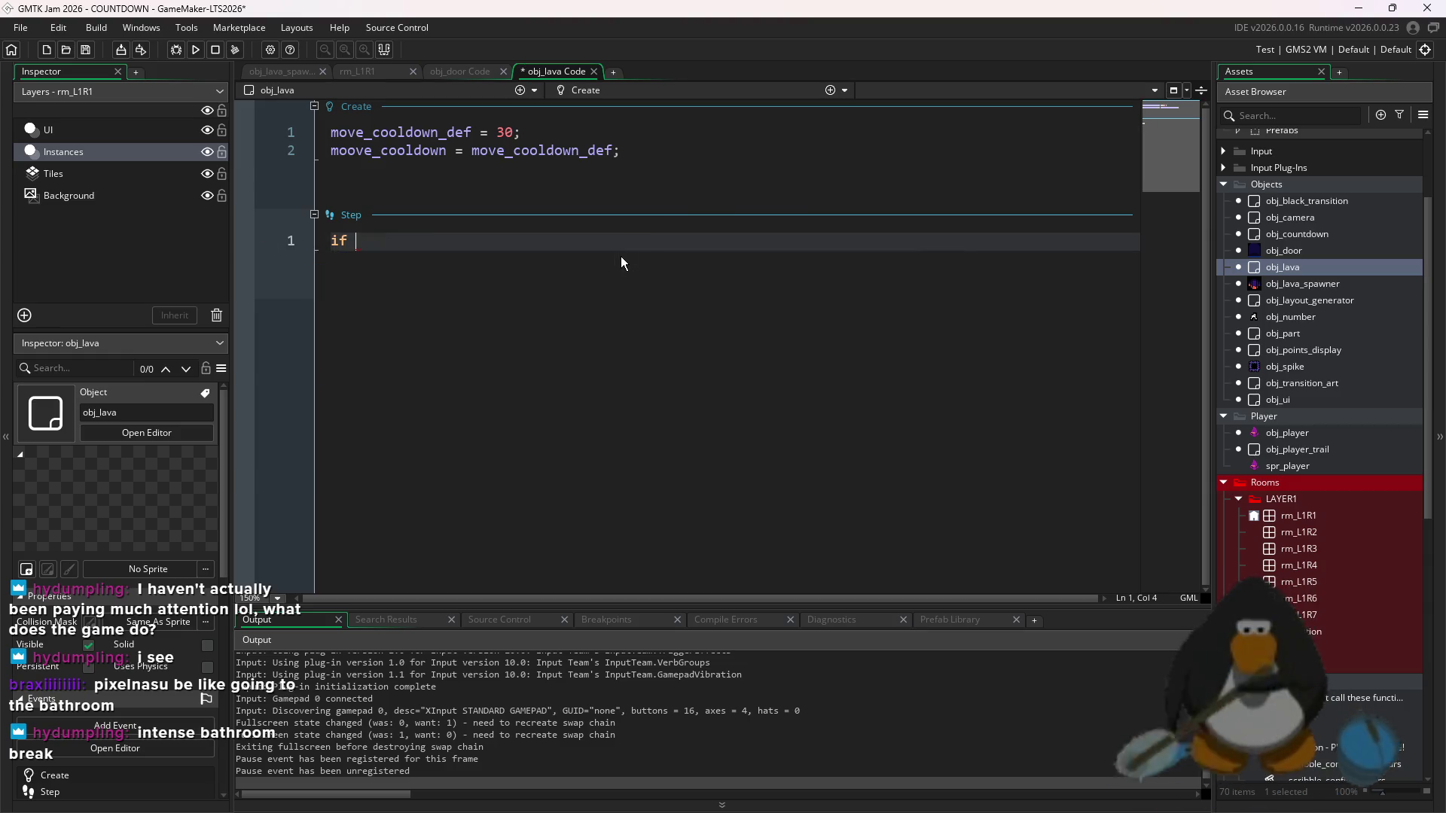
pyautogui.write('mov')
pyautogui.hotkey('ctrl', 'BackSpace')
pyautogui.write('move_c')
pyautogui.press('BackSpace')
pyautogui.press('BackSpace')
pyautogui.write('_cooldown')
# - Fix the moove_cooldown typo in Create and finish the cooldown condition with an opening brace
pyautogui.click(354, 152)
pyautogui.press('BackSpace')
pyautogui.click(485, 239)
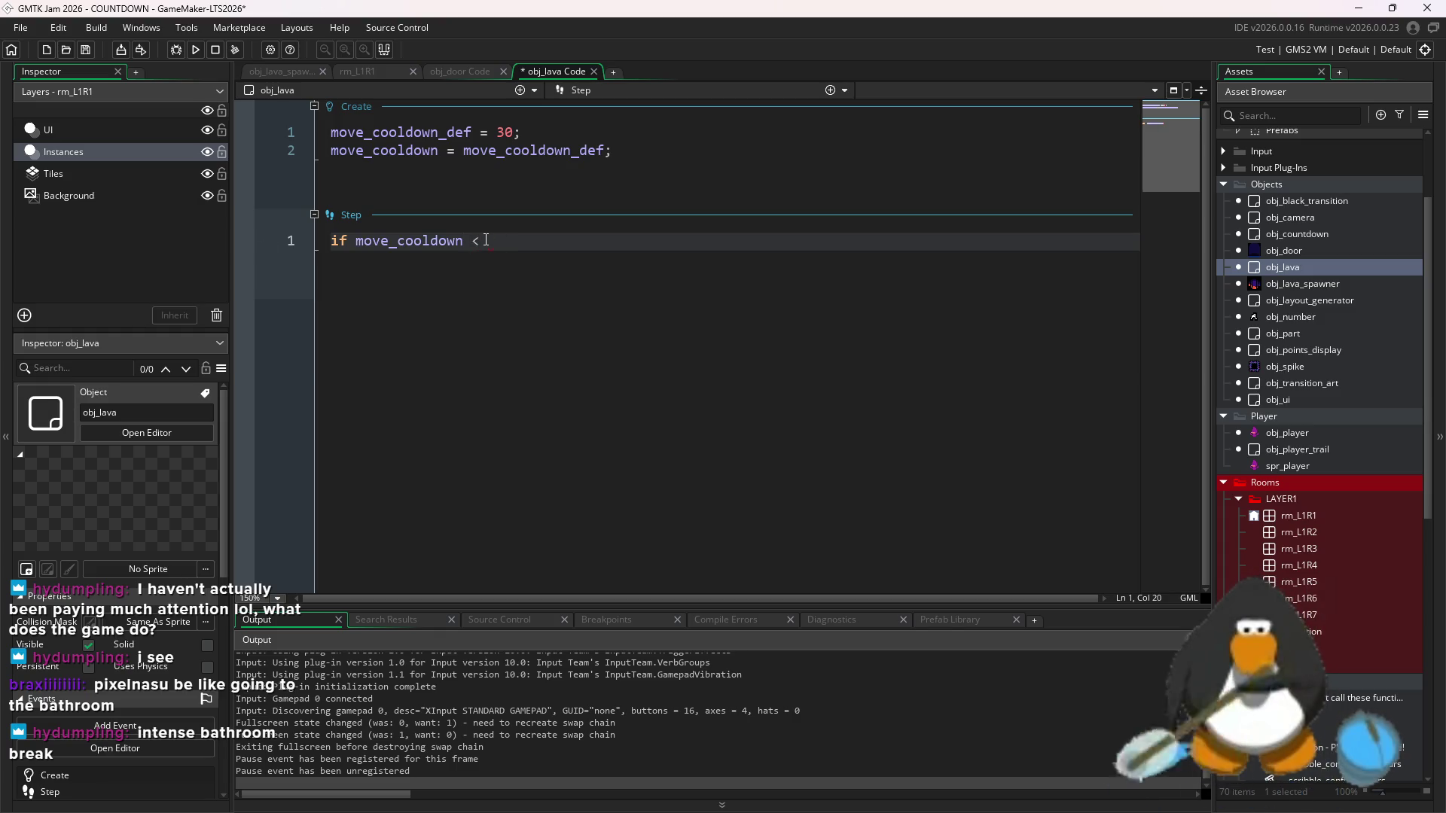
pyautogui.write('0')
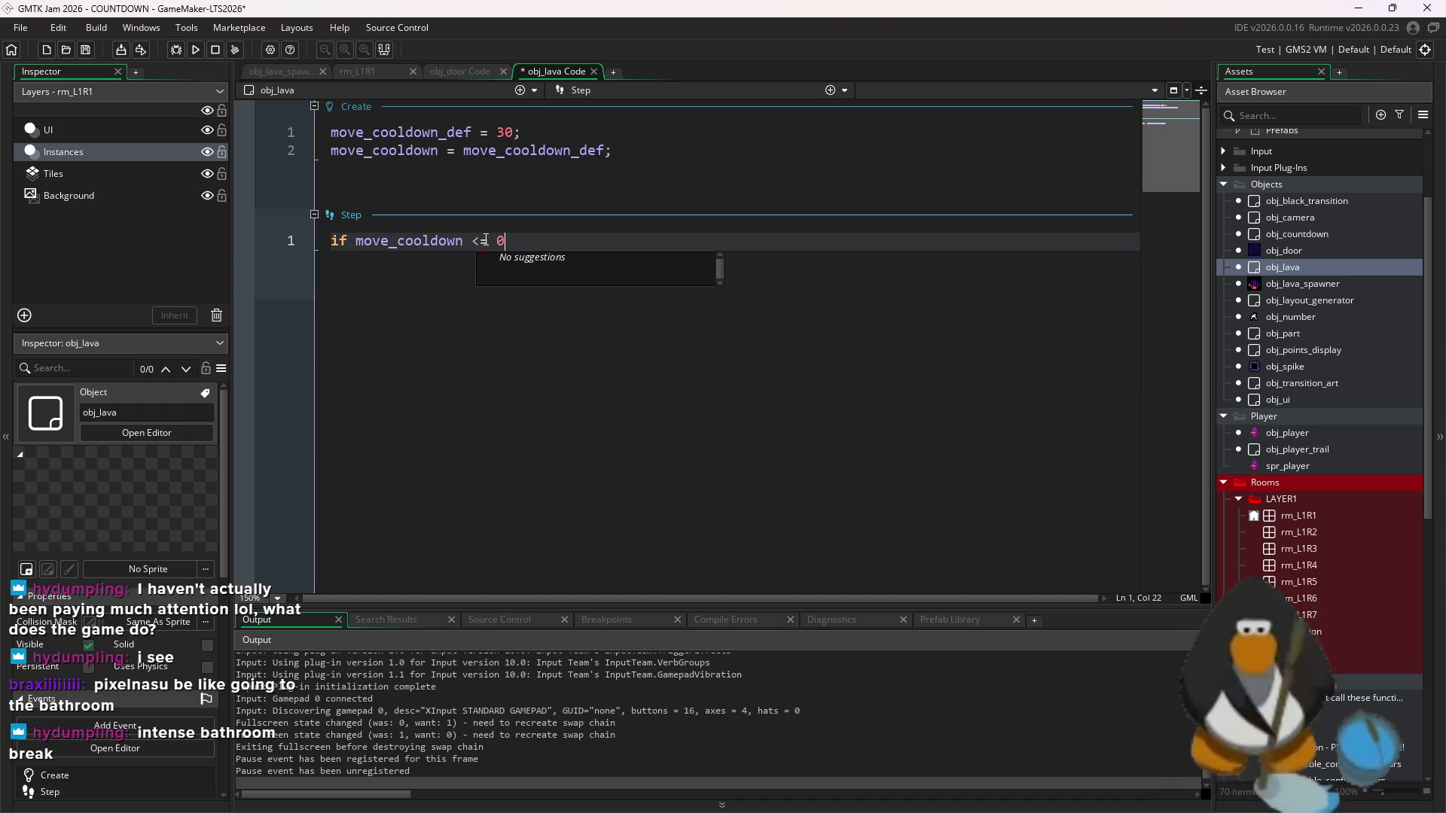
pyautogui.press('Return')
pyautogui.write('{')
pyautogui.press('Return')
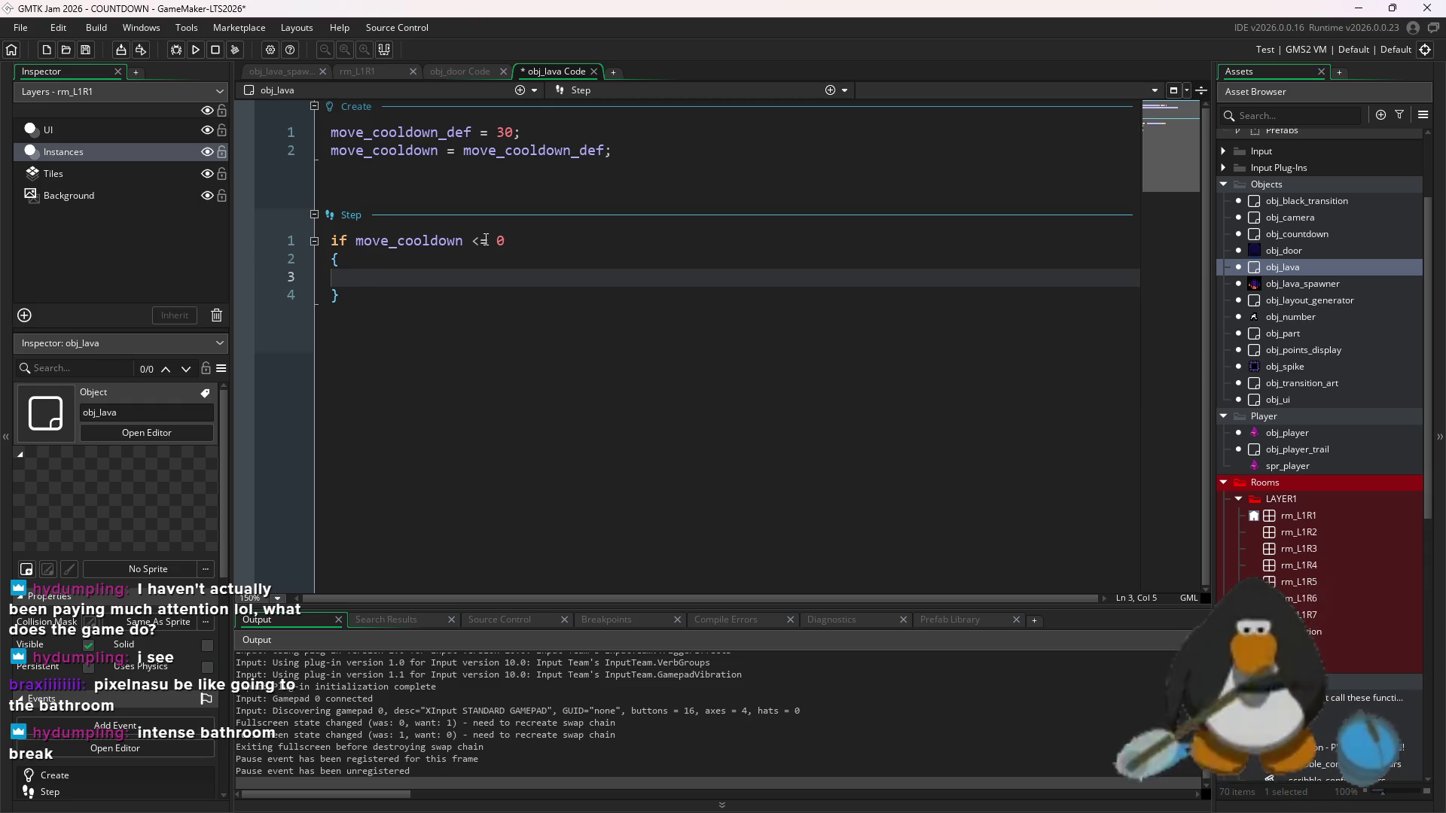
# - Inside the block, move down with y += 16 and reset move_cooldown to move_cooldown_def
pyautogui.write('y 0')
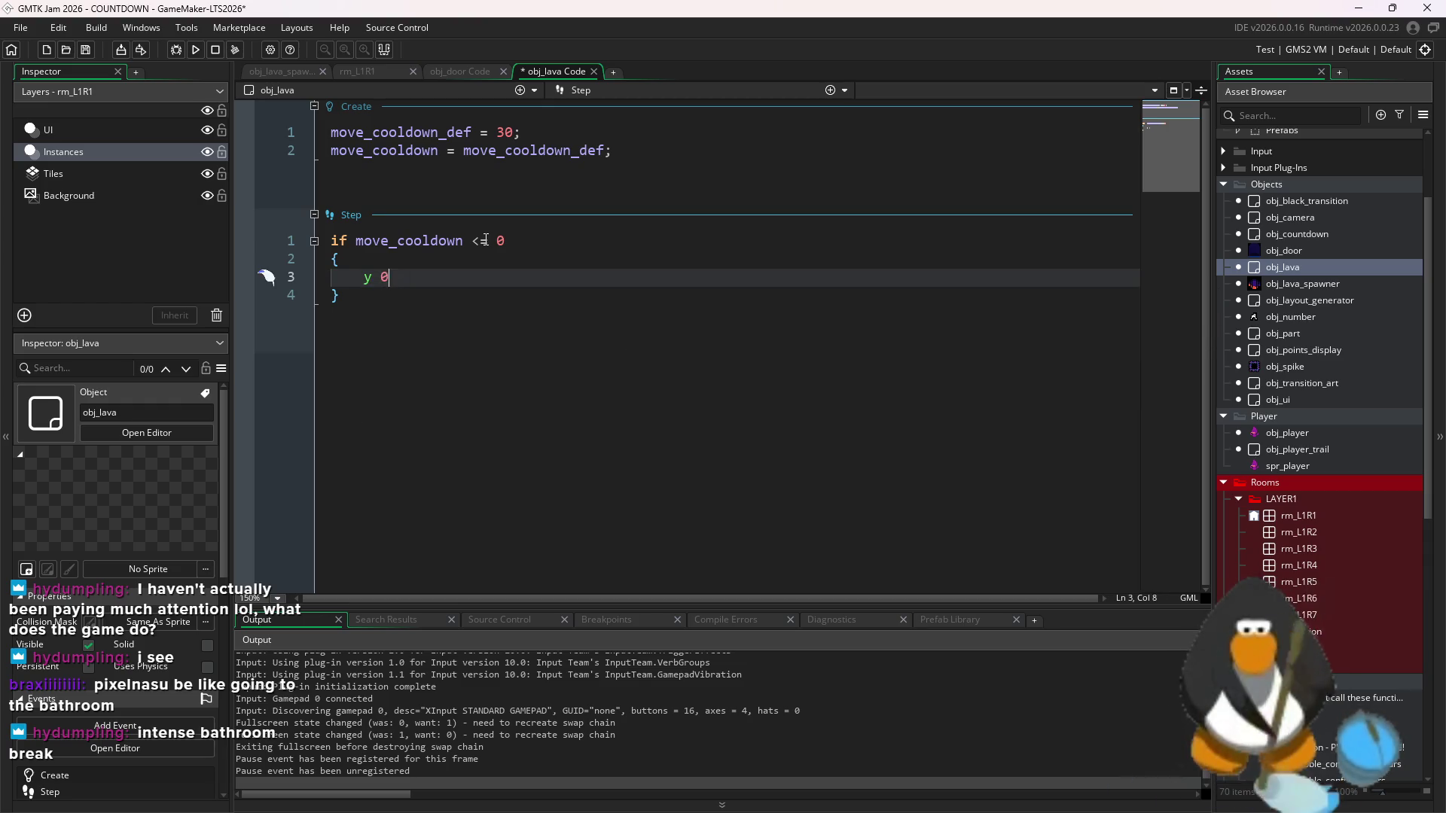
pyautogui.write('- = ')
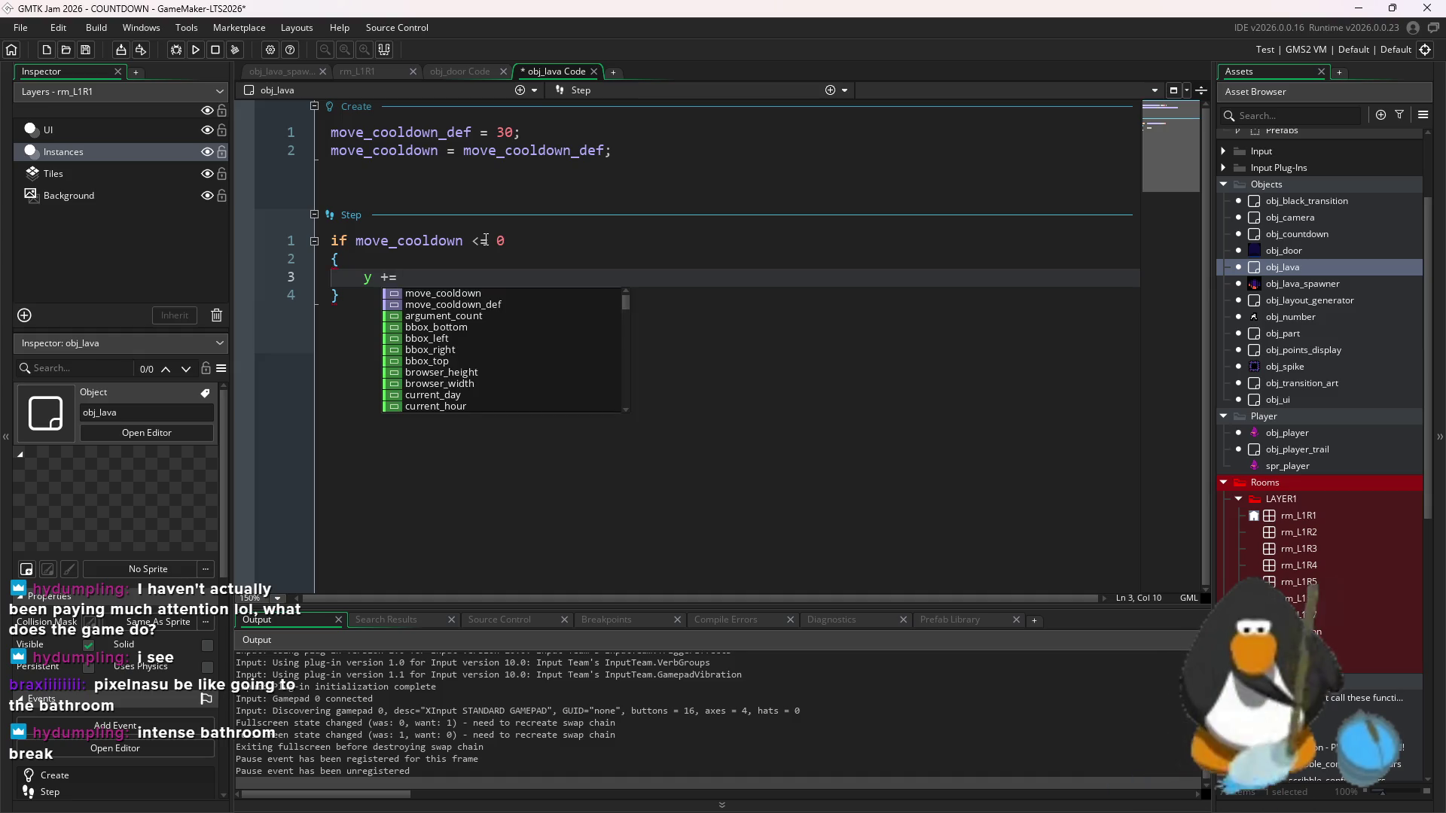
pyautogui.write('16;')
pyautogui.press('Return')
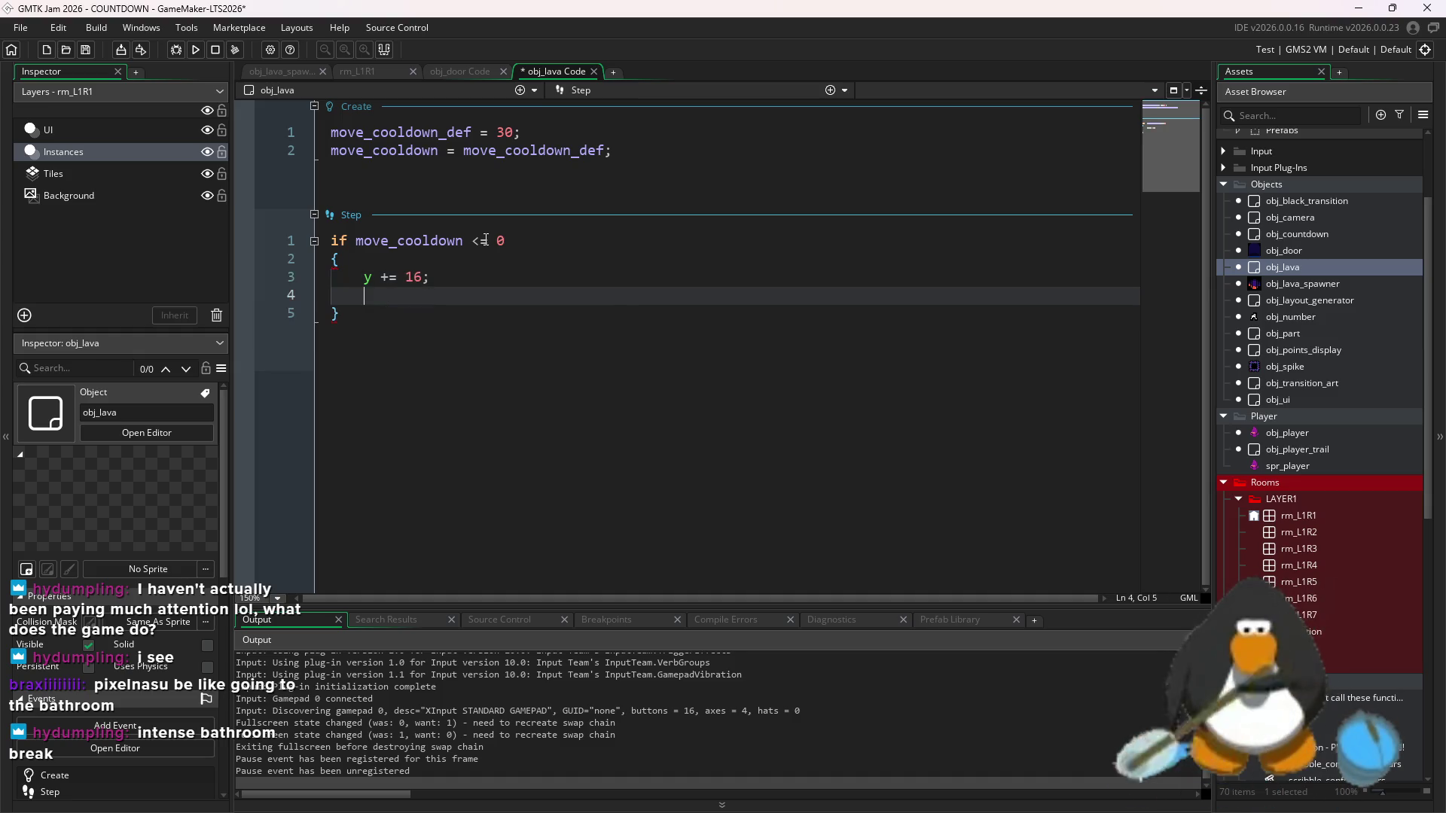
pyautogui.write('move_')
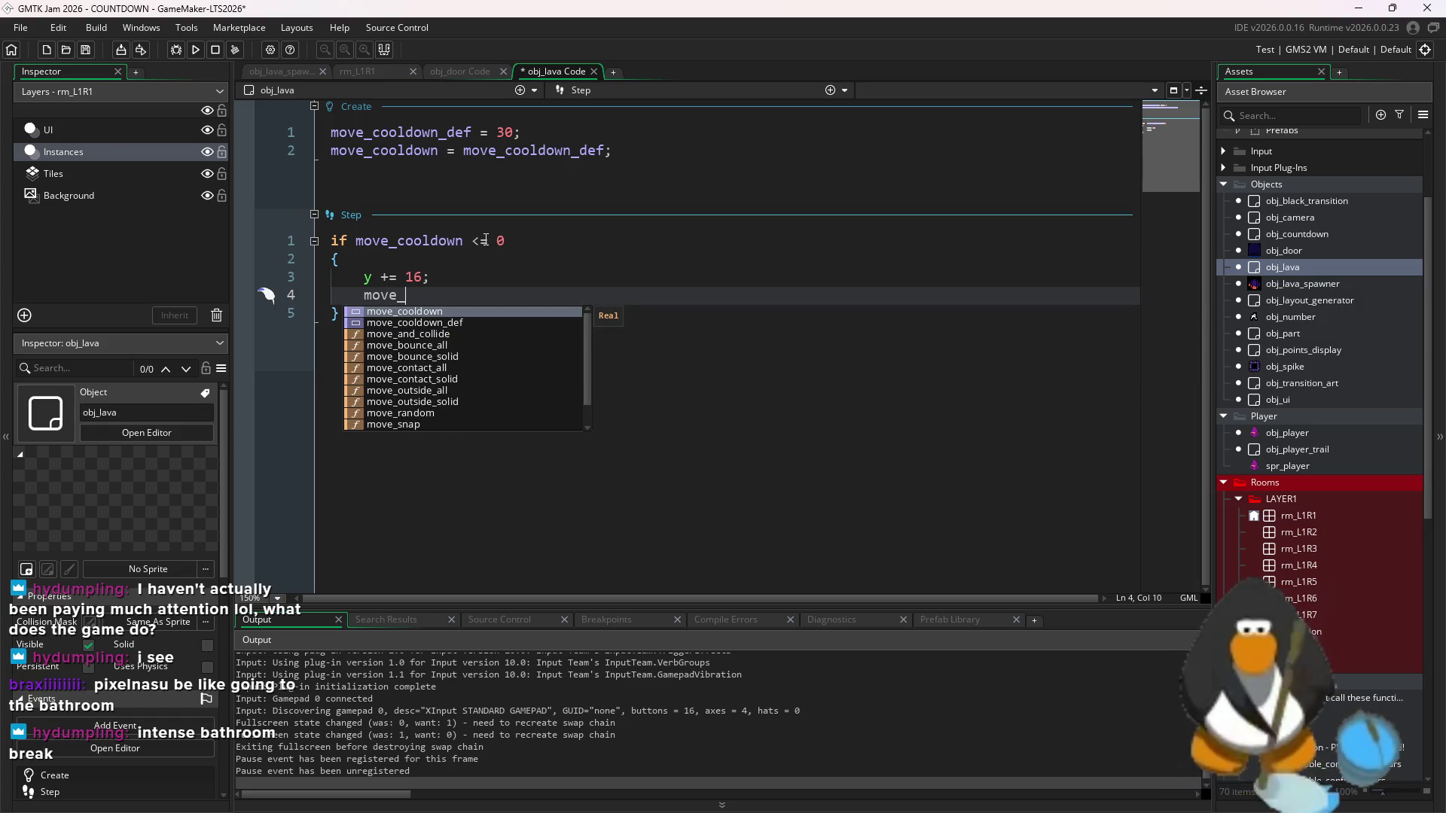
pyautogui.press('Return')
pyautogui.write('= m')
pyautogui.press('Return')
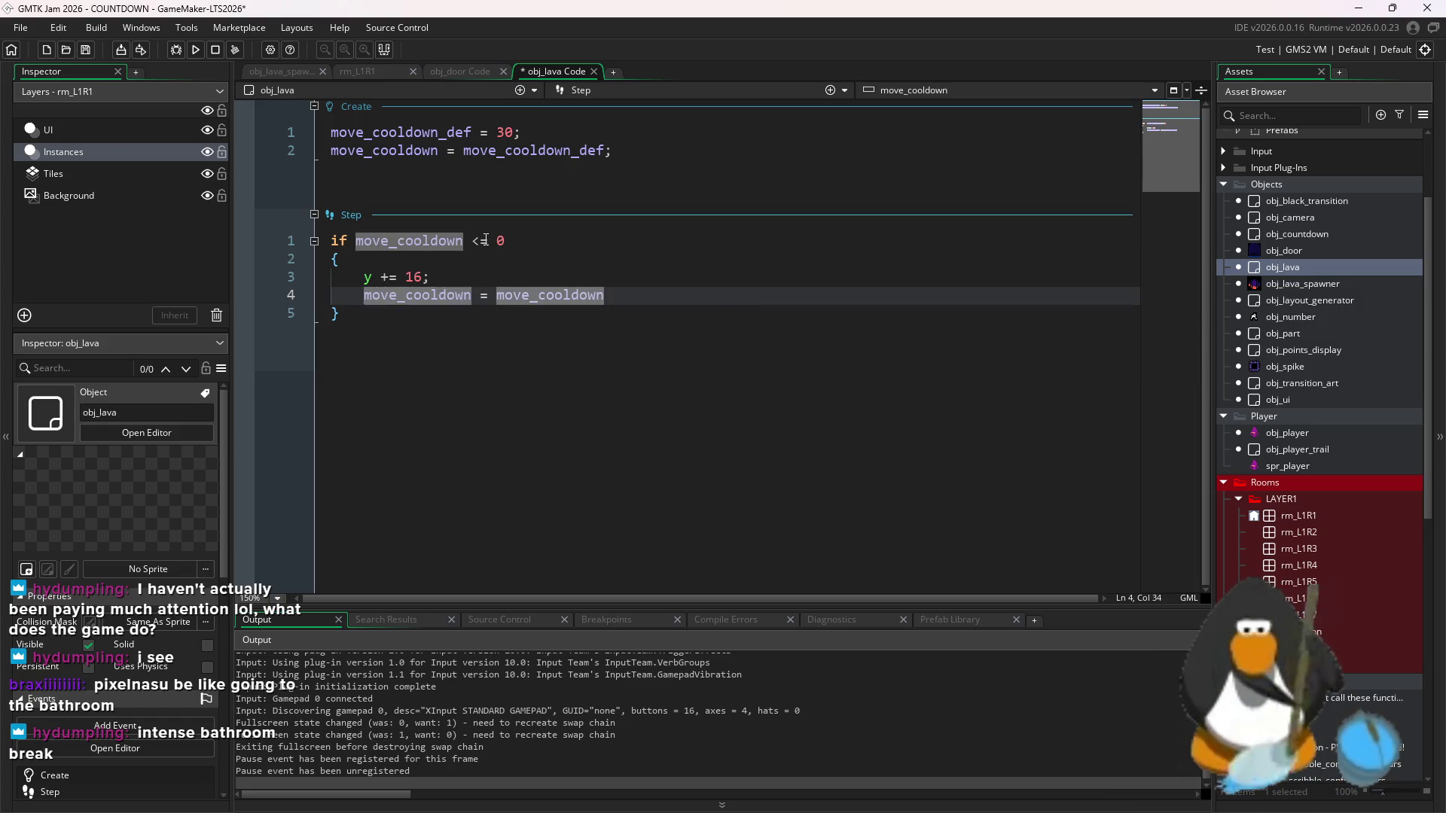
pyautogui.write('_def;')
pyautogui.press('Return')
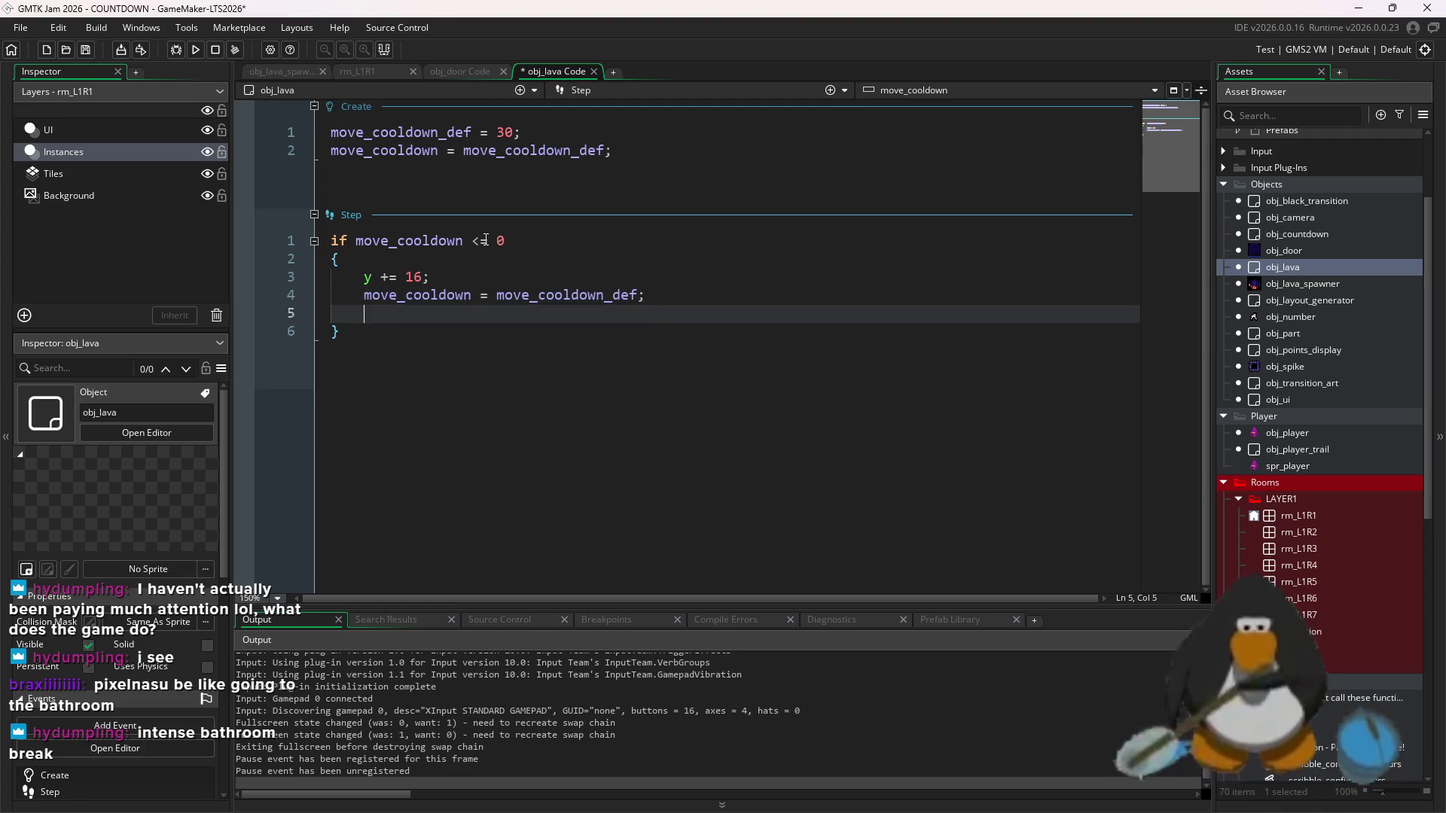
# - Add a nested image_index check that does image_index += 1, and save
pyautogui.write('if (image_')
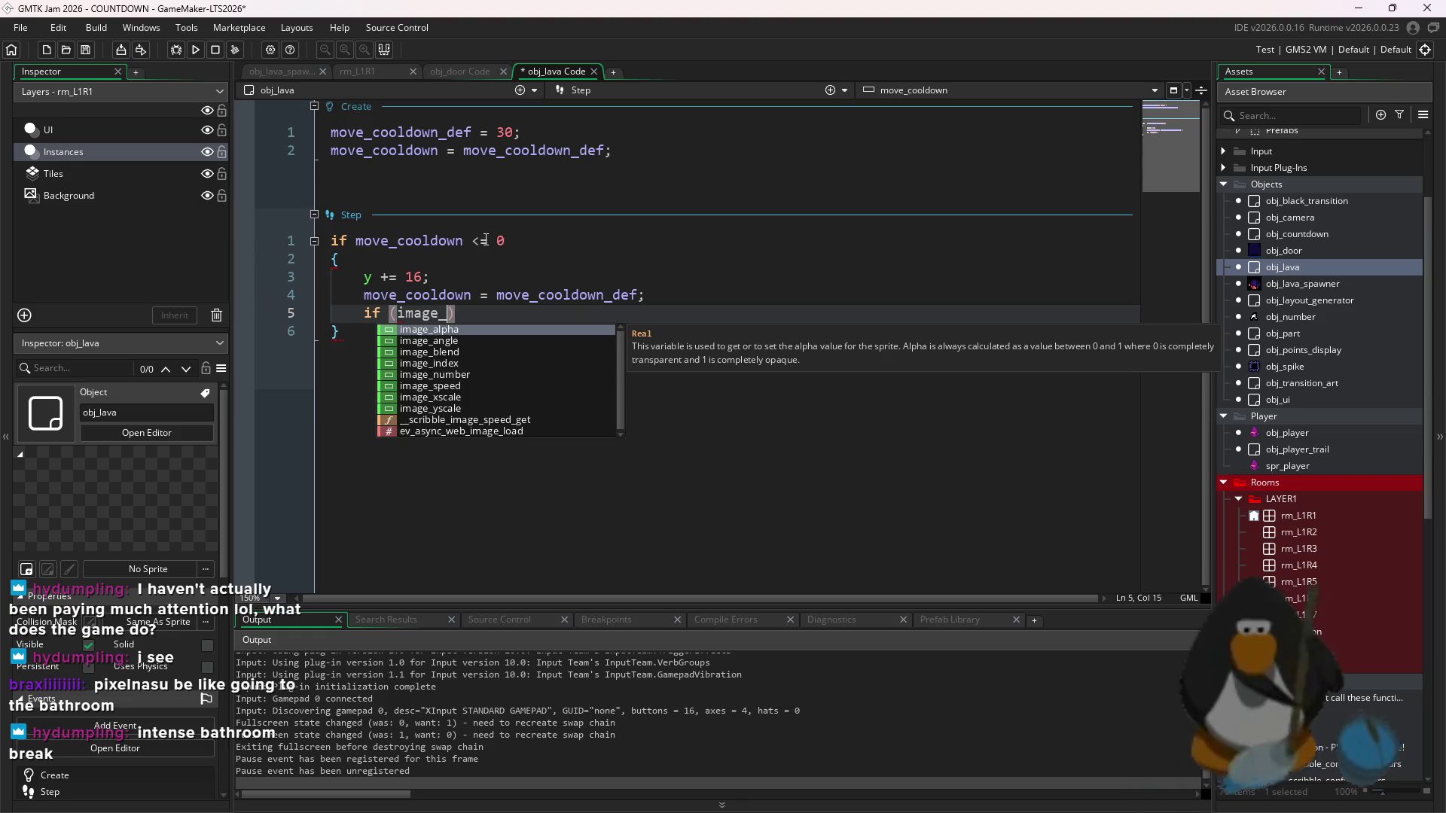
pyautogui.write('inx')
pyautogui.press('Return')
pyautogui.write('>')
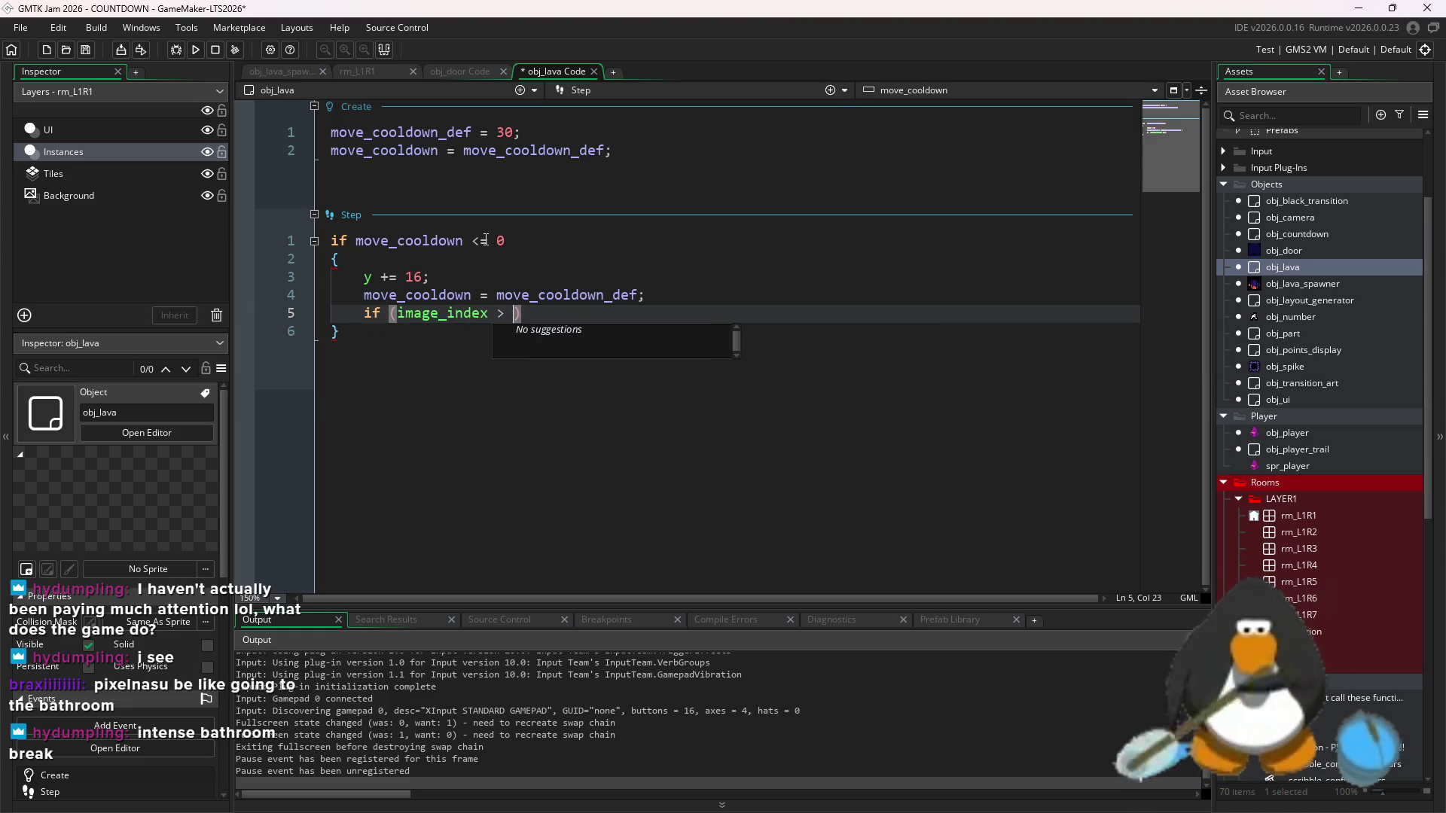
pyautogui.press('BackSpace')
pyautogui.press('BackSpace')
pyautogui.write('M<')
pyautogui.write('<')
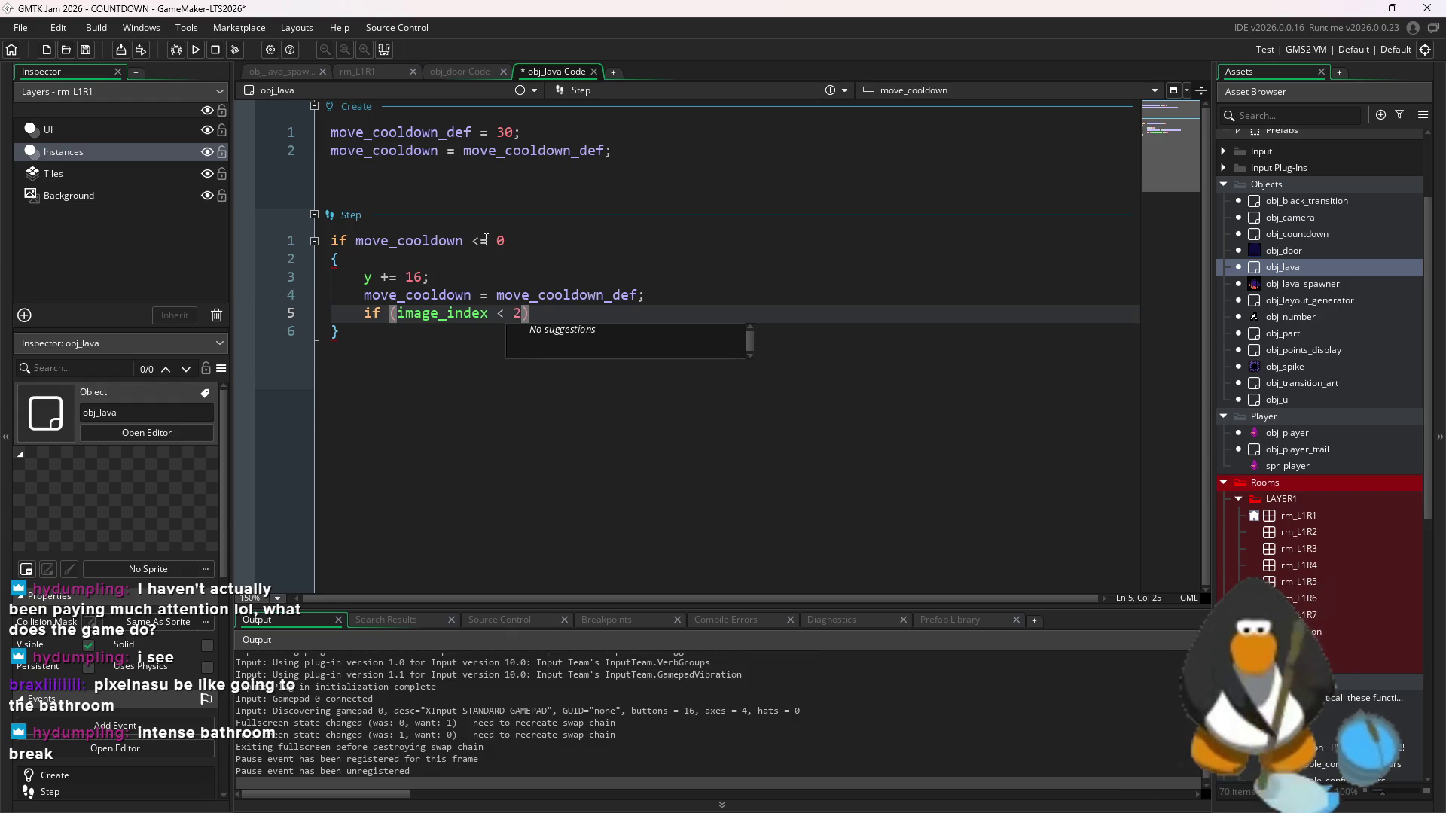
pyautogui.press('Return')
pyautogui.write('{')
pyautogui.press('Return')
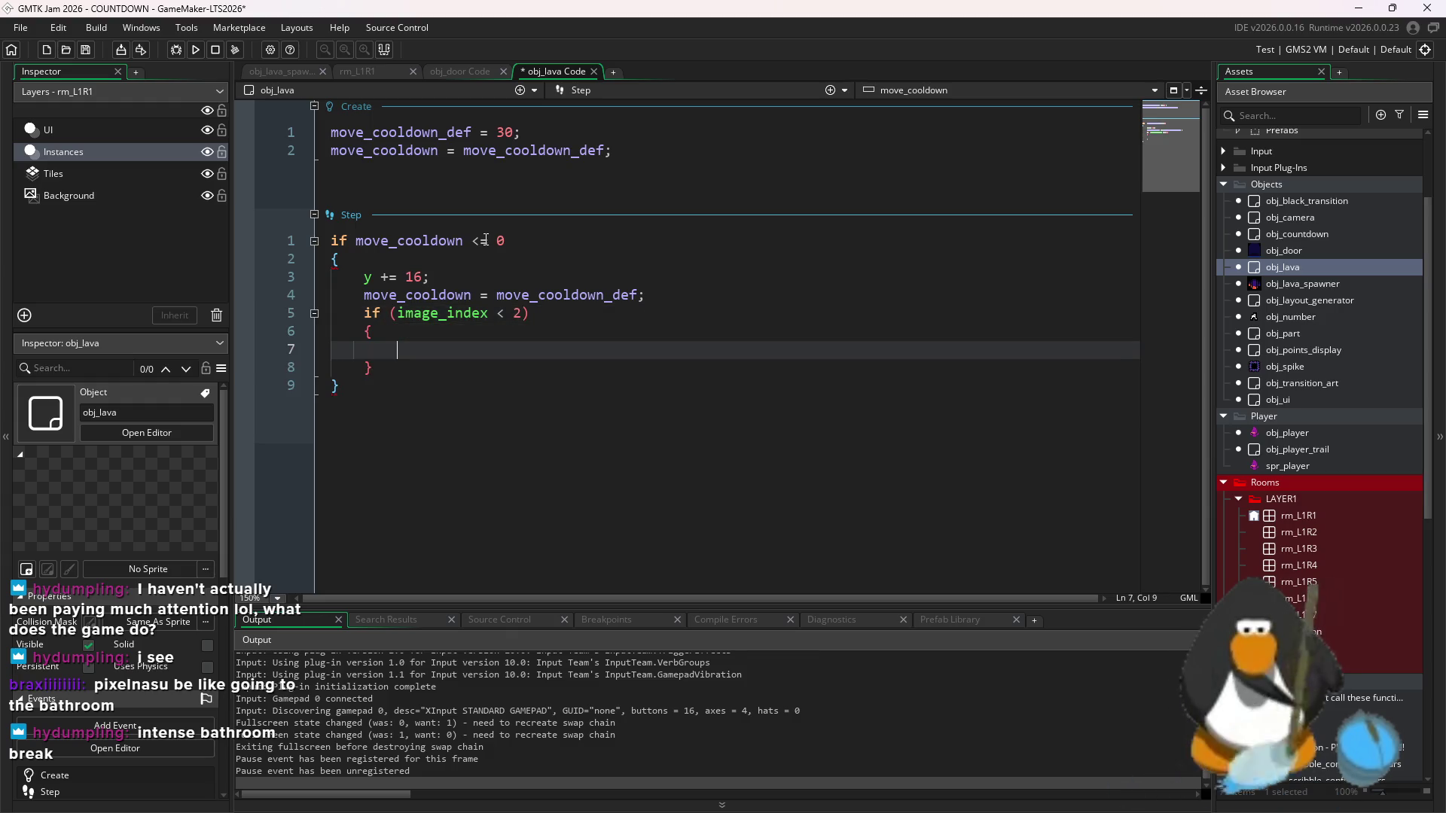
pyautogui.write('image_index += 1;')
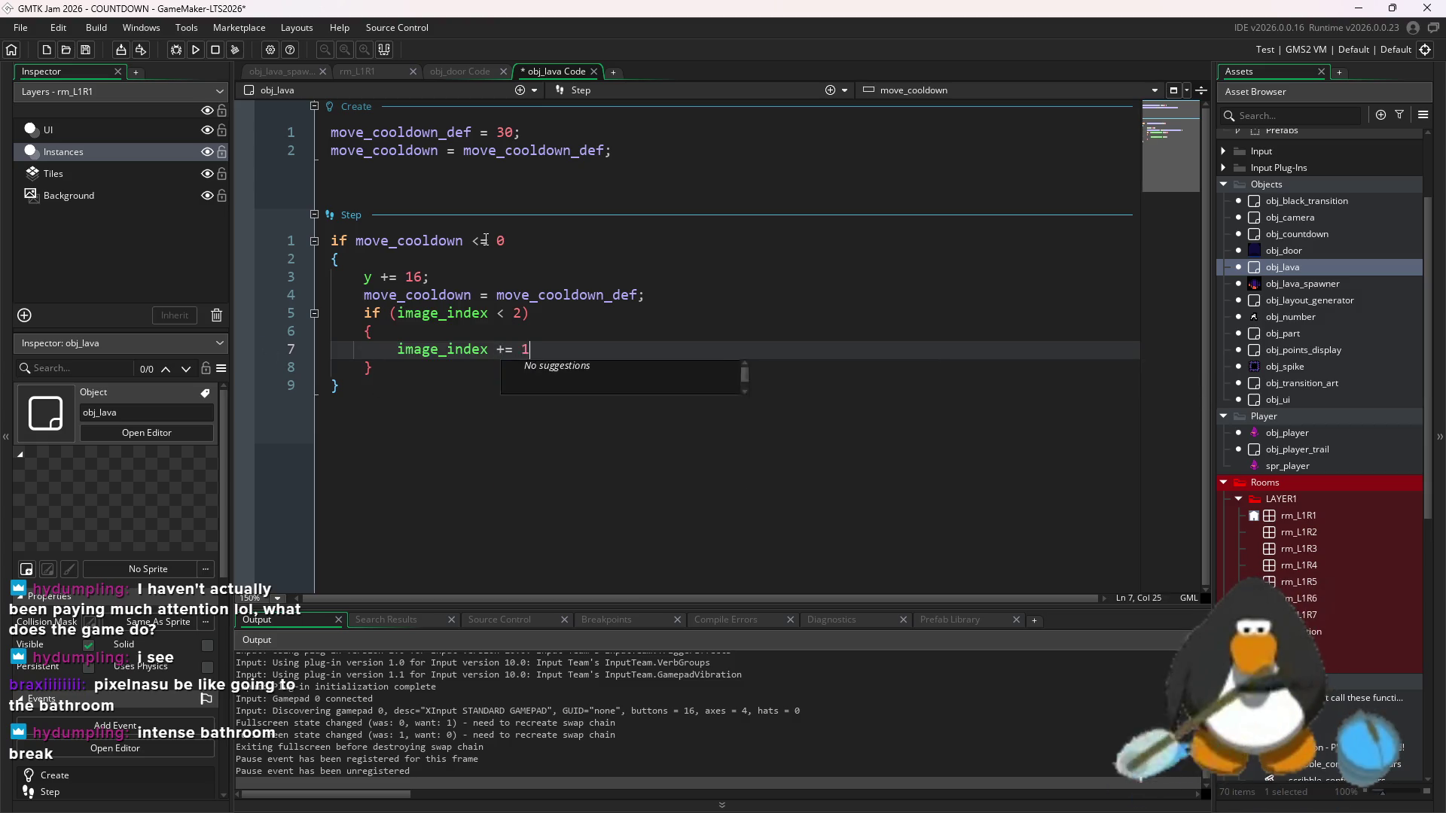
pyautogui.hotkey('ctrl', 's')
# - Add image_speed = 0 as a new line in obj_lava's Create event and save
pyautogui.click(472, 369)
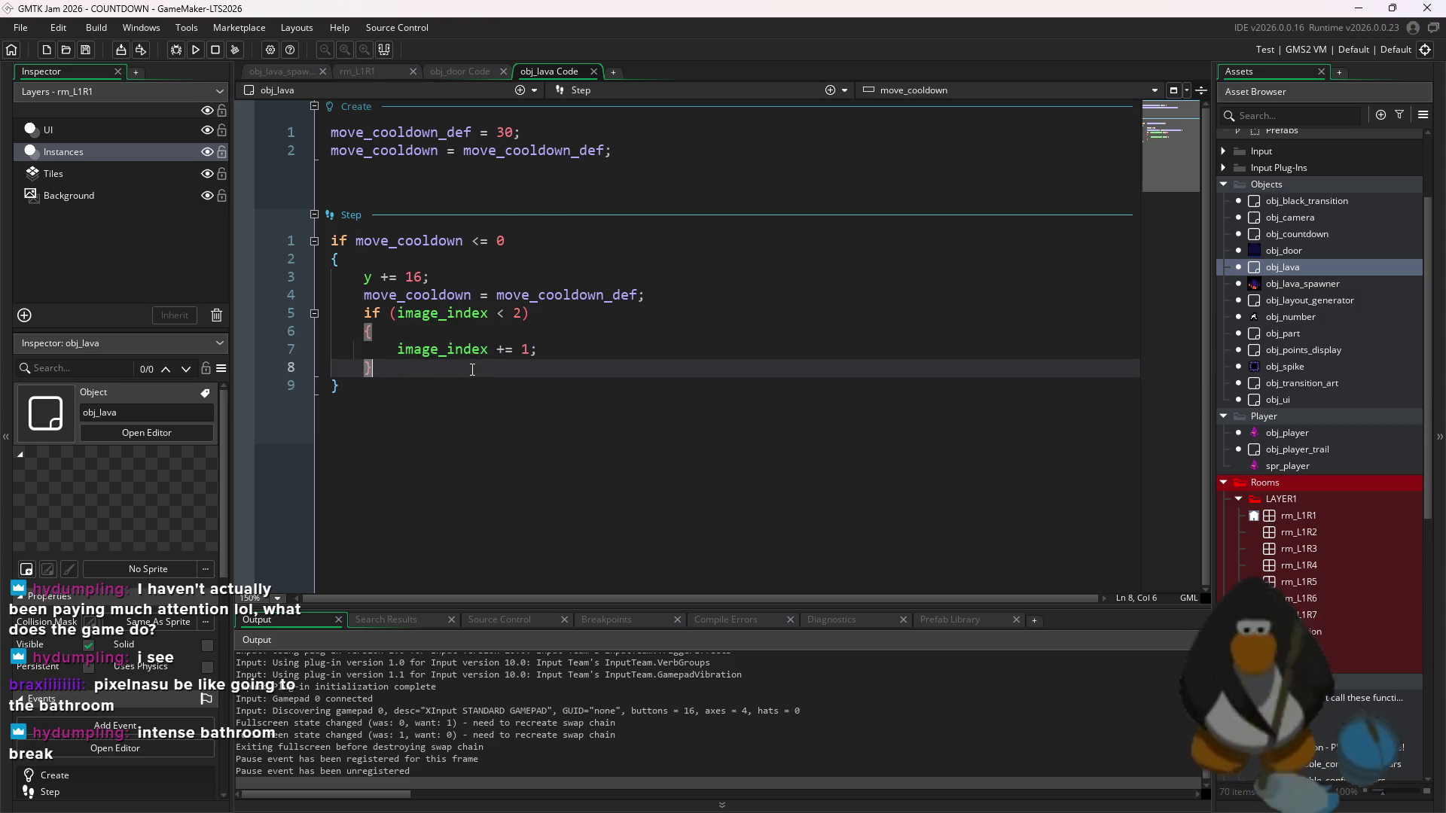
pyautogui.click(622, 151)
pyautogui.press('Return')
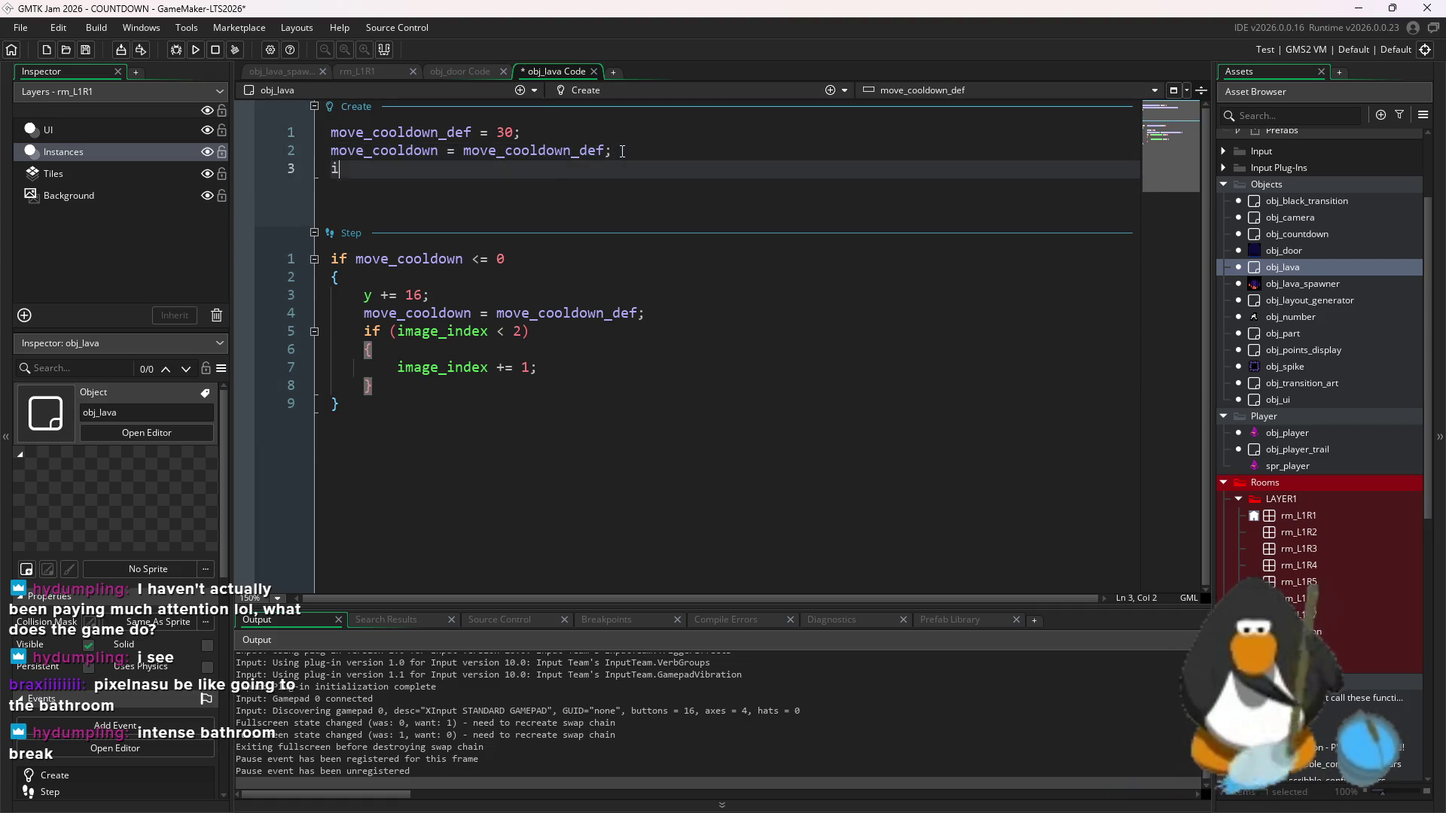
pyautogui.write('image_speed -=')
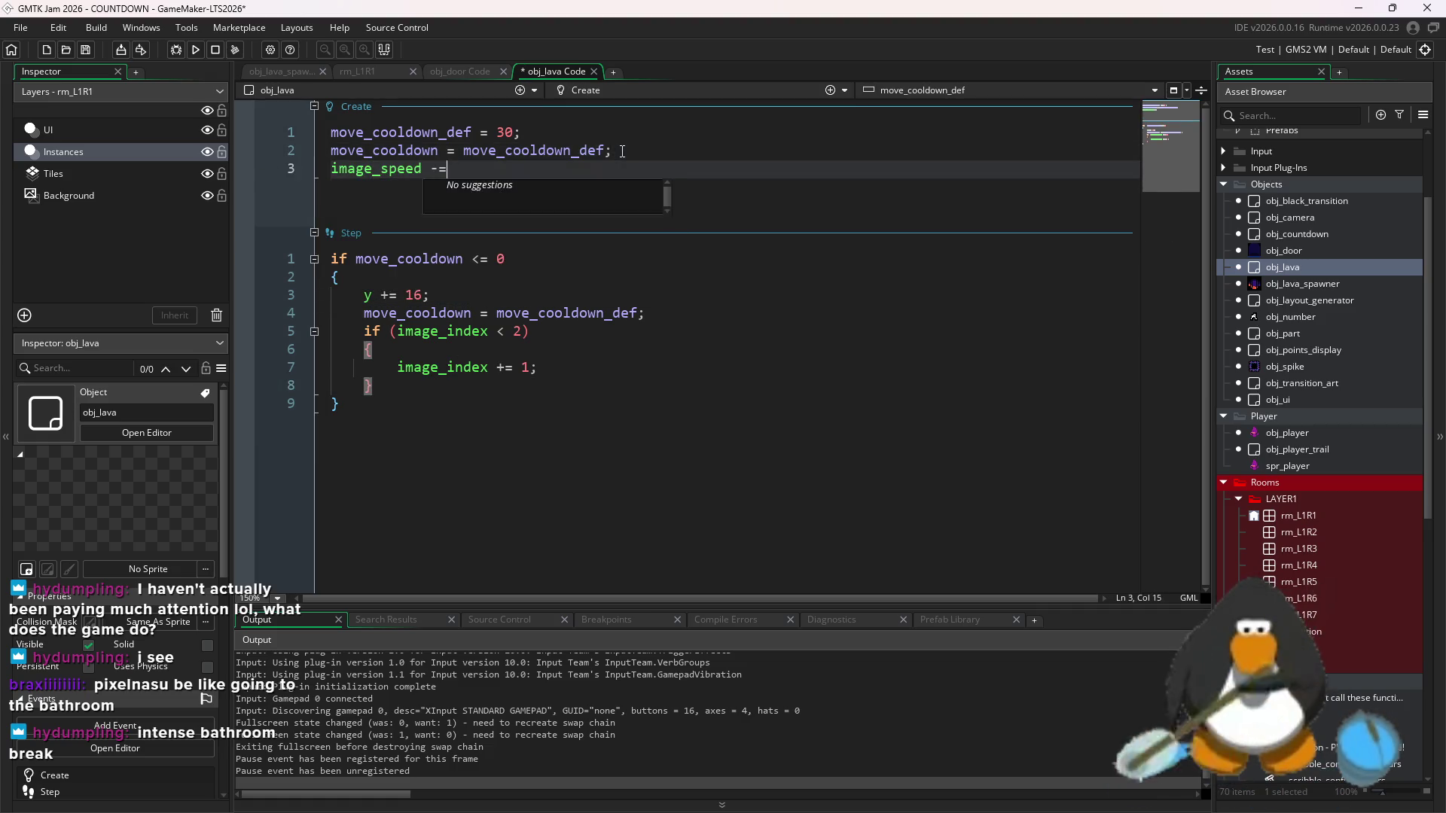
pyautogui.press('BackSpace')
pyautogui.press('BackSpace')
pyautogui.write('= 90')
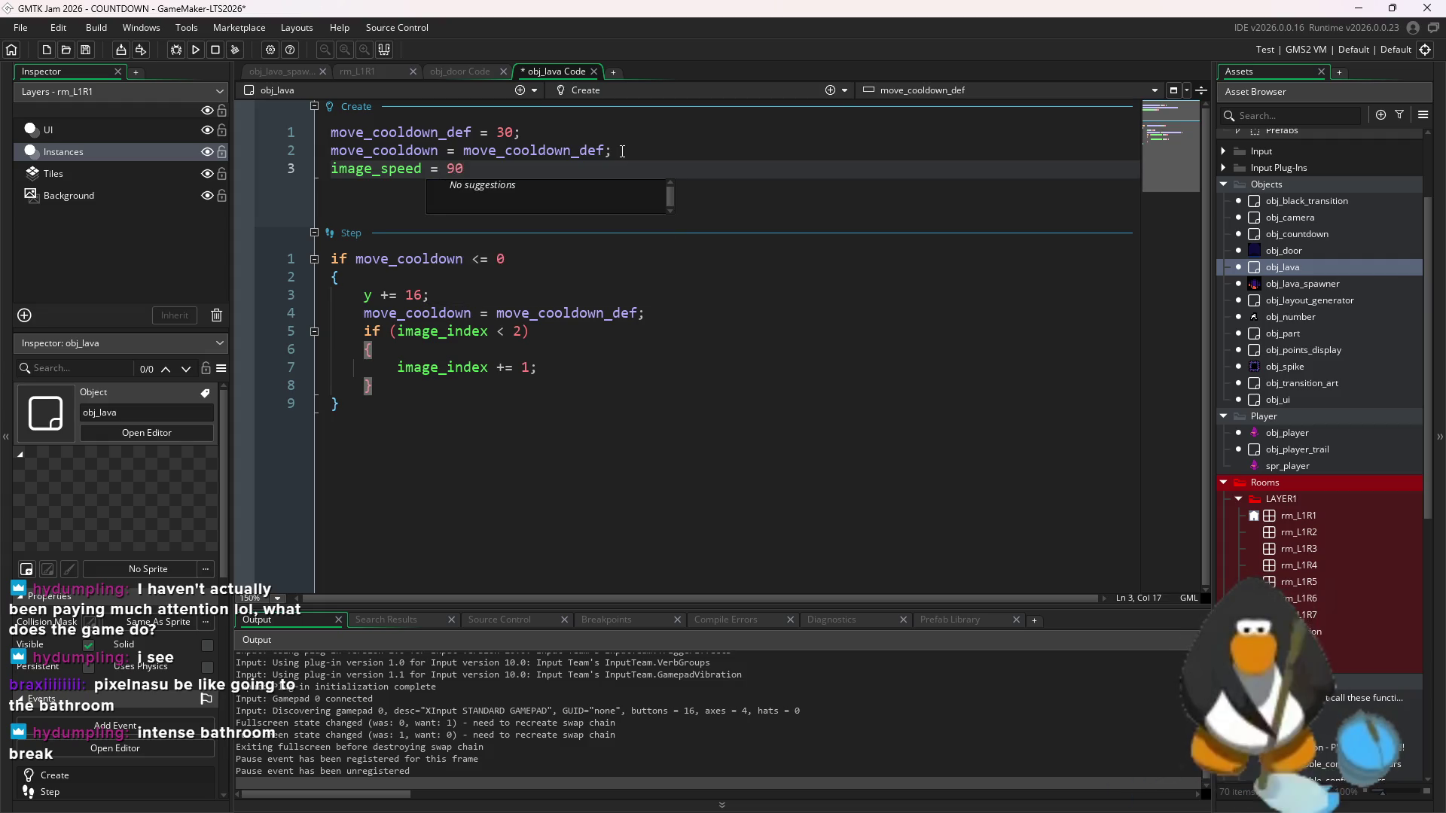
pyautogui.press('BackSpace')
pyautogui.press('BackSpace')
pyautogui.write('0;')
pyautogui.hotkey('ctrl', 's')
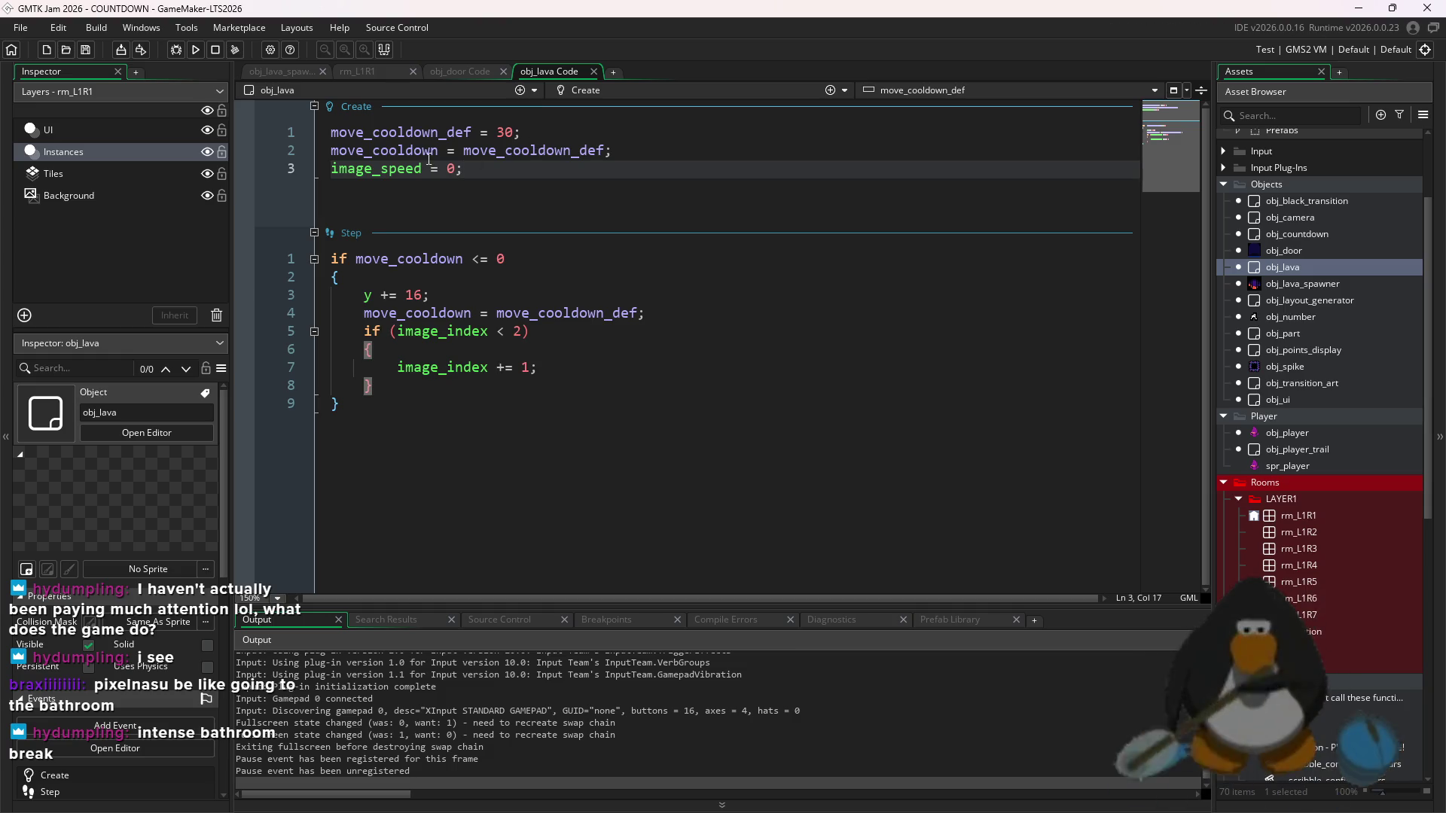
pyautogui.click(147, 569)
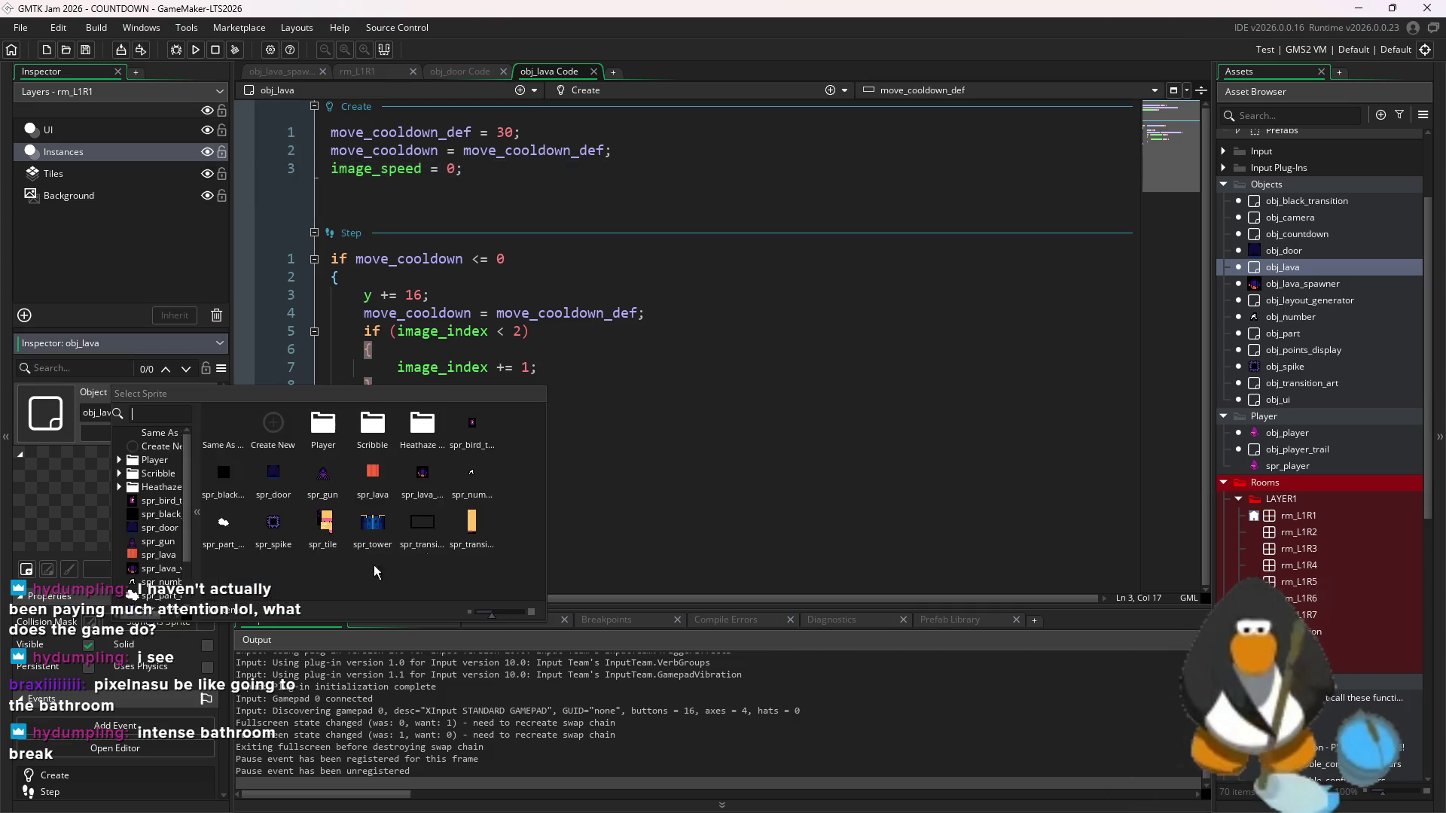
# - Set obj_lava's sprite to spr_lava
pyautogui.click(361, 482)
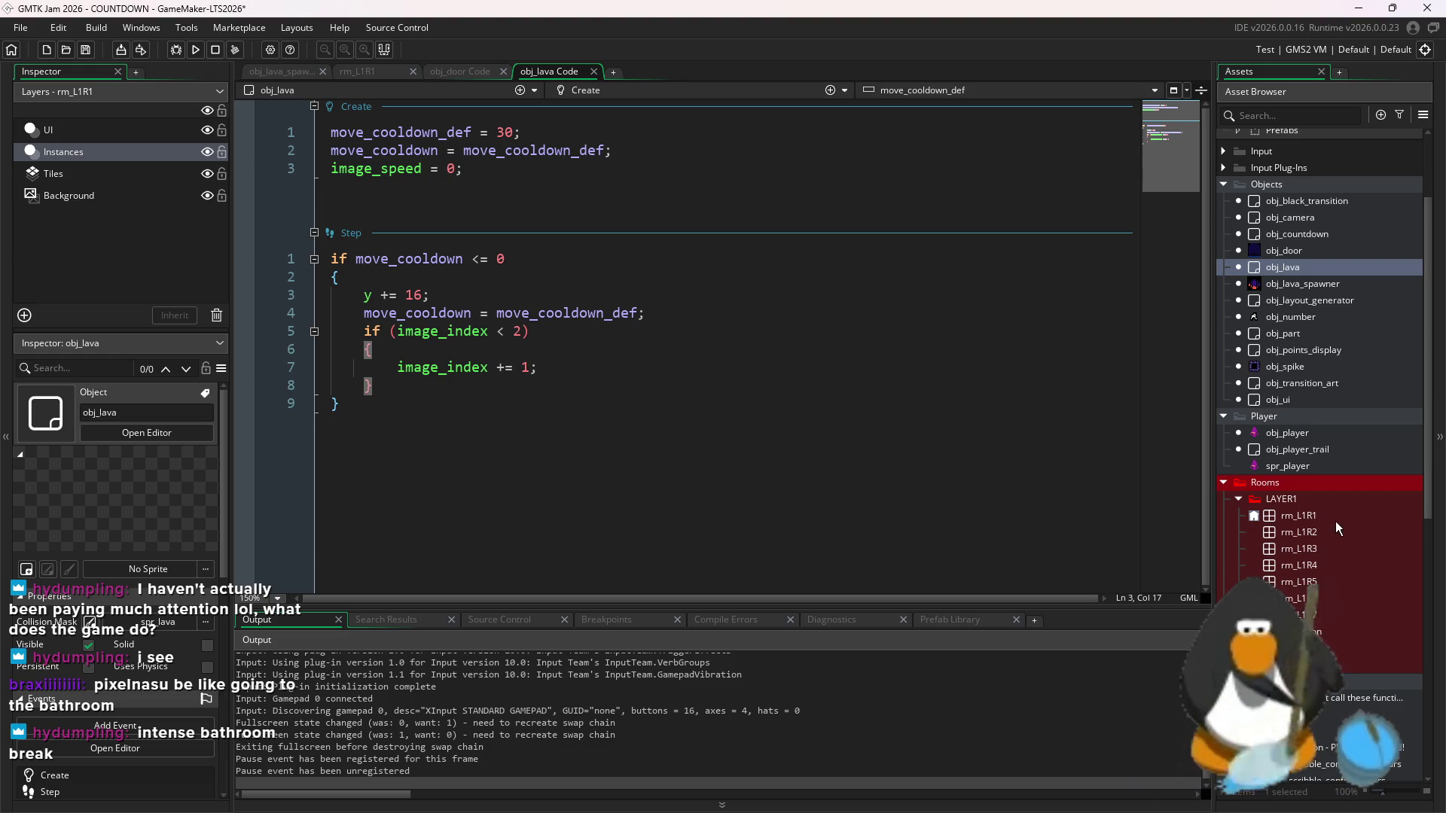
pyautogui.doubleClick(1333, 520)
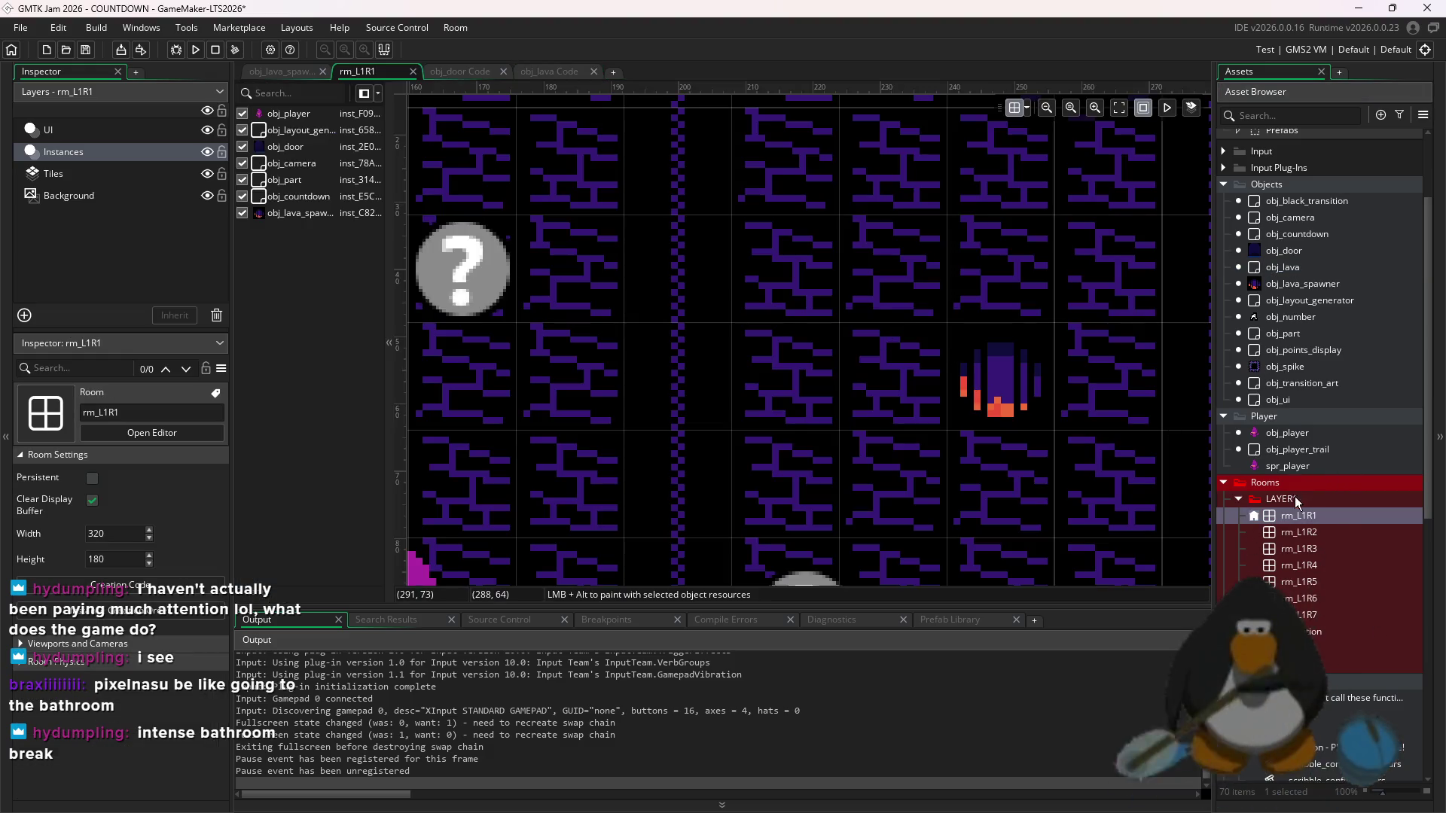
pyautogui.doubleClick(1282, 266)
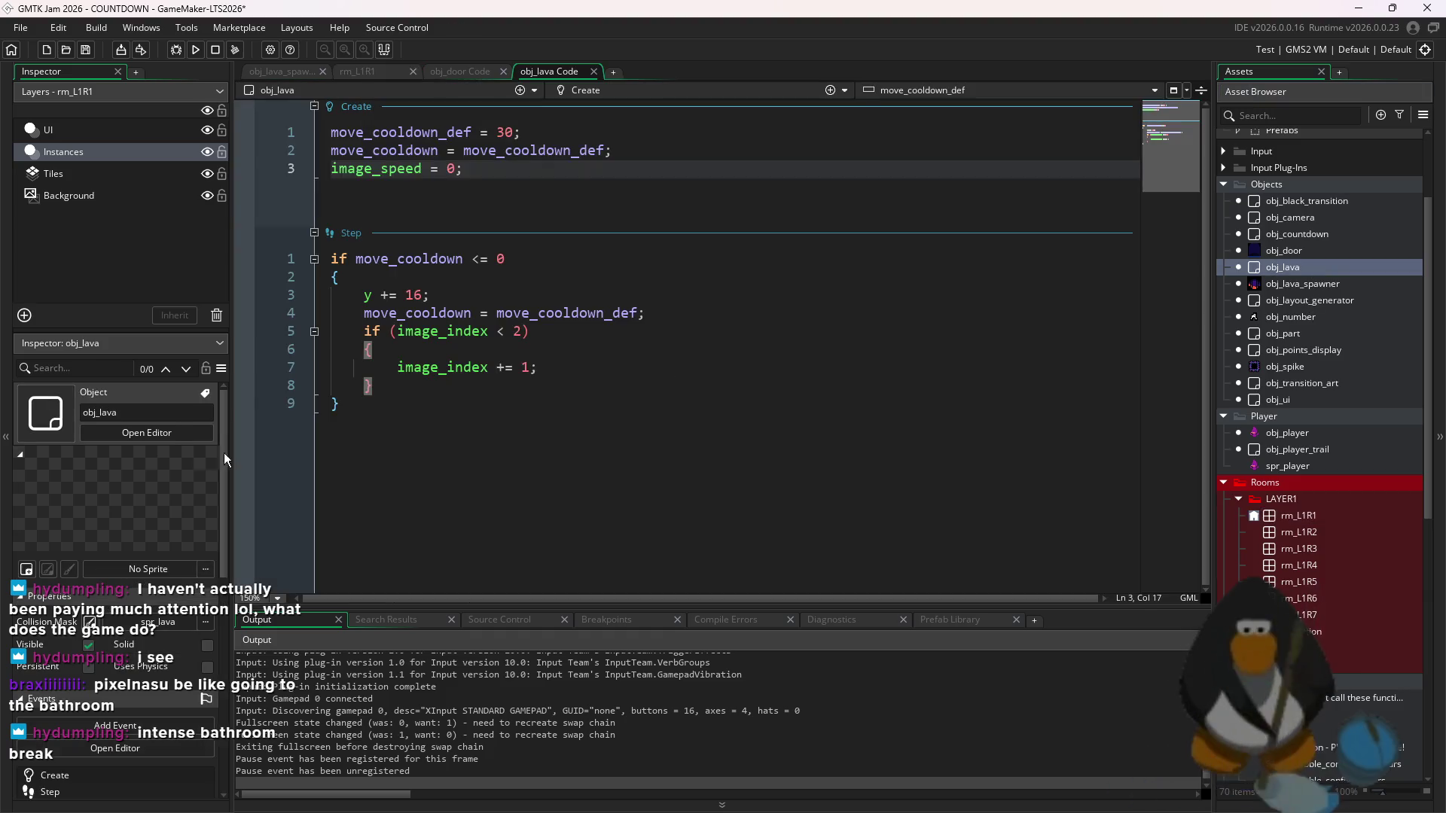
pyautogui.click(135, 566)
pyautogui.click(345, 666)
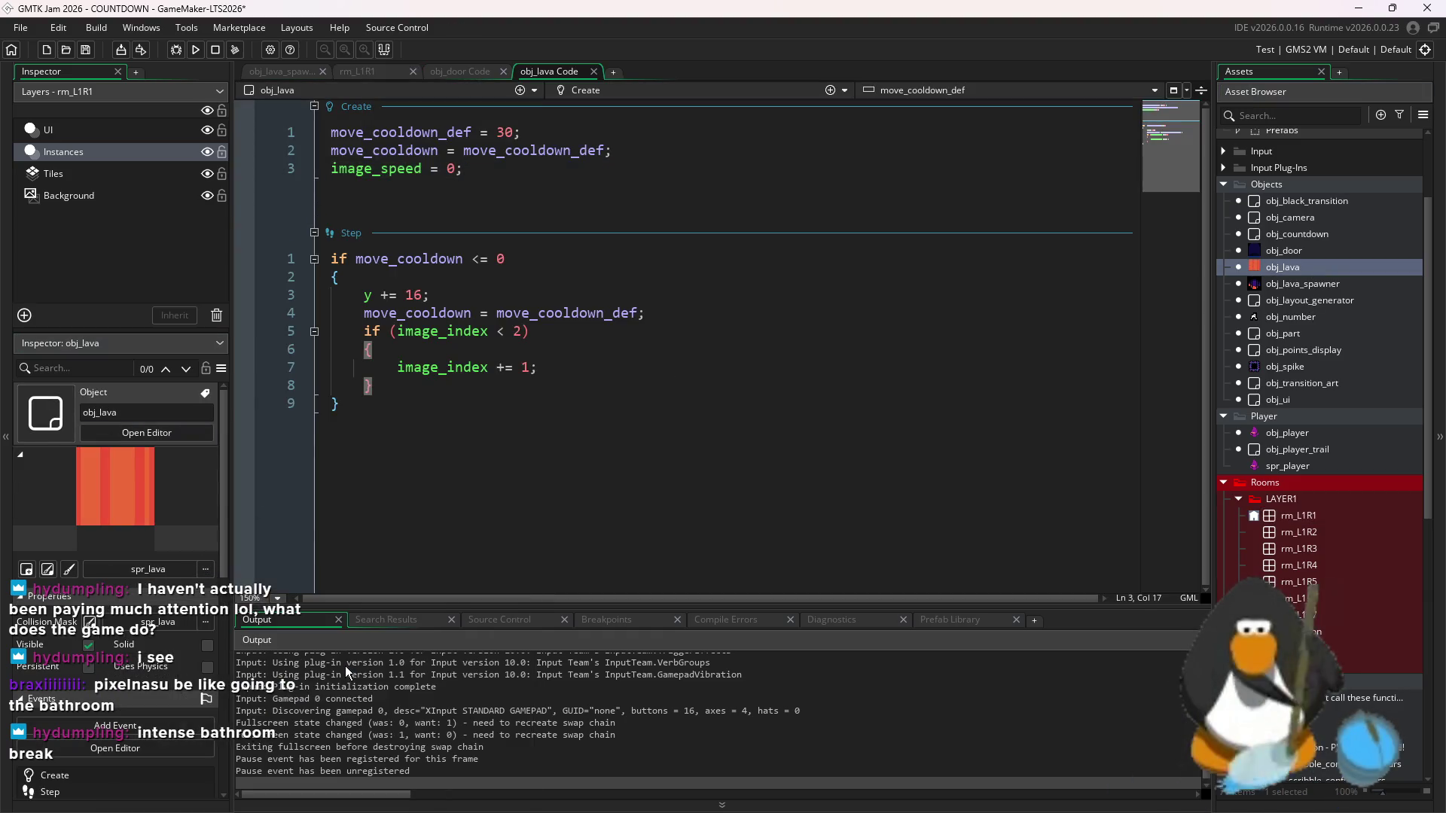
# - Place four obj_lava instances in rm_L1R1, including one at 256, 80
pyautogui.doubleClick(1318, 515)
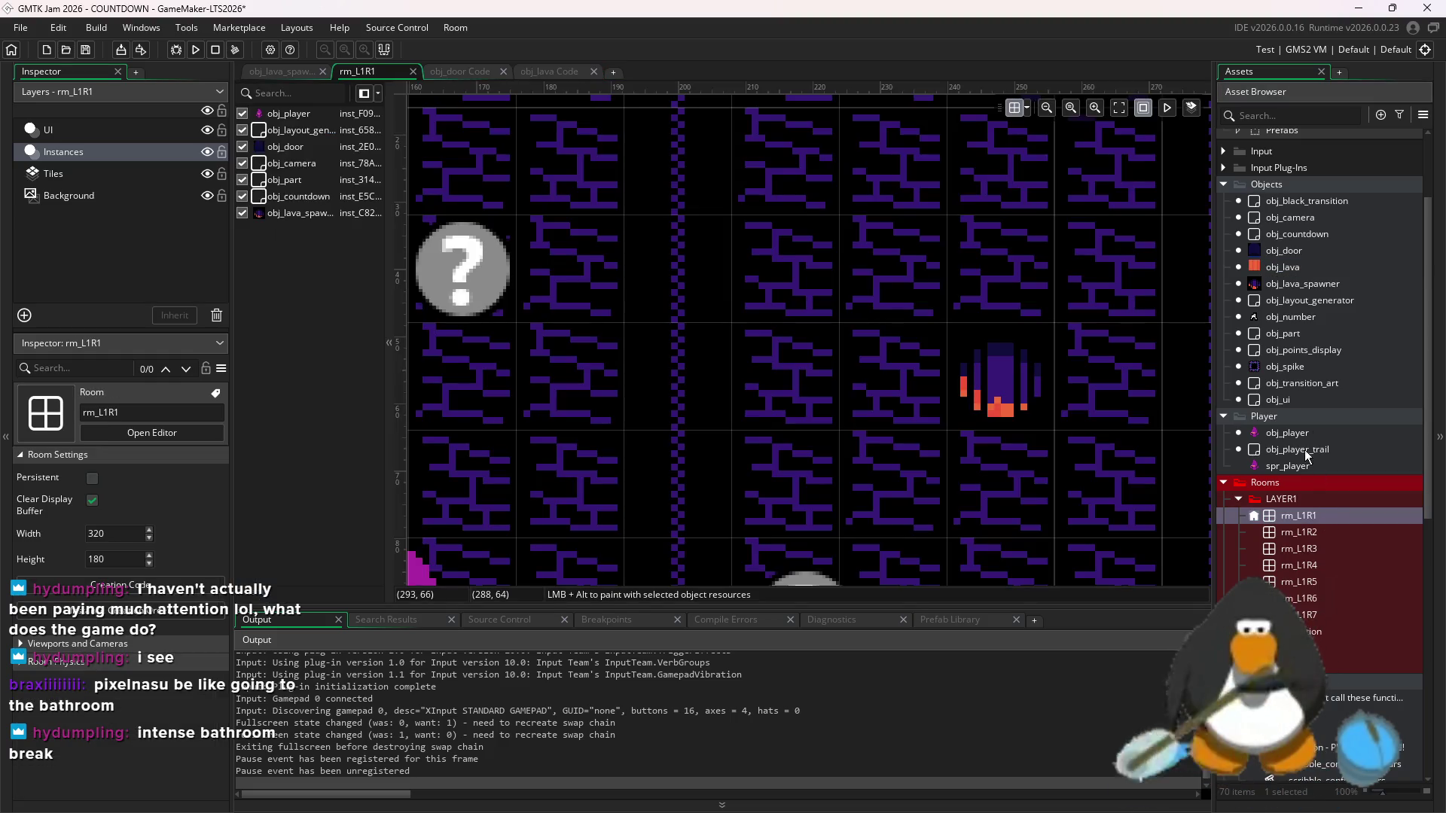
pyautogui.moveTo(1341, 255)
pyautogui.mouseDown()
pyautogui.moveTo(836, 200)
pyautogui.moveTo(1343, 278)
pyautogui.moveTo(1325, 271)
pyautogui.mouseUp()
pyautogui.moveTo(1282, 267)
pyautogui.mouseDown()
pyautogui.moveTo(1005, 252)
pyautogui.moveTo(811, 192)
pyautogui.mouseUp()
pyautogui.scroll(-2, 979, 234)
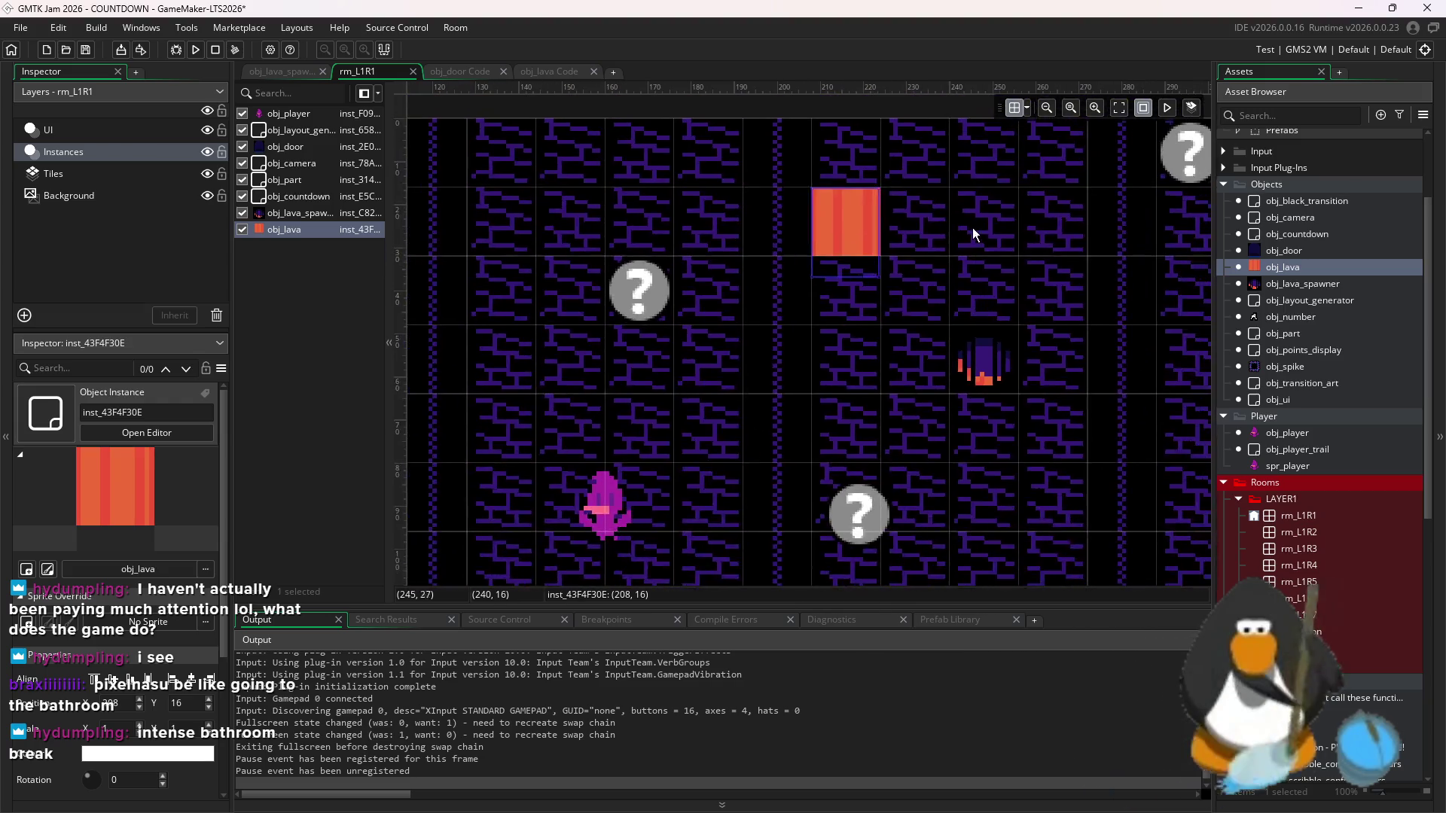
pyautogui.scroll(2, 973, 221)
pyautogui.scroll(1, 975, 380)
pyautogui.keyDown('alt'); pyautogui.click(978, 377); pyautogui.keyUp('alt')
pyautogui.keyDown('alt'); pyautogui.click(1106, 478); pyautogui.keyUp('alt')
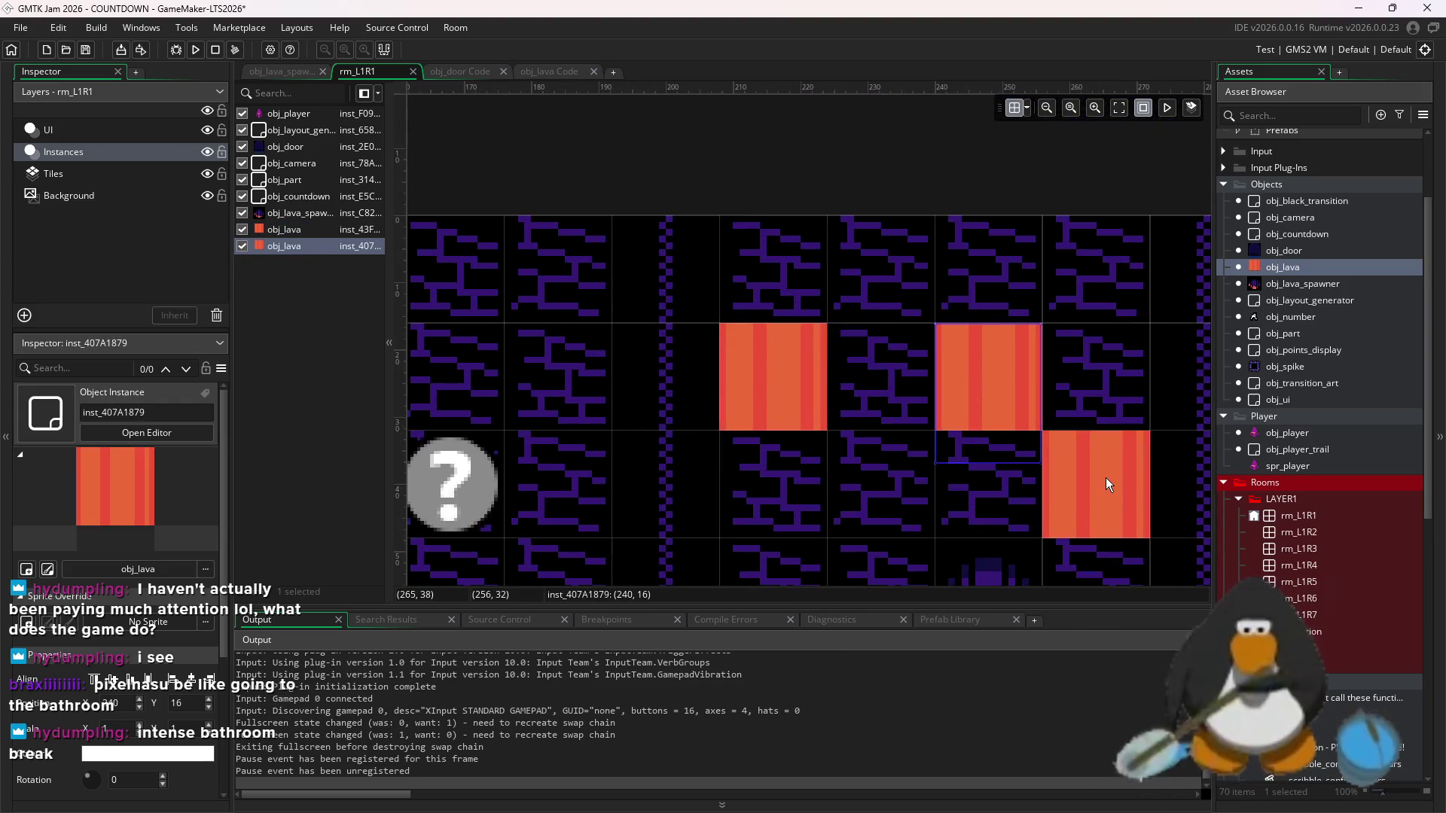
pyautogui.scroll(-3, 1040, 452)
pyautogui.scroll(1, 978, 430)
pyautogui.keyDown('alt'); pyautogui.click(977, 435); pyautogui.keyUp('alt')
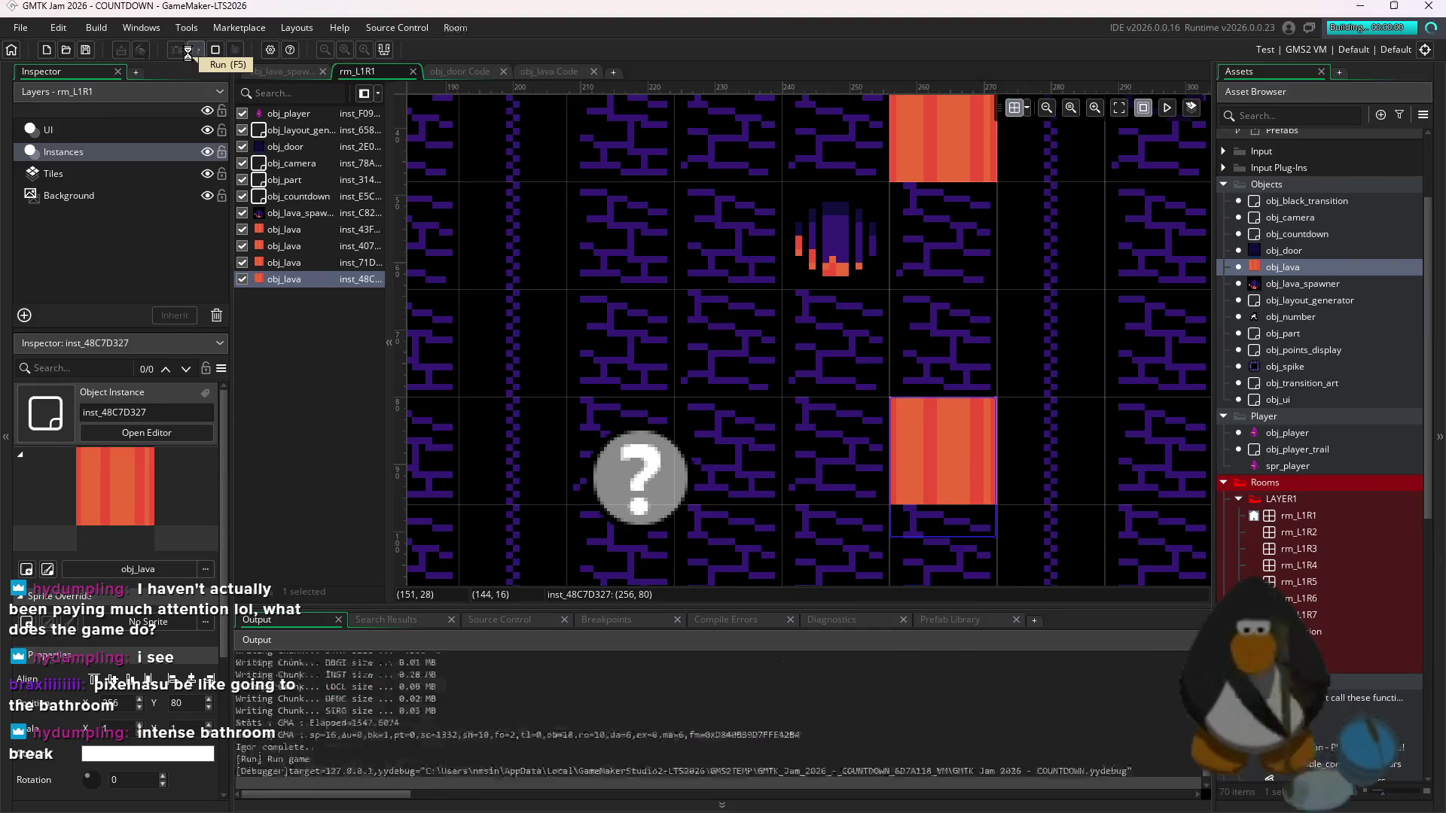
# - Launch the game in debug mode and restart it several times, confirming the stop prompt
pyautogui.click(188, 53)
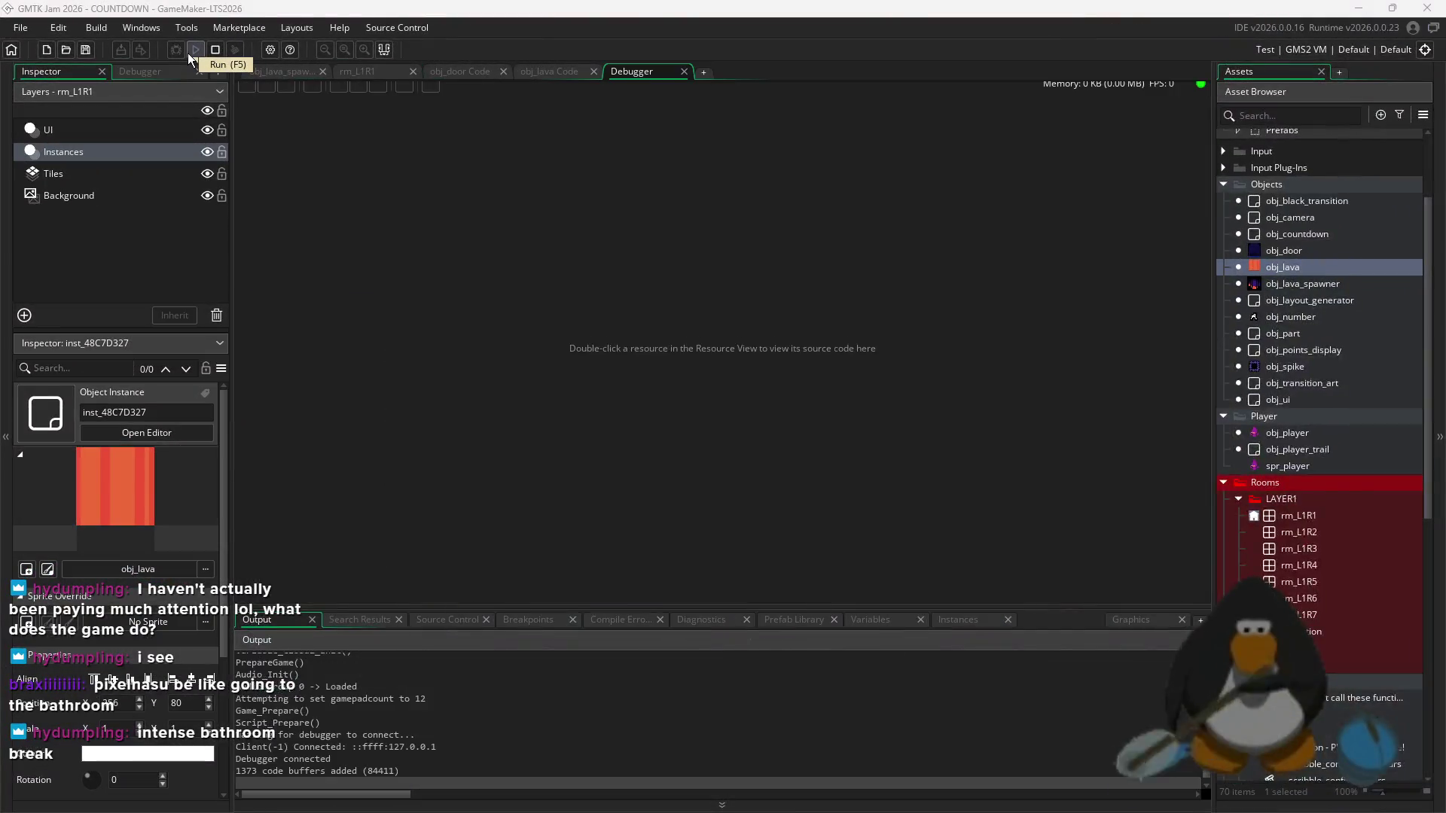
pyautogui.click(197, 51)
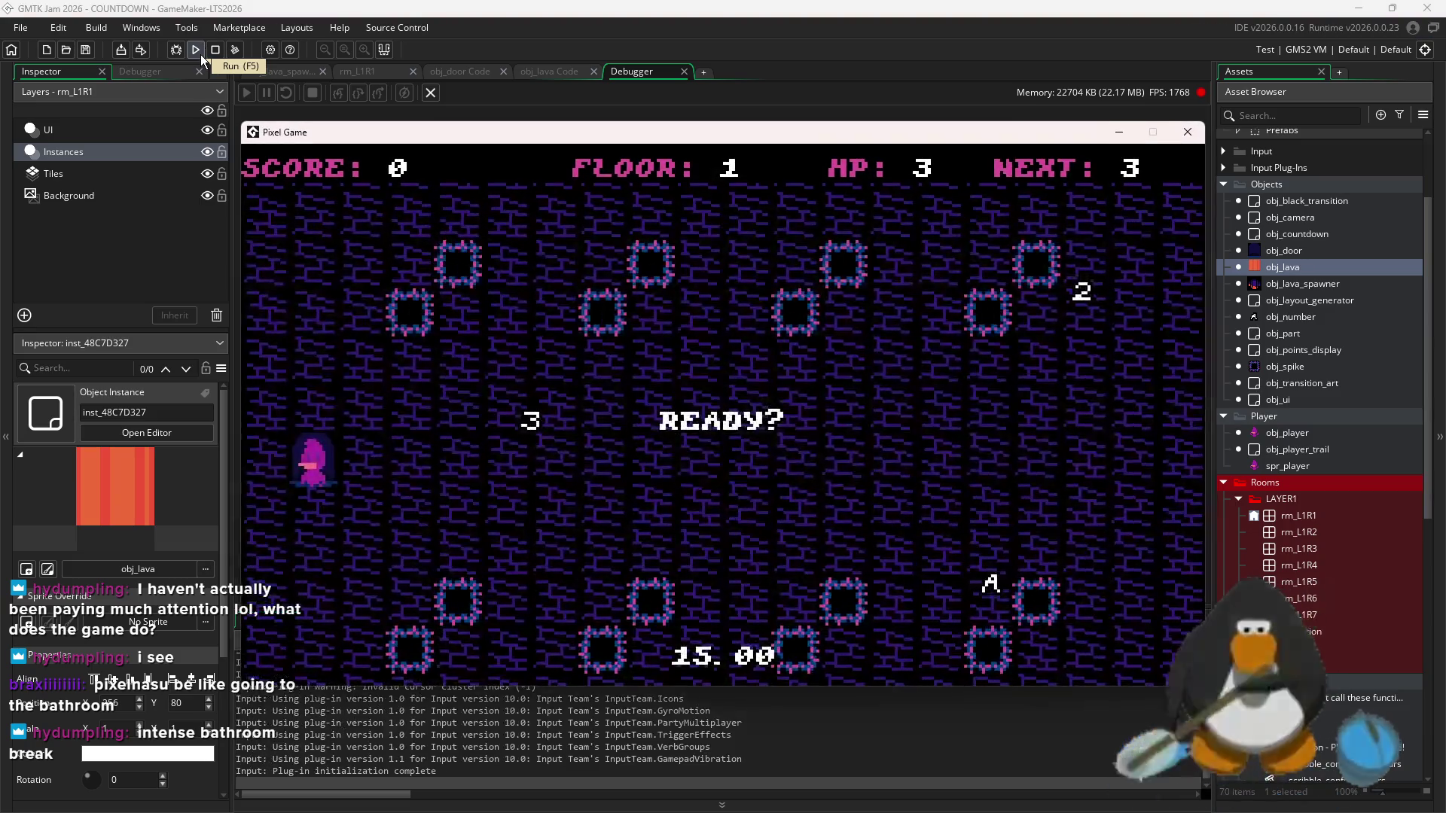
pyautogui.click(198, 50)
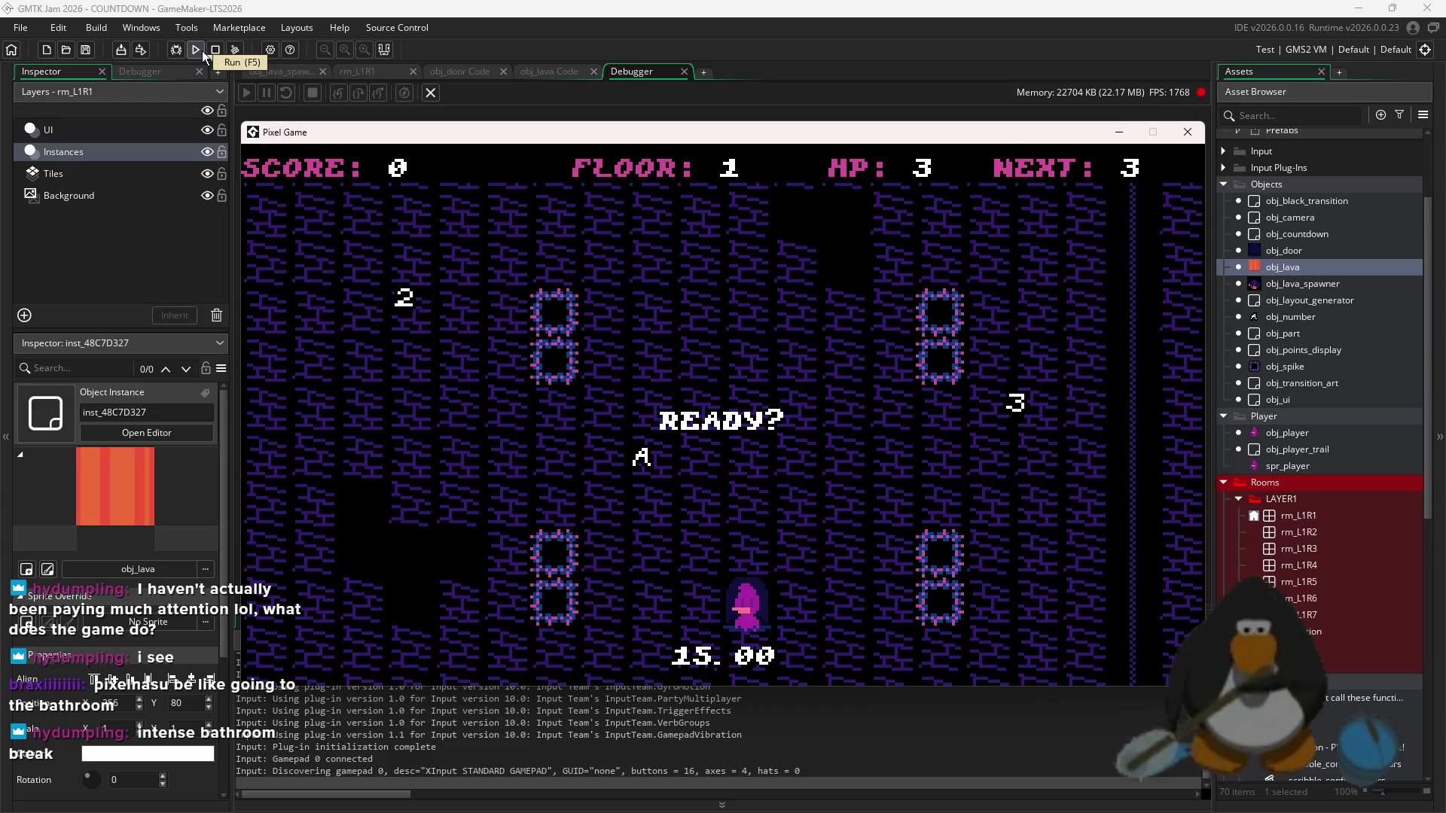
pyautogui.click(201, 52)
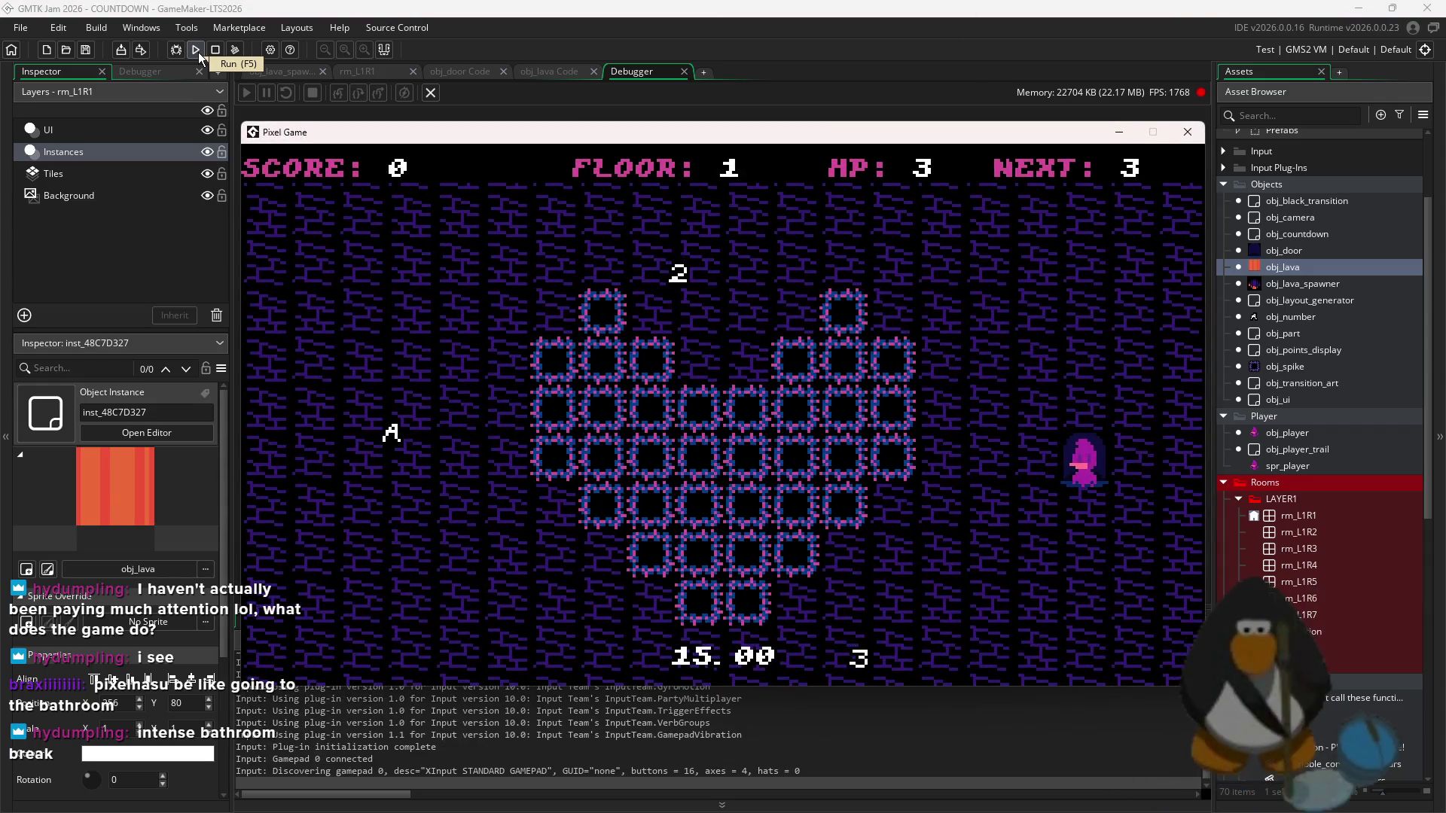
pyautogui.click(198, 52)
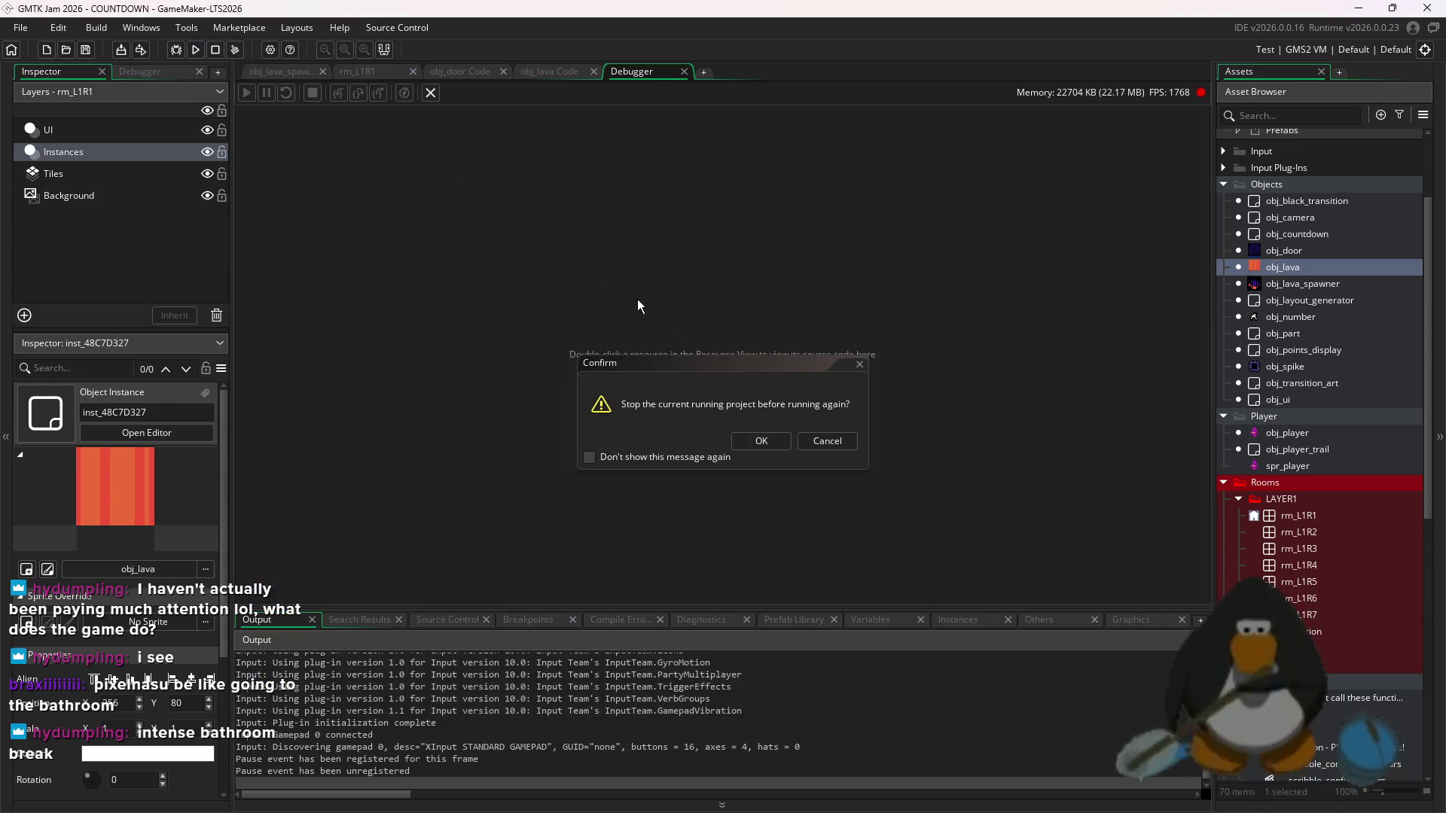
pyautogui.click(767, 443)
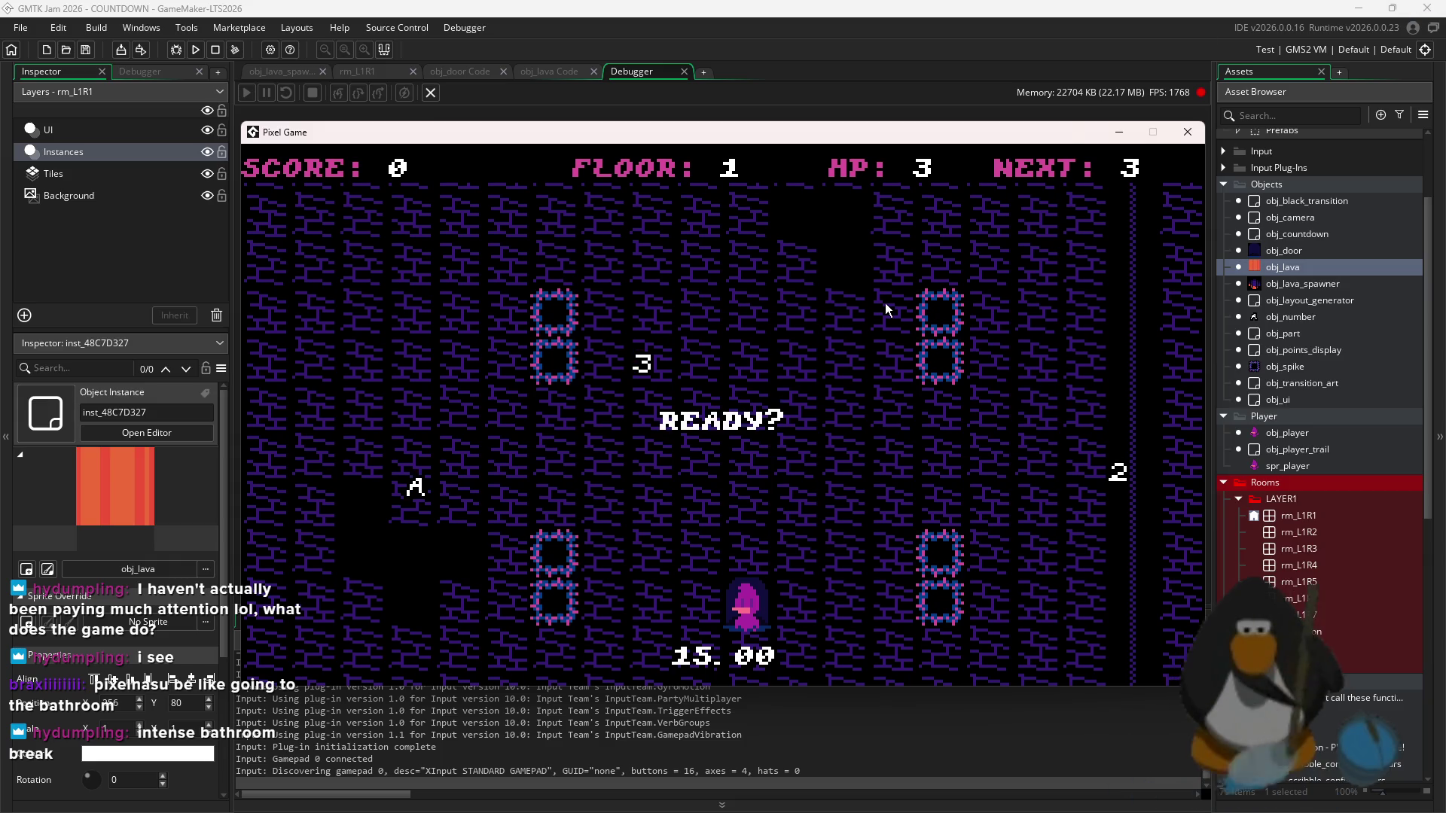
# - Stop the game, rebuild with F5, and restart it again, confirming the stop prompt
pyautogui.click(214, 54)
pyautogui.press('F5')
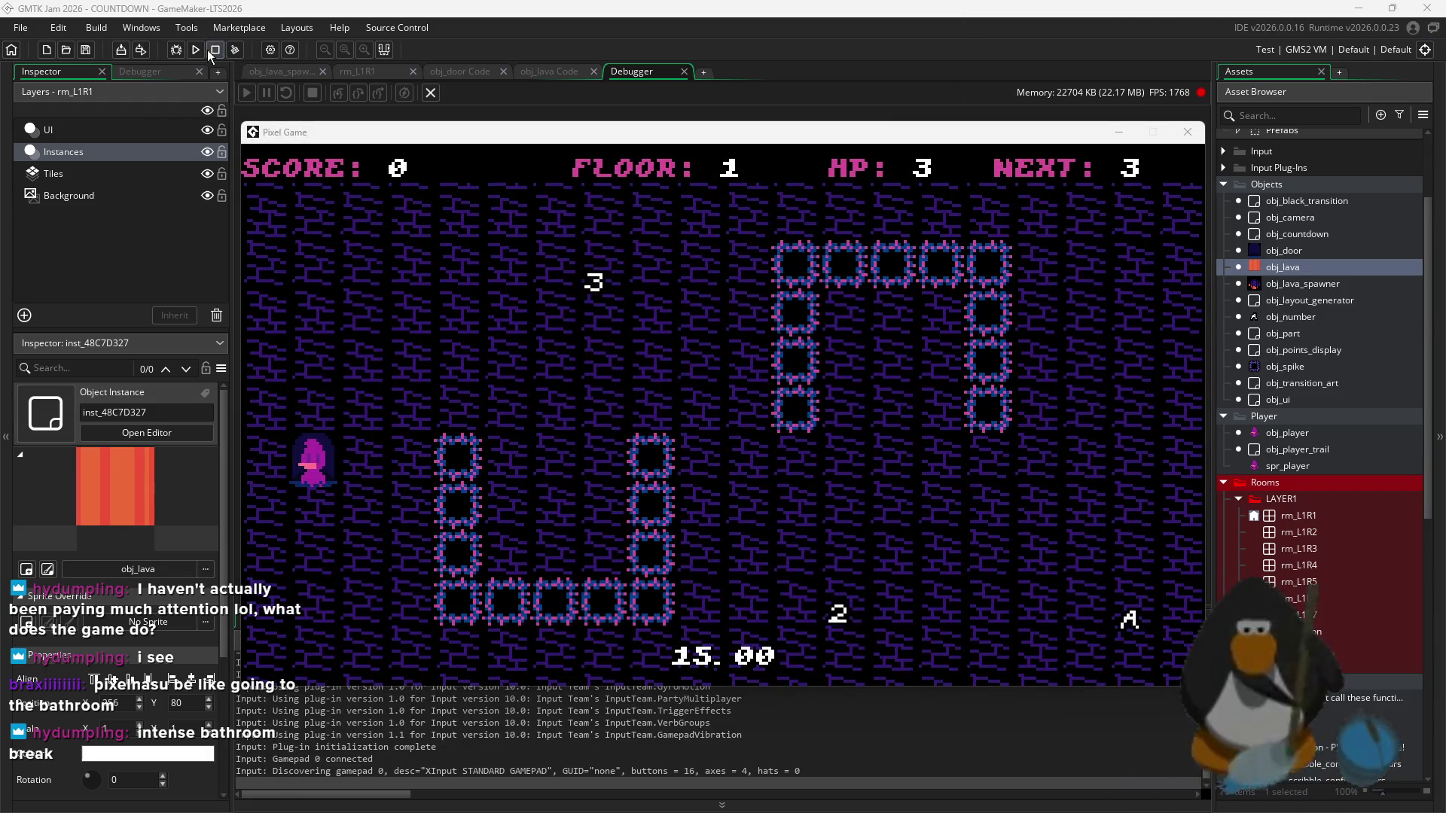
pyautogui.click(197, 49)
pyautogui.click(780, 444)
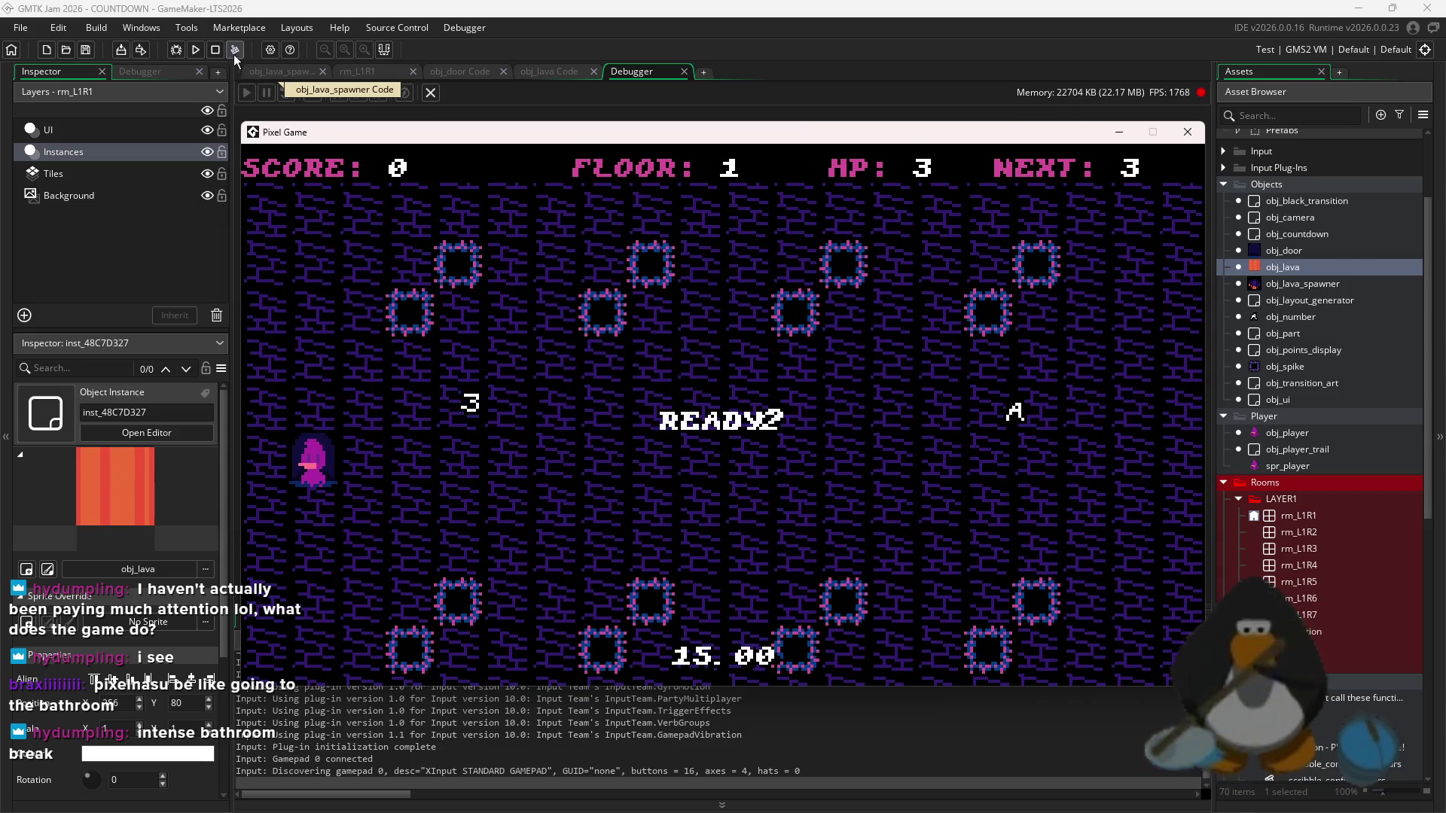
pyautogui.click(201, 51)
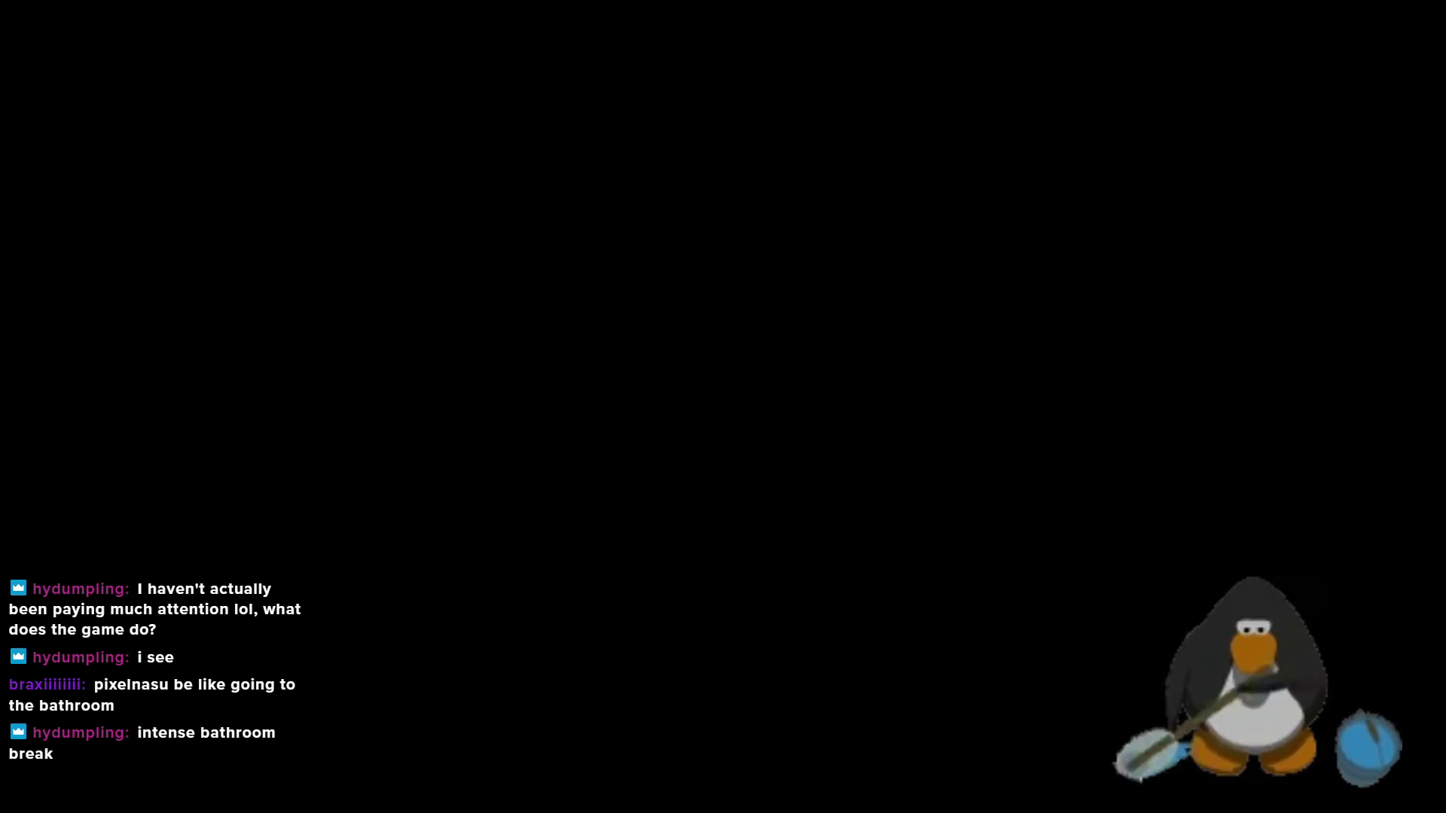
# - Add move_cooldown-- at the end of obj_lava's Step event and run the game with F5
pyautogui.press('Return')
pyautogui.press('Return')
pyautogui.write('nin')
pyautogui.press('BackSpace')
pyautogui.press('BackSpace')
pyautogui.press('BackSpace')
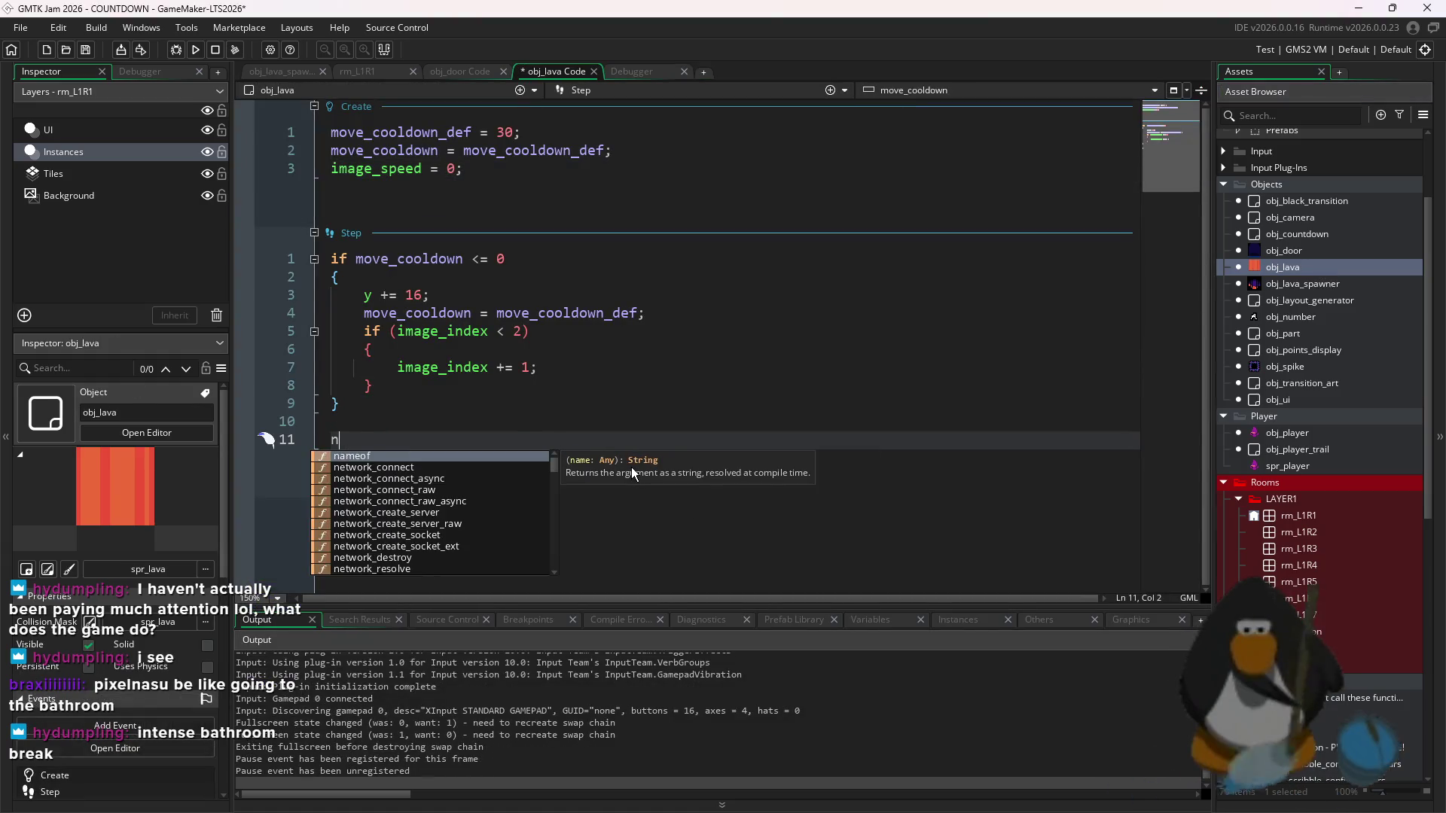
pyautogui.write('move_')
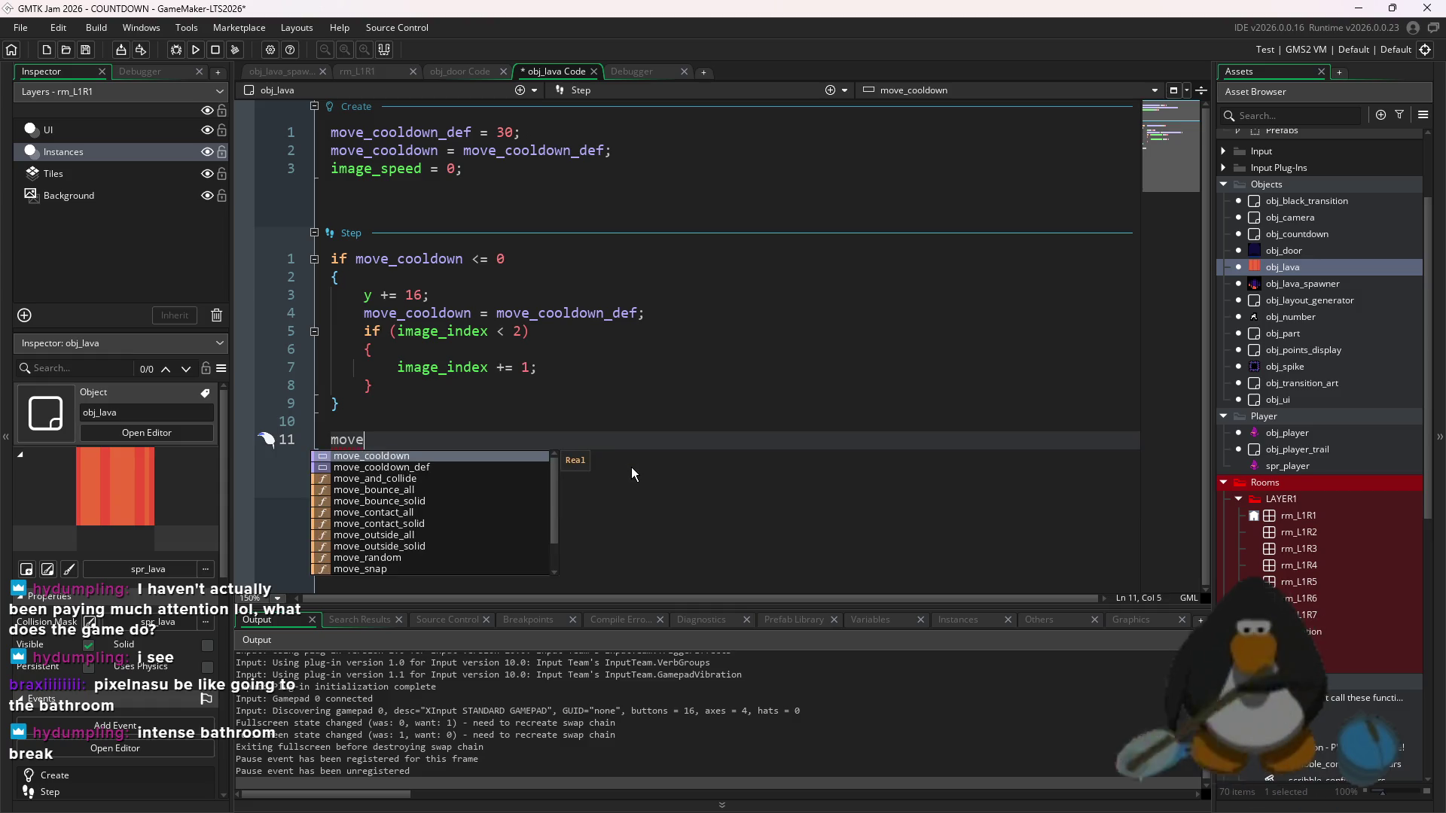
pyautogui.press('Tab')
pyautogui.write('--')
pyautogui.press('F5')
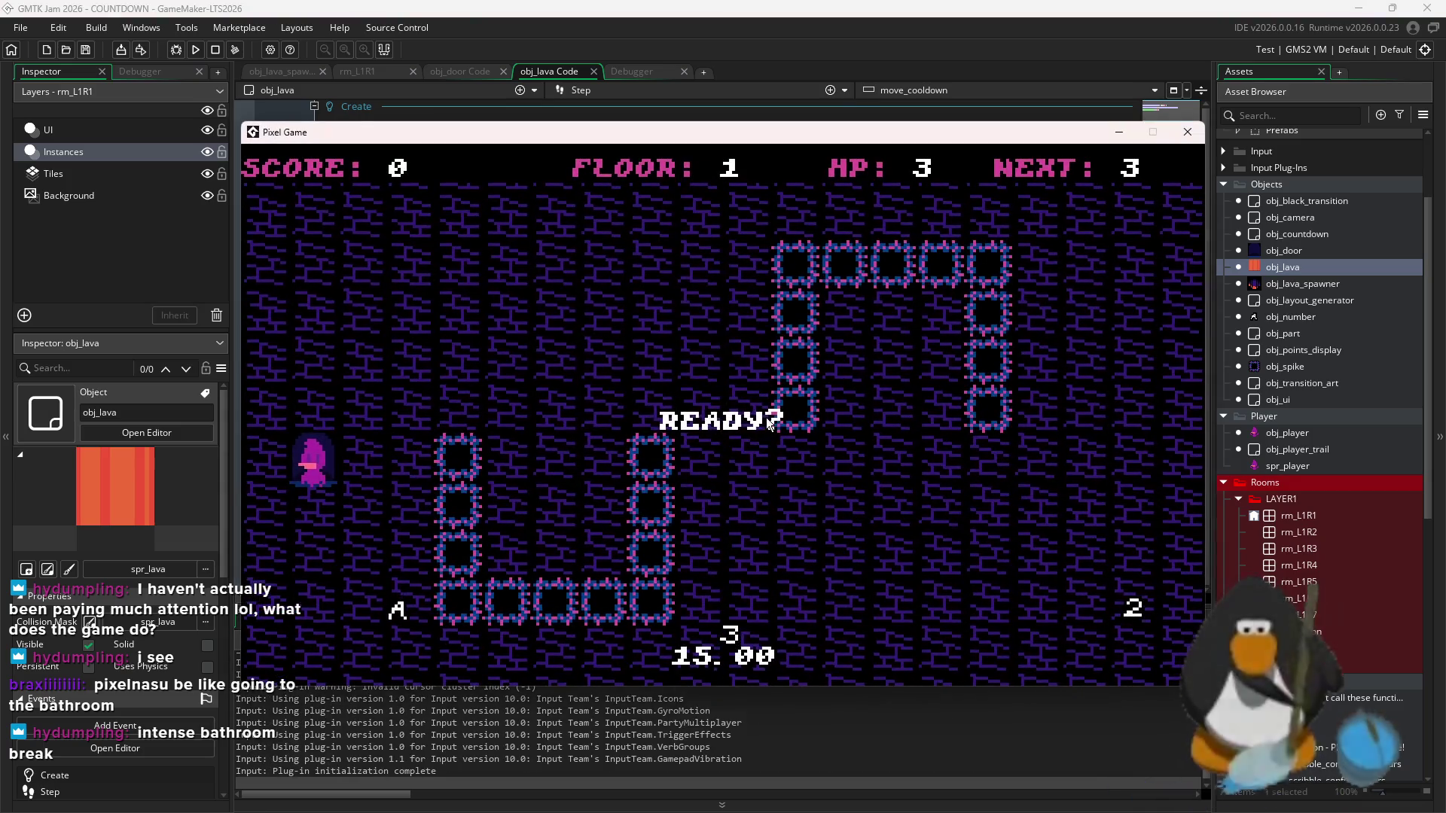
pyautogui.click(209, 51)
pyautogui.click(200, 52)
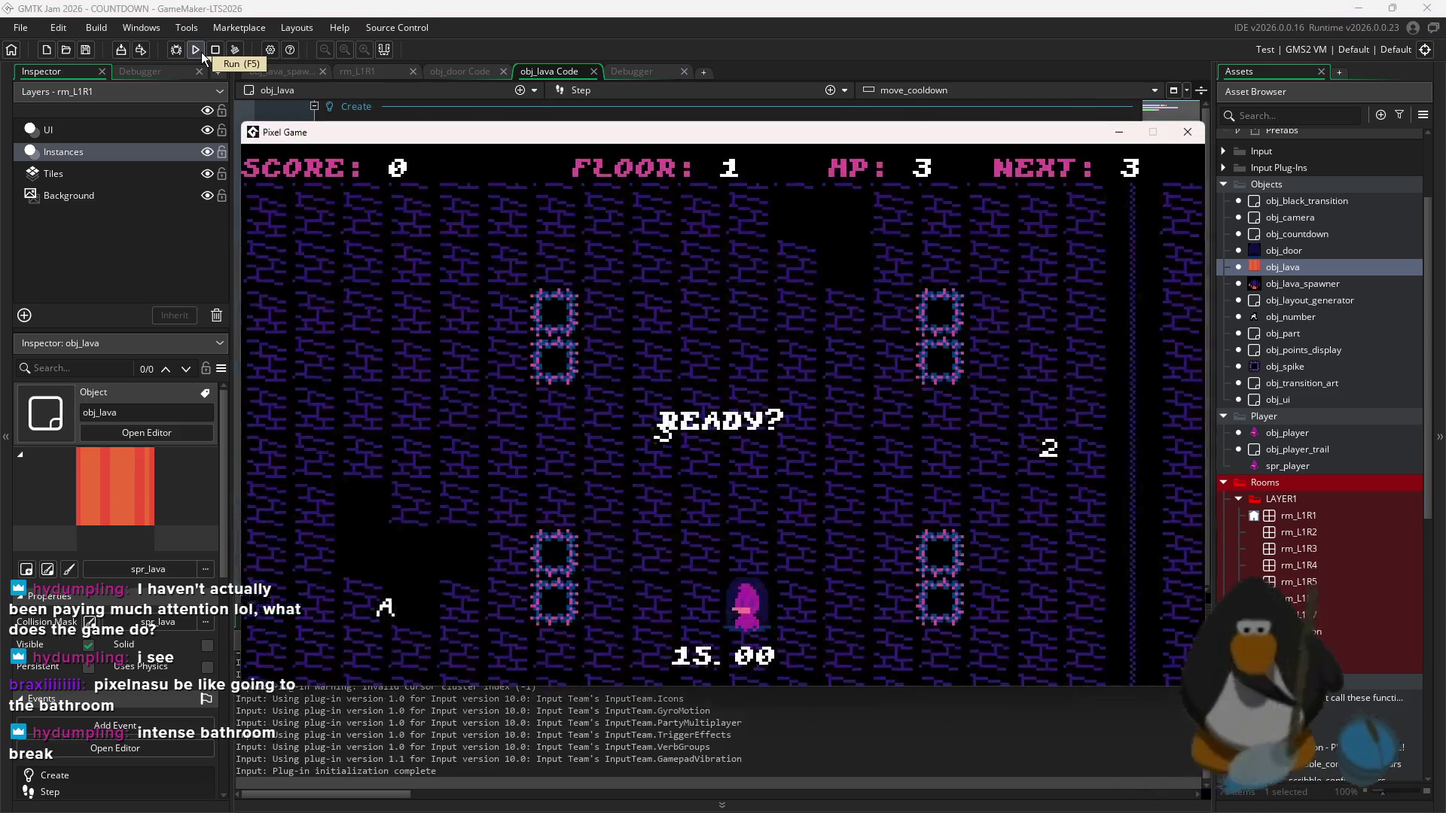
pyautogui.moveTo(367, 130)
pyautogui.mouseDown()
pyautogui.moveTo(485, 173)
pyautogui.moveTo(566, 230)
pyautogui.mouseUp()
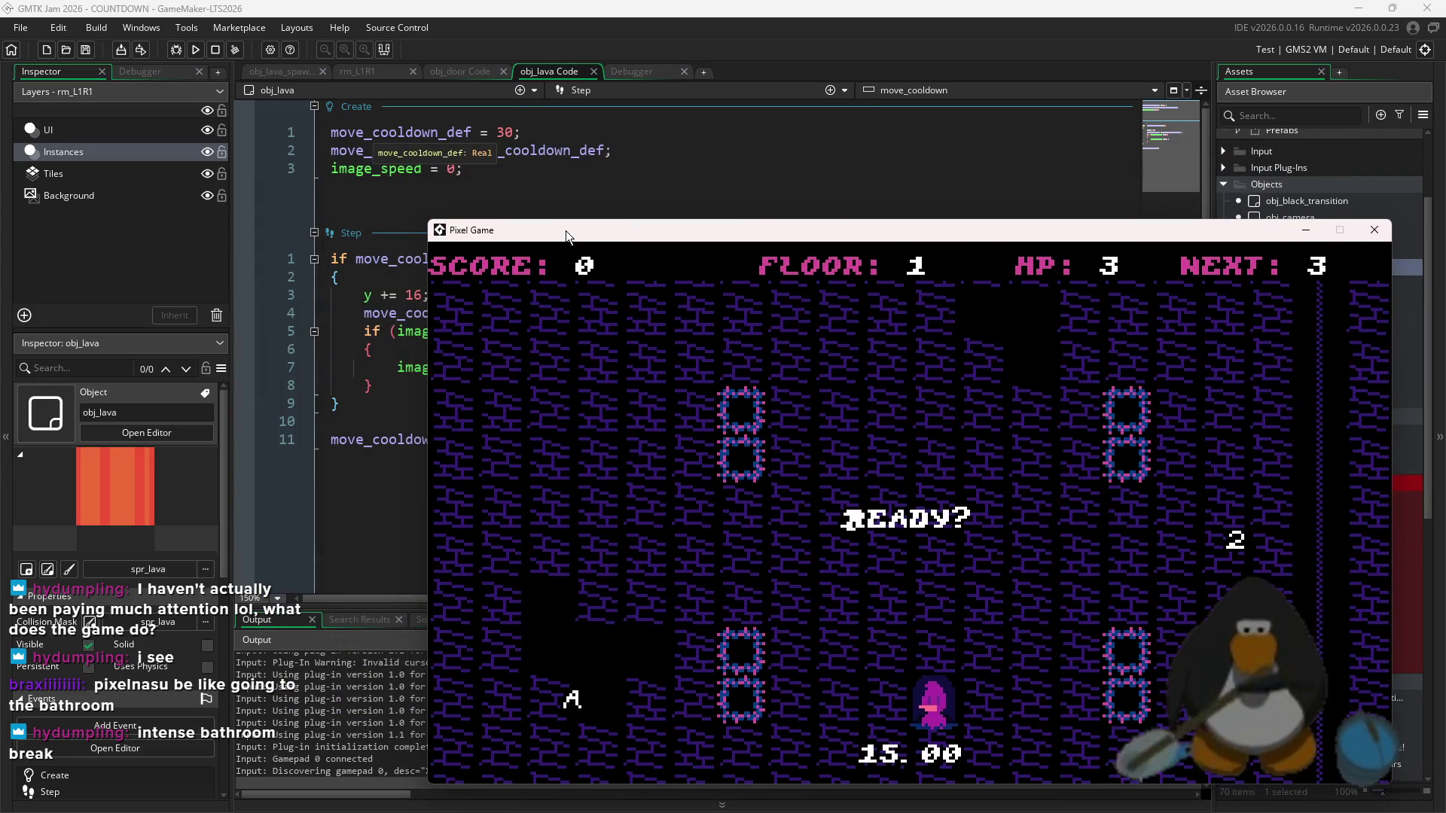
pyautogui.click(214, 51)
pyautogui.click(198, 50)
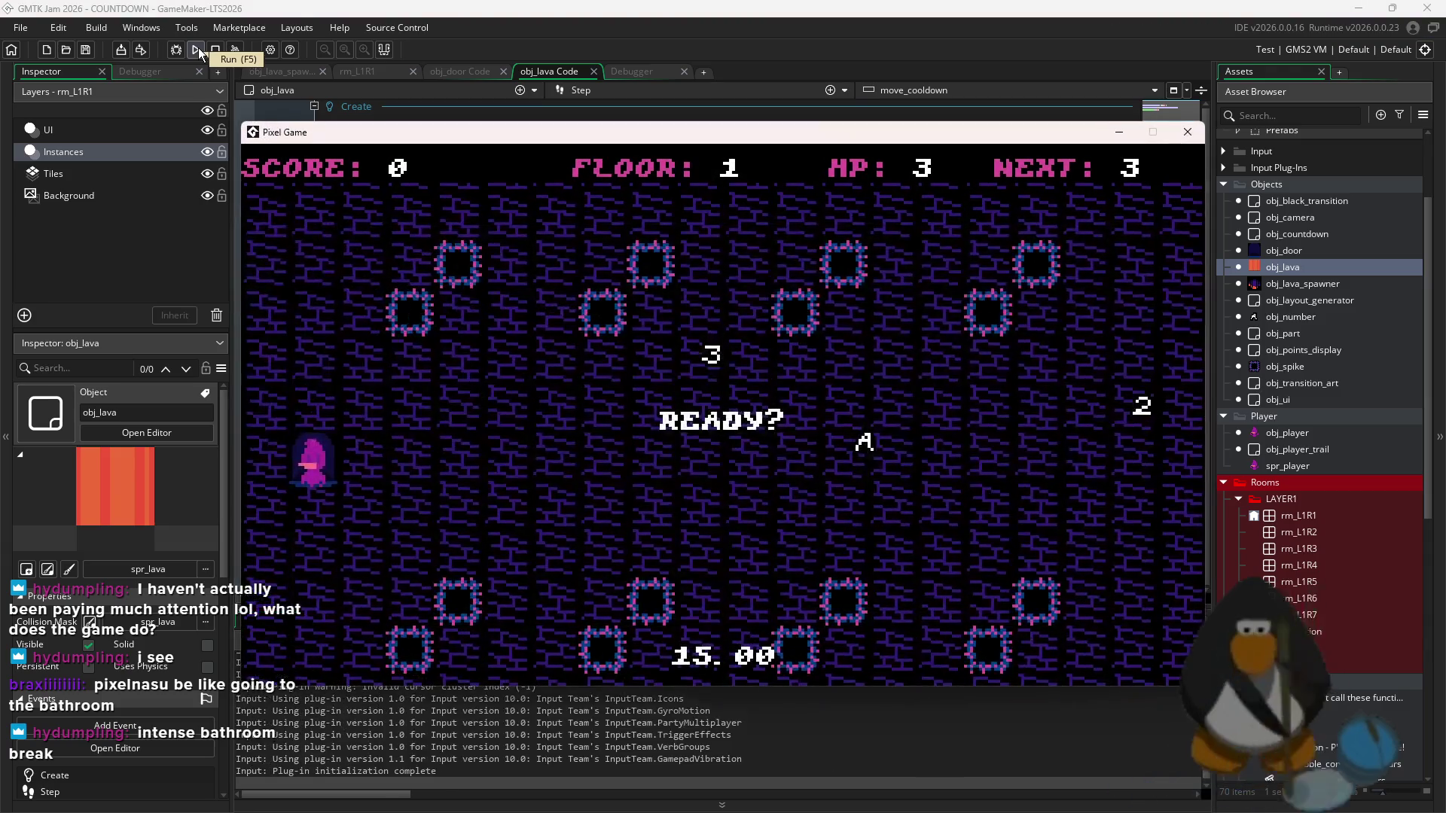
pyautogui.click(198, 47)
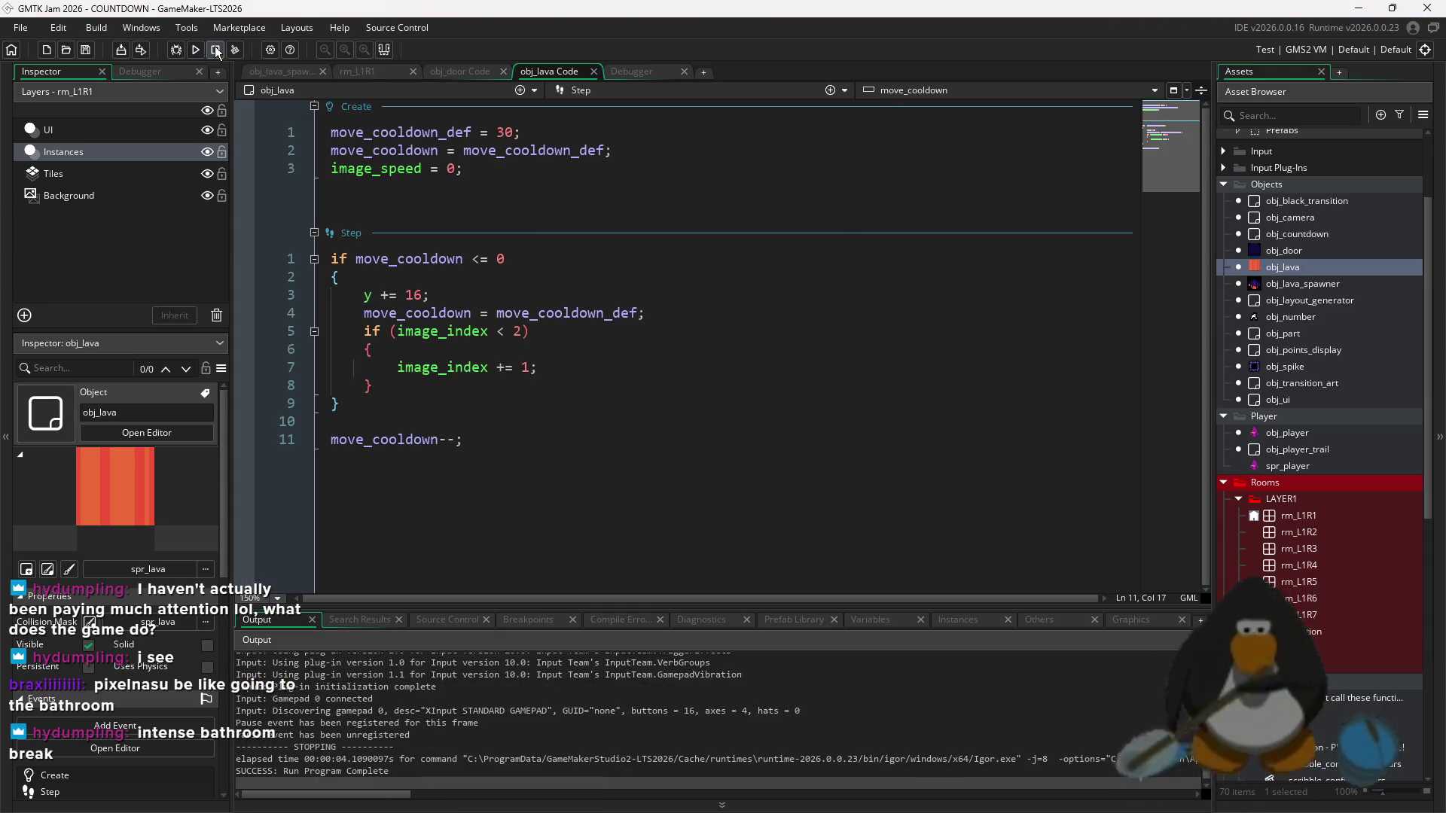
pyautogui.click(878, 368)
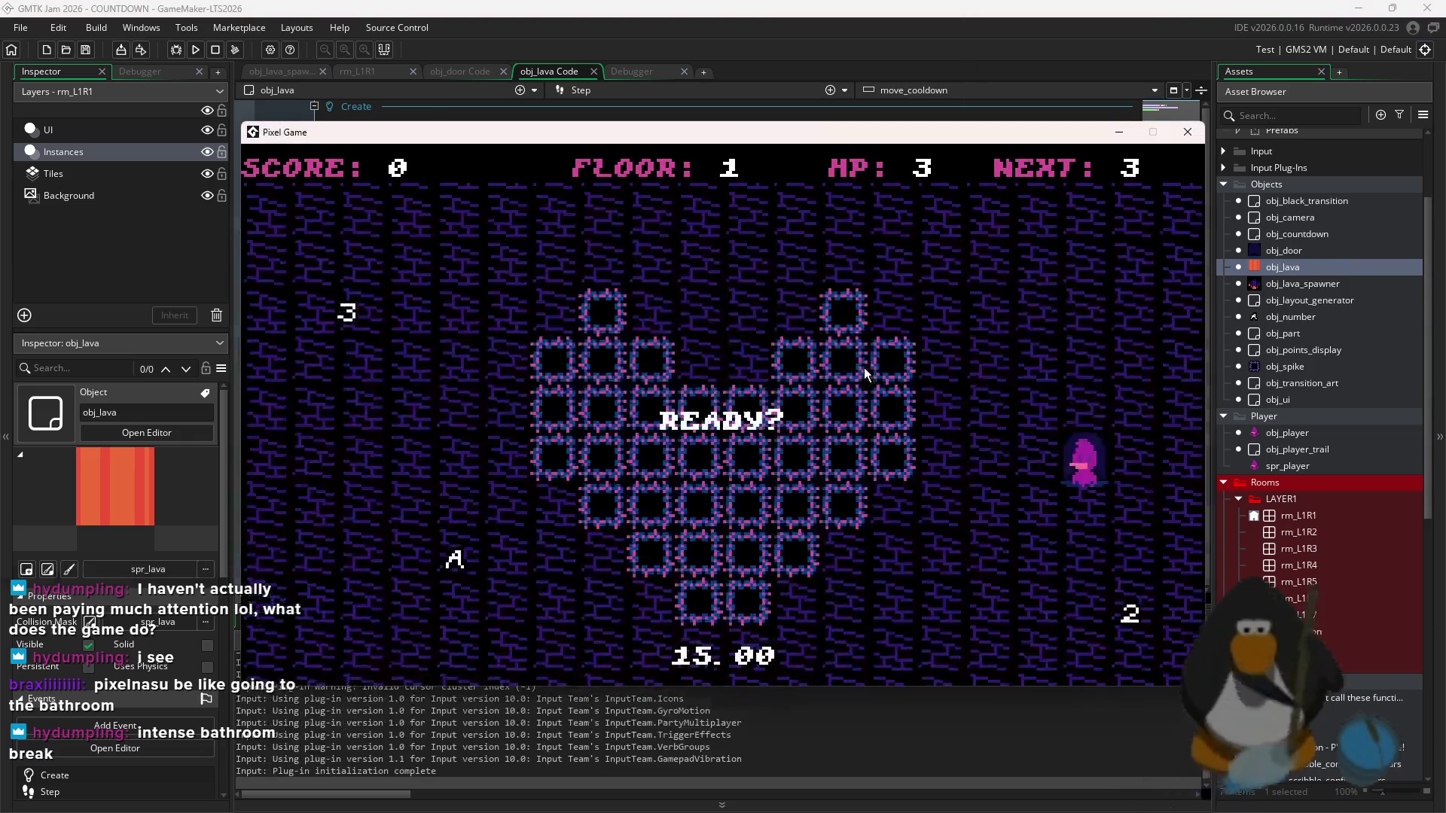
pyautogui.click(215, 48)
pyautogui.click(197, 47)
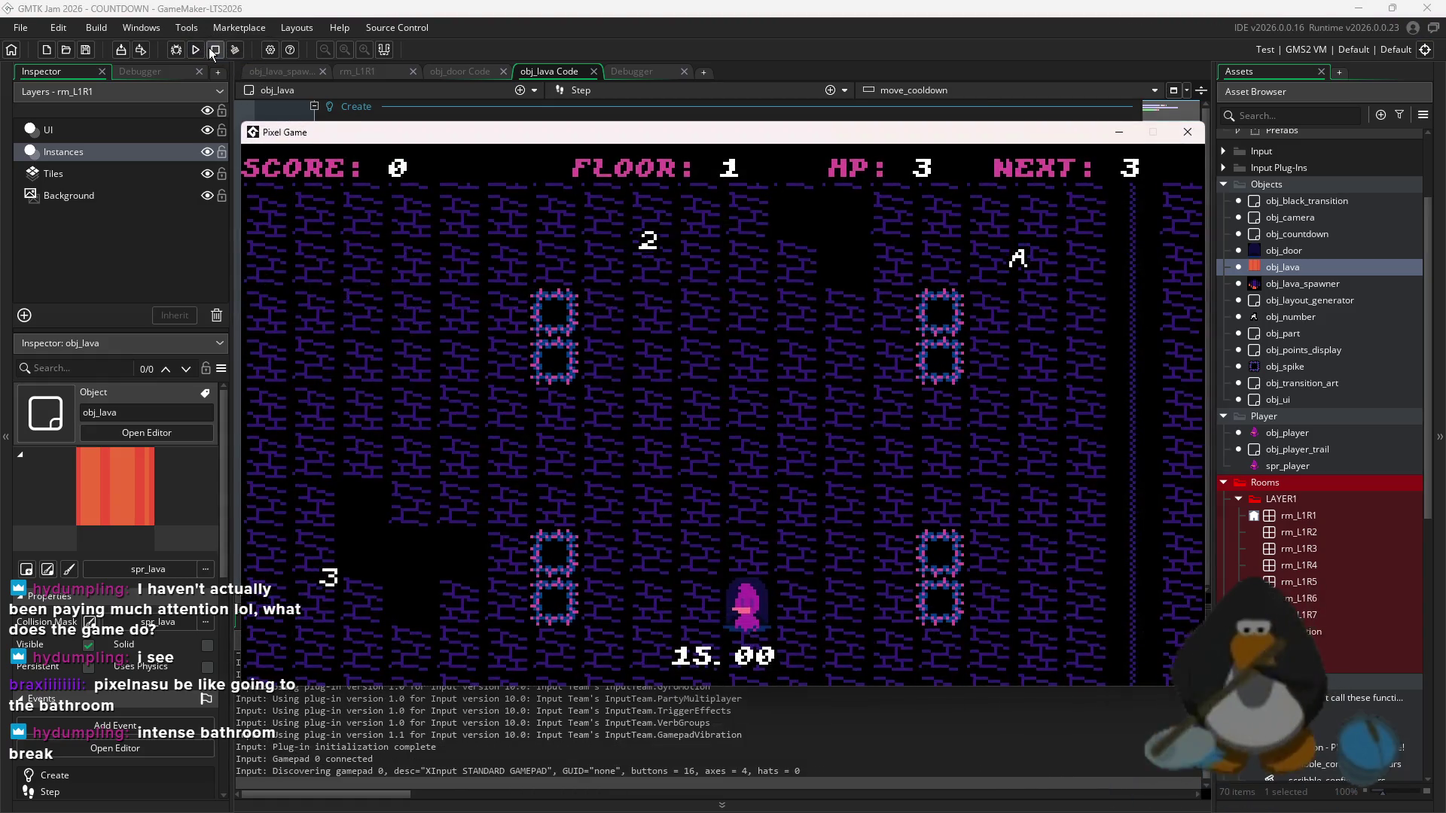
pyautogui.click(211, 49)
pyautogui.click(199, 49)
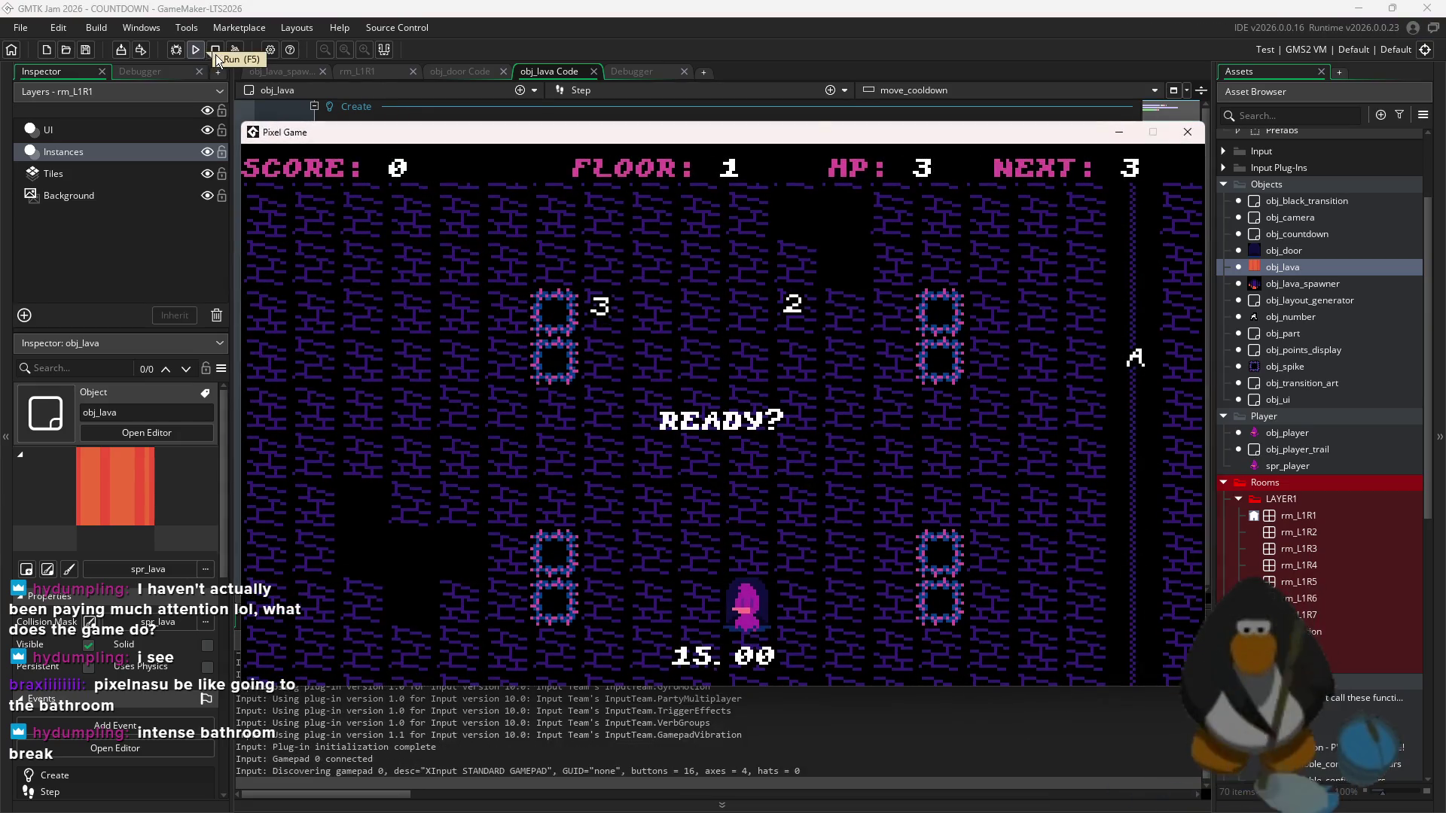
pyautogui.click(178, 51)
pyautogui.click(178, 50)
pyautogui.press('Return')
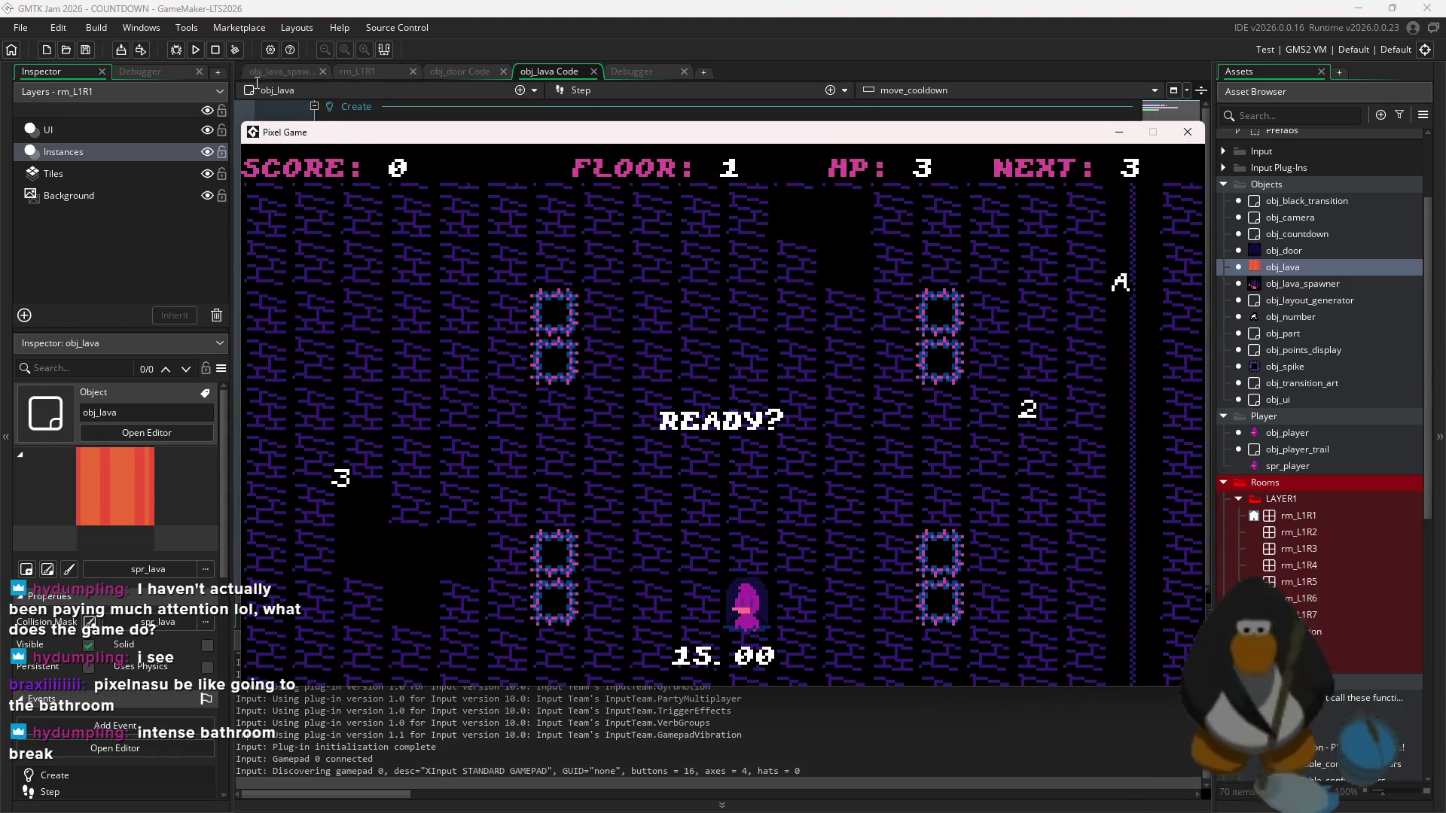
pyautogui.click(218, 49)
pyautogui.click(199, 49)
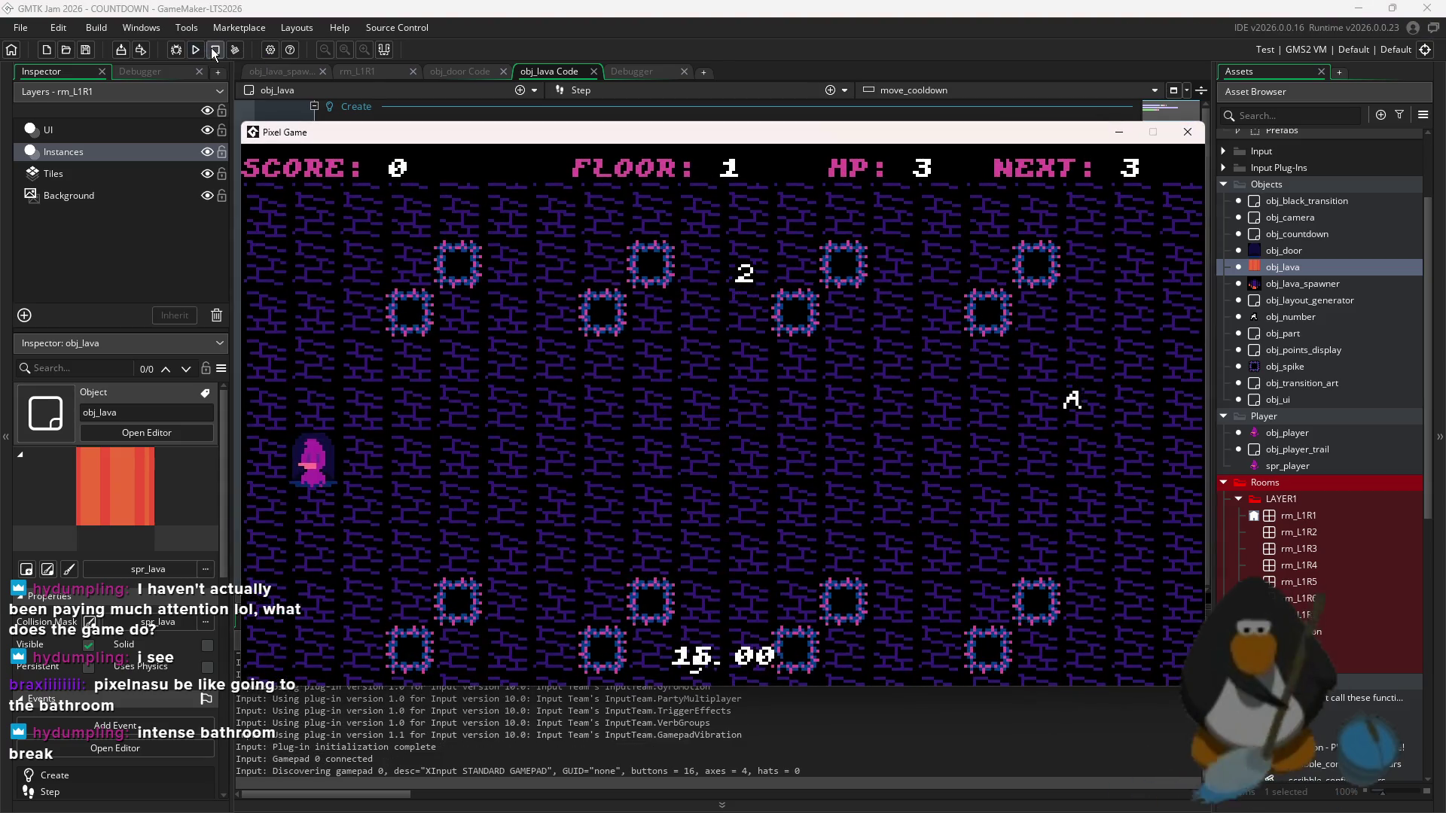
pyautogui.click(214, 49)
pyautogui.click(193, 50)
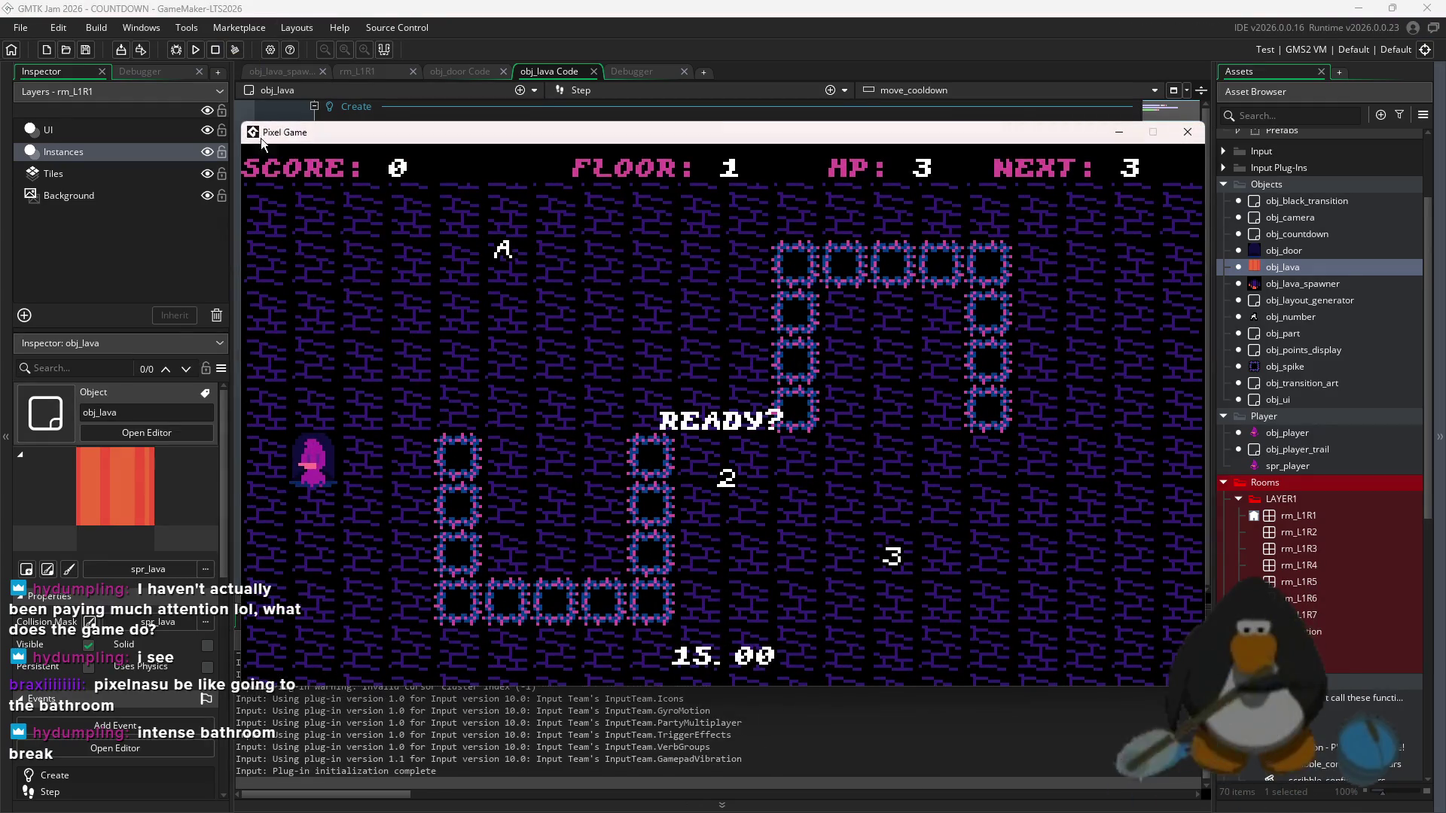
pyautogui.click(214, 49)
pyautogui.click(577, 339)
pyautogui.press('F5')
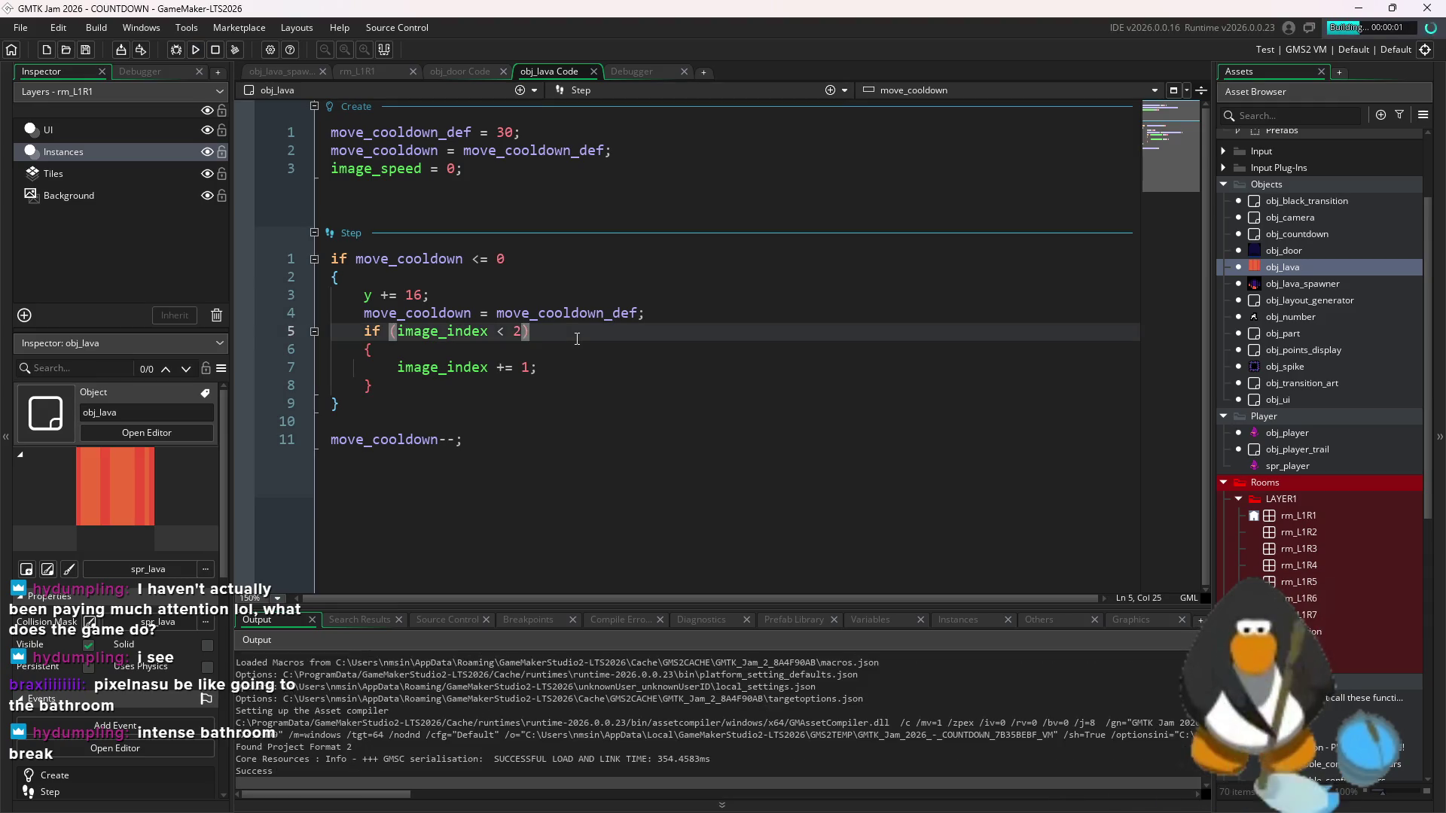
pyautogui.click(621, 421)
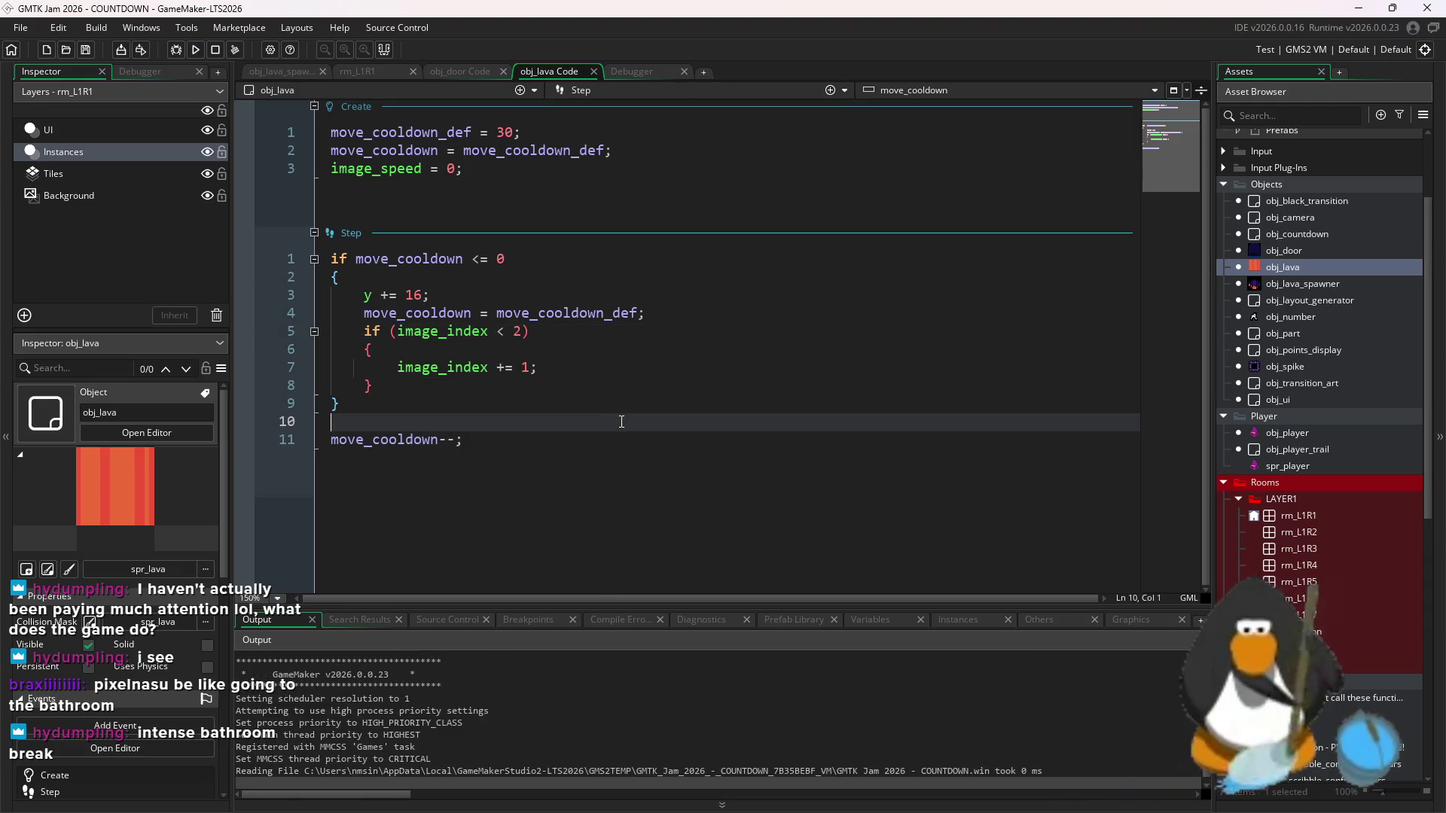
pyautogui.click(214, 49)
pyautogui.press('F5')
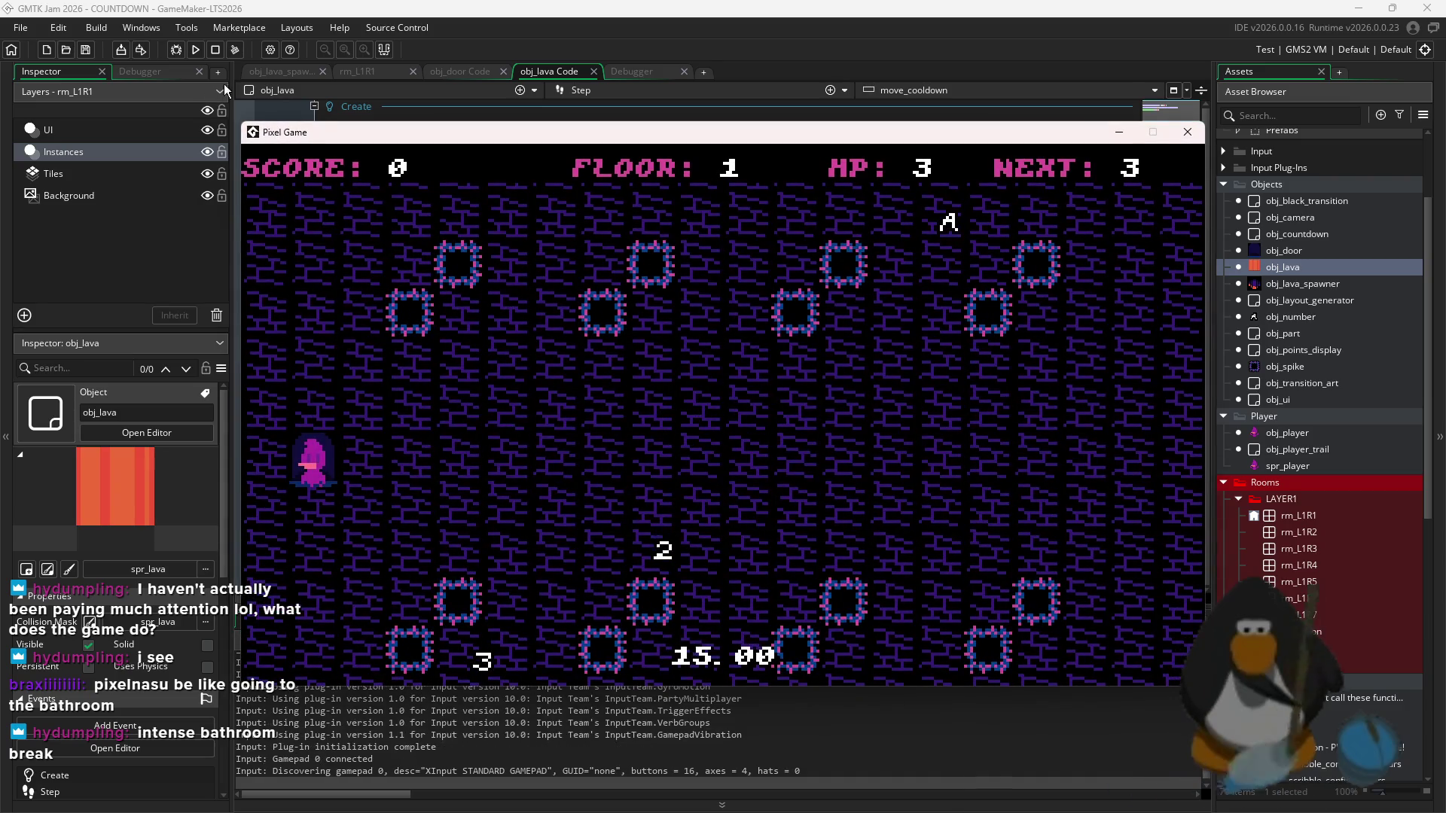
pyautogui.press('F5')
pyautogui.click(447, 416)
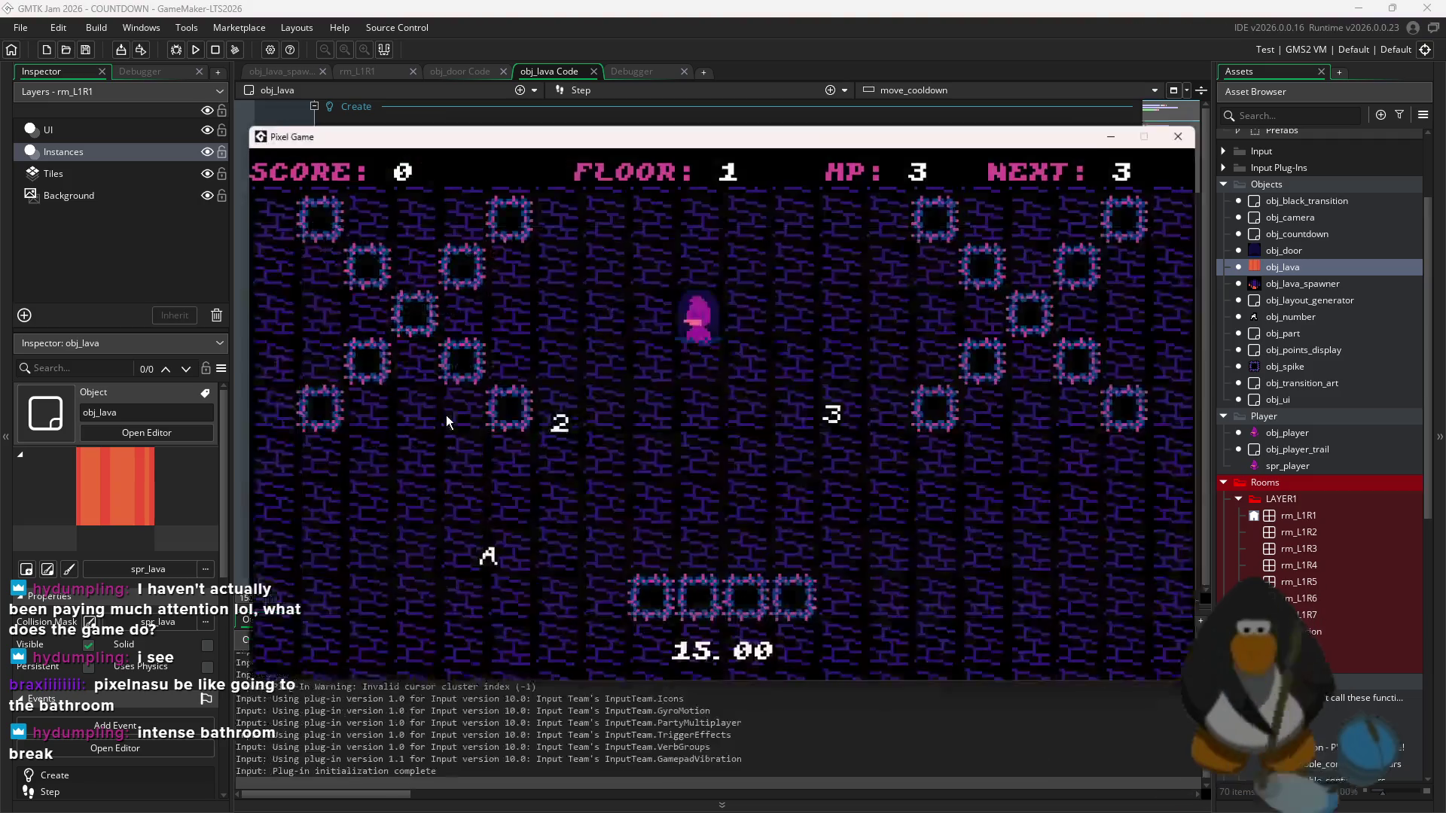
pyautogui.click(196, 49)
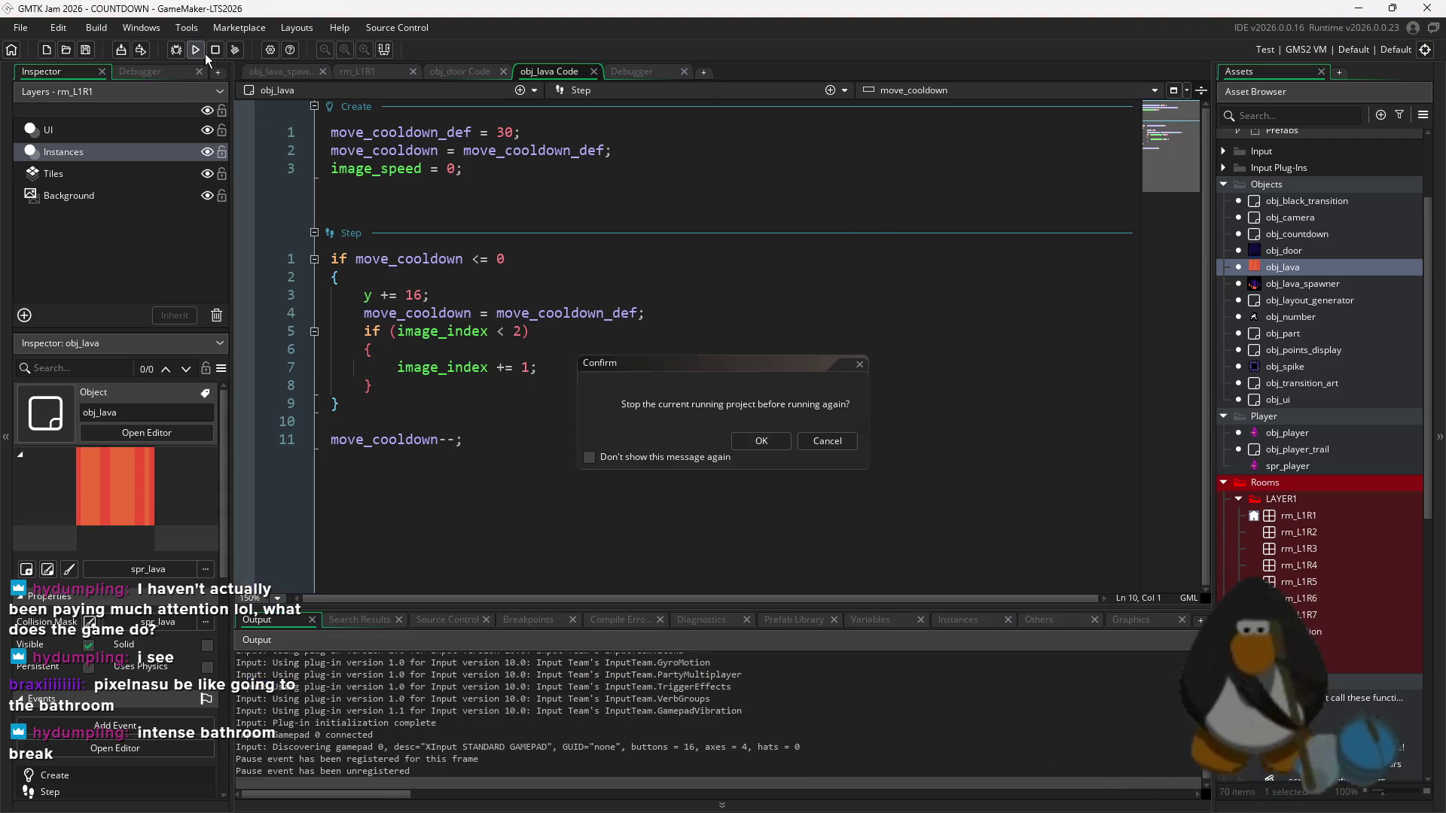
pyautogui.click(761, 441)
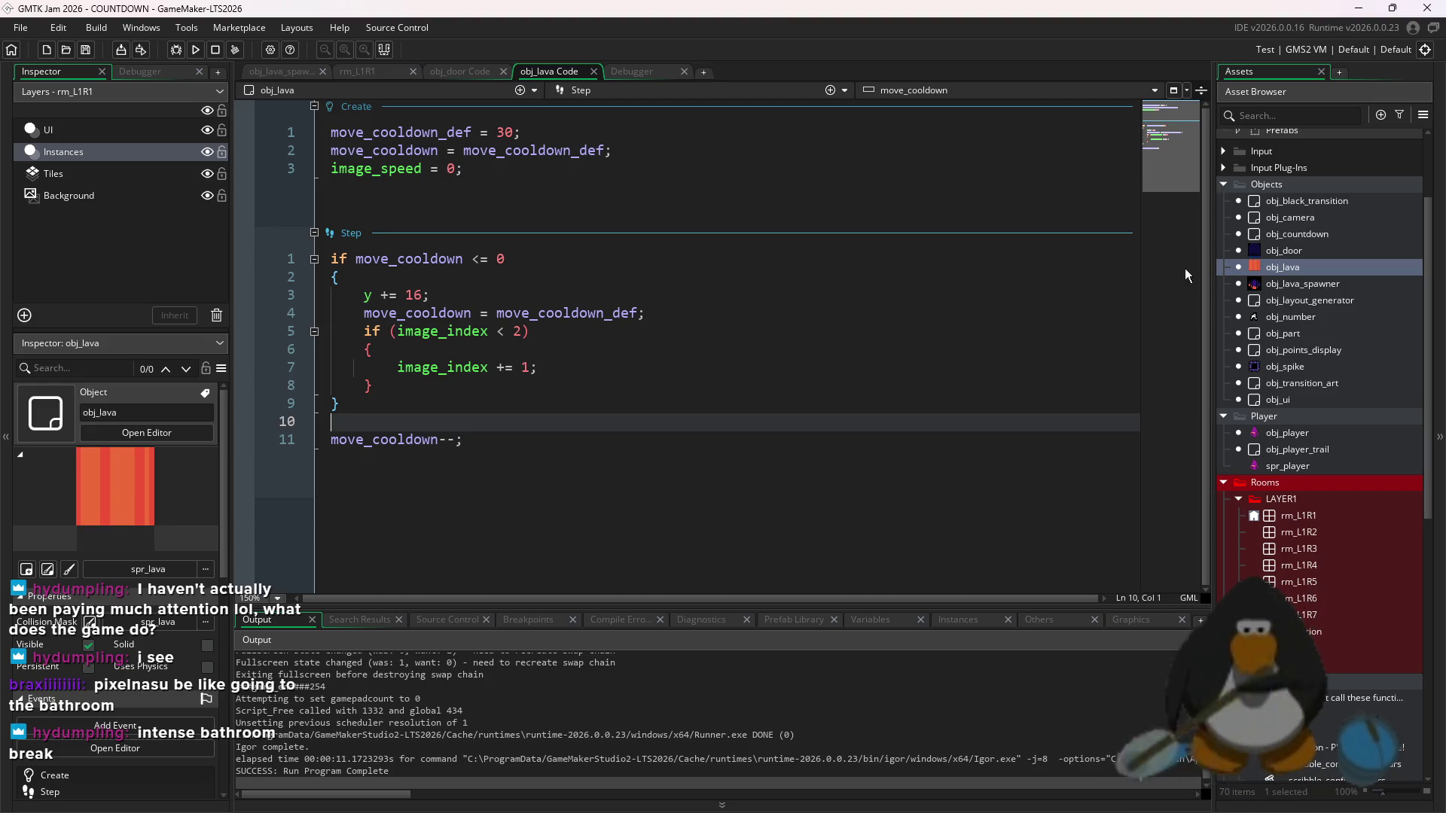
pyautogui.scroll(-10, 1301, 536)
# - Open spr_lava and view the Resize Canvas option, then cancel without changes
pyautogui.doubleClick(1288, 620)
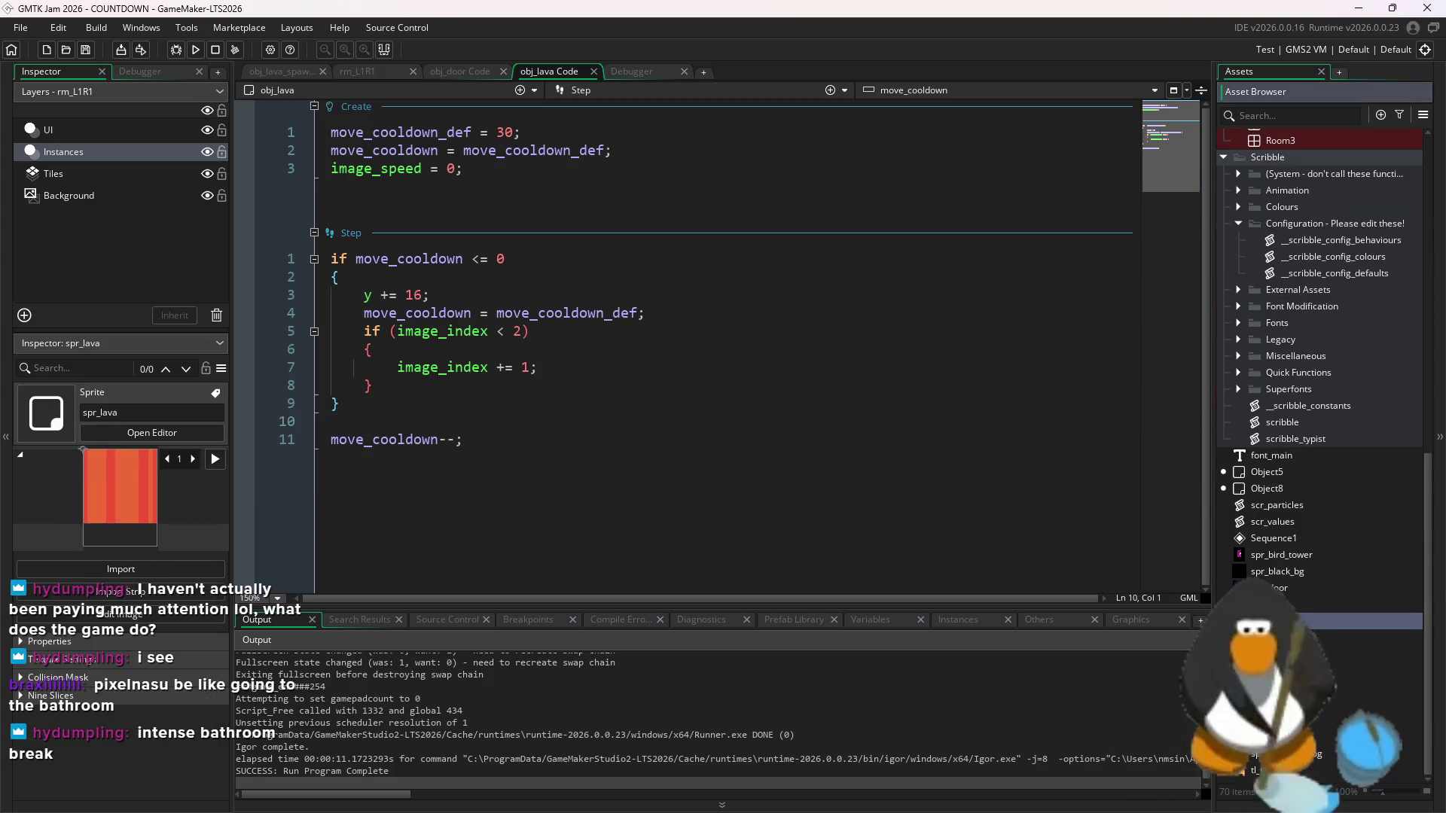
pyautogui.click(439, 214)
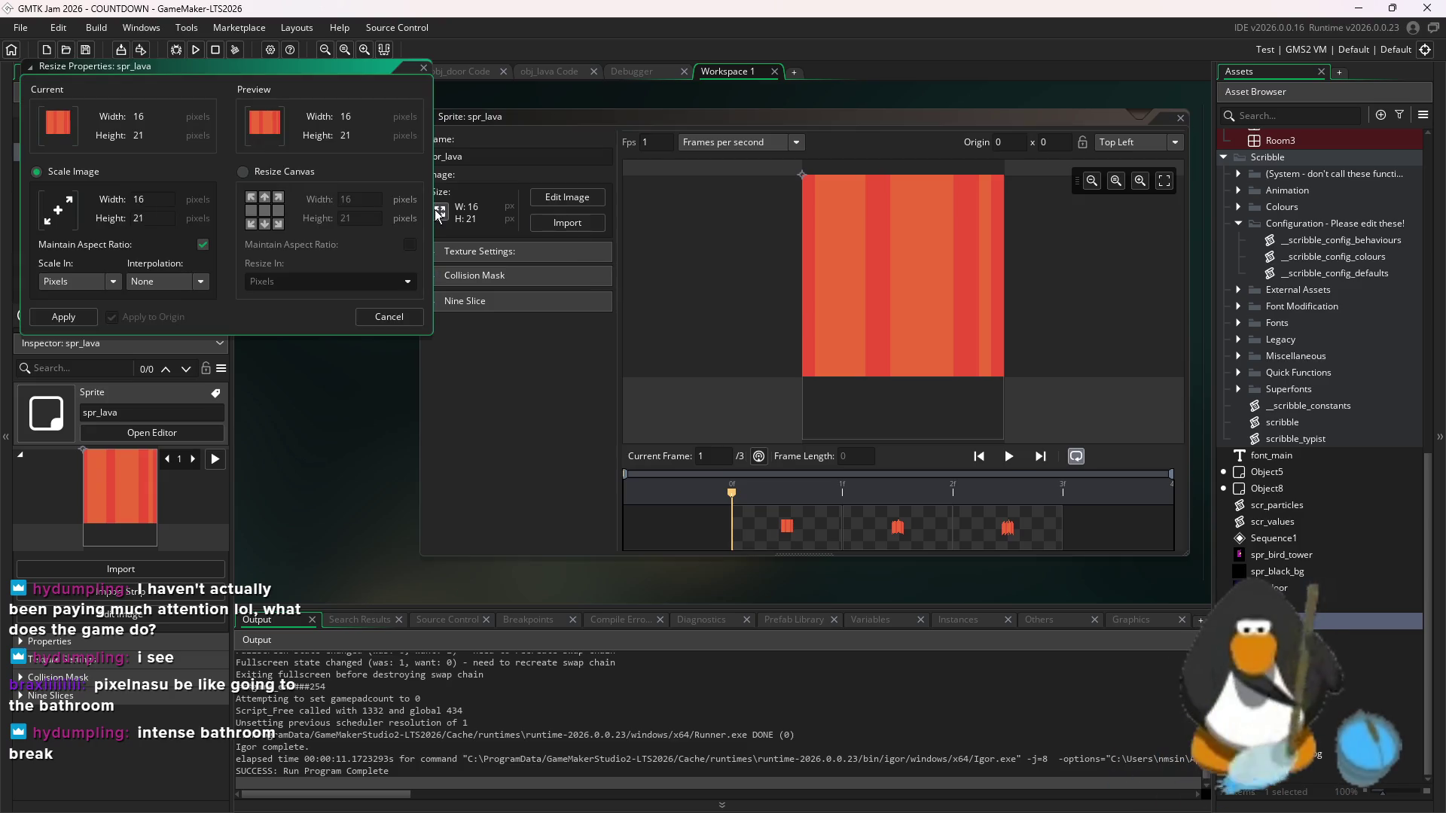
pyautogui.click(244, 171)
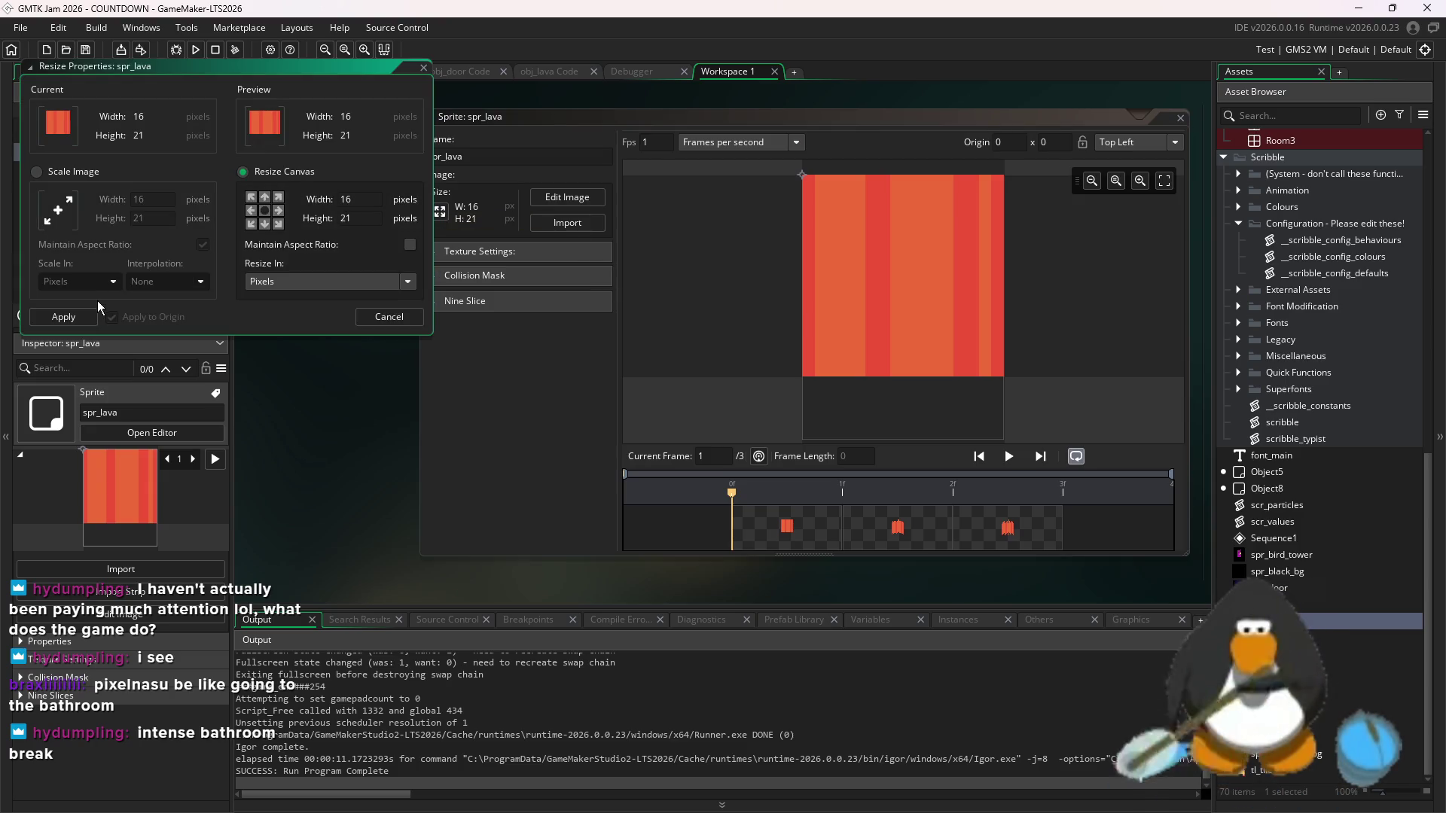
pyautogui.click(388, 316)
# - Squash the whole spr_lava frame shorter, undo it, and minimize GameMaker
pyautogui.click(567, 196)
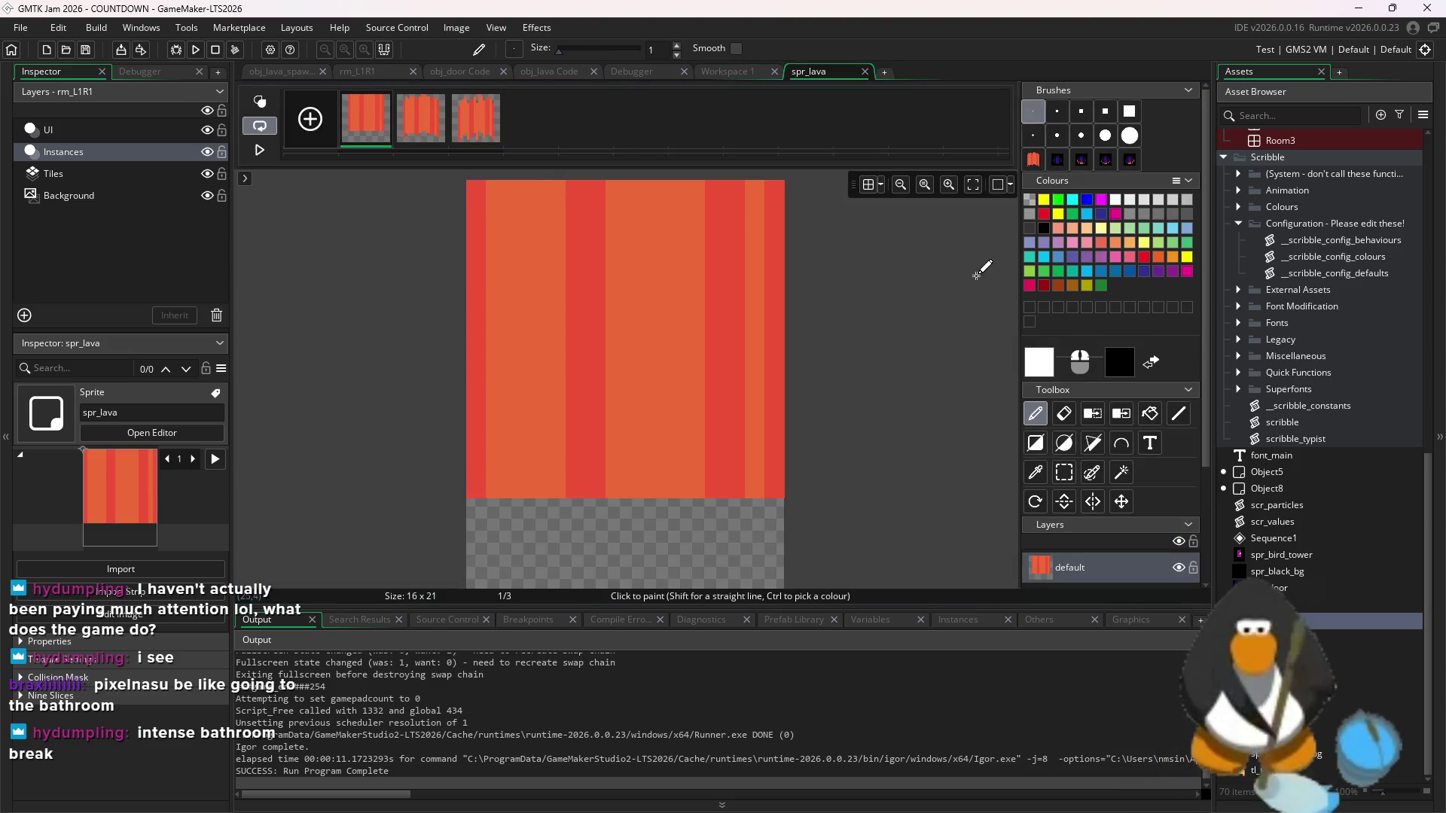
pyautogui.click(1073, 478)
pyautogui.hotkey('ctrl', 'a')
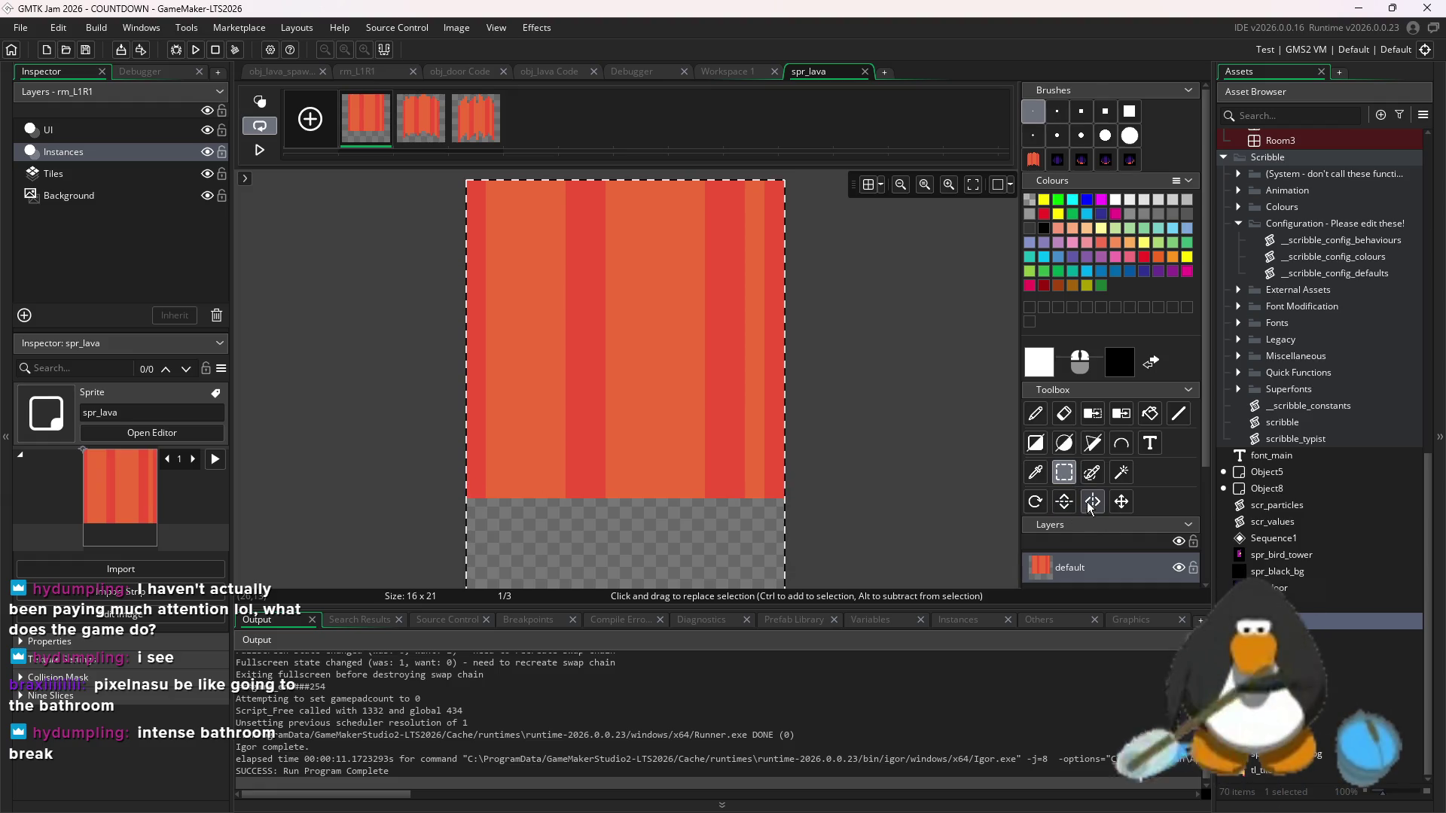
pyautogui.click(1064, 502)
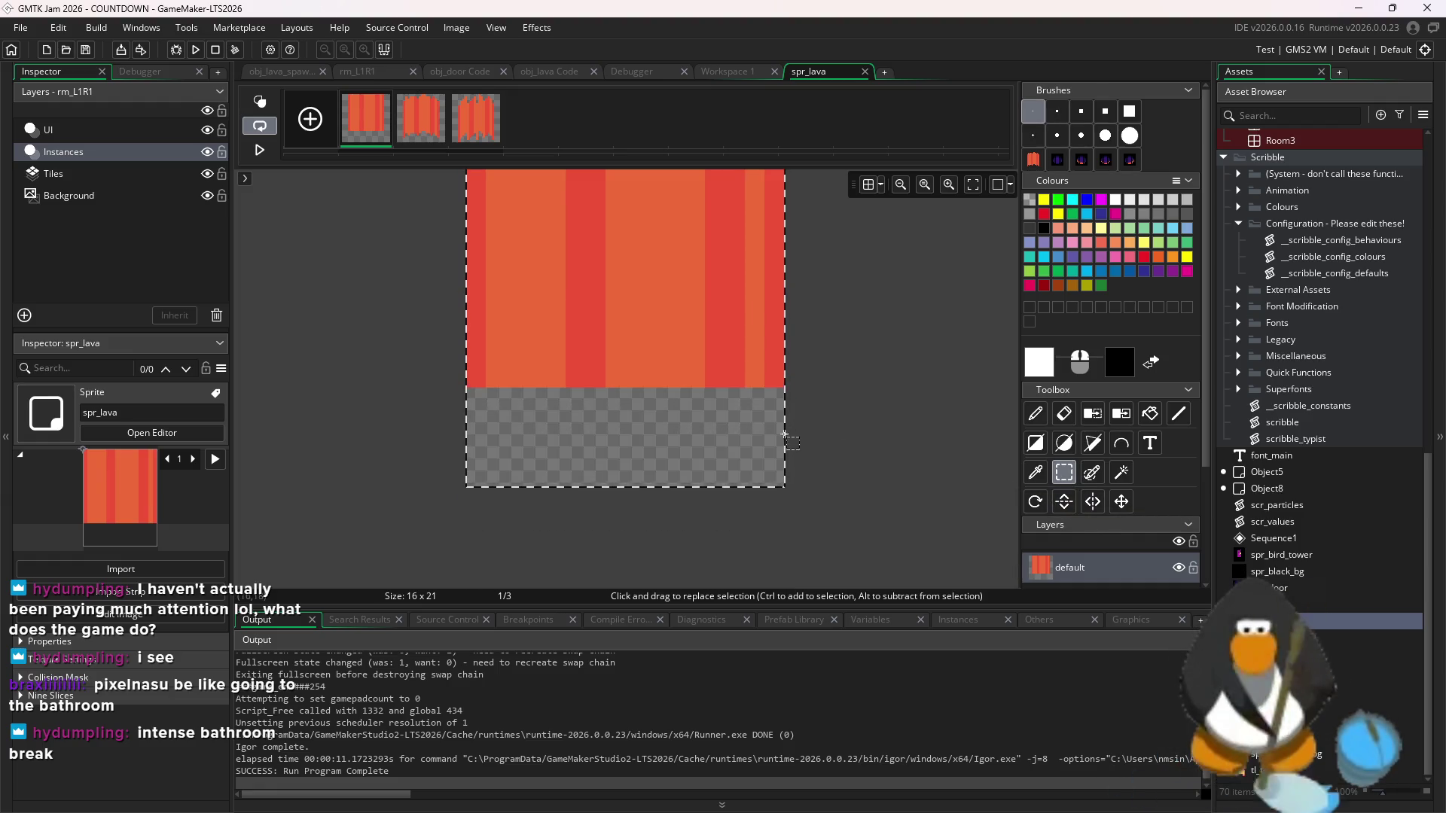
pyautogui.hotkey('ctrl', 'z')
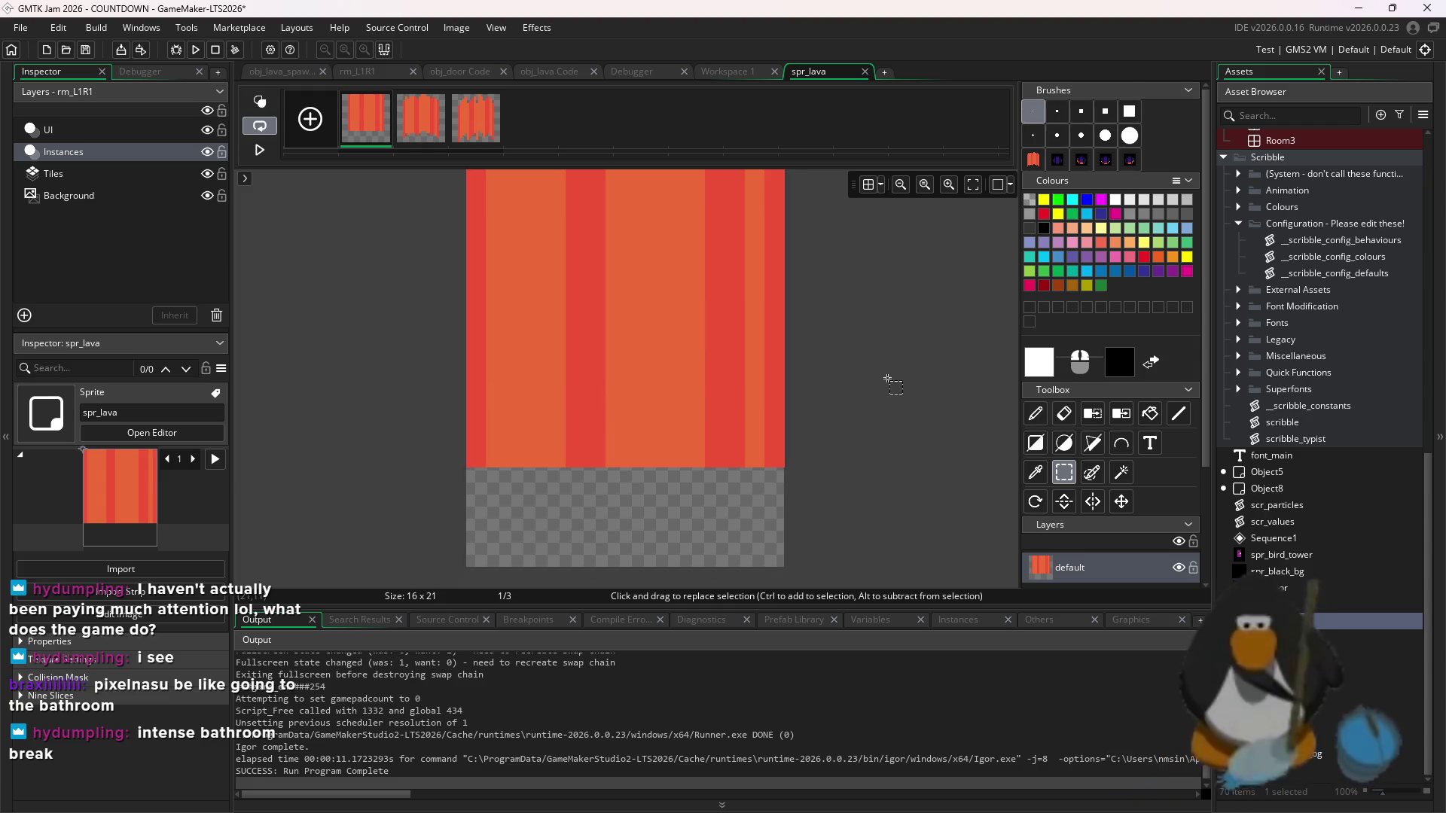
pyautogui.moveTo(1087, 809)
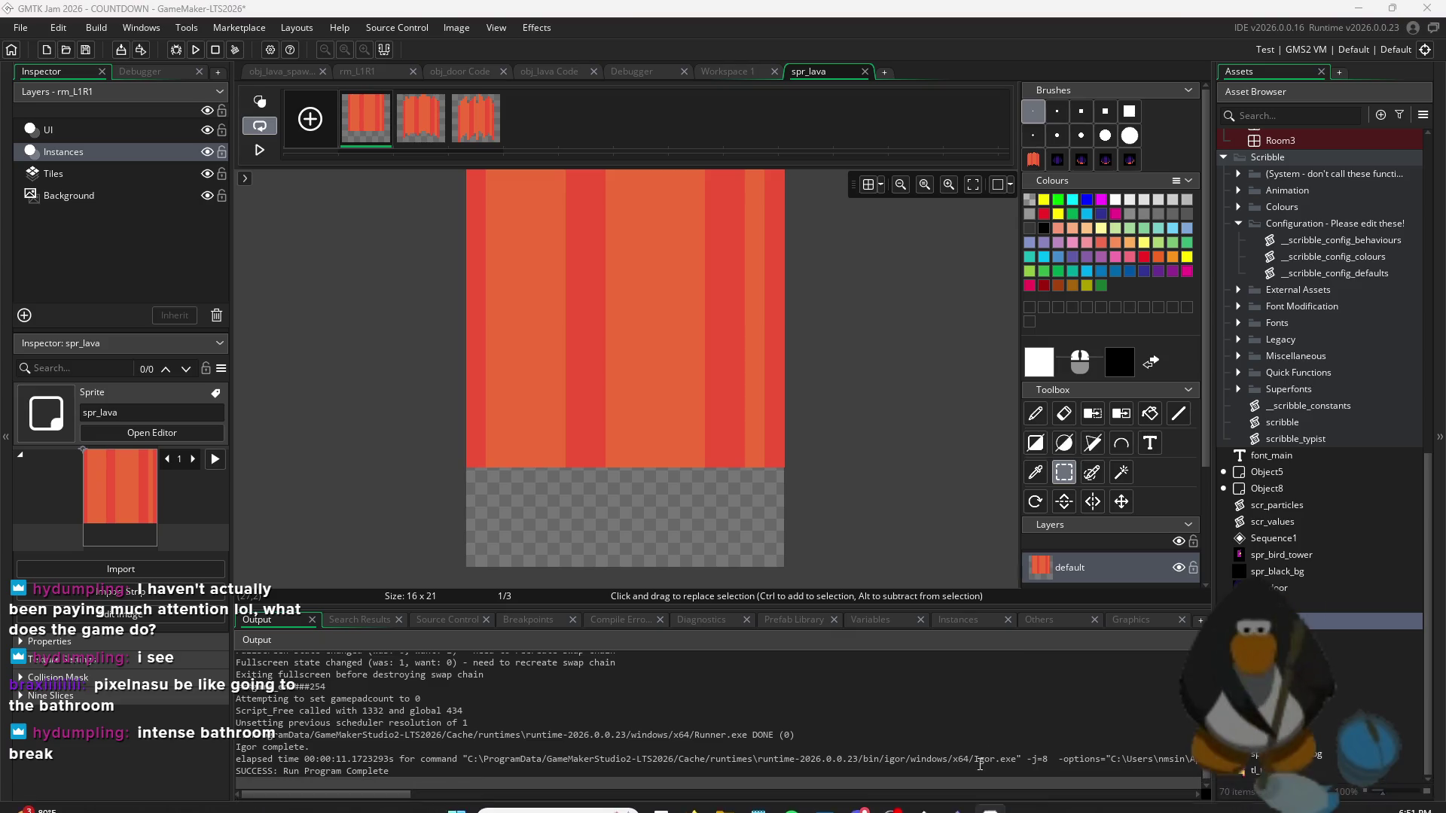
pyautogui.click(1358, 8)
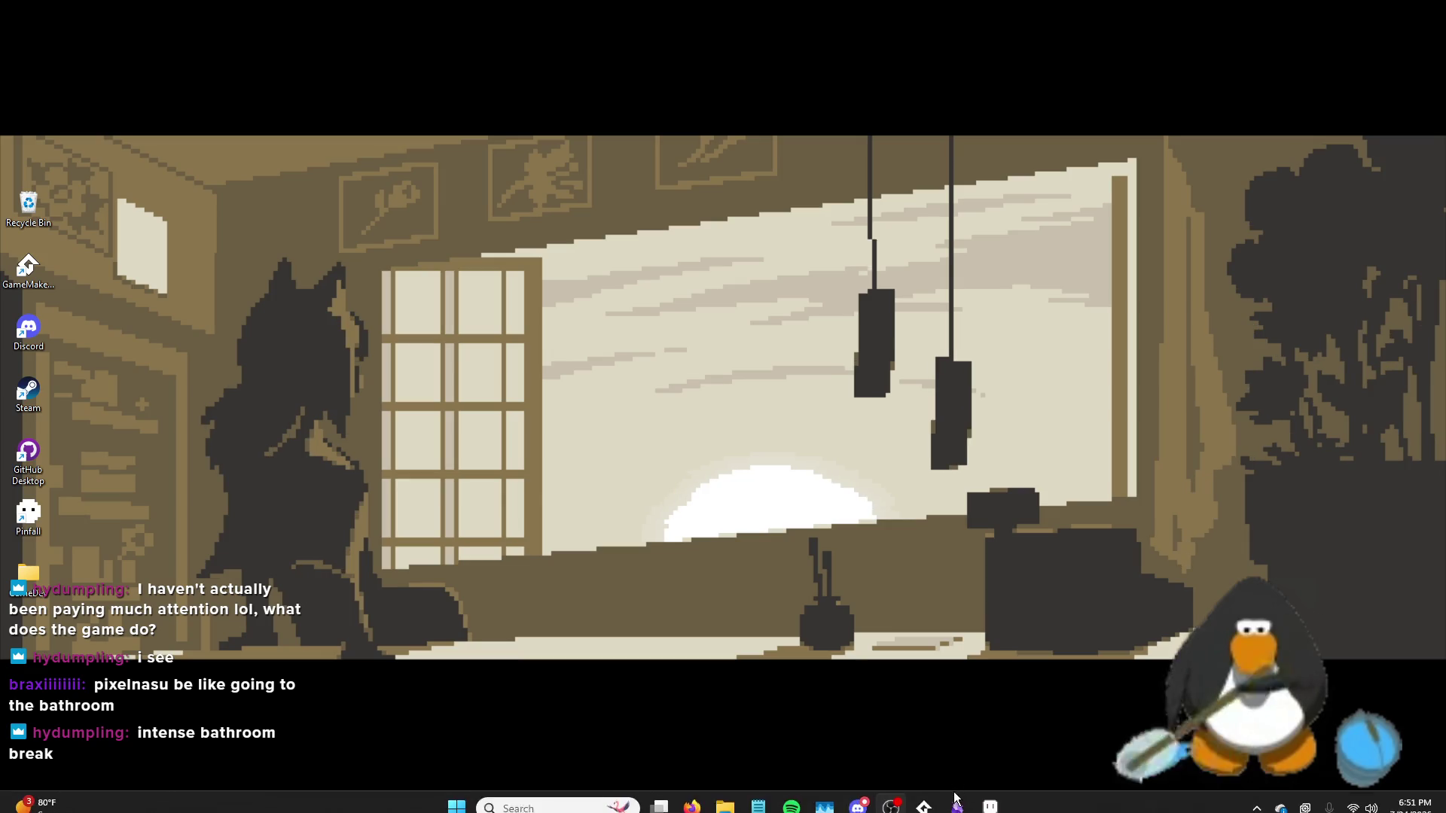
# - In Aseprite, narrow the selected lava tile from both its left and right edges, then commit
pyautogui.click(996, 791)
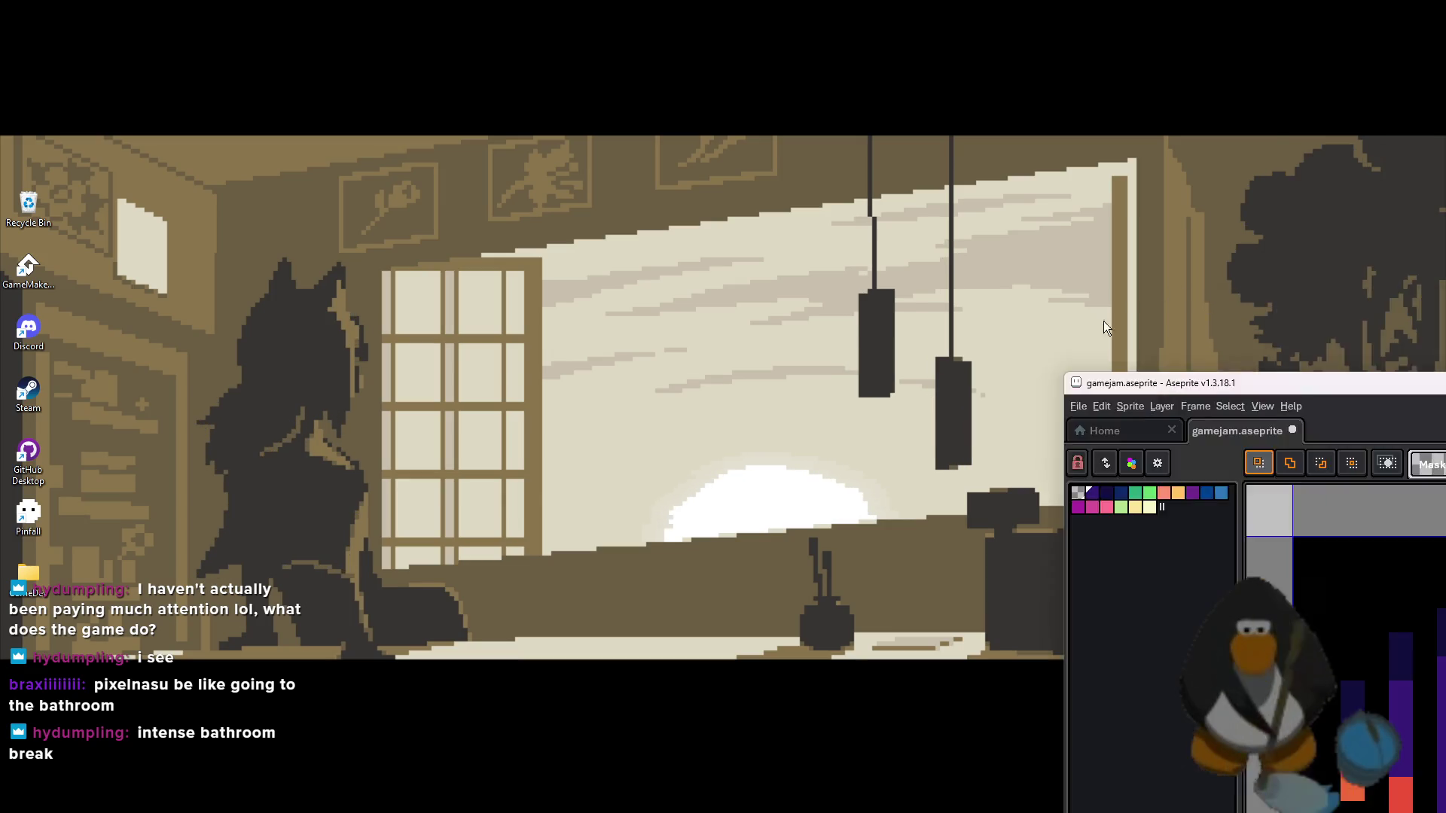
pyautogui.scroll(-5, 793, 332)
pyautogui.scroll(2, 794, 332)
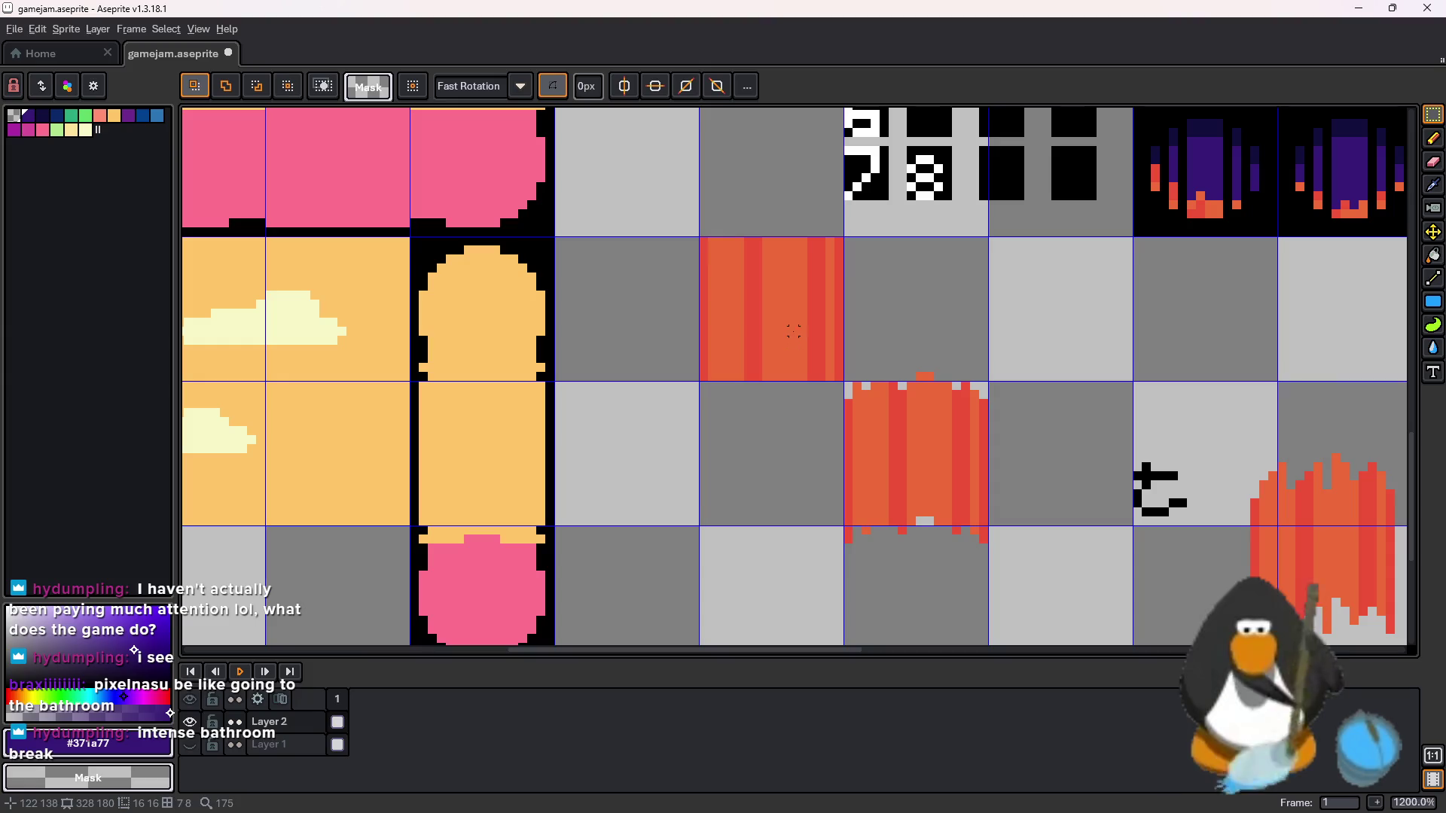
pyautogui.scroll(2, 805, 340)
pyautogui.click(887, 317)
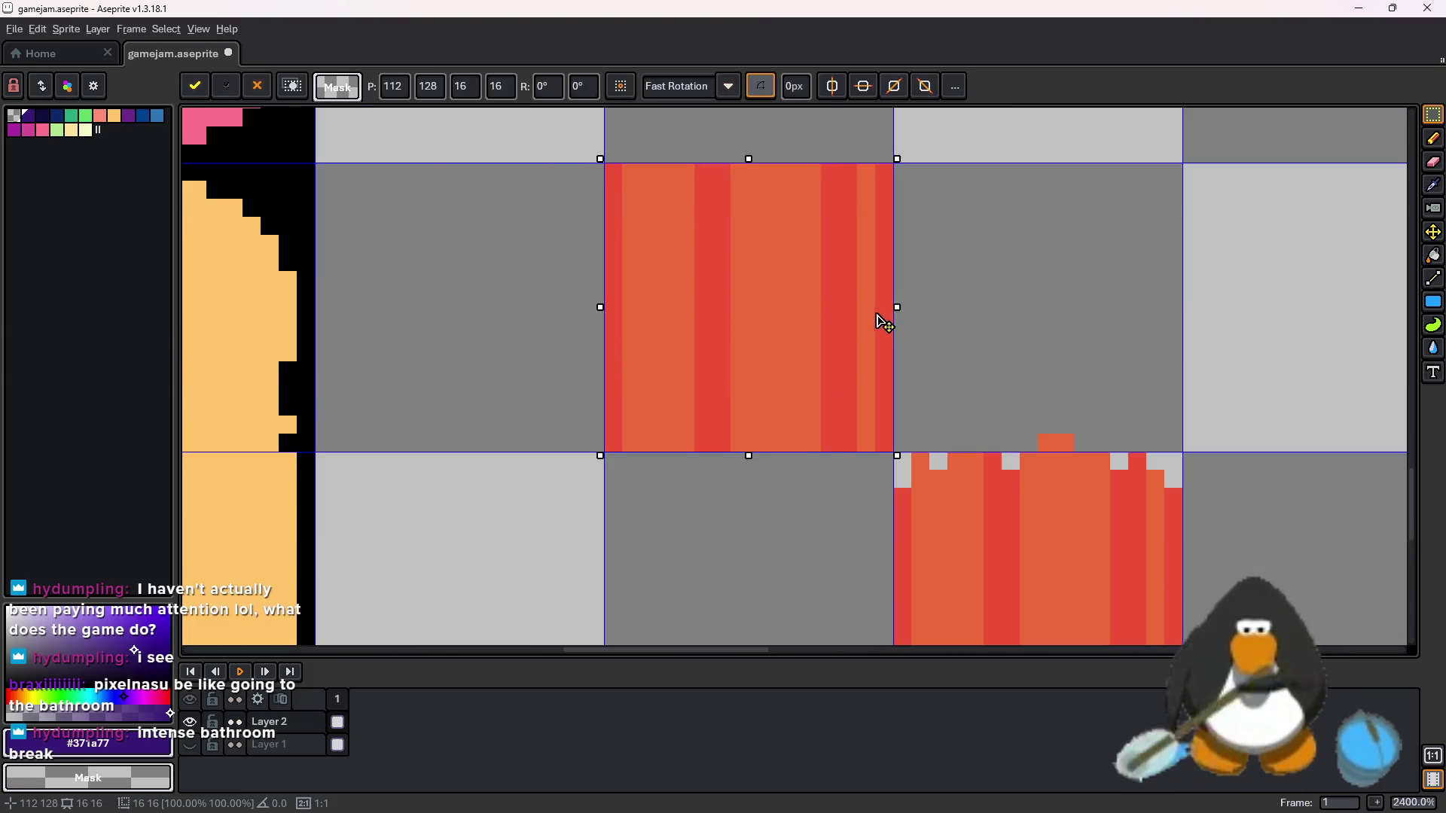
pyautogui.moveTo(876, 314); pyautogui.dragTo(859, 316)
pyautogui.moveTo(601, 311); pyautogui.dragTo(622, 313)
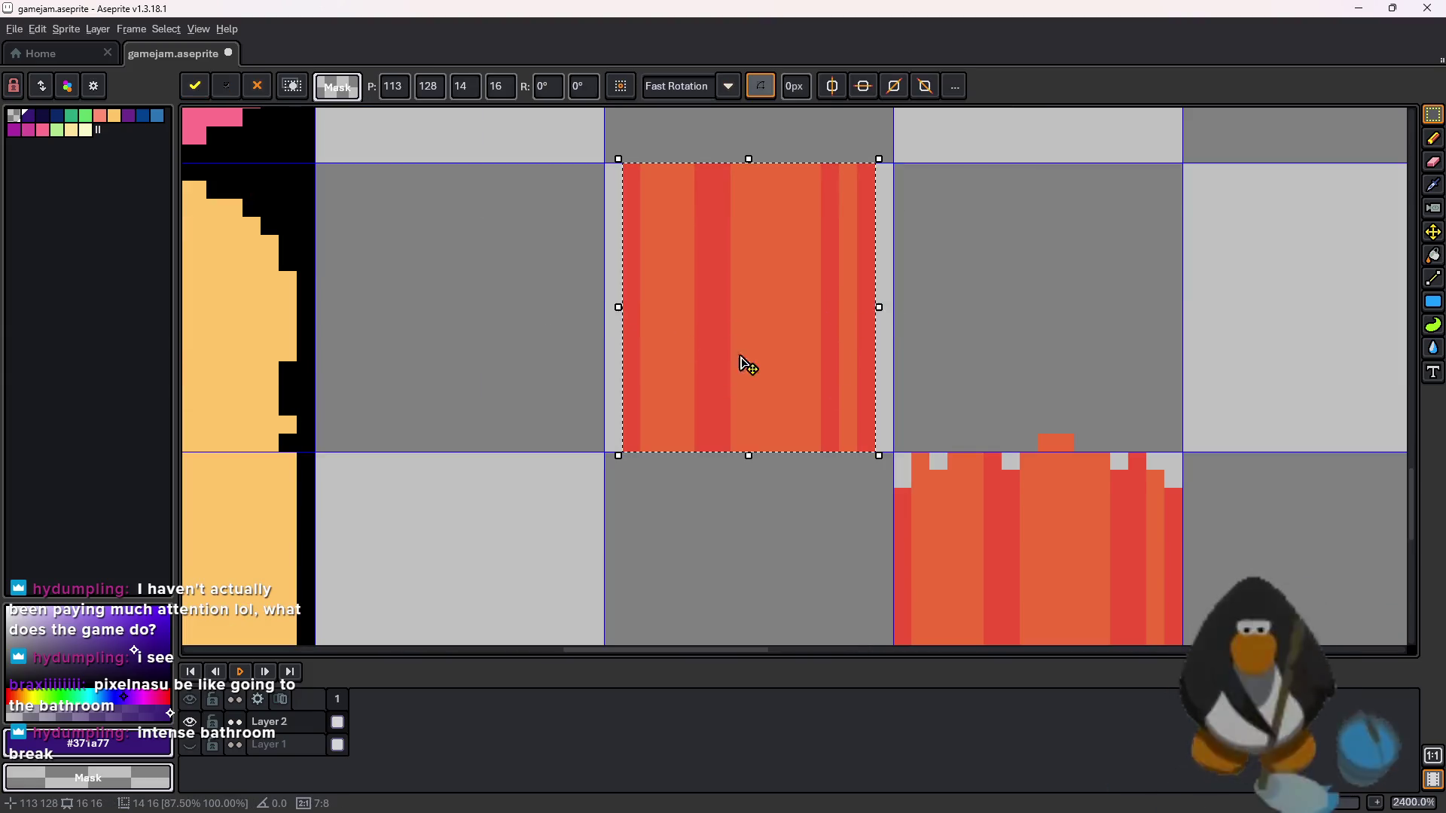
pyautogui.scroll(-3, 748, 366)
pyautogui.click(1186, 348)
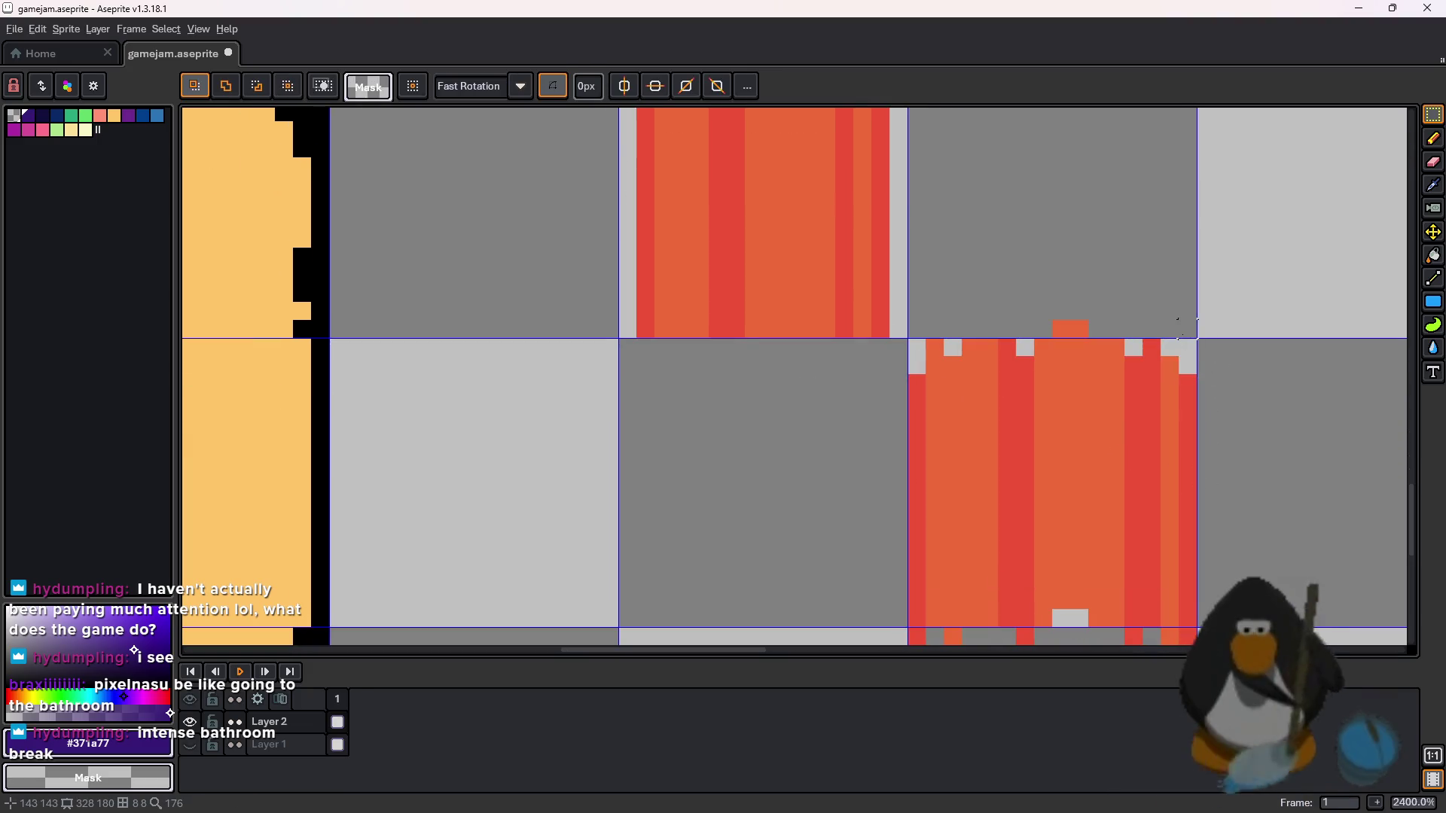
# - Select the taller lava tile below and trim one pixel off each side
pyautogui.moveTo(1183, 322); pyautogui.dragTo(908, 627)
pyautogui.click(1208, 449)
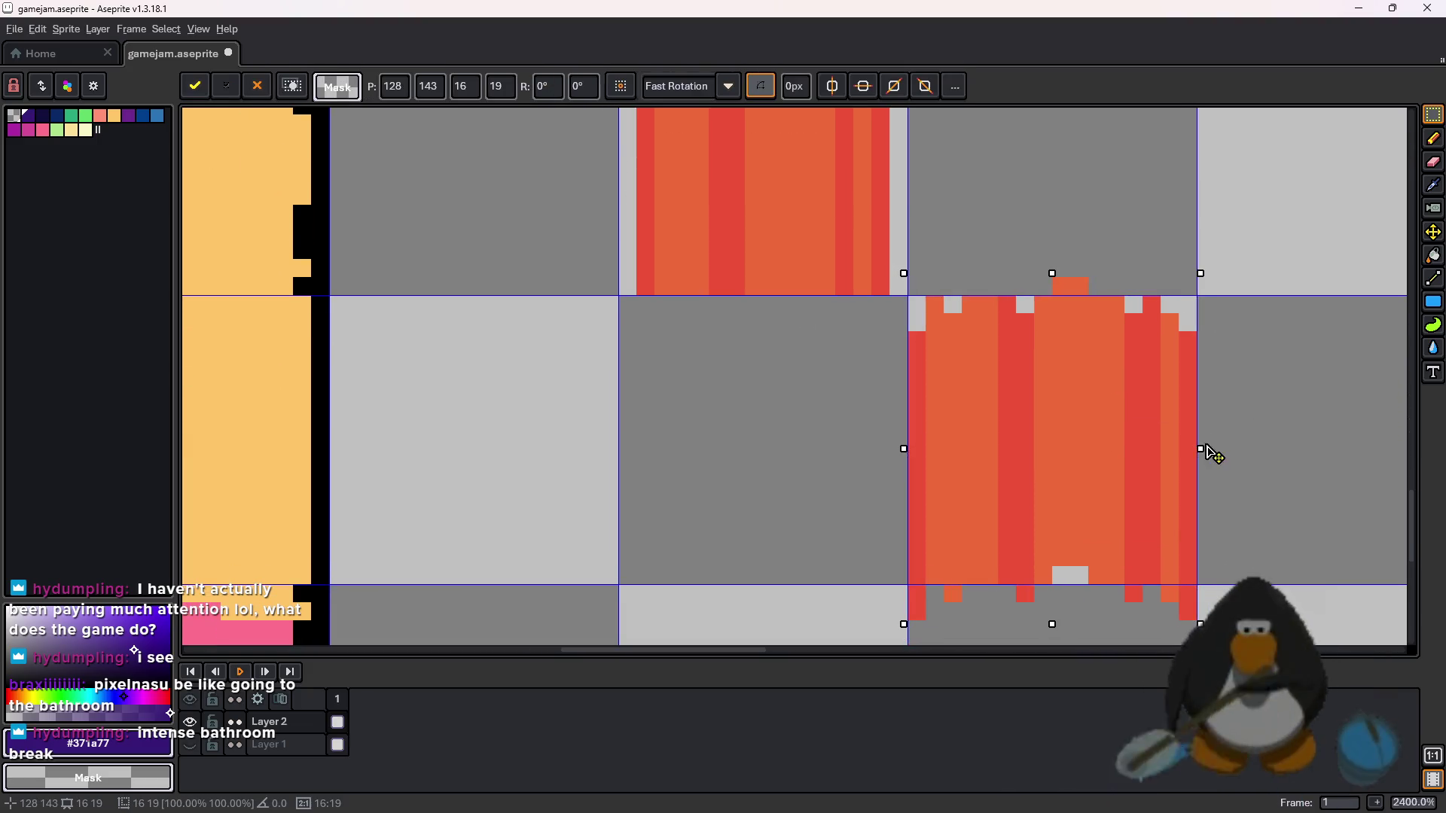
pyautogui.moveTo(1193, 457); pyautogui.dragTo(1185, 451)
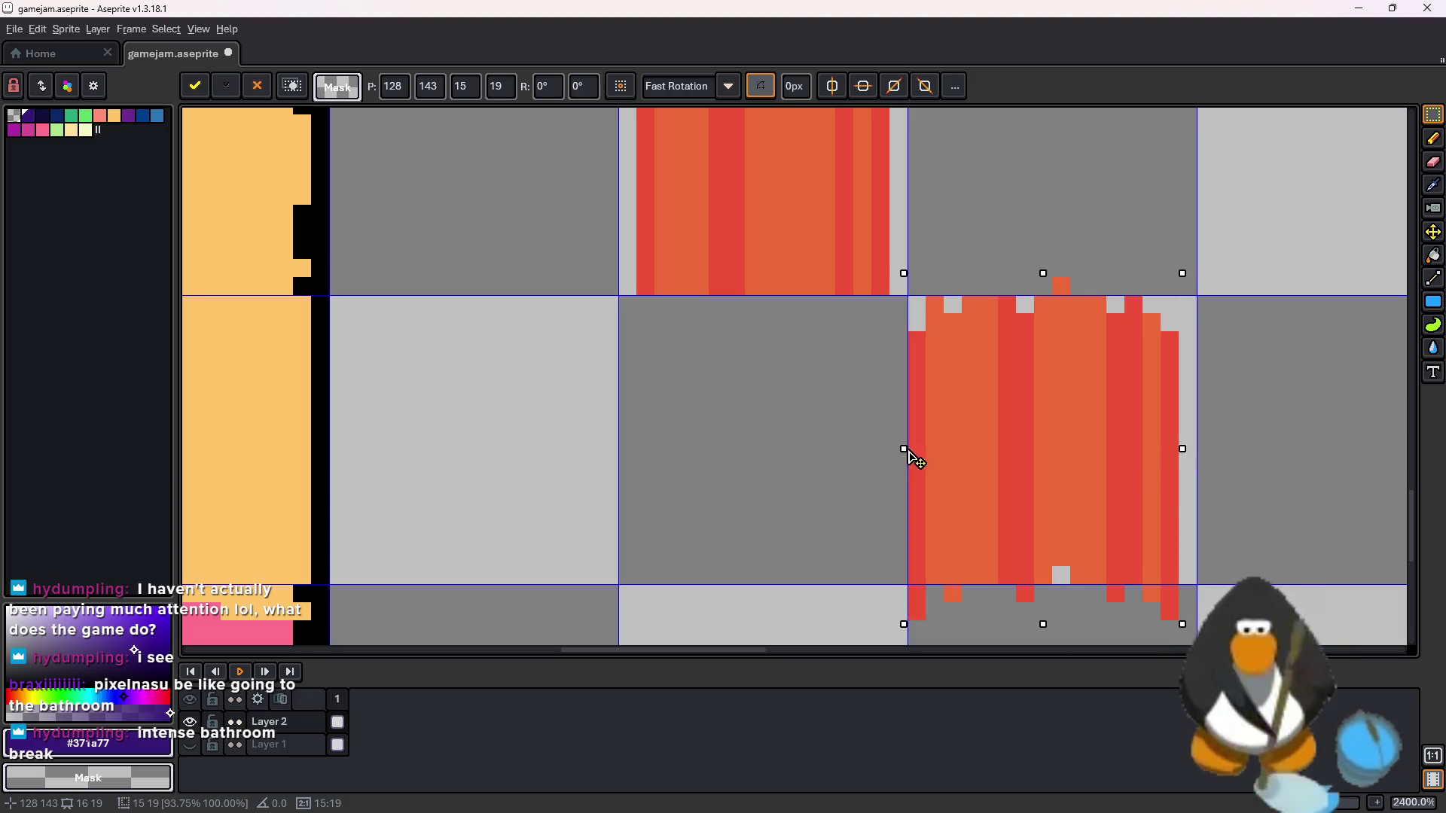
pyautogui.moveTo(909, 450); pyautogui.dragTo(918, 452)
pyautogui.scroll(2, 934, 474)
pyautogui.scroll(-2, 951, 412)
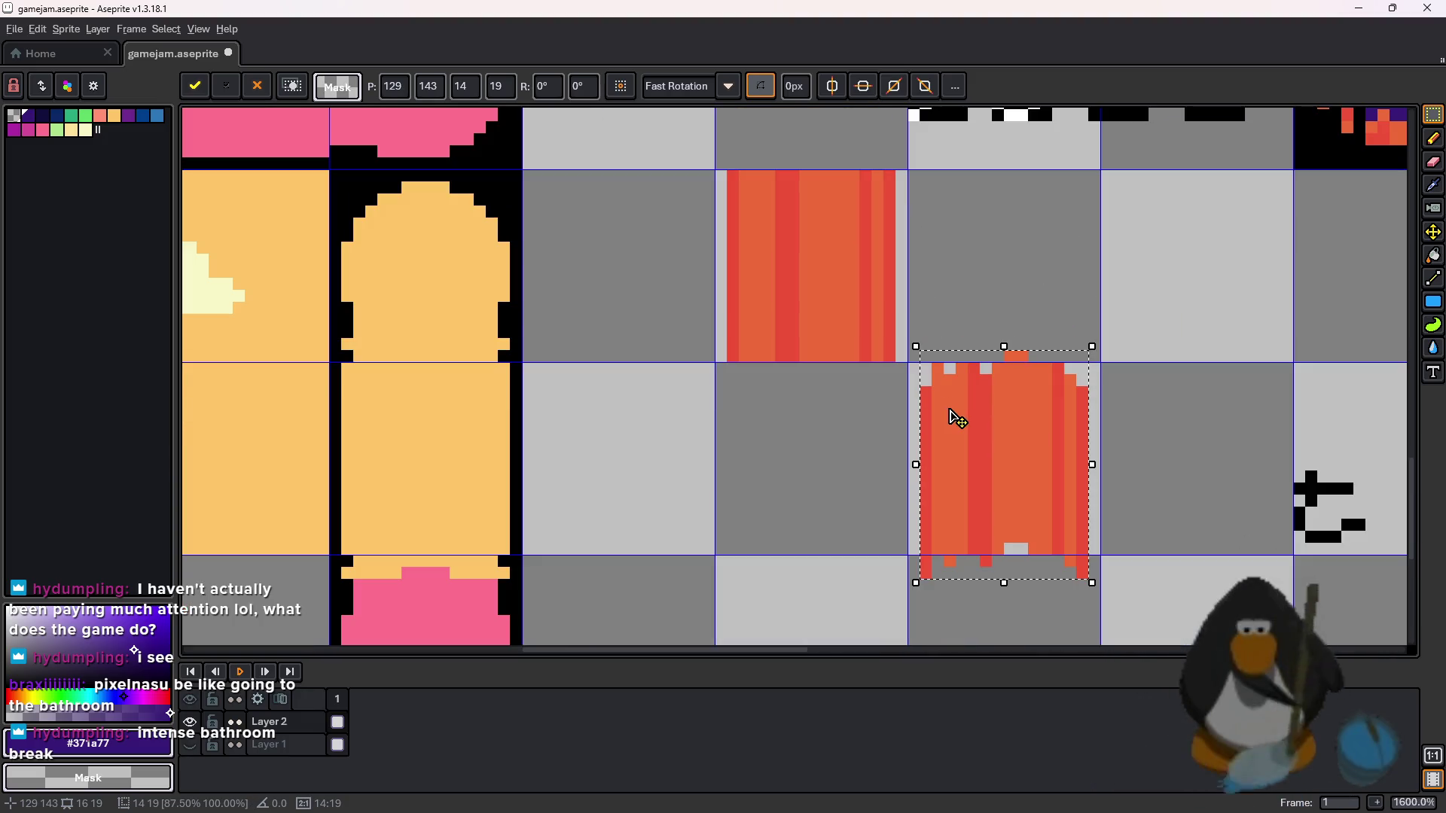
pyautogui.scroll(-1, 1258, 413)
pyautogui.hscroll(3, 1127, 400)
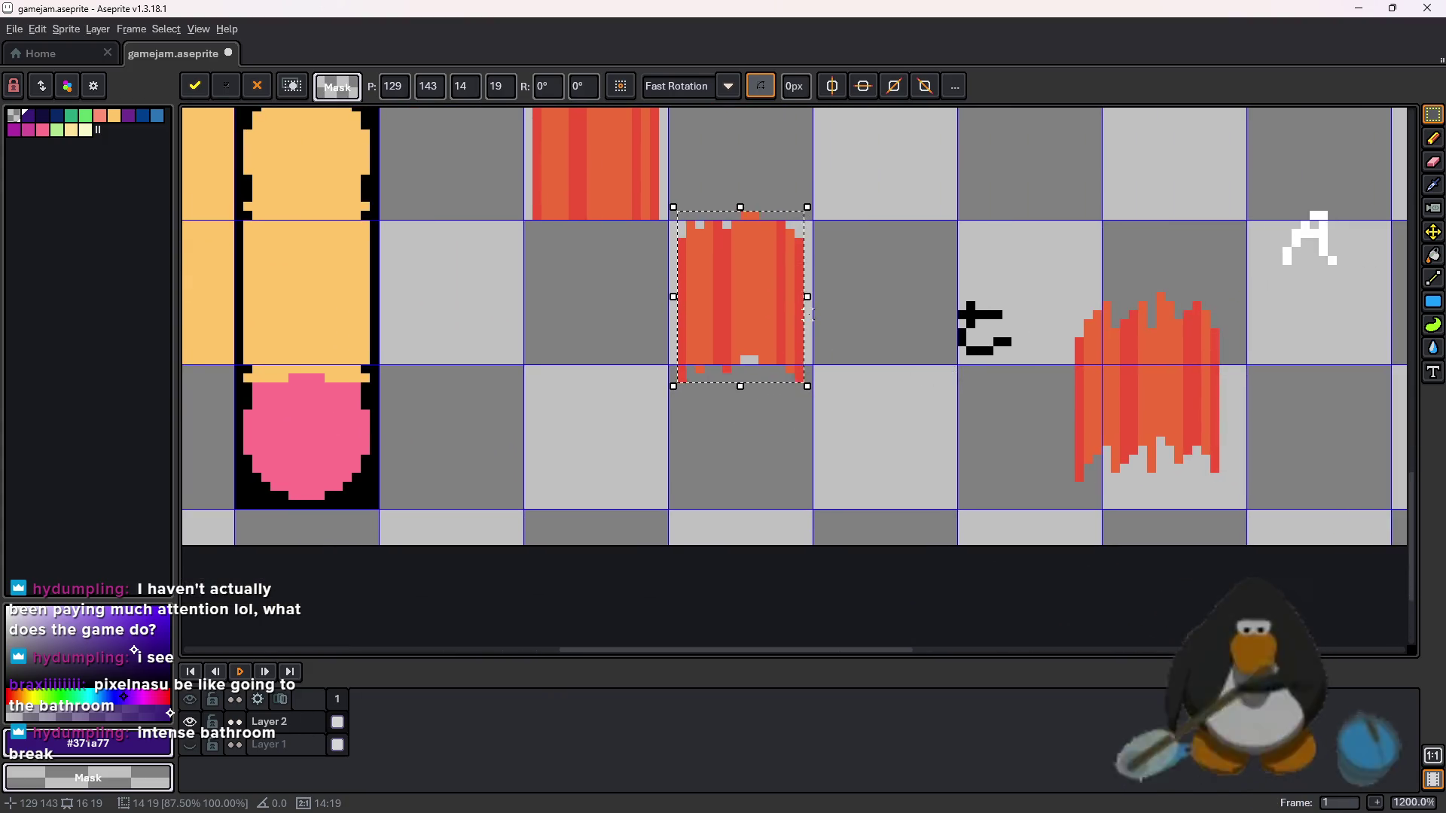
pyautogui.scroll(1, 809, 315)
pyautogui.scroll(1, 723, 302)
# - Narrow the lower lava block by another pixel on each side and apply the new width
pyautogui.moveTo(1019, 348)
pyautogui.mouseDown()
pyautogui.moveTo(1042, 359)
pyautogui.moveTo(1026, 359)
pyautogui.mouseUp()
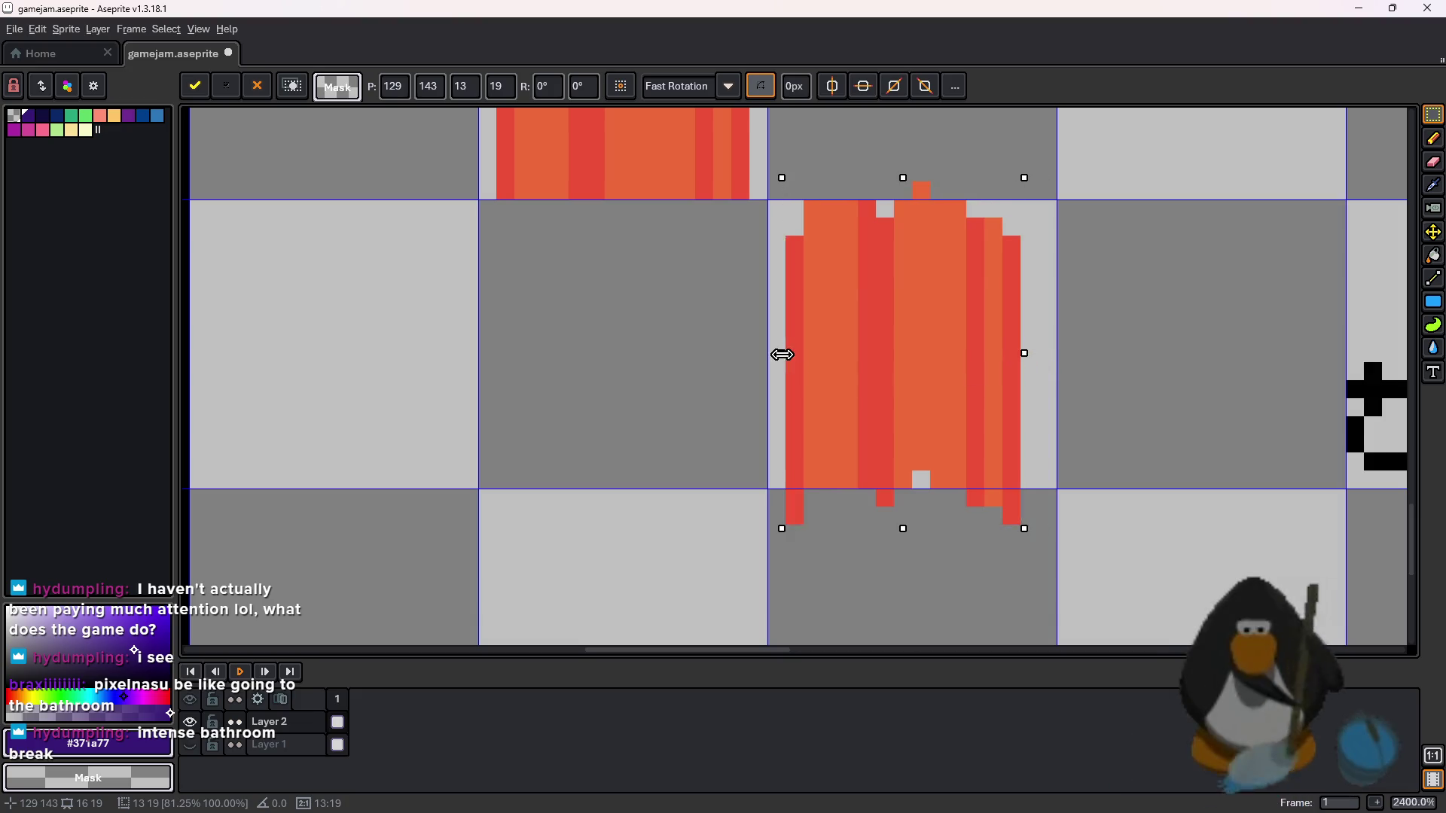
pyautogui.moveTo(781, 352); pyautogui.dragTo(796, 352)
pyautogui.hscroll(-3, 913, 404)
pyautogui.scroll(-1, 828, 298)
pyautogui.click(827, 297)
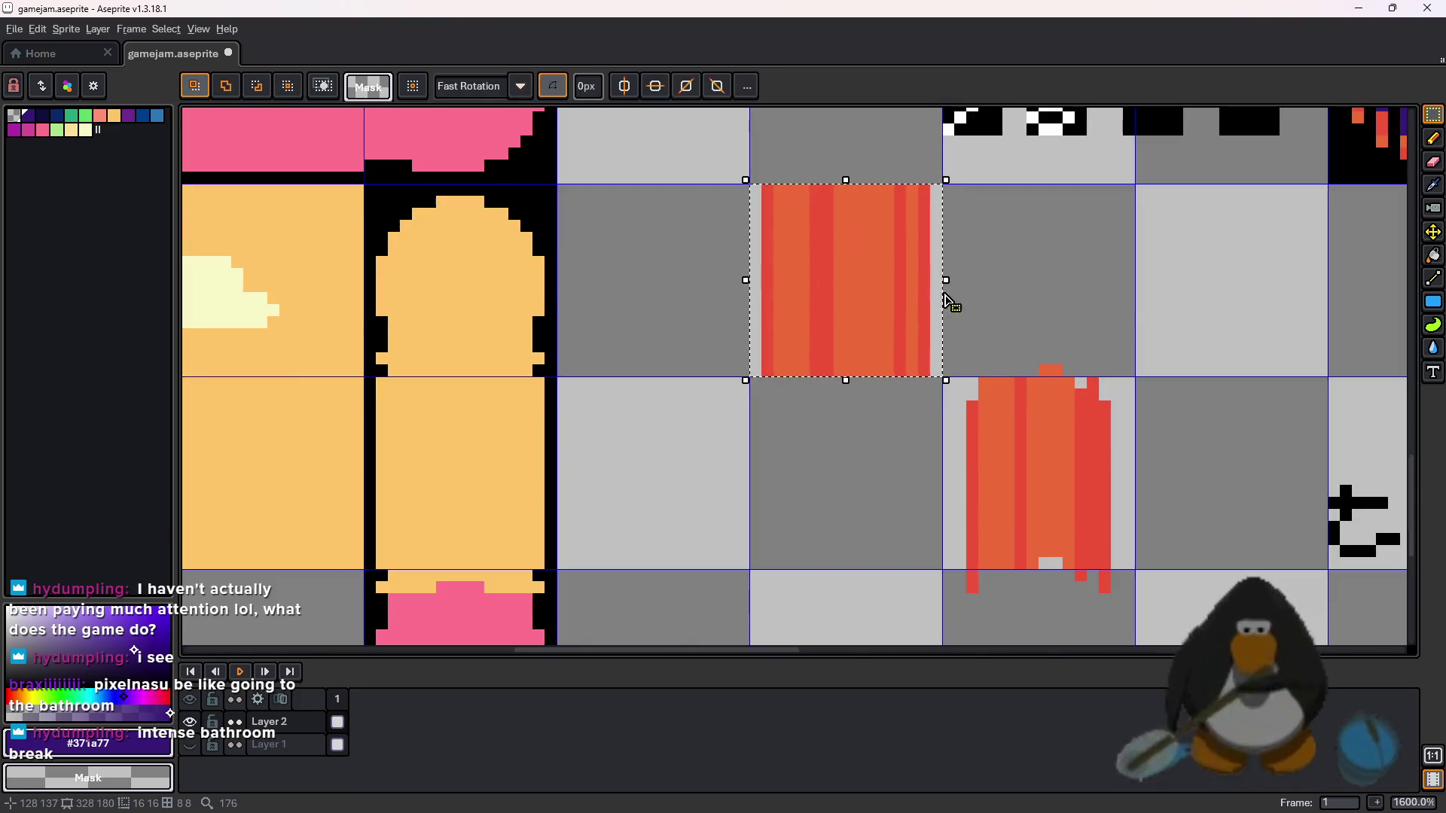
# - Narrow the upper lava block from its left side and apply
pyautogui.moveTo(945, 289); pyautogui.dragTo(936, 290)
pyautogui.moveTo(742, 283); pyautogui.dragTo(756, 289)
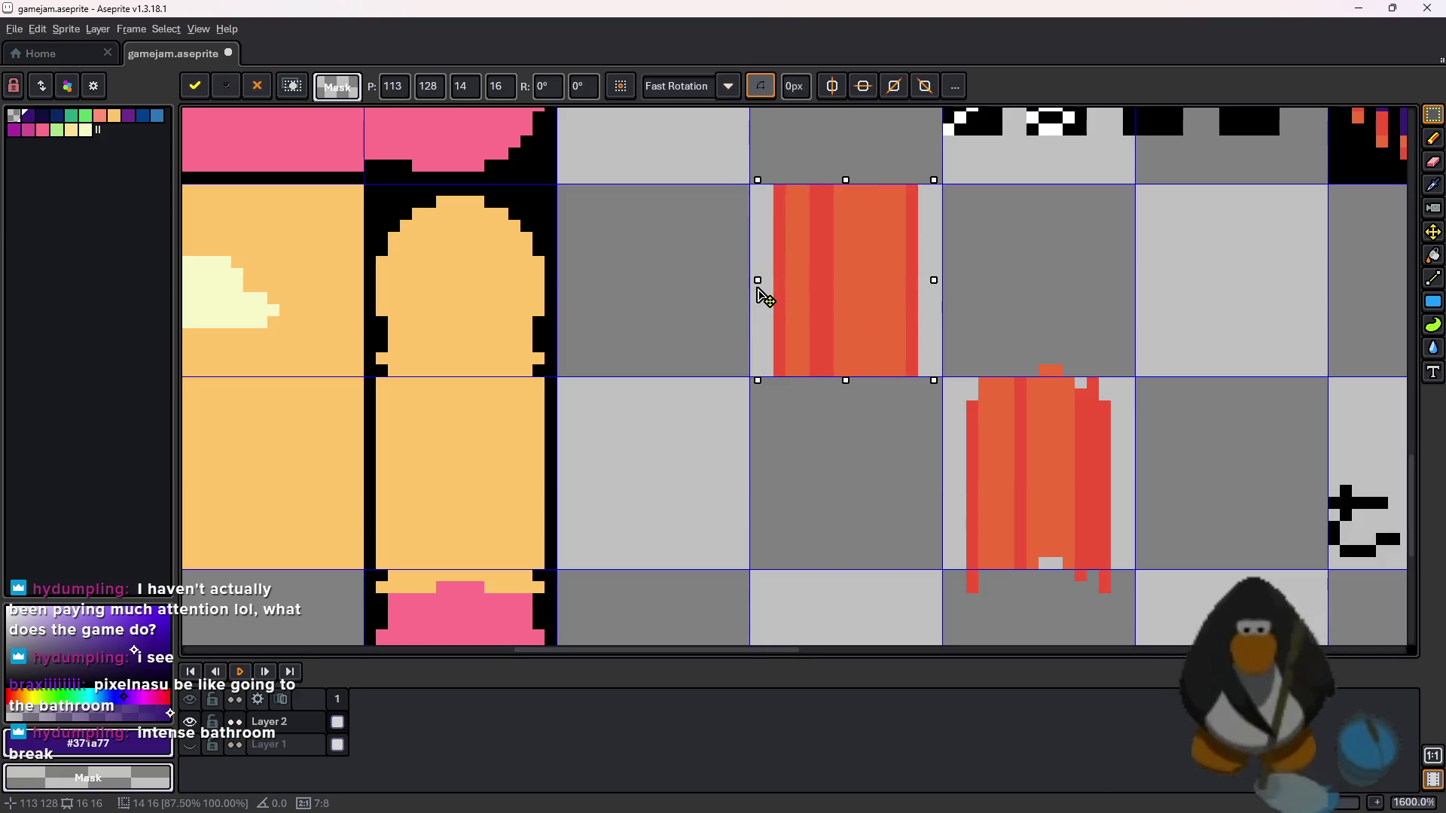
pyautogui.click(946, 361)
# - Narrow the lower lava block to 14 px wide after trying 12 px
pyautogui.moveTo(945, 361); pyautogui.dragTo(1136, 594)
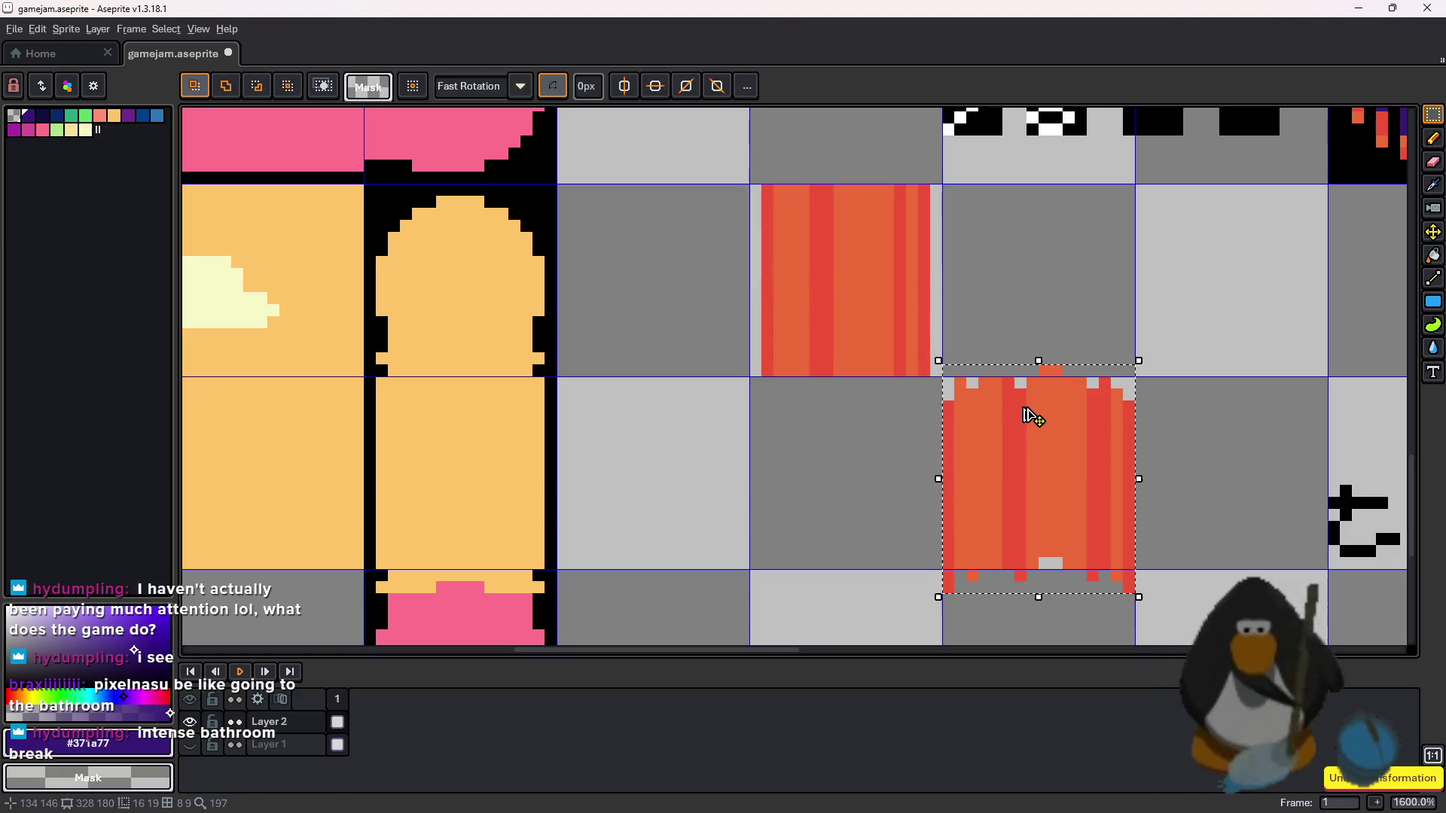
pyautogui.moveTo(1139, 482); pyautogui.dragTo(1115, 484)
pyautogui.moveTo(937, 479); pyautogui.dragTo(961, 479)
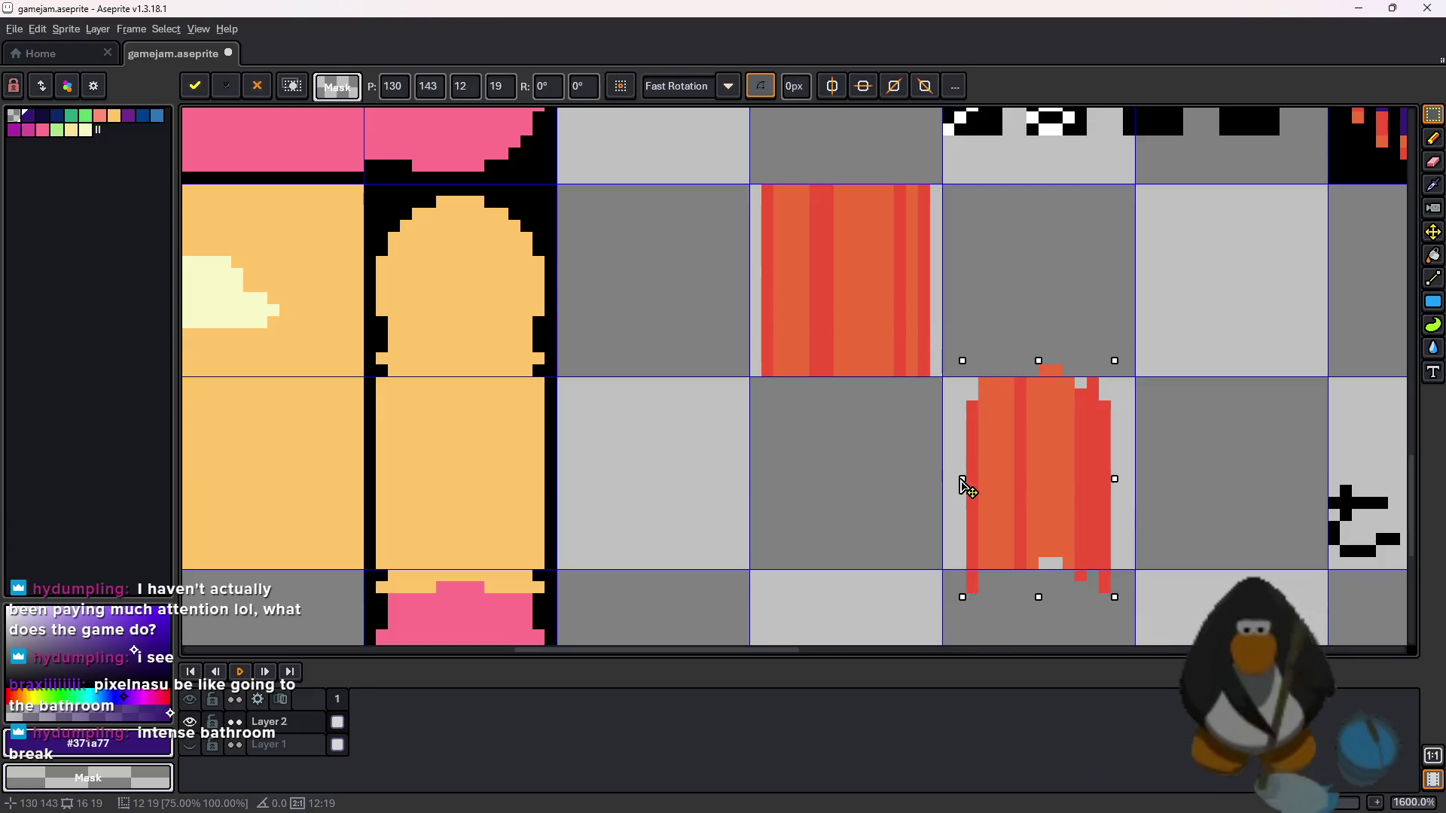
pyautogui.hotkey('ctrl', 'z')
pyautogui.hotkey('ctrl', 'y')
pyautogui.hotkey('ctrl', 'y')
pyautogui.hotkey('ctrl', 'z')
pyautogui.hotkey('ctrl', 'z')
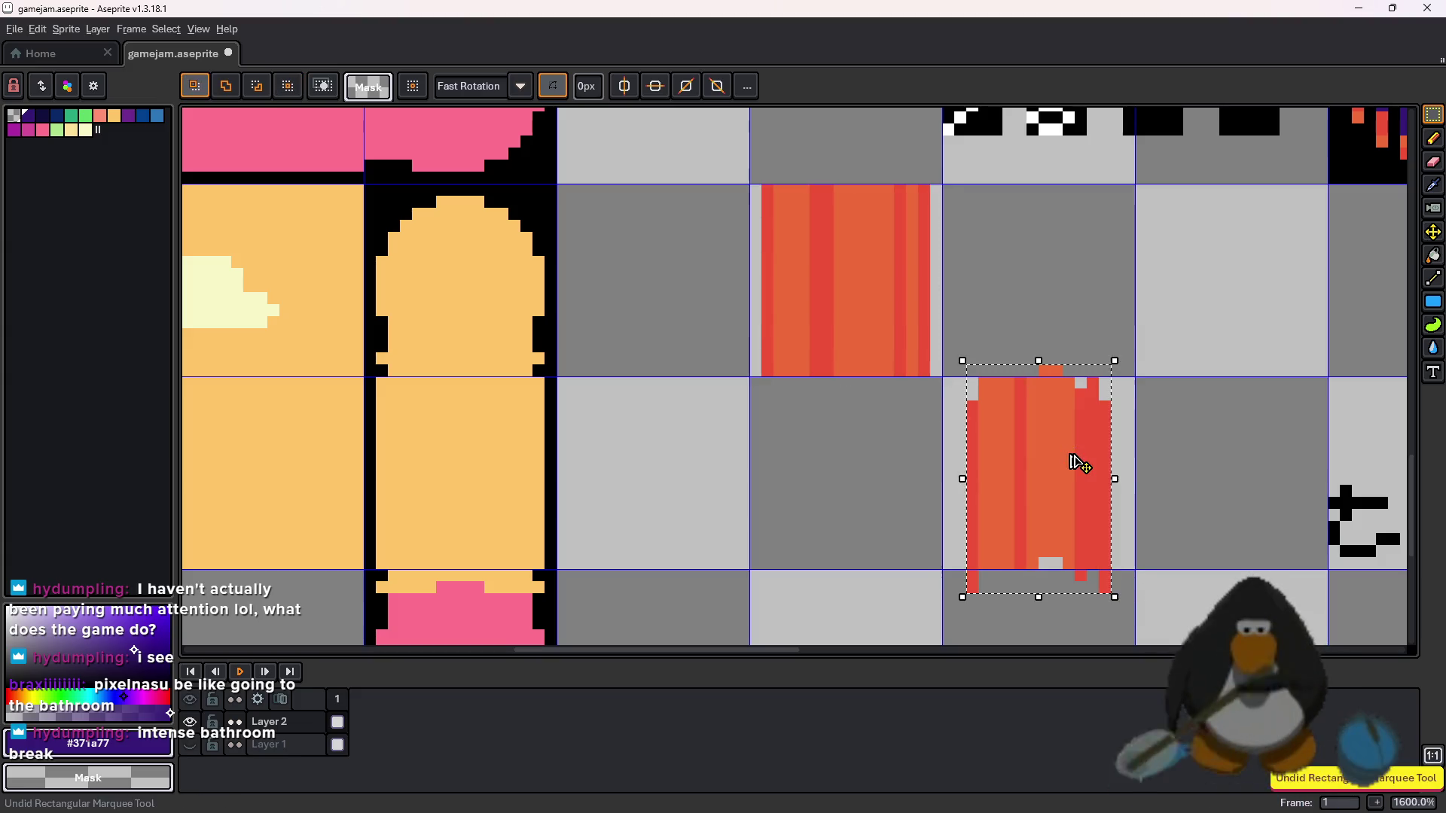
pyautogui.moveTo(1139, 484); pyautogui.dragTo(1127, 482)
pyautogui.moveTo(937, 479); pyautogui.dragTo(951, 481)
pyautogui.hscroll(5, 1046, 452)
pyautogui.scroll(-2, 1046, 451)
# - Narrow the flame-shaped lava block on the right to 16 px wide
pyautogui.moveTo(1250, 449)
pyautogui.mouseDown()
pyautogui.moveTo(1394, 591)
pyautogui.moveTo(1363, 586)
pyautogui.mouseUp()
pyautogui.click(1370, 463)
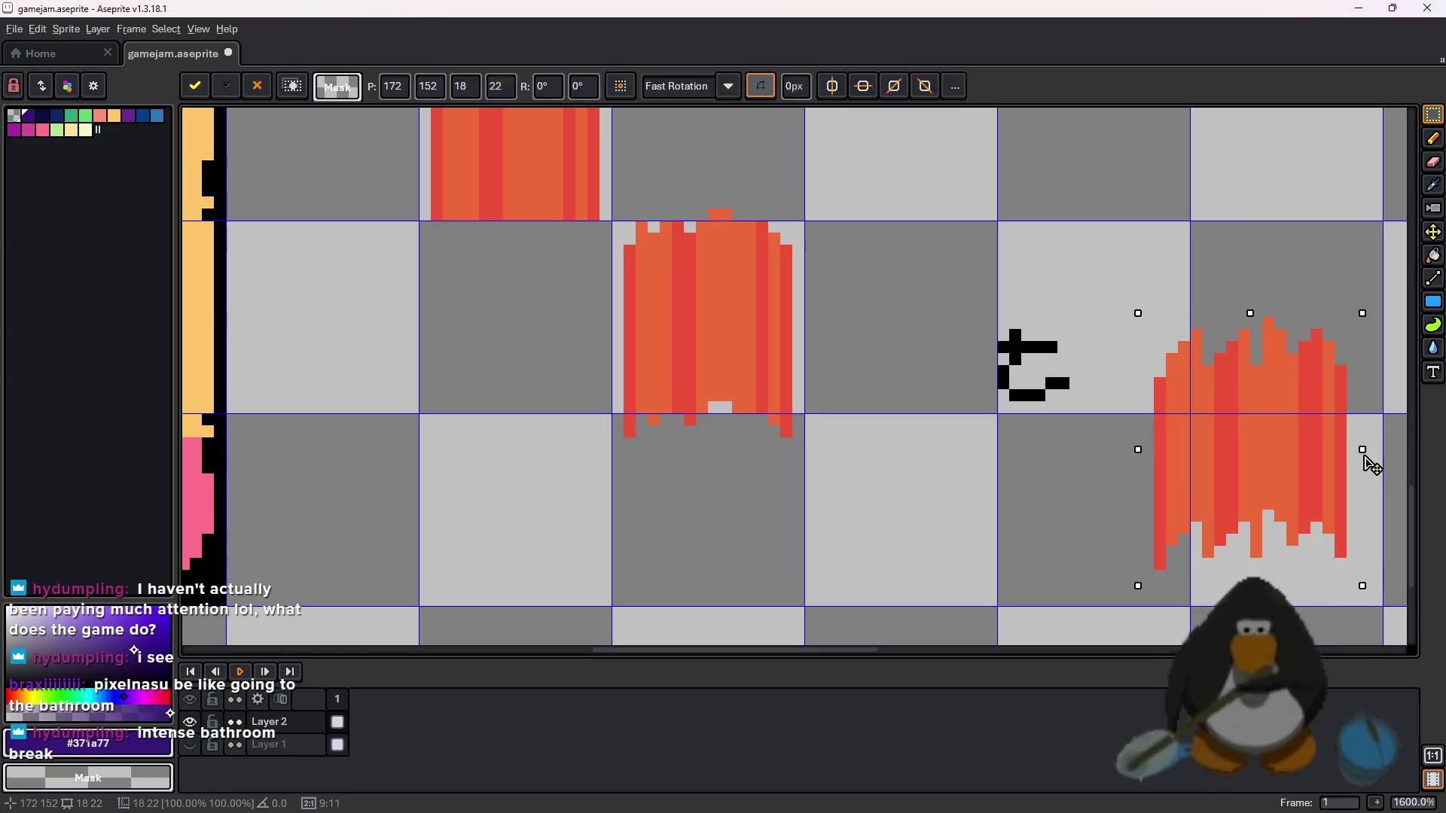
pyautogui.moveTo(1355, 466); pyautogui.dragTo(1344, 464)
pyautogui.moveTo(1141, 453); pyautogui.dragTo(1154, 456)
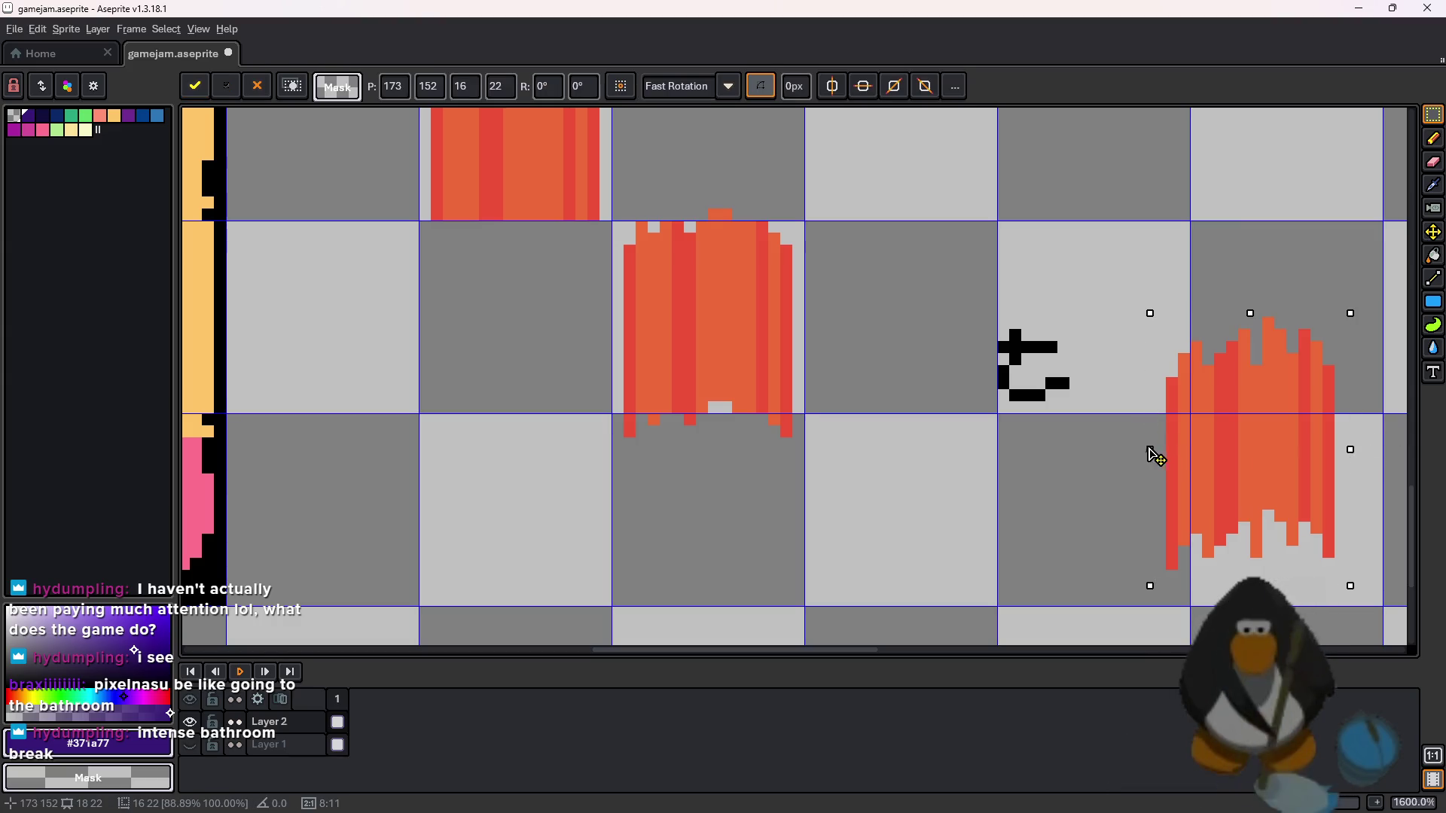
pyautogui.click(1014, 332)
pyautogui.scroll(-2, 1014, 332)
pyautogui.scroll(-1, 1014, 332)
pyautogui.scroll(1, 1014, 332)
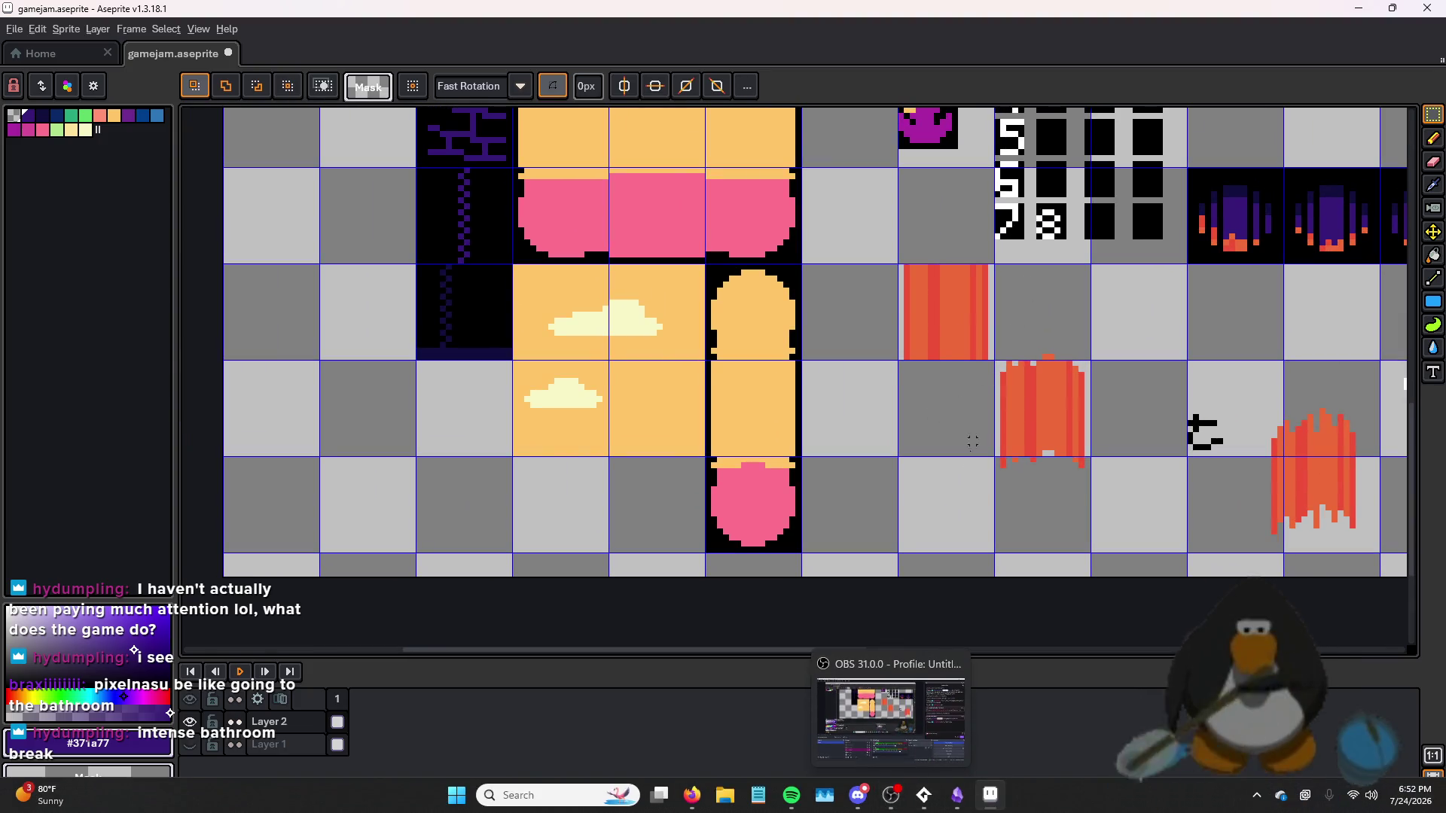
pyautogui.scroll(3, 967, 321)
# - Shift the rightmost red stripe down one pixel
pyautogui.moveTo(1017, 151); pyautogui.dragTo(1020, 534)
pyautogui.moveTo(671, 143)
pyautogui.mouseDown()
pyautogui.moveTo(691, 164)
pyautogui.moveTo(704, 534)
pyautogui.mouseUp()
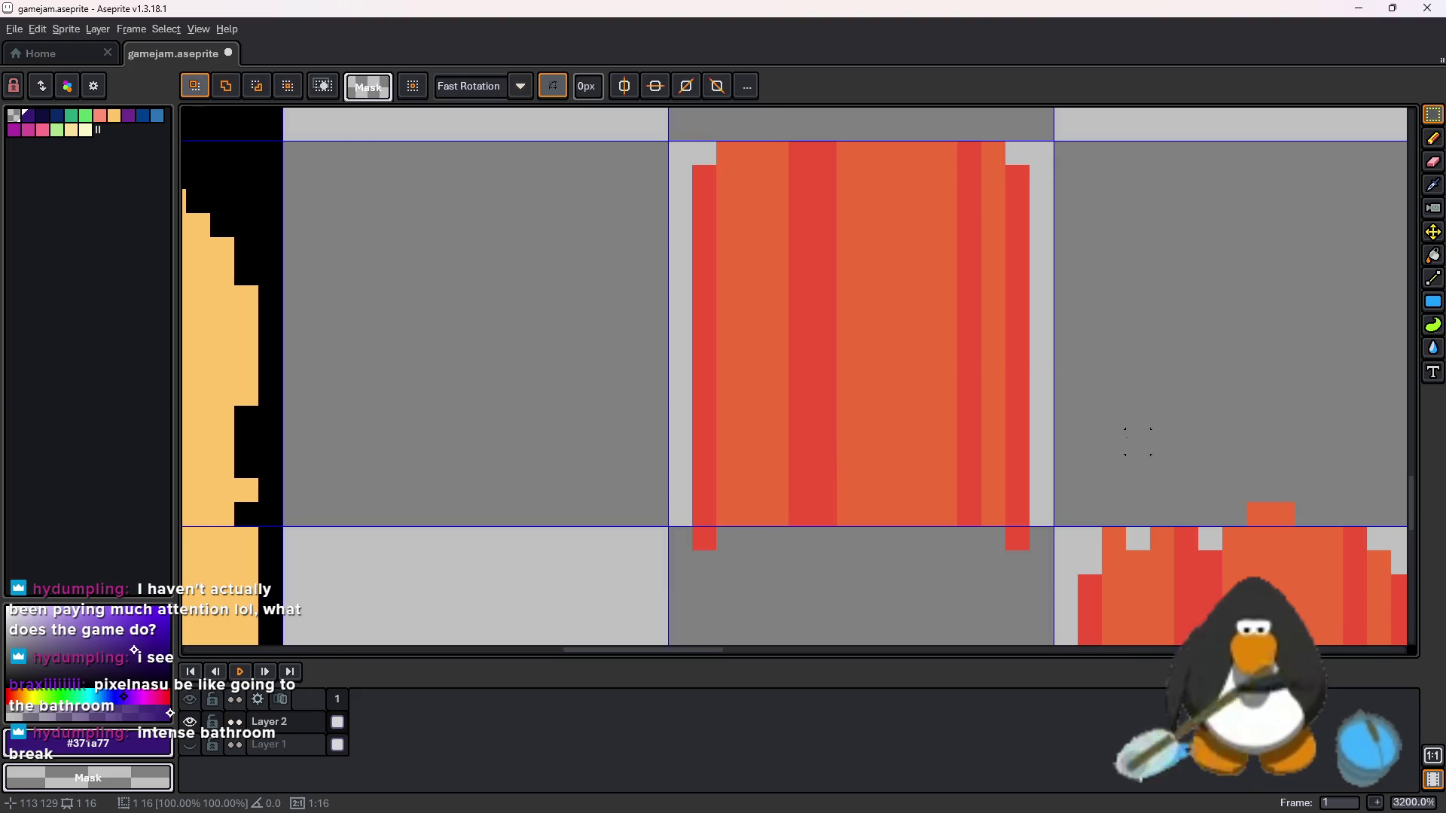
pyautogui.scroll(-4, 1137, 442)
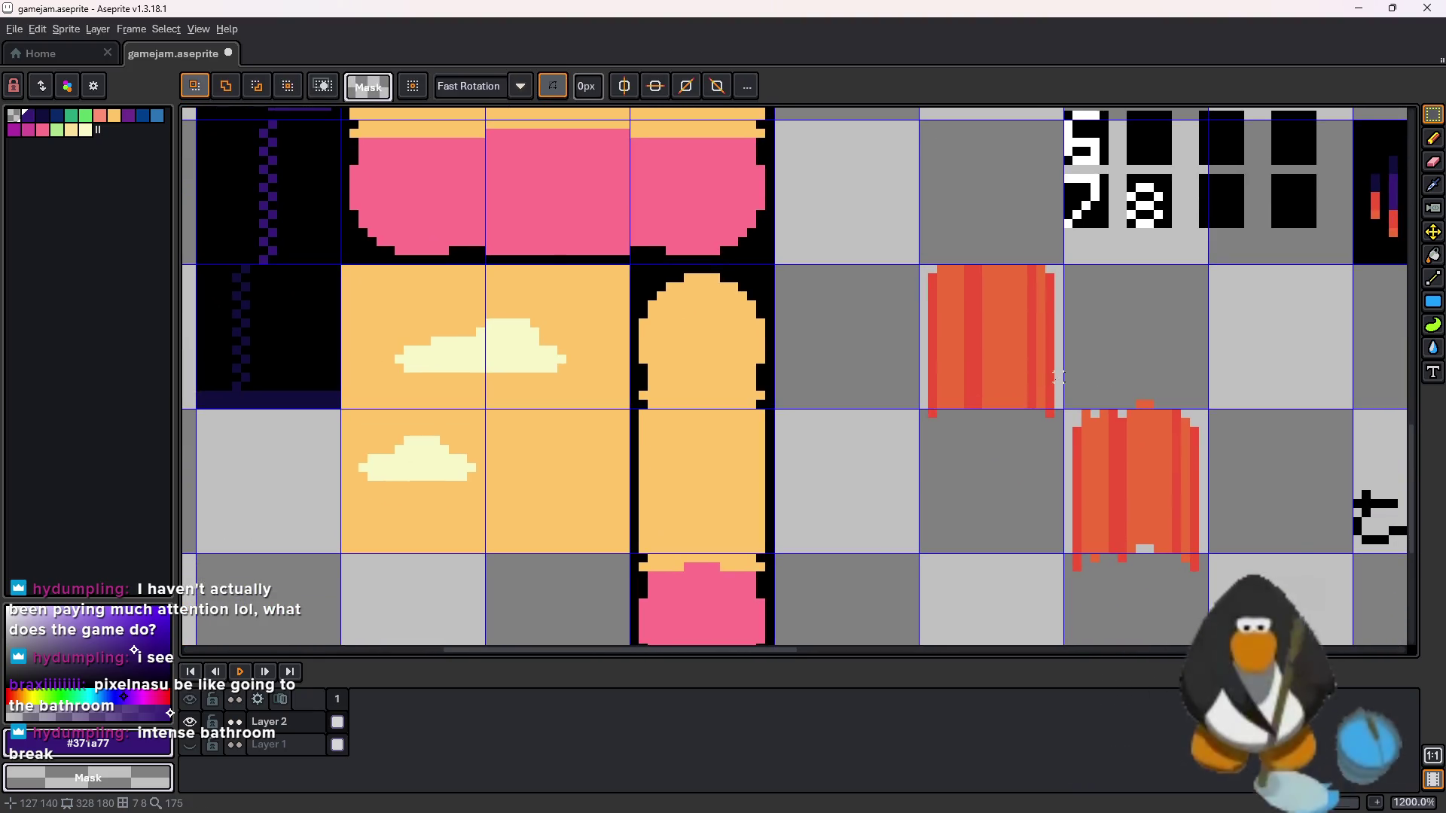
pyautogui.scroll(1, 1059, 376)
# - Re-centre on the lava tiles, then move Aseprite off screen to reveal GameMaker's spr_lava editor
pyautogui.moveTo(1031, 405); pyautogui.dragTo(984, 325)
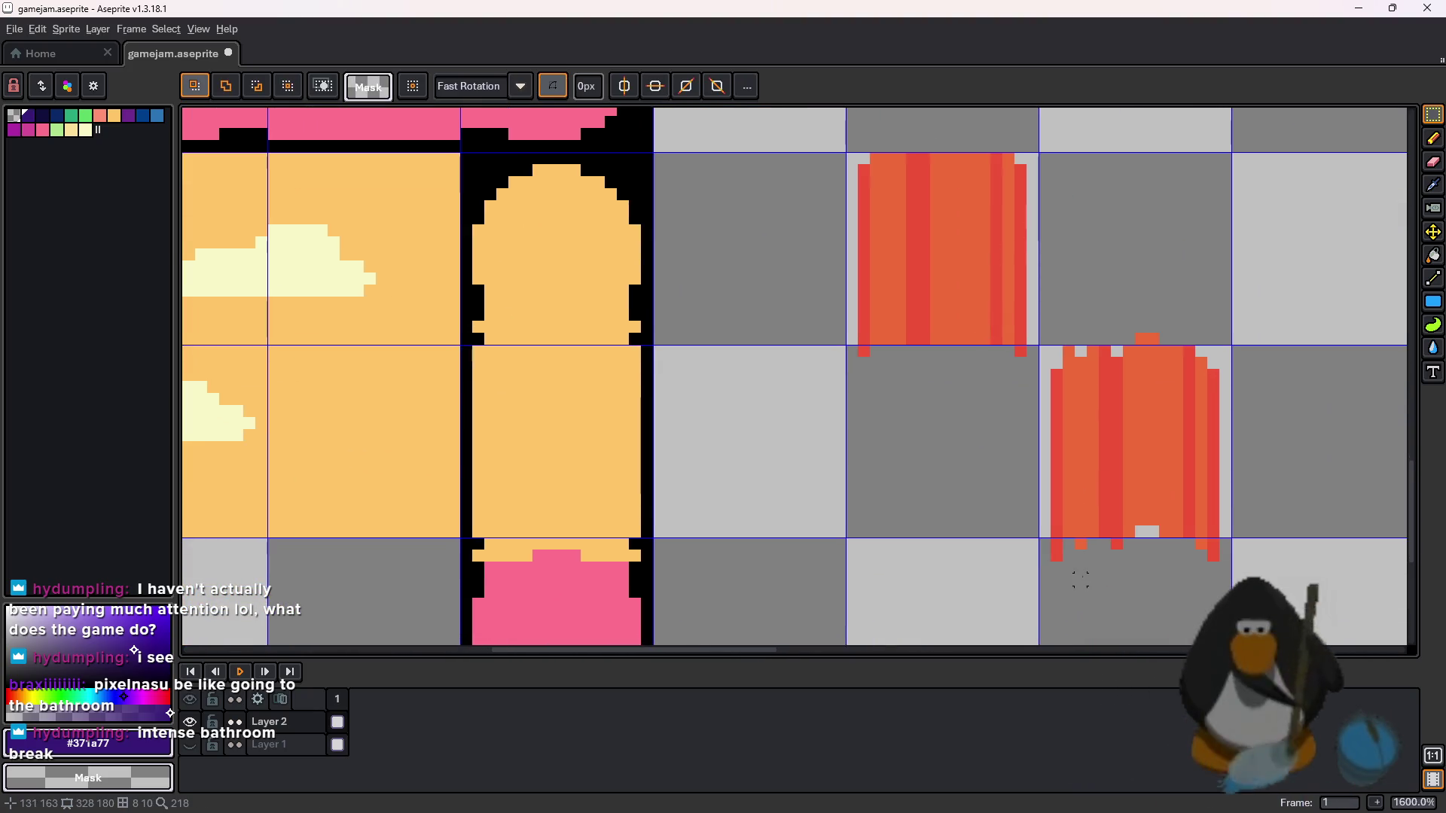
pyautogui.scroll(-1, 1232, 567)
pyautogui.moveTo(1232, 566)
pyautogui.mouseDown()
pyautogui.moveTo(791, 339)
pyautogui.moveTo(1001, 451)
pyautogui.mouseUp()
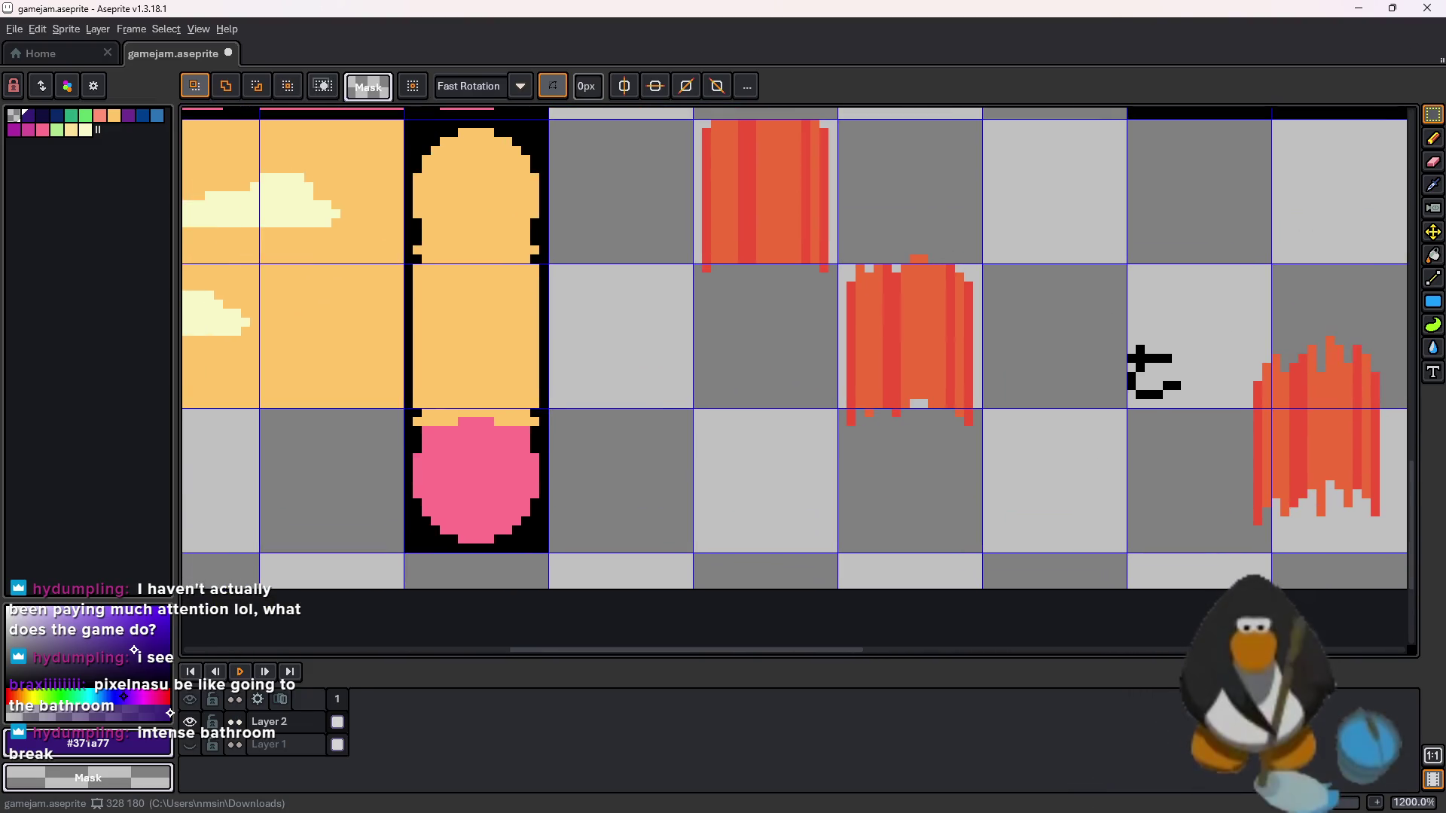
pyautogui.moveTo(1235, 8); pyautogui.dragTo(1445, 9)
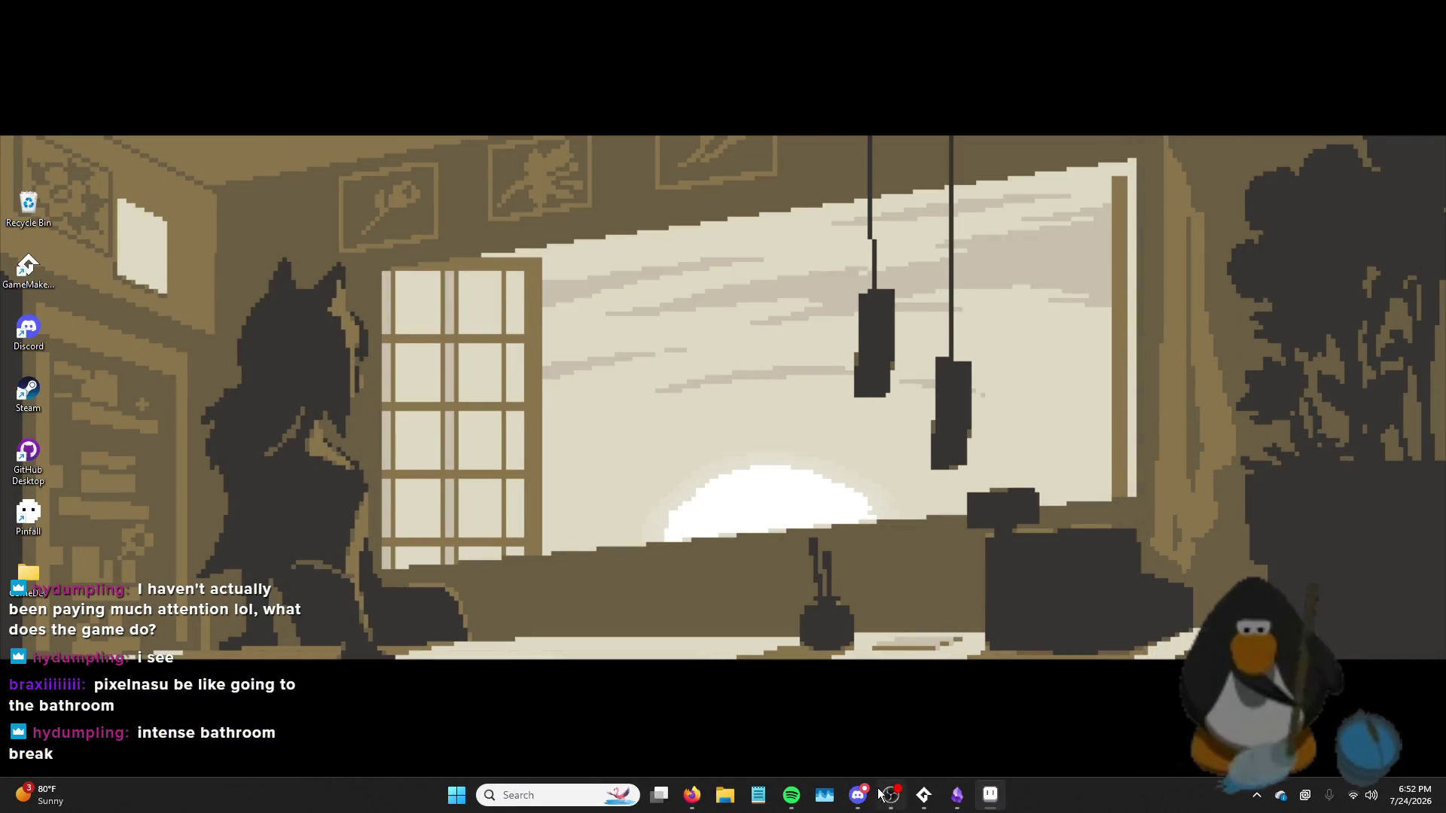
pyautogui.click(925, 796)
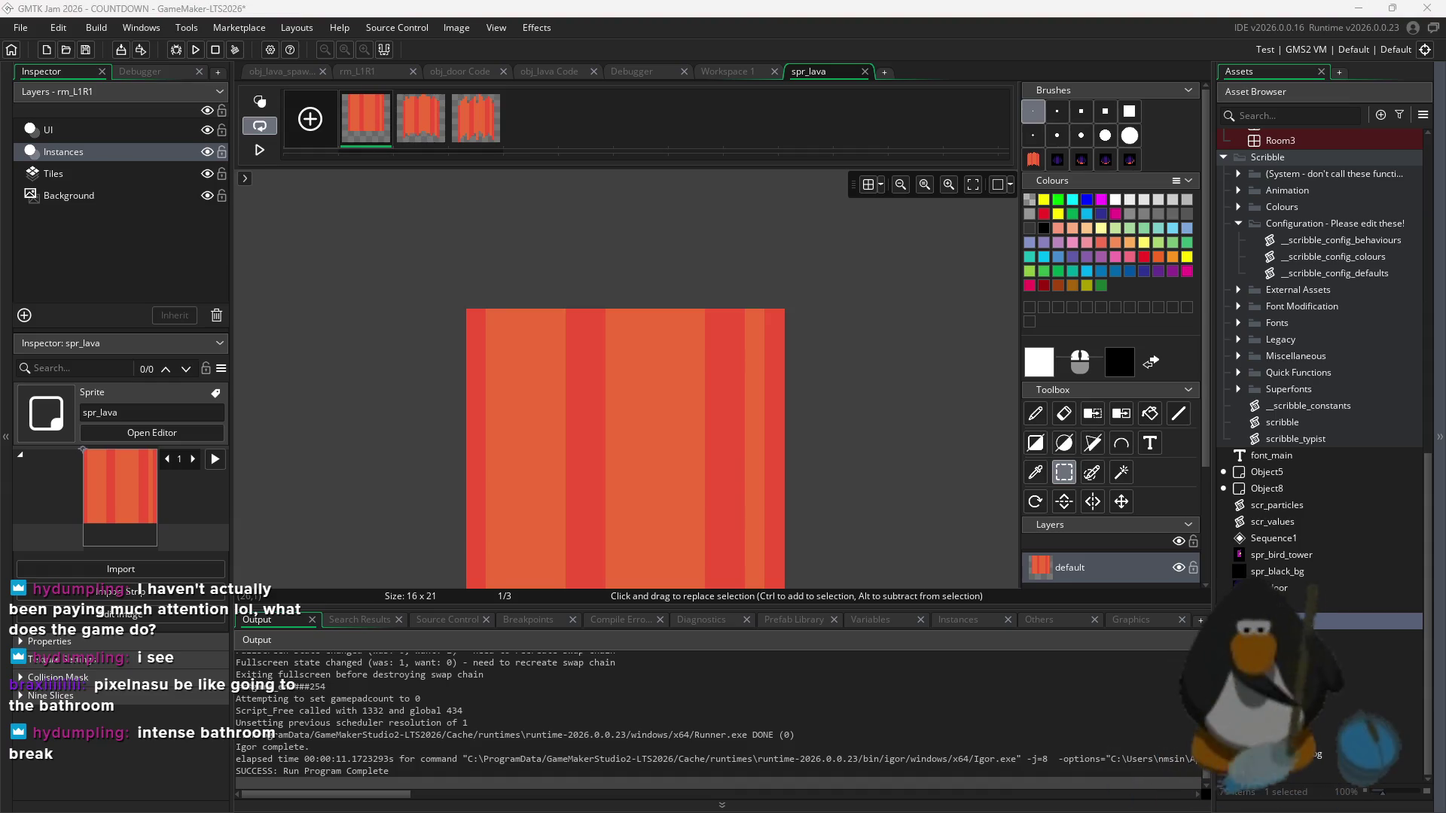
# - Clear spr_lava frame 1 and stamp the pasted narrower lava image into it
pyautogui.hotkey('ctrl', 'v')
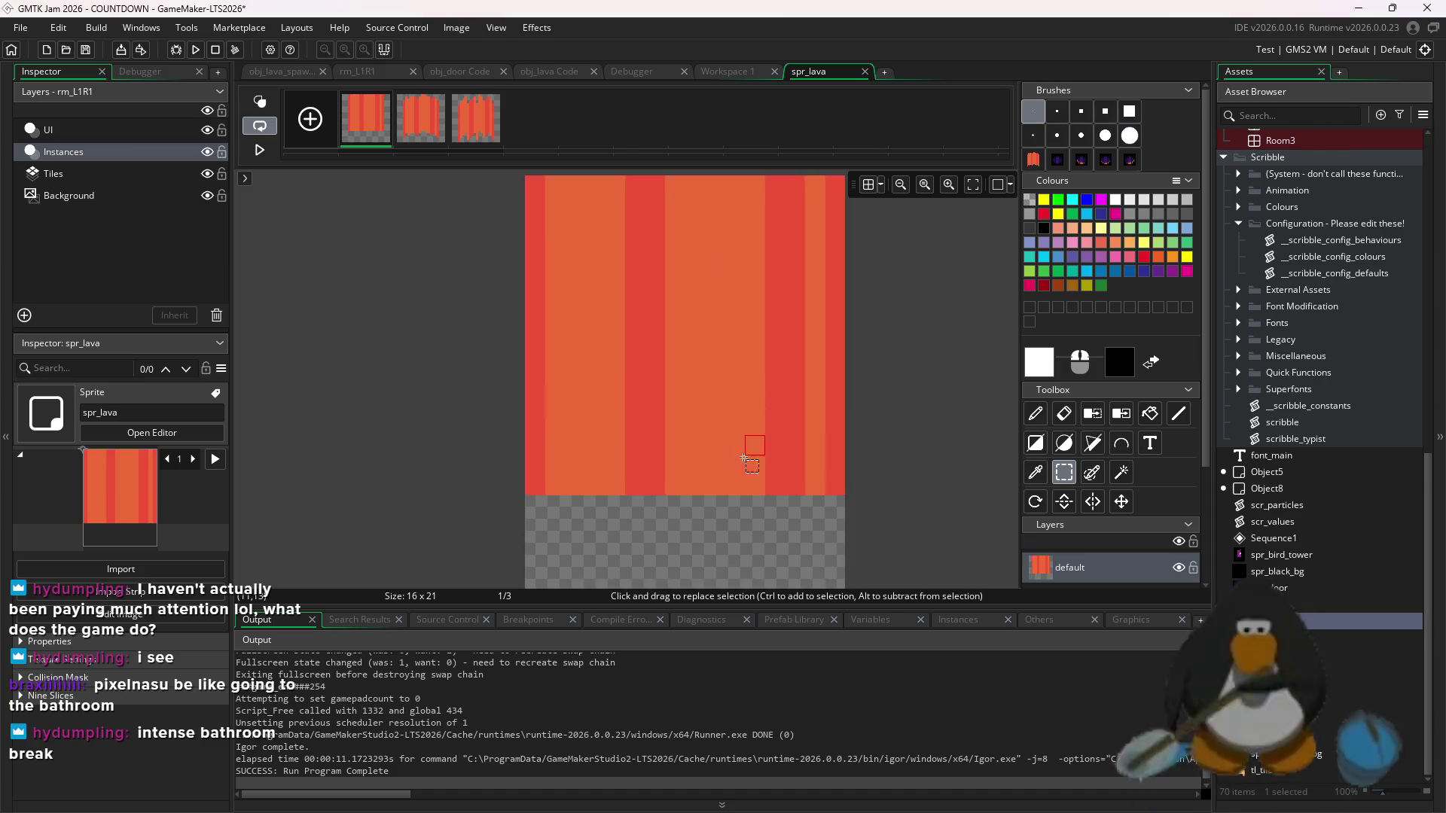
pyautogui.scroll(2, 735, 381)
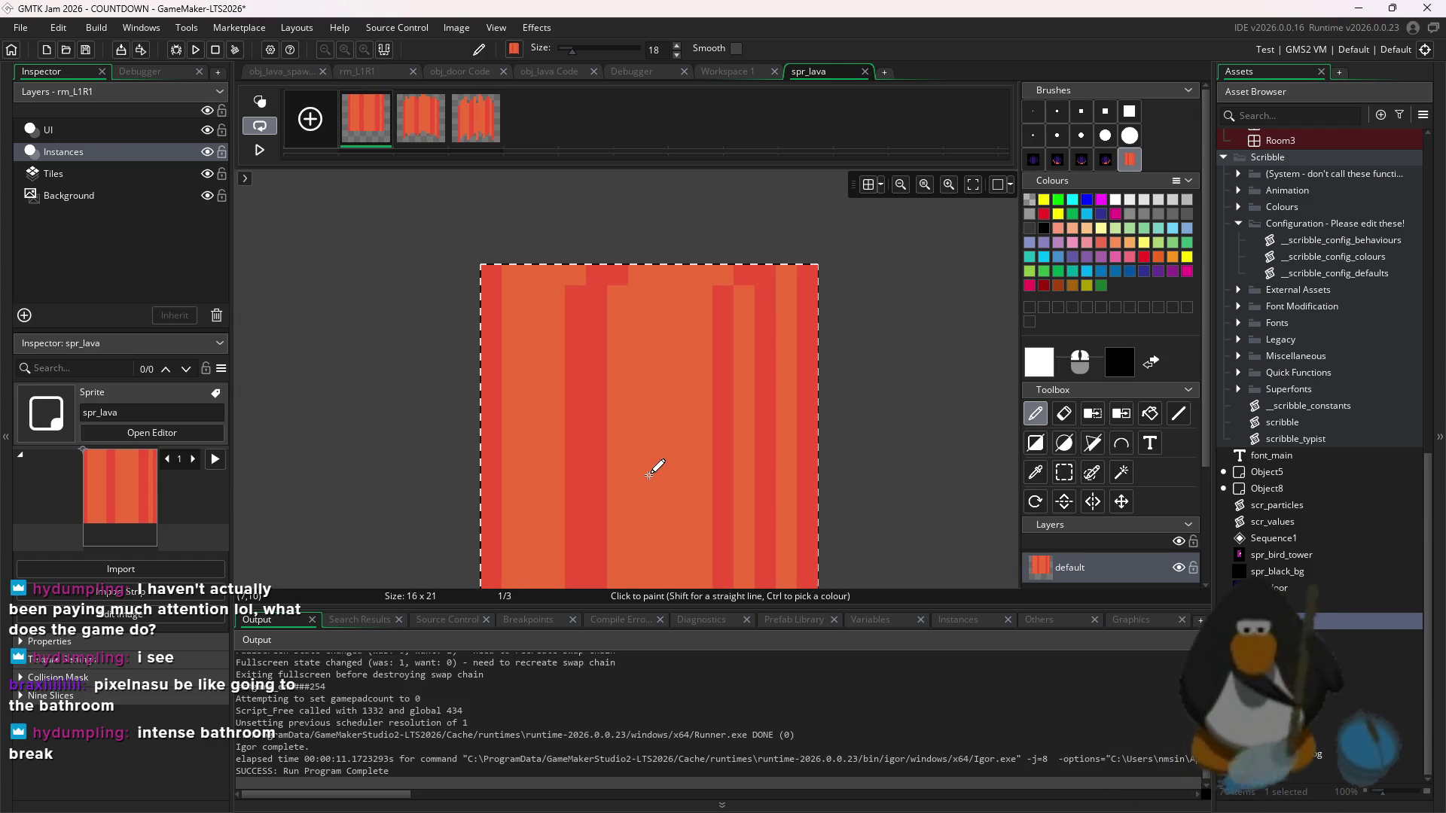
pyautogui.press('Delete')
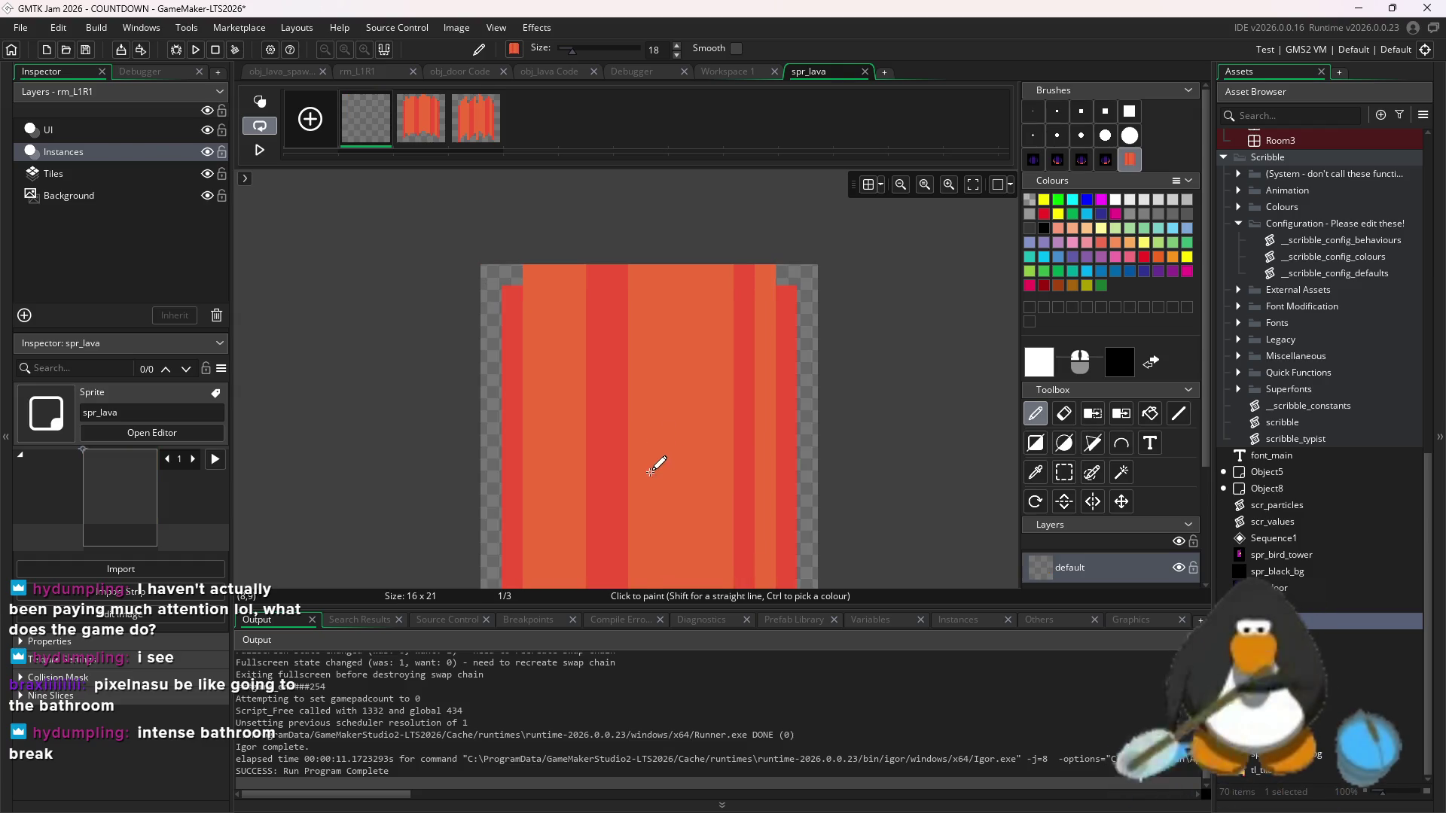
pyautogui.click(657, 466)
# - Clear frame 2 and stamp the second lava image, comparing it with frame 1
pyautogui.click(421, 118)
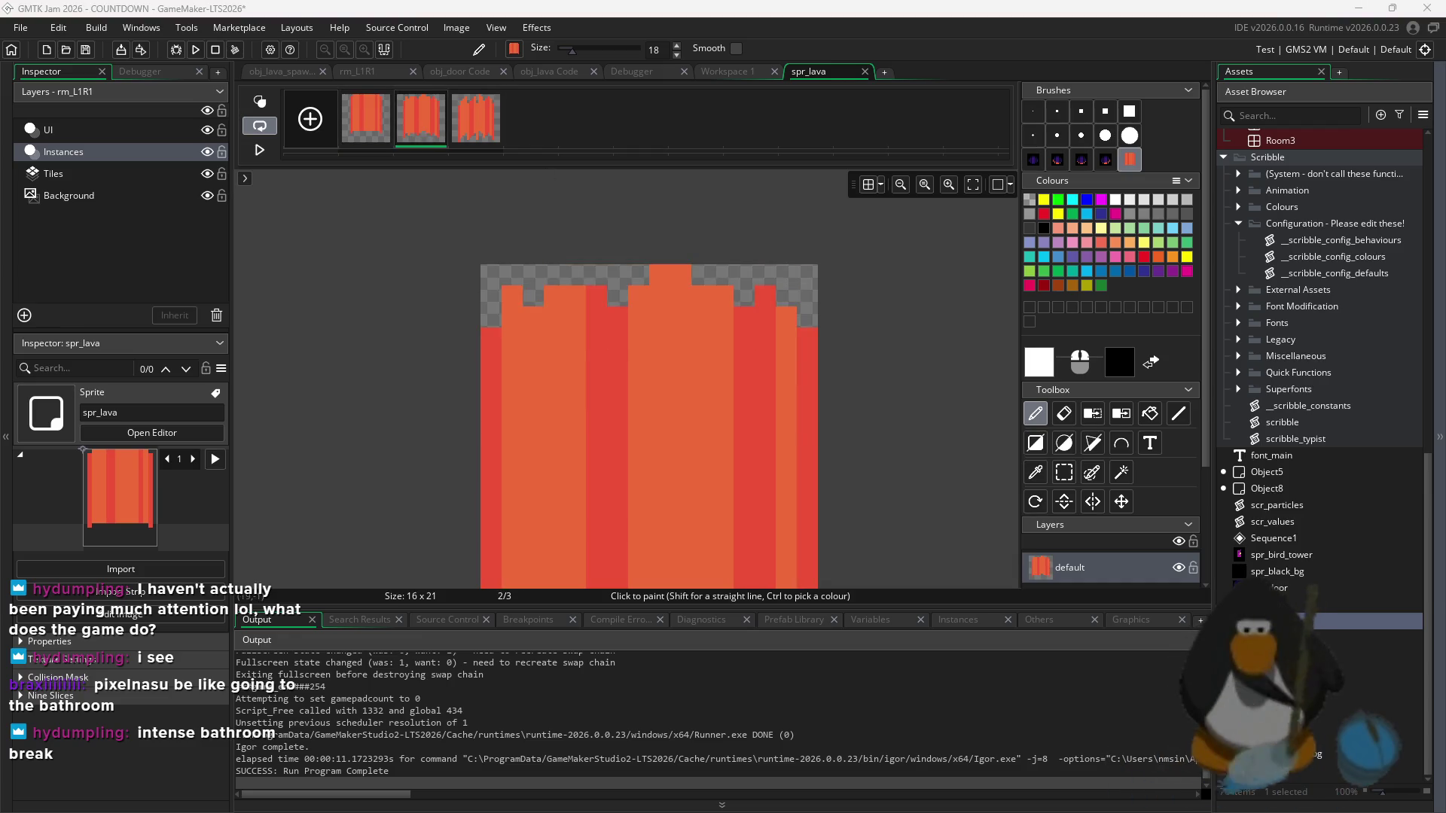
pyautogui.click(1028, 112)
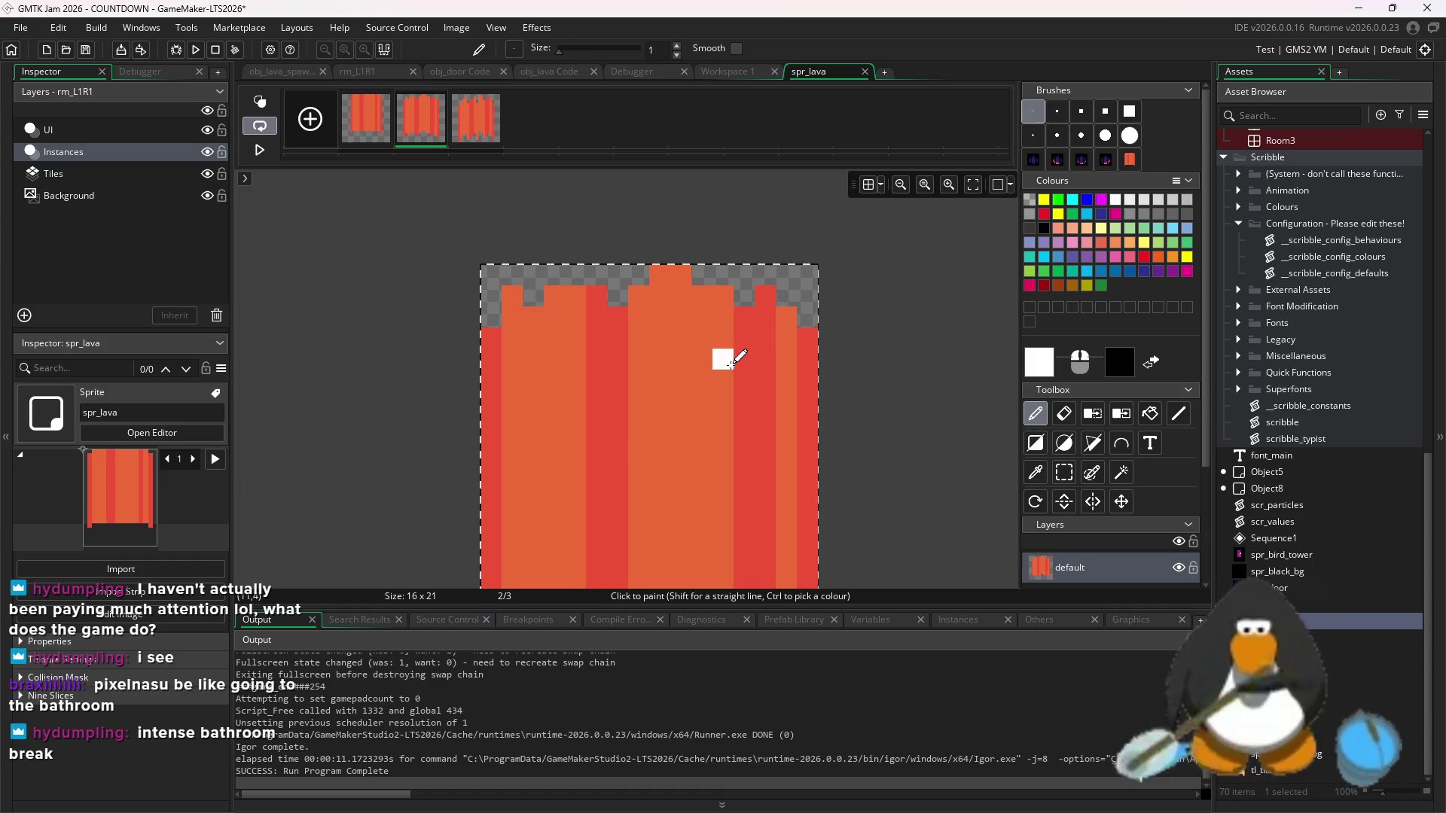
pyautogui.press('Delete')
pyautogui.hotkey('ctrl', 'v')
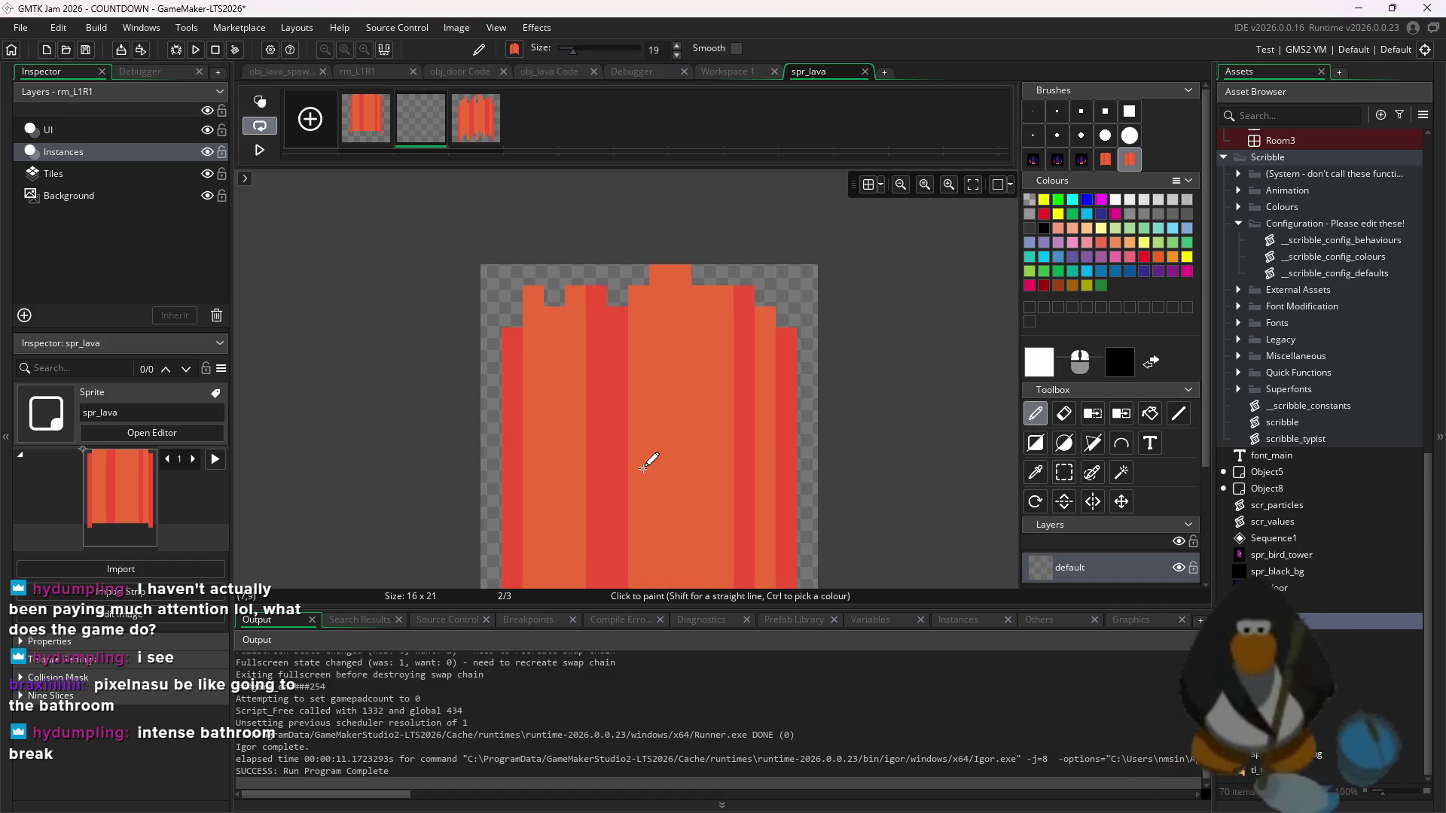
pyautogui.click(642, 465)
pyautogui.click(366, 118)
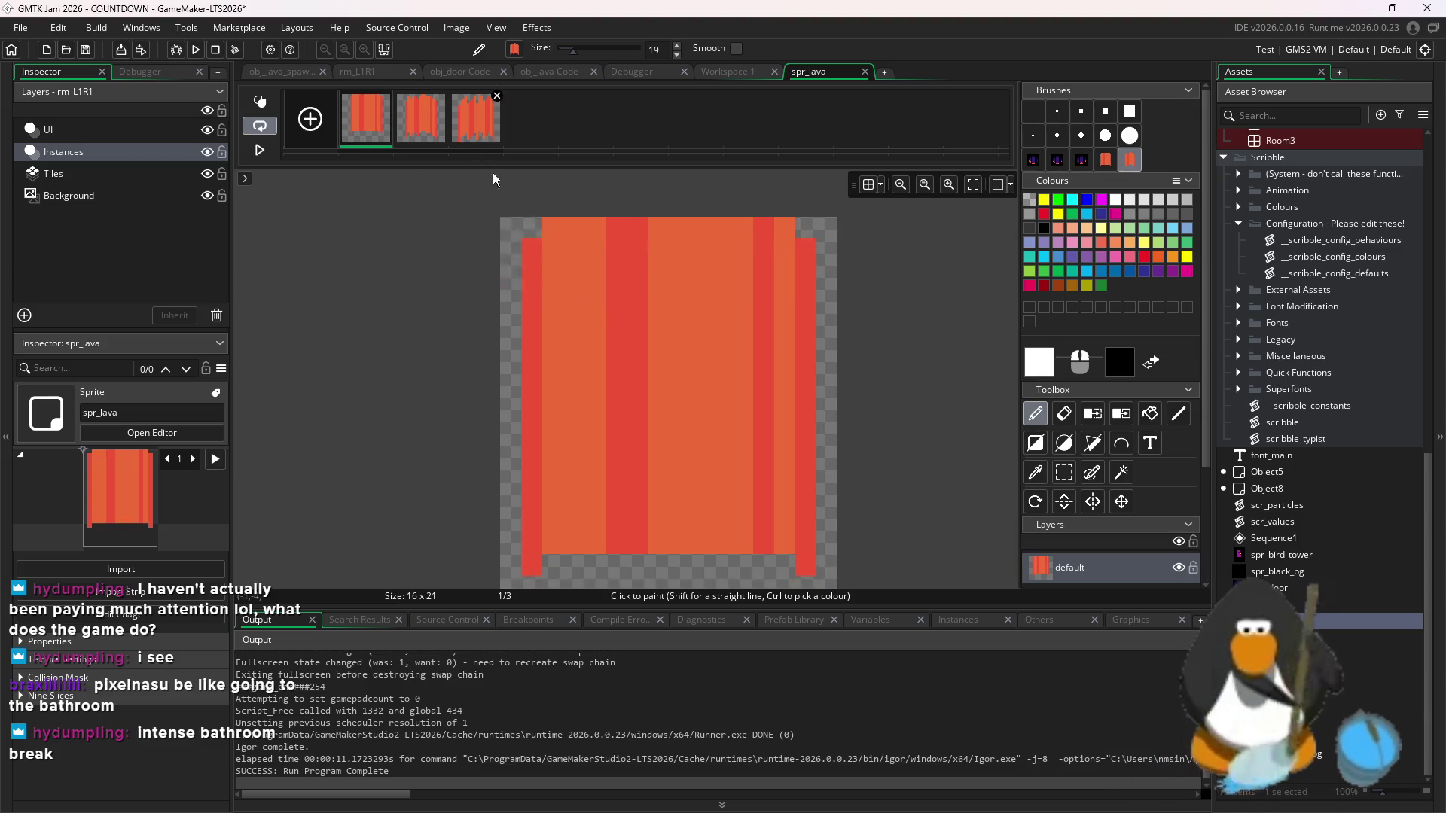
pyautogui.click(421, 118)
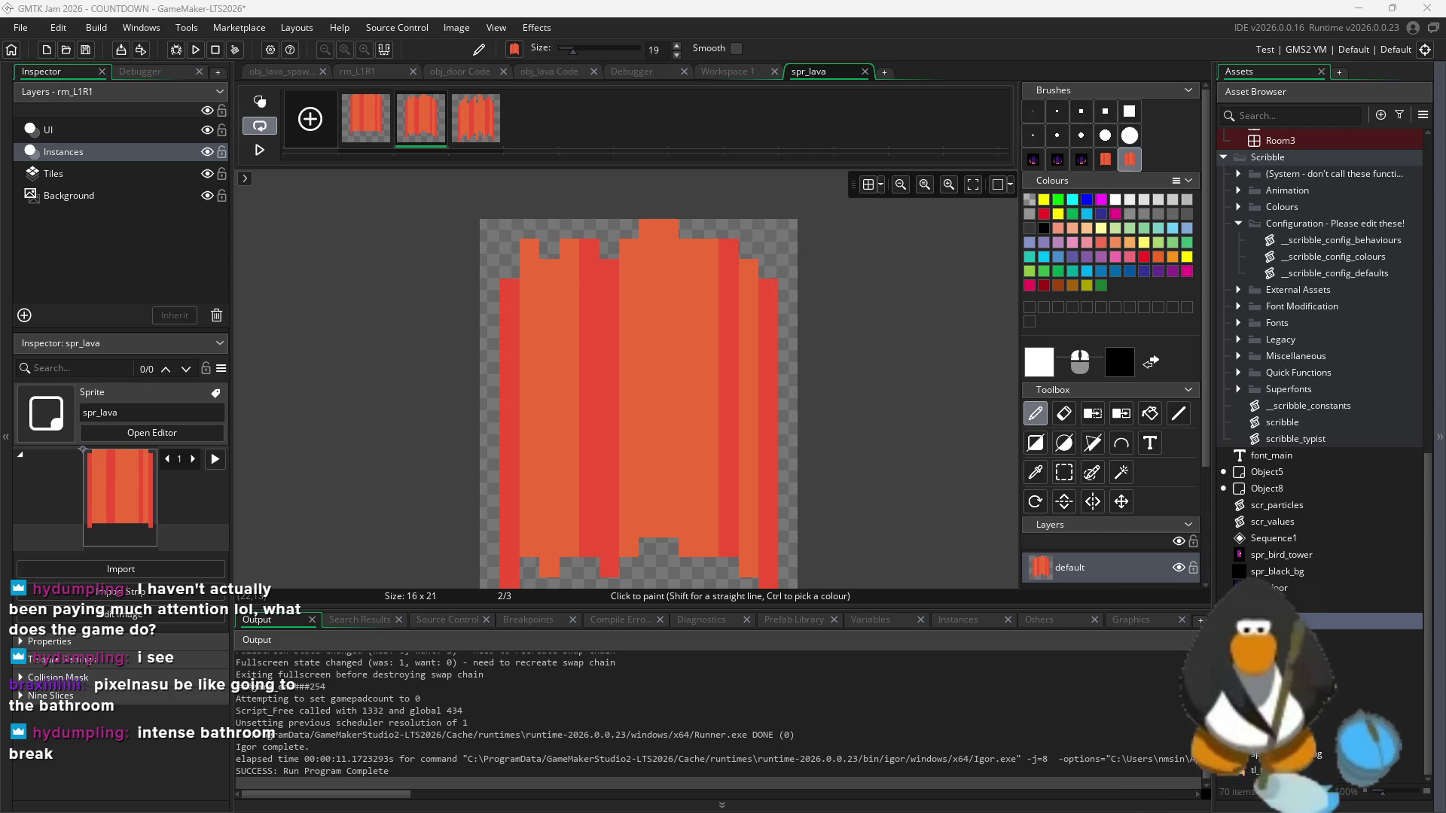
# - Paste the flame lava image into frame 3, dismissing the canvas resize prompt
pyautogui.click(475, 119)
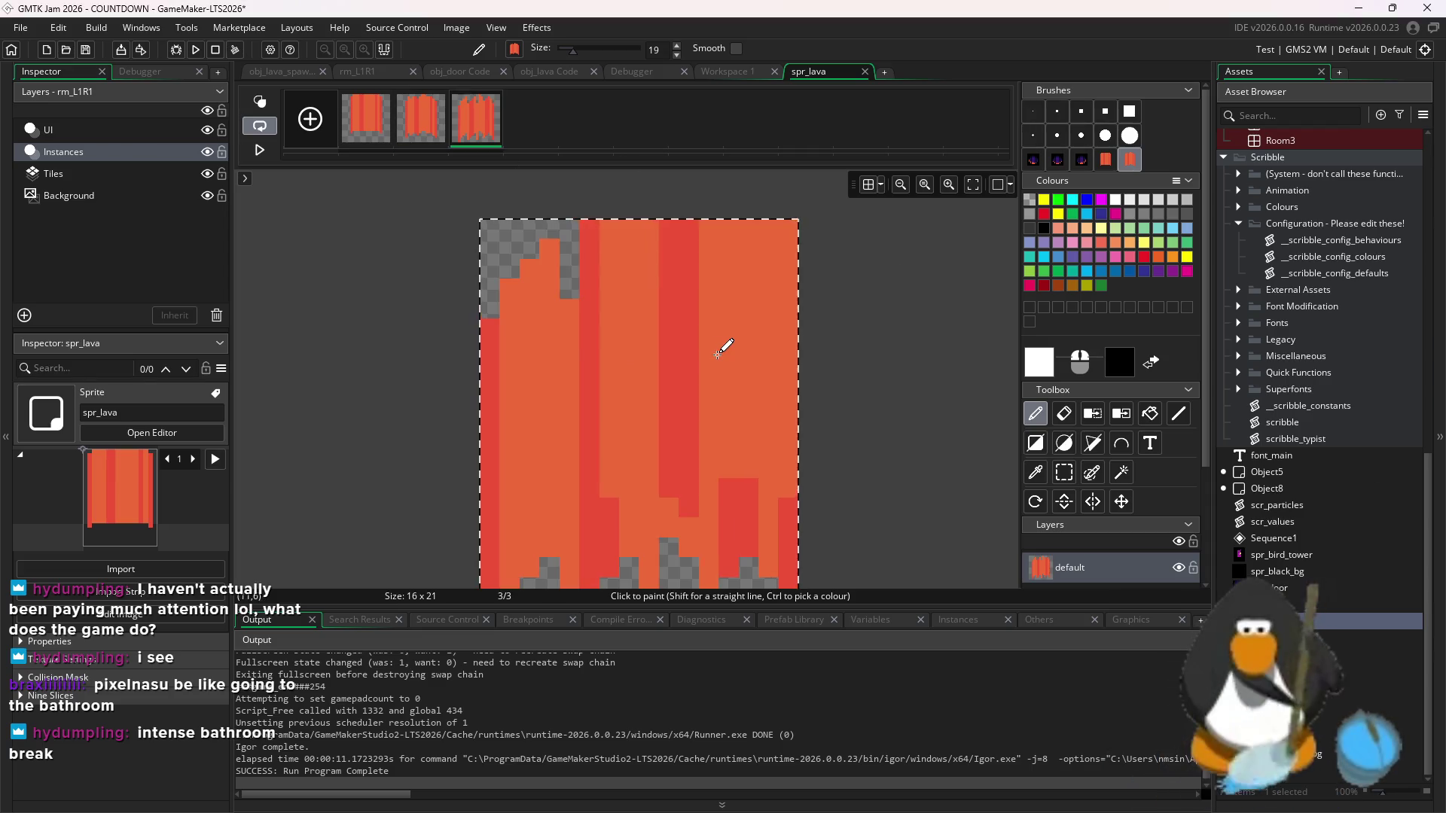
pyautogui.hotkey('ctrl', 'v')
pyautogui.click(621, 316)
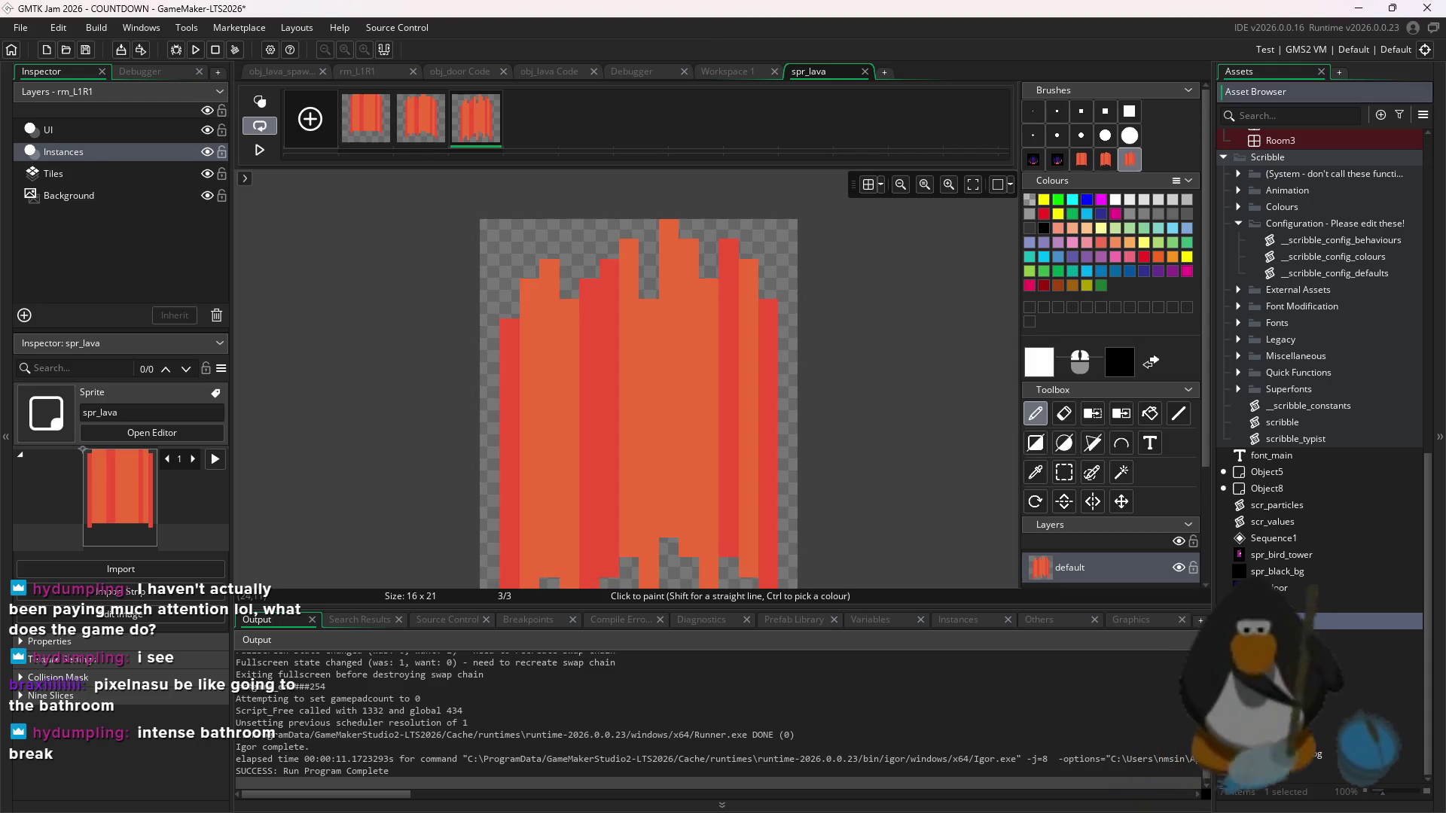
# - Return to spr_lava's settings, pause the animation preview, and open obj_lava_spawner
pyautogui.click(727, 71)
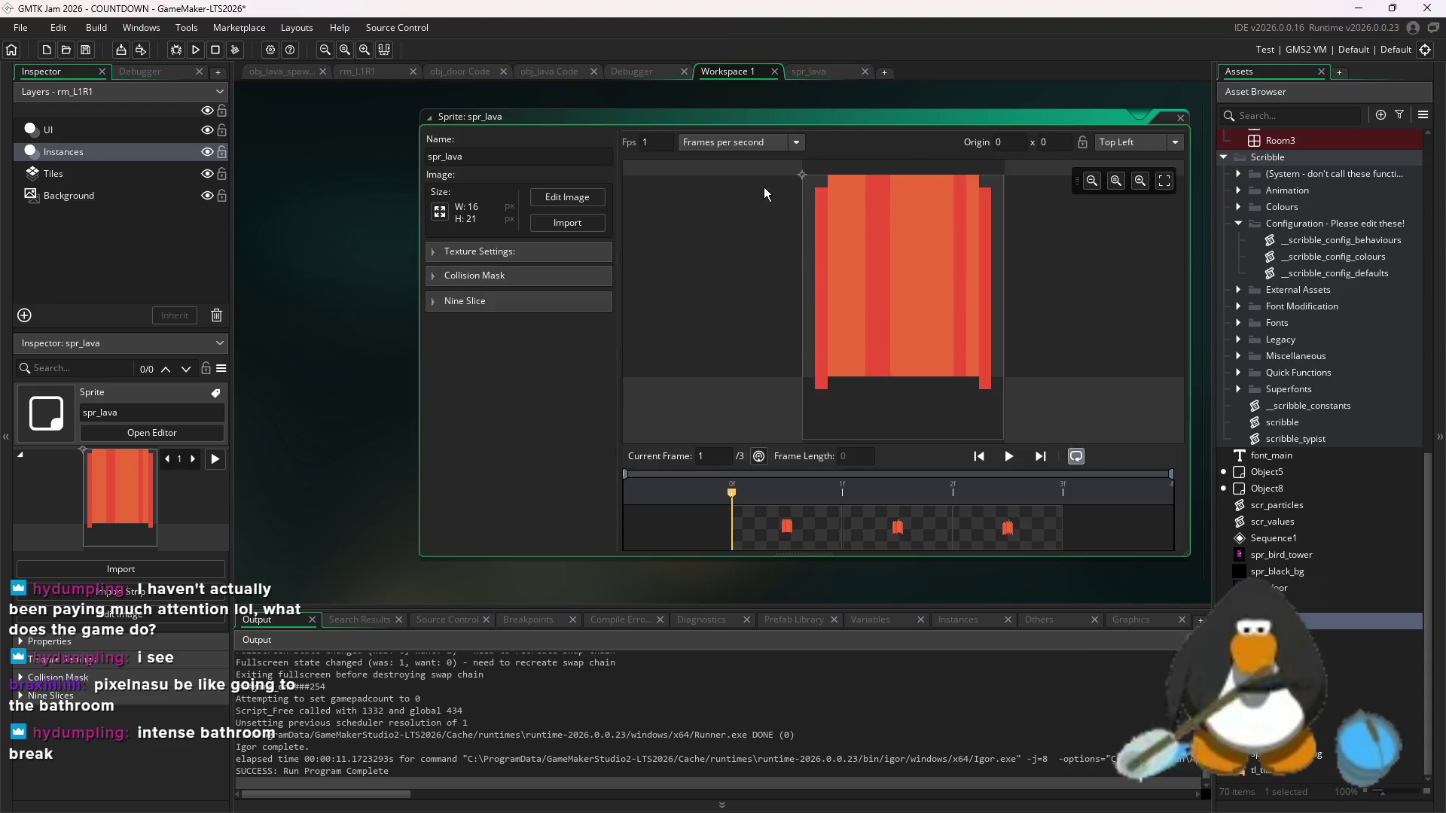
pyautogui.click(1010, 457)
pyautogui.scroll(8, 1371, 342)
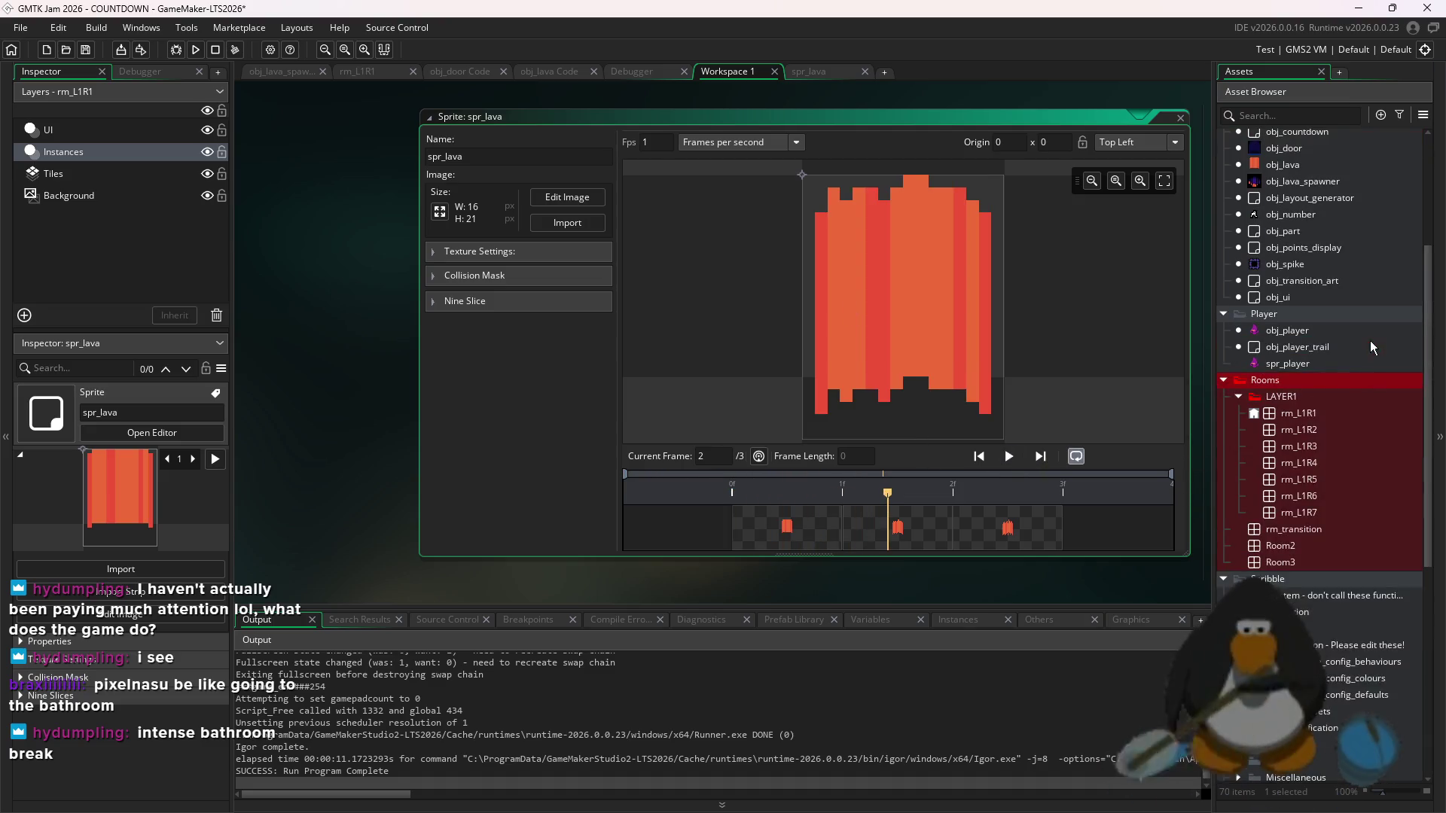
pyautogui.doubleClick(1321, 185)
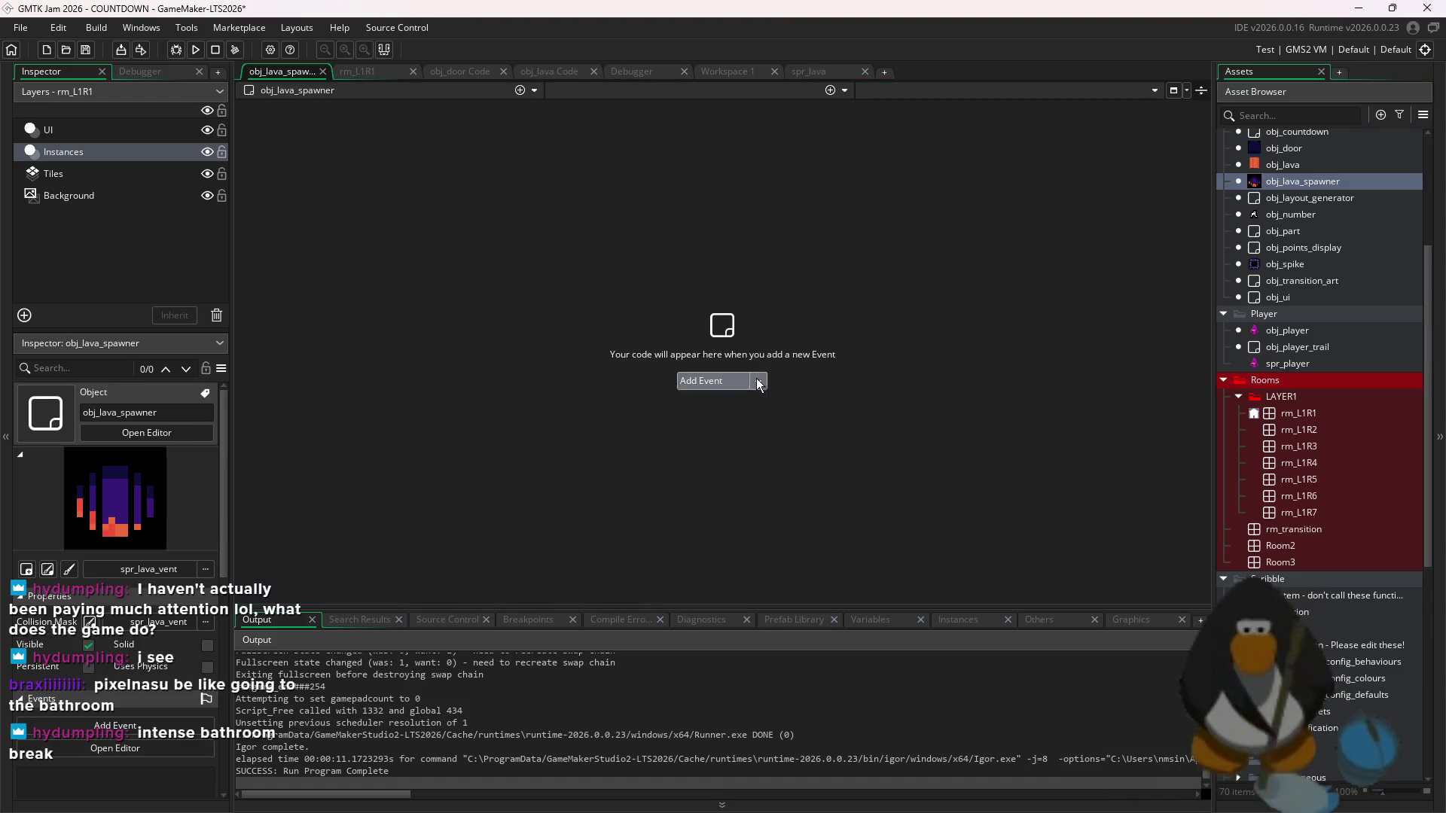
# - Add an empty Create event to obj_lava_spawner
pyautogui.click(758, 384)
pyautogui.click(708, 397)
pyautogui.write('lava_cool')
pyautogui.hotkey('ctrl', 'z')
pyautogui.scroll(-2, 100, 673)
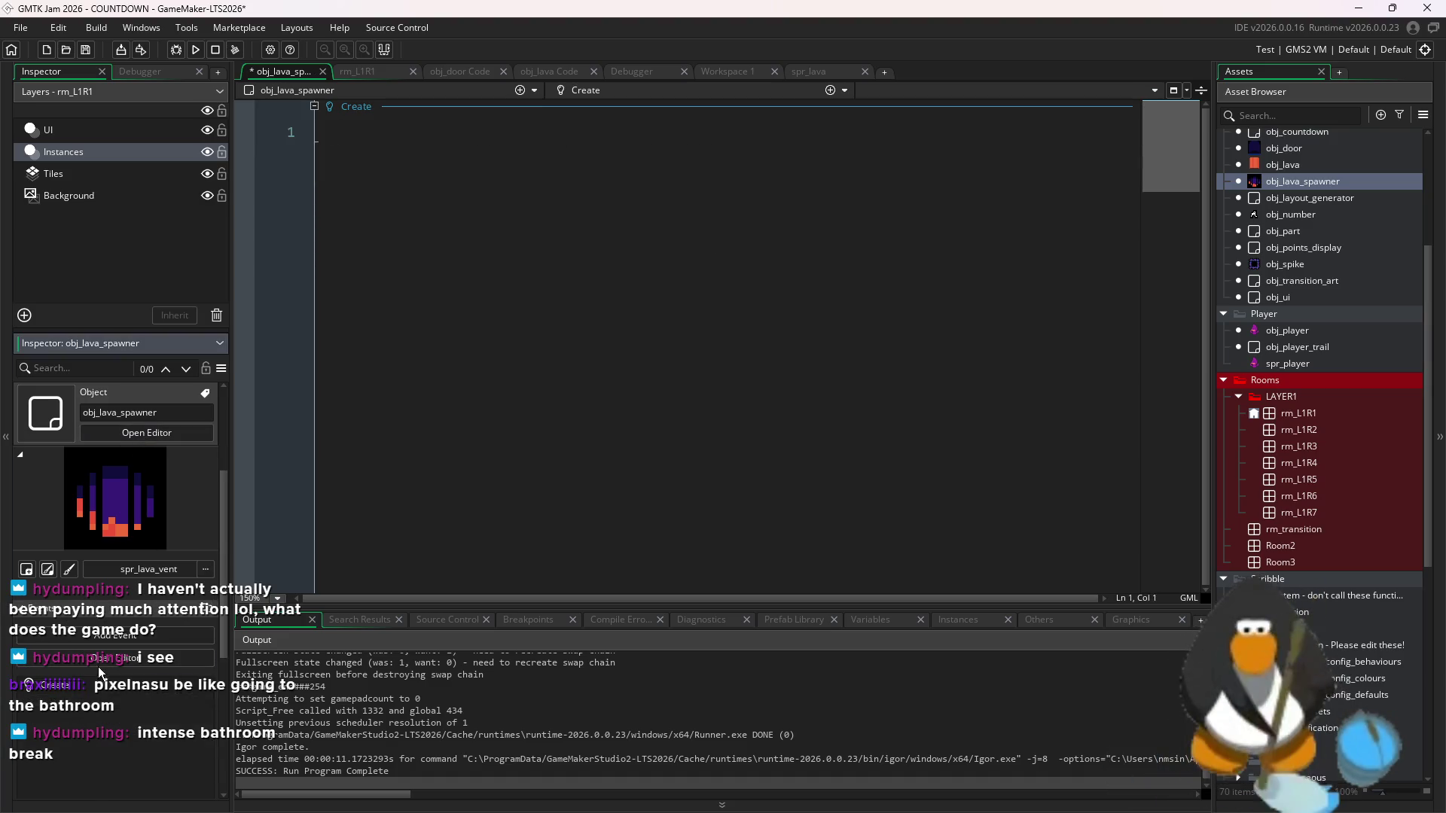
# - Add a variable definition named lava_cooldown_def with a default of 120
pyautogui.click(147, 570)
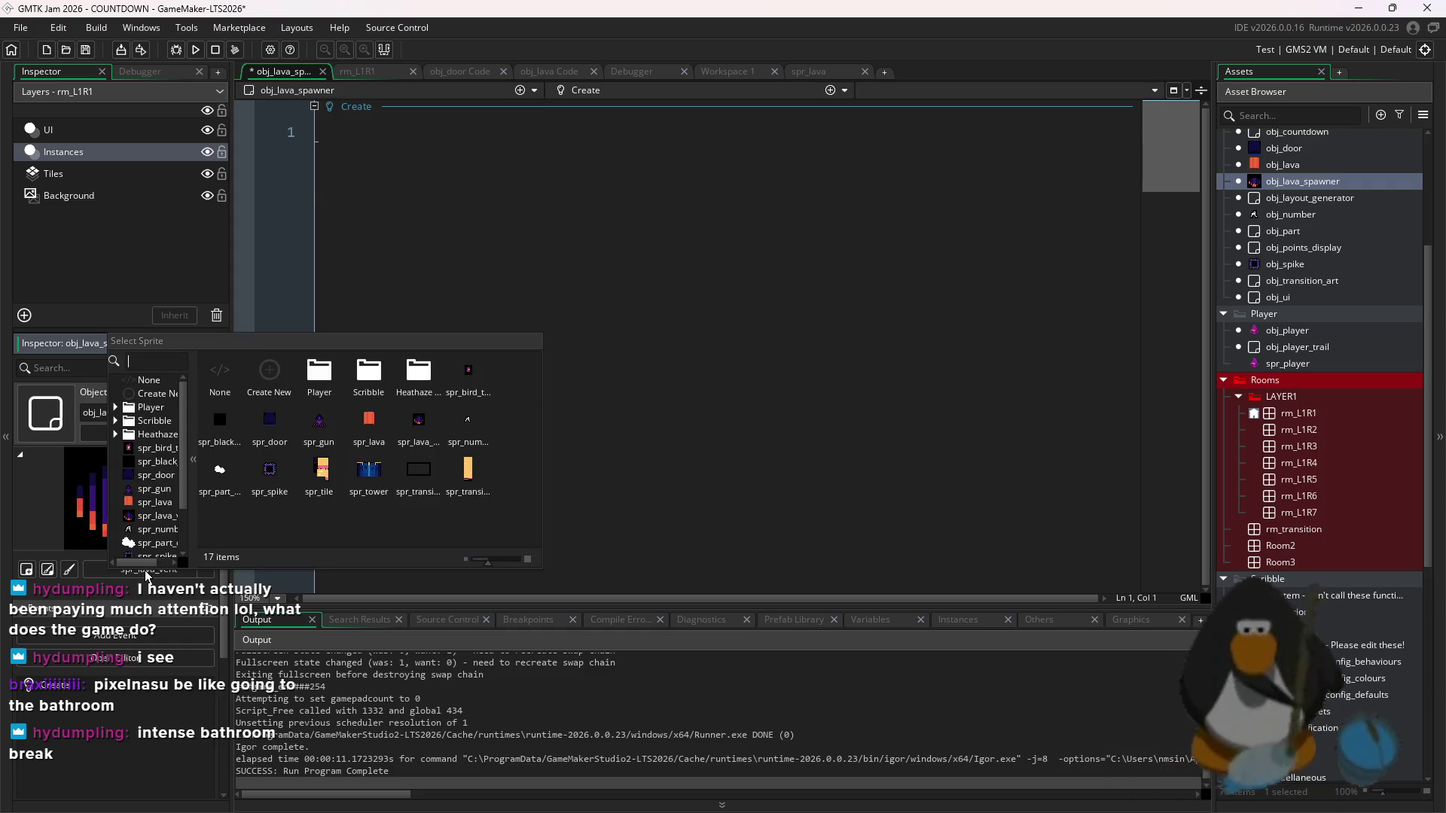
pyautogui.click(115, 691)
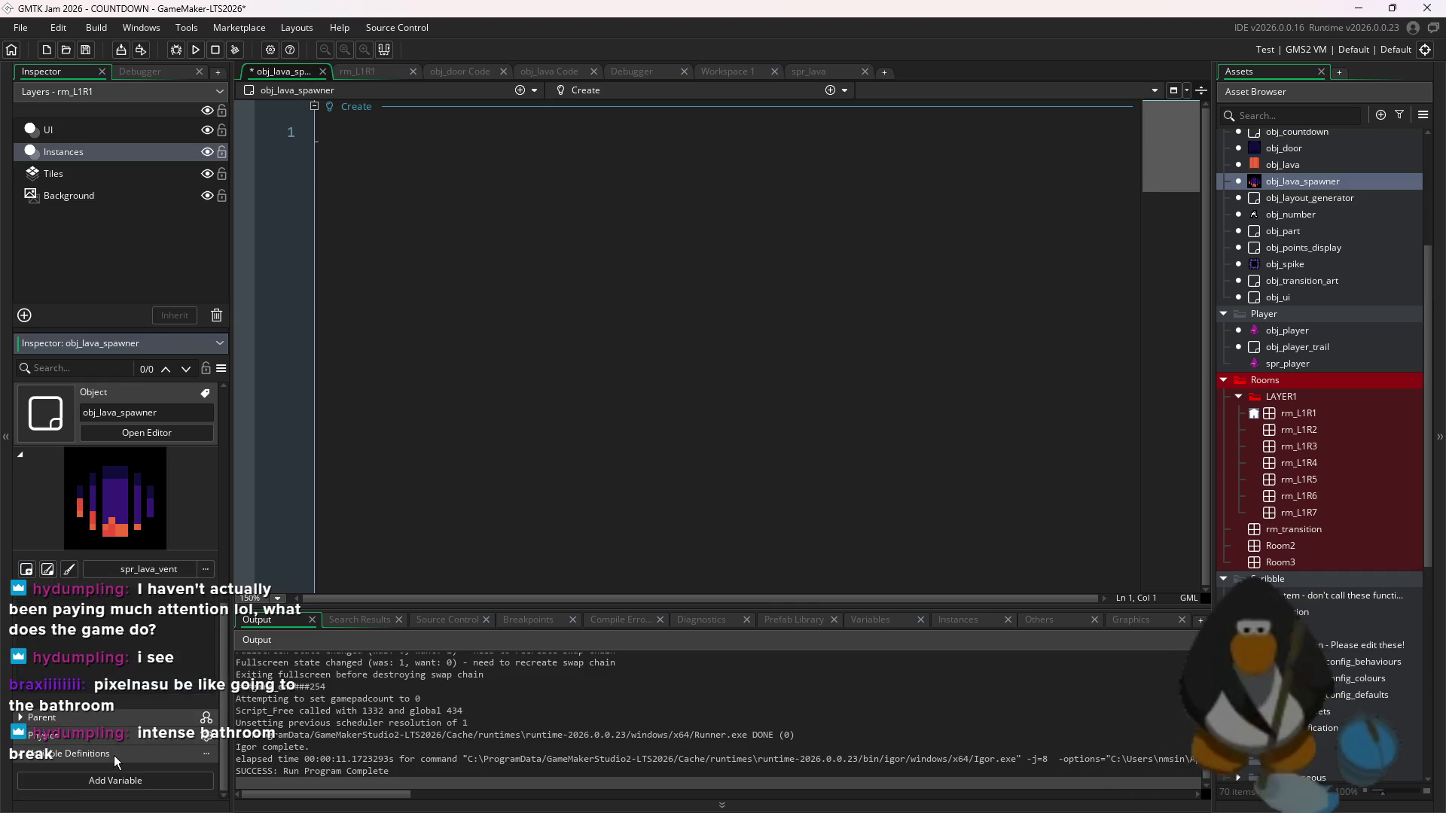
pyautogui.click(115, 784)
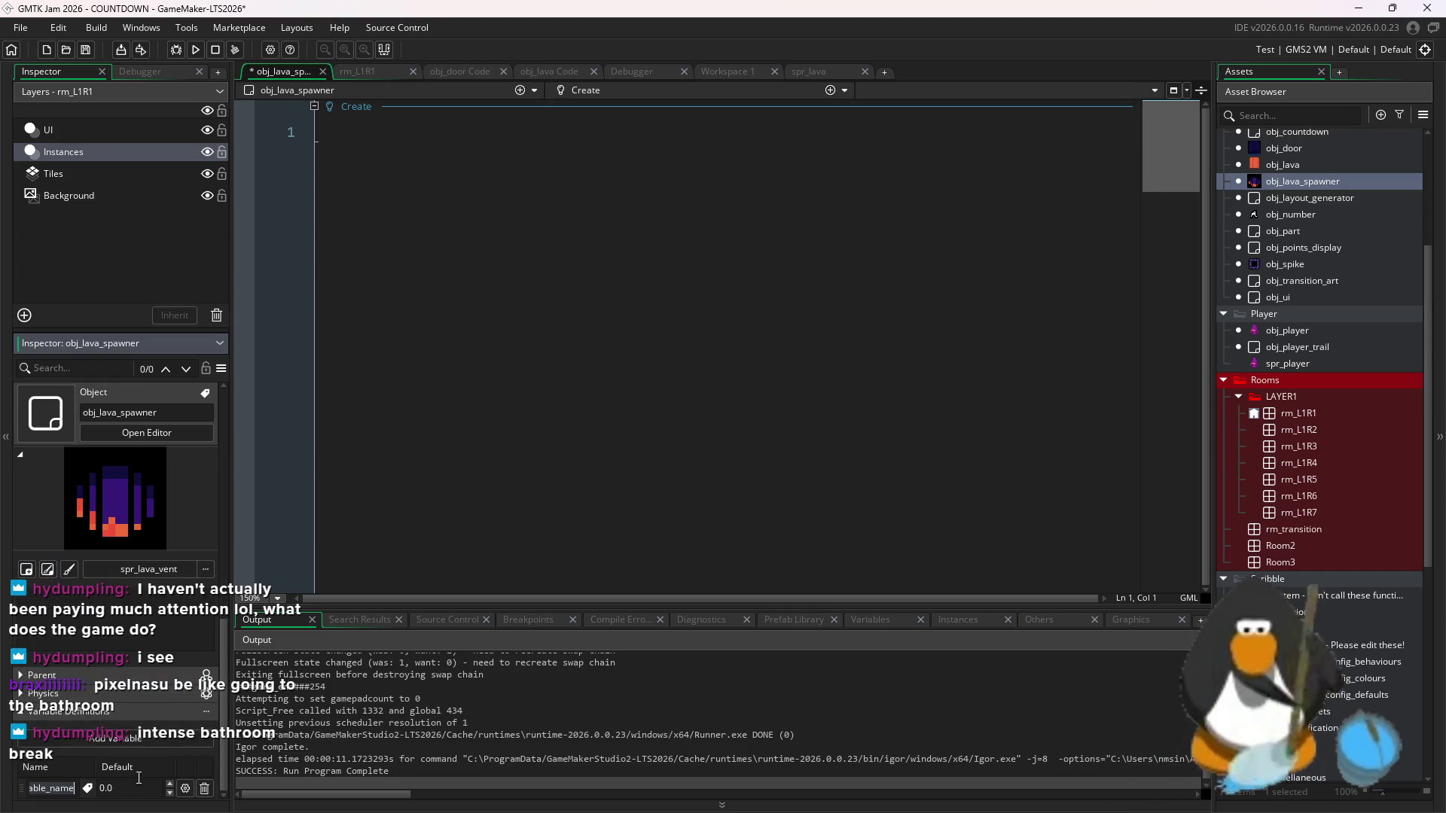
pyautogui.write('lava')
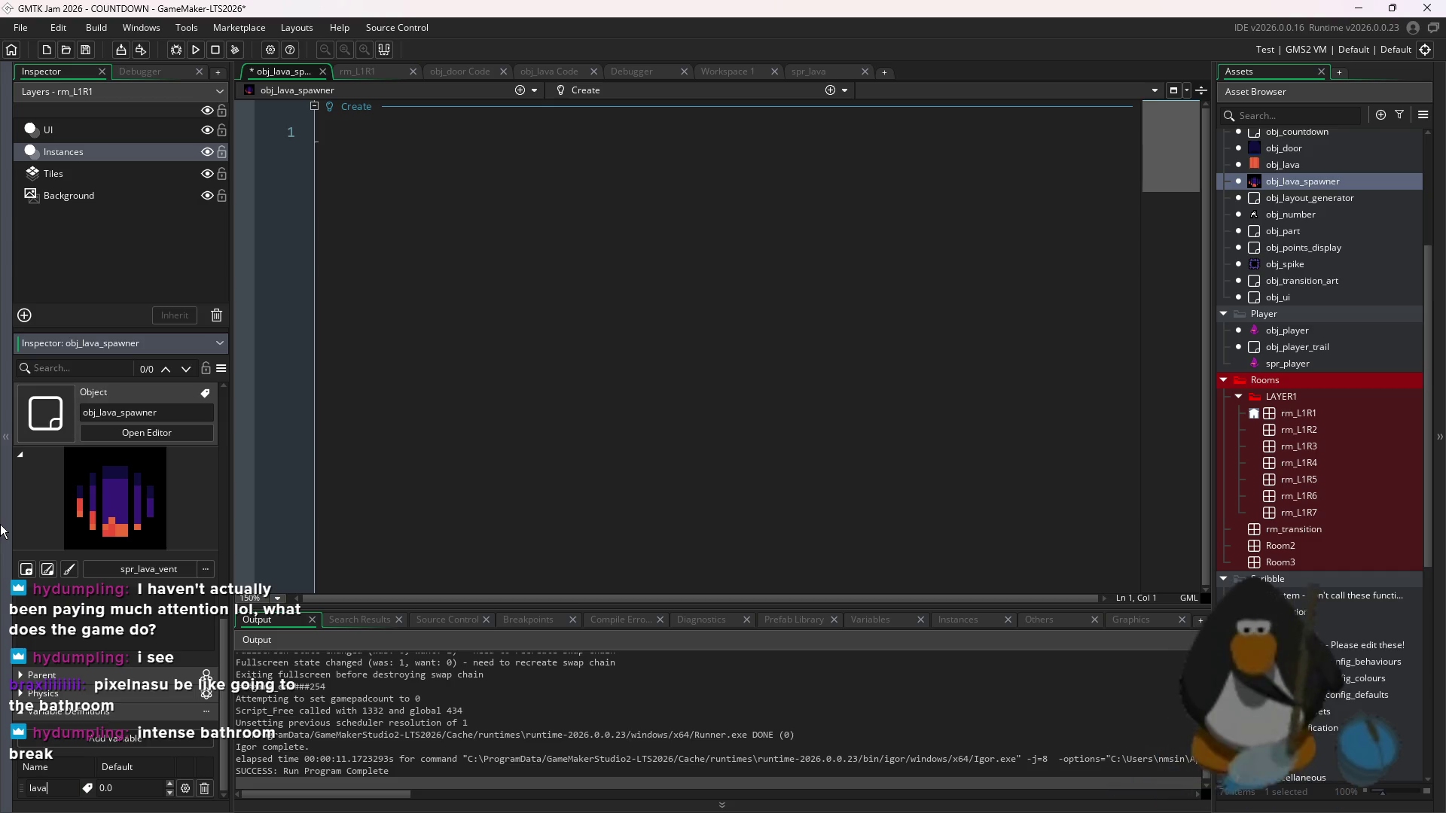
pyautogui.write('_co_coo')
pyautogui.press('Tab')
pyautogui.write('120')
pyautogui.click(453, 353)
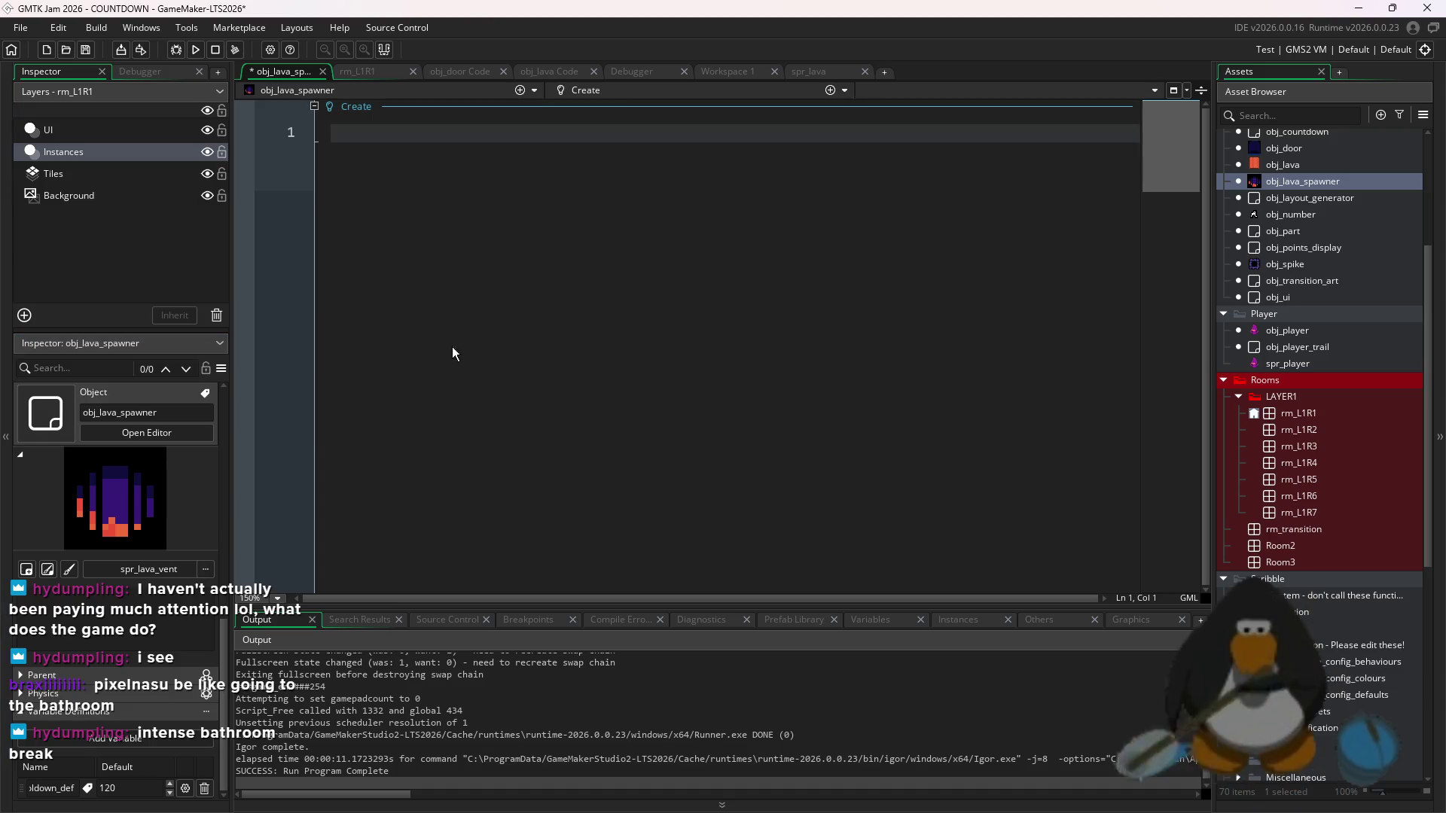
# - In the Create event, write lava_cooldown = lava_cooldown_def;
pyautogui.write('lava_dooldo')
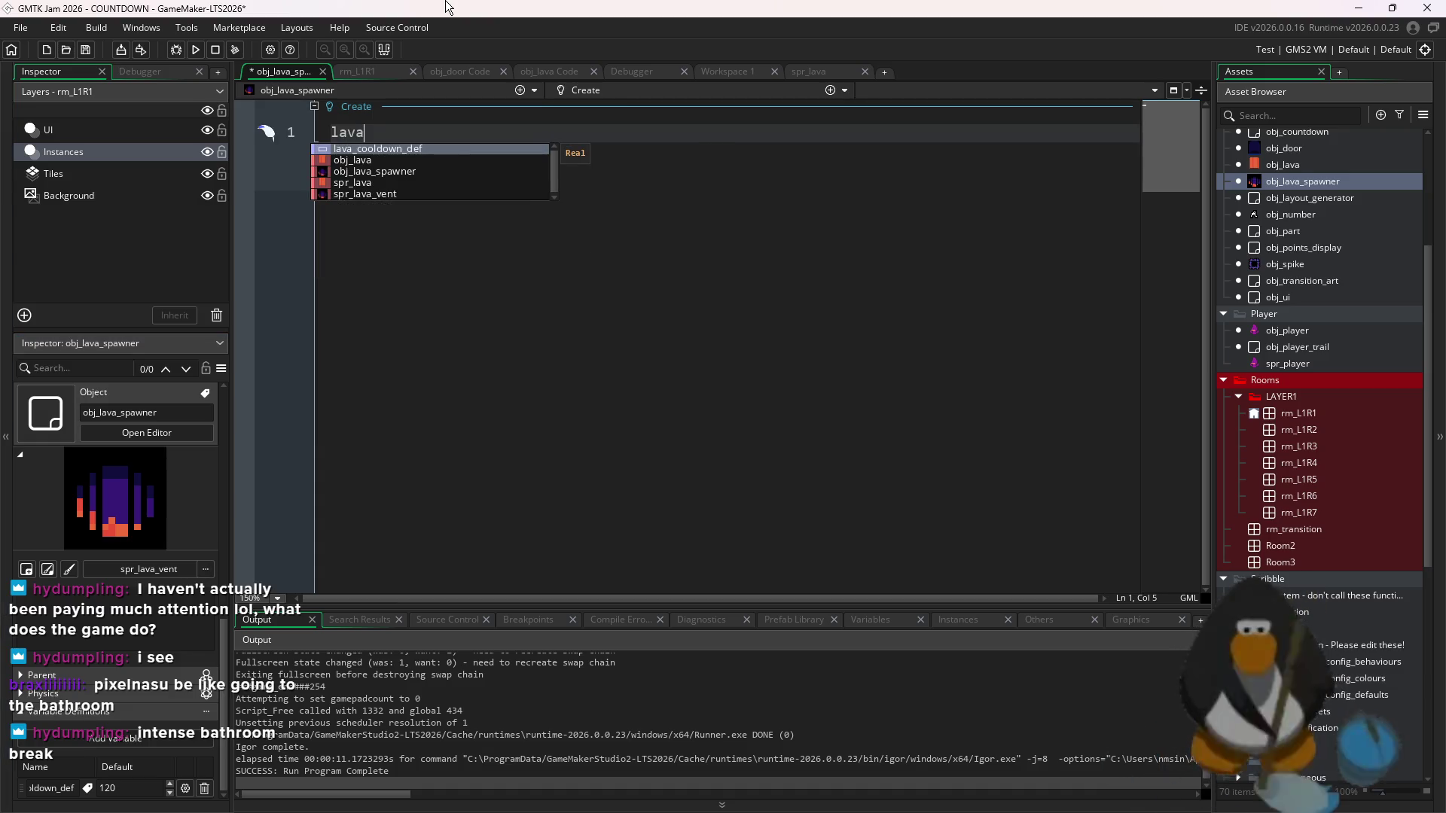
pyautogui.press('BackSpace')
pyautogui.press('BackSpace')
pyautogui.write('co')
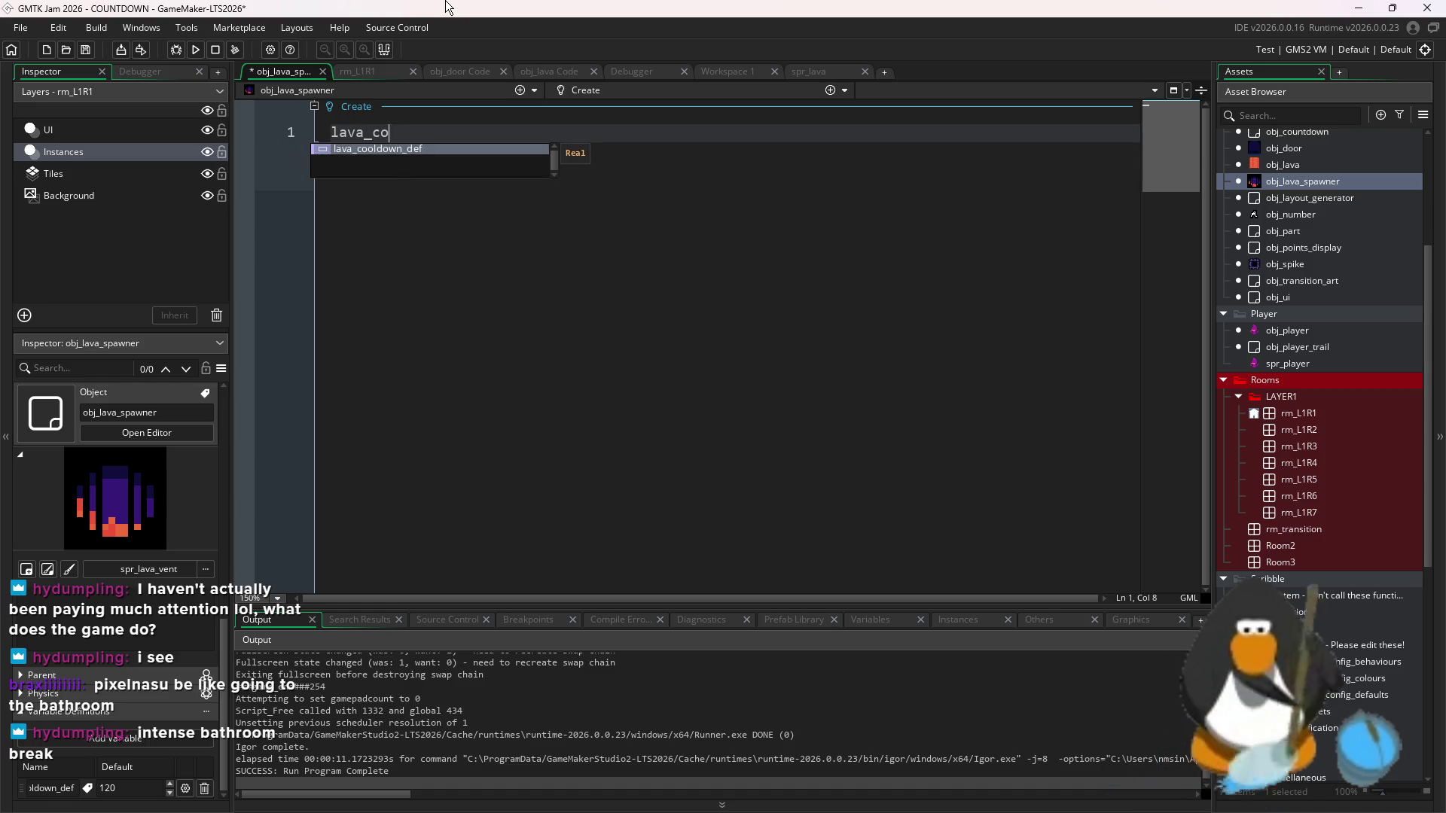
pyautogui.write('oldown = lava')
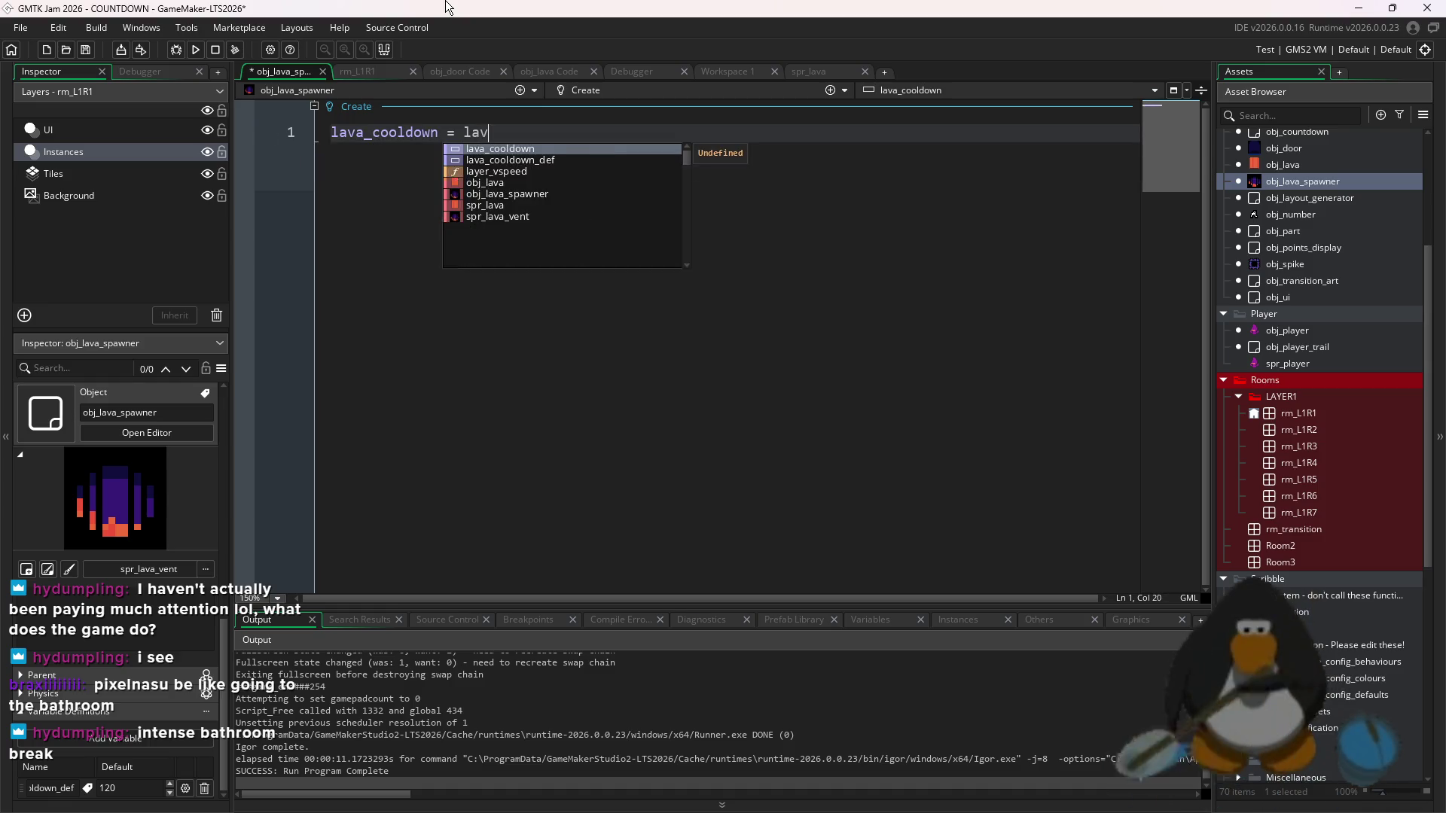
pyautogui.press('Down')
pyautogui.press('Return')
pyautogui.write(';')
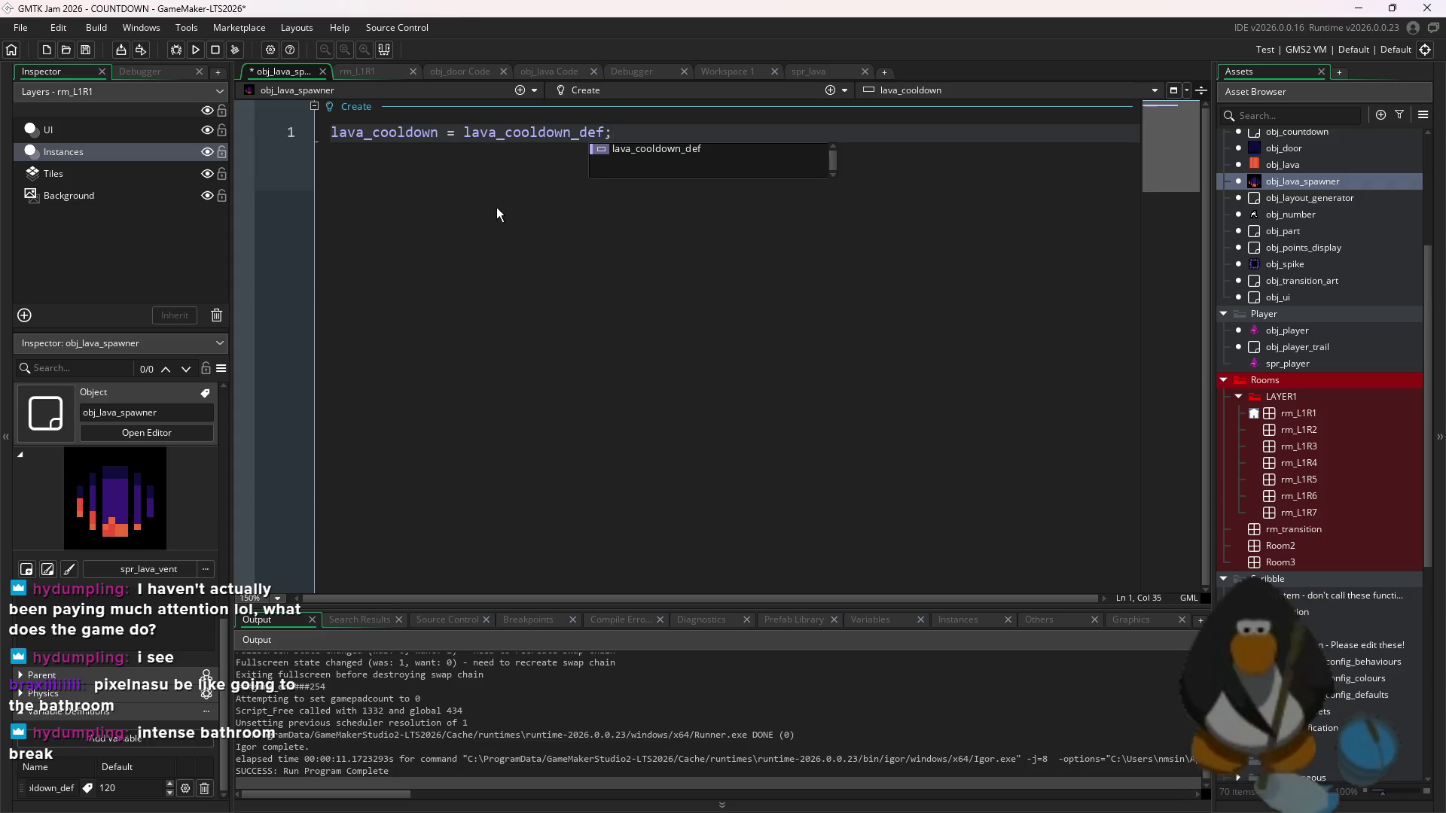
pyautogui.press('Escape')
# - Add a Step event that decrements lava_cooldown with lava_cooldown--;
pyautogui.click(820, 93)
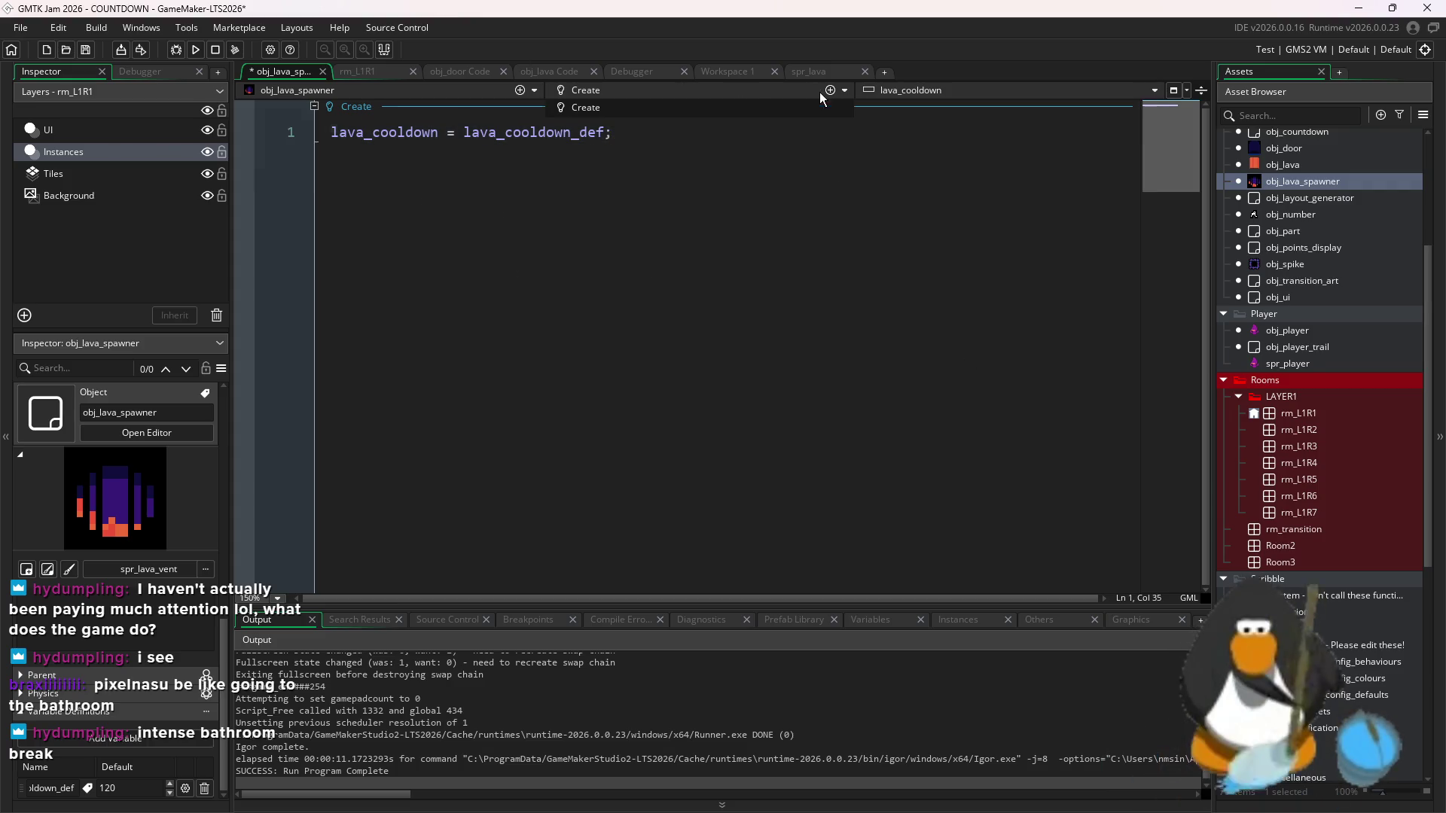
pyautogui.click(801, 184)
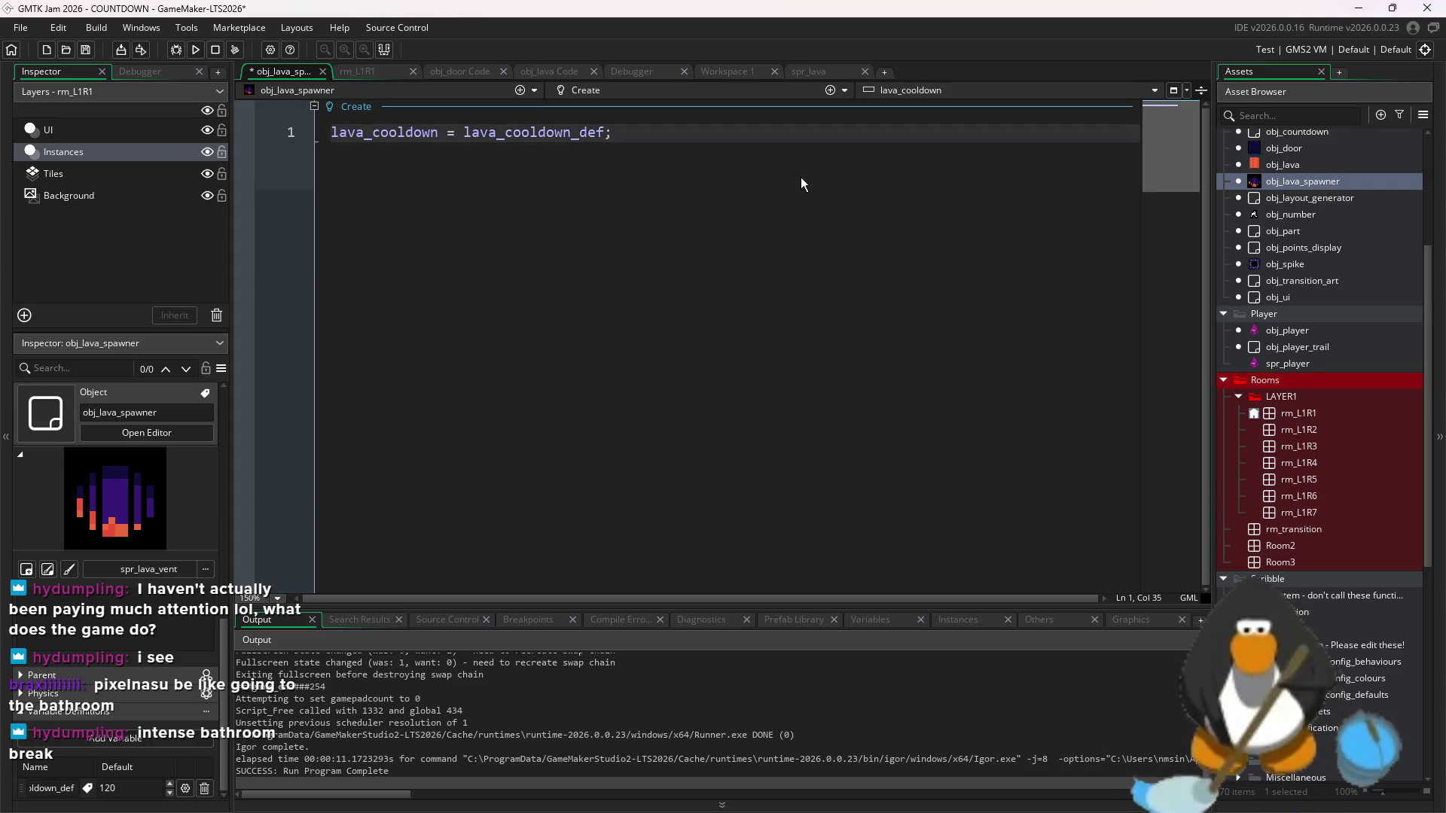
pyautogui.click(838, 91)
pyautogui.moveTo(848, 156)
pyautogui.click(893, 161)
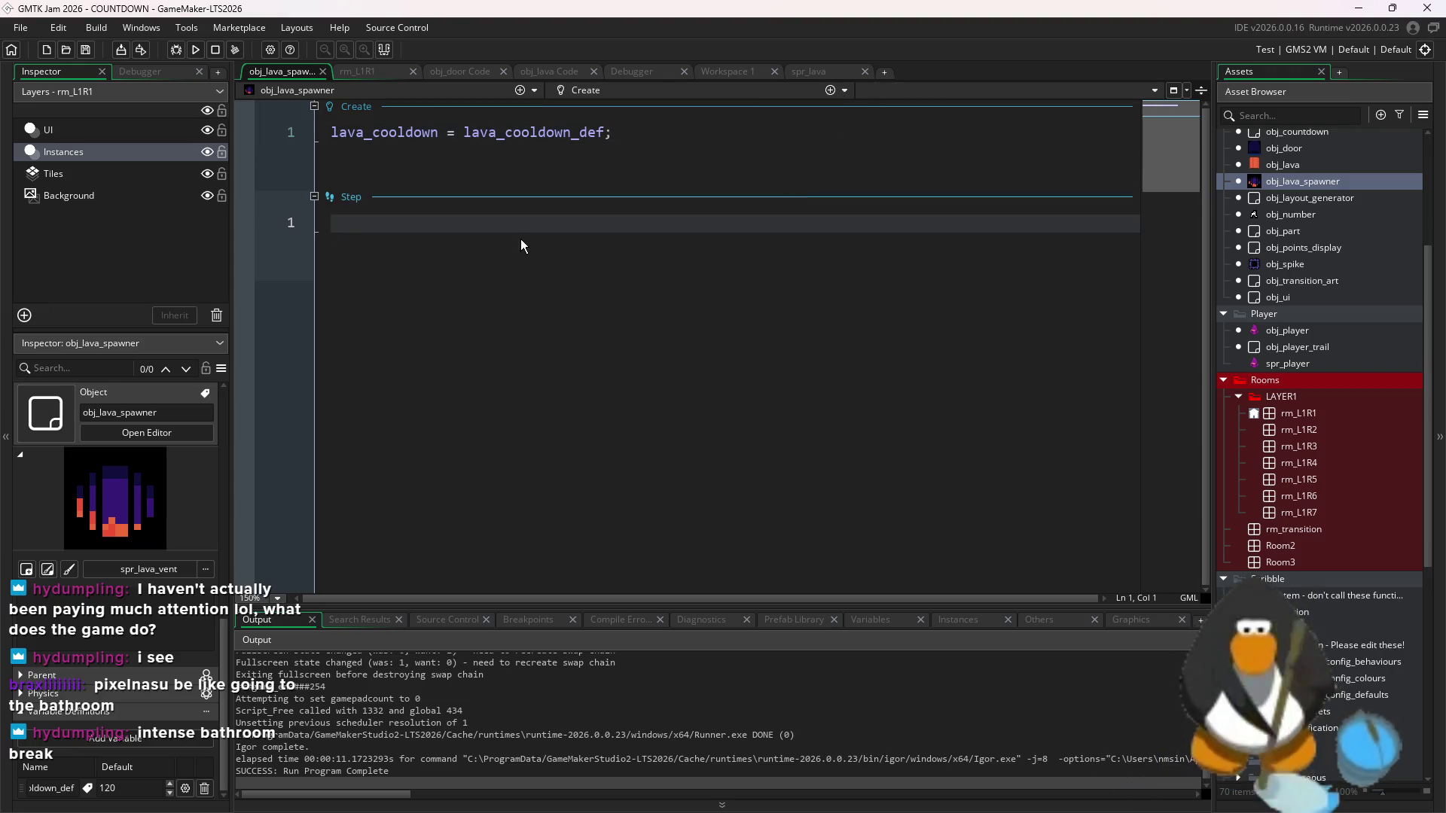
pyautogui.write('laval')
pyautogui.press('Return')
pyautogui.write('--;')
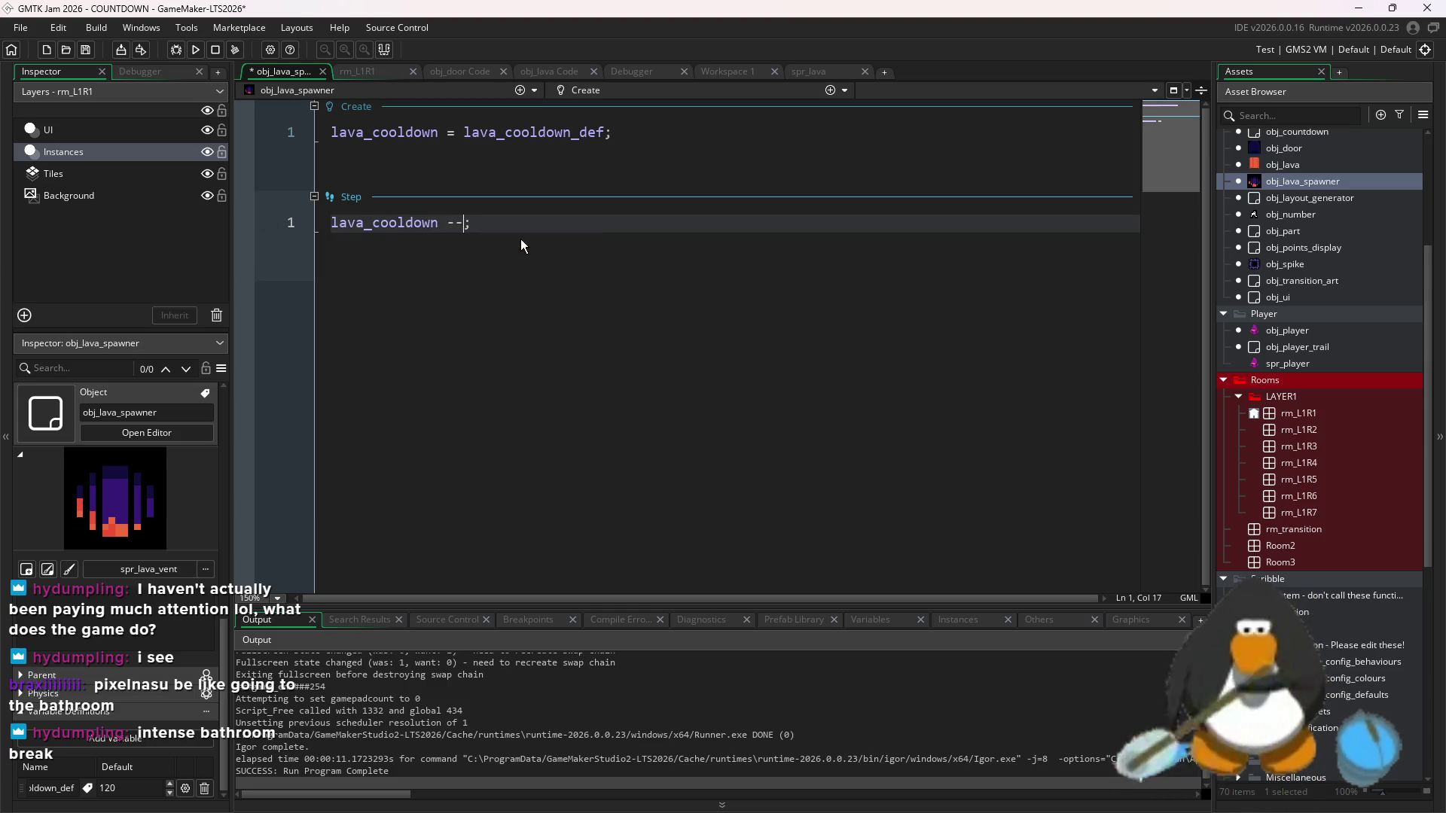
# - Above the decrement, add an if (lava_cooldown <= 0) block calling instance_create_layer to spawn obj_lava below
pyautogui.press('Home')
pyautogui.press('Return')
pyautogui.press('Up')
pyautogui.write('if (lava_cooldown ')
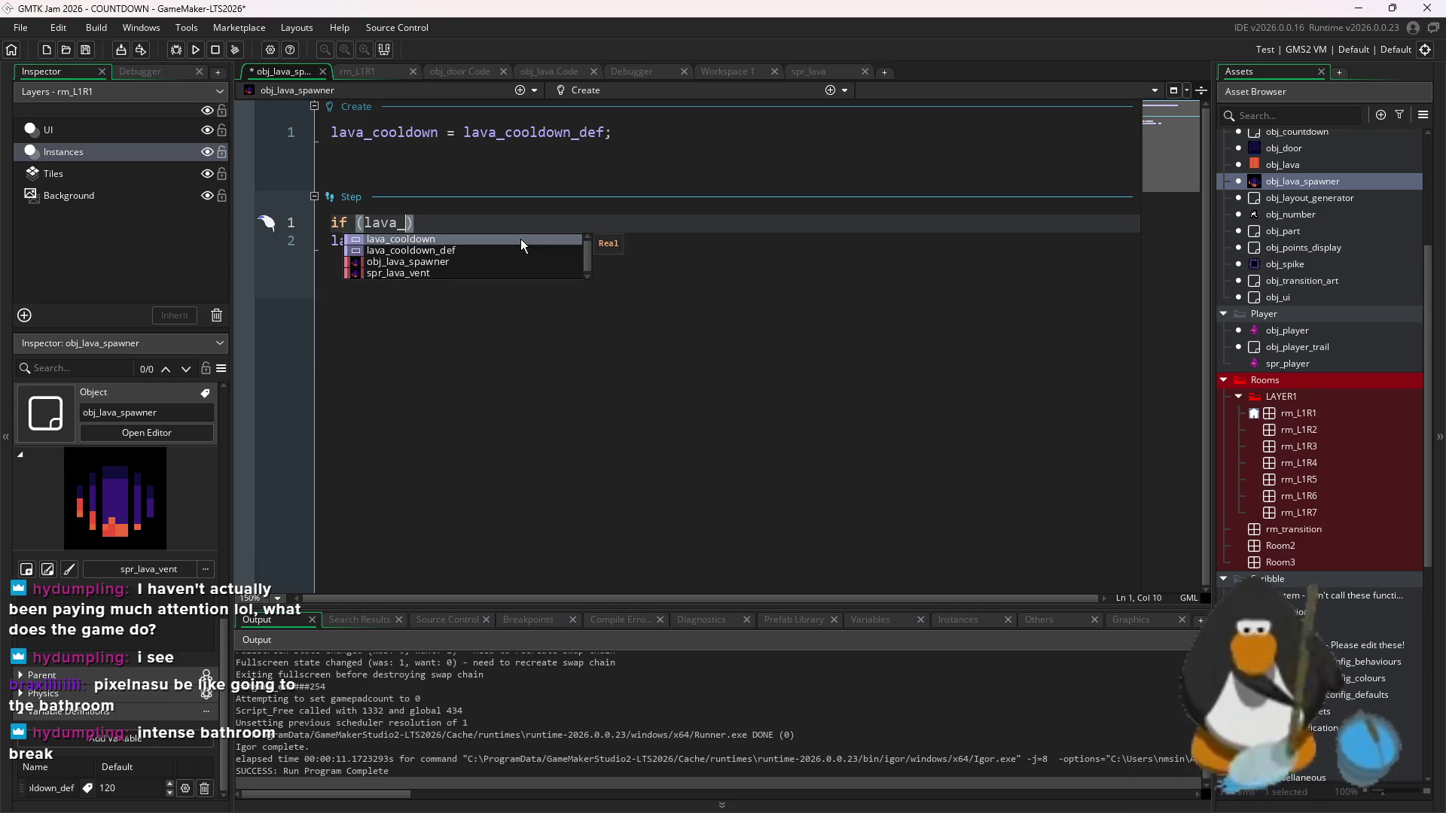
pyautogui.write('<= 0')
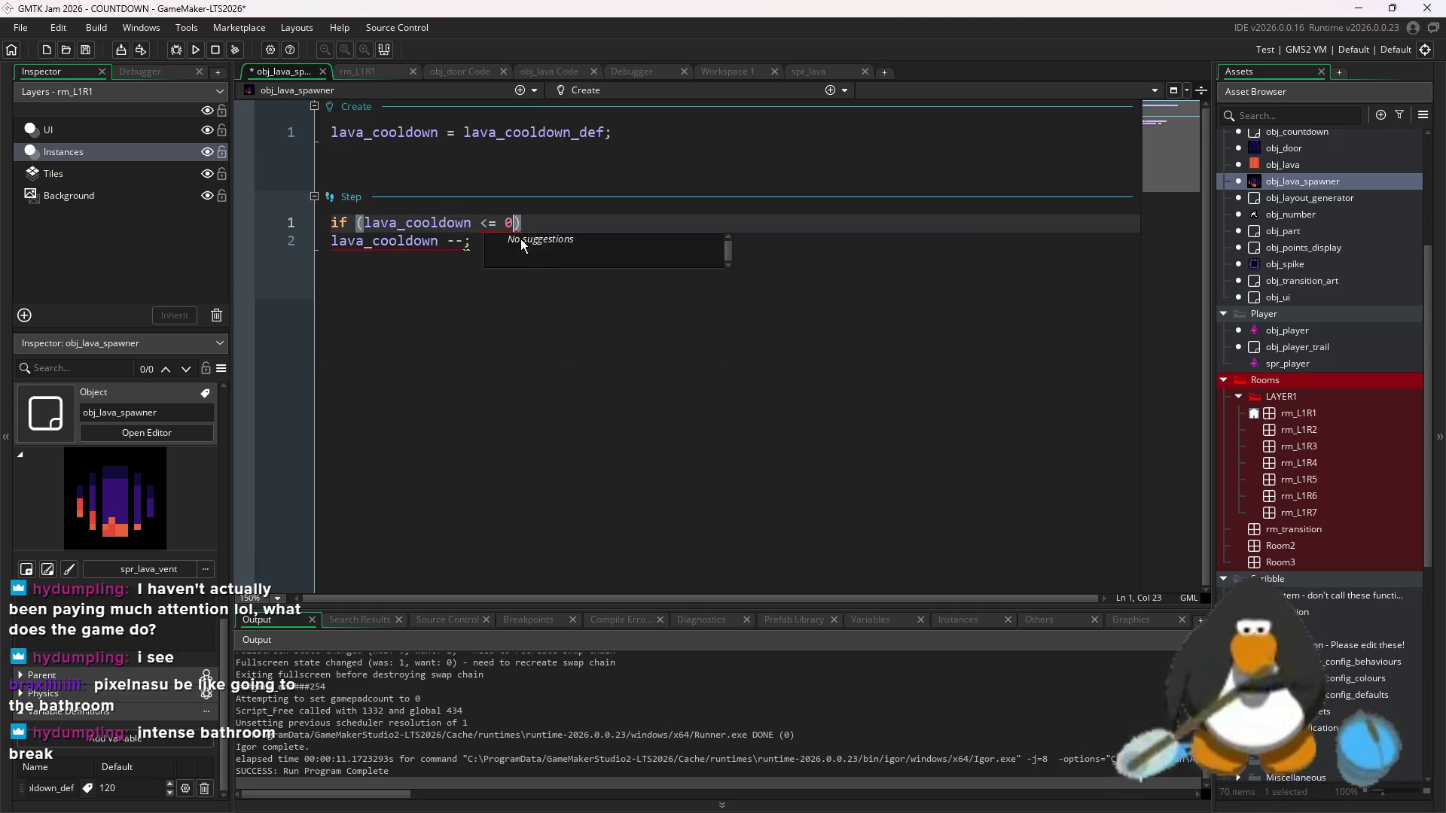
pyautogui.write(') {"')
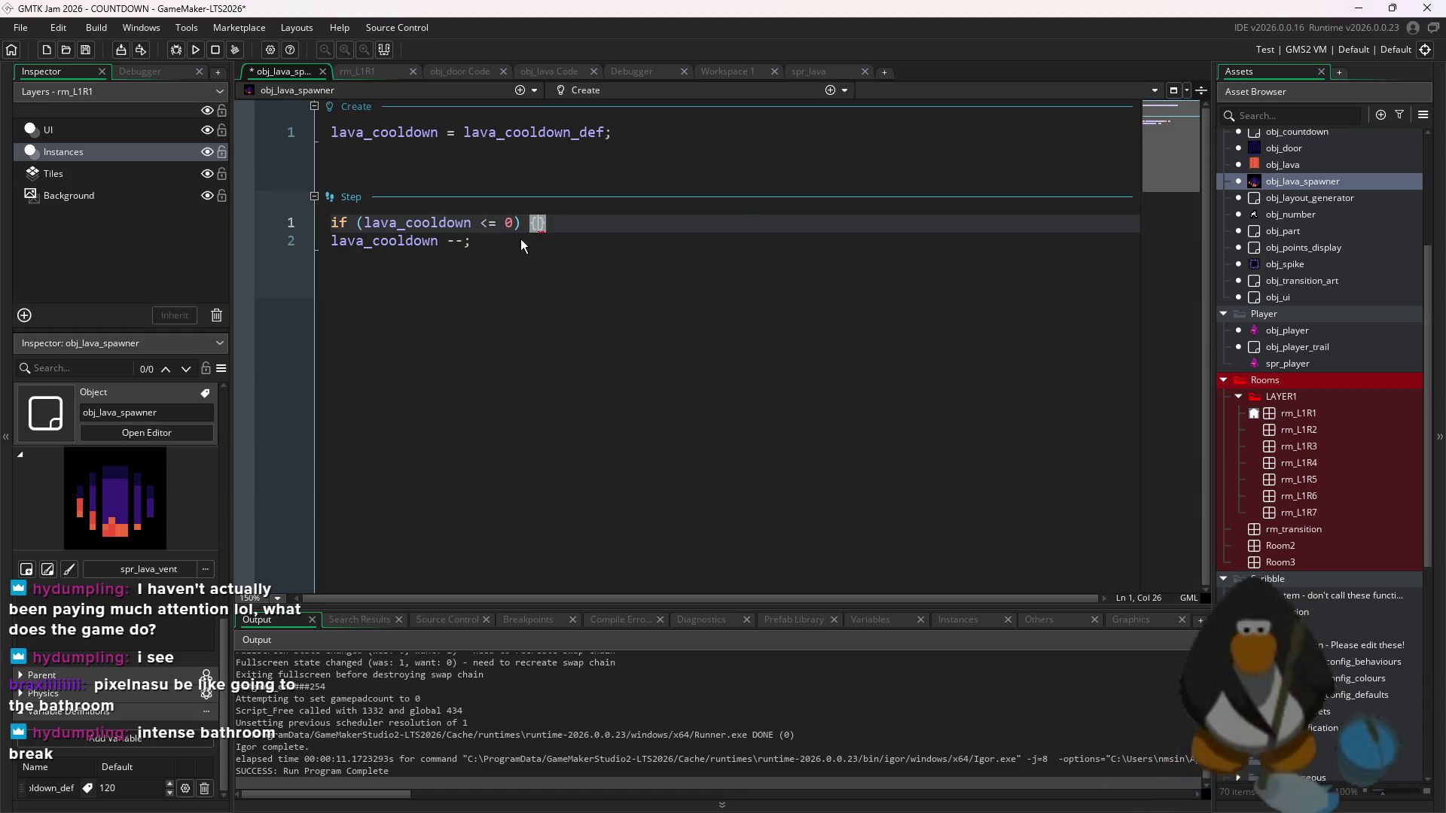
pyautogui.press('Return')
pyautogui.write('instance')
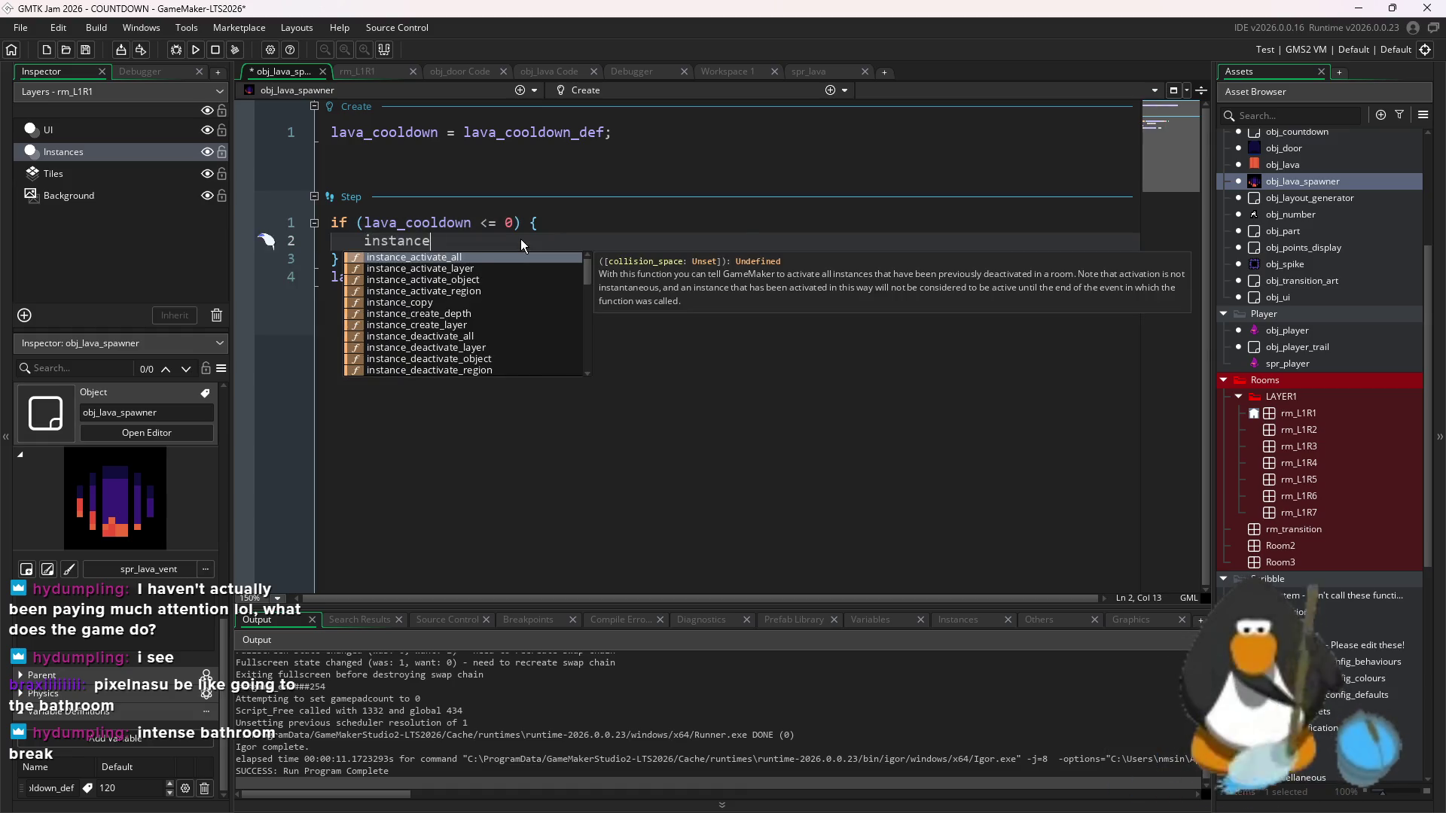
pyautogui.write('_create_dep')
pyautogui.press('BackSpace')
pyautogui.press('BackSpace')
pyautogui.press('BackSpace')
pyautogui.write('l')
pyautogui.press('Return')
pyautogui.write('x, y +')
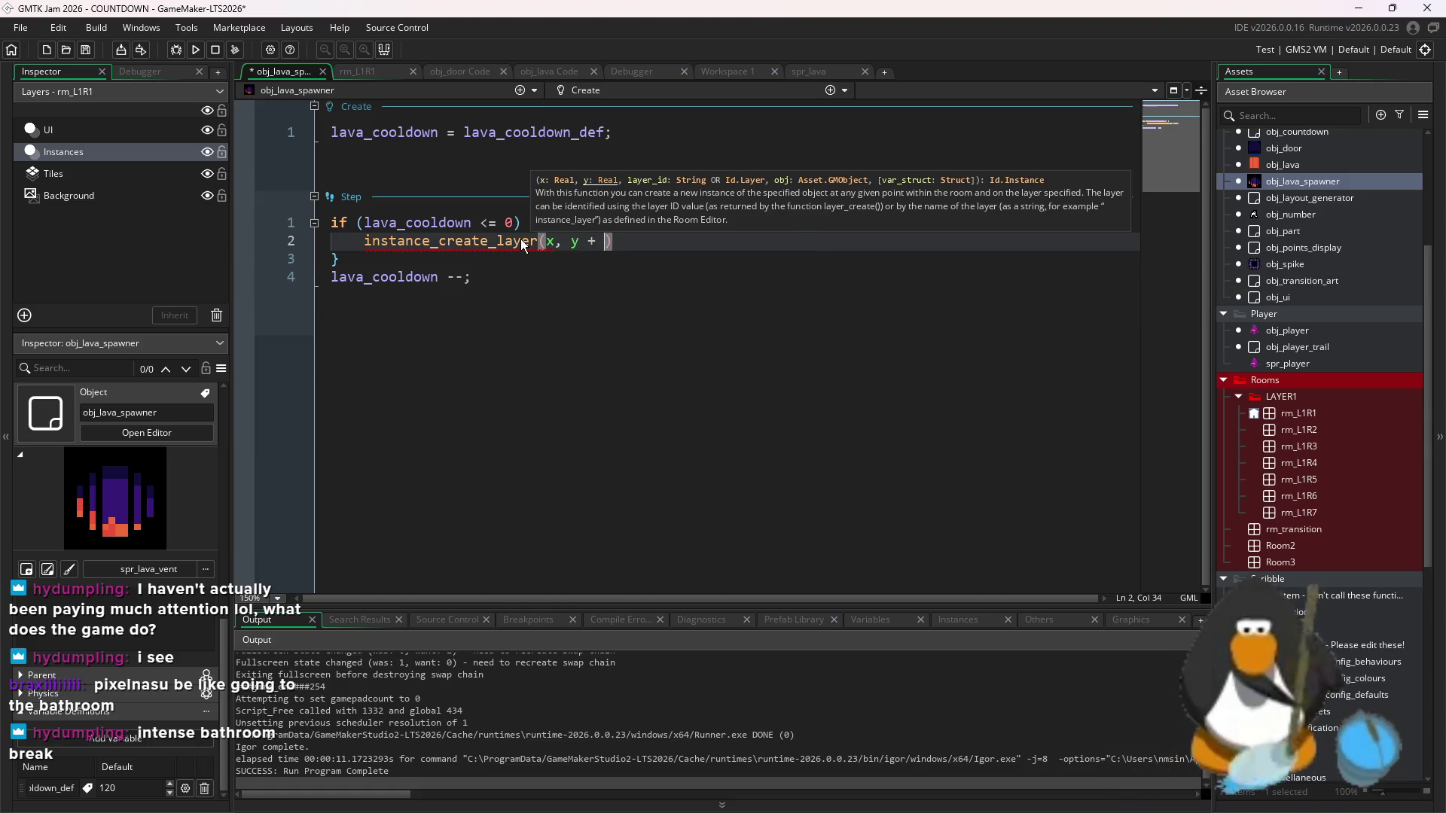
pyautogui.write(' ::')
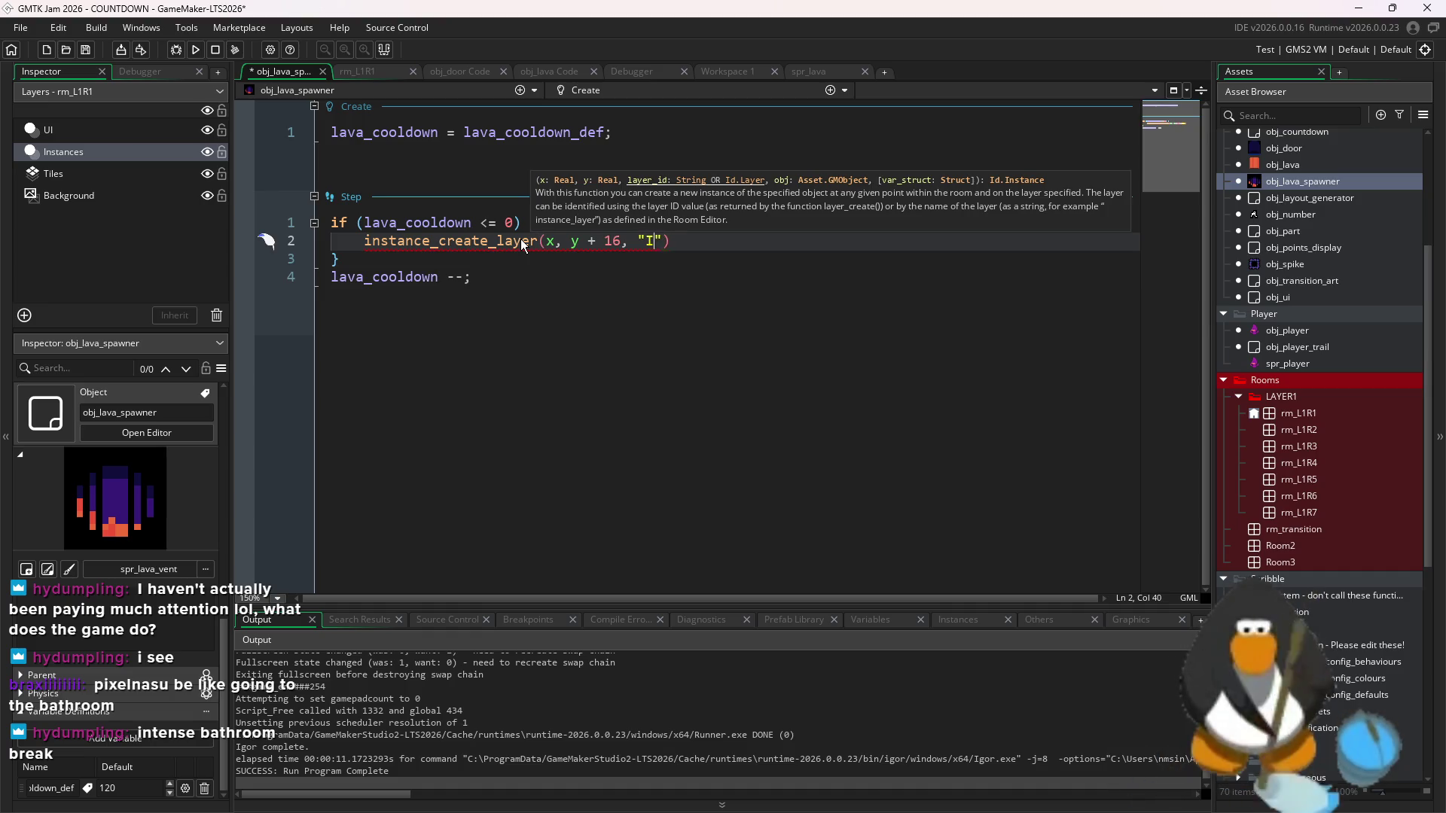
pyautogui.write(', obj')
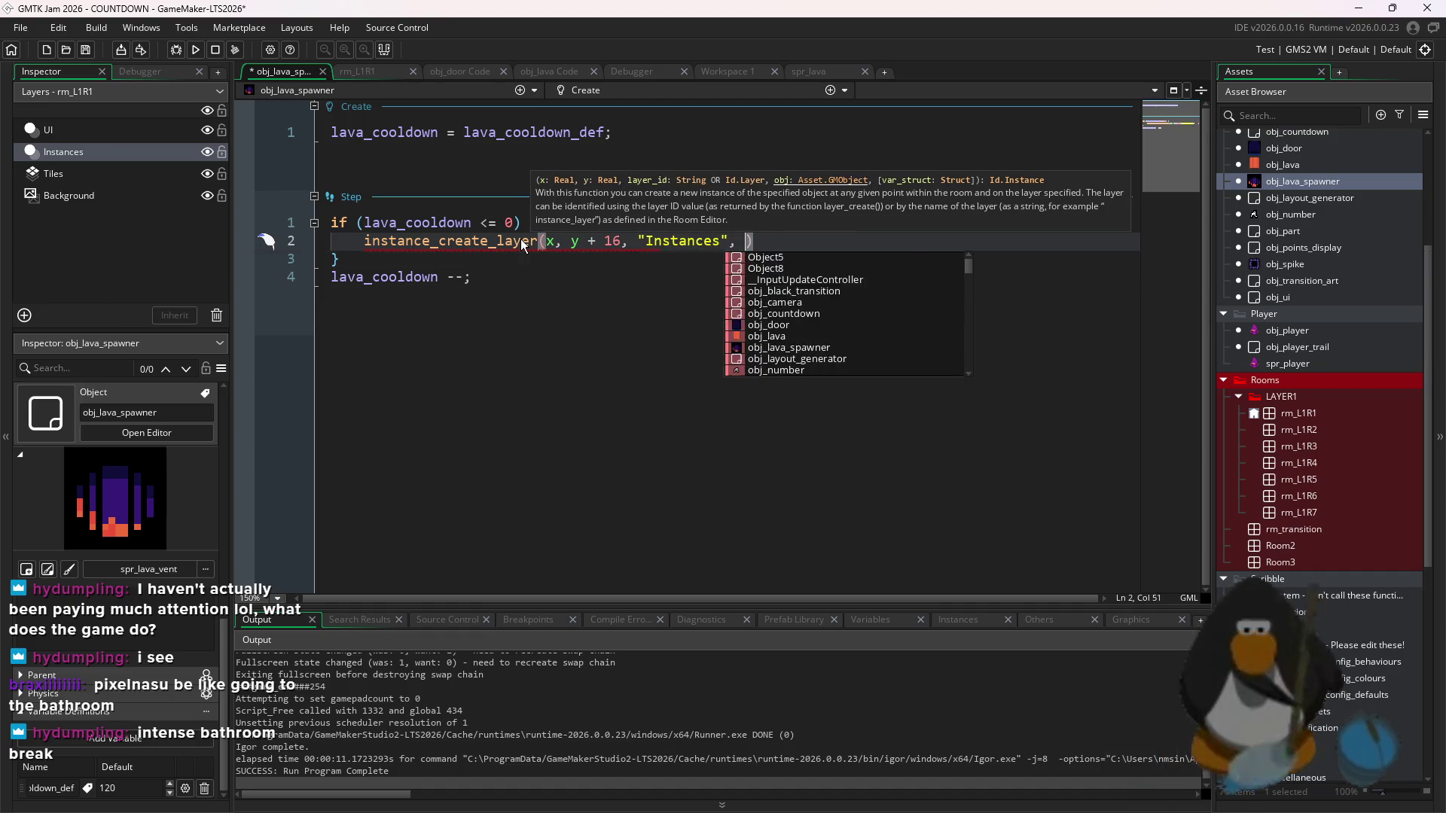
pyautogui.write('lava')
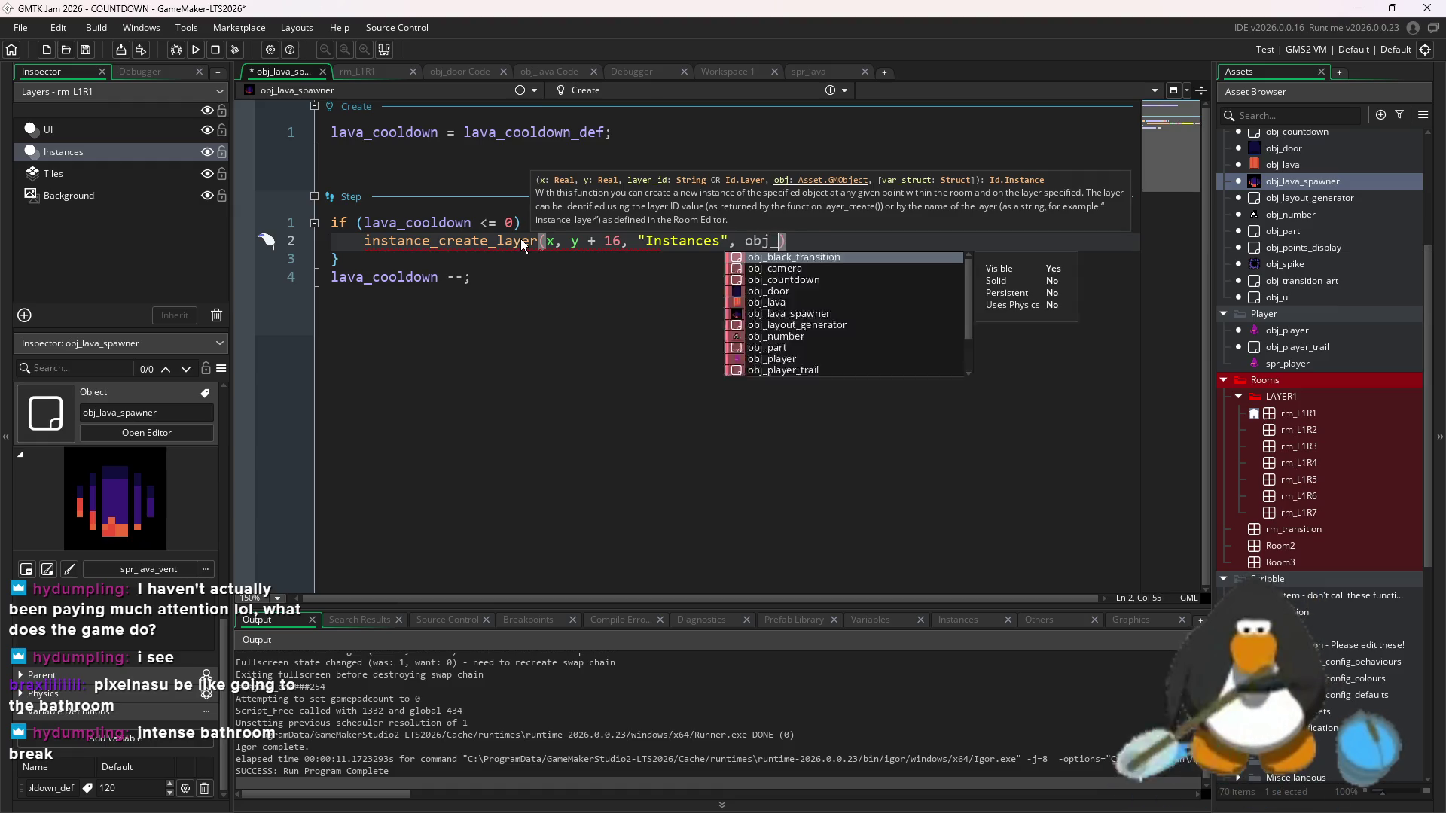
pyautogui.write(')')
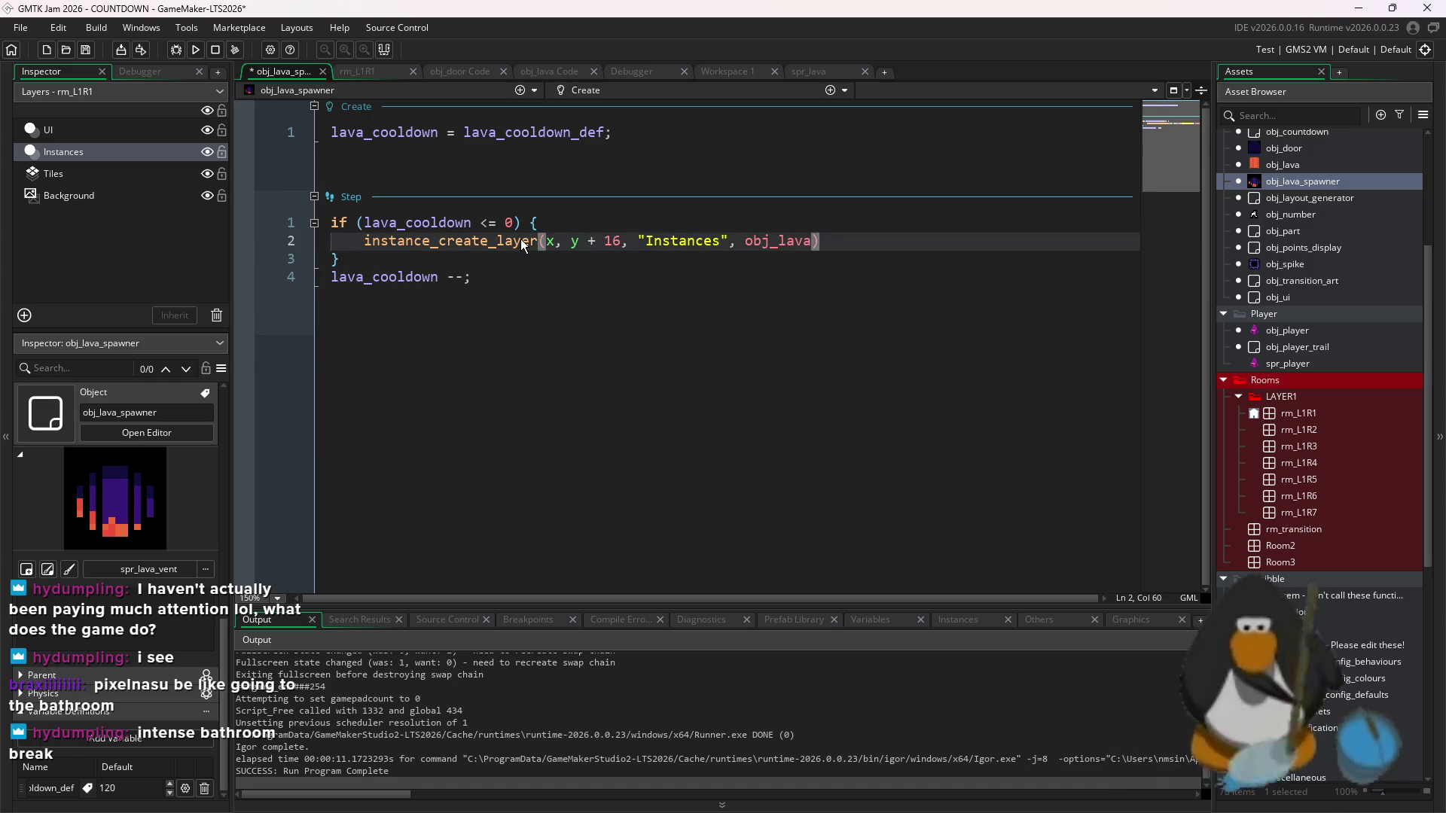
# - Reset lava_cooldown to lava_cooldown_def inside the block, save, and start a test run
pyautogui.press('Return')
pyautogui.write('laval')
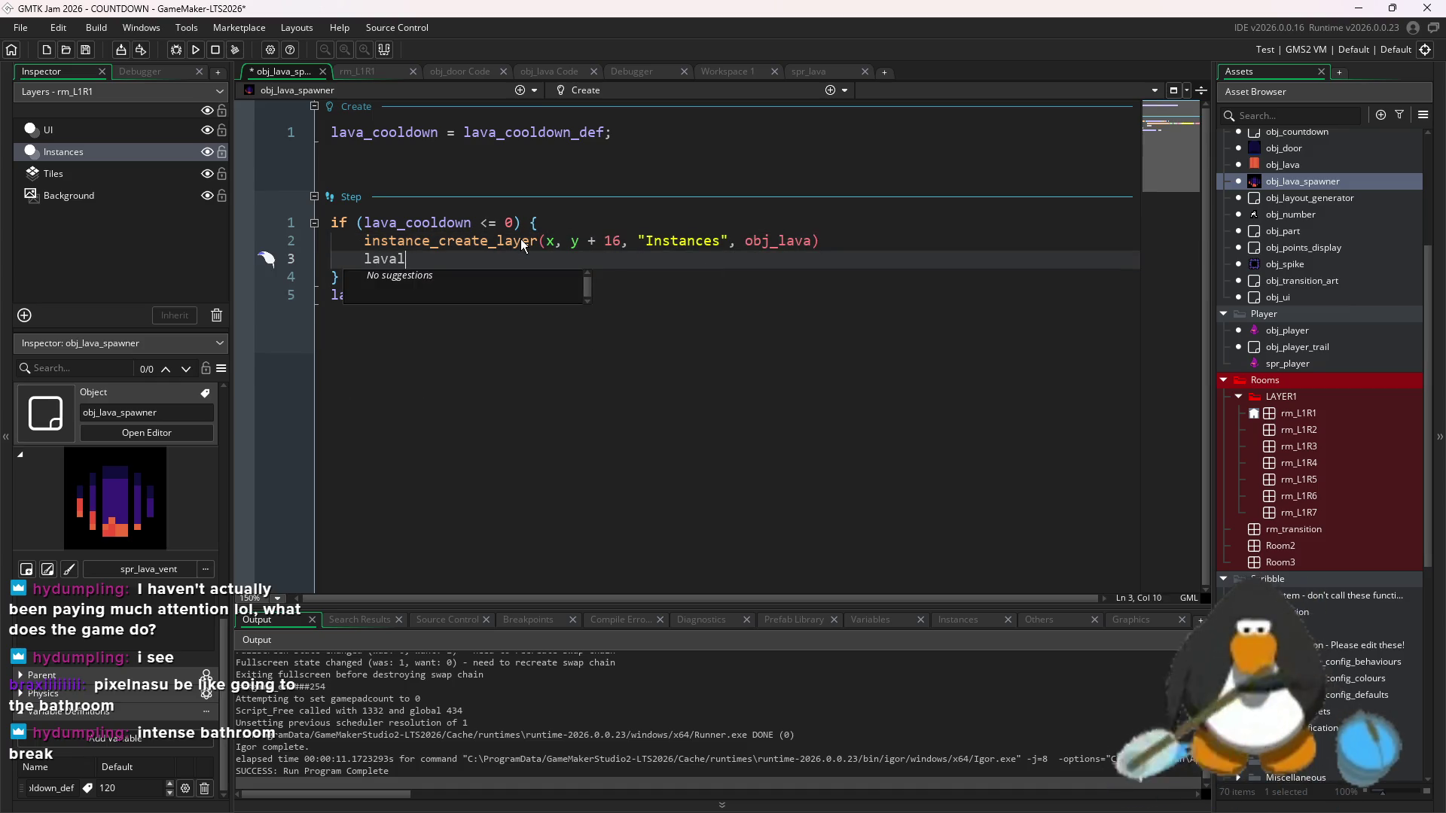
pyautogui.press('BackSpace')
pyautogui.write('_d')
pyautogui.press('Escape')
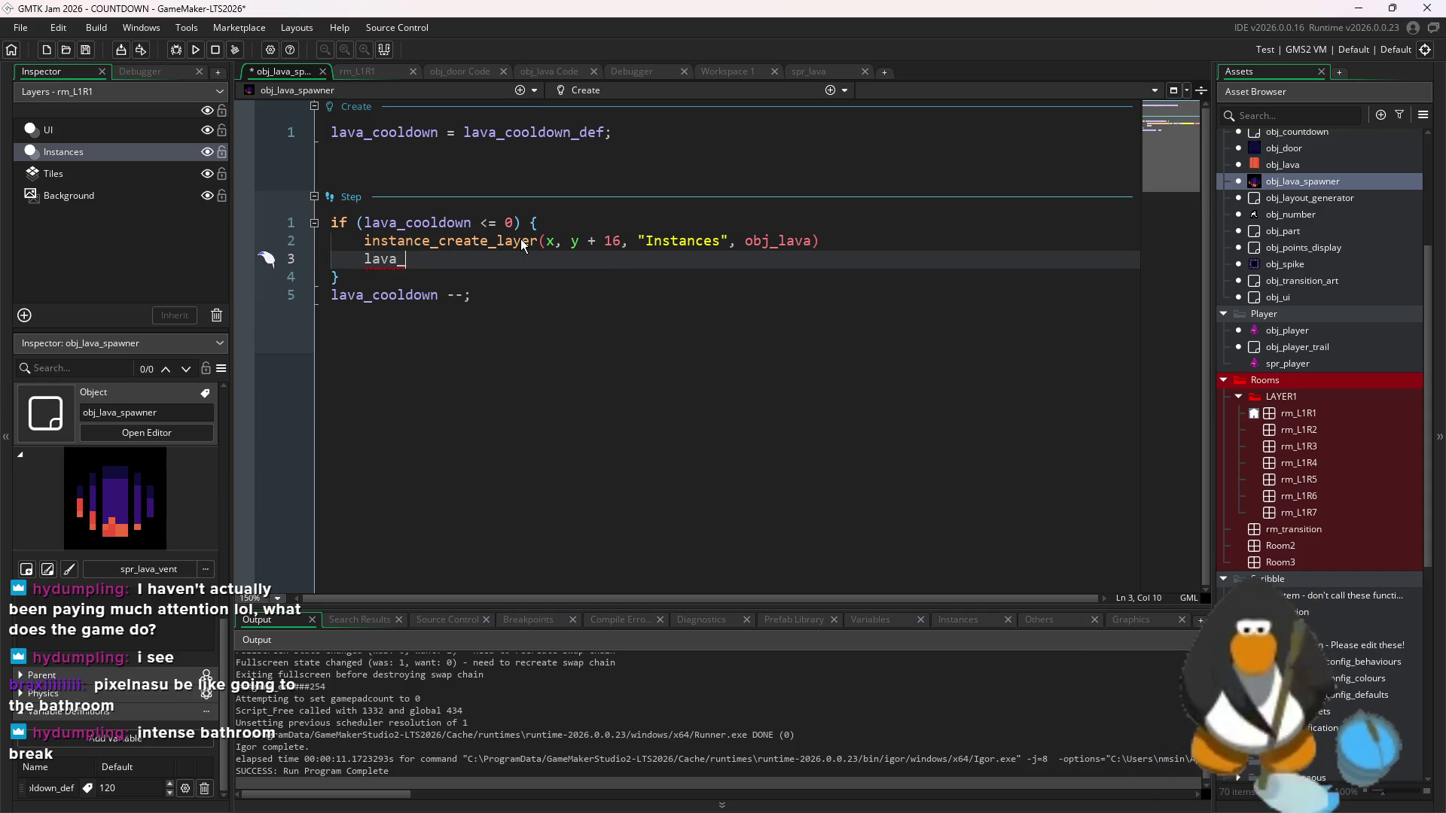
pyautogui.write('c')
pyautogui.press('Return')
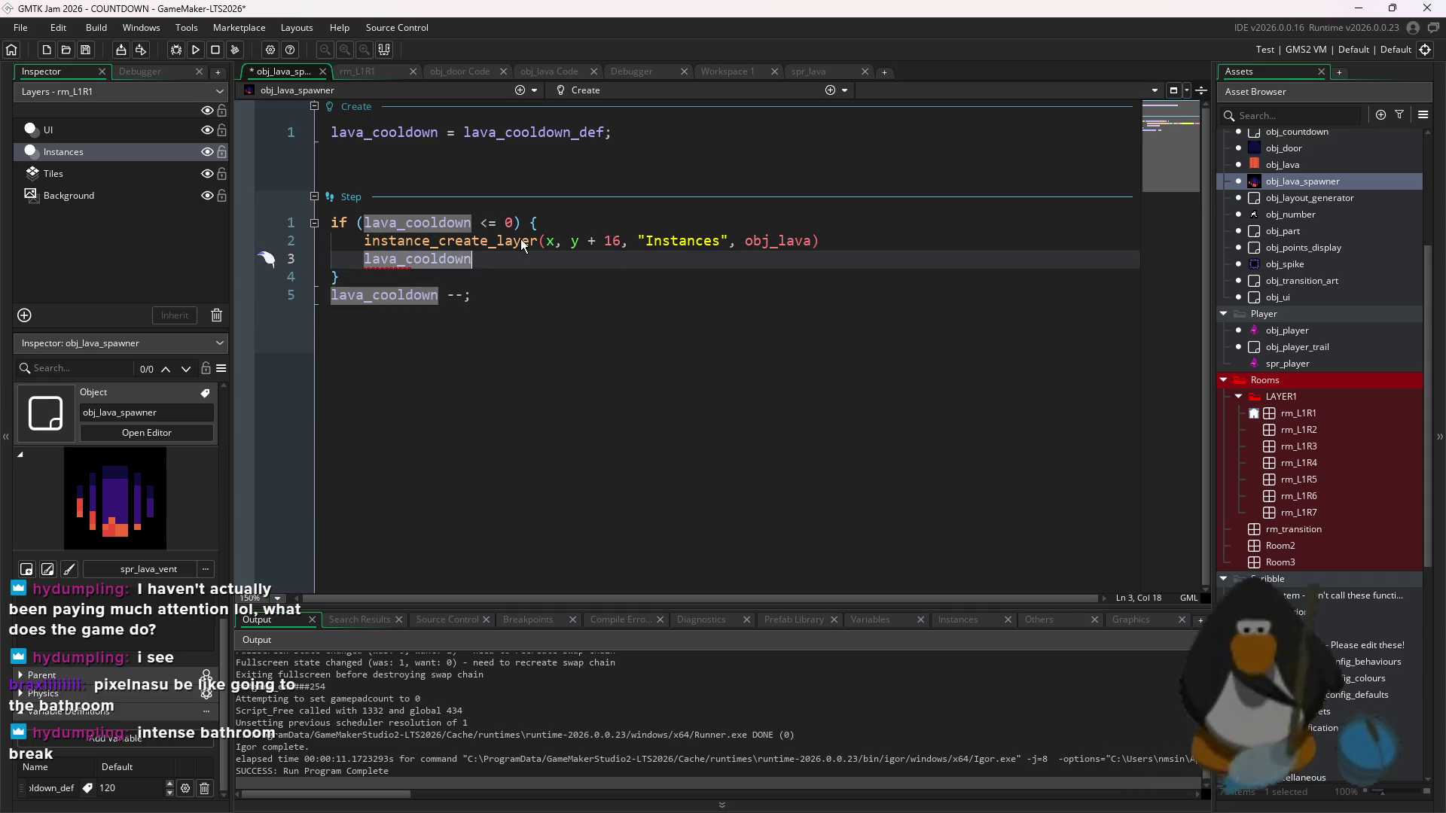
pyautogui.write(' = lava')
pyautogui.press('Down')
pyautogui.press('Return')
pyautogui.hotkey('ctrl', 's')
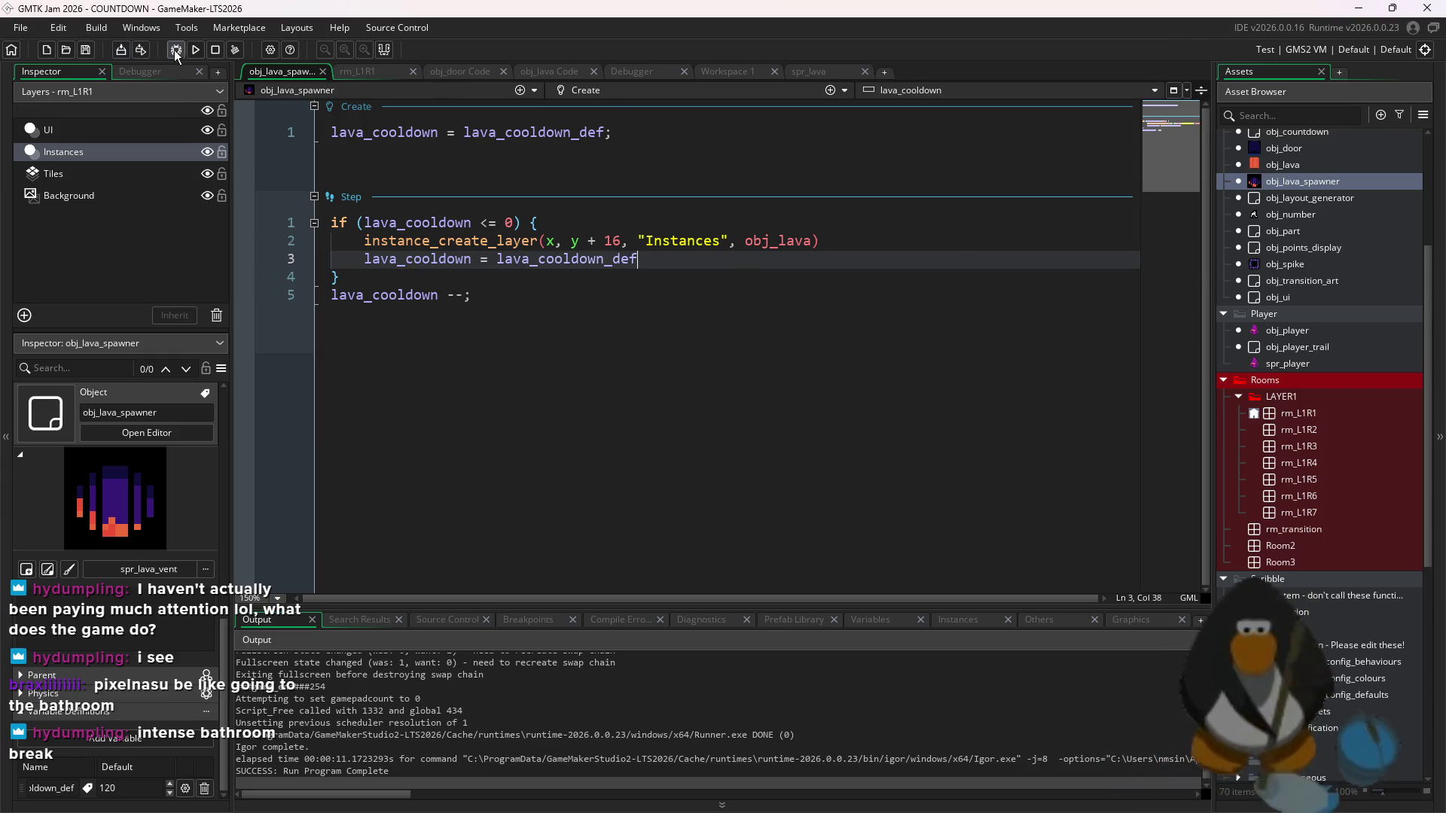
pyautogui.click(195, 51)
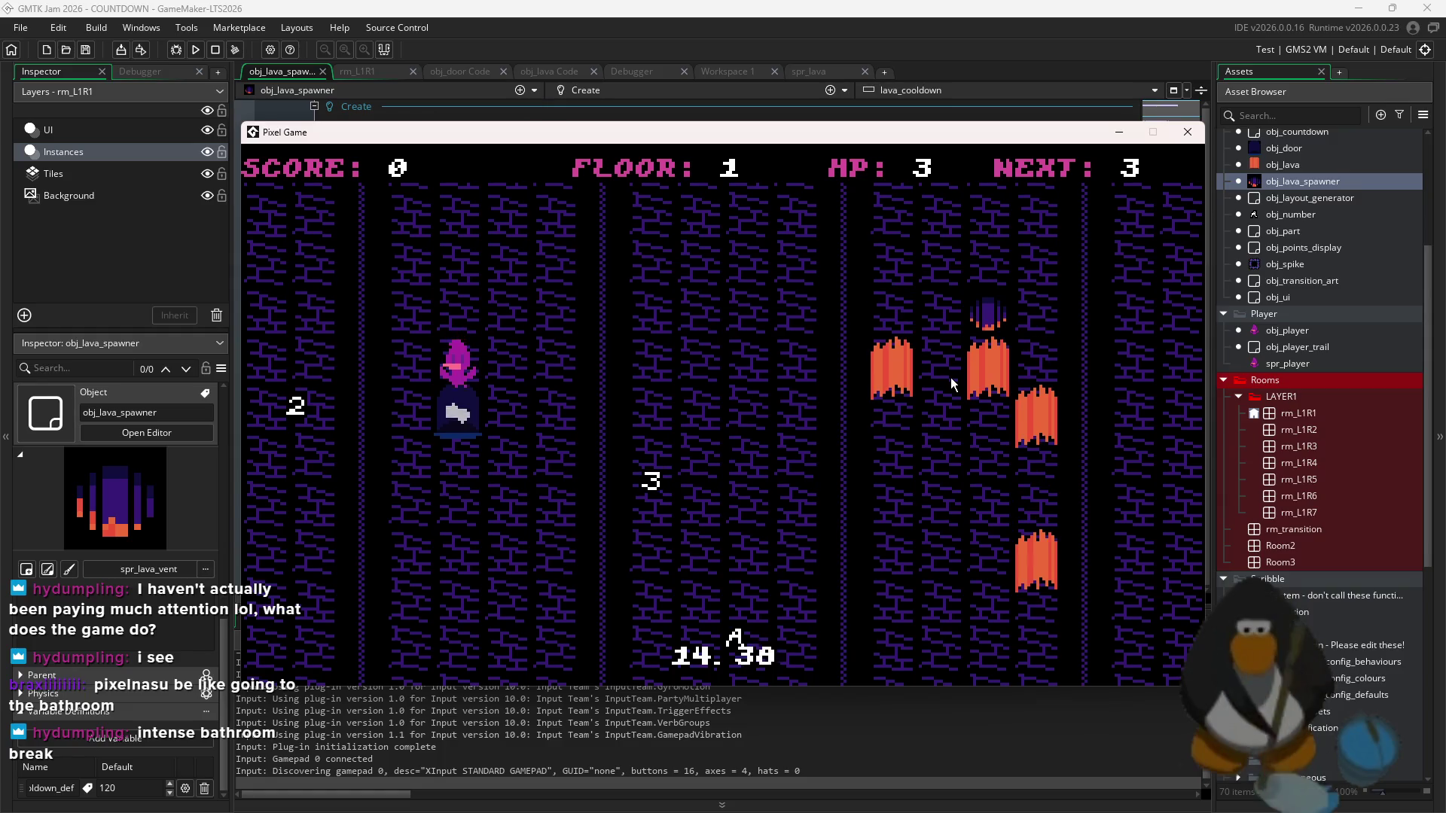
# - Move the player down the shaft and ram enemies to raise the score
pyautogui.press('Right')
pyautogui.press('Left')
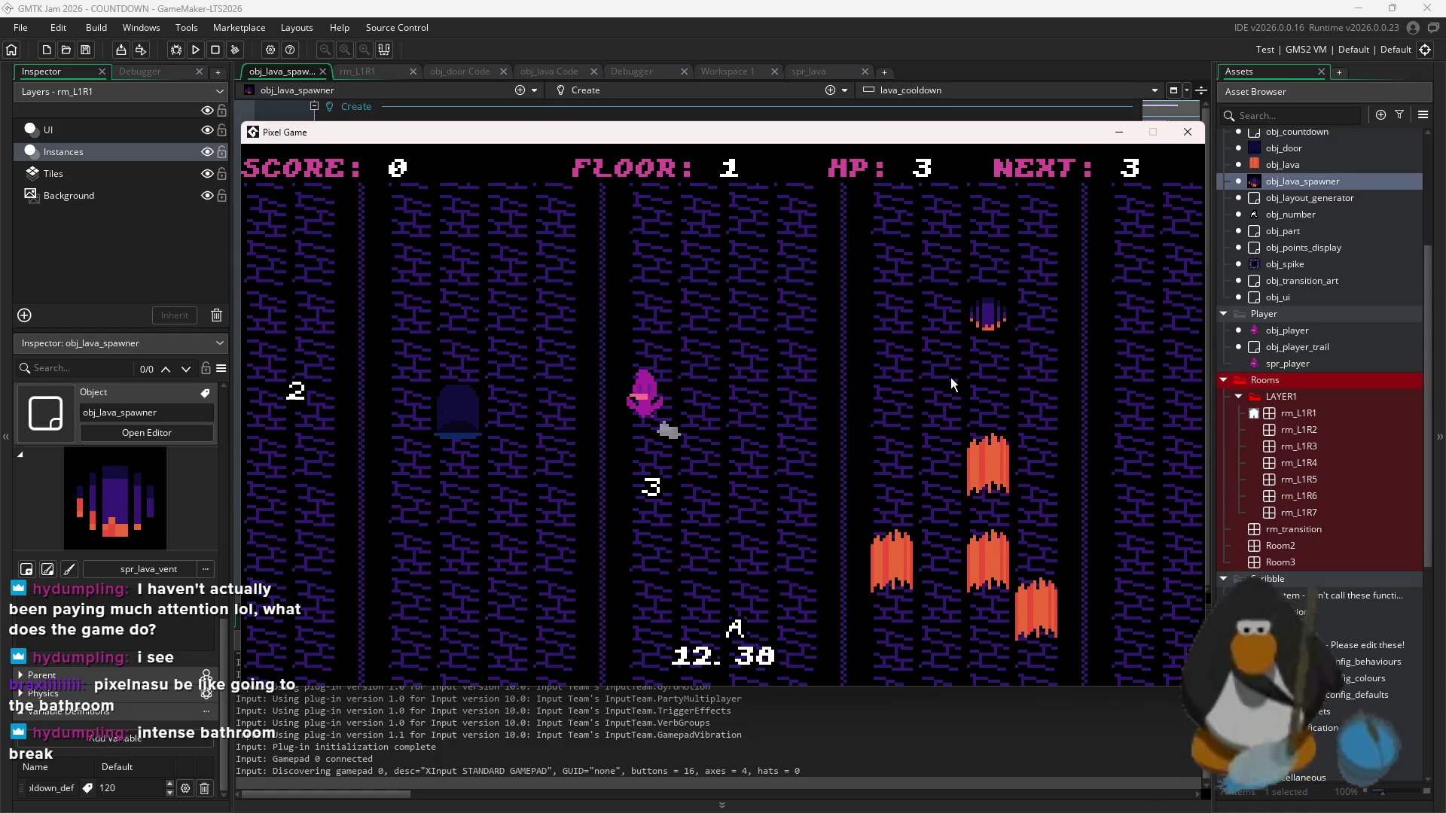
pyautogui.press('Down')
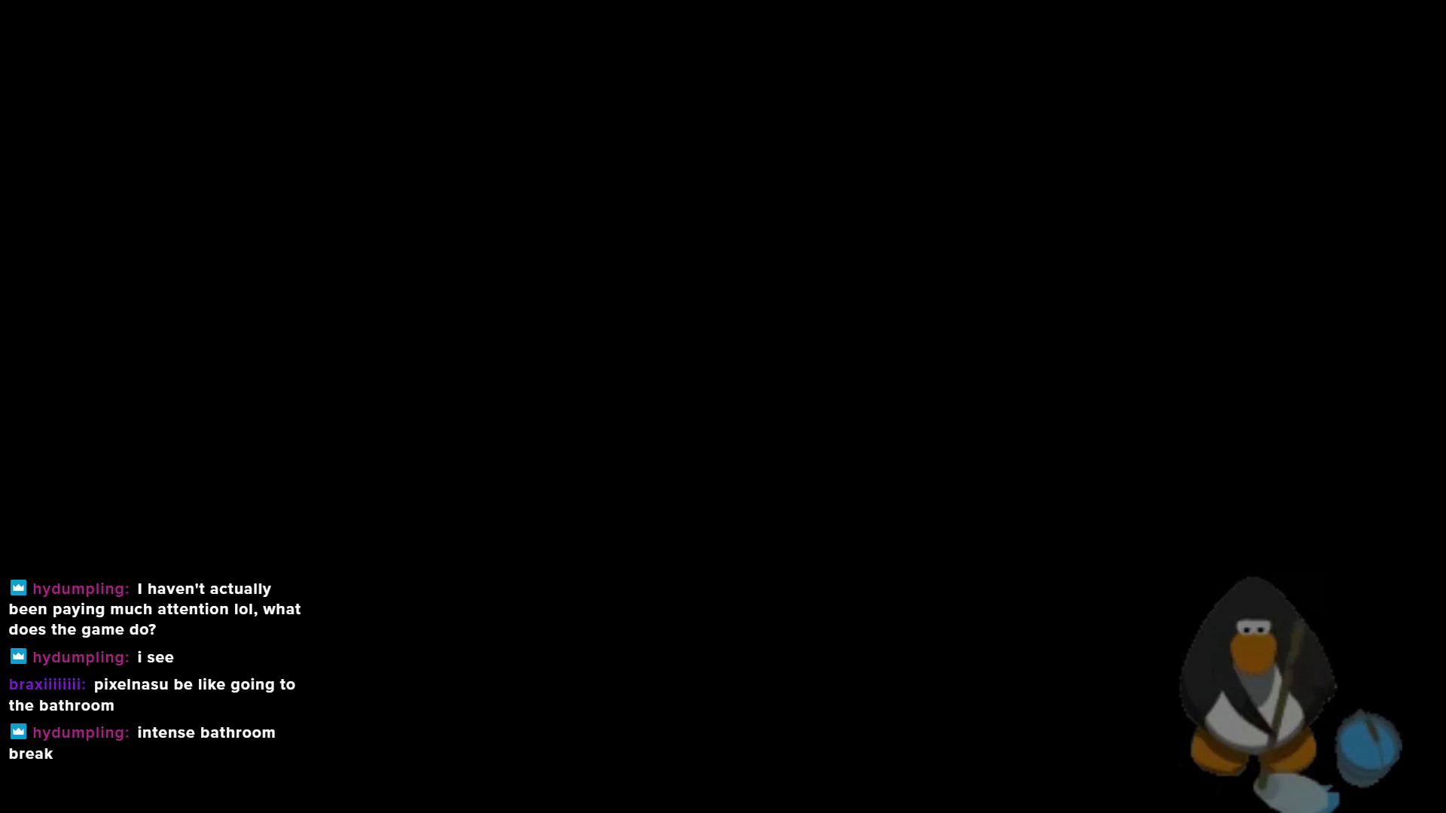
pyautogui.press('Left')
pyautogui.press('Left')
pyautogui.press('Left')
pyautogui.press('Left')
pyautogui.press('Left')
pyautogui.press('Left')
pyautogui.press('Right')
pyautogui.press('Right')
pyautogui.press('Right')
pyautogui.press('Right')
pyautogui.press('Right')
pyautogui.press('Right')
pyautogui.press('Right')
pyautogui.press('Left')
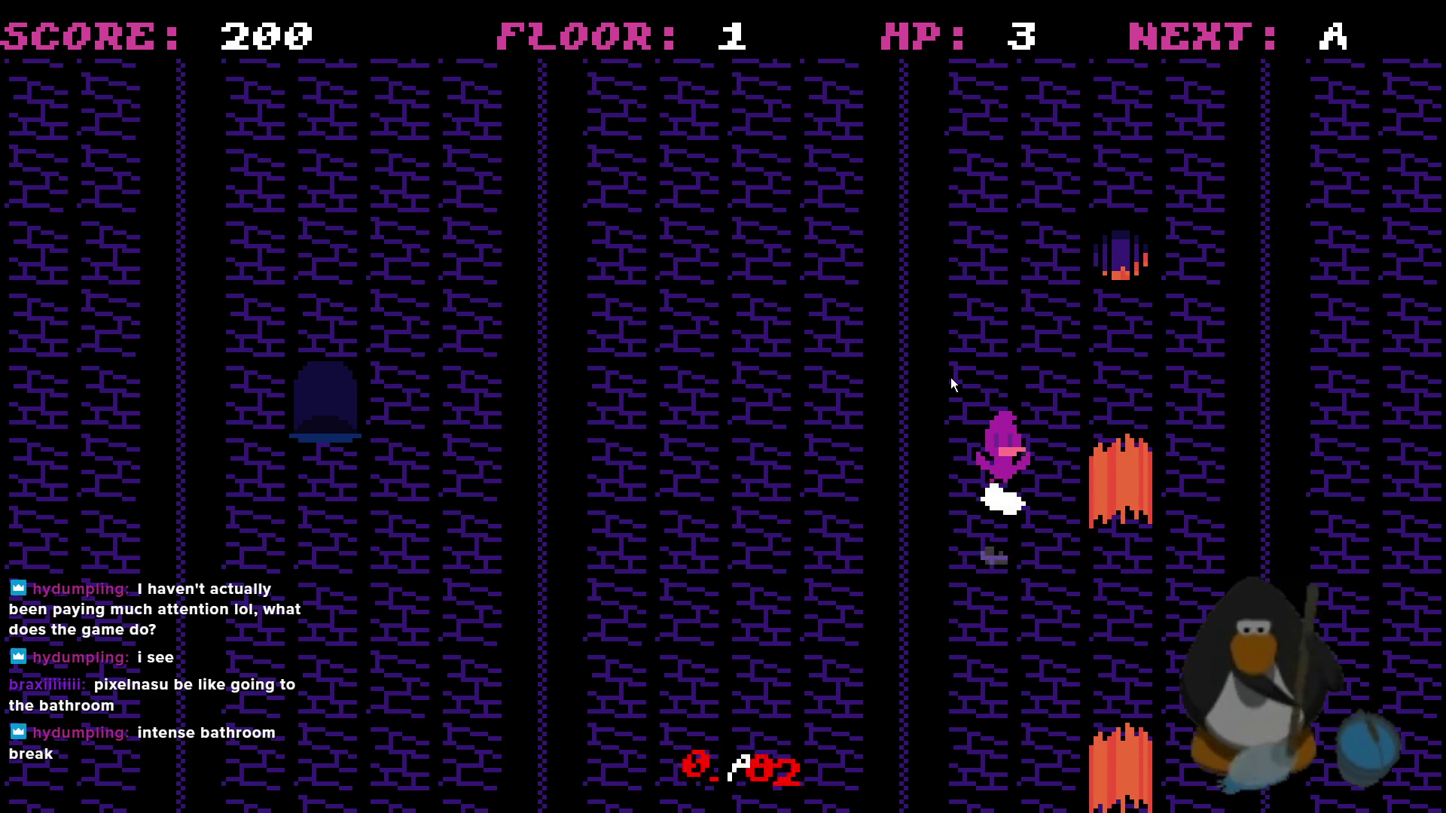
# - Dodge the falling lava by moving the player left and right
pyautogui.press('Right')
pyautogui.press('Right')
pyautogui.press('Left')
pyautogui.press('Left')
pyautogui.press('Right')
pyautogui.press('Left')
pyautogui.press('Right')
pyautogui.press('Left')
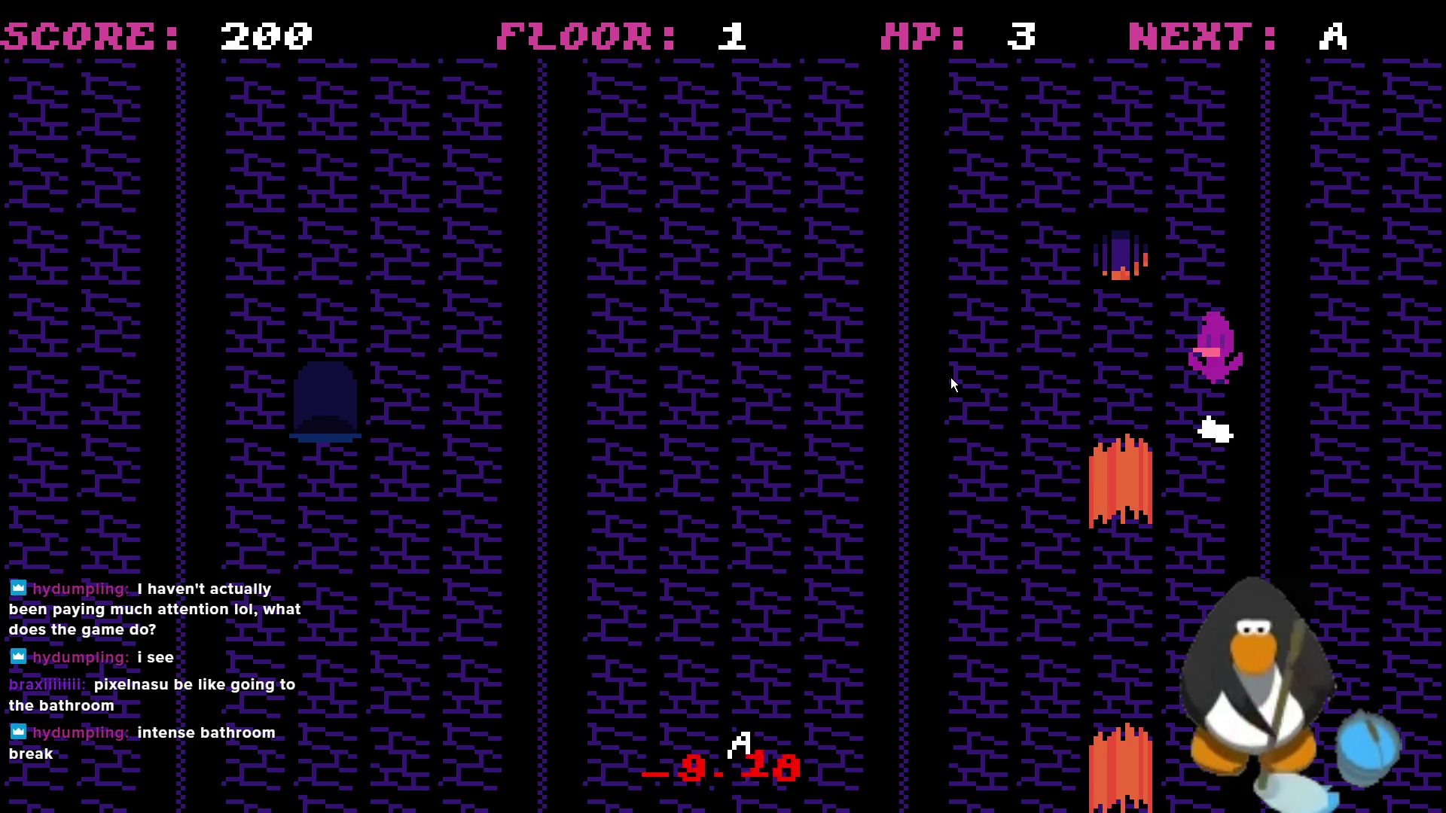
# - Weave the player up and across its column, avoiding the lava
pyautogui.press('Left')
pyautogui.press('Left')
pyautogui.press('Right')
pyautogui.press('Up')
pyautogui.press('Right')
pyautogui.press('Left')
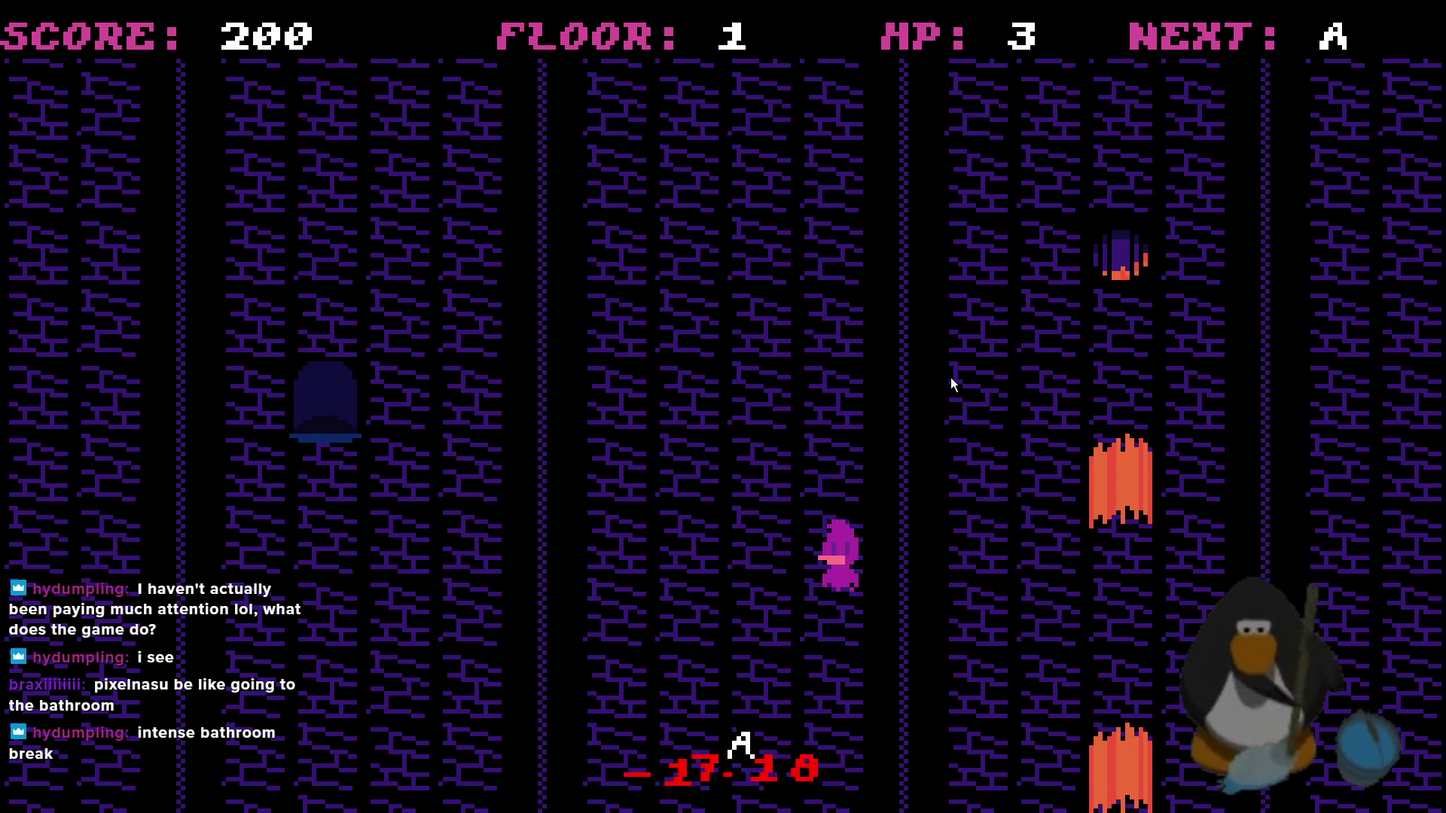
# - Move the player down and up its column once more, then quit the game
pyautogui.press('Down')
pyautogui.press('Up')
pyautogui.press('Down')
pyautogui.press('Up')
pyautogui.press('Up')
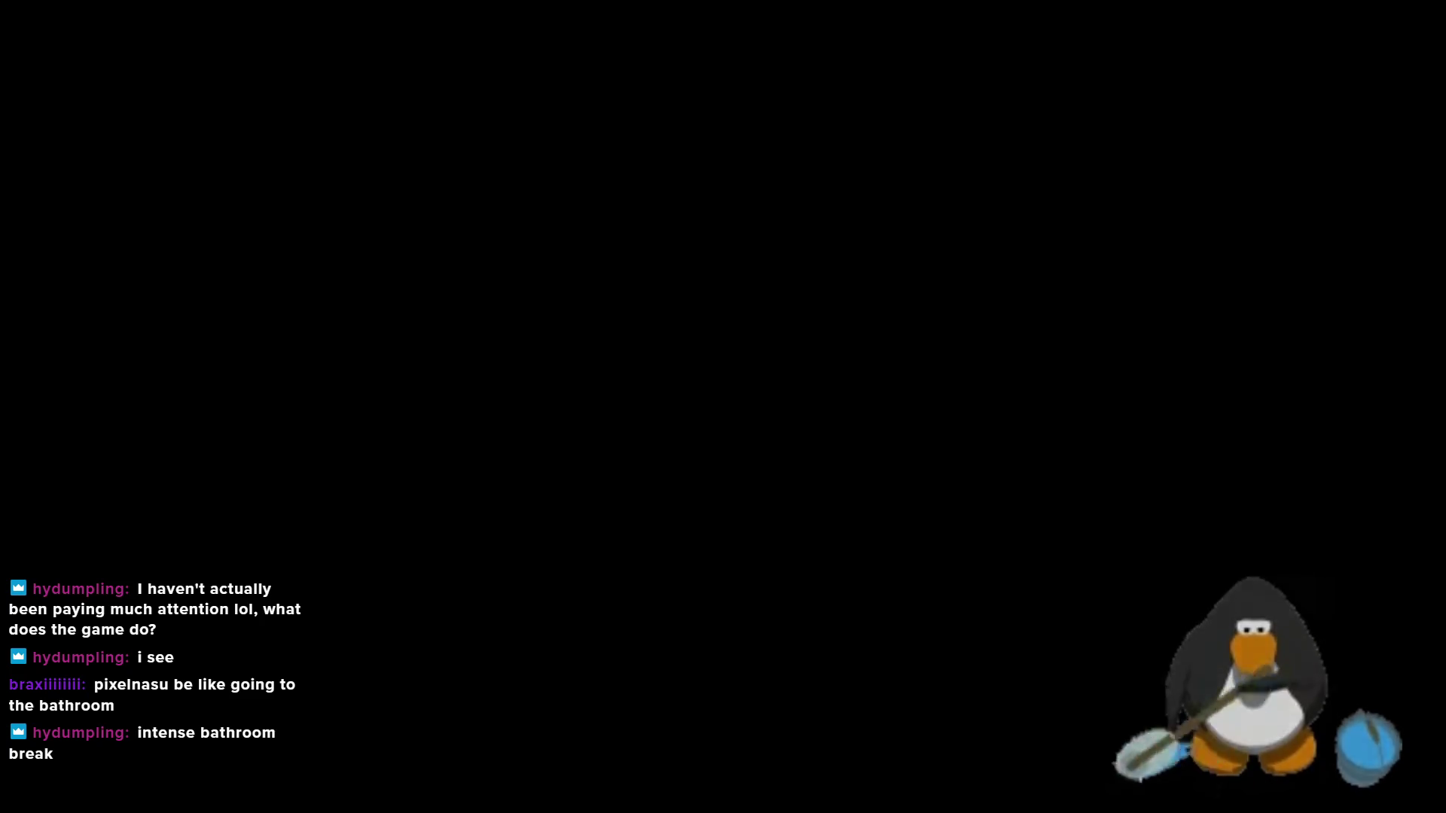
pyautogui.click(416, 294)
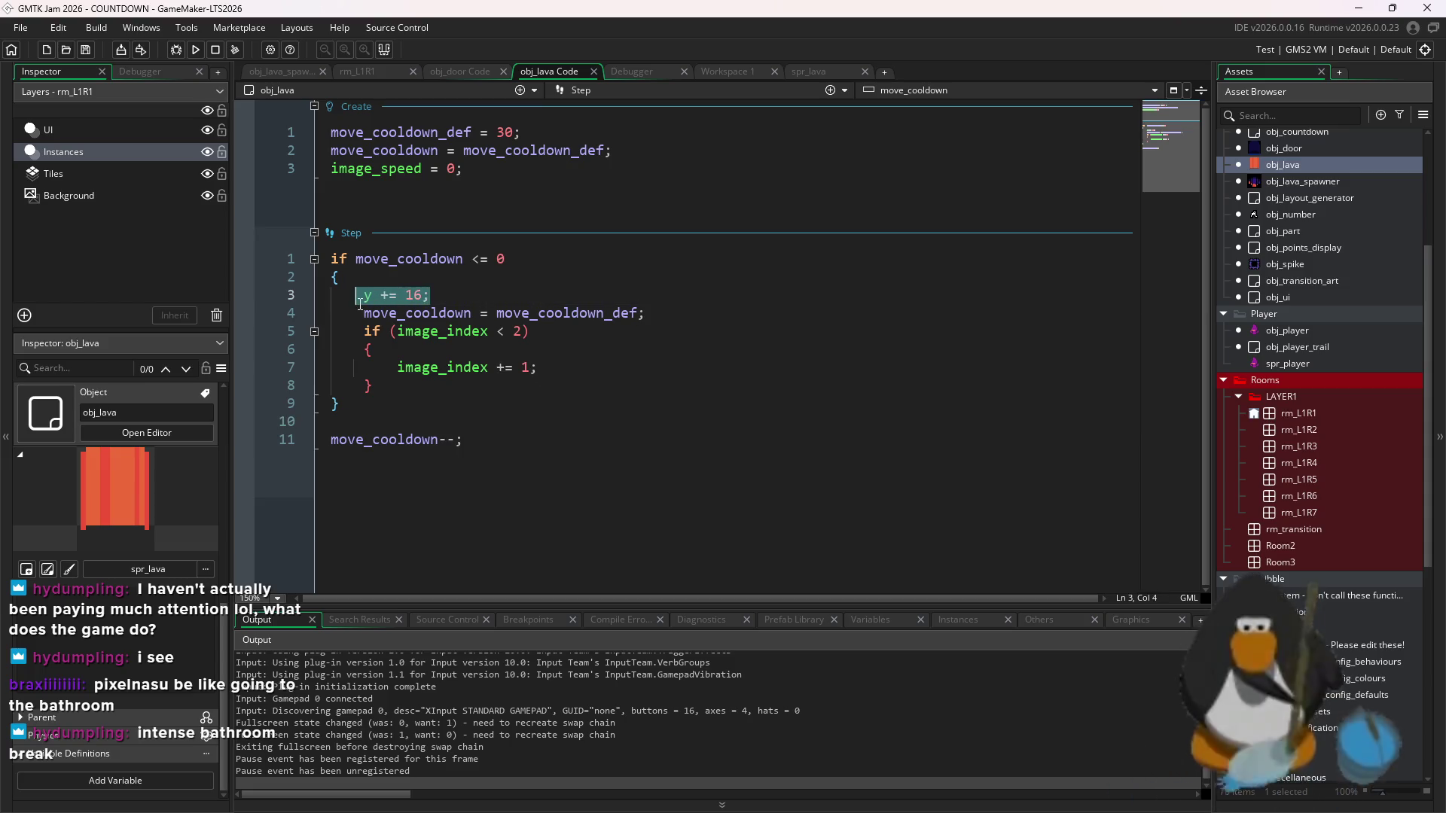
# - Delete 'y += 16;' from obj_lava's cooldown block, add blank lines below it, and run the game
pyautogui.press('BackSpace')
pyautogui.press('BackSpace')
pyautogui.press('BackSpace')
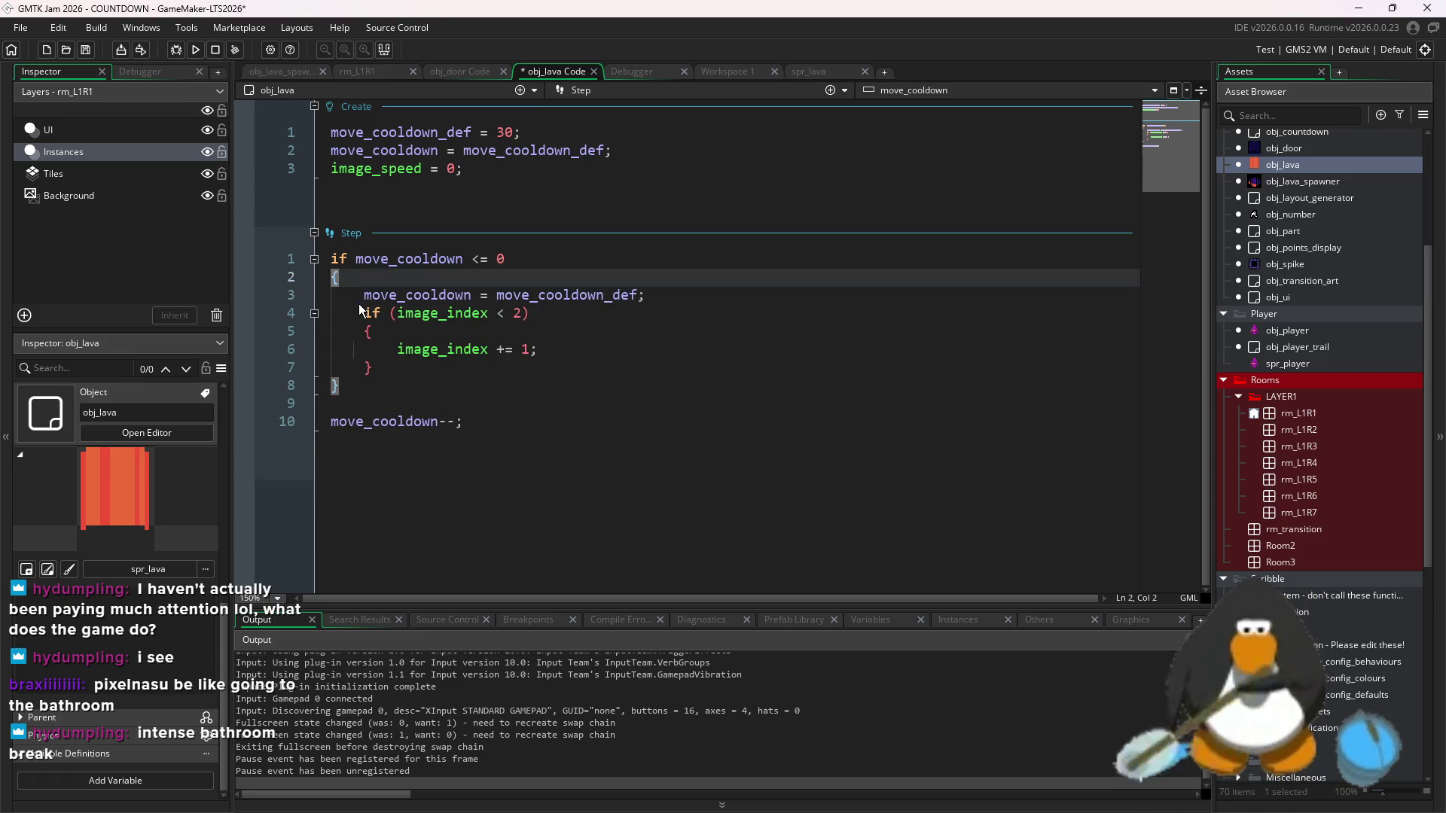
pyautogui.click(452, 405)
pyautogui.press('Return')
pyautogui.press('Return')
pyautogui.press('Up')
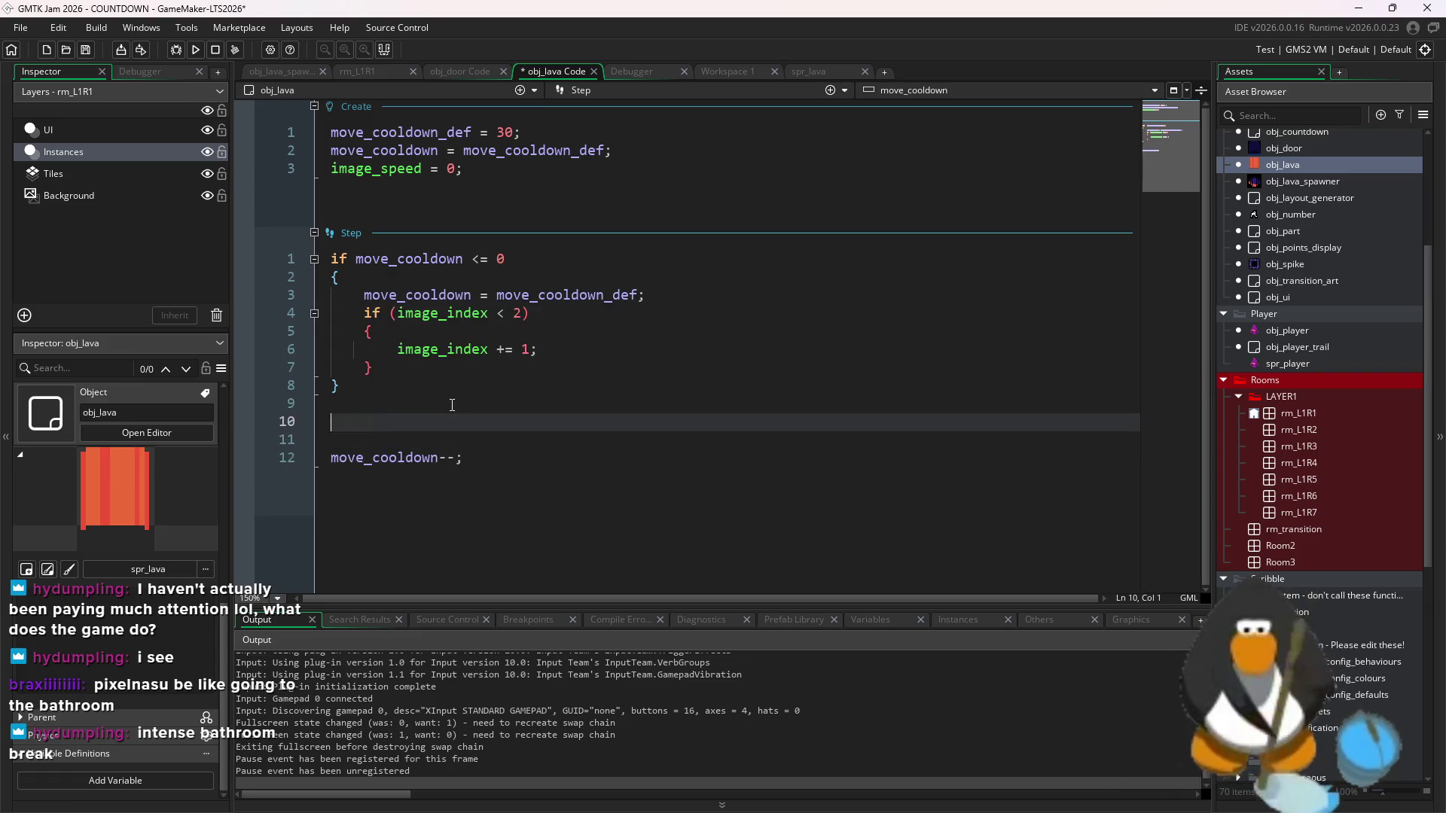
pyautogui.click(195, 50)
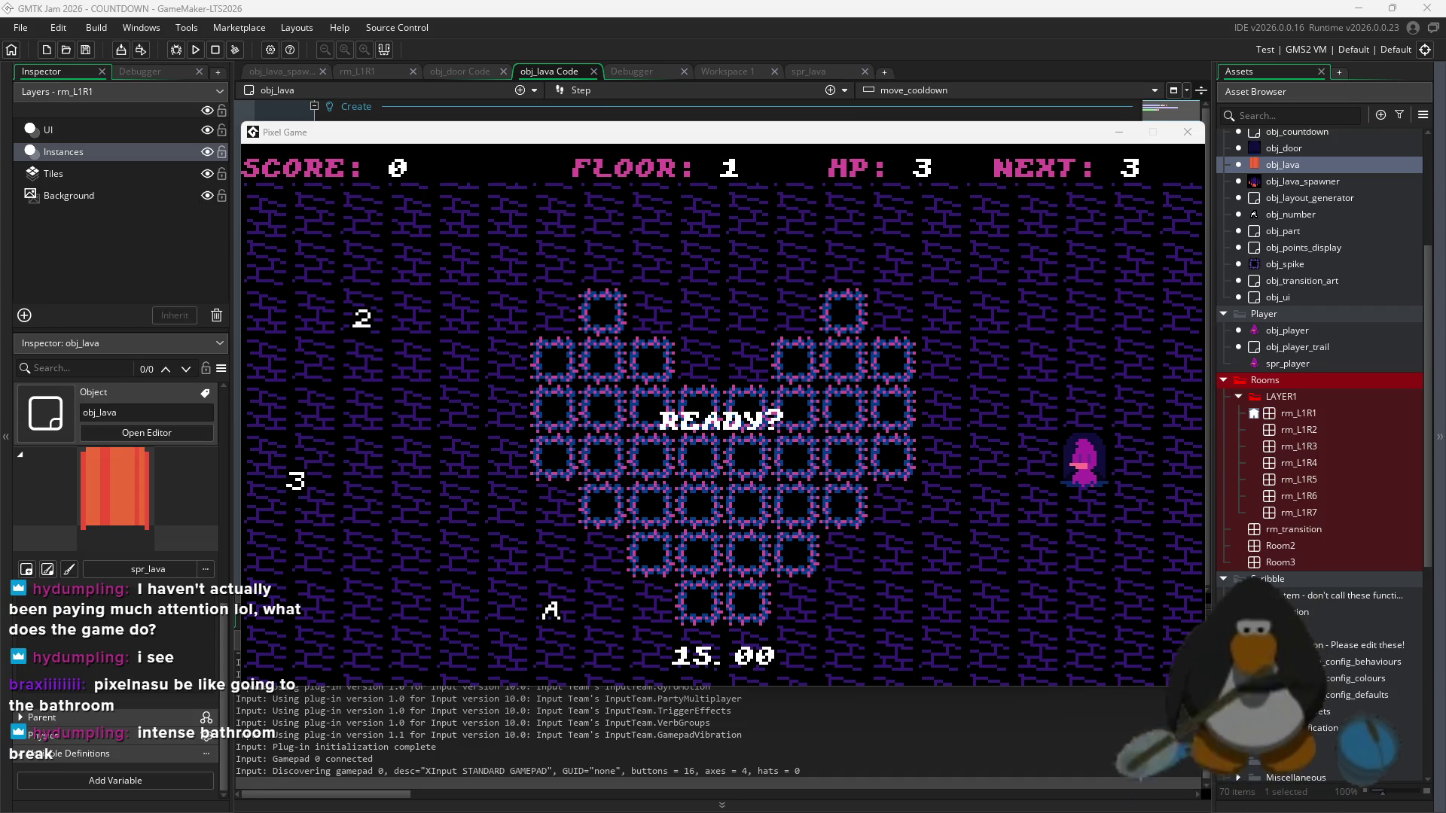
# - Relaunch the game and move the player up and right as the lava falls
pyautogui.click(198, 51)
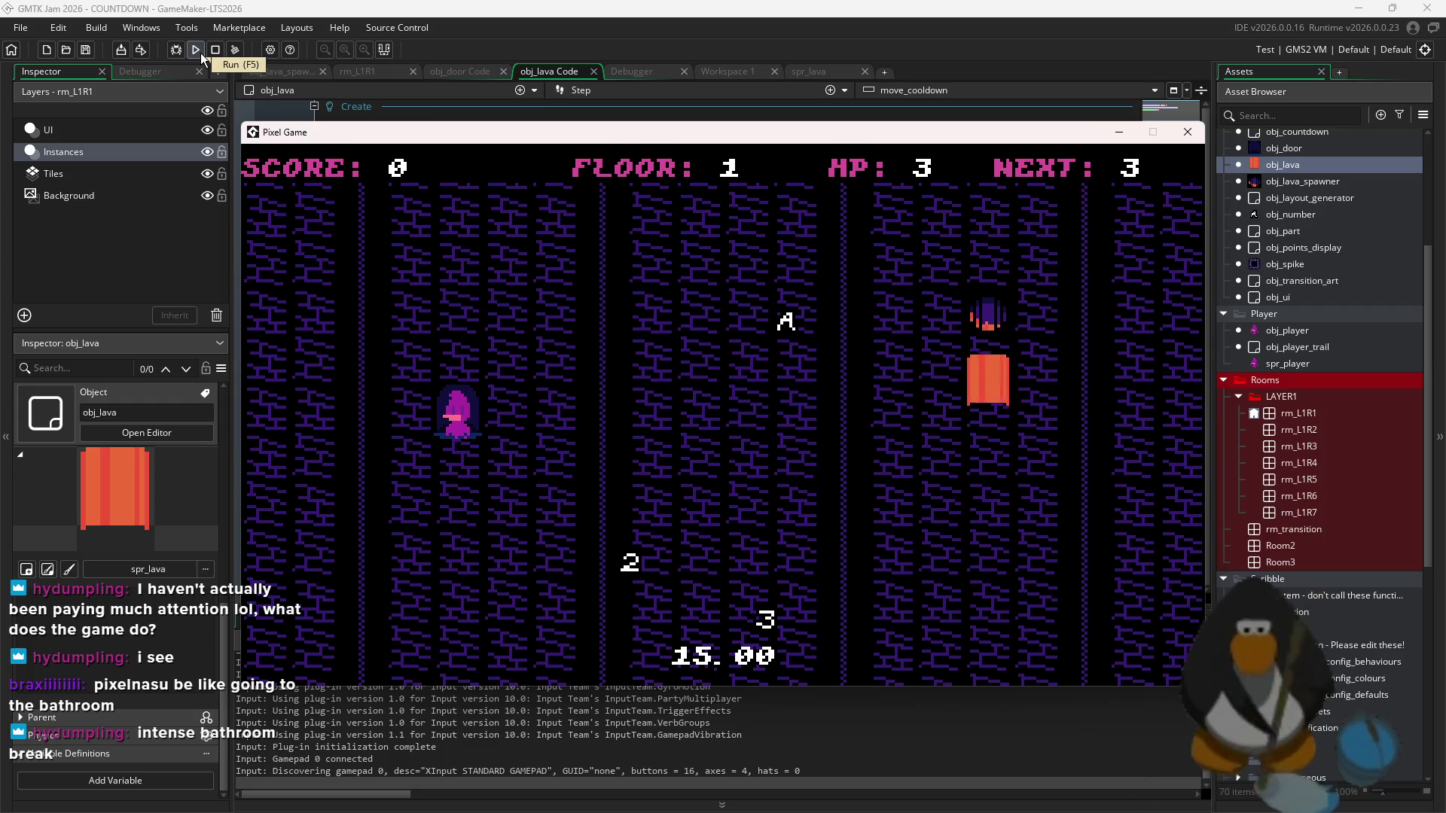
pyautogui.press('Up')
pyautogui.press('Right')
pyautogui.press('Up')
pyautogui.press('Down')
# - Move the player down and left, then return to obj_lava's Step code
pyautogui.press('Right')
pyautogui.press('Right')
pyautogui.press('Left')
pyautogui.press('Left')
pyautogui.press('Left')
pyautogui.press('Down')
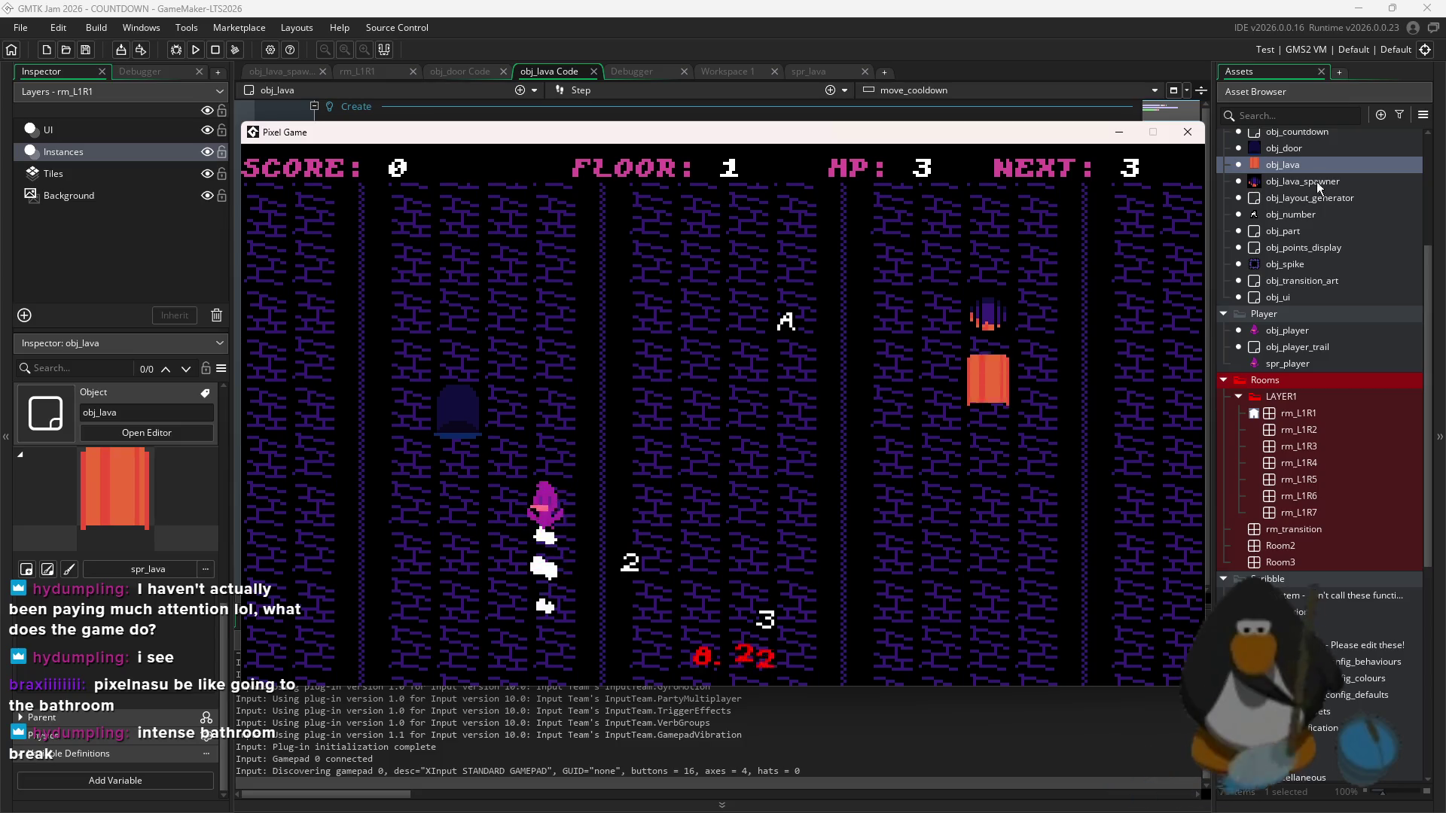
pyautogui.click(1325, 164)
pyautogui.click(525, 313)
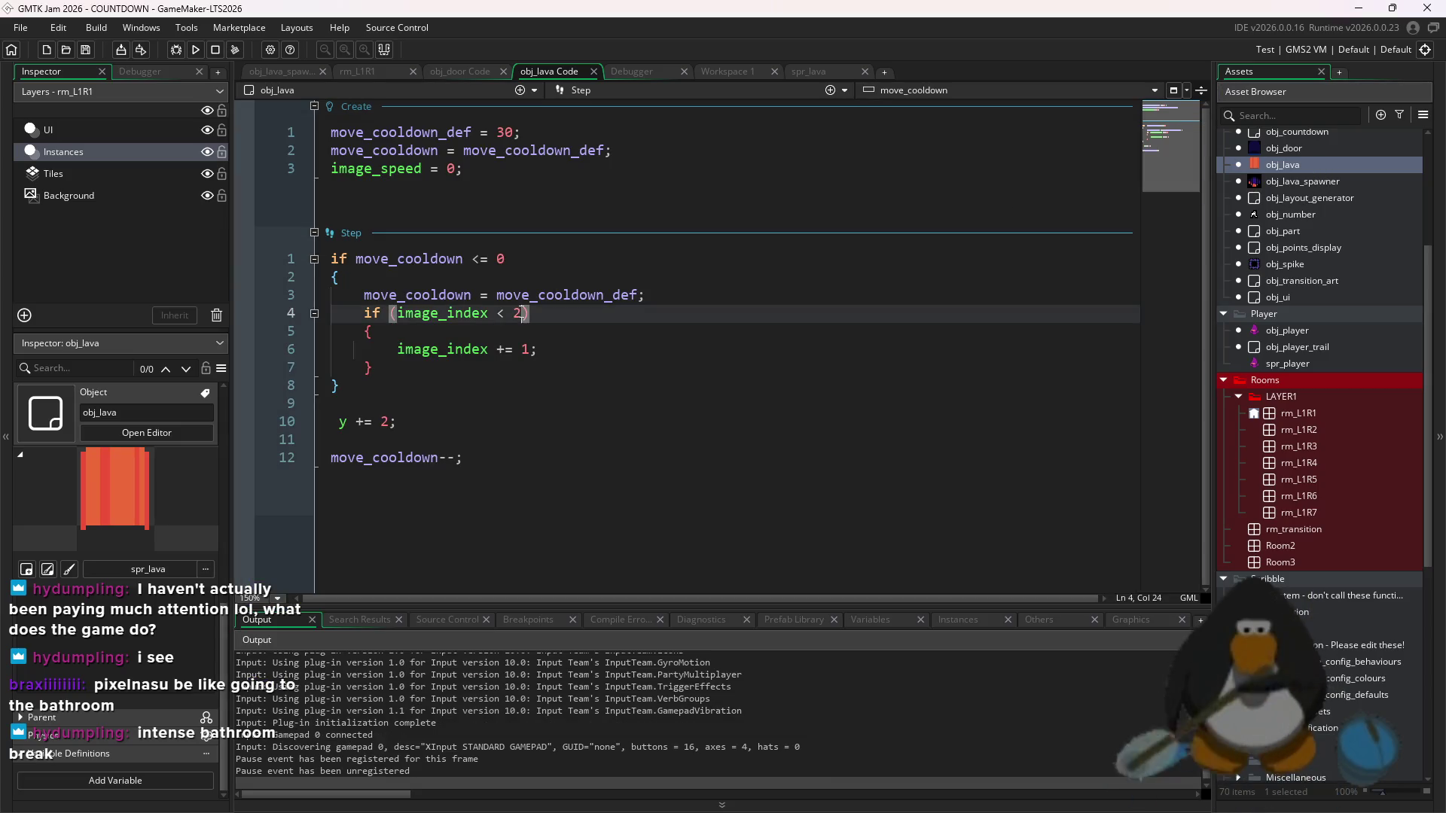
# - Change the Step fall from y += 2 to y += 0.5 and launch a test run
pyautogui.click(391, 422)
pyautogui.write('0.5')
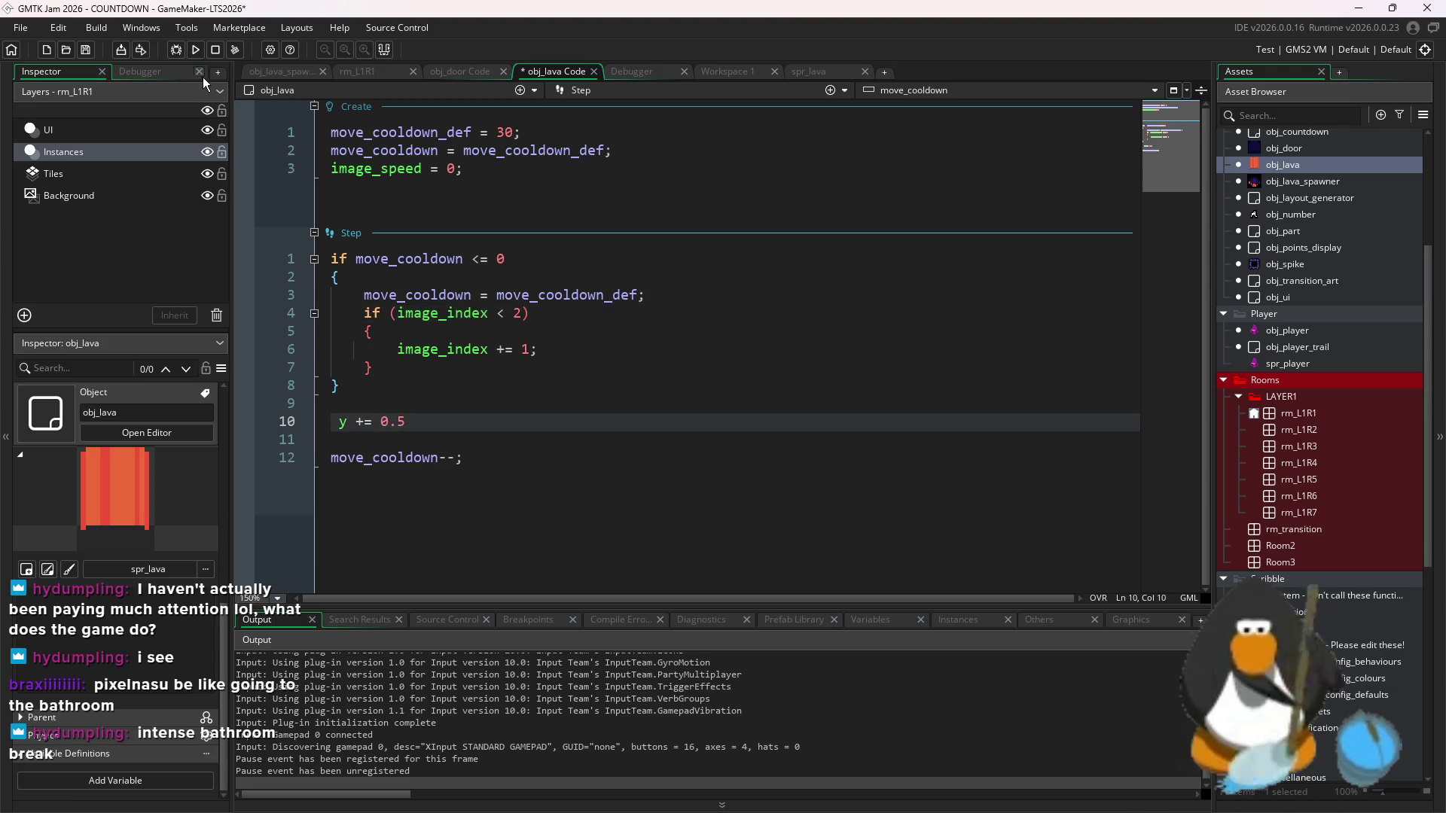
pyautogui.press('F5')
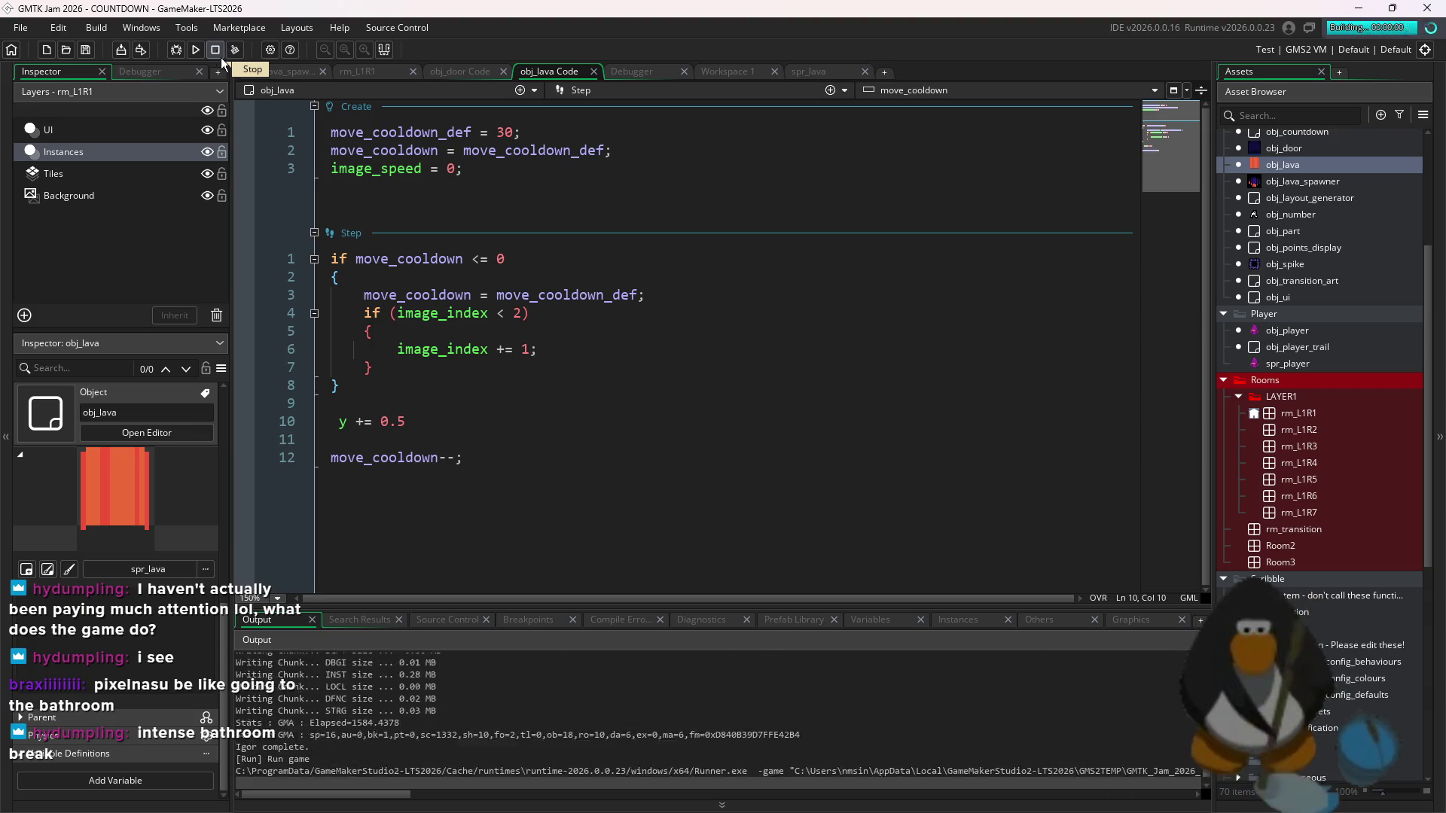
pyautogui.press('Up')
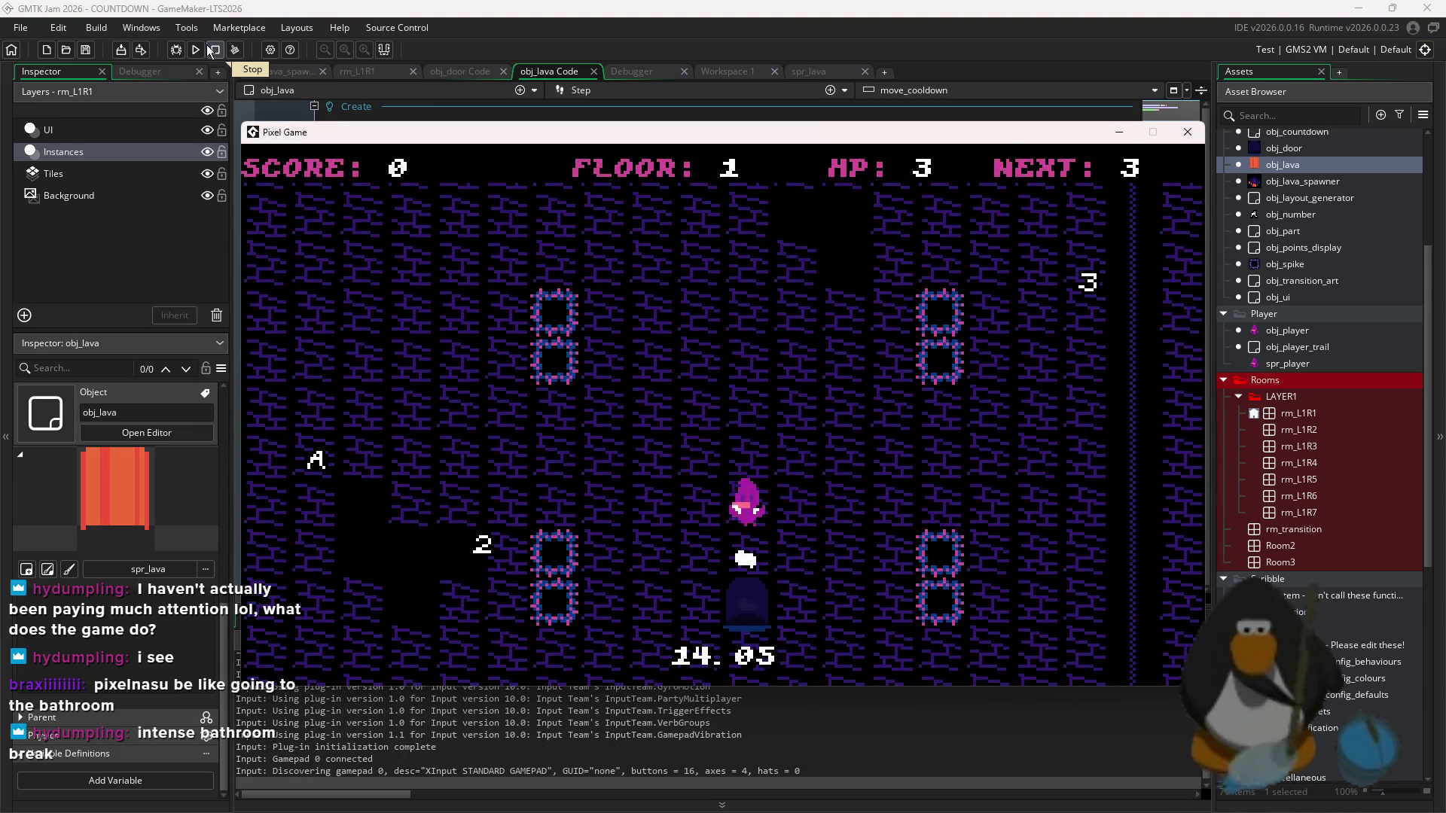
# - Relaunch the game, confirming that the old run should be stopped
pyautogui.click(412, 177)
pyautogui.press('F5')
pyautogui.click(783, 441)
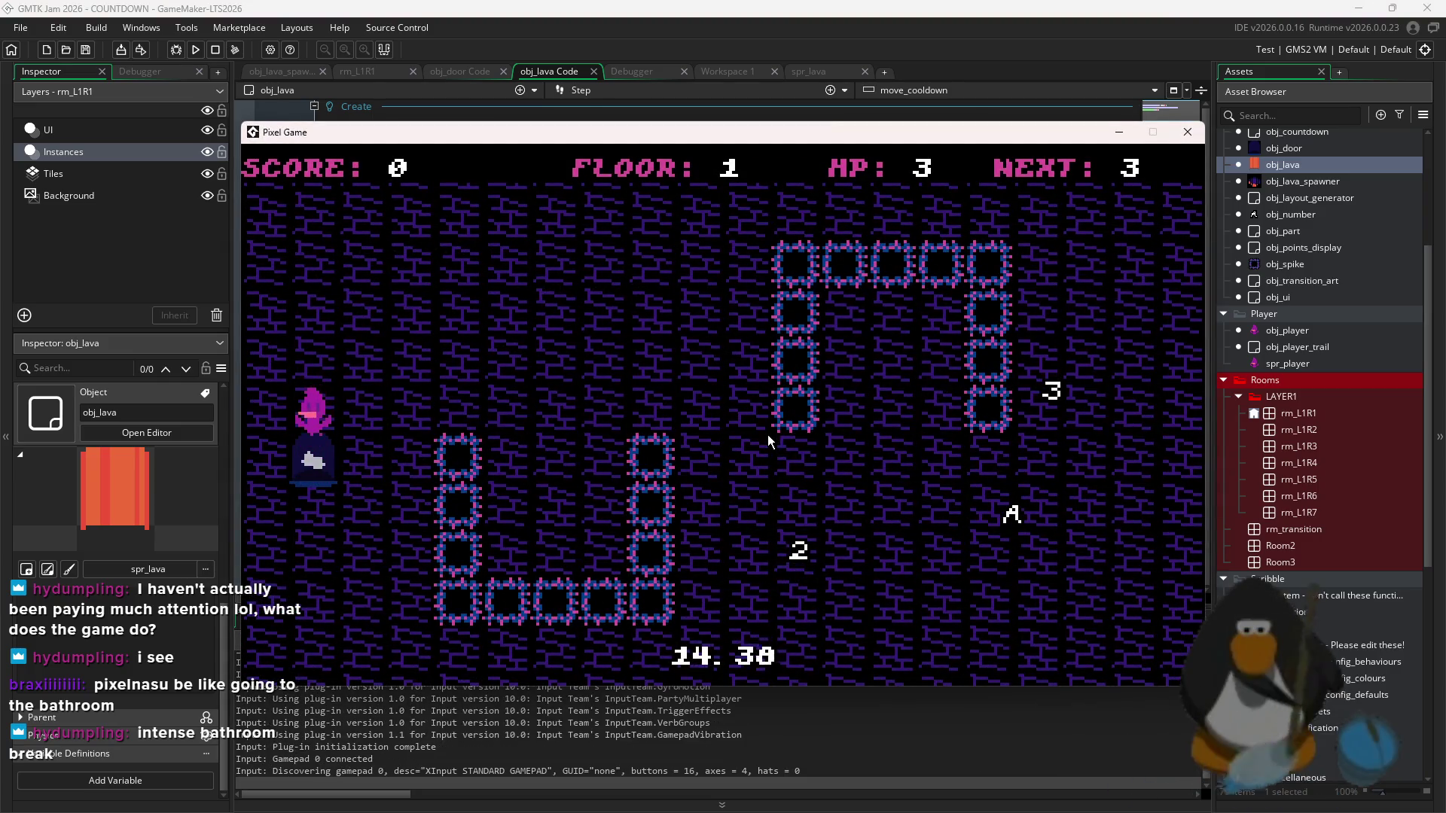
pyautogui.click(199, 49)
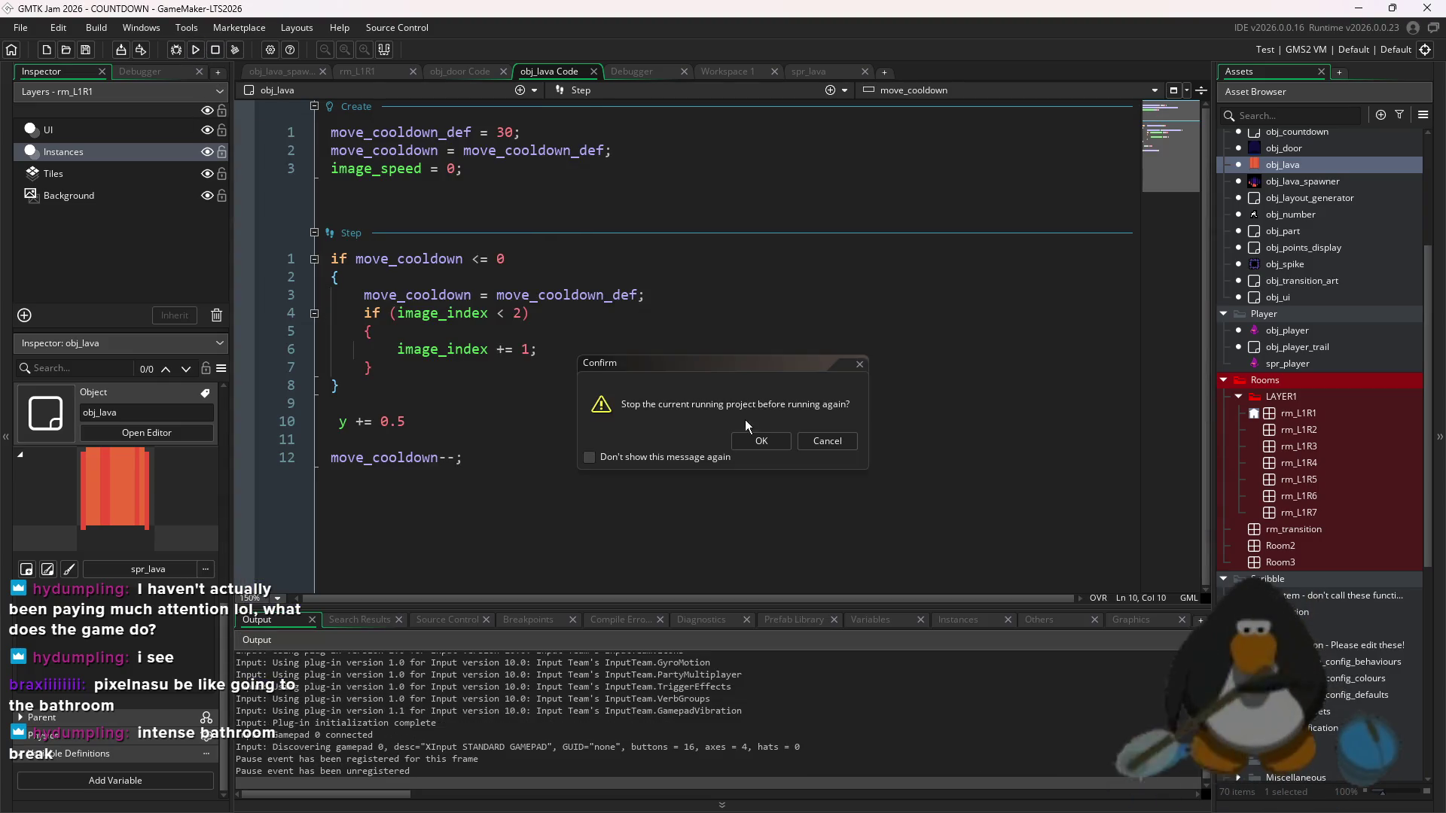
# - Confirm stopping the run, focus the Step code, and rebuild the game
pyautogui.click(783, 442)
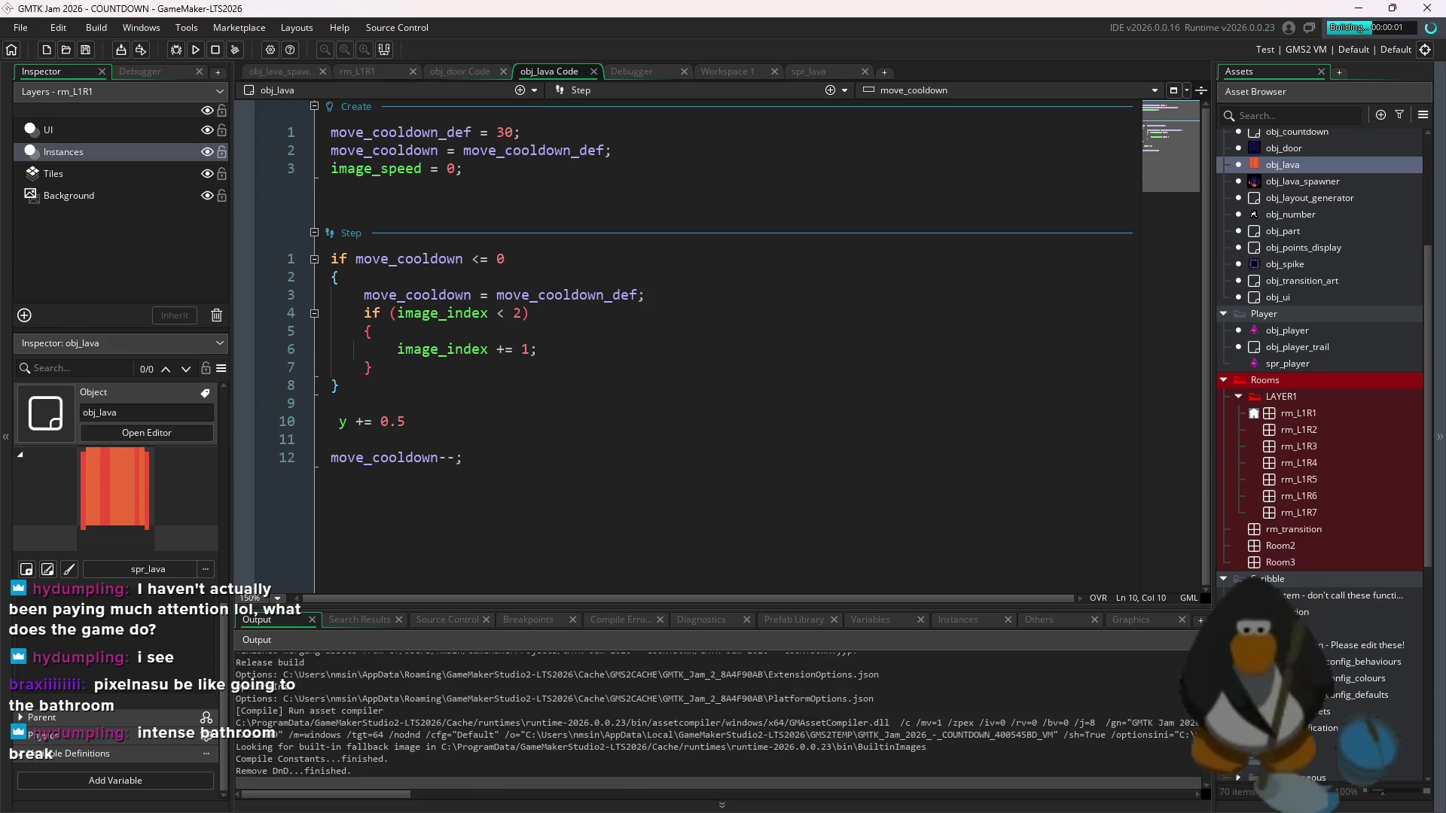
pyautogui.click(888, 332)
pyautogui.click(889, 396)
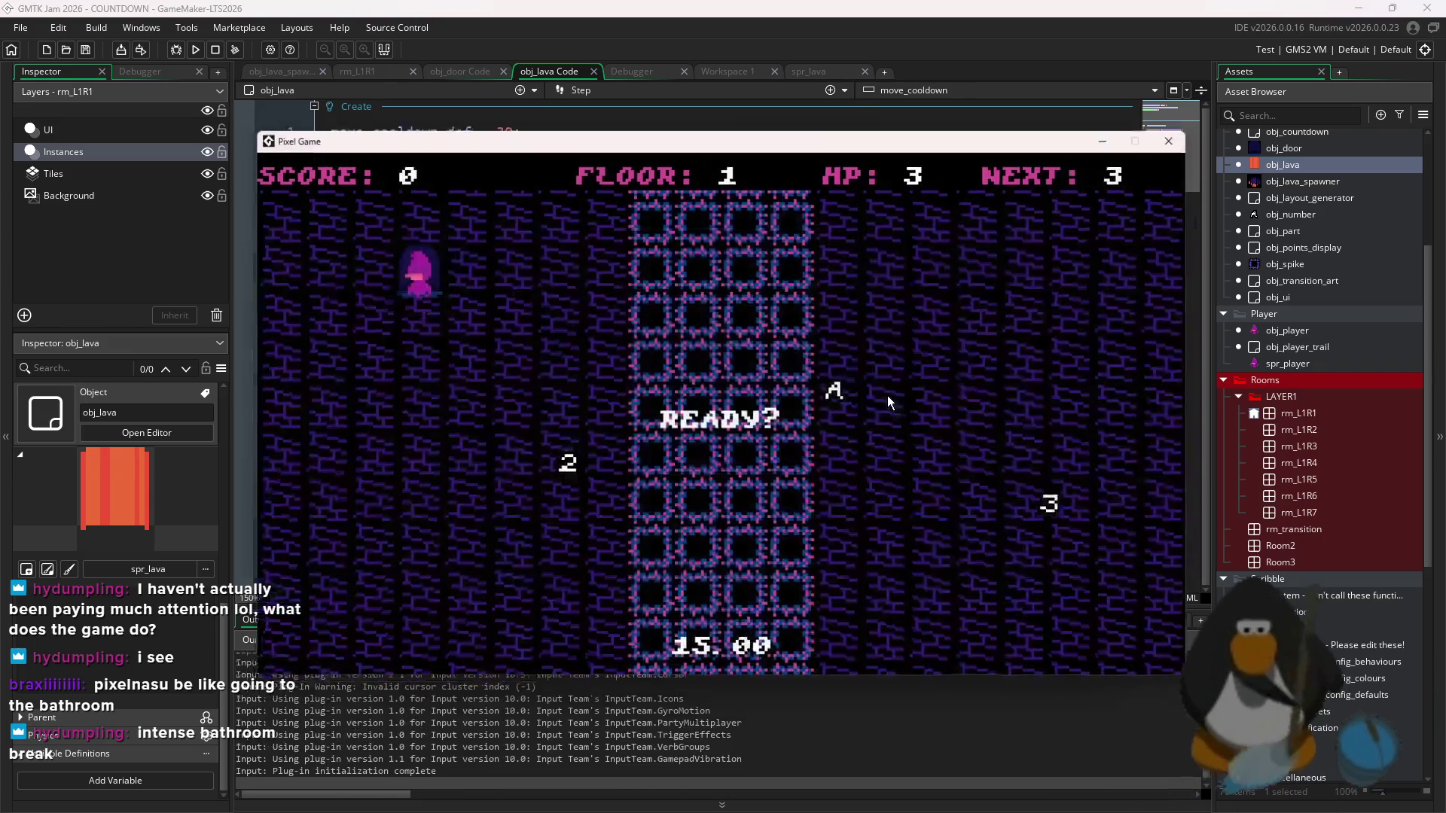
pyautogui.press('F5')
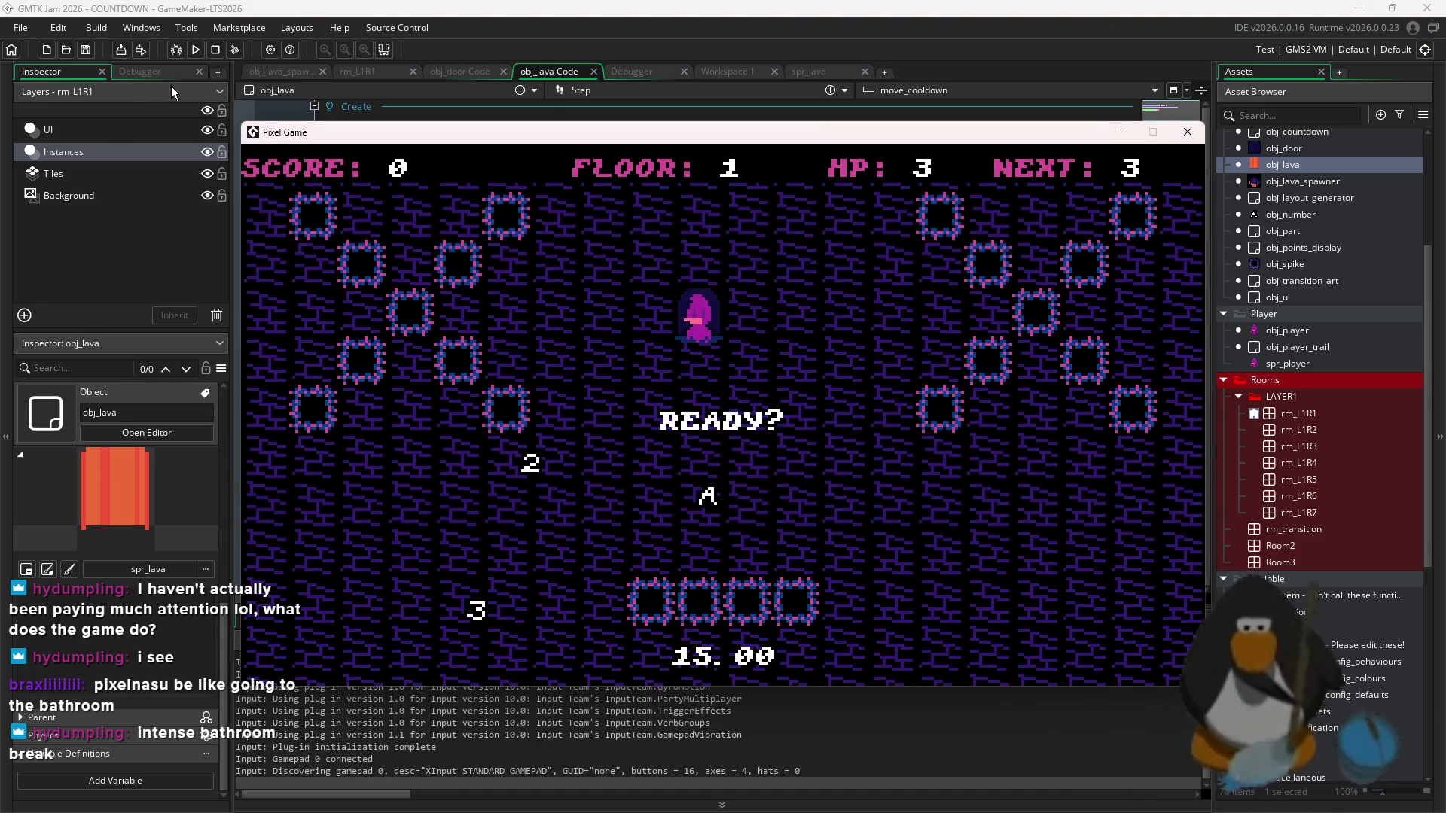
pyautogui.click(203, 48)
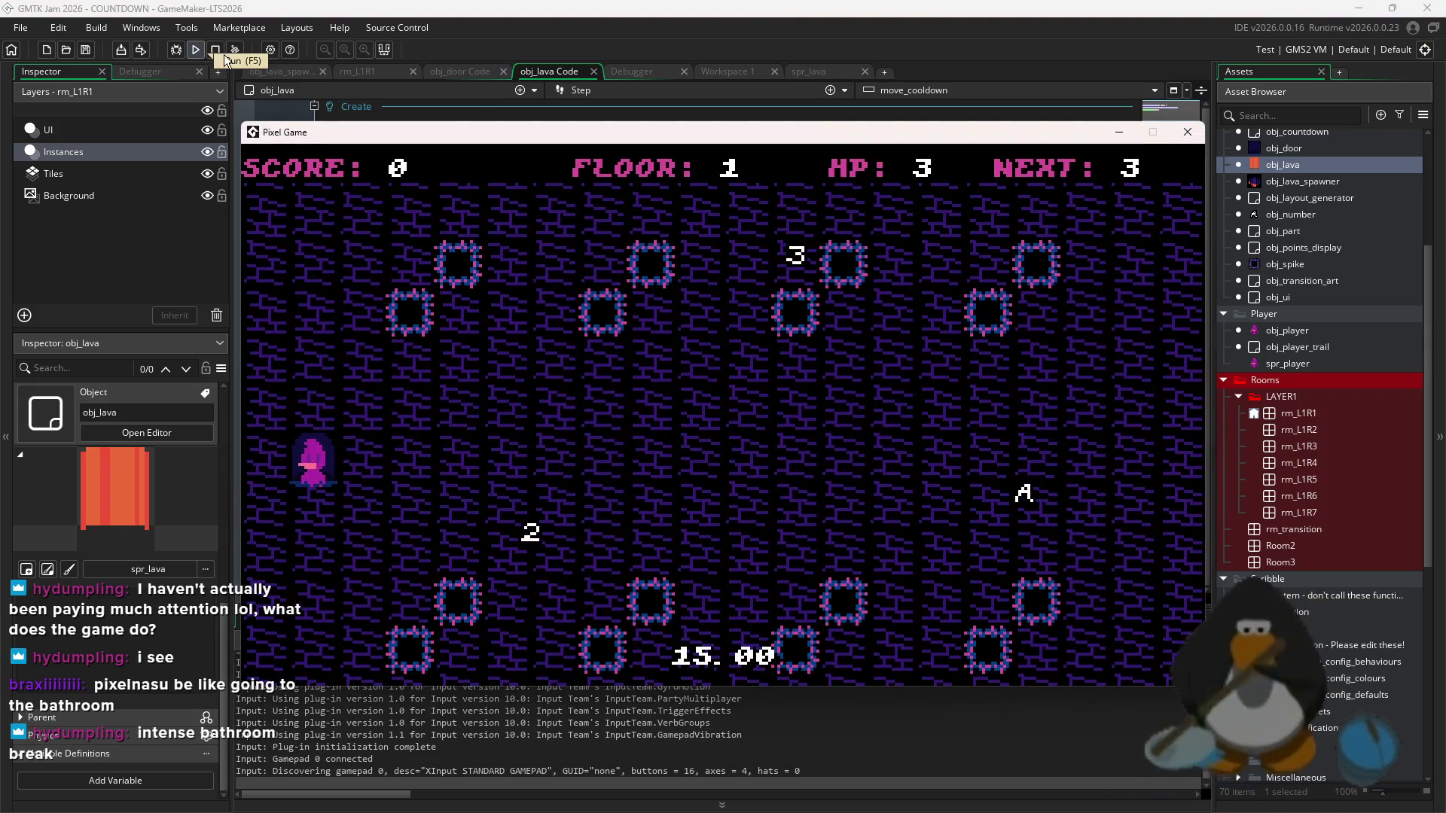
# - Stop and relaunch the build several more times, confirming the stop prompt
pyautogui.click(215, 52)
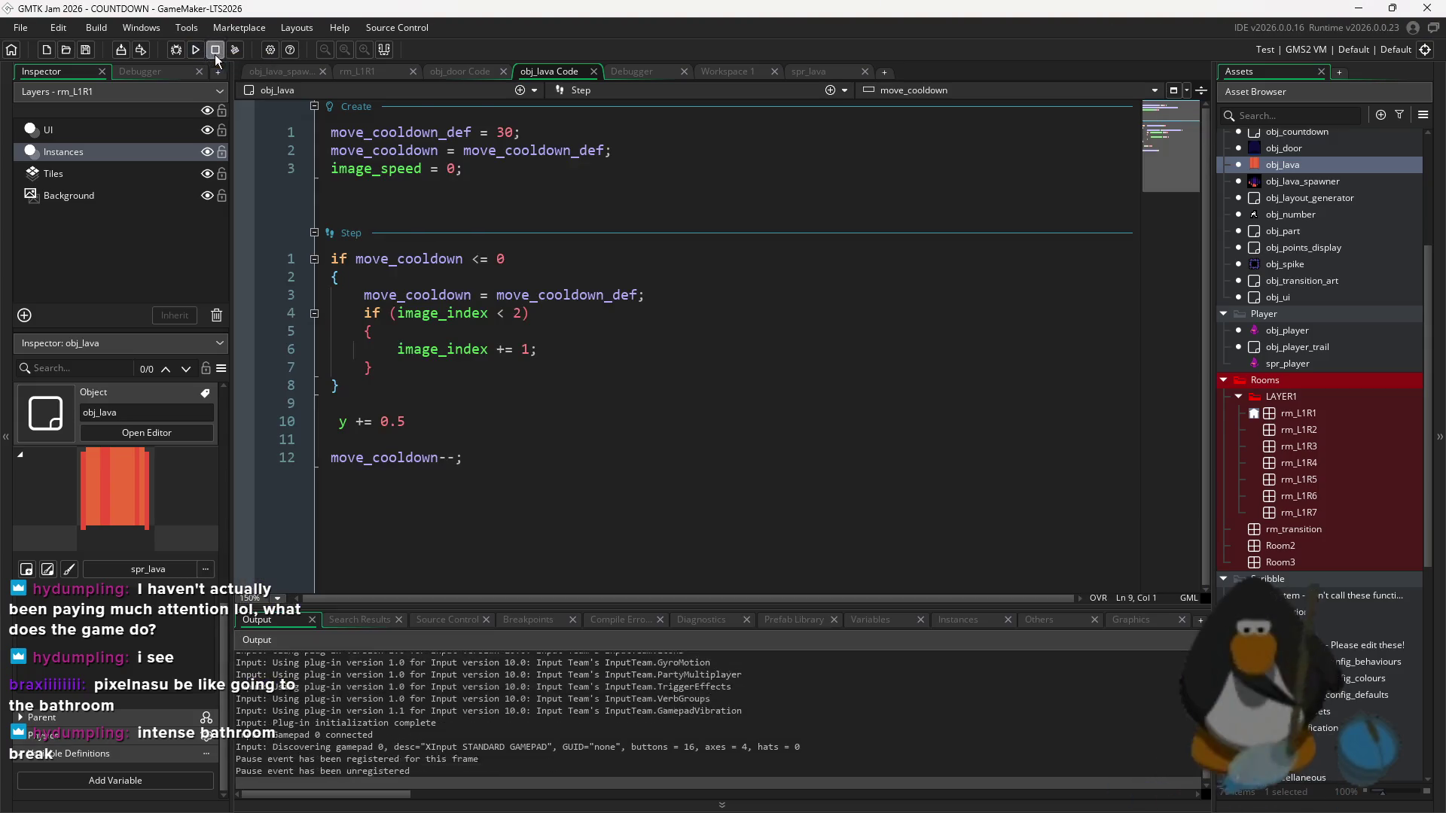
pyautogui.click(195, 52)
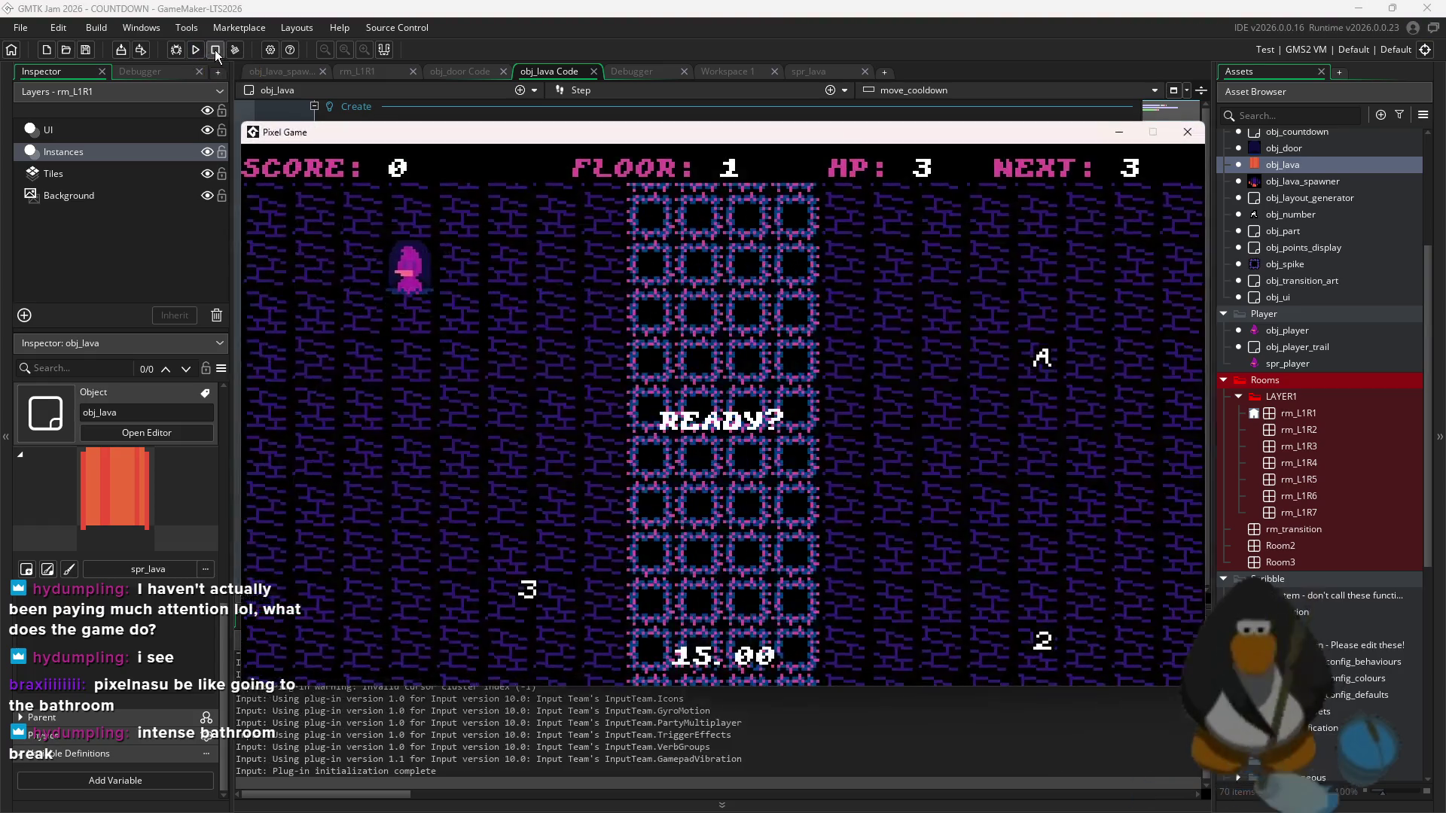
pyautogui.click(197, 50)
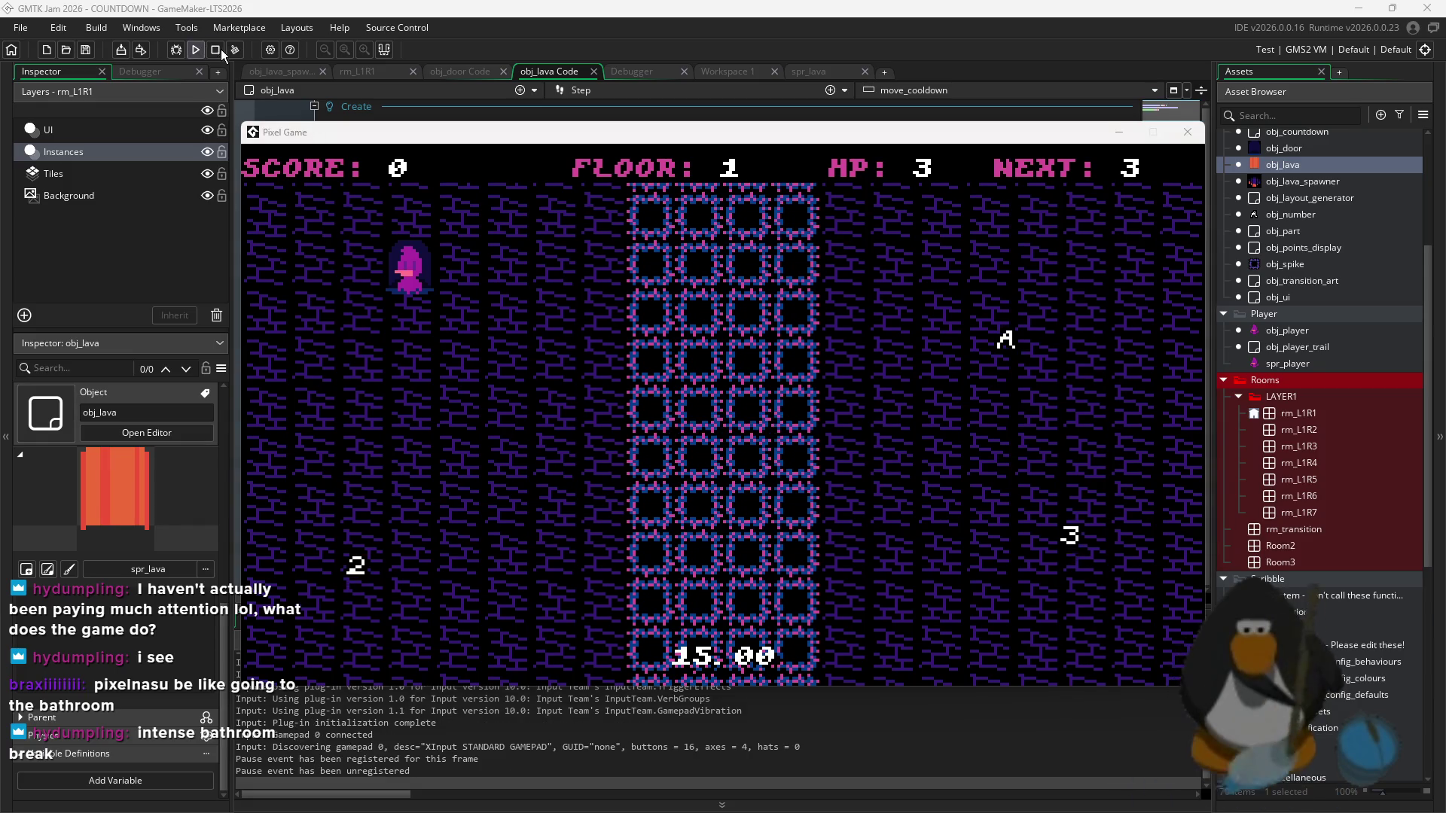
pyautogui.press('F5')
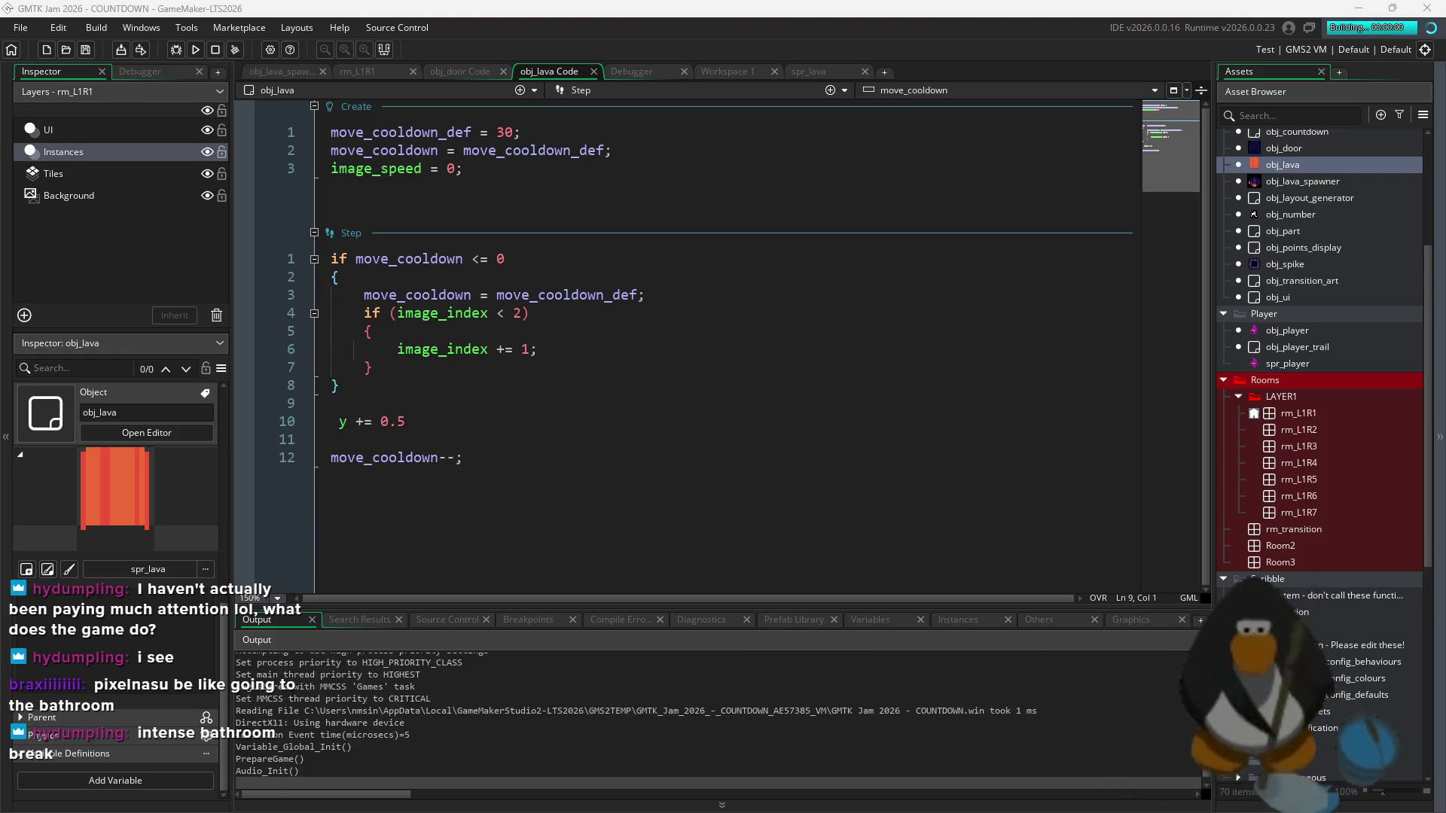
pyautogui.press('F5')
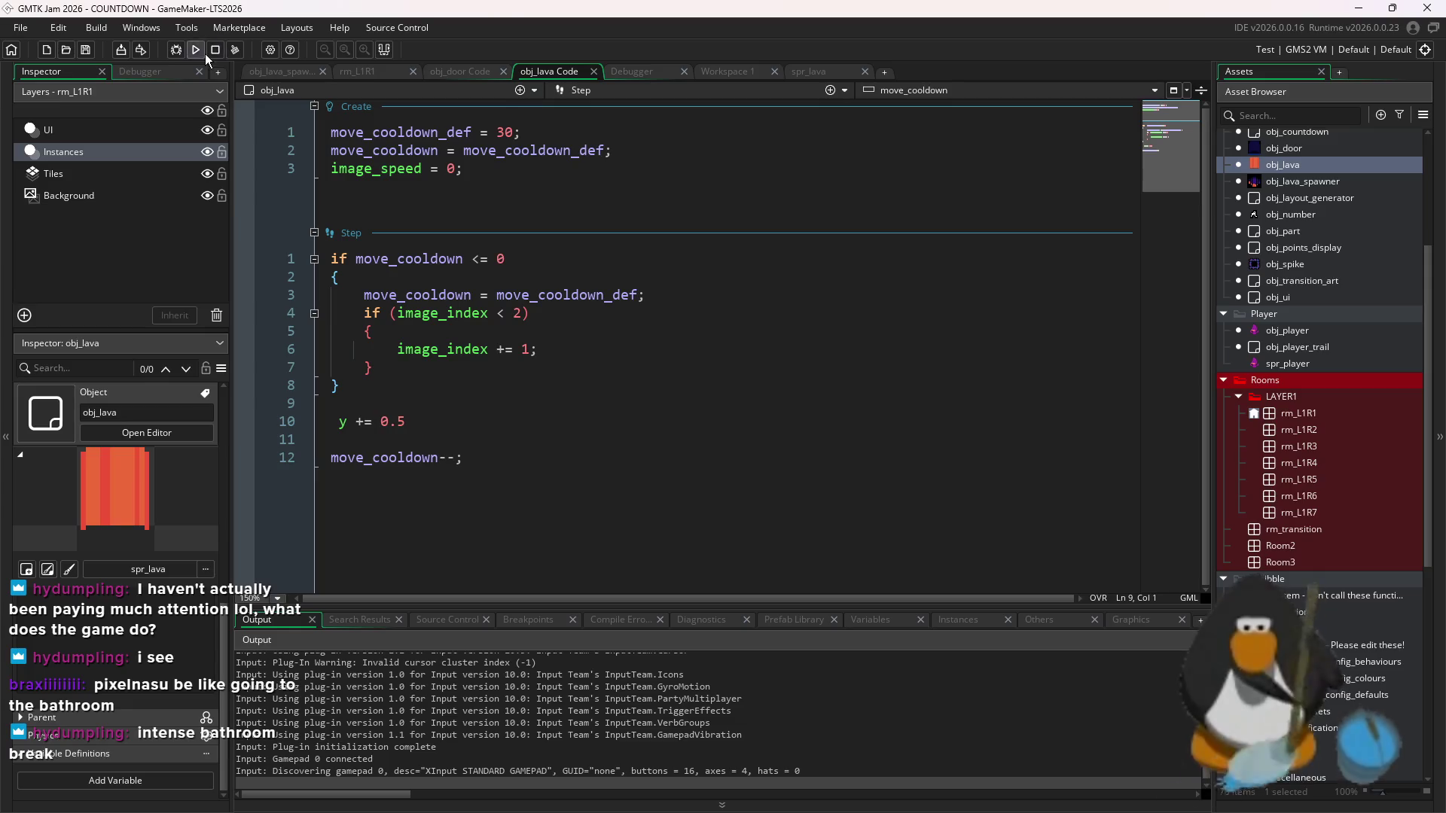
pyautogui.click(768, 435)
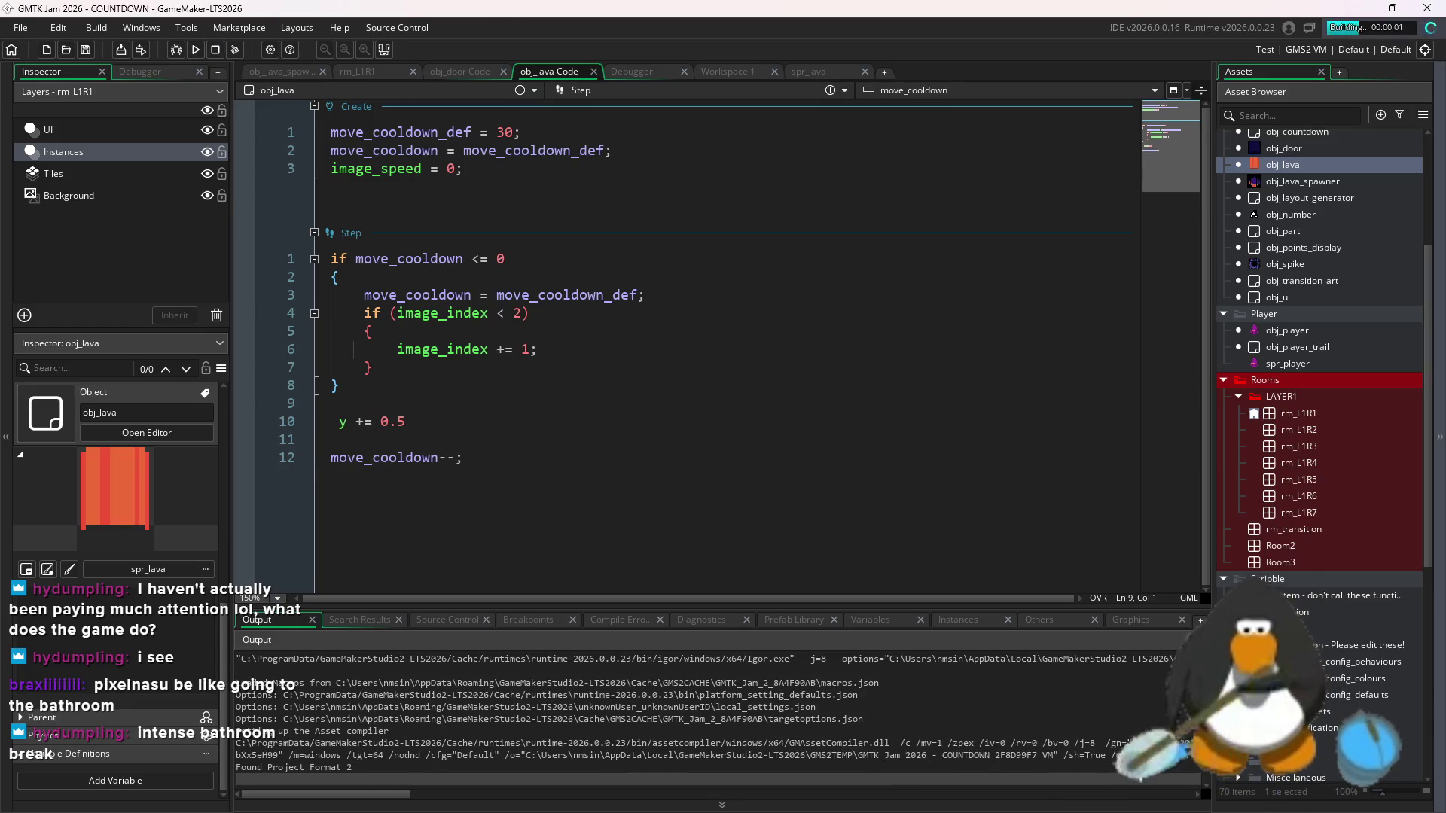